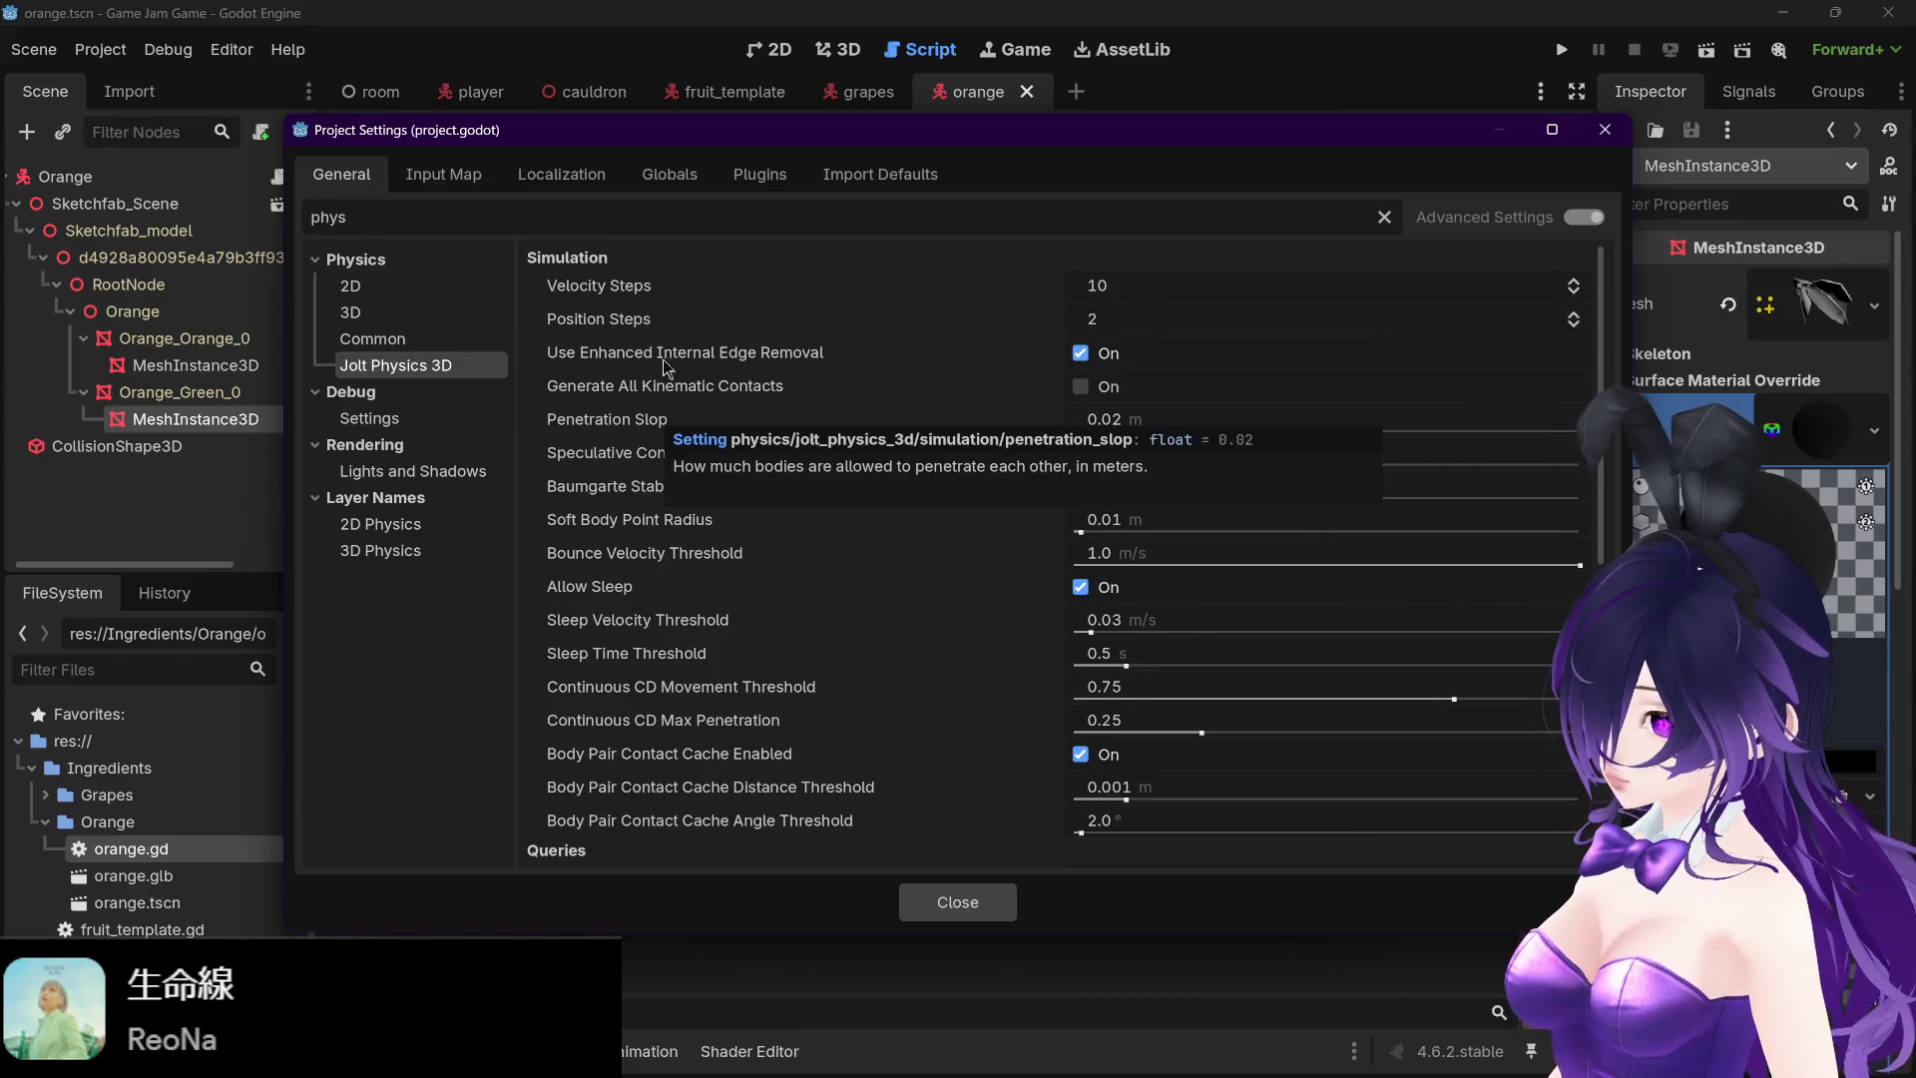
- Scroll through the project settings, then close the dialog
{"action": "scroll", "coordinate": [659, 496], "scroll_direction": "down", "scroll_amount": 5}
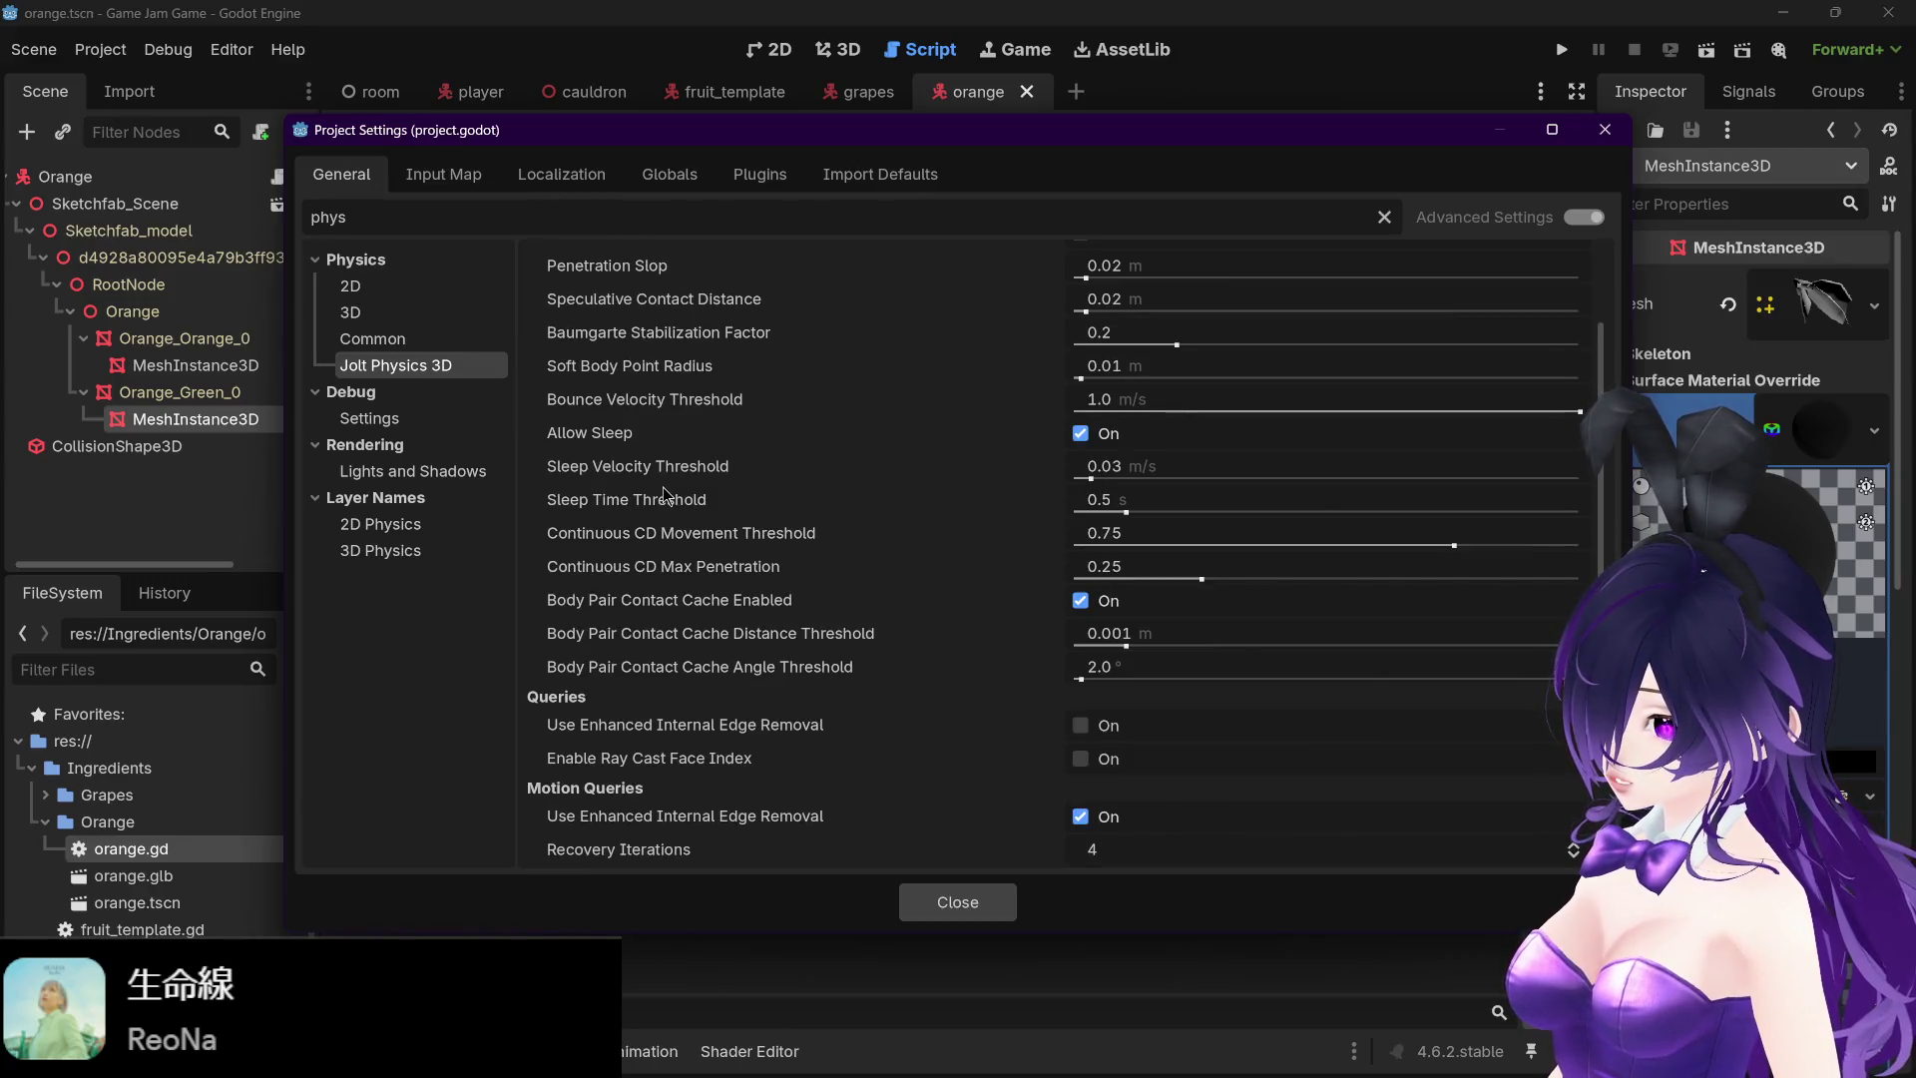
{"action": "scroll", "coordinate": [664, 491], "scroll_direction": "down", "scroll_amount": 2}
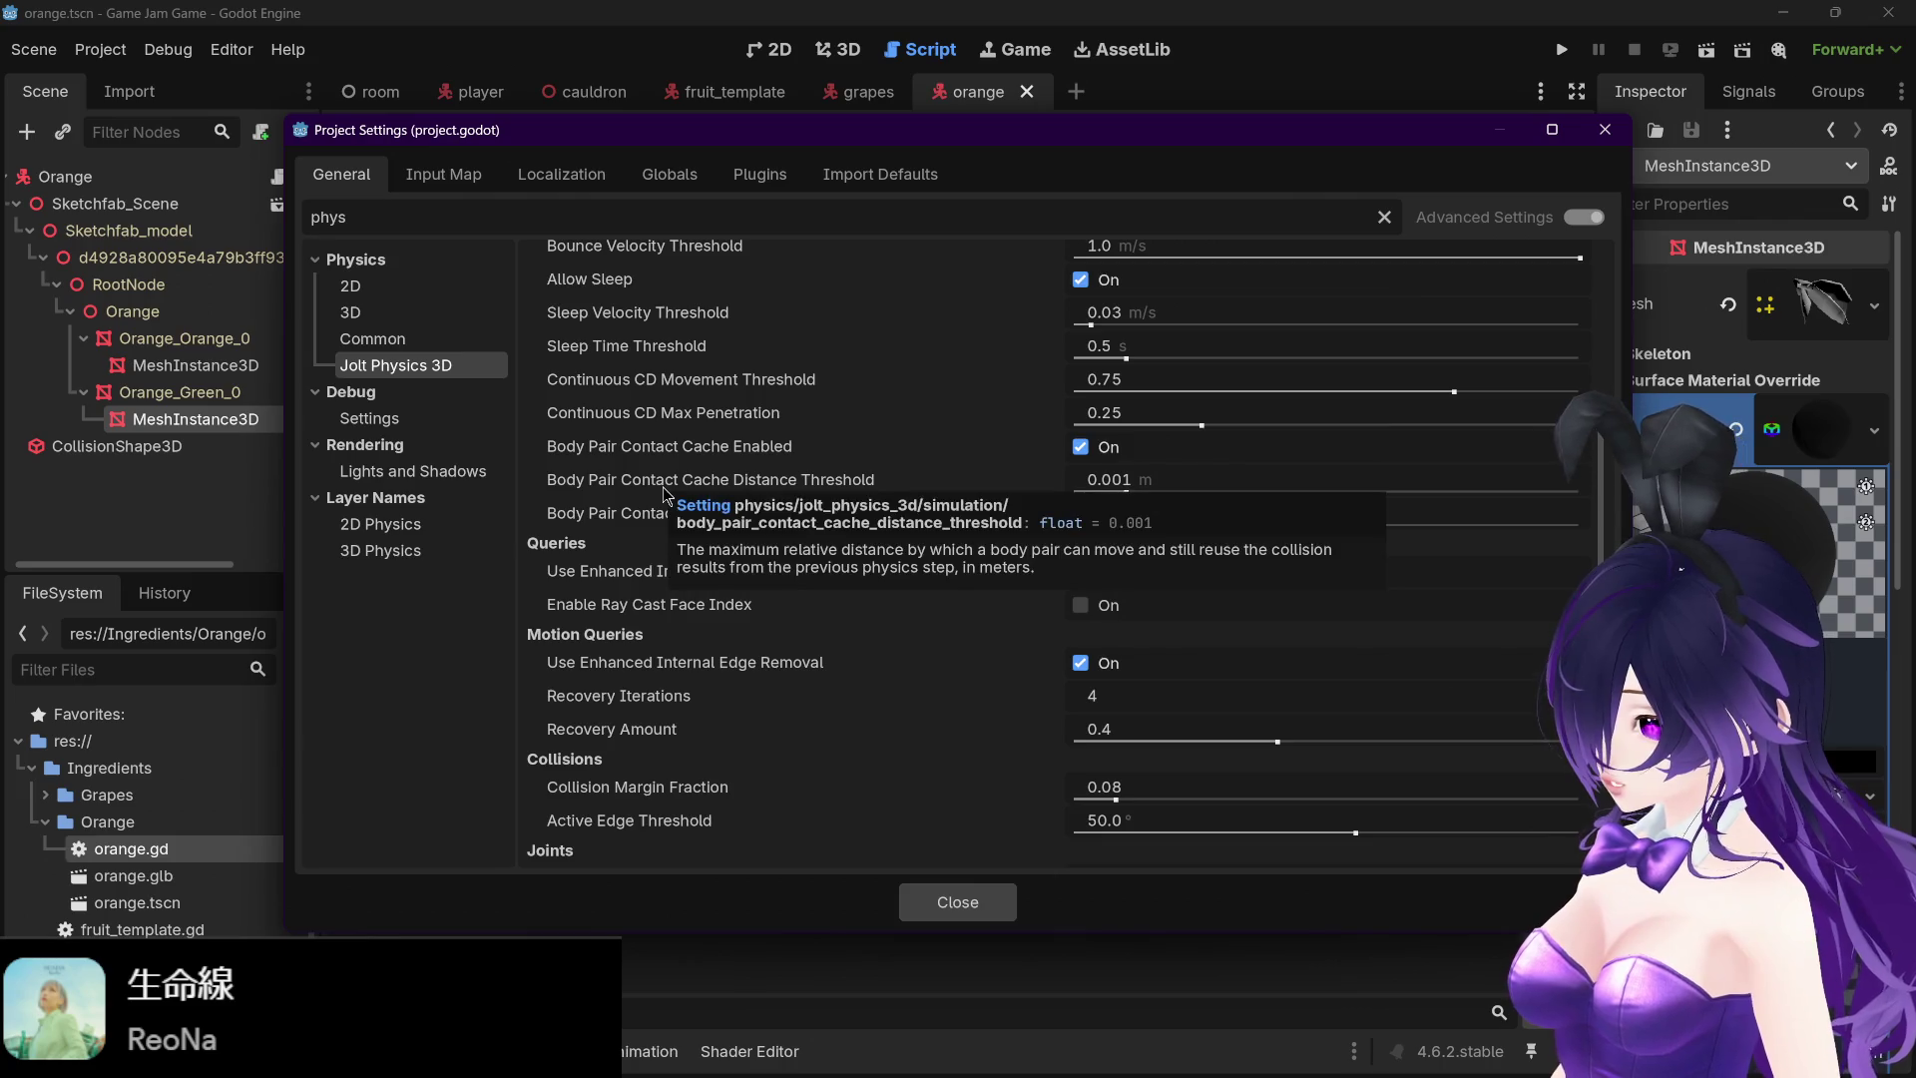
{"action": "scroll", "coordinate": [664, 491], "scroll_direction": "down", "scroll_amount": 3}
{"action": "scroll", "coordinate": [663, 487], "scroll_direction": "down", "scroll_amount": 3}
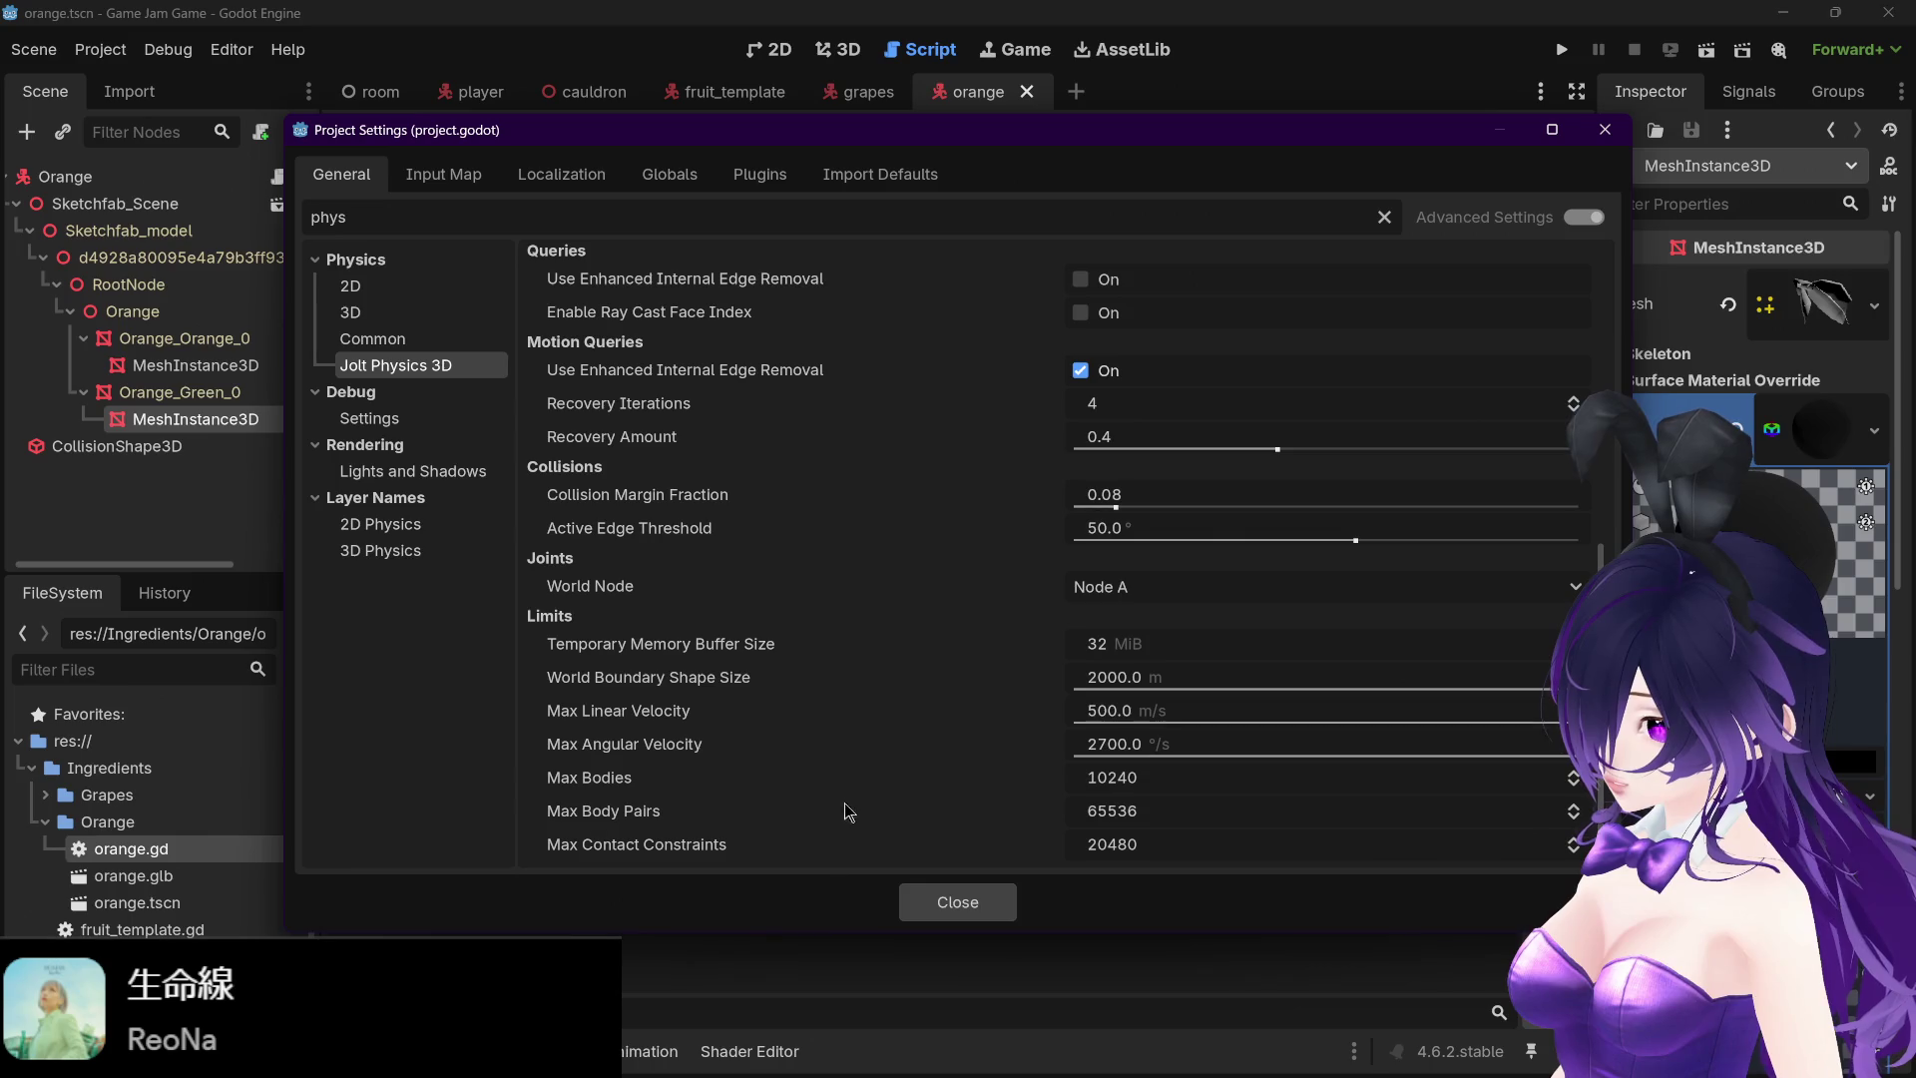
{"action": "mouse_move", "coordinate": [828, 795]}
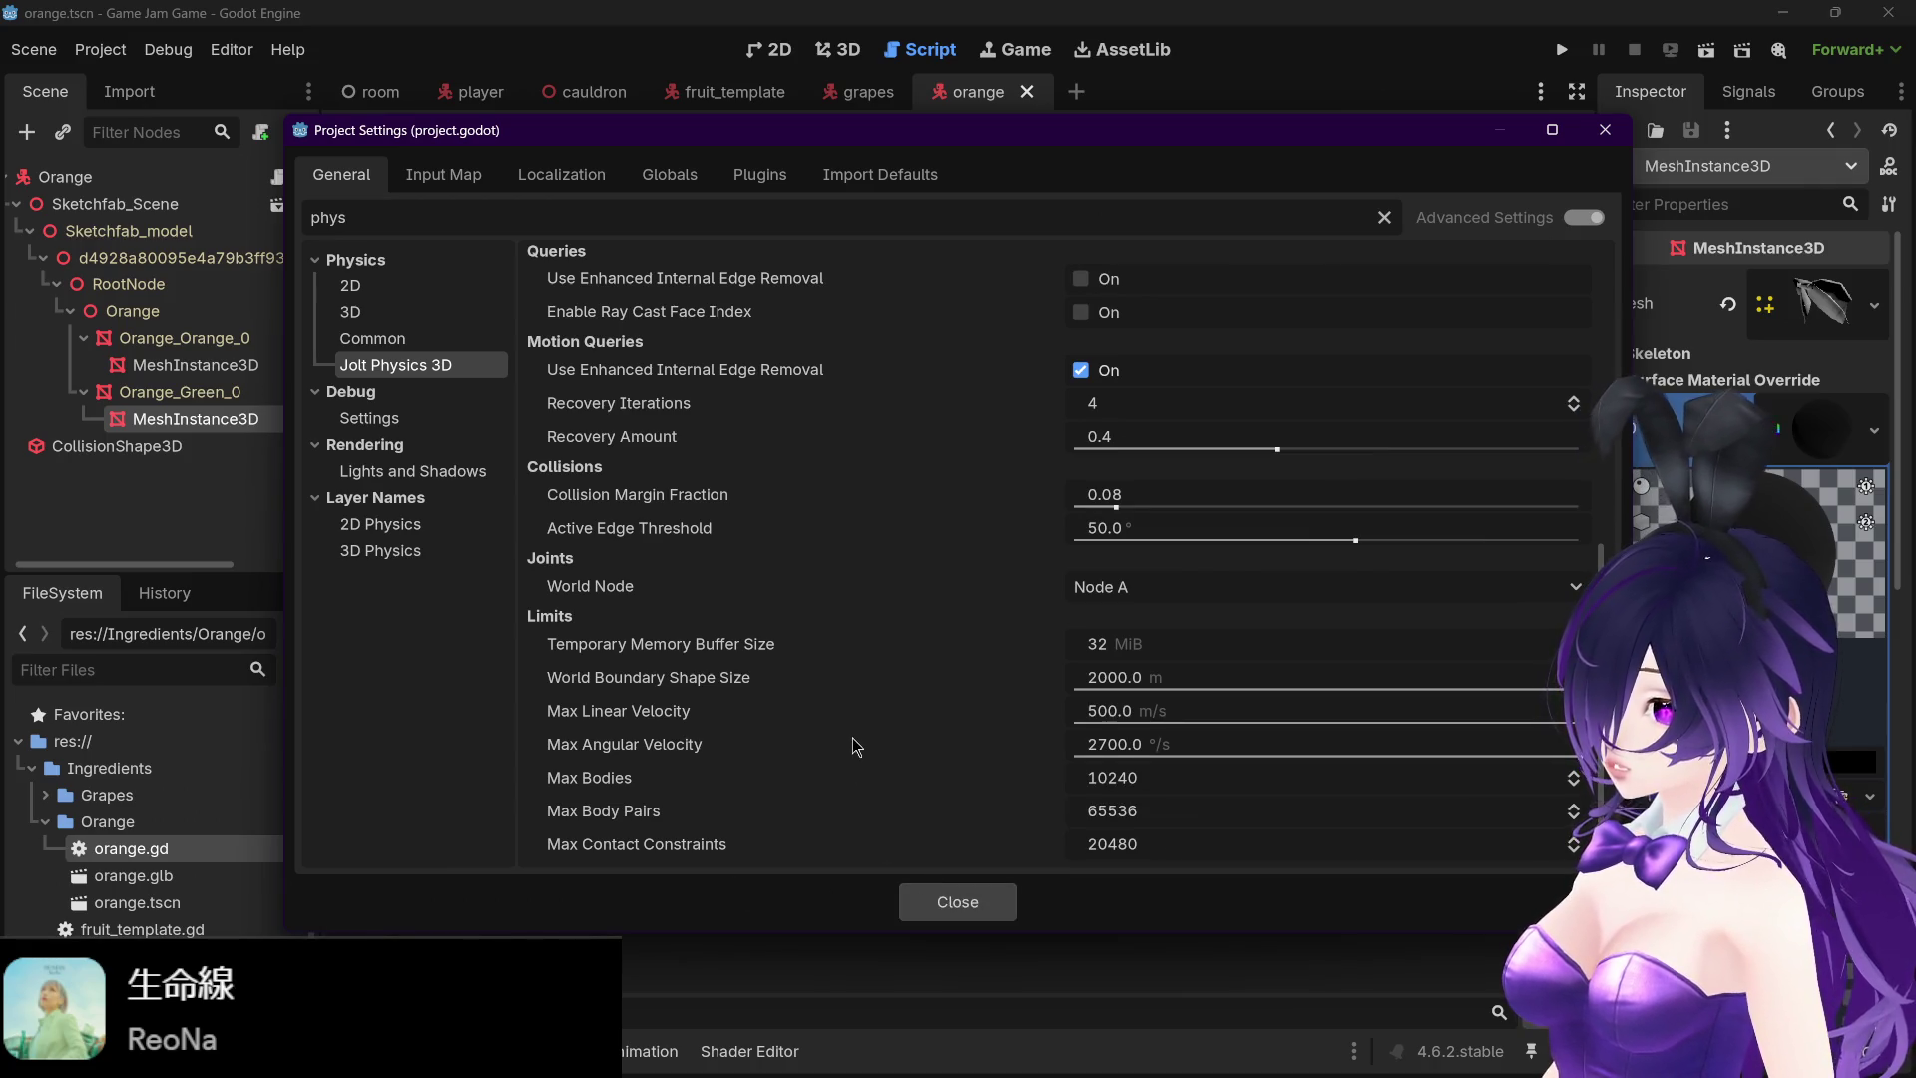
{"action": "scroll", "coordinate": [852, 739], "scroll_direction": "up", "scroll_amount": 5}
{"action": "scroll", "coordinate": [846, 731], "scroll_direction": "up", "scroll_amount": 2}
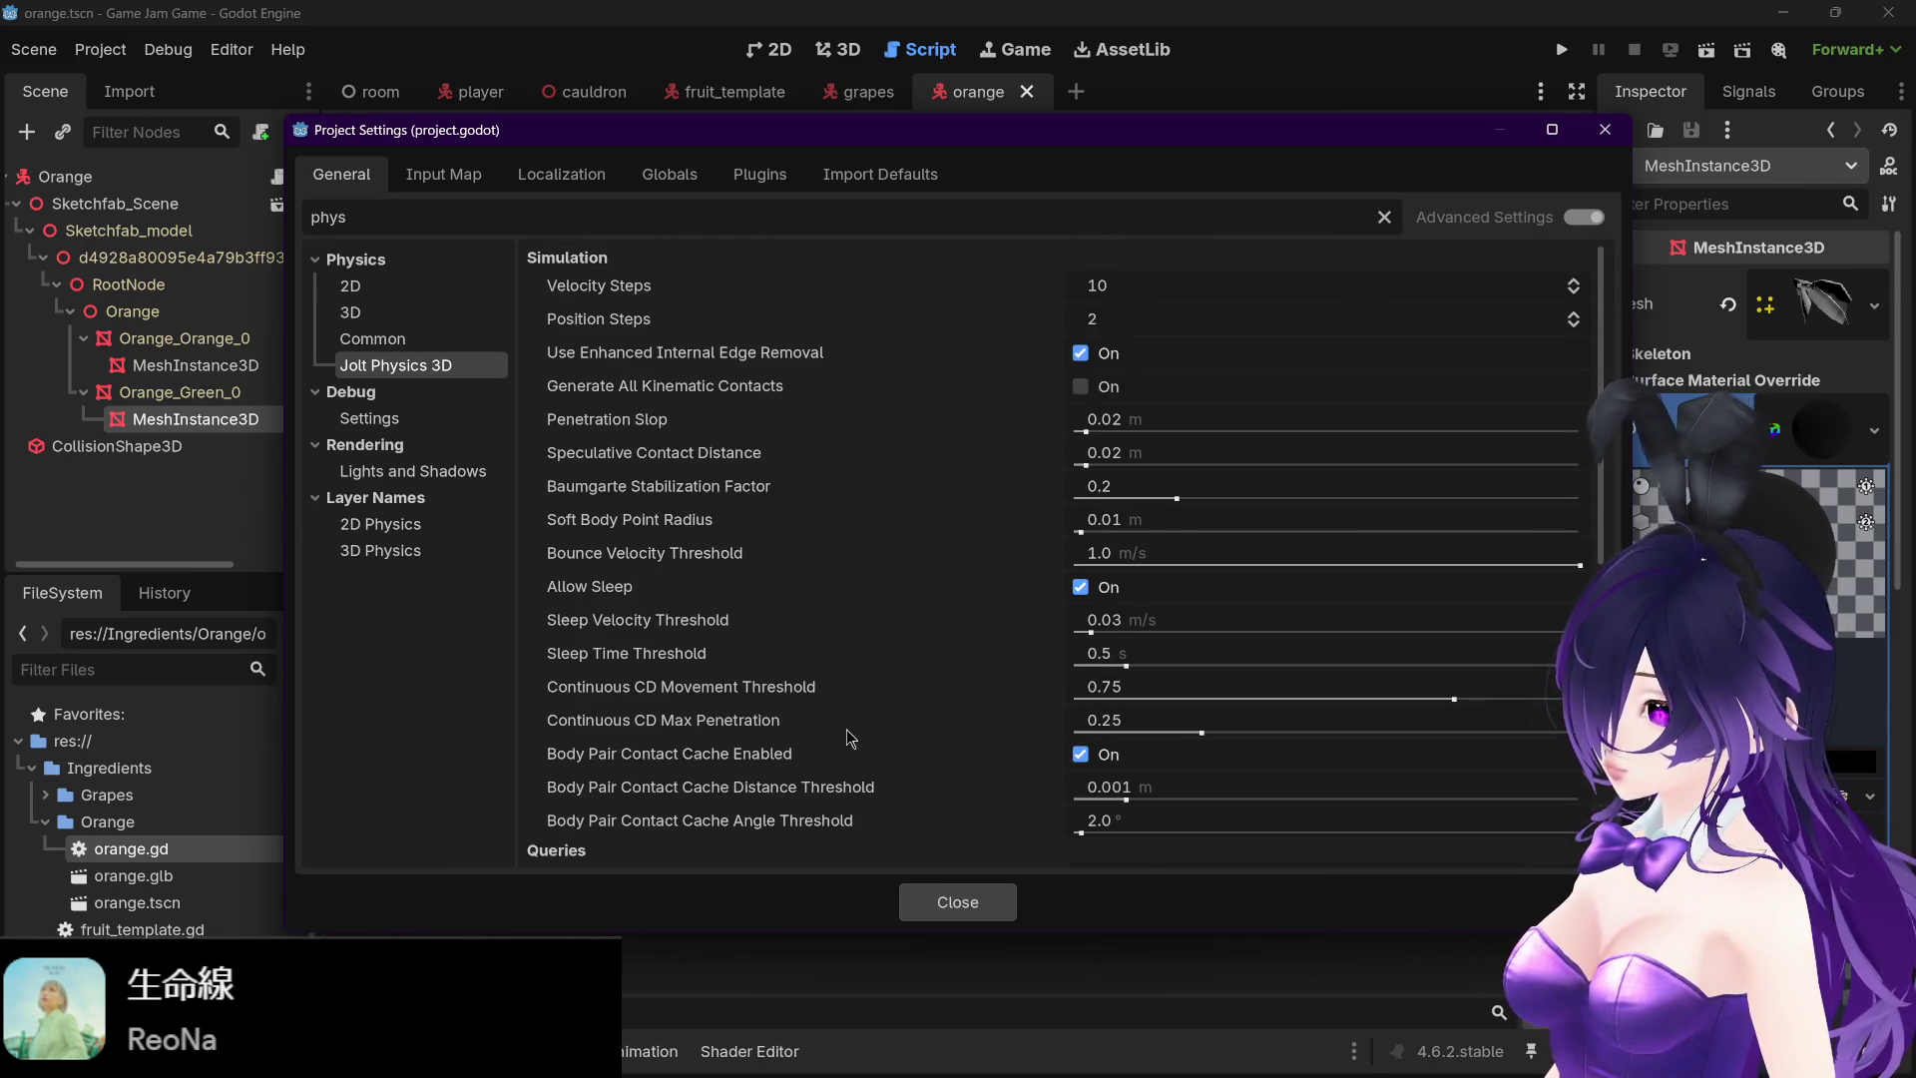
{"action": "left_click", "coordinate": [936, 907]}
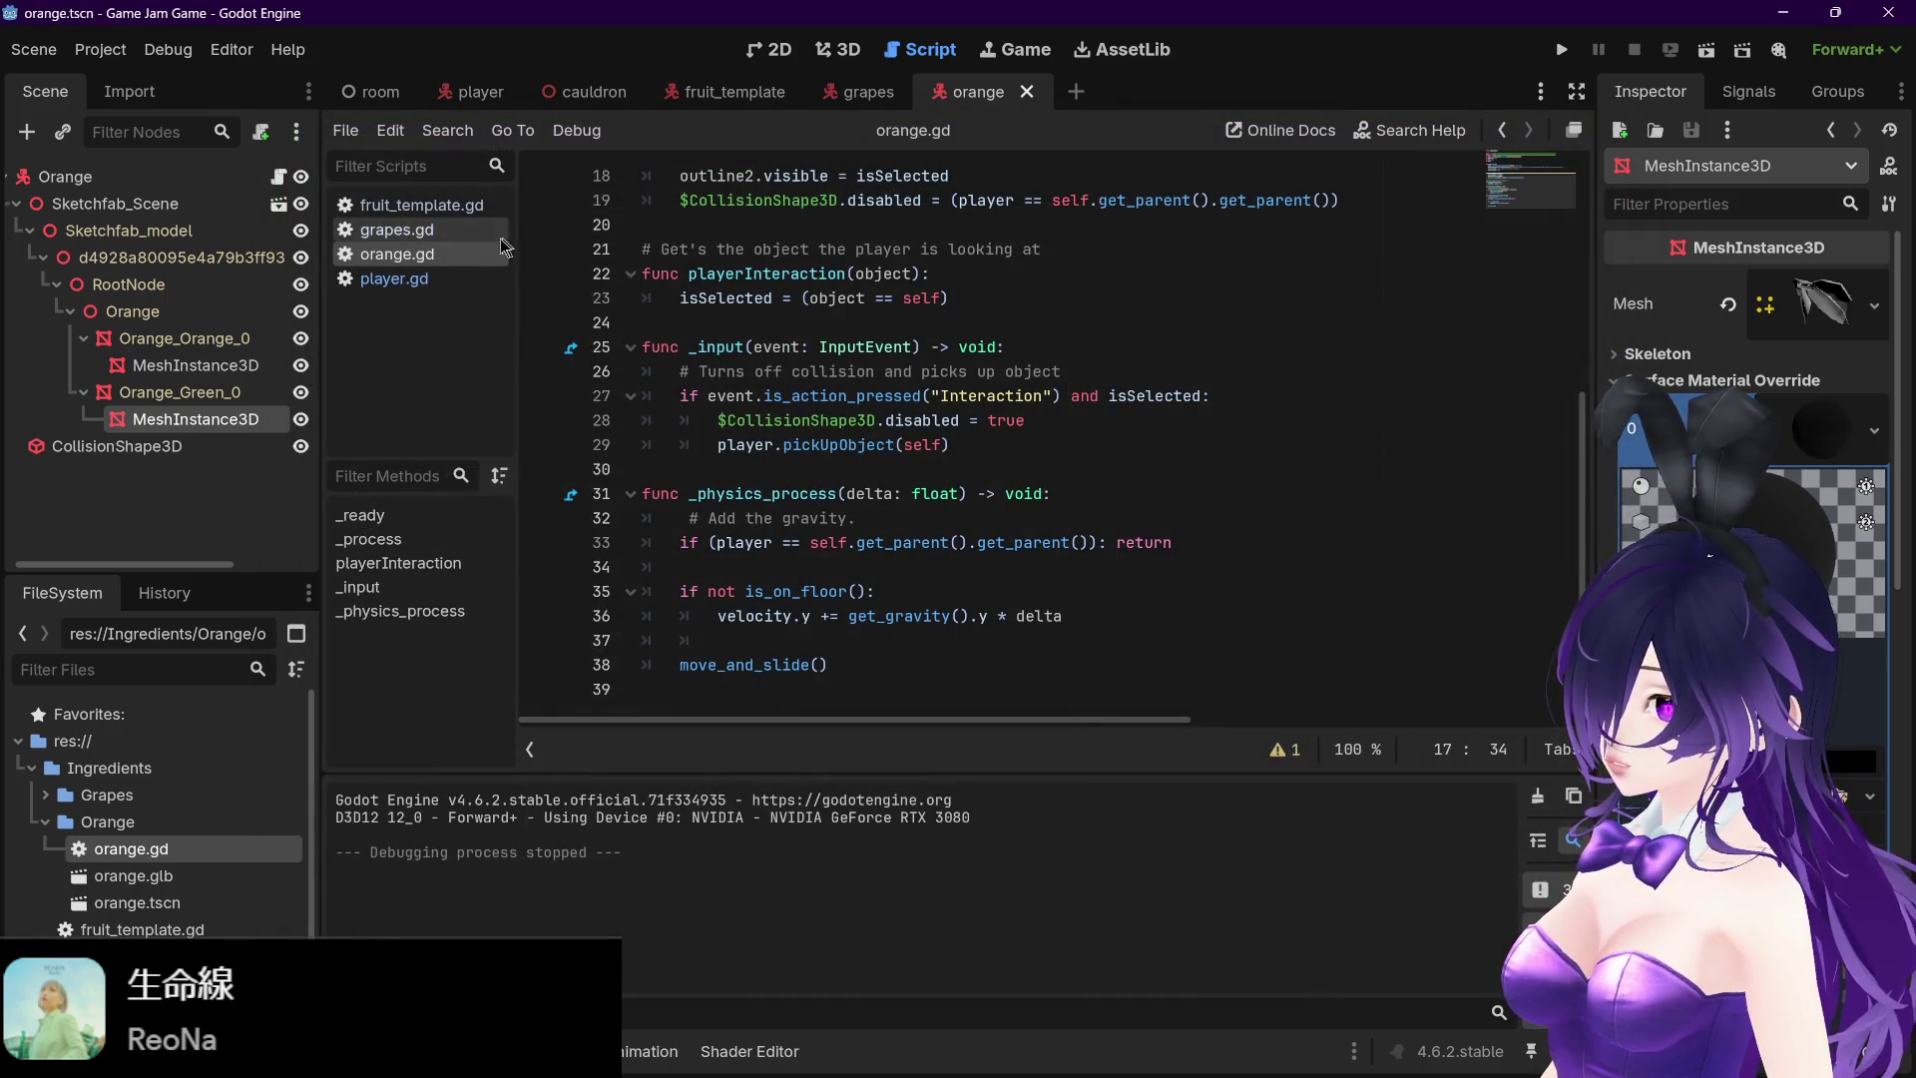
- Raise SPEED in player.gd from 5.0 to 15.0 and launch the game
{"action": "left_click", "coordinate": [394, 278]}
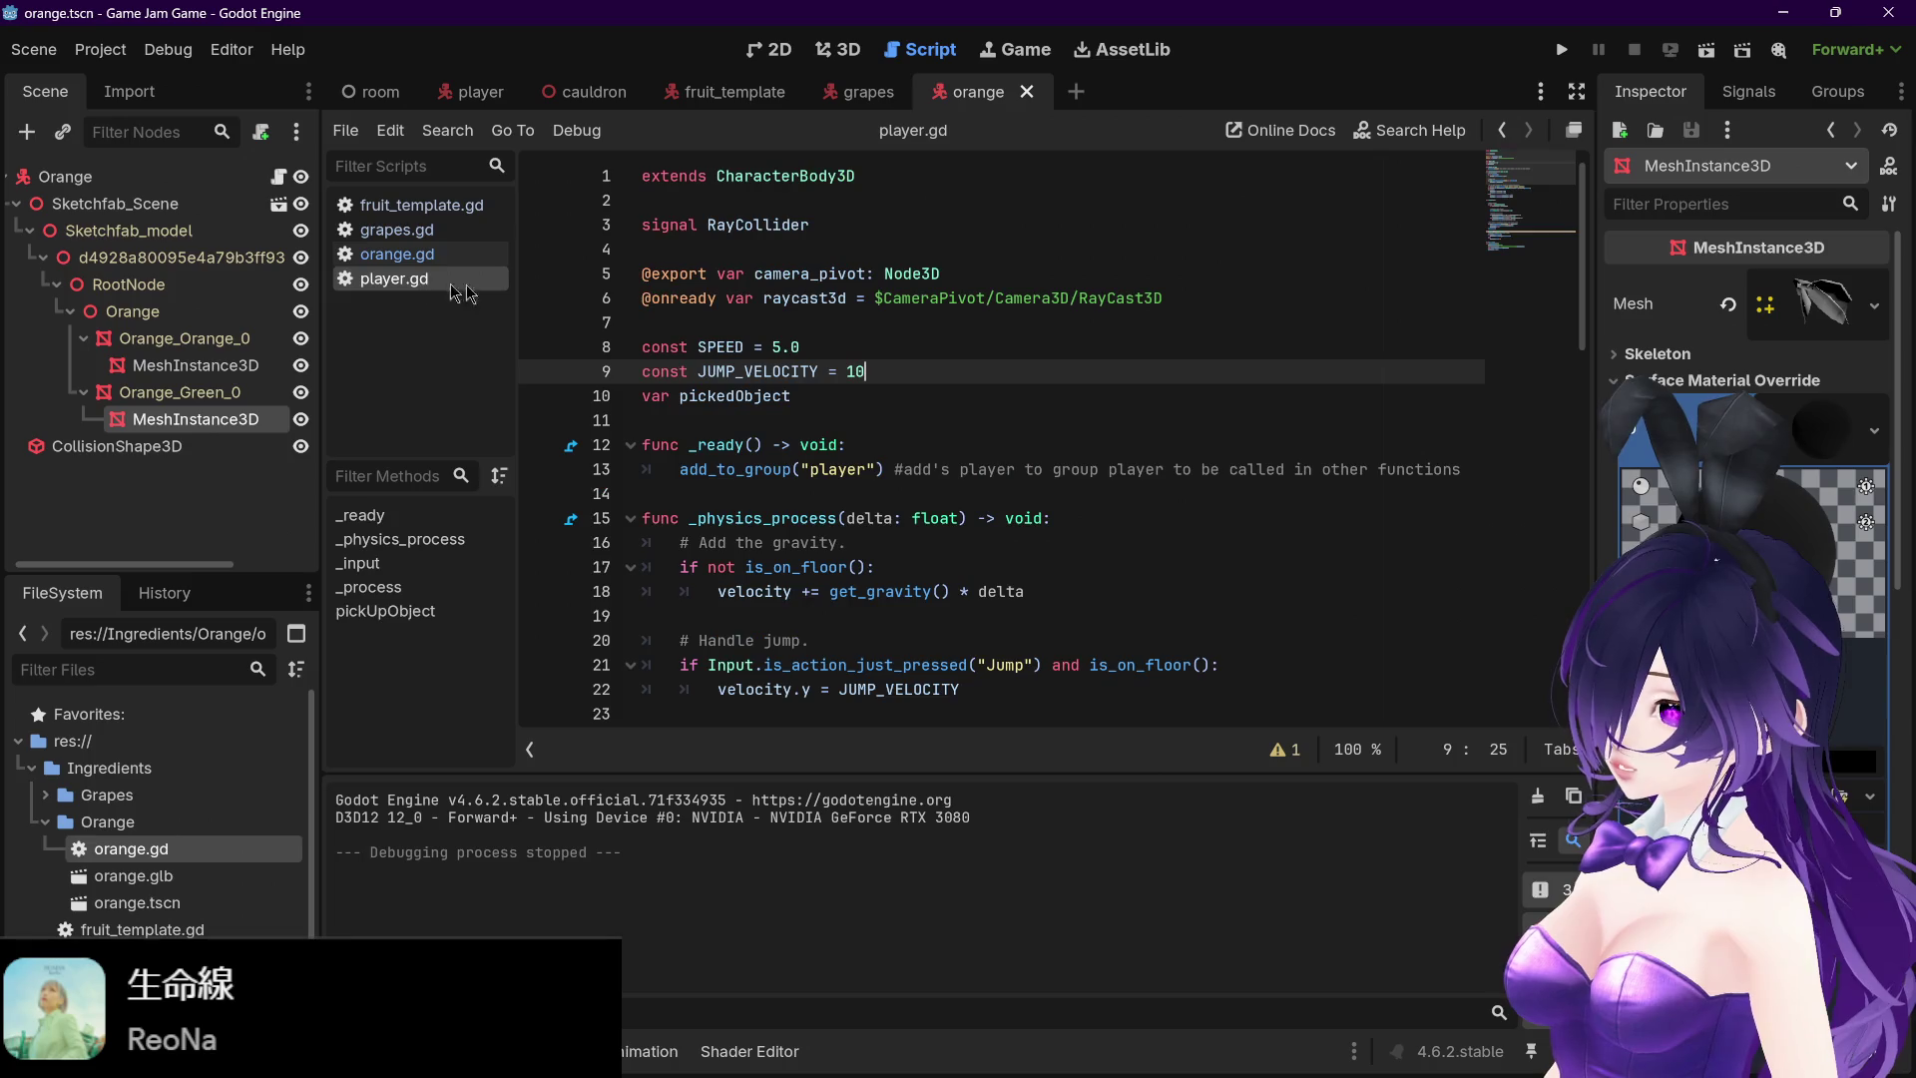
{"action": "left_click", "coordinate": [775, 347]}
{"action": "type", "text": "1"}
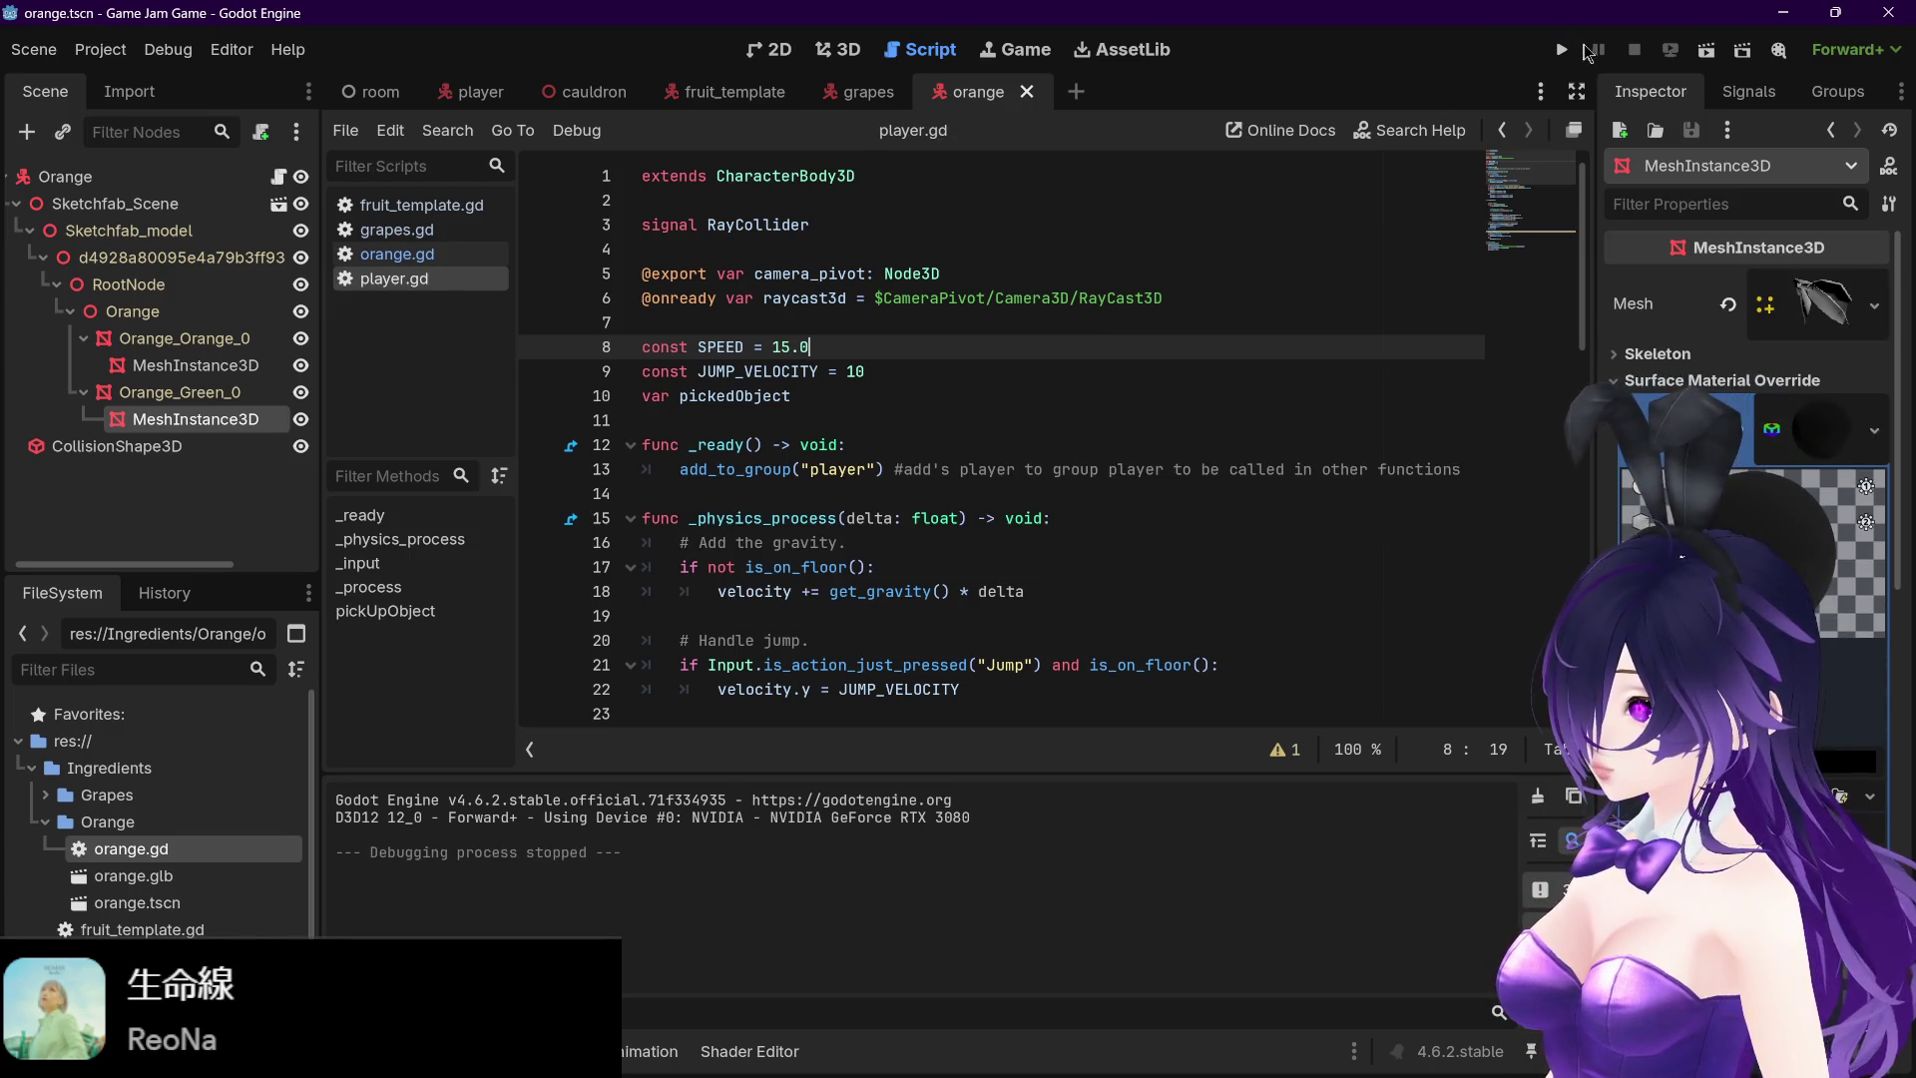
{"action": "left_click", "coordinate": [1562, 49]}
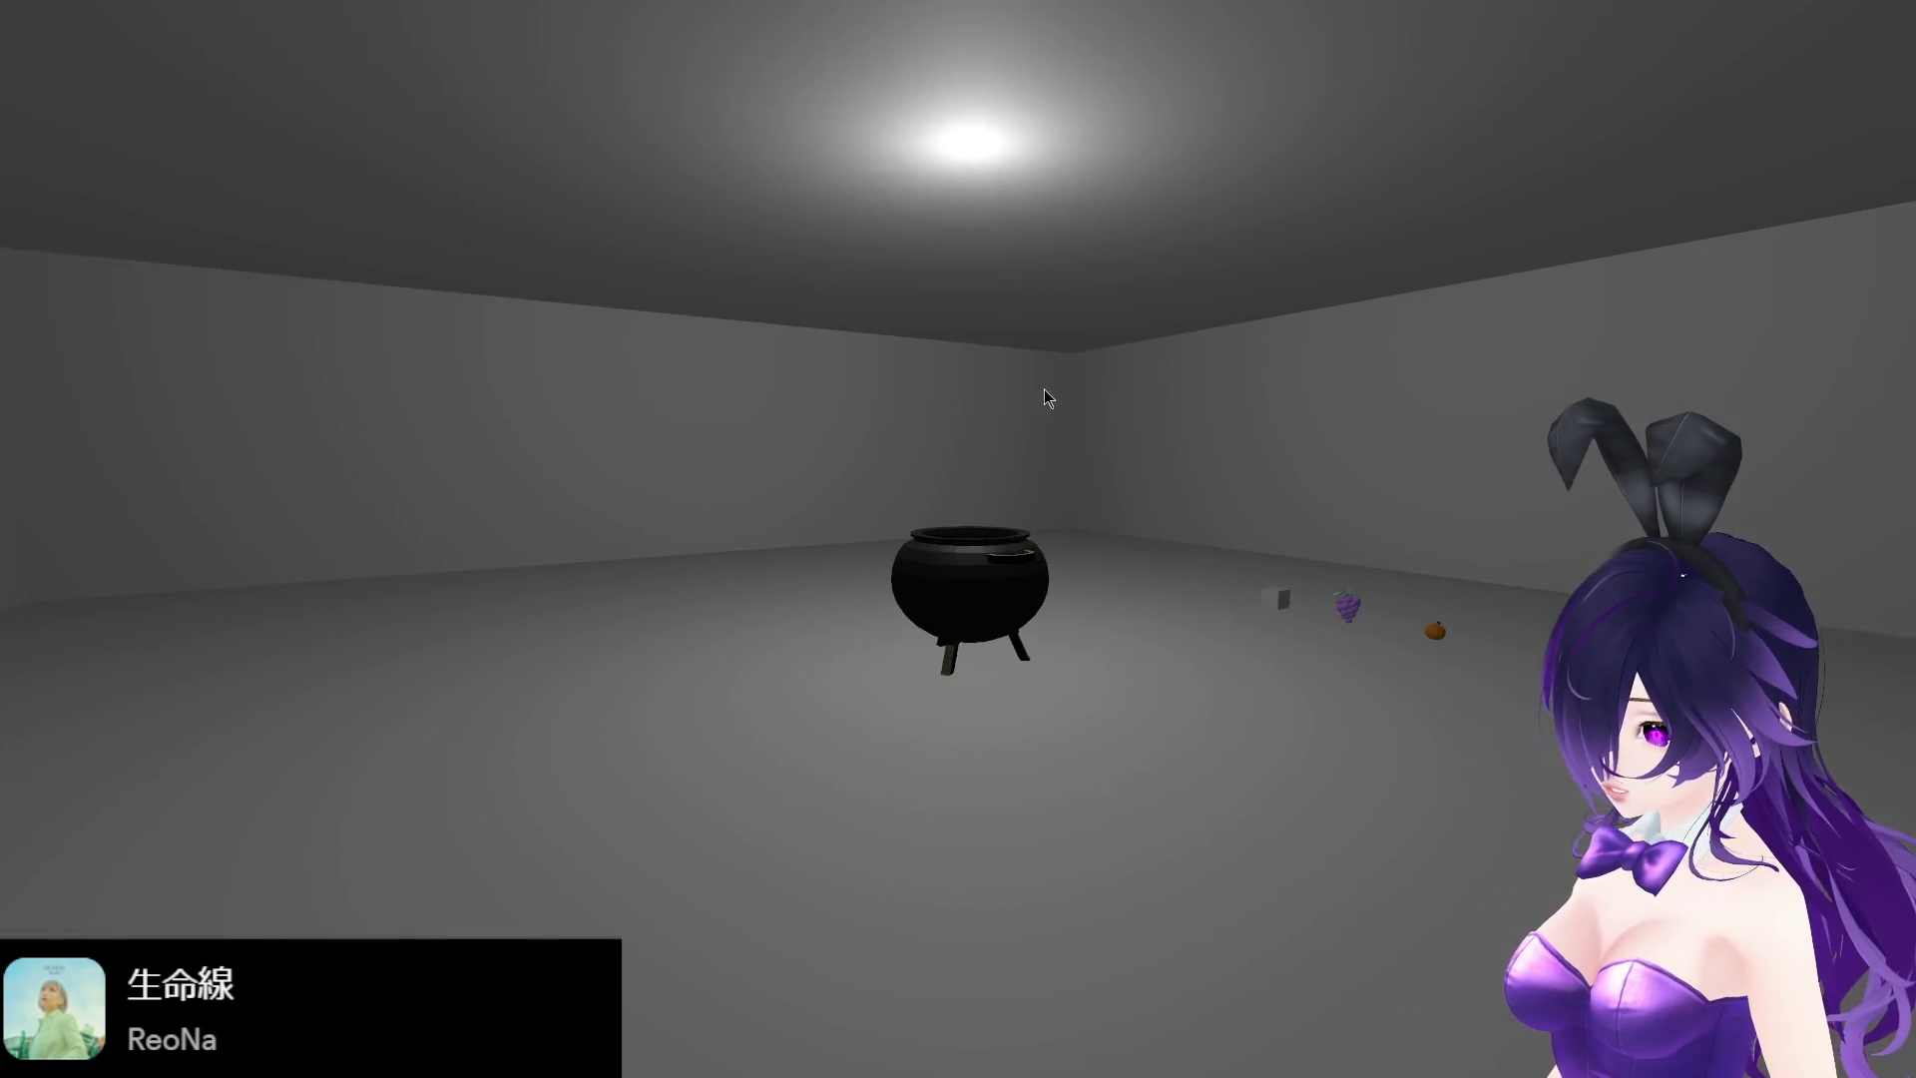
- Walk forward and look around the cauldron room at SPEED 15.0, then stop the game
{"action": "key", "text": "w"}
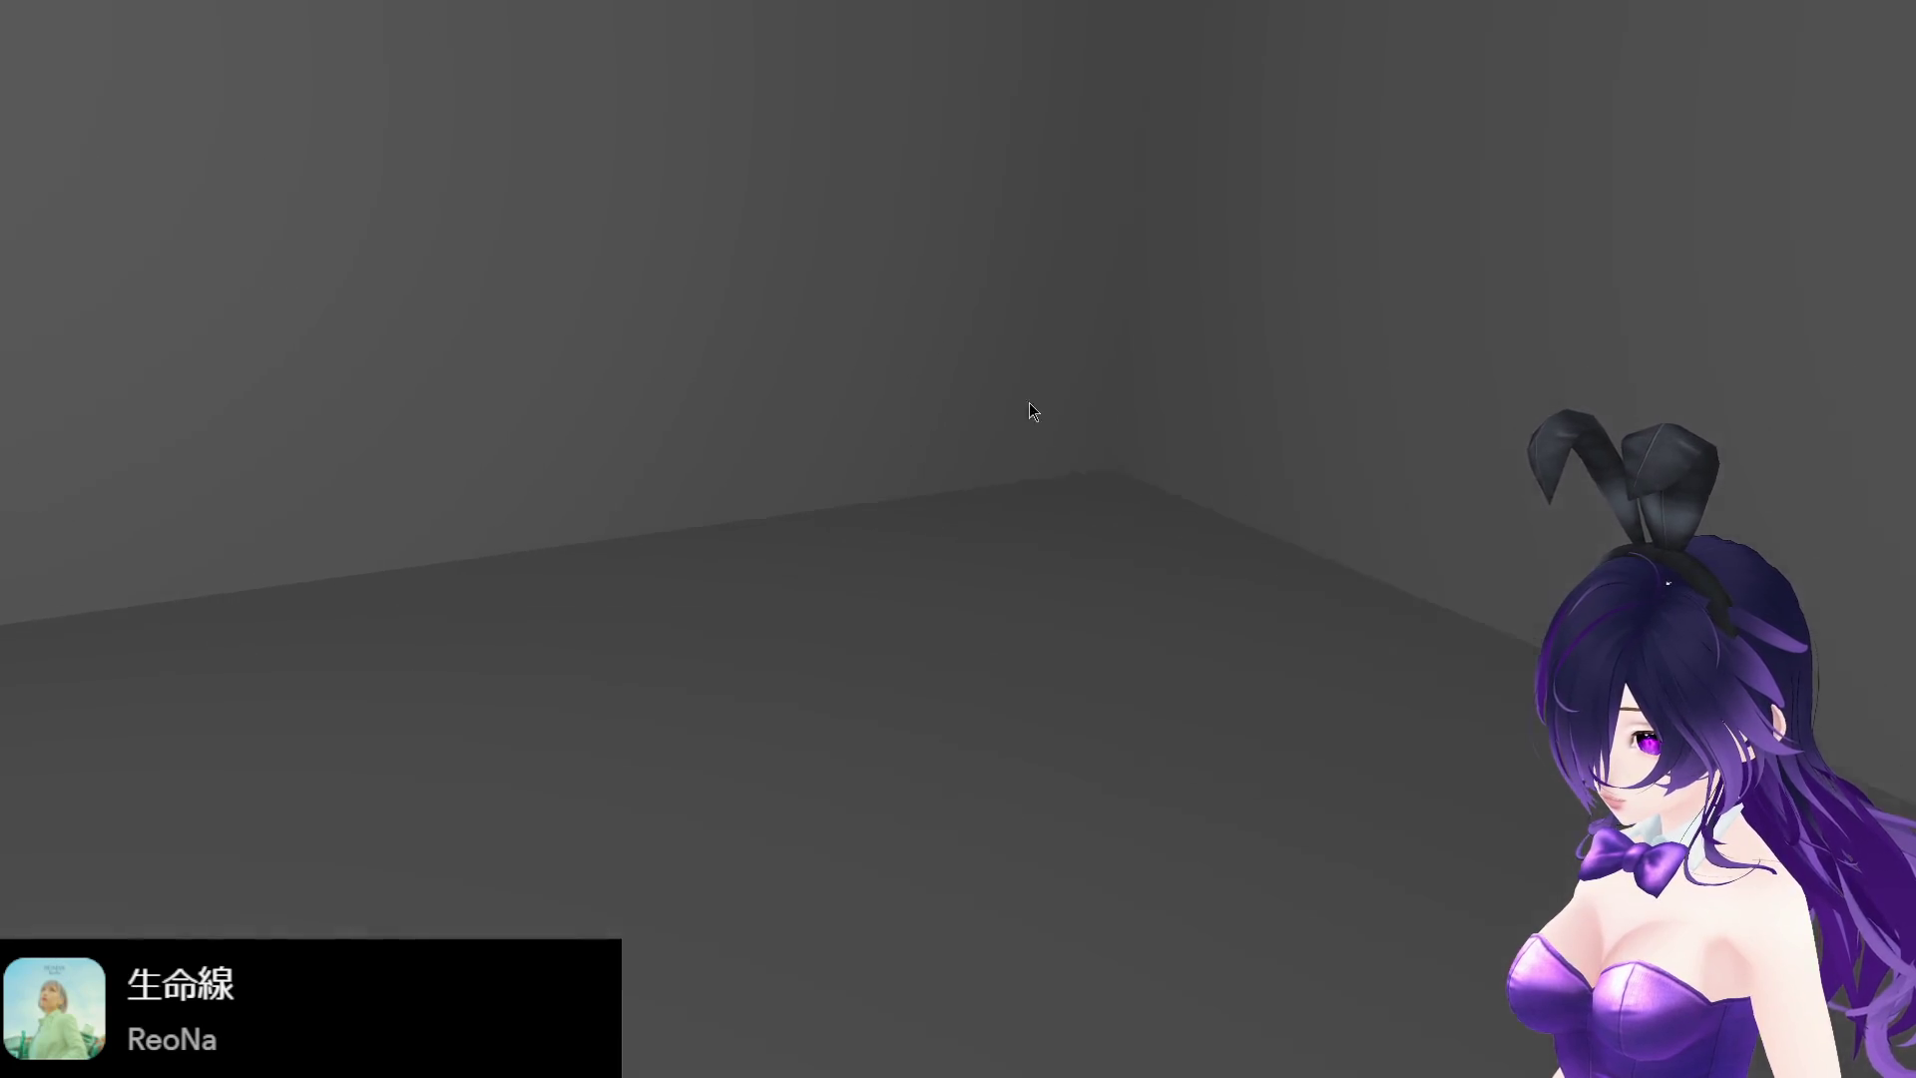
{"action": "key", "text": "Left"}
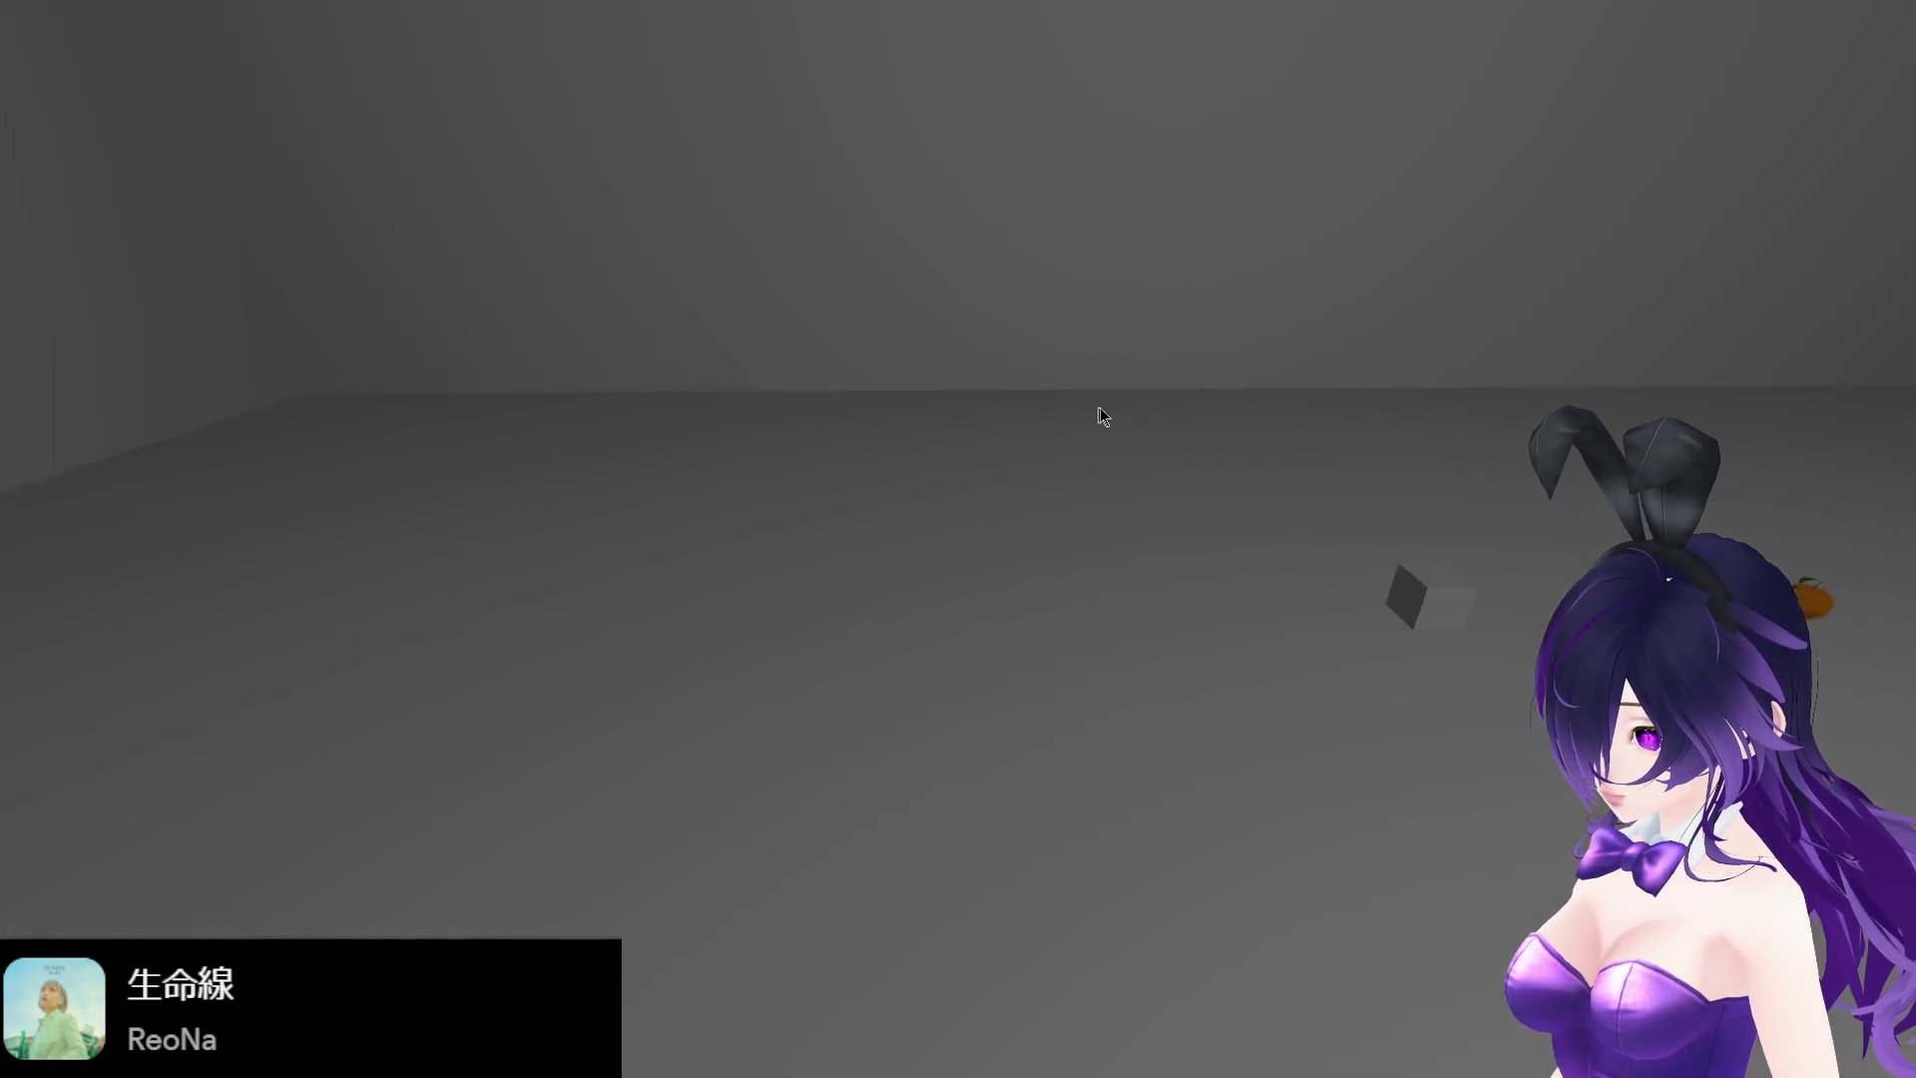
{"action": "key", "text": "Up"}
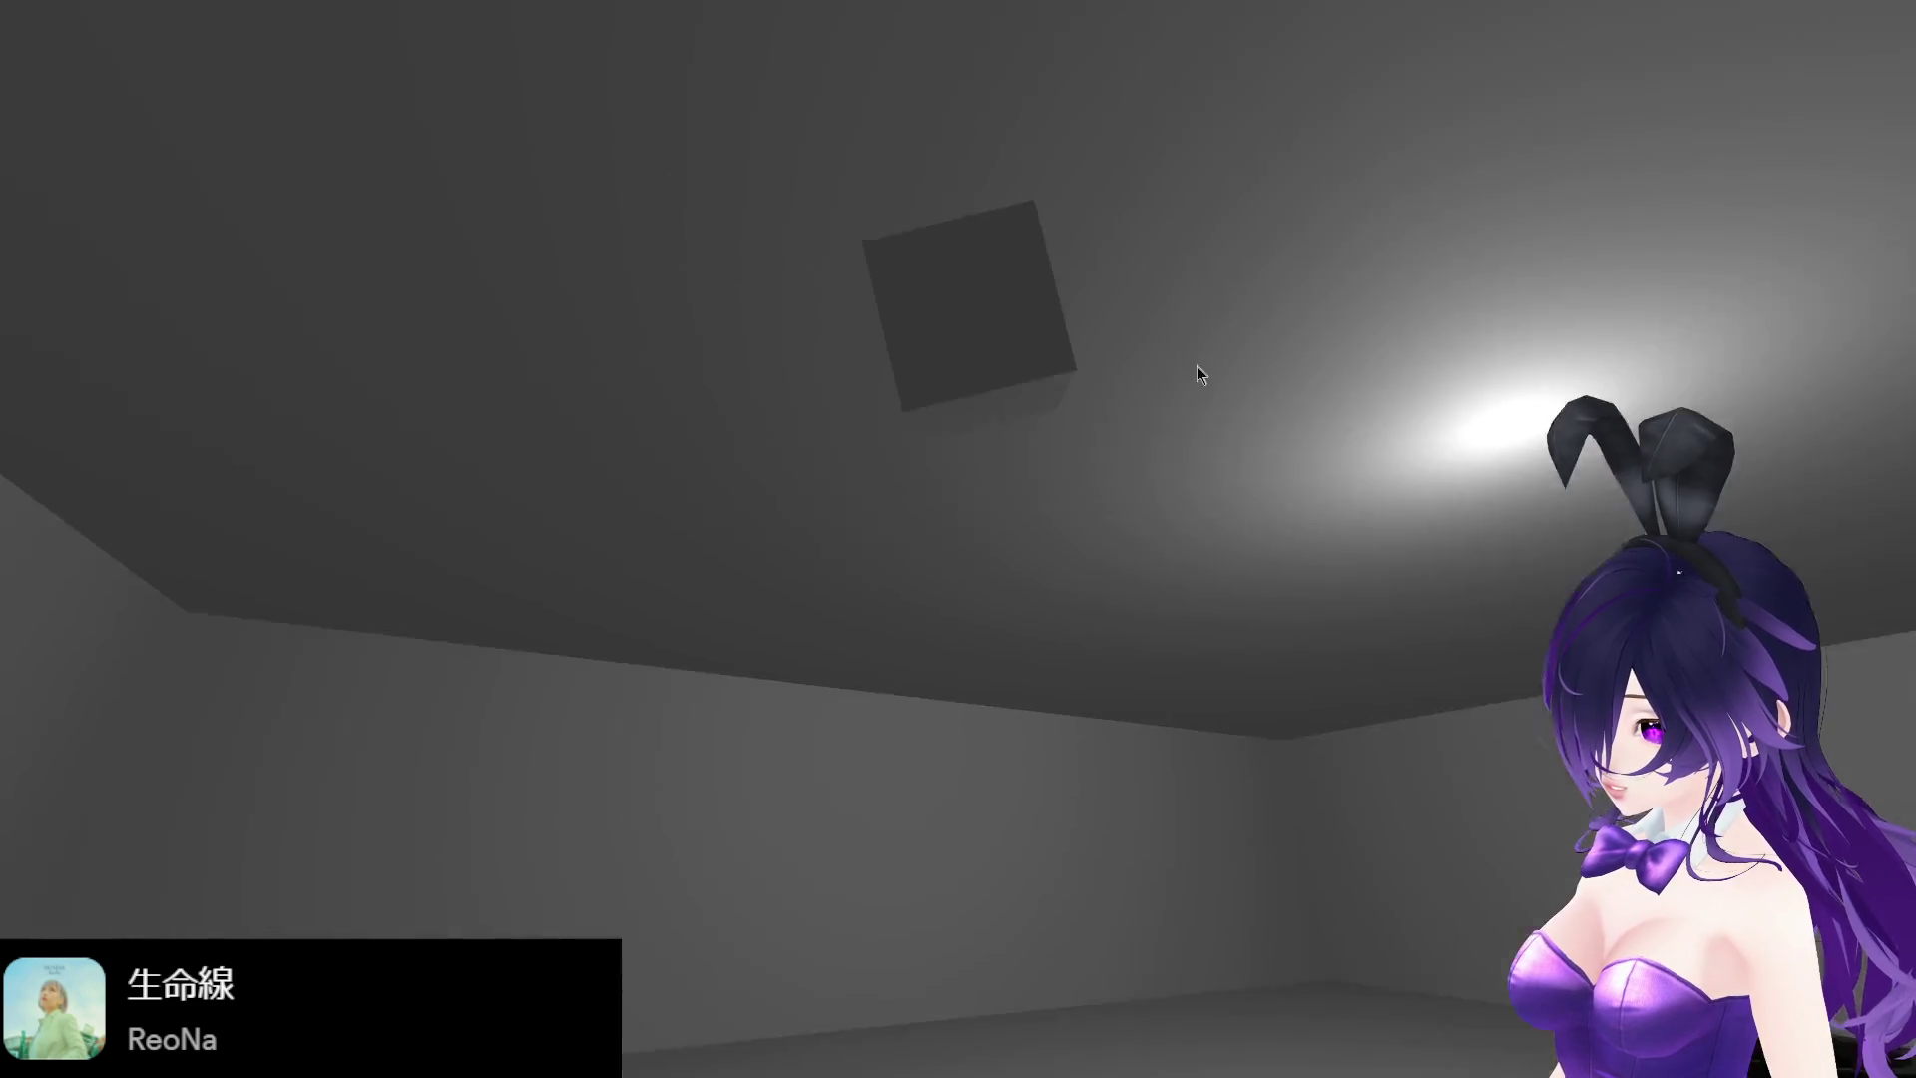
{"action": "key", "text": "Down"}
{"action": "key", "text": "F8"}
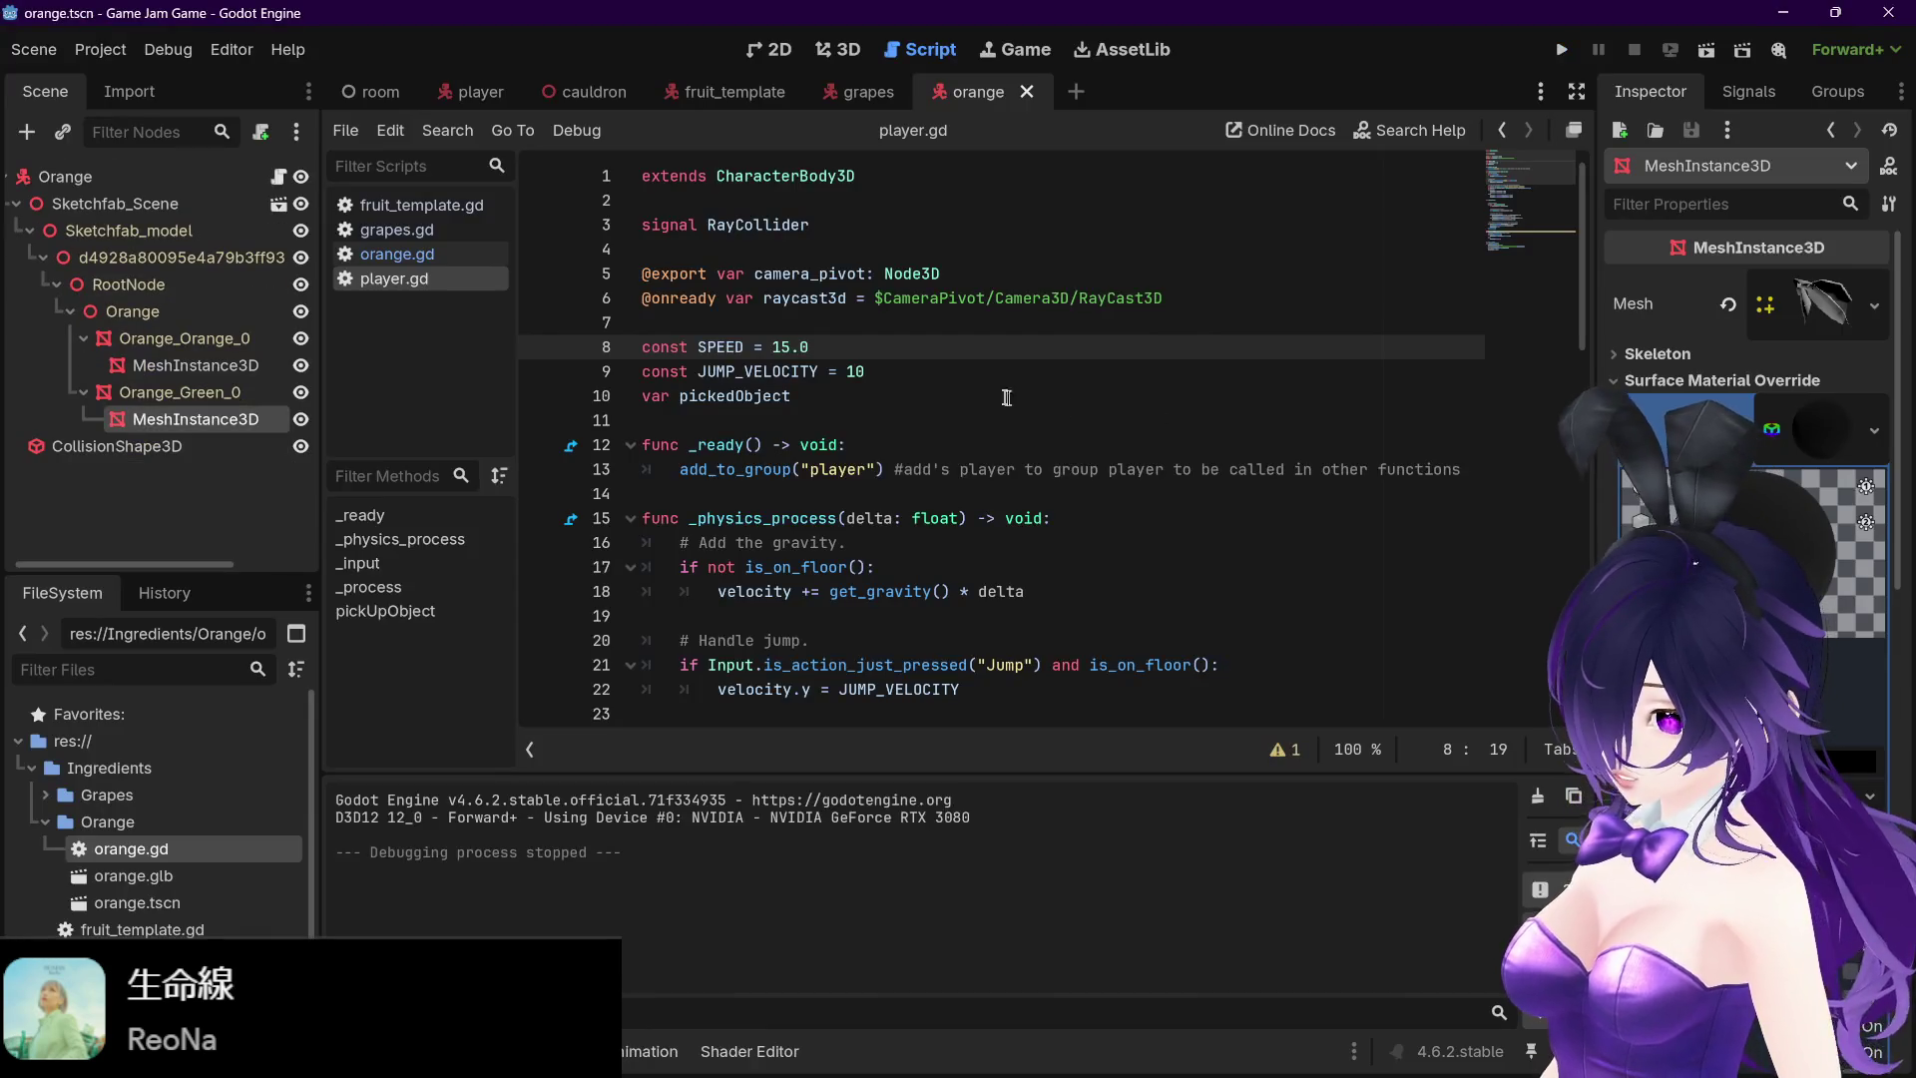
- Lower SPEED in player.gd from 15.0 to 8.0, review the movement code, and switch to the browser
{"action": "double_click", "coordinate": [785, 352]}
{"action": "type", "text": "8"}
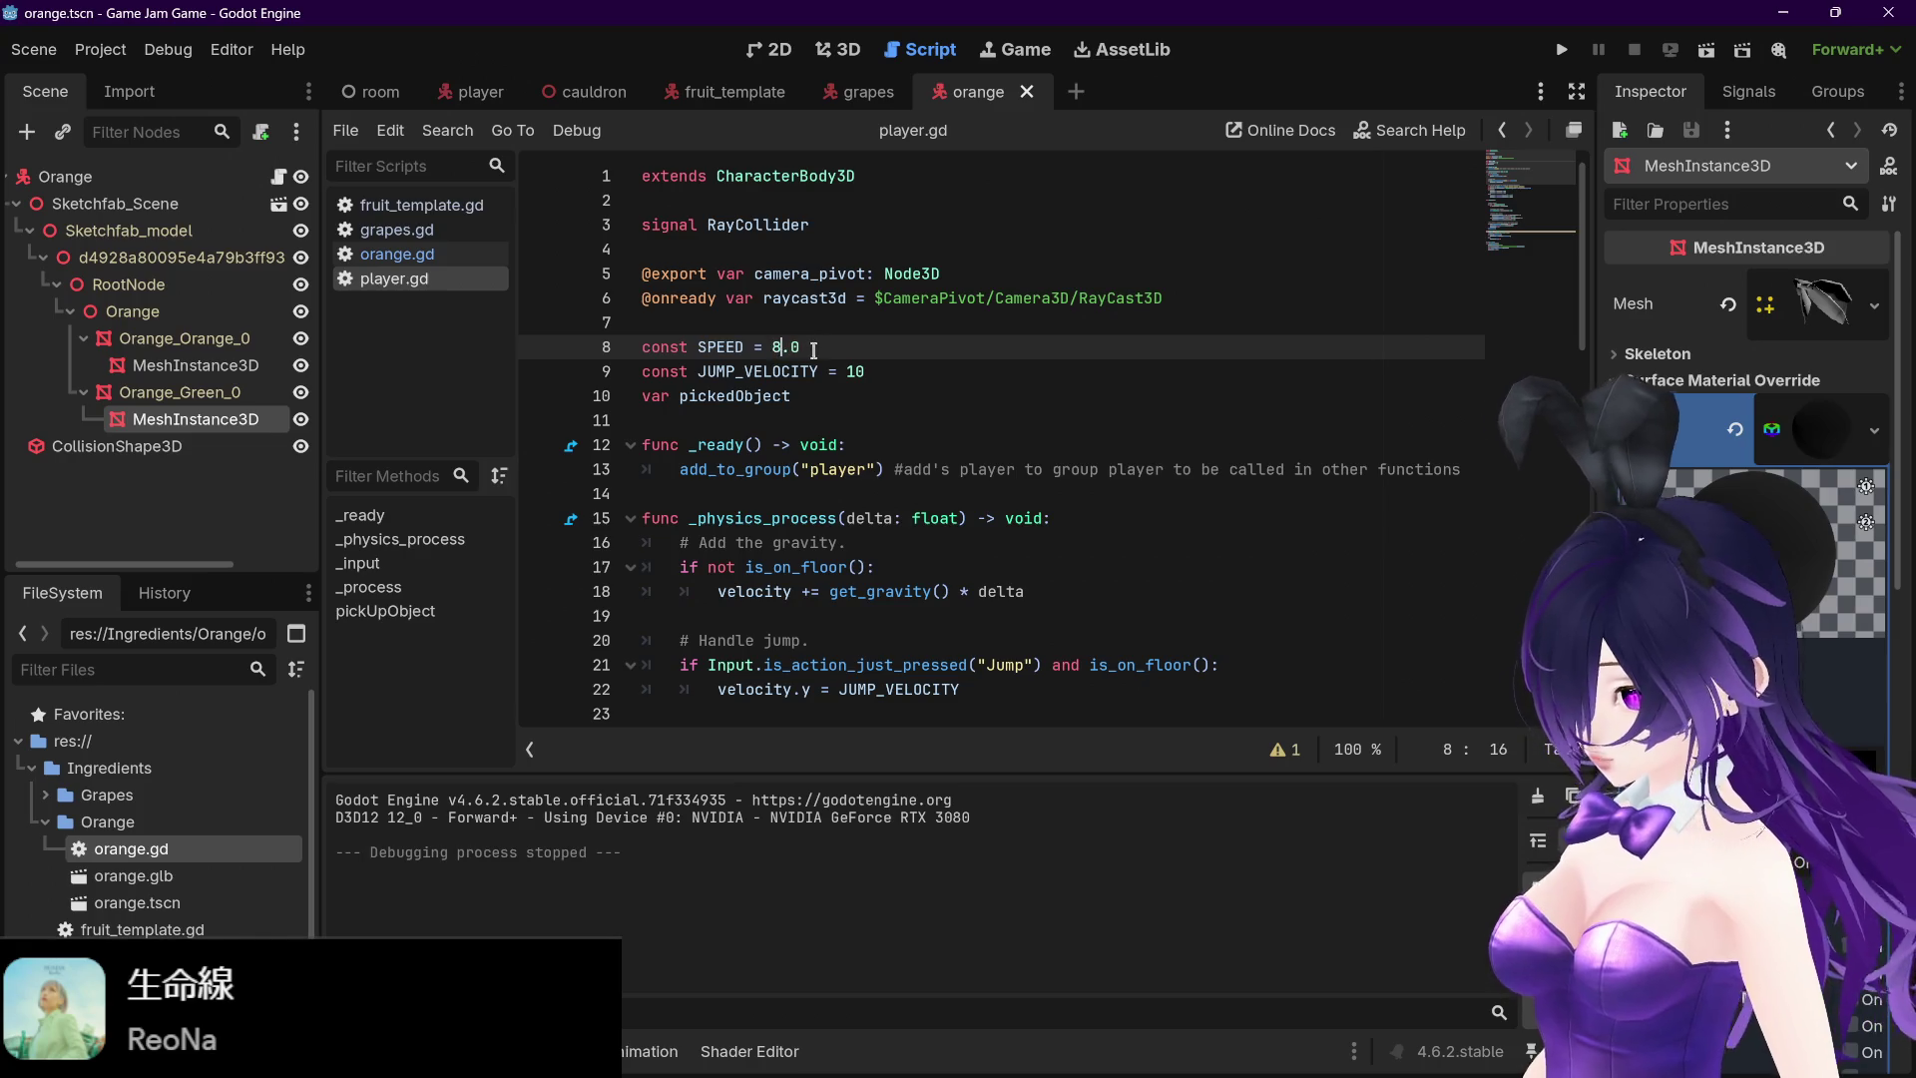
{"action": "left_click", "coordinate": [818, 351]}
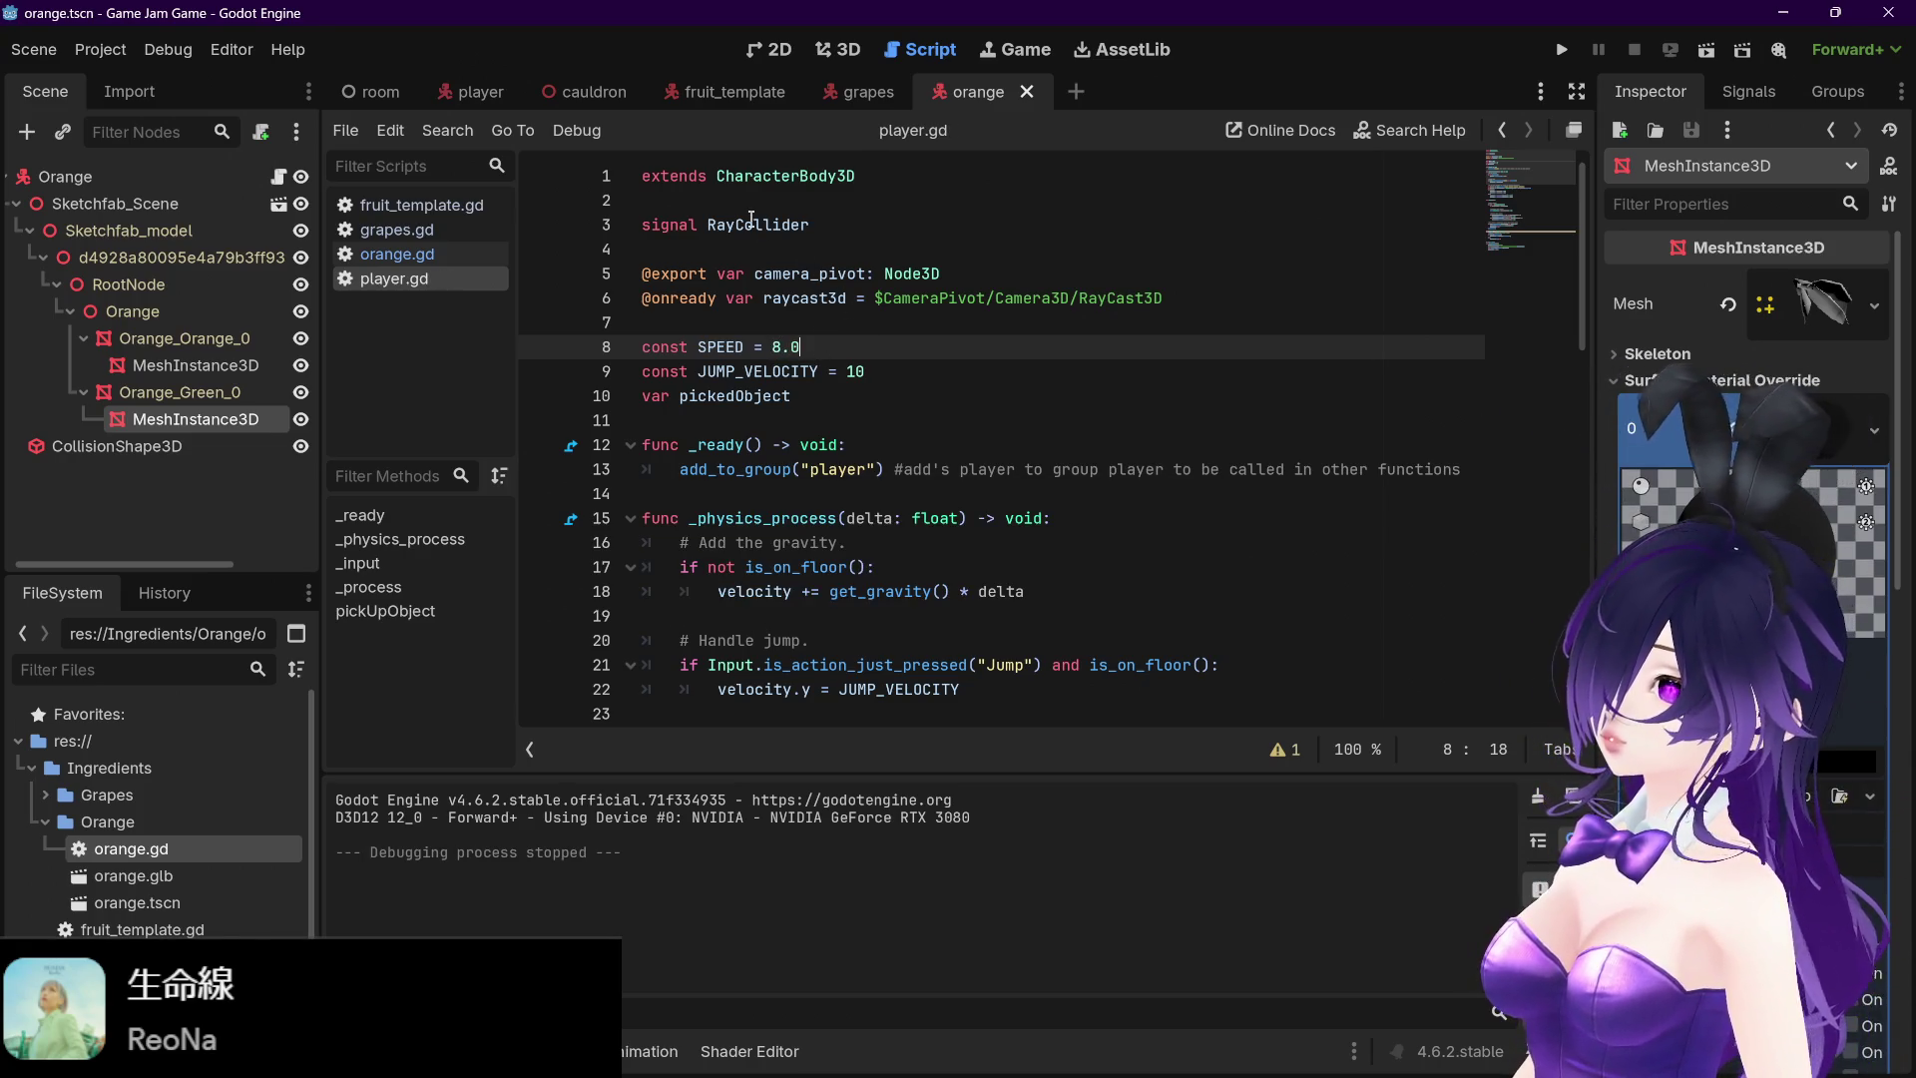
{"action": "scroll", "coordinate": [837, 423], "scroll_direction": "down", "scroll_amount": 3}
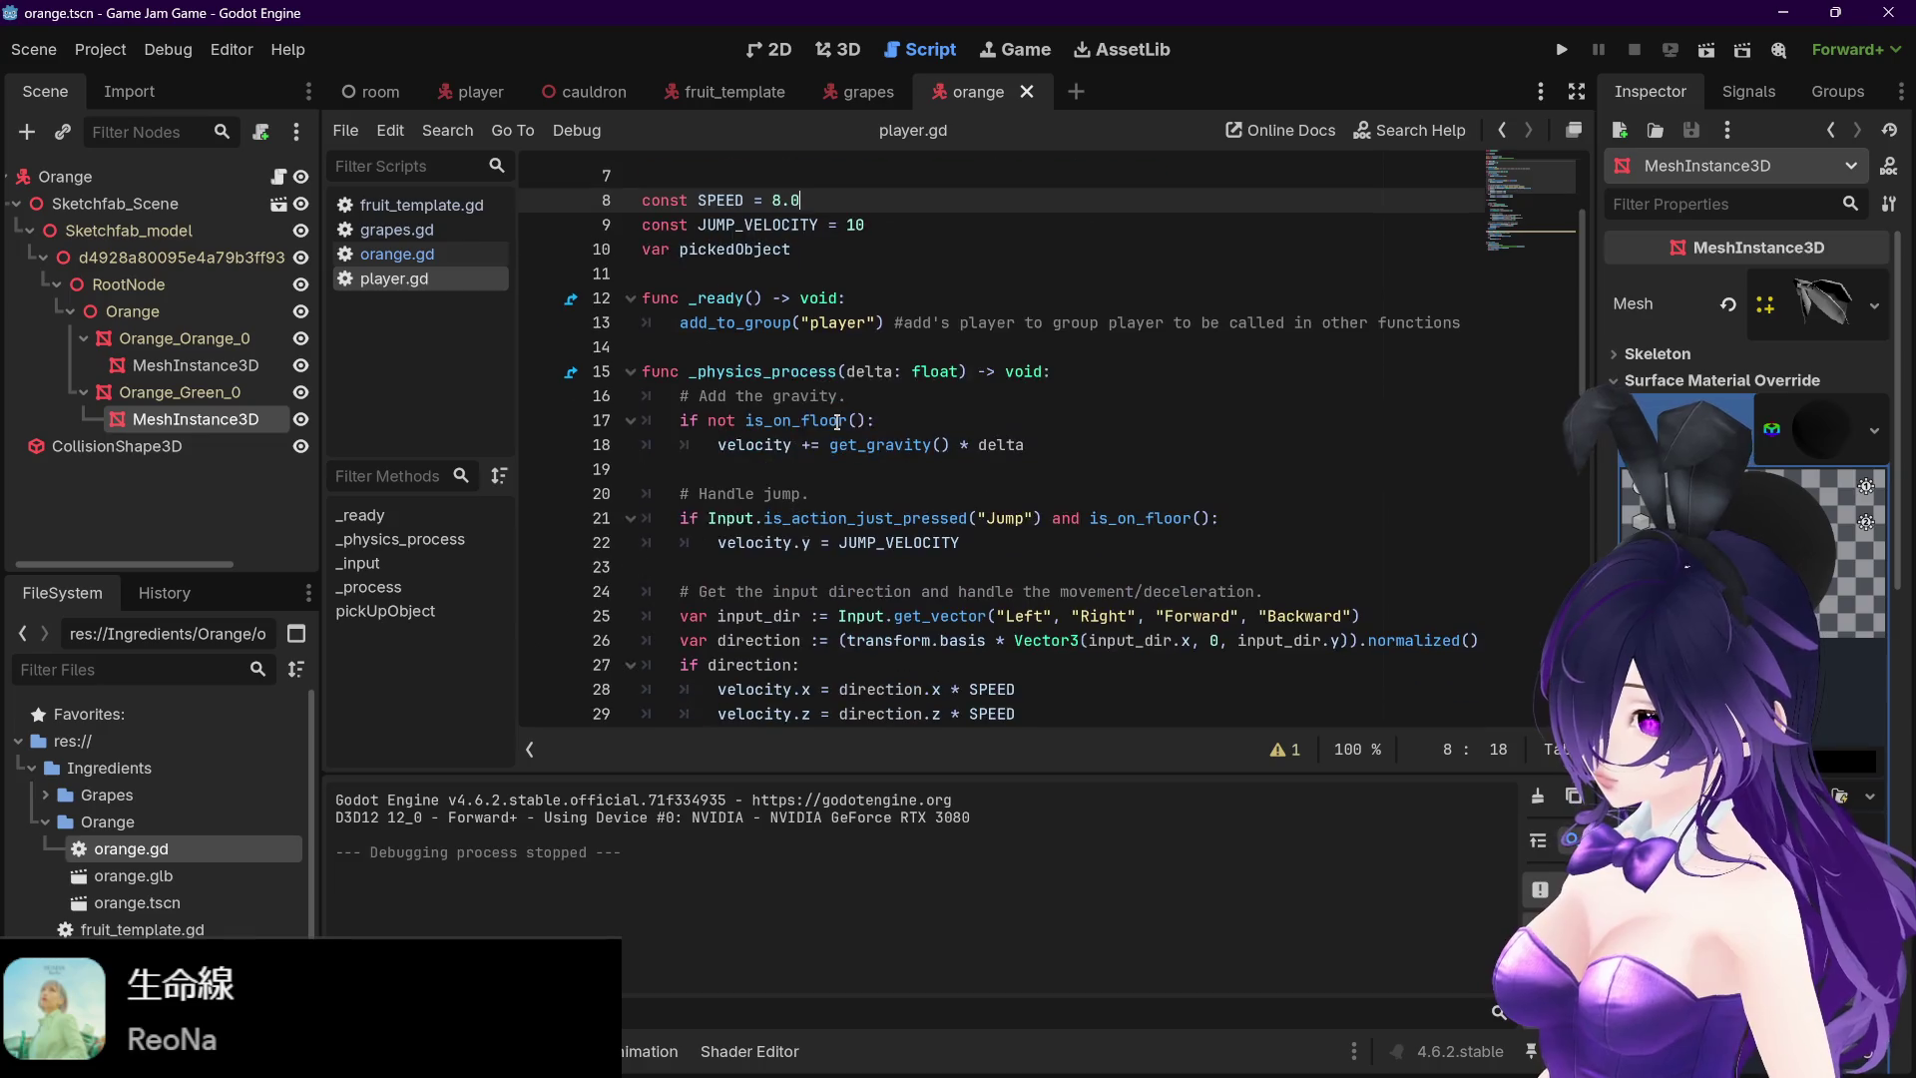
{"action": "scroll", "coordinate": [838, 423], "scroll_direction": "down", "scroll_amount": 1}
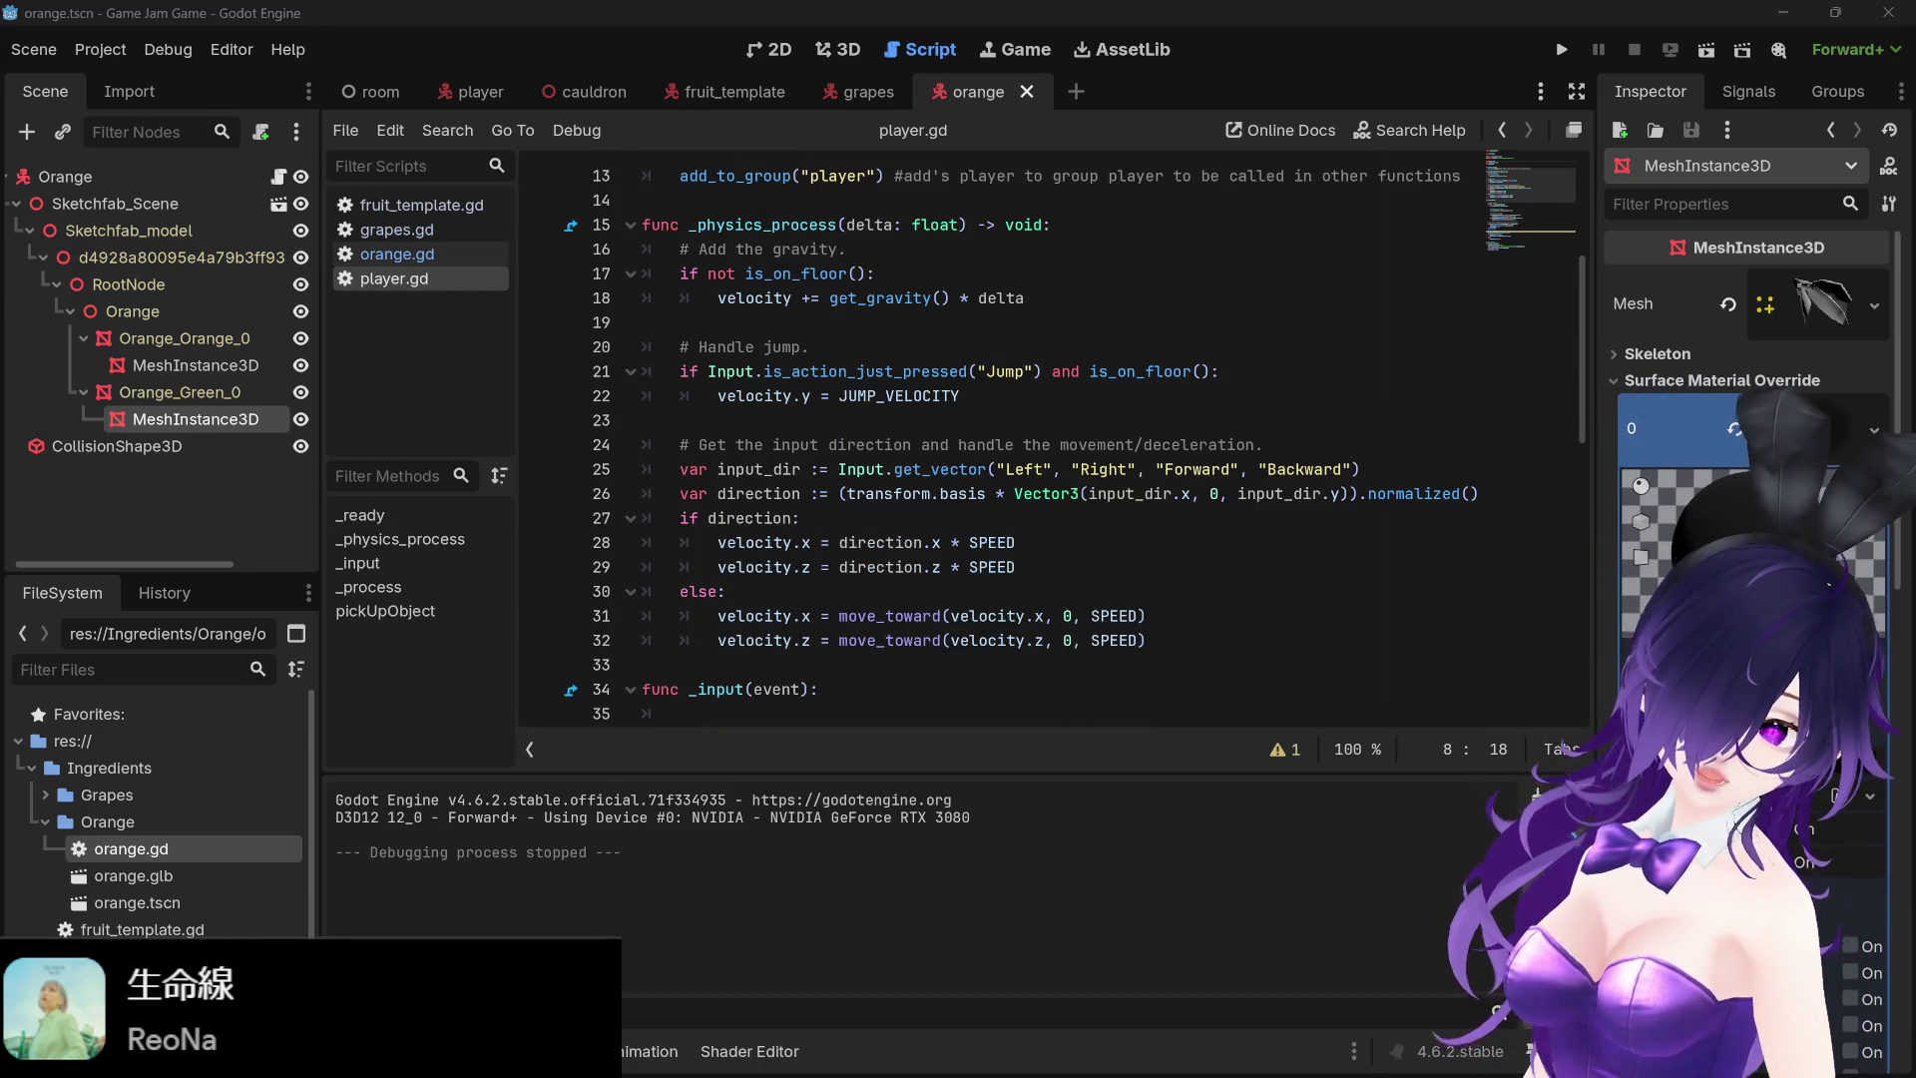
{"action": "key", "text": "alt+Tab"}
- Search Google for 'godot player speed stuttering'
{"action": "type", "text": "godot"}
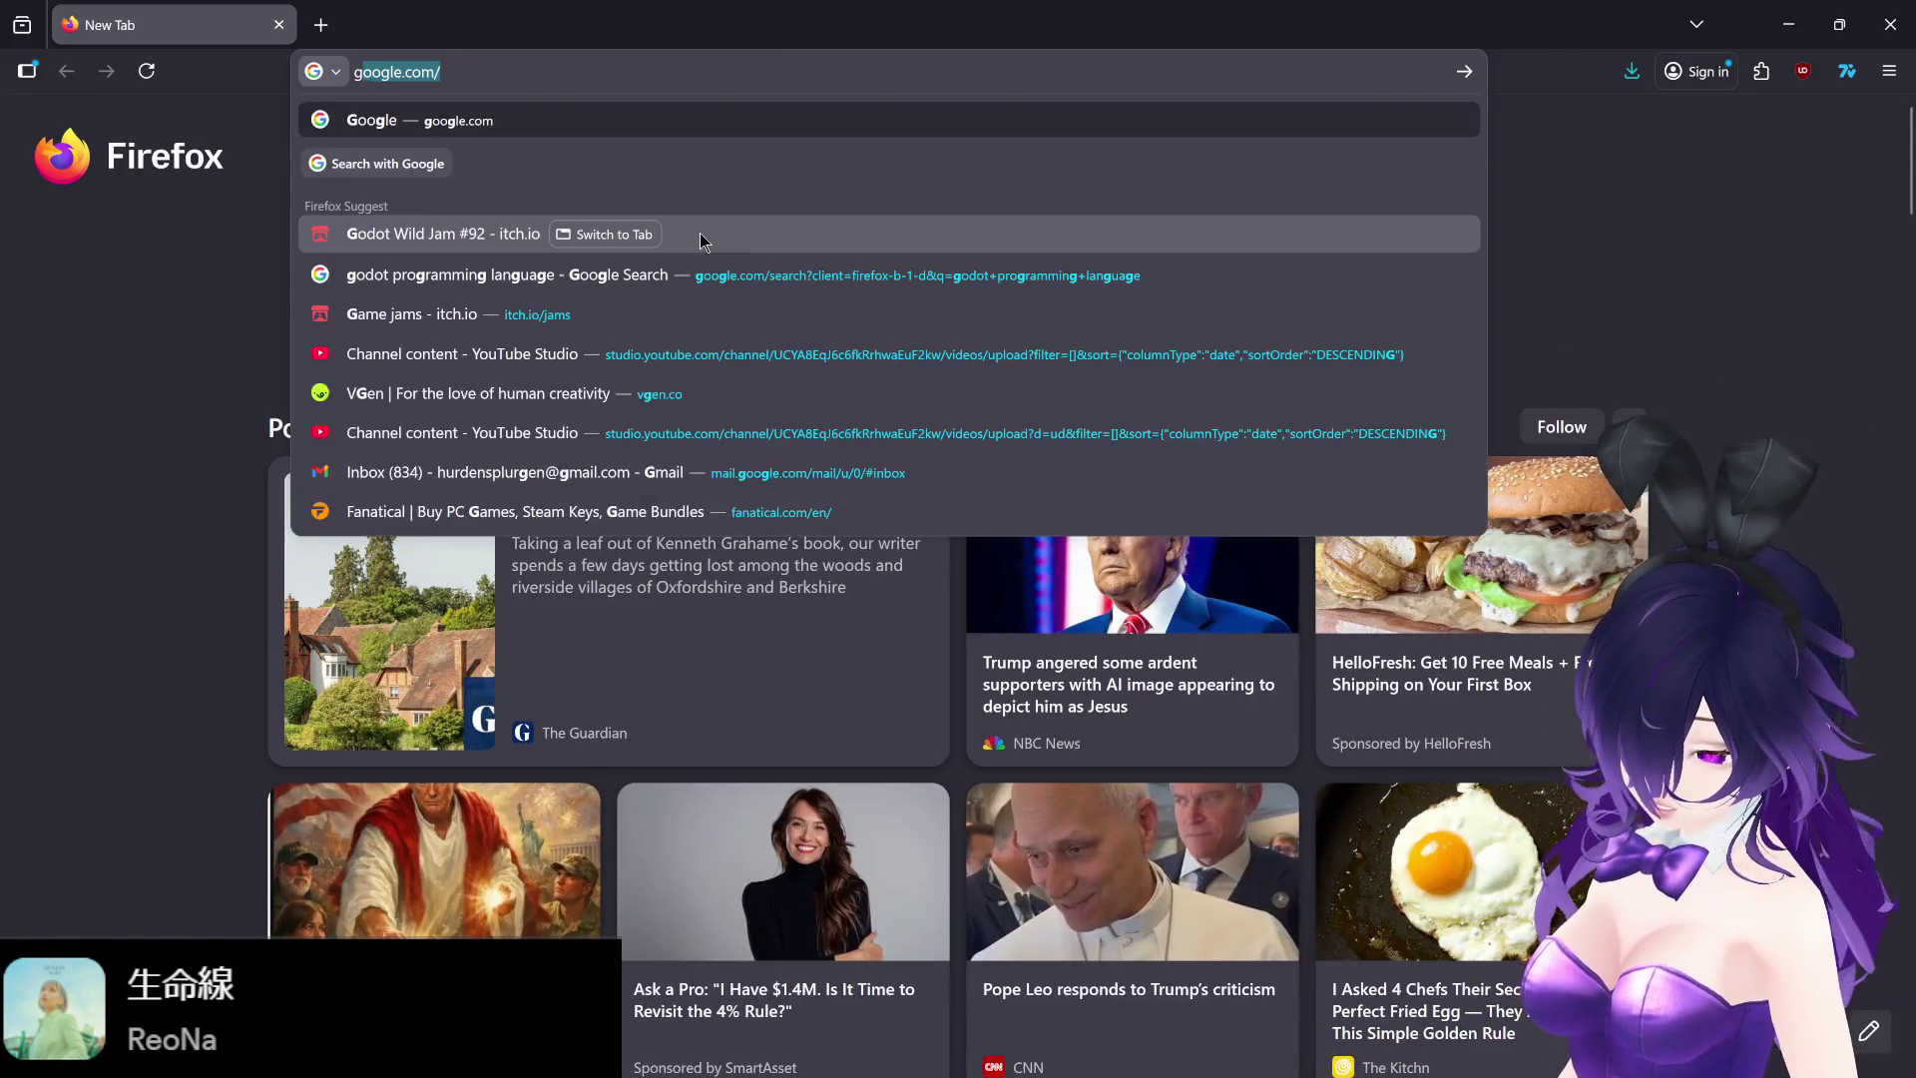
{"action": "type", "text": " player sp"}
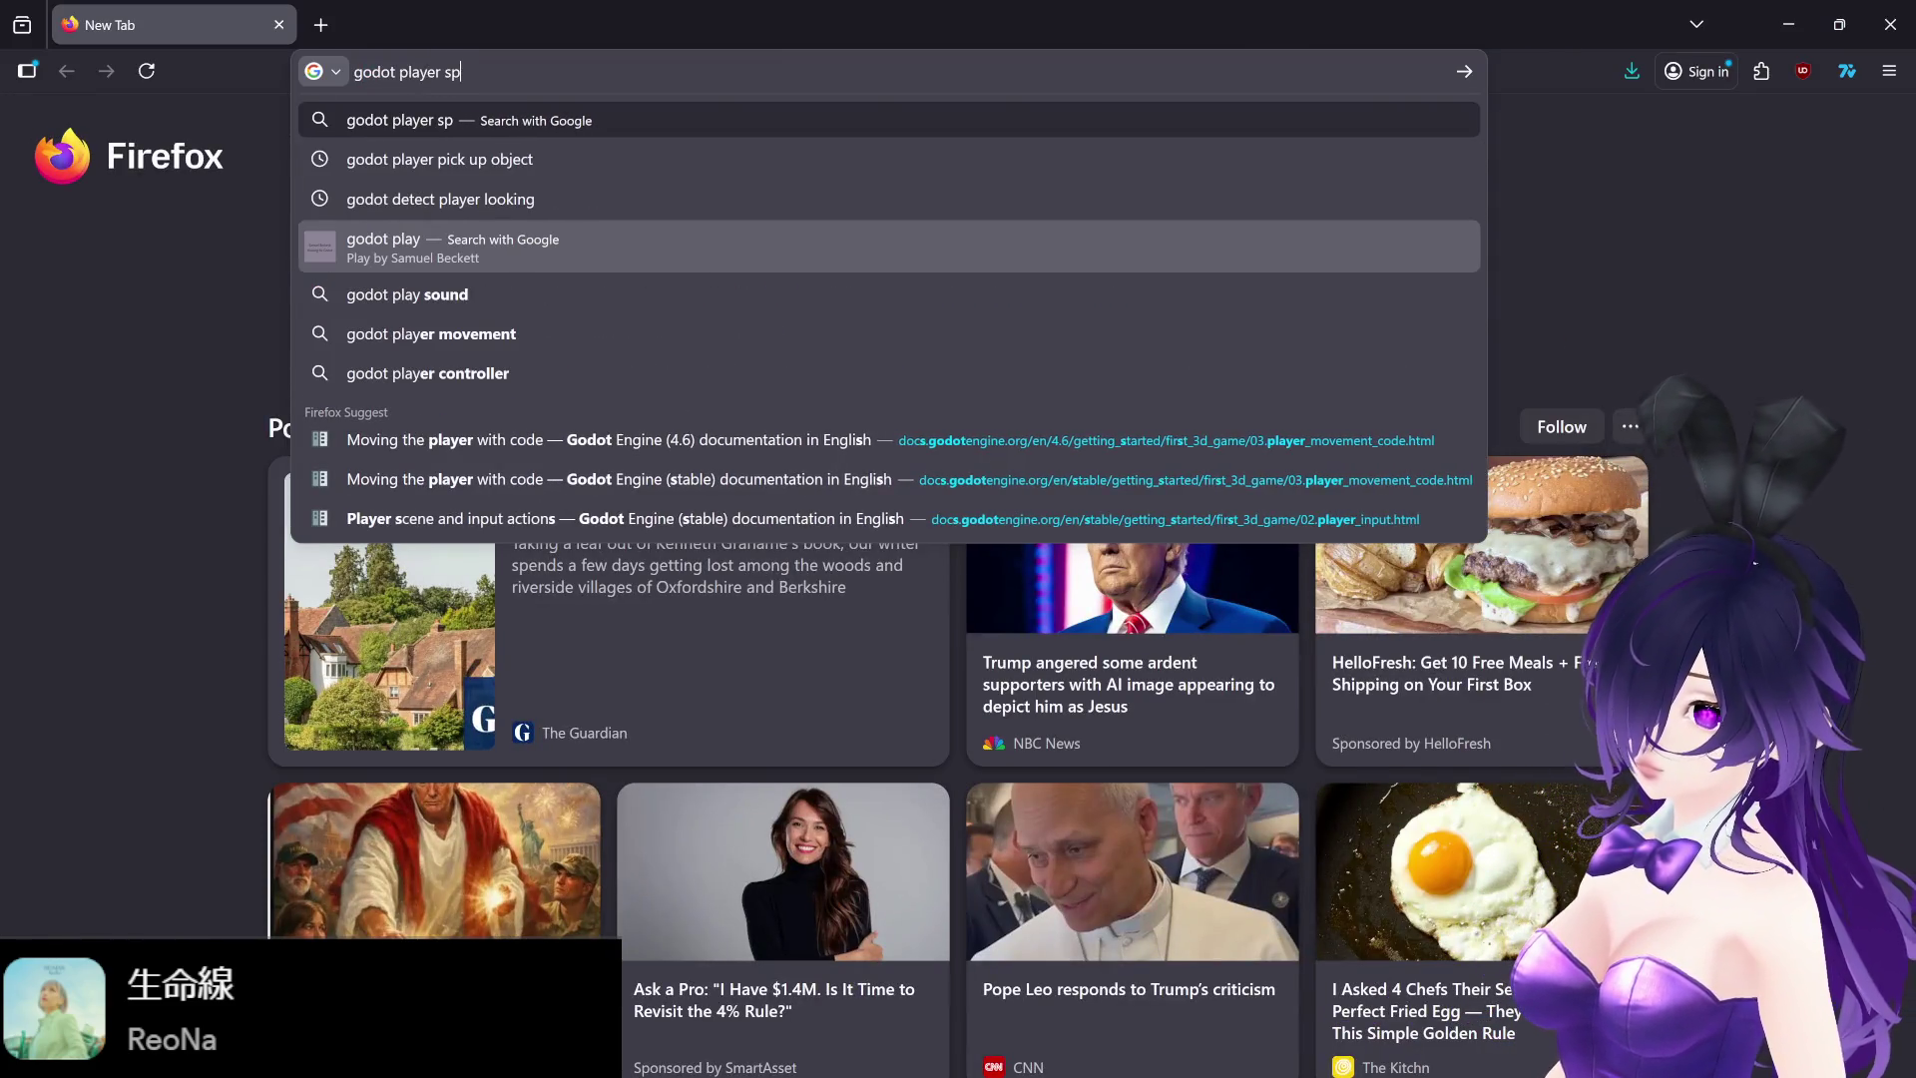
{"action": "type", "text": "eed stuttering"}
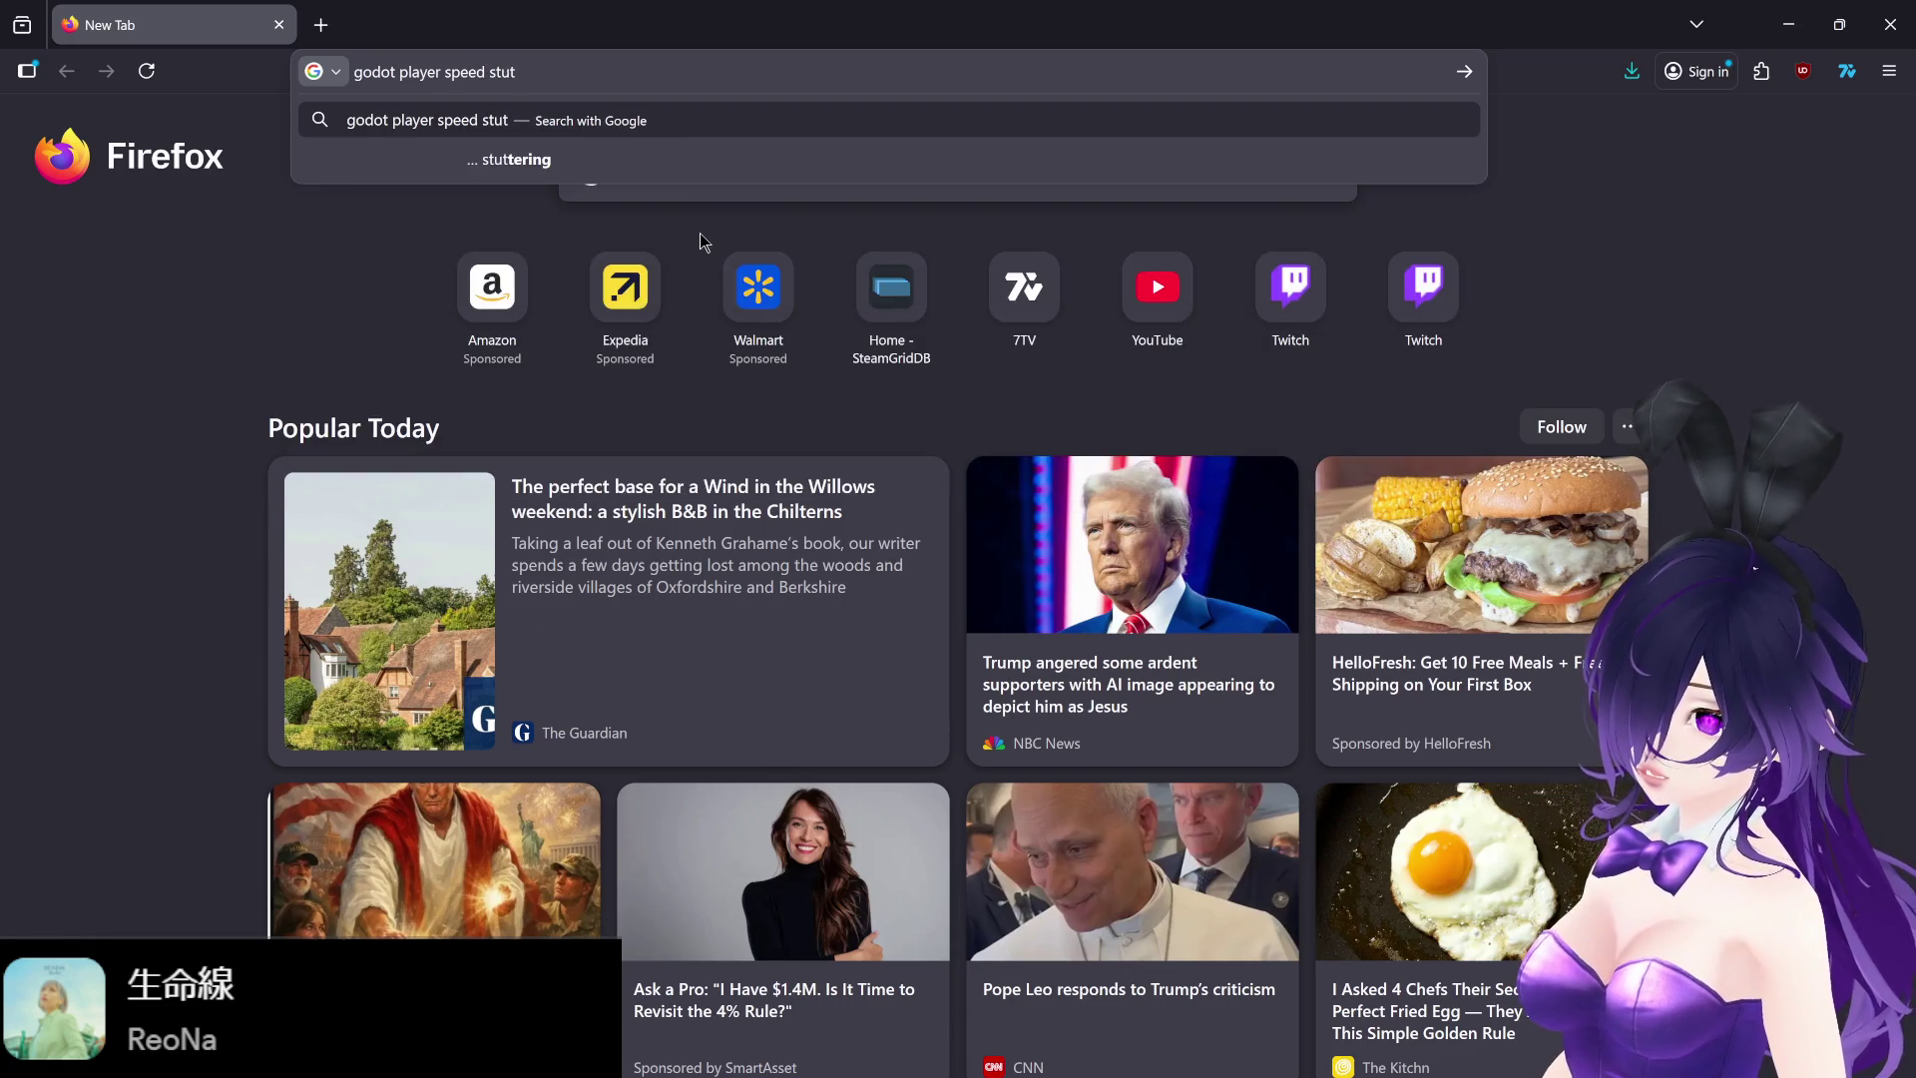
{"action": "key", "text": "Return"}
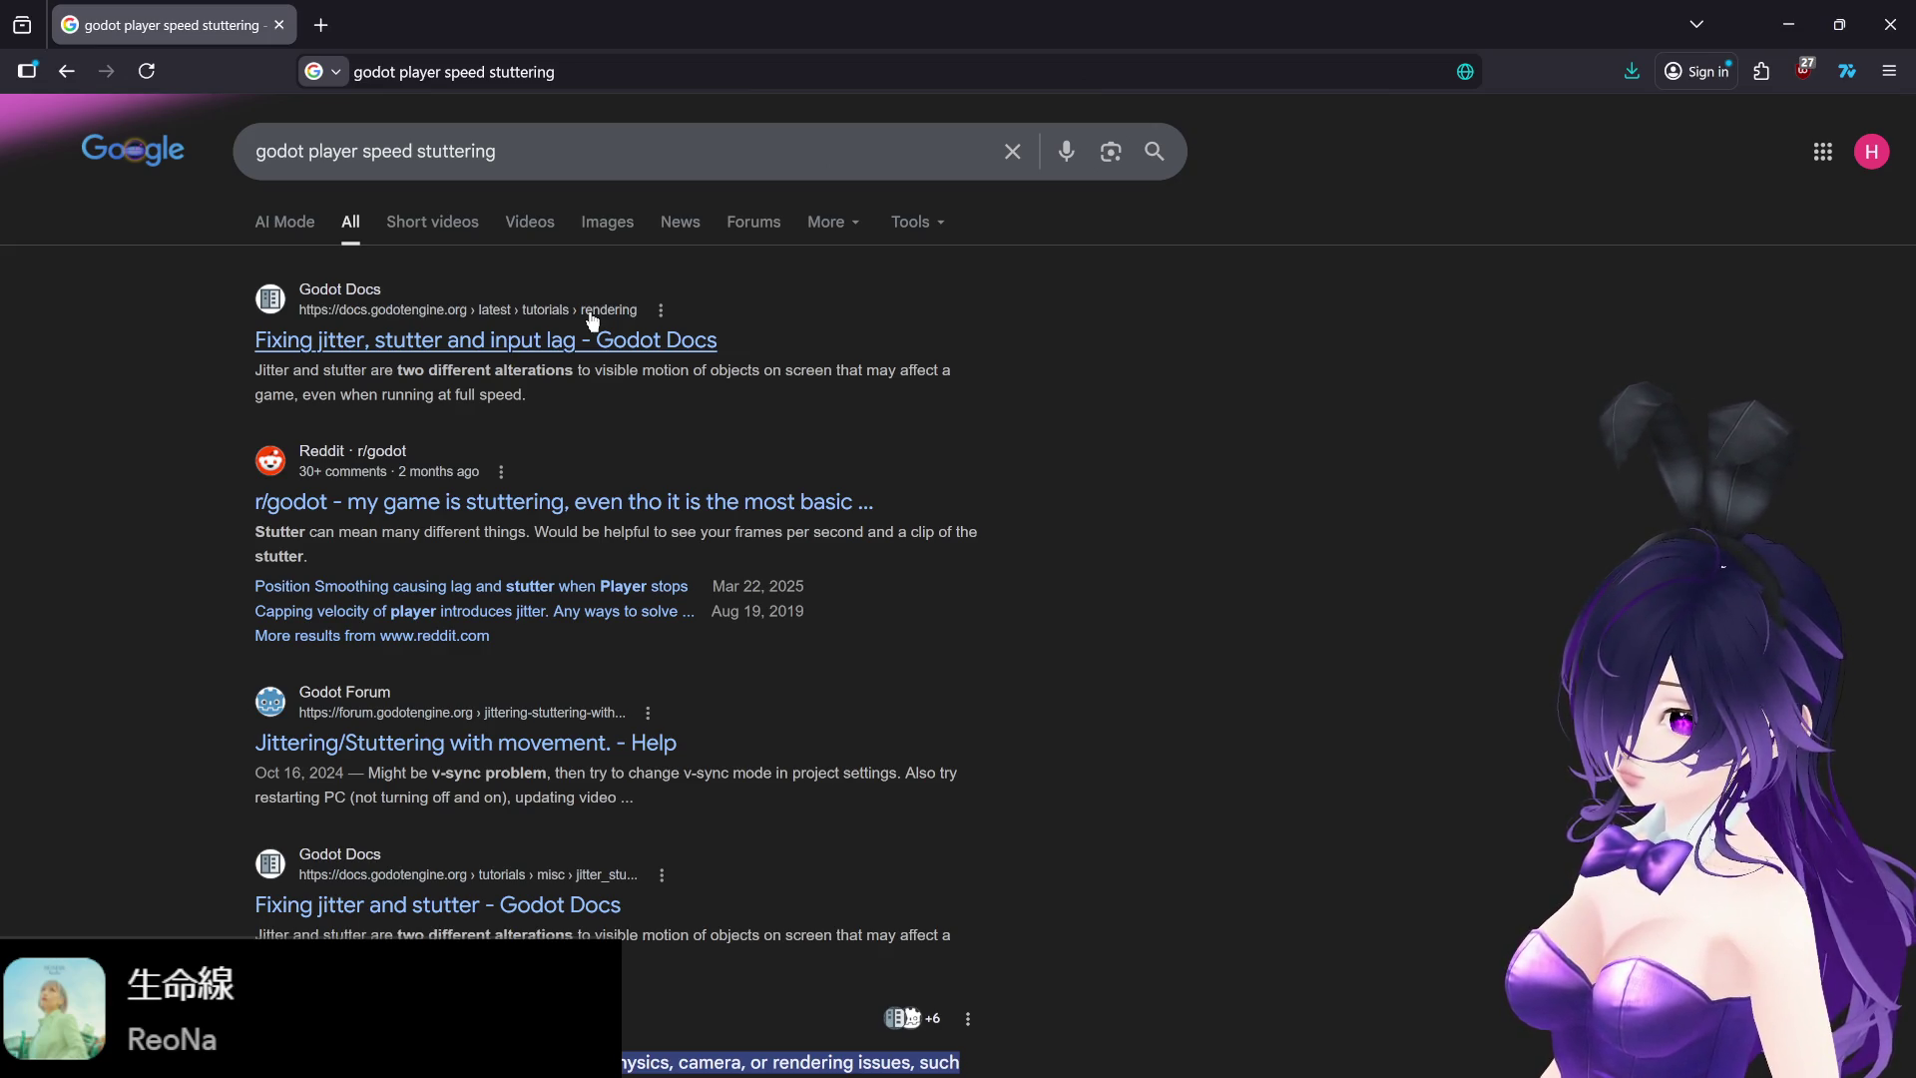
- Read the movement-script post in the Godot Forum 'Jittering/Stuttering with movement.' thread, then return to Godot
{"action": "middle_click", "coordinate": [514, 743]}
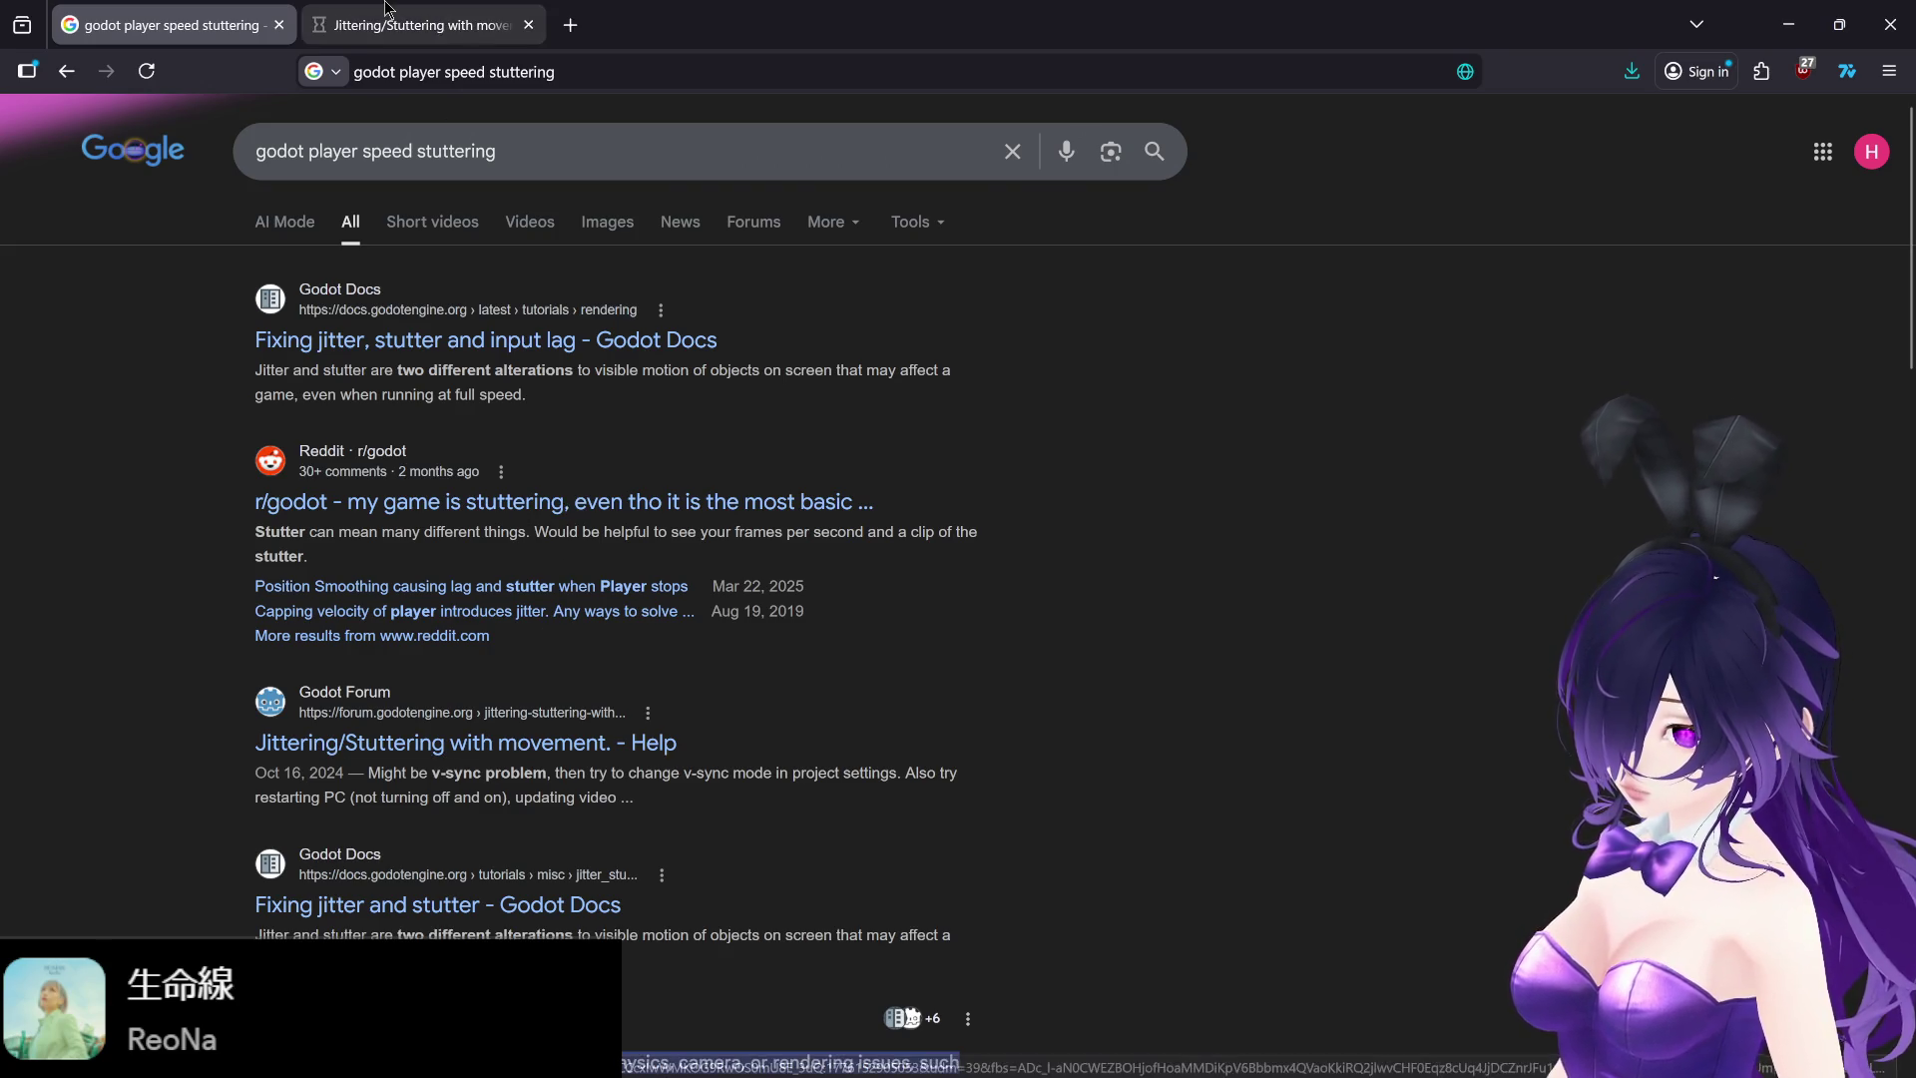
{"action": "left_click", "coordinate": [426, 33]}
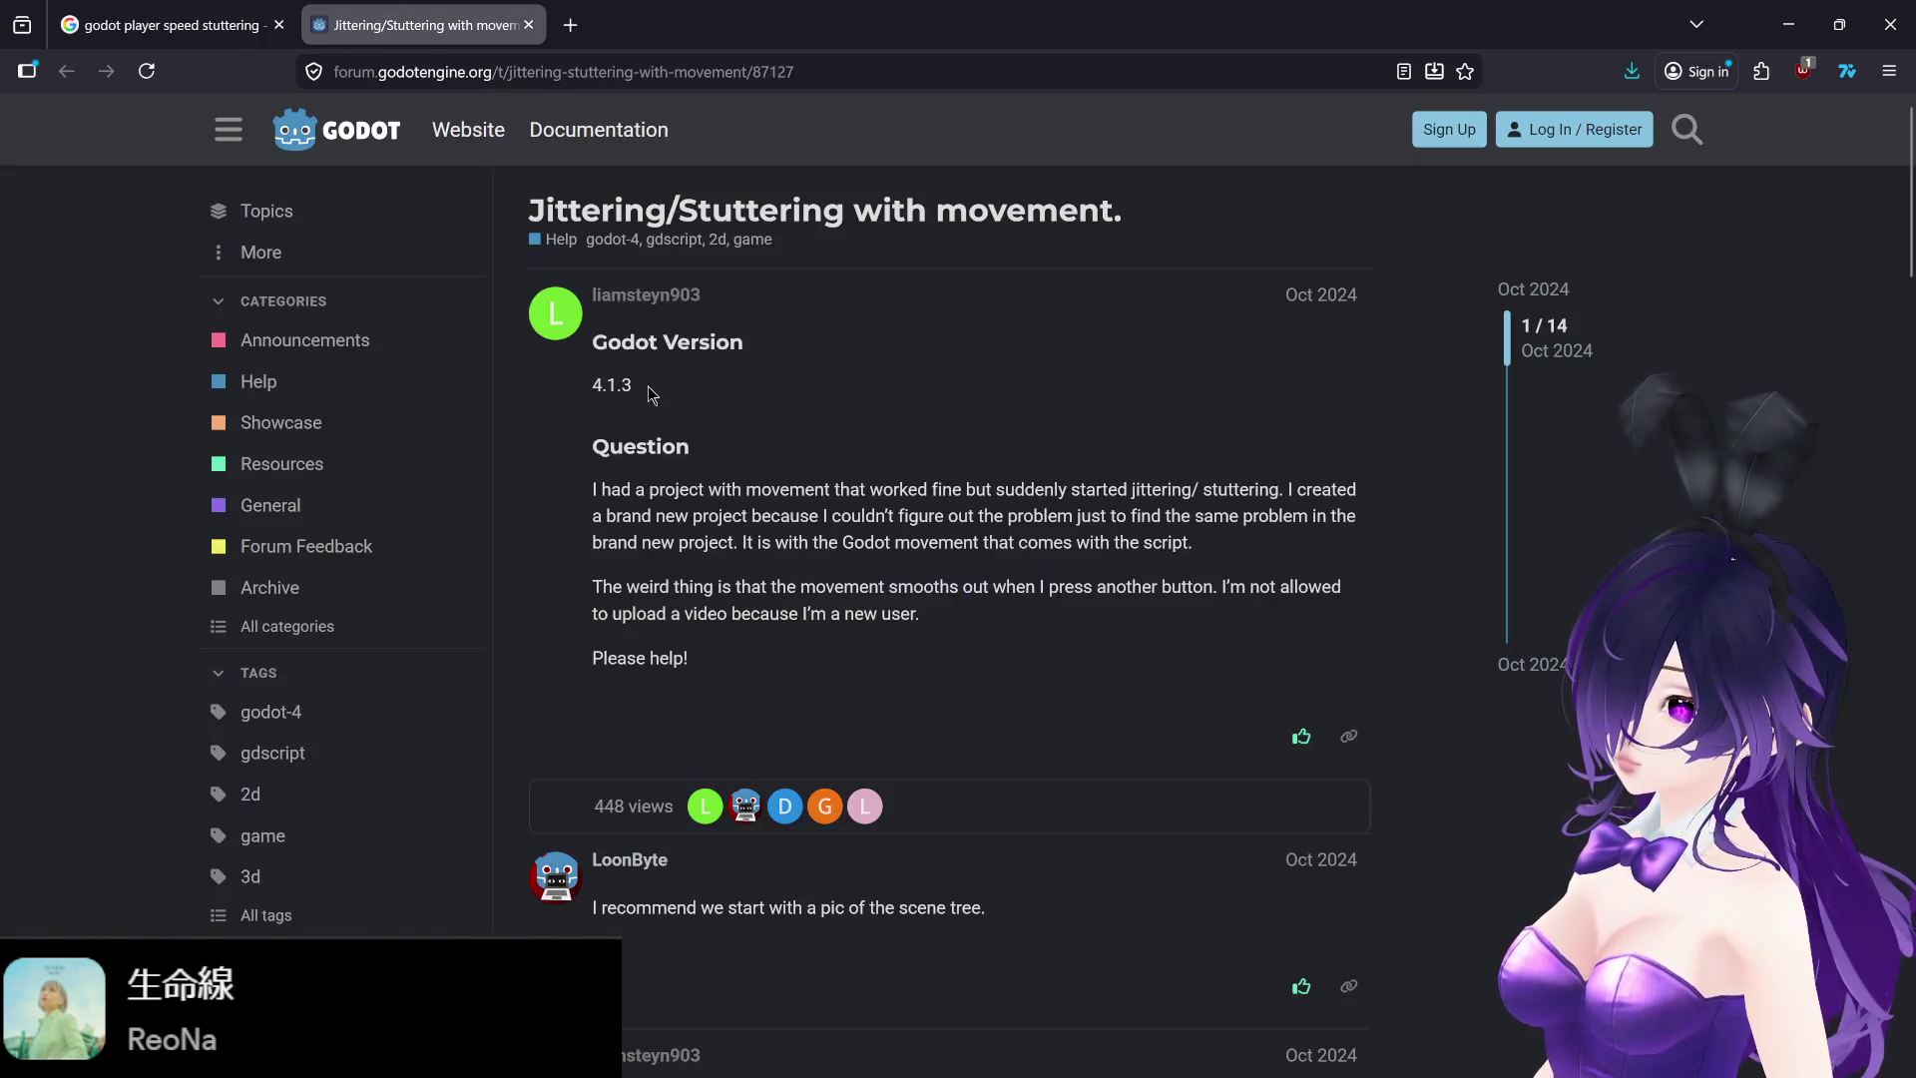
{"action": "scroll", "coordinate": [569, 459], "scroll_direction": "down", "scroll_amount": 10}
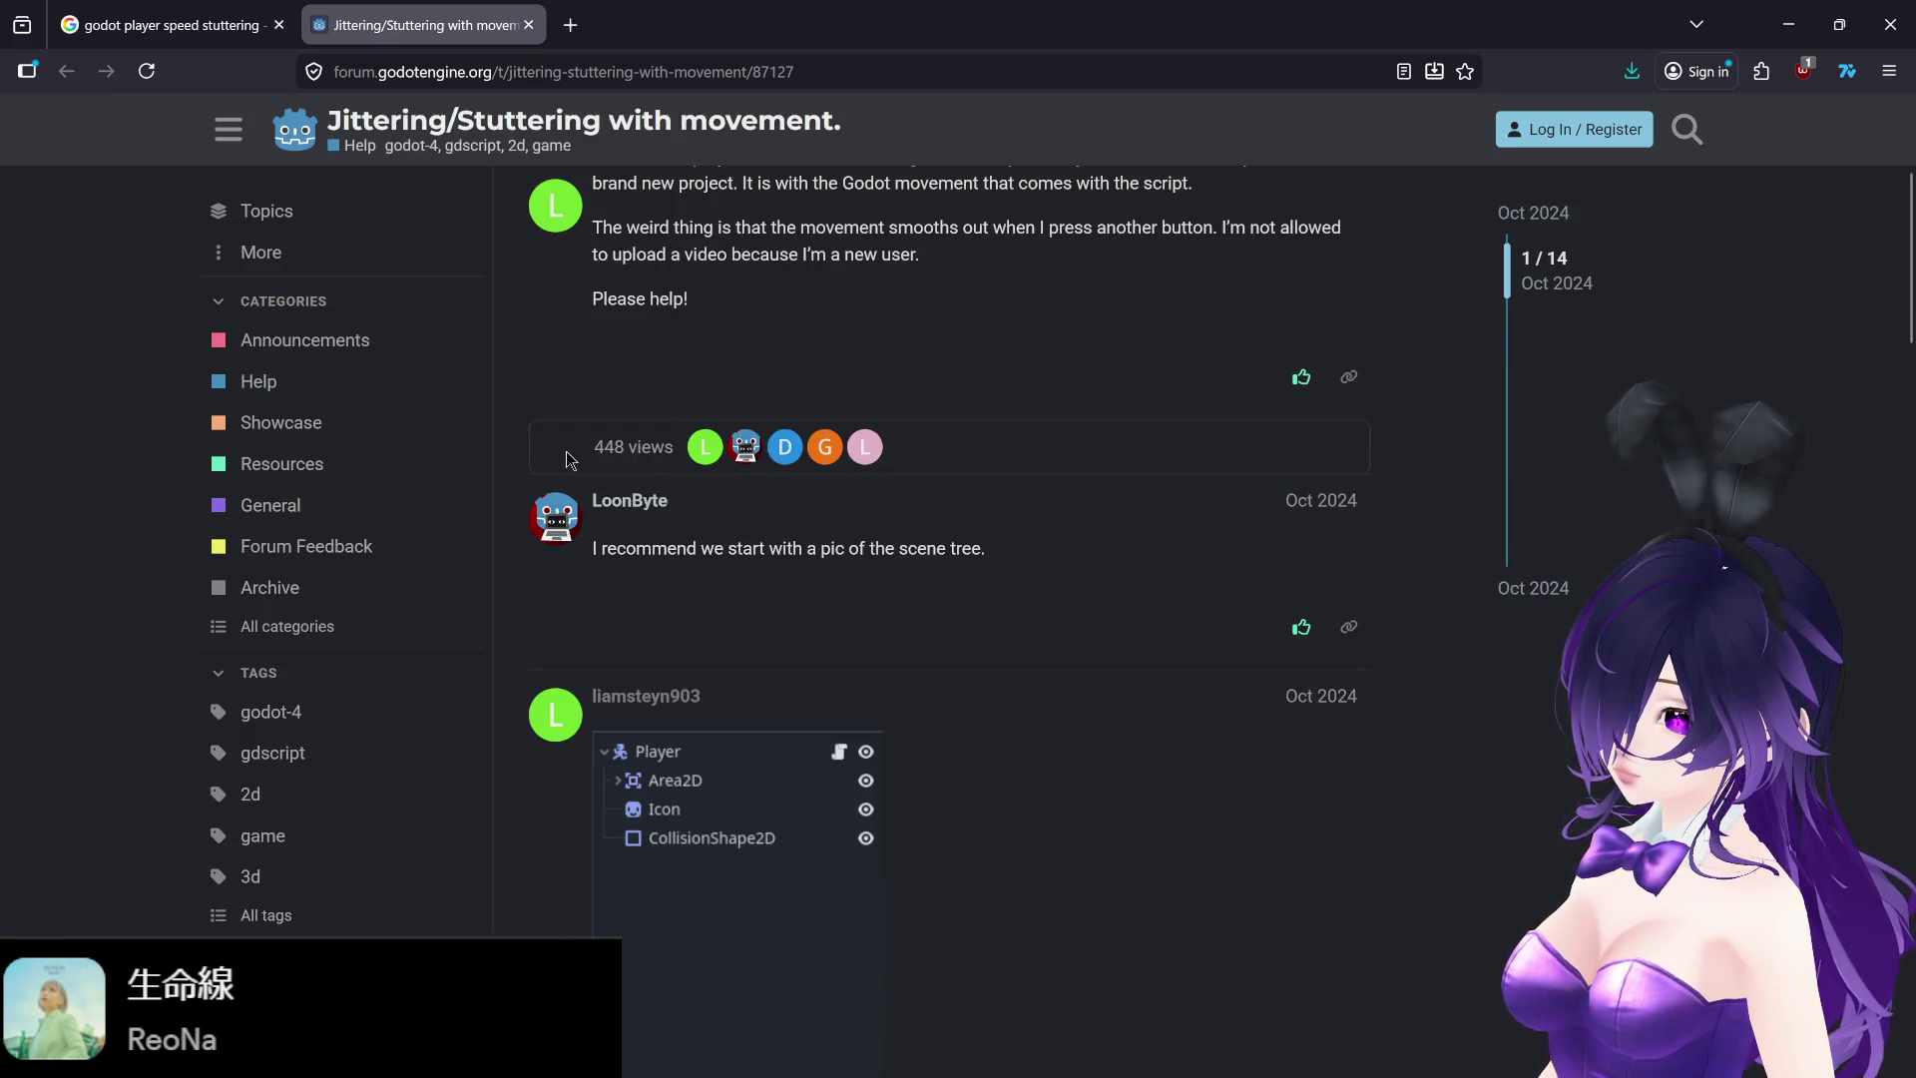
{"action": "scroll", "coordinate": [566, 455], "scroll_direction": "down", "scroll_amount": 6}
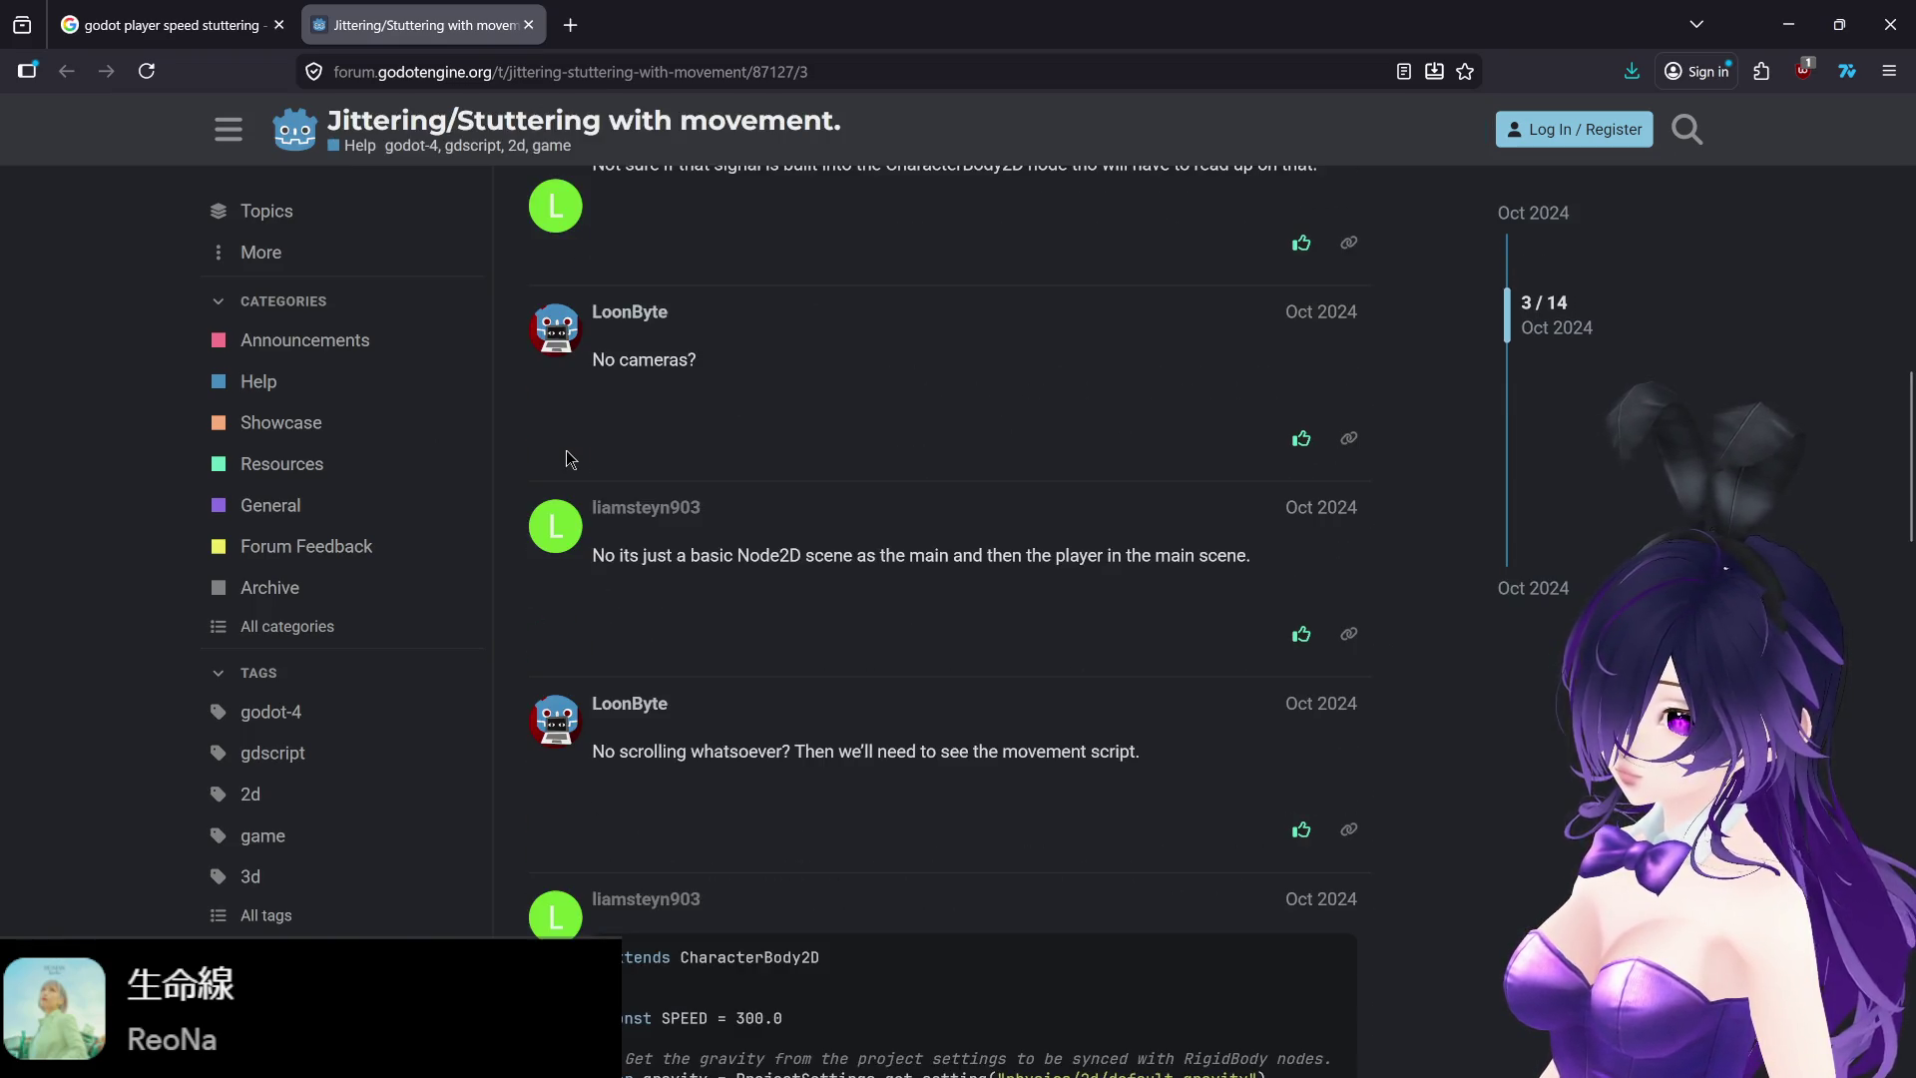
{"action": "scroll", "coordinate": [564, 457], "scroll_direction": "down", "scroll_amount": 3}
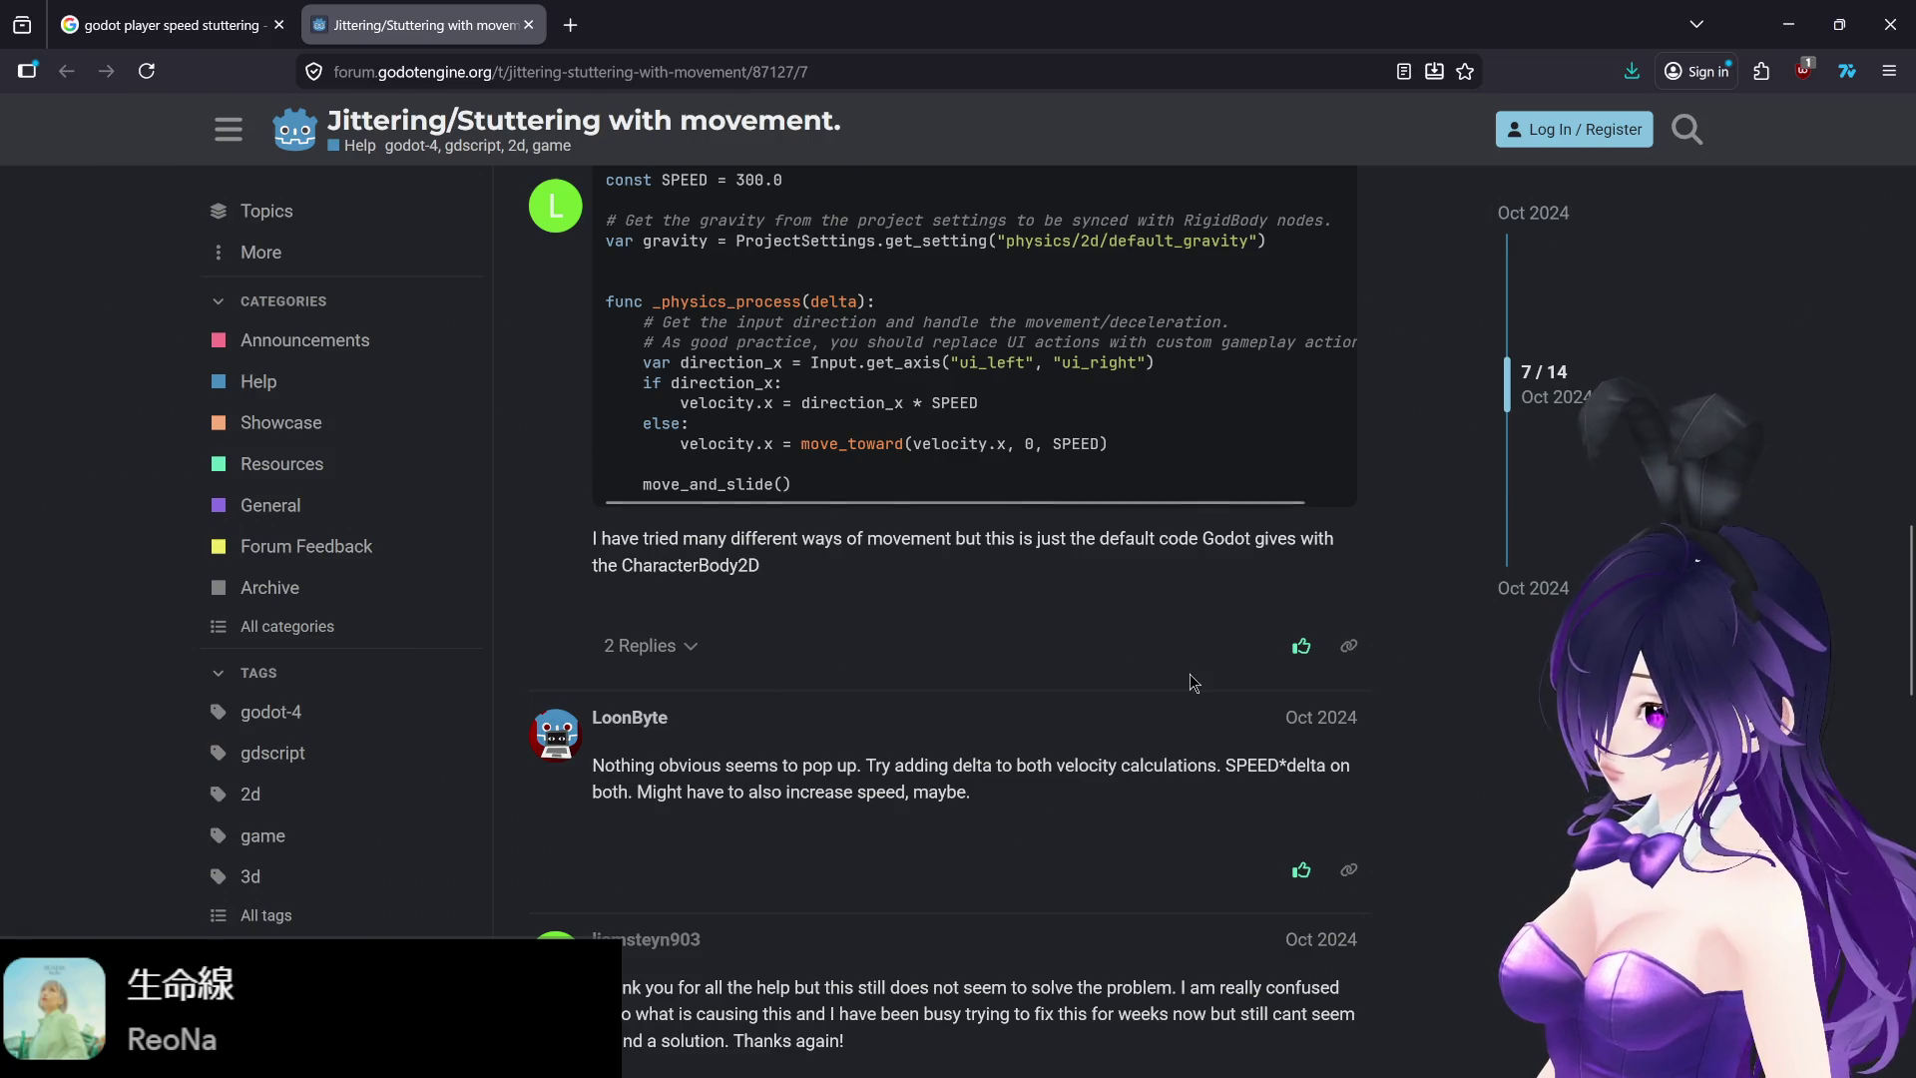
{"action": "mouse_move", "coordinate": [1491, 1066]}
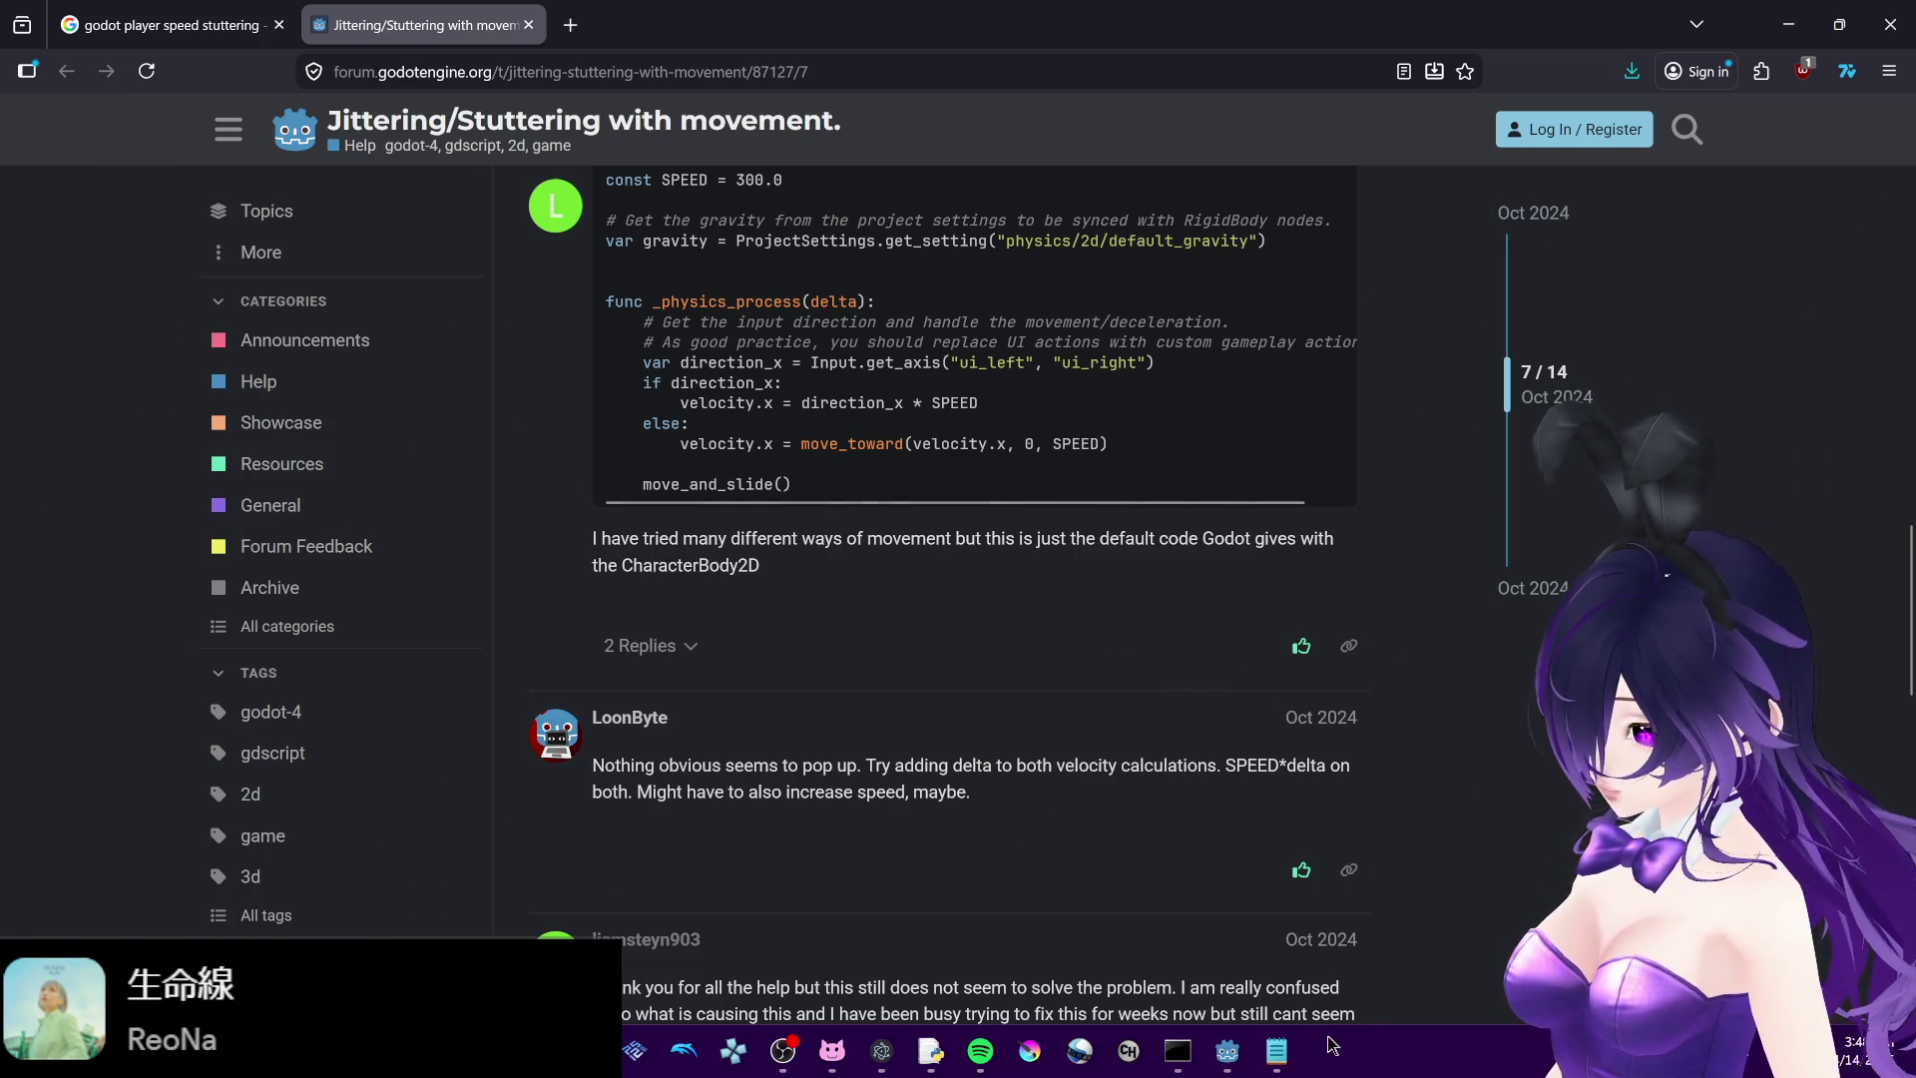
{"action": "left_click", "coordinate": [1237, 1053]}
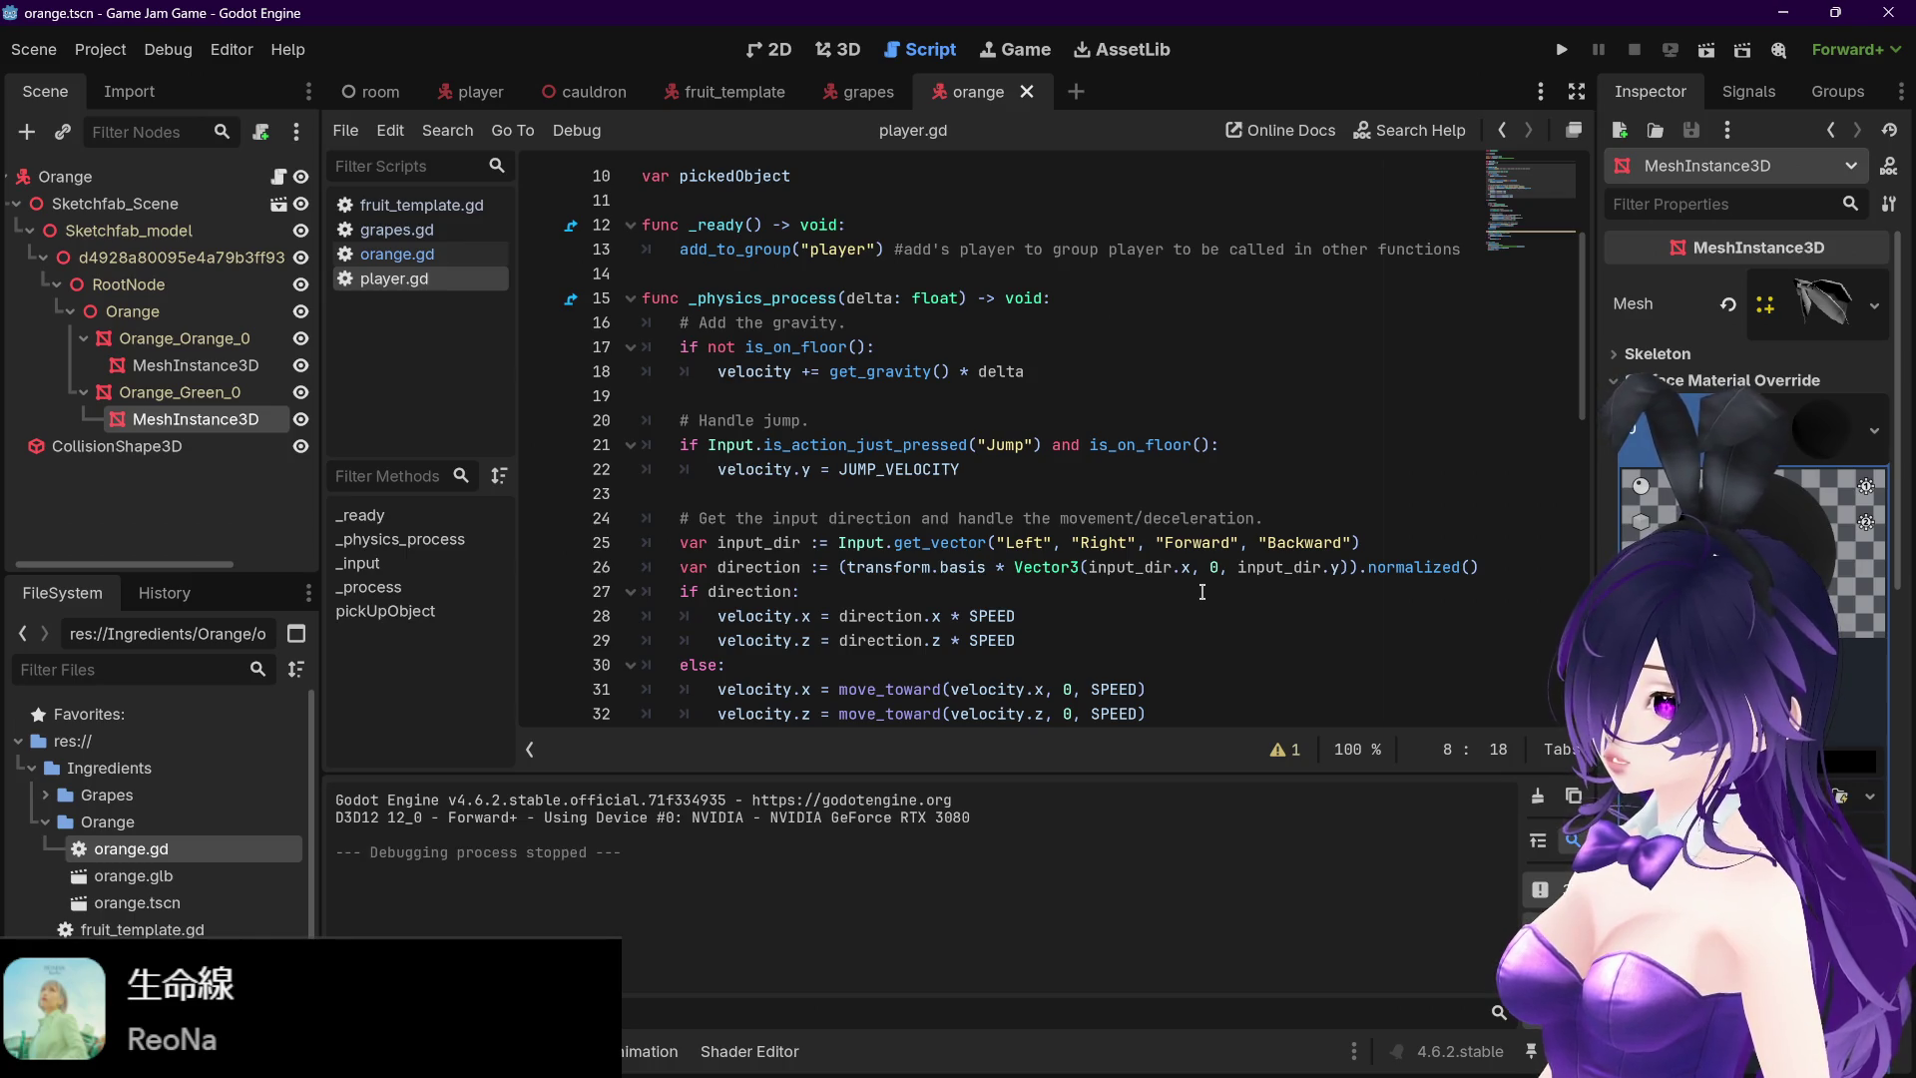
{"action": "scroll", "coordinate": [1202, 591], "scroll_direction": "down", "scroll_amount": 4}
{"action": "scroll", "coordinate": [1202, 591], "scroll_direction": "up", "scroll_amount": 4}
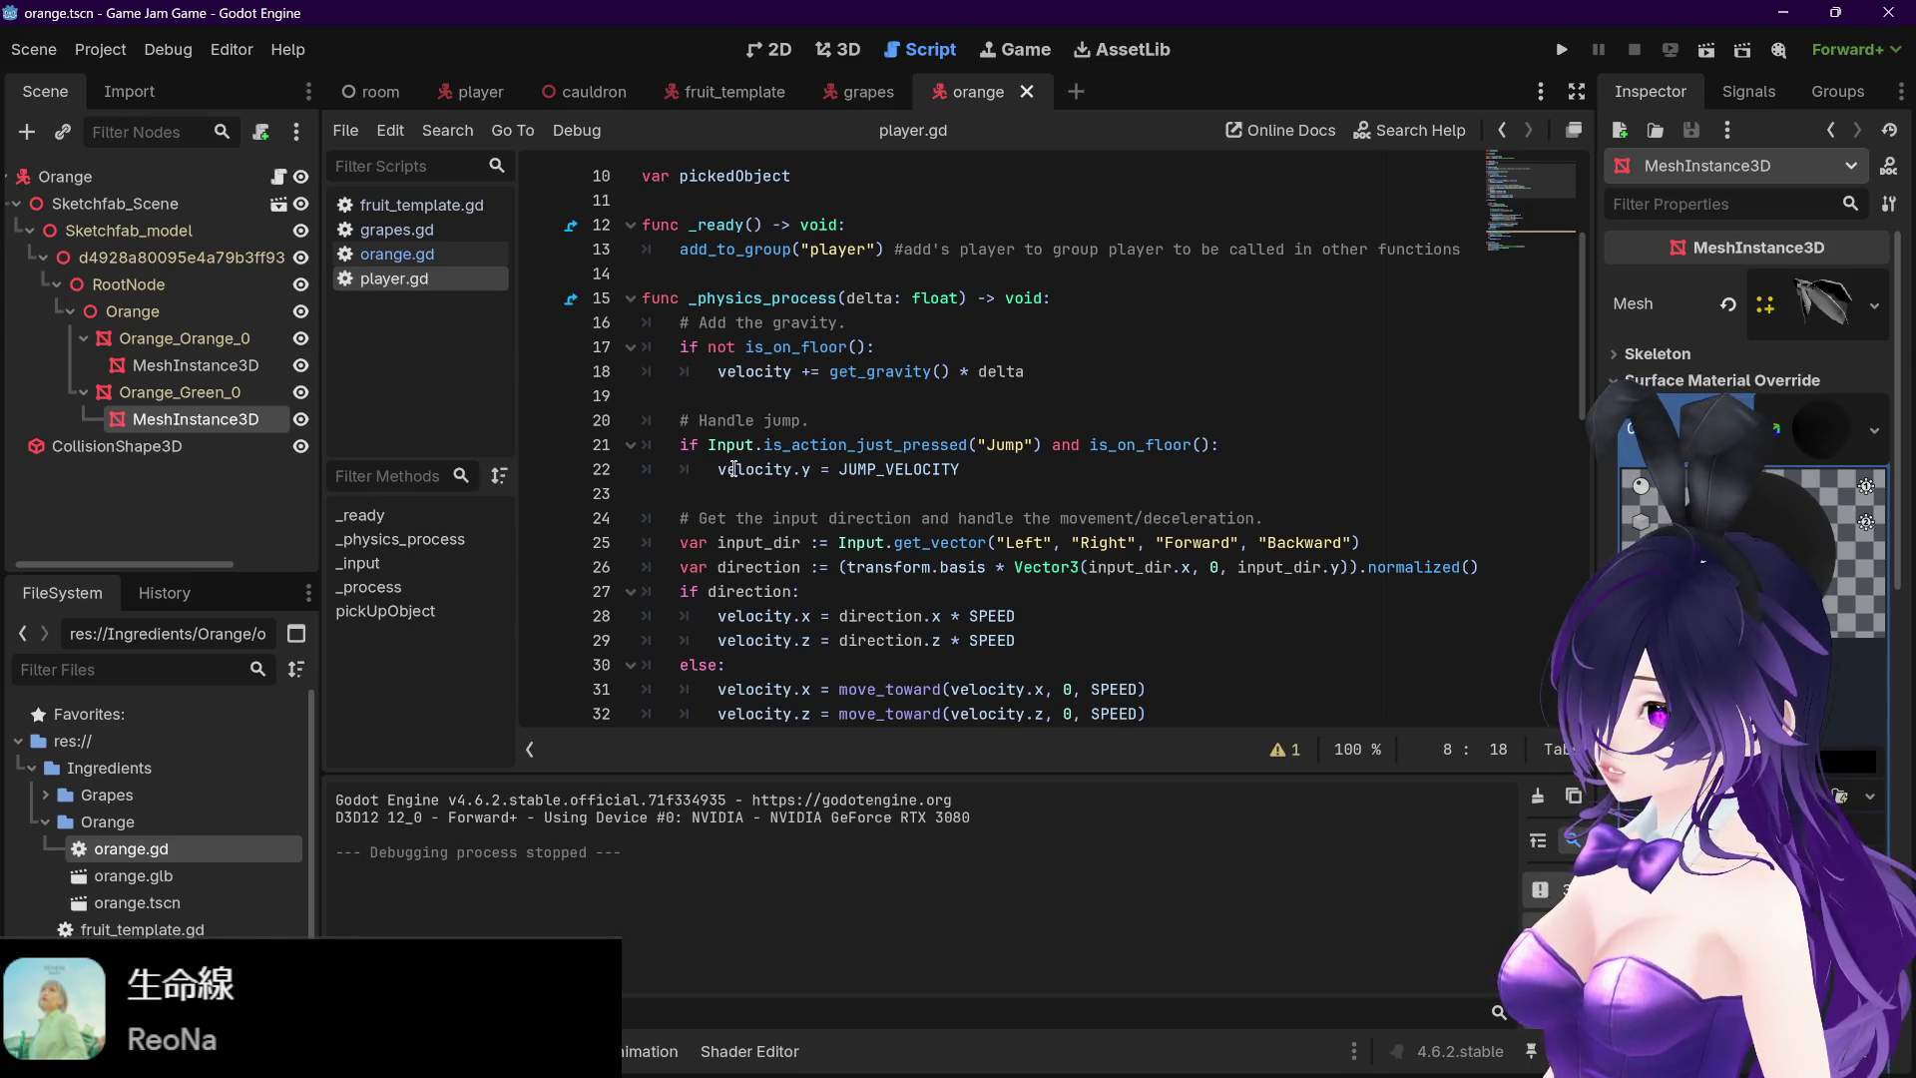
{"action": "scroll", "coordinate": [1017, 469], "scroll_direction": "up", "scroll_amount": 2}
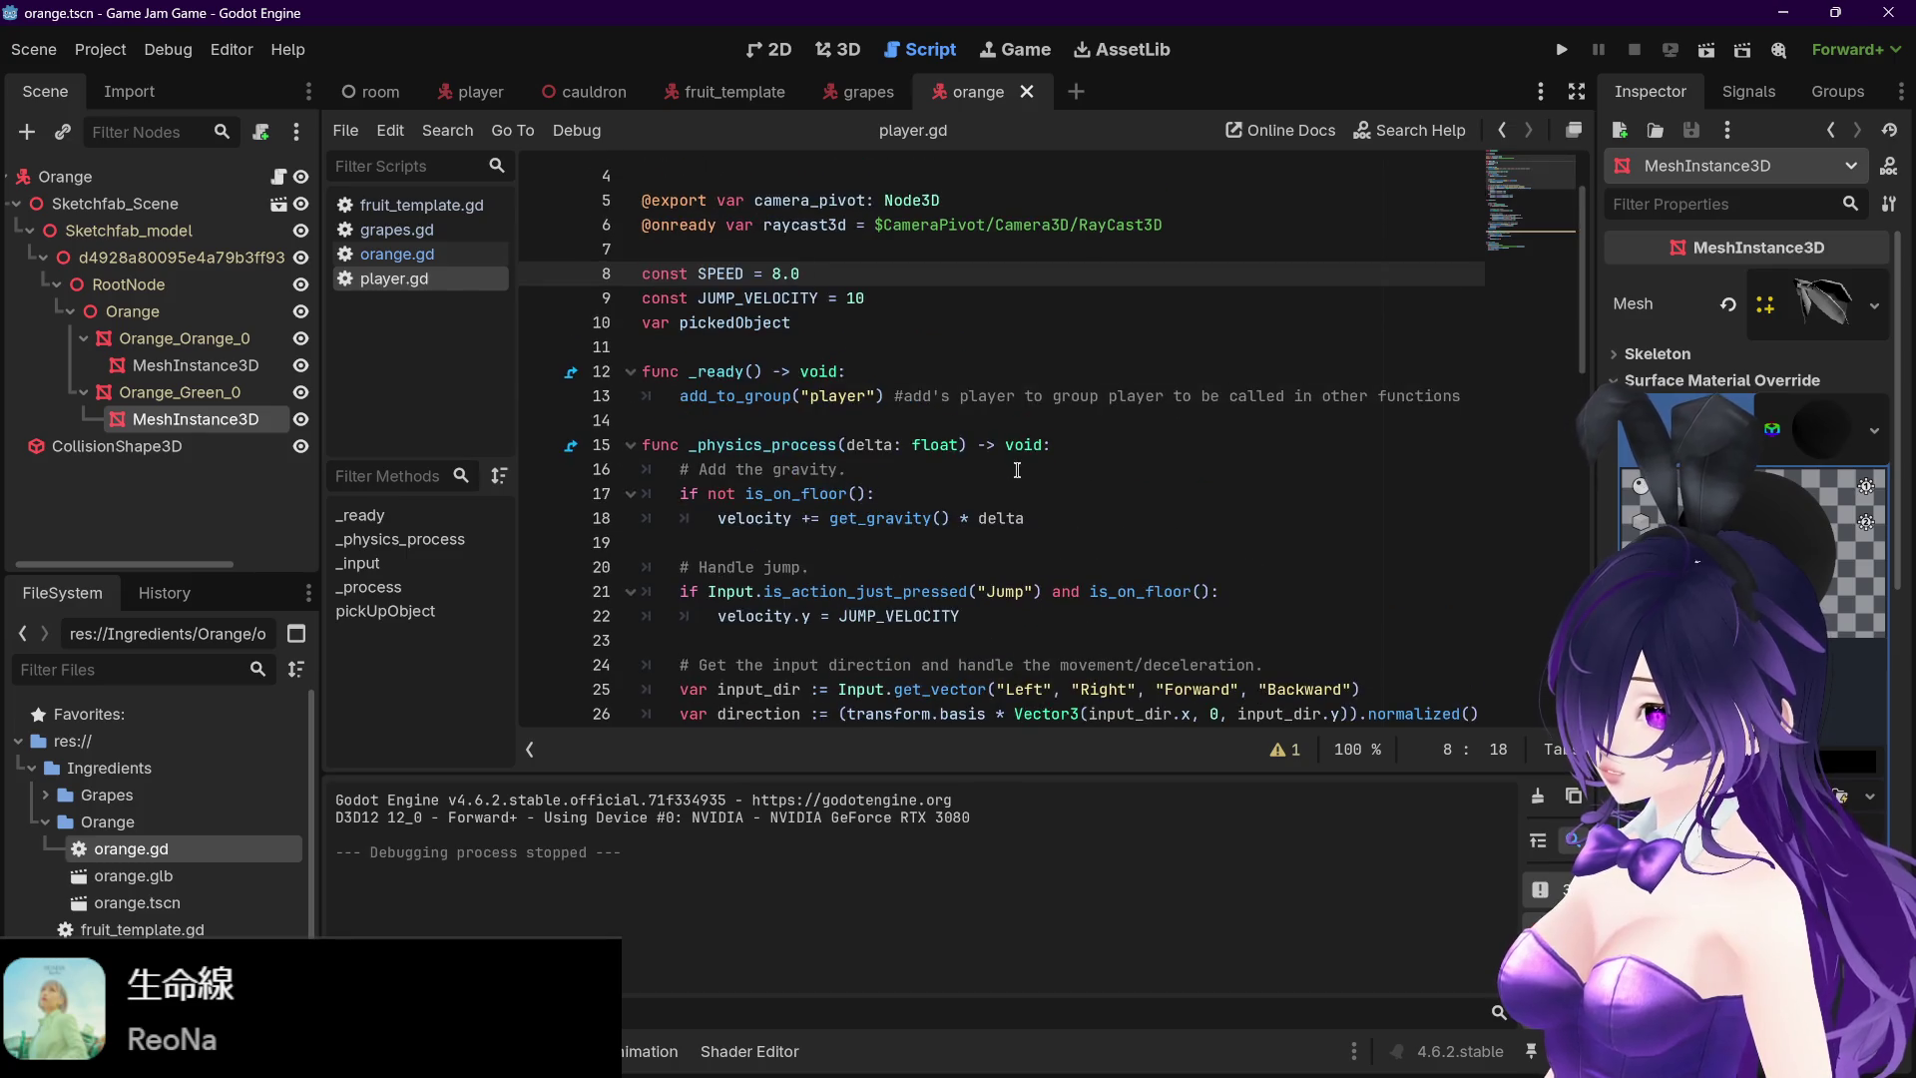
{"action": "scroll", "coordinate": [1016, 469], "scroll_direction": "down", "scroll_amount": 1}
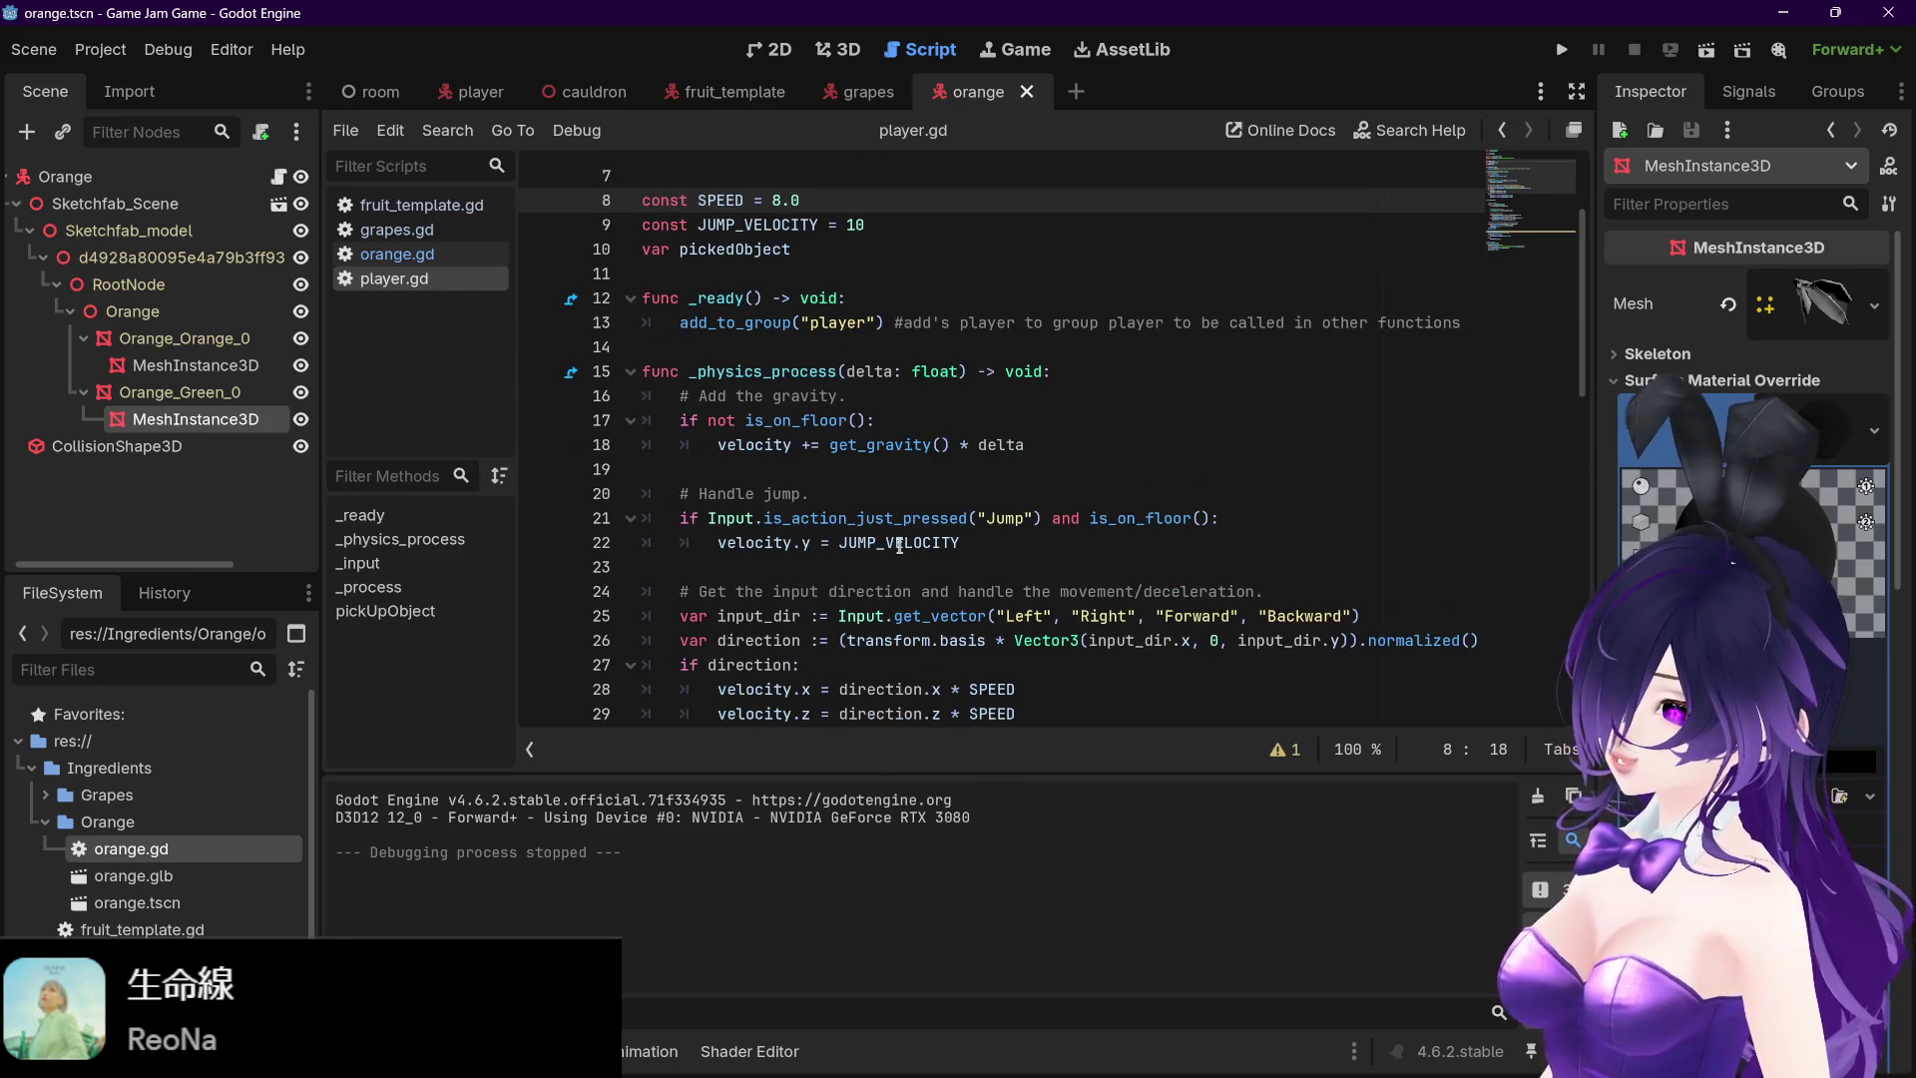
{"action": "mouse_move", "coordinate": [917, 554]}
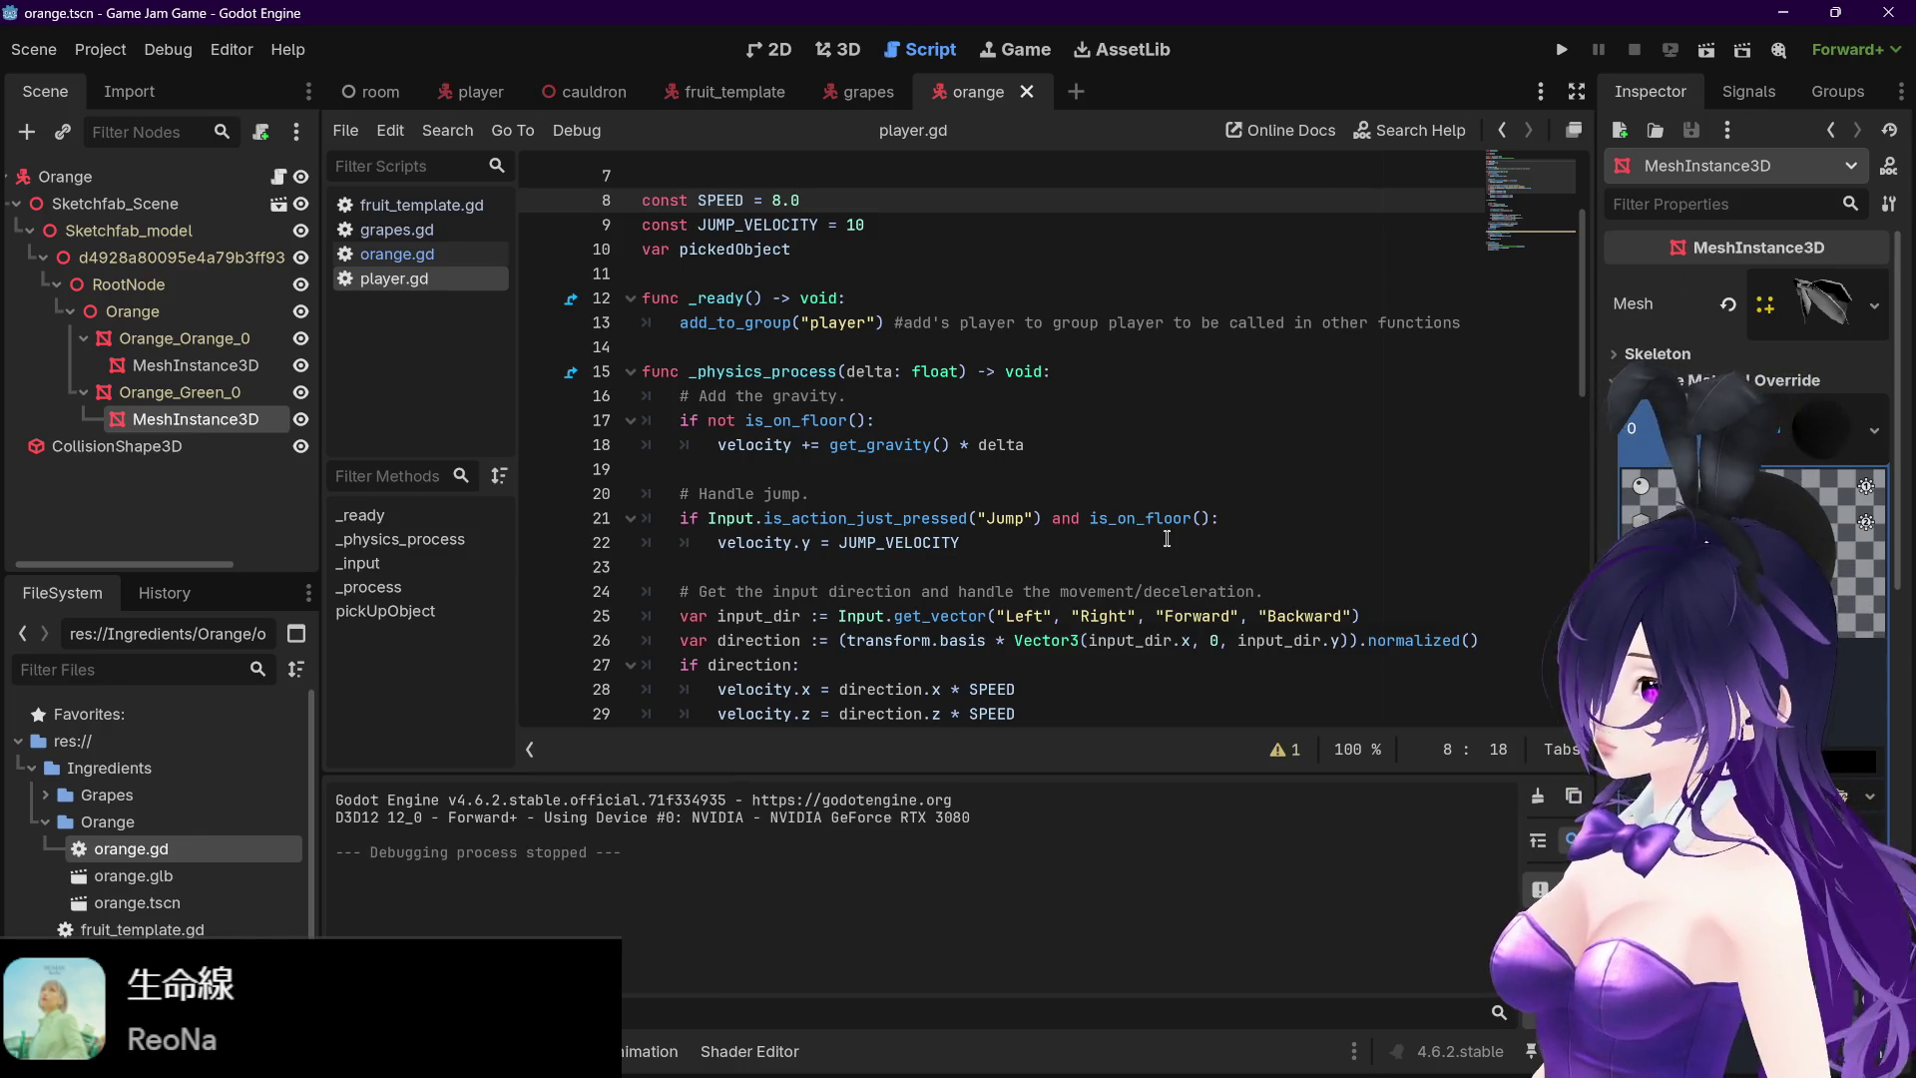
{"action": "scroll", "coordinate": [1161, 519], "scroll_direction": "down", "scroll_amount": 1}
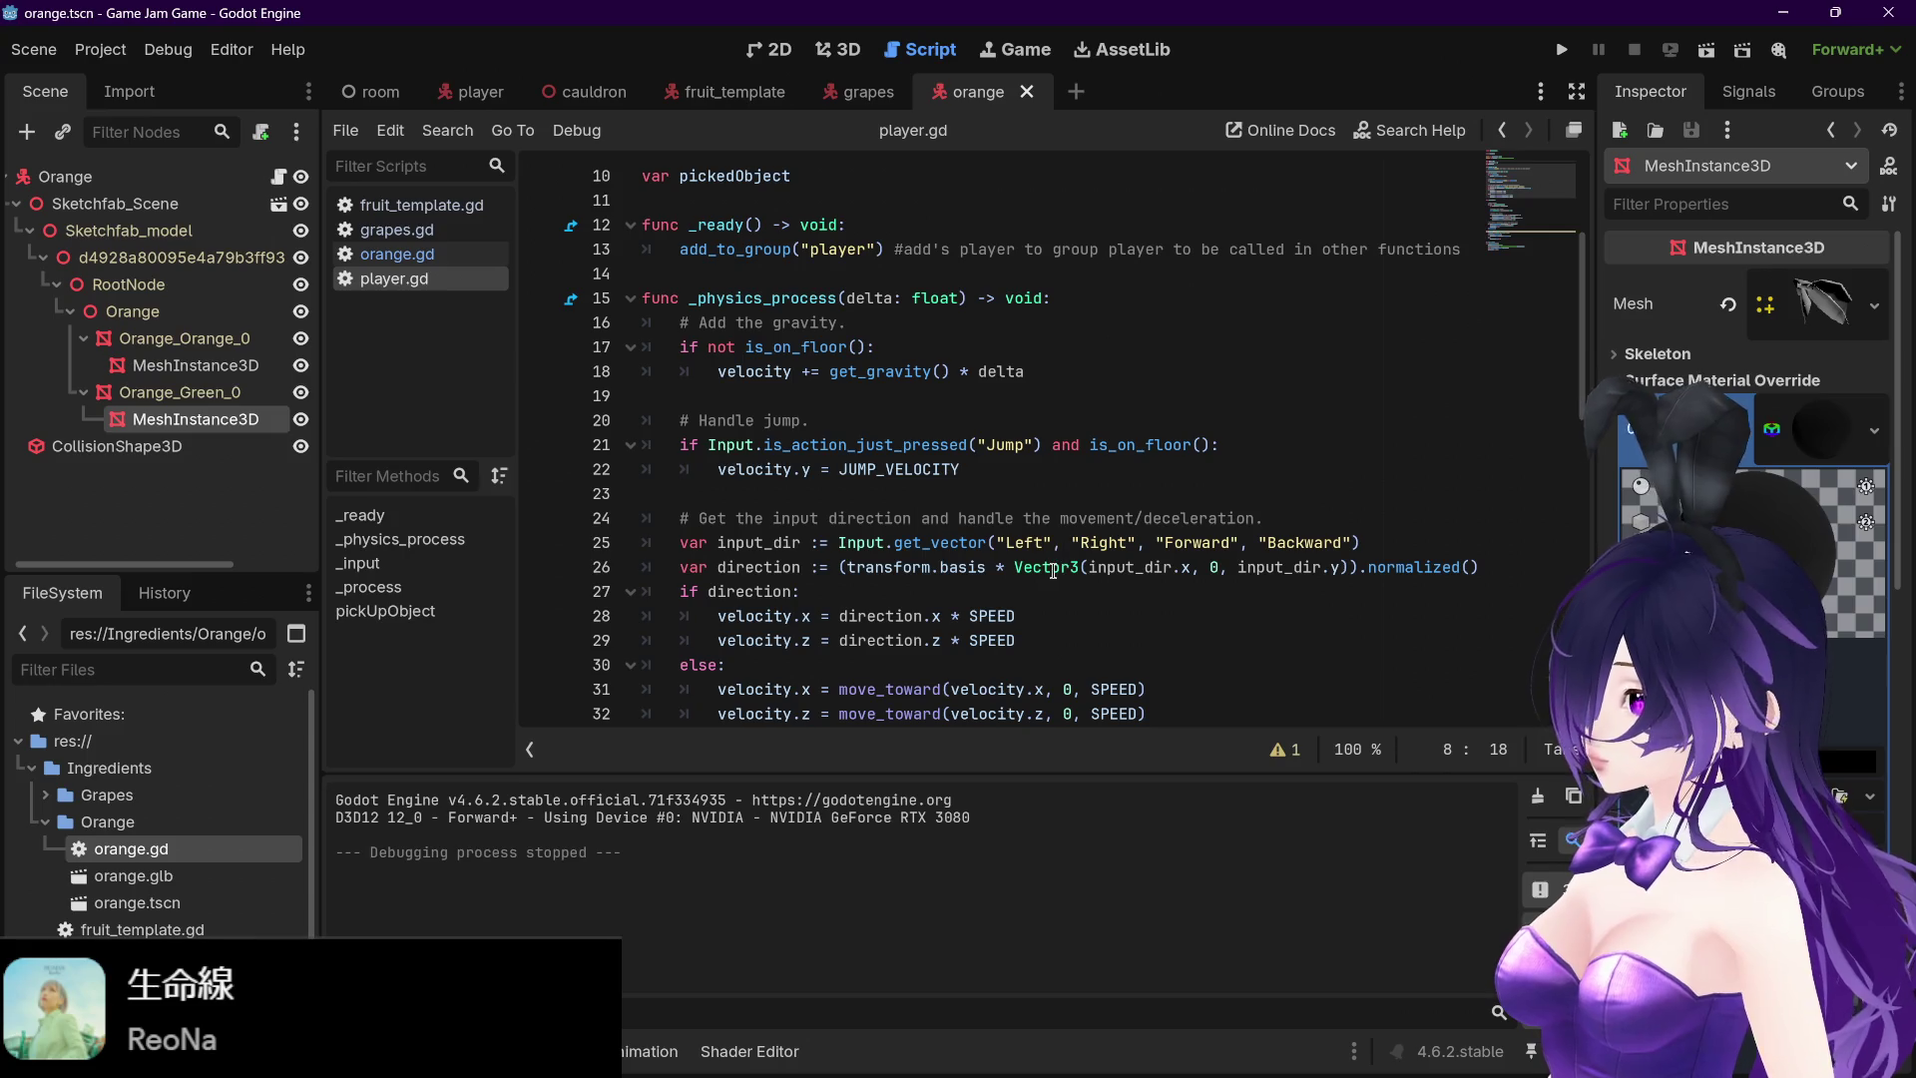
{"action": "scroll", "coordinate": [1251, 619], "scroll_direction": "down", "scroll_amount": 2}
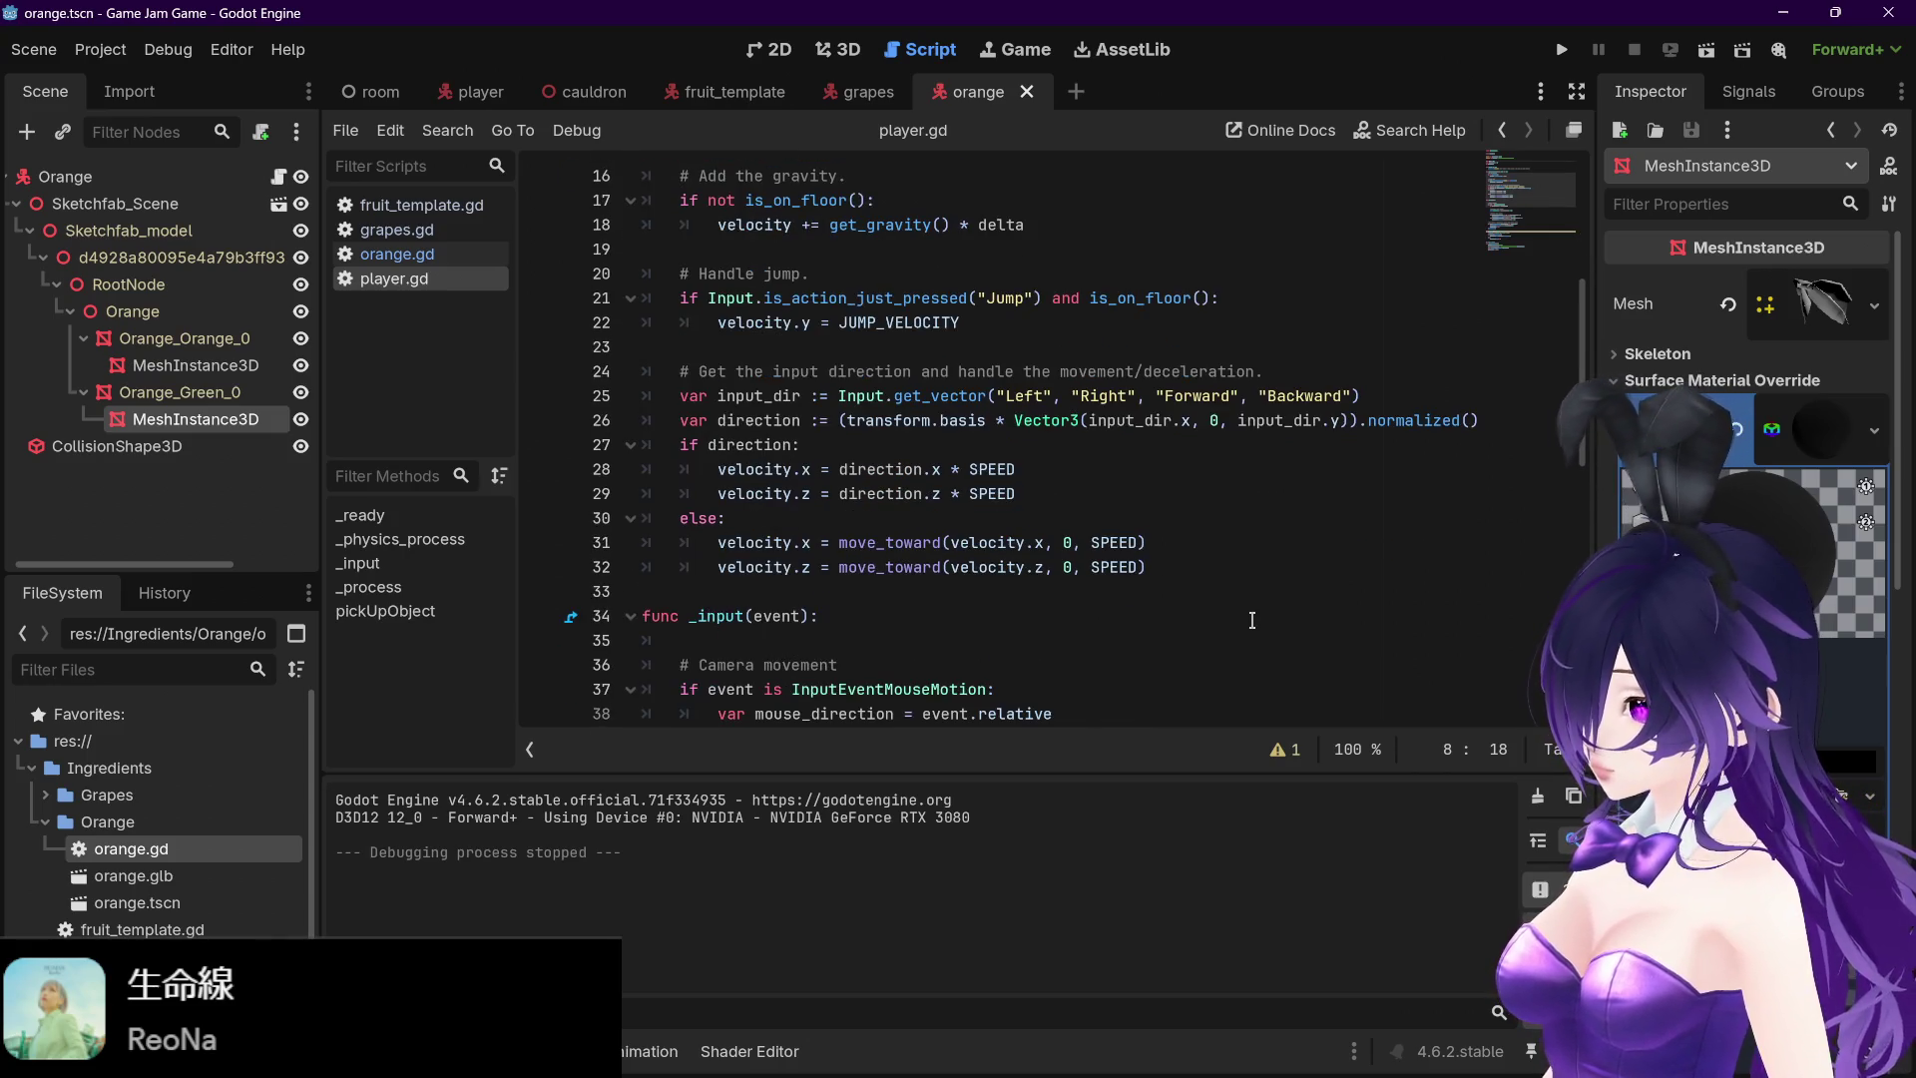
{"action": "scroll", "coordinate": [1252, 619], "scroll_direction": "up", "scroll_amount": 1}
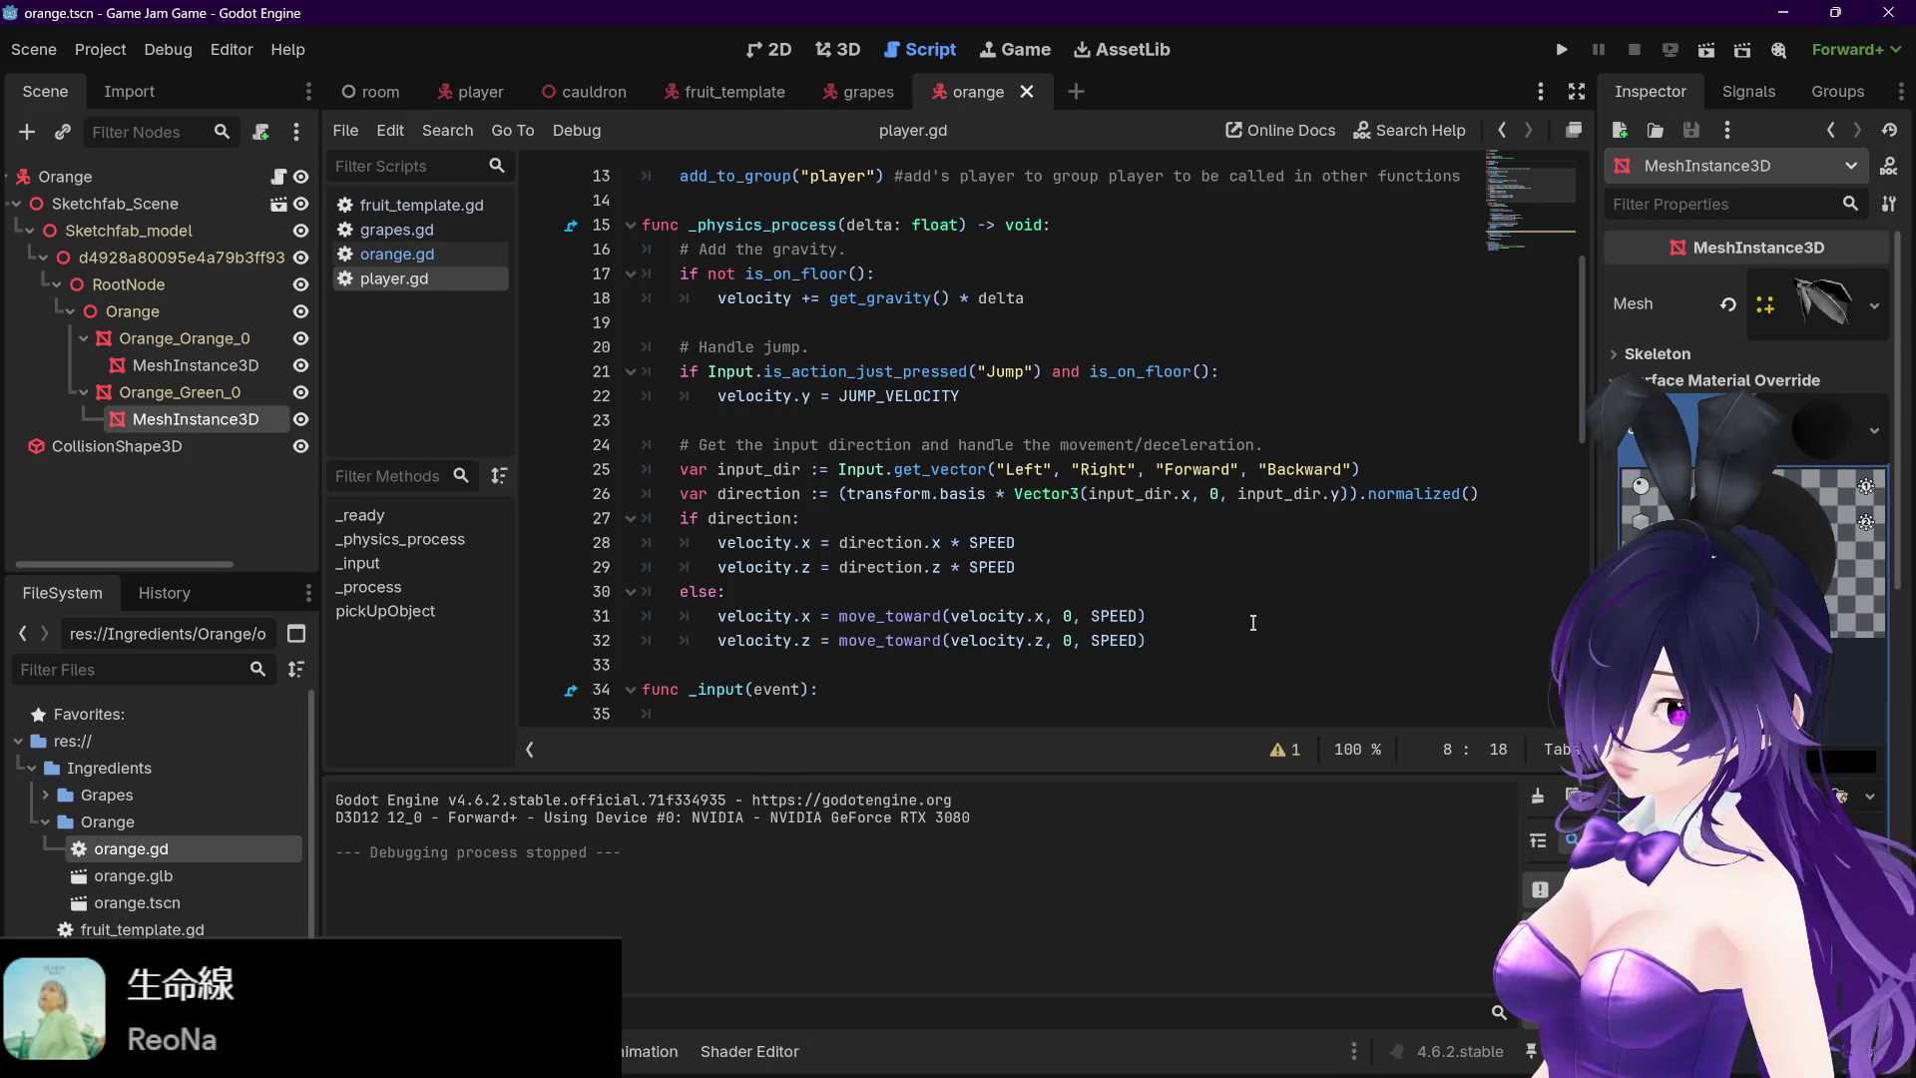
{"action": "scroll", "coordinate": [1253, 622], "scroll_direction": "up", "scroll_amount": 3}
{"action": "scroll", "coordinate": [1253, 623], "scroll_direction": "down", "scroll_amount": 3}
{"action": "scroll", "coordinate": [1253, 623], "scroll_direction": "up", "scroll_amount": 3}
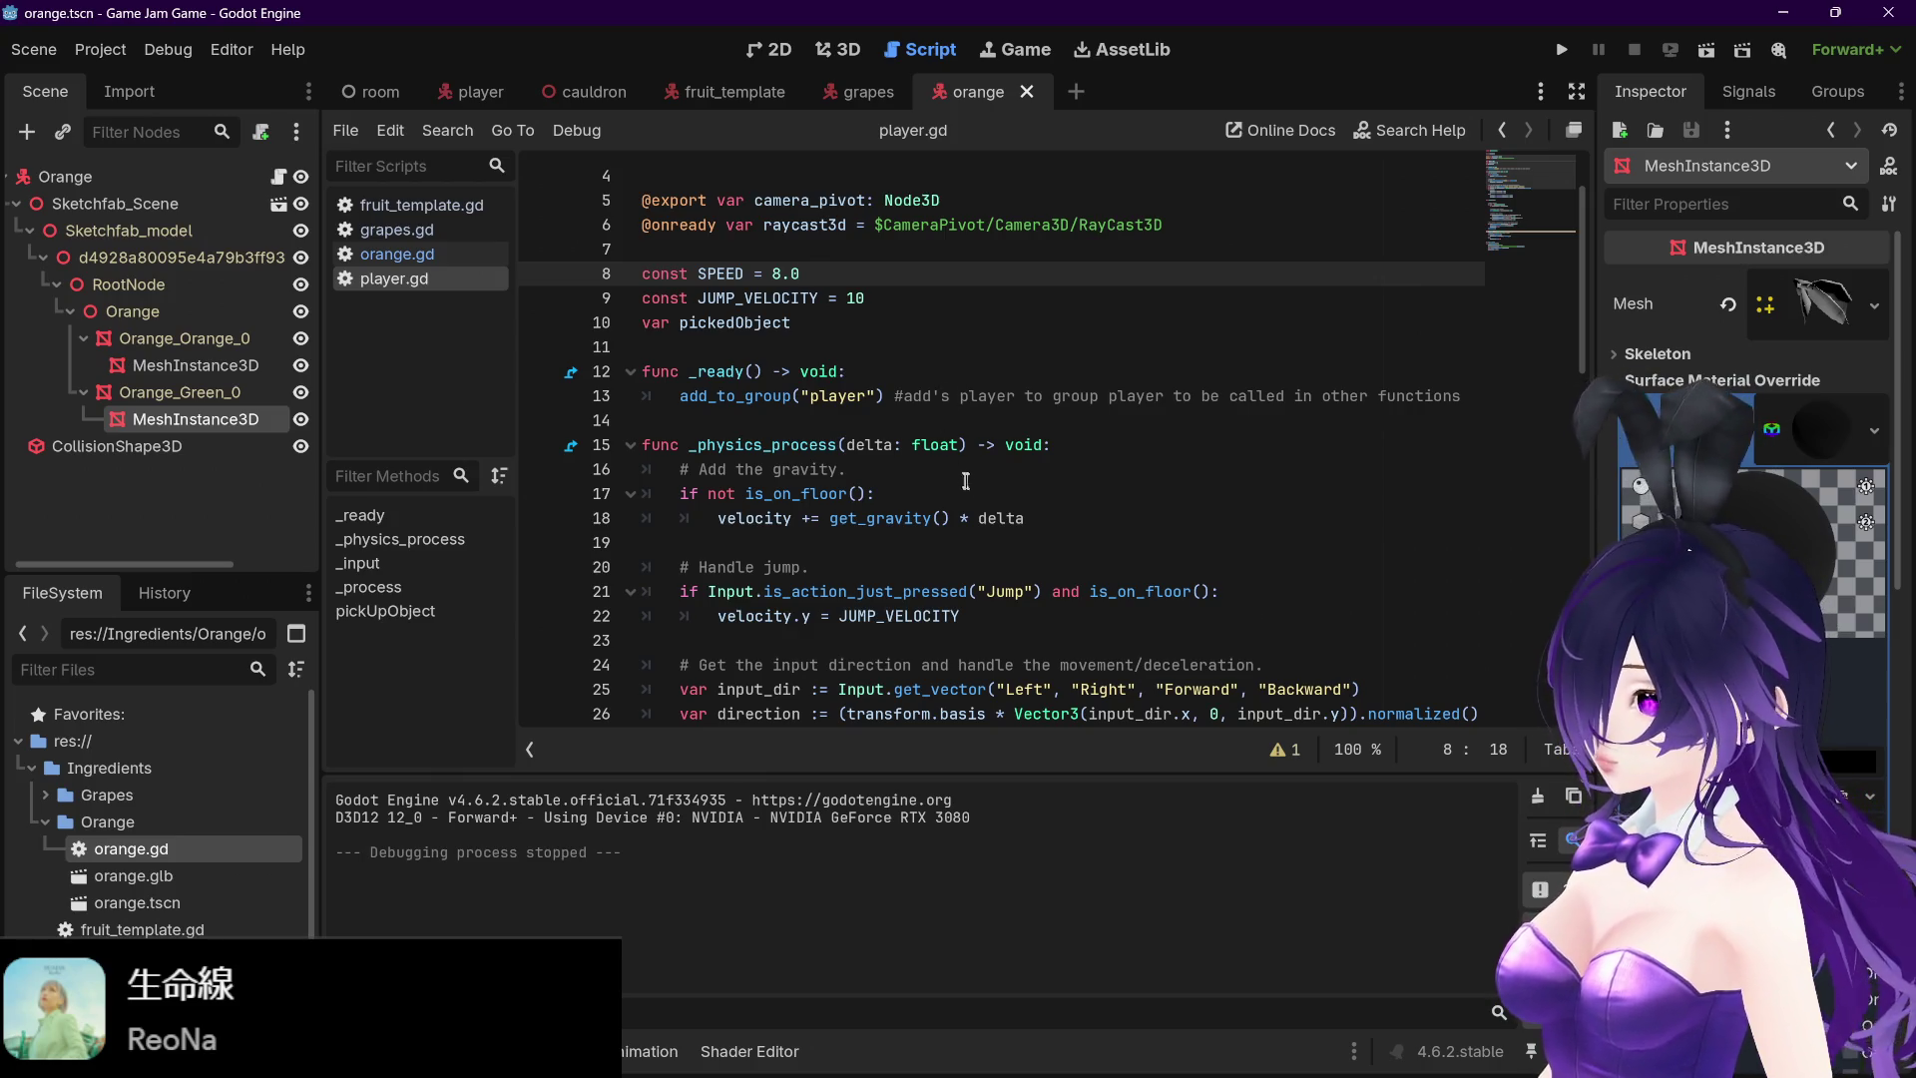
{"action": "scroll", "coordinate": [964, 479], "scroll_direction": "down", "scroll_amount": 2}
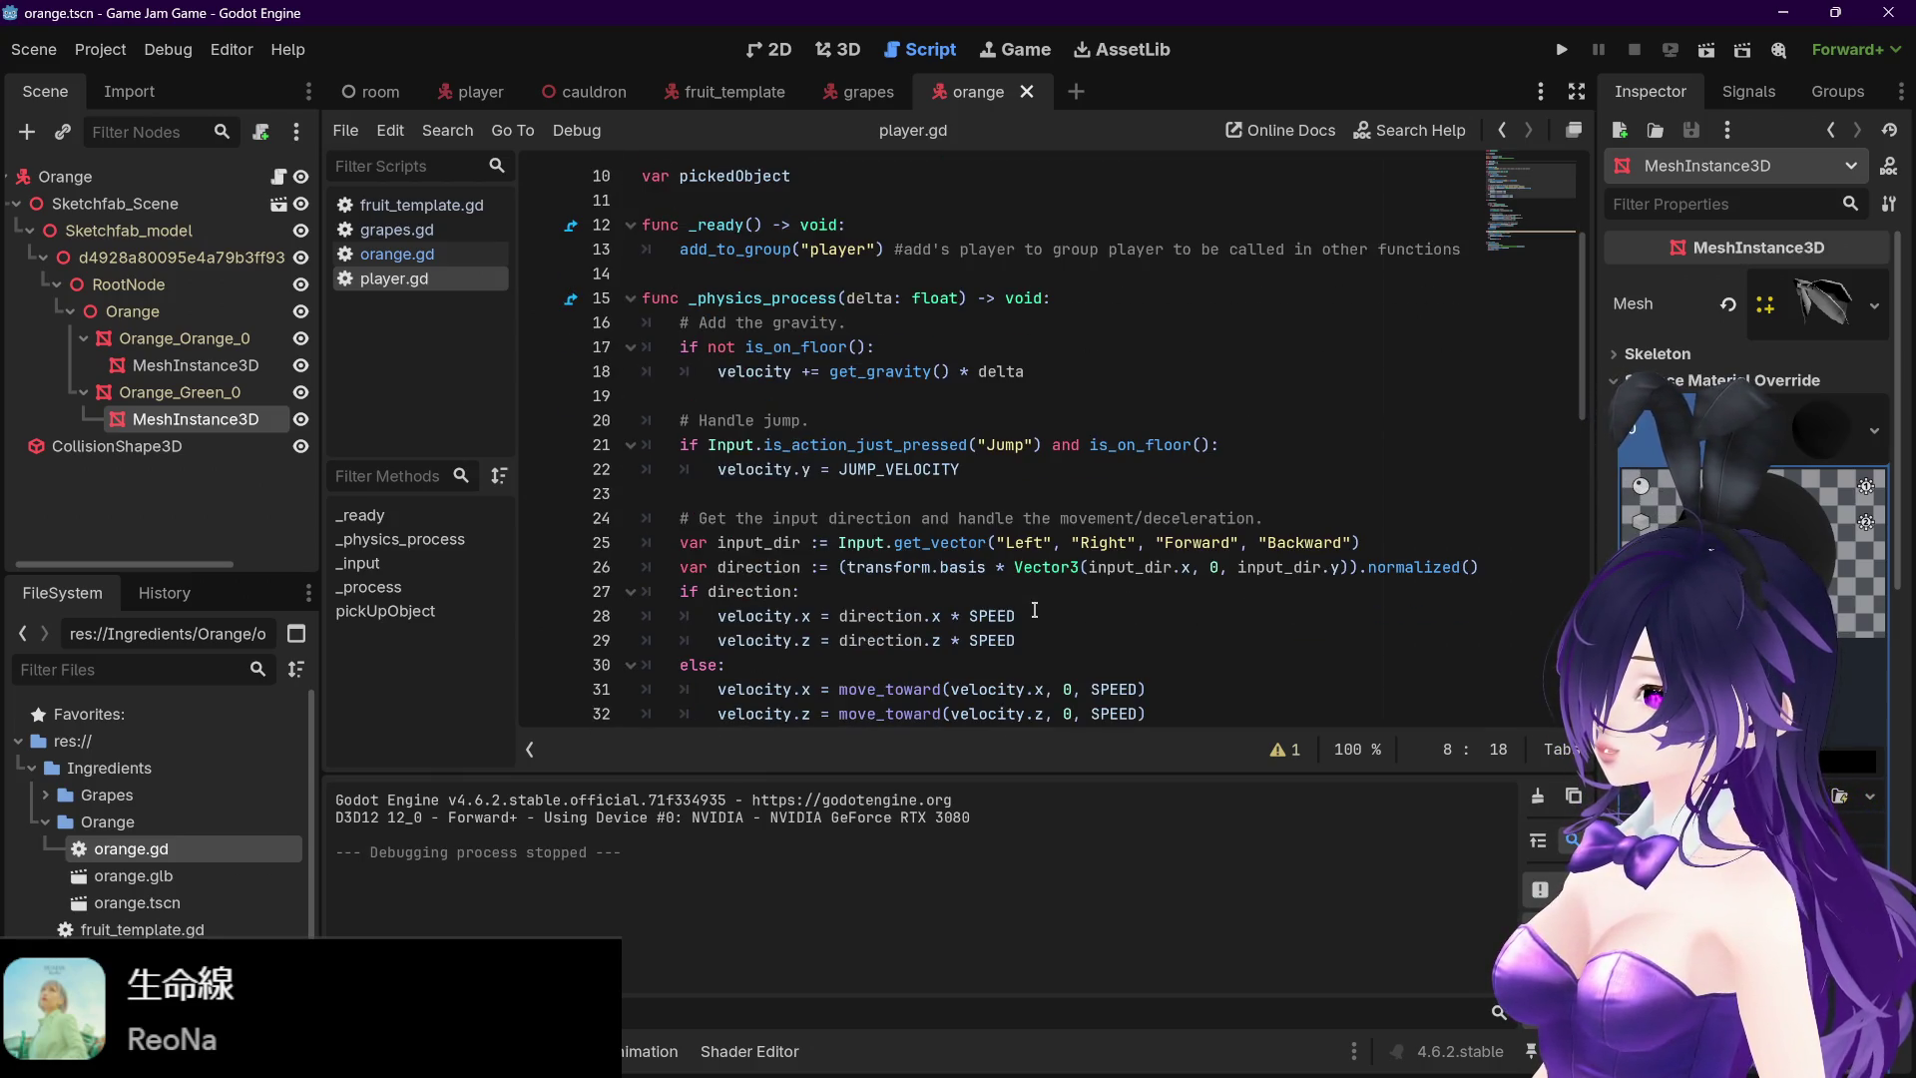
{"action": "scroll", "coordinate": [1035, 610], "scroll_direction": "down", "scroll_amount": 1}
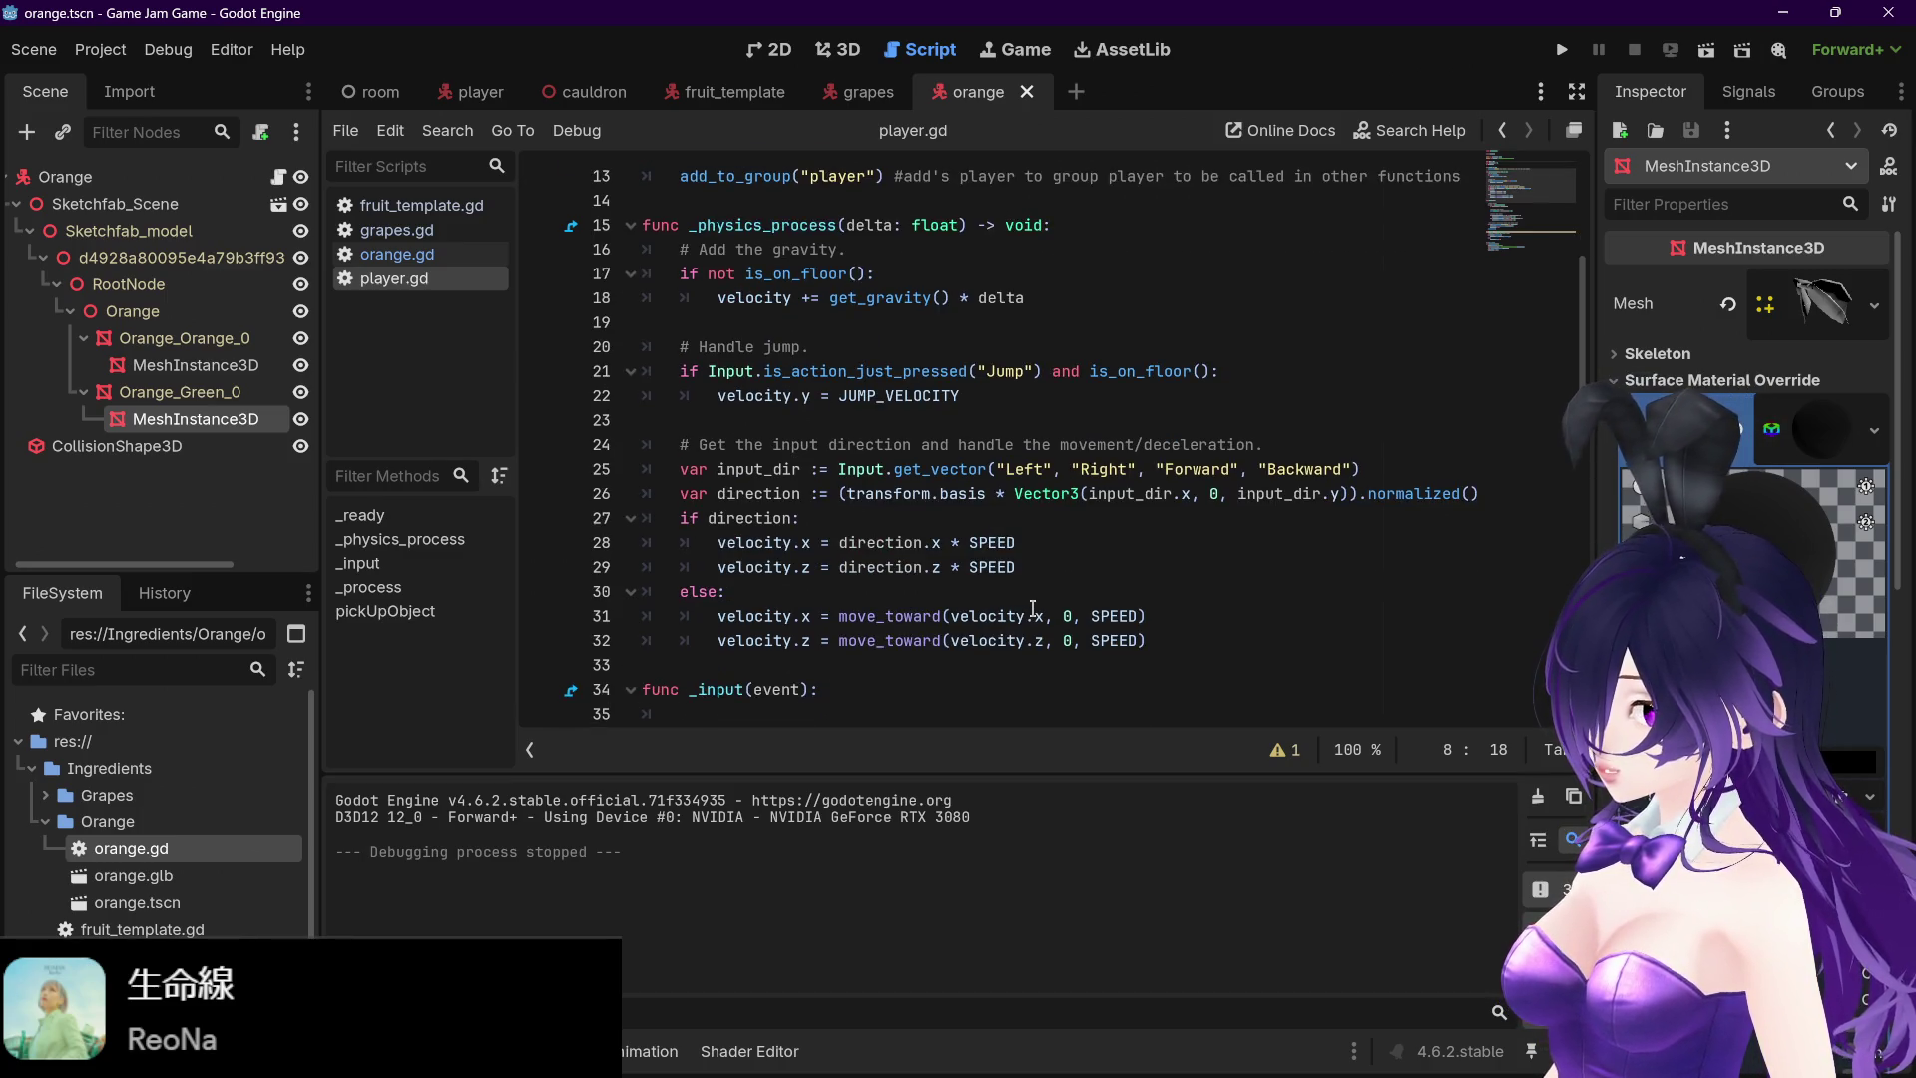
{"action": "mouse_move", "coordinate": [1033, 608]}
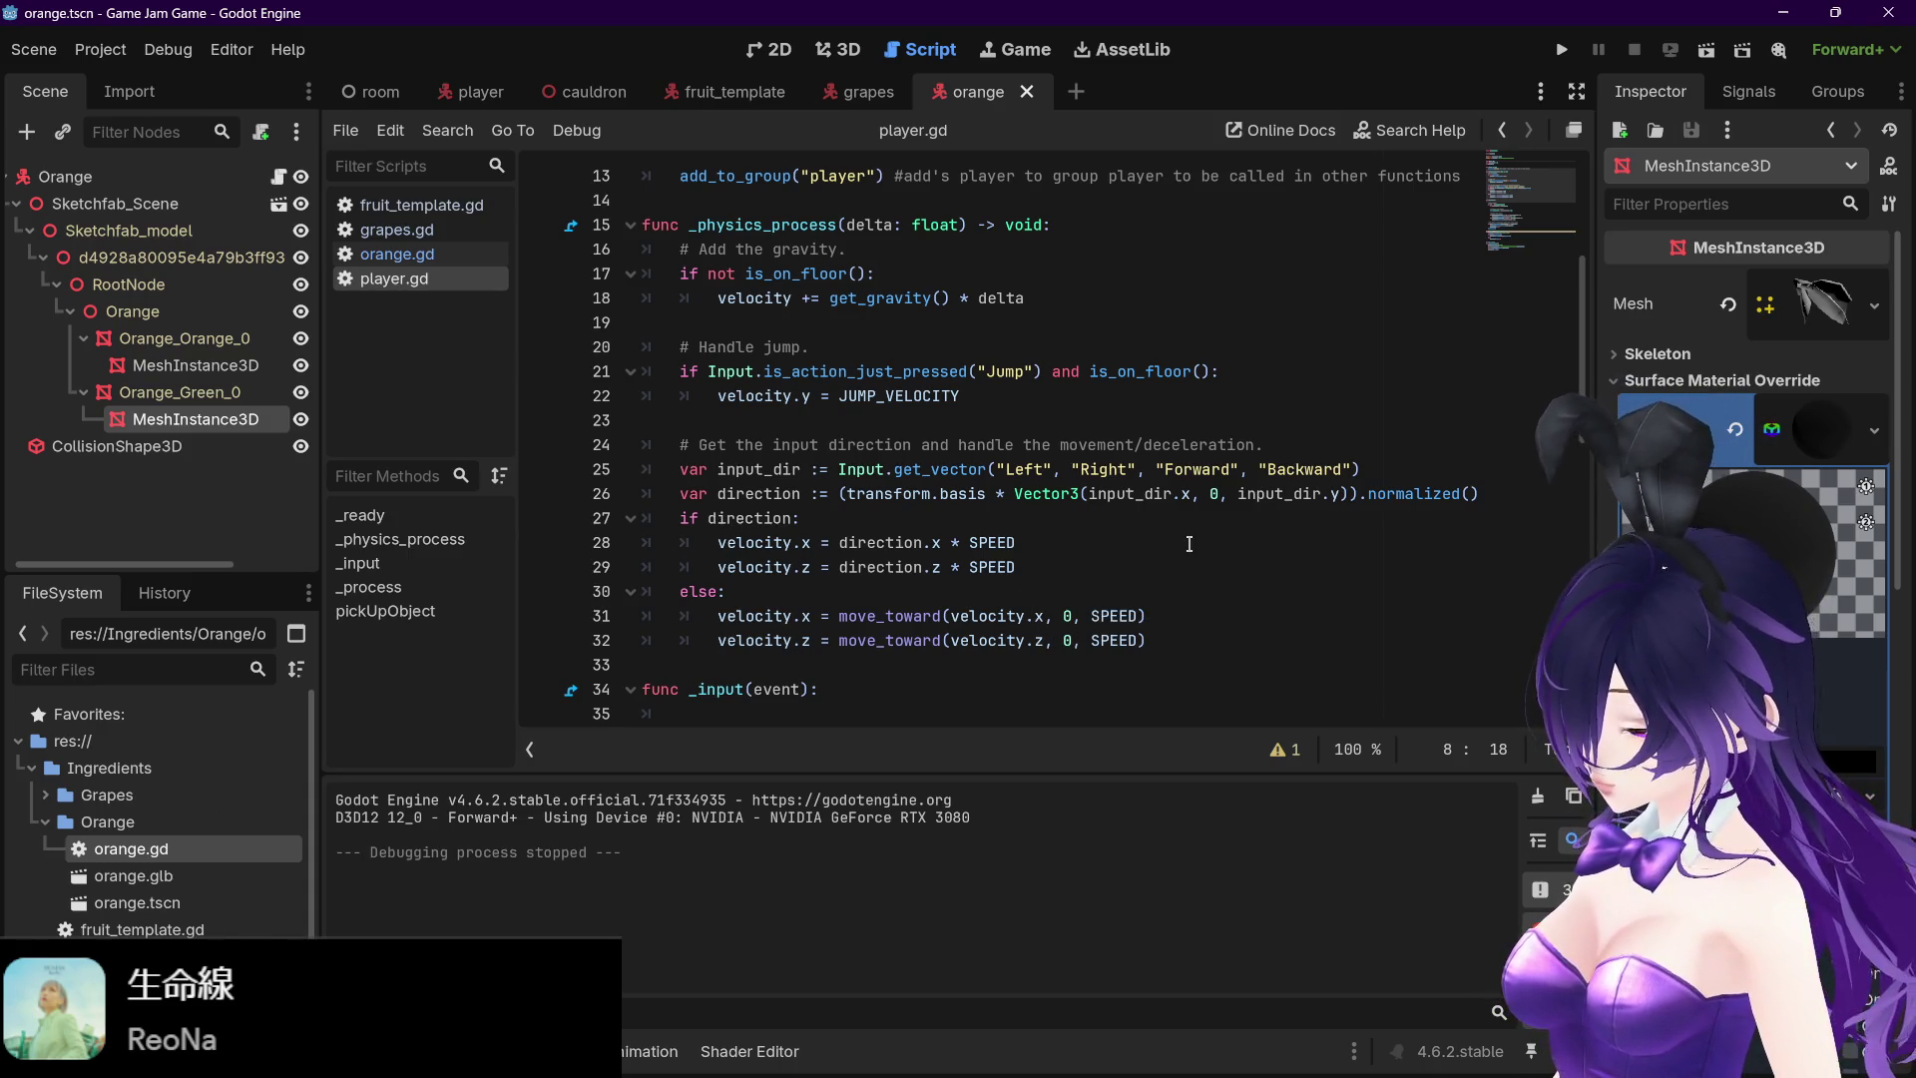
{"action": "scroll", "coordinate": [1188, 546], "scroll_direction": "up", "scroll_amount": 1}
{"action": "scroll", "coordinate": [1188, 544], "scroll_direction": "down", "scroll_amount": 1}
{"action": "scroll", "coordinate": [1187, 544], "scroll_direction": "up", "scroll_amount": 1}
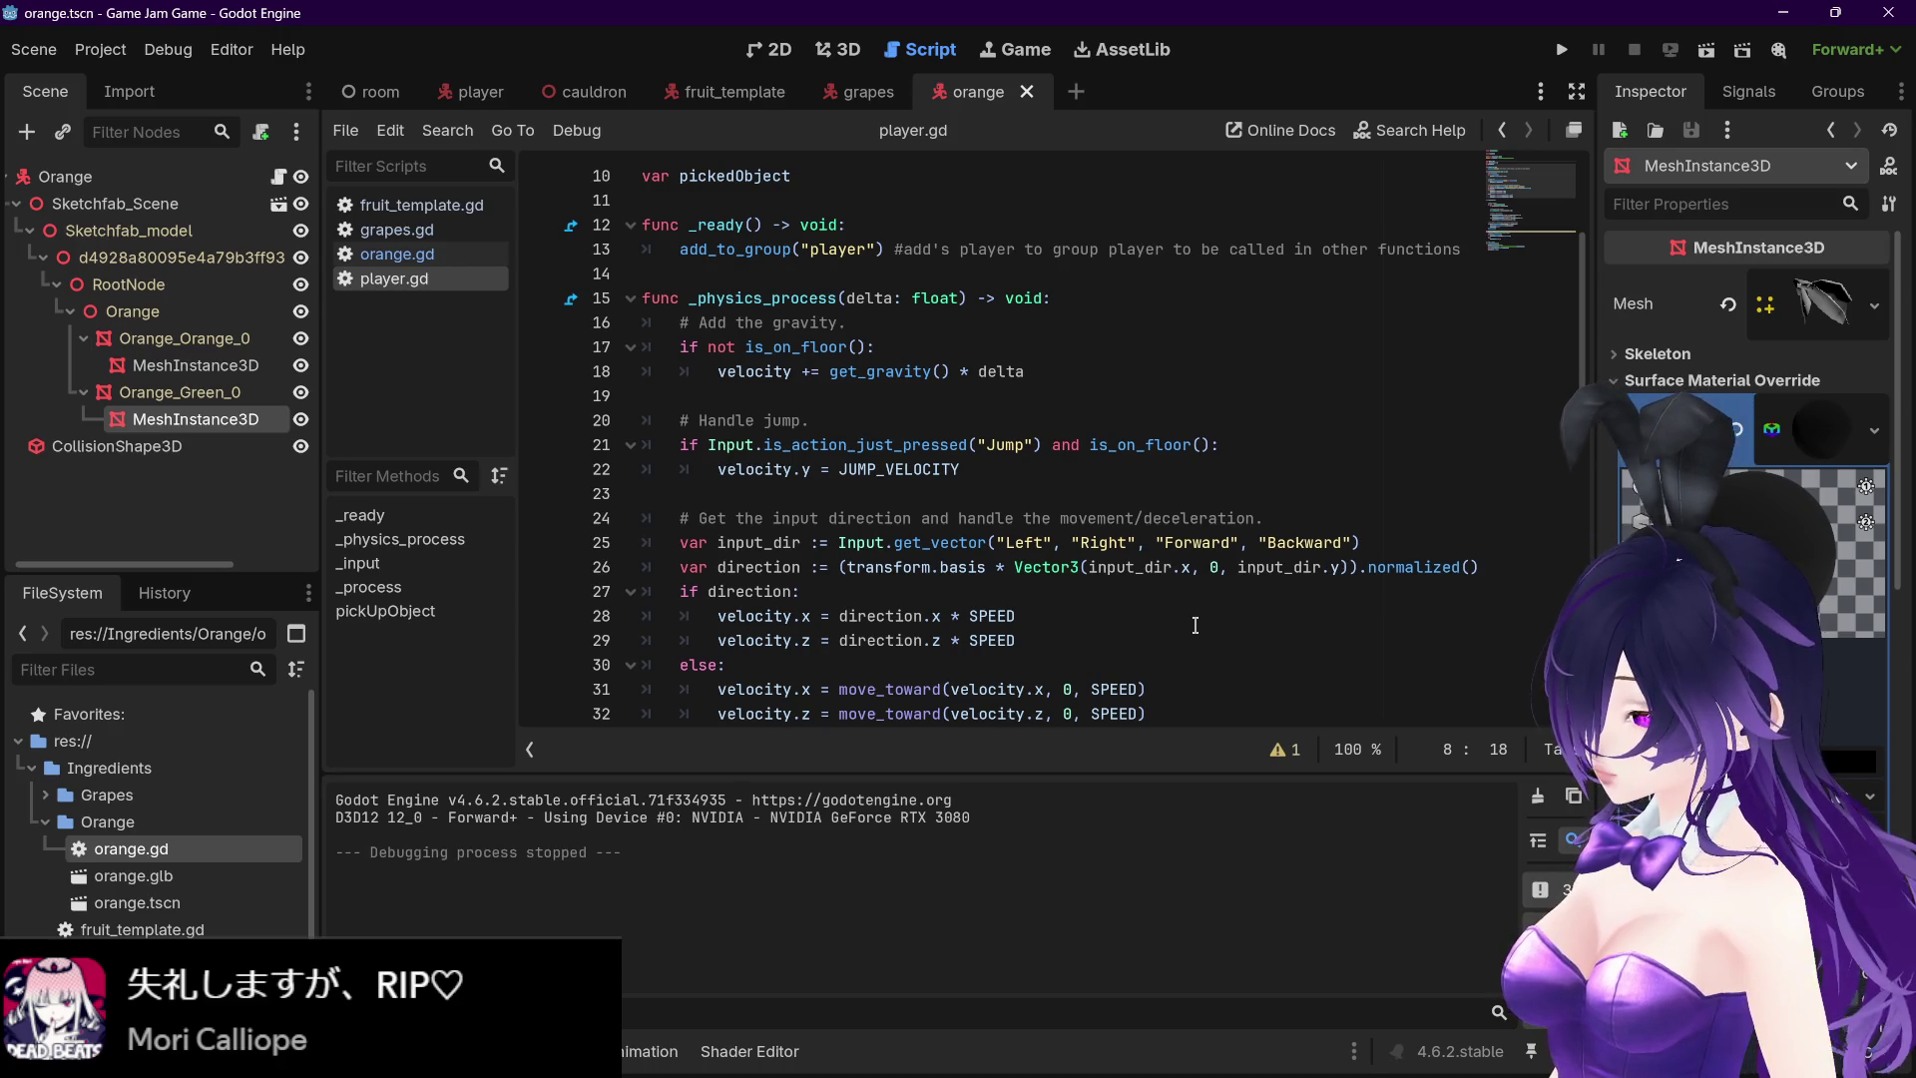
{"action": "scroll", "coordinate": [1204, 650], "scroll_direction": "down", "scroll_amount": 1}
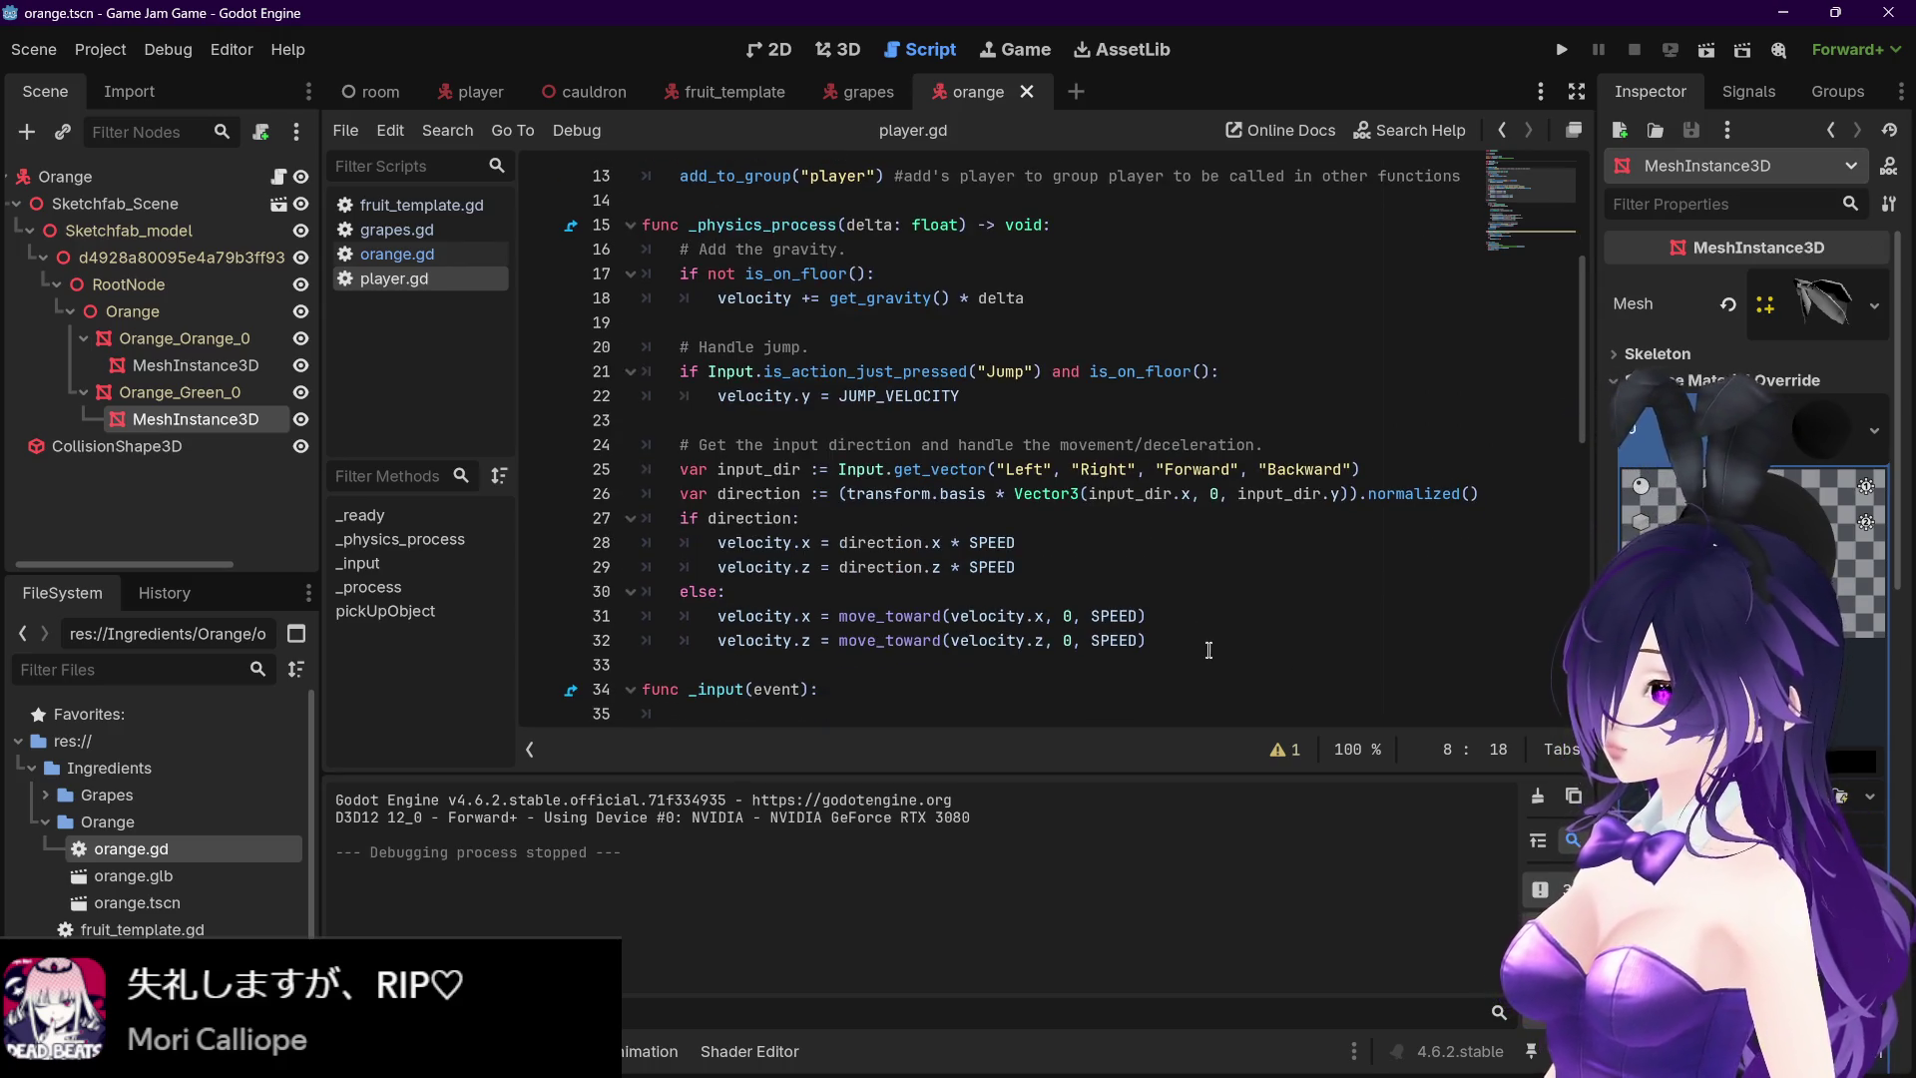
{"action": "mouse_move", "coordinate": [1337, 1073]}
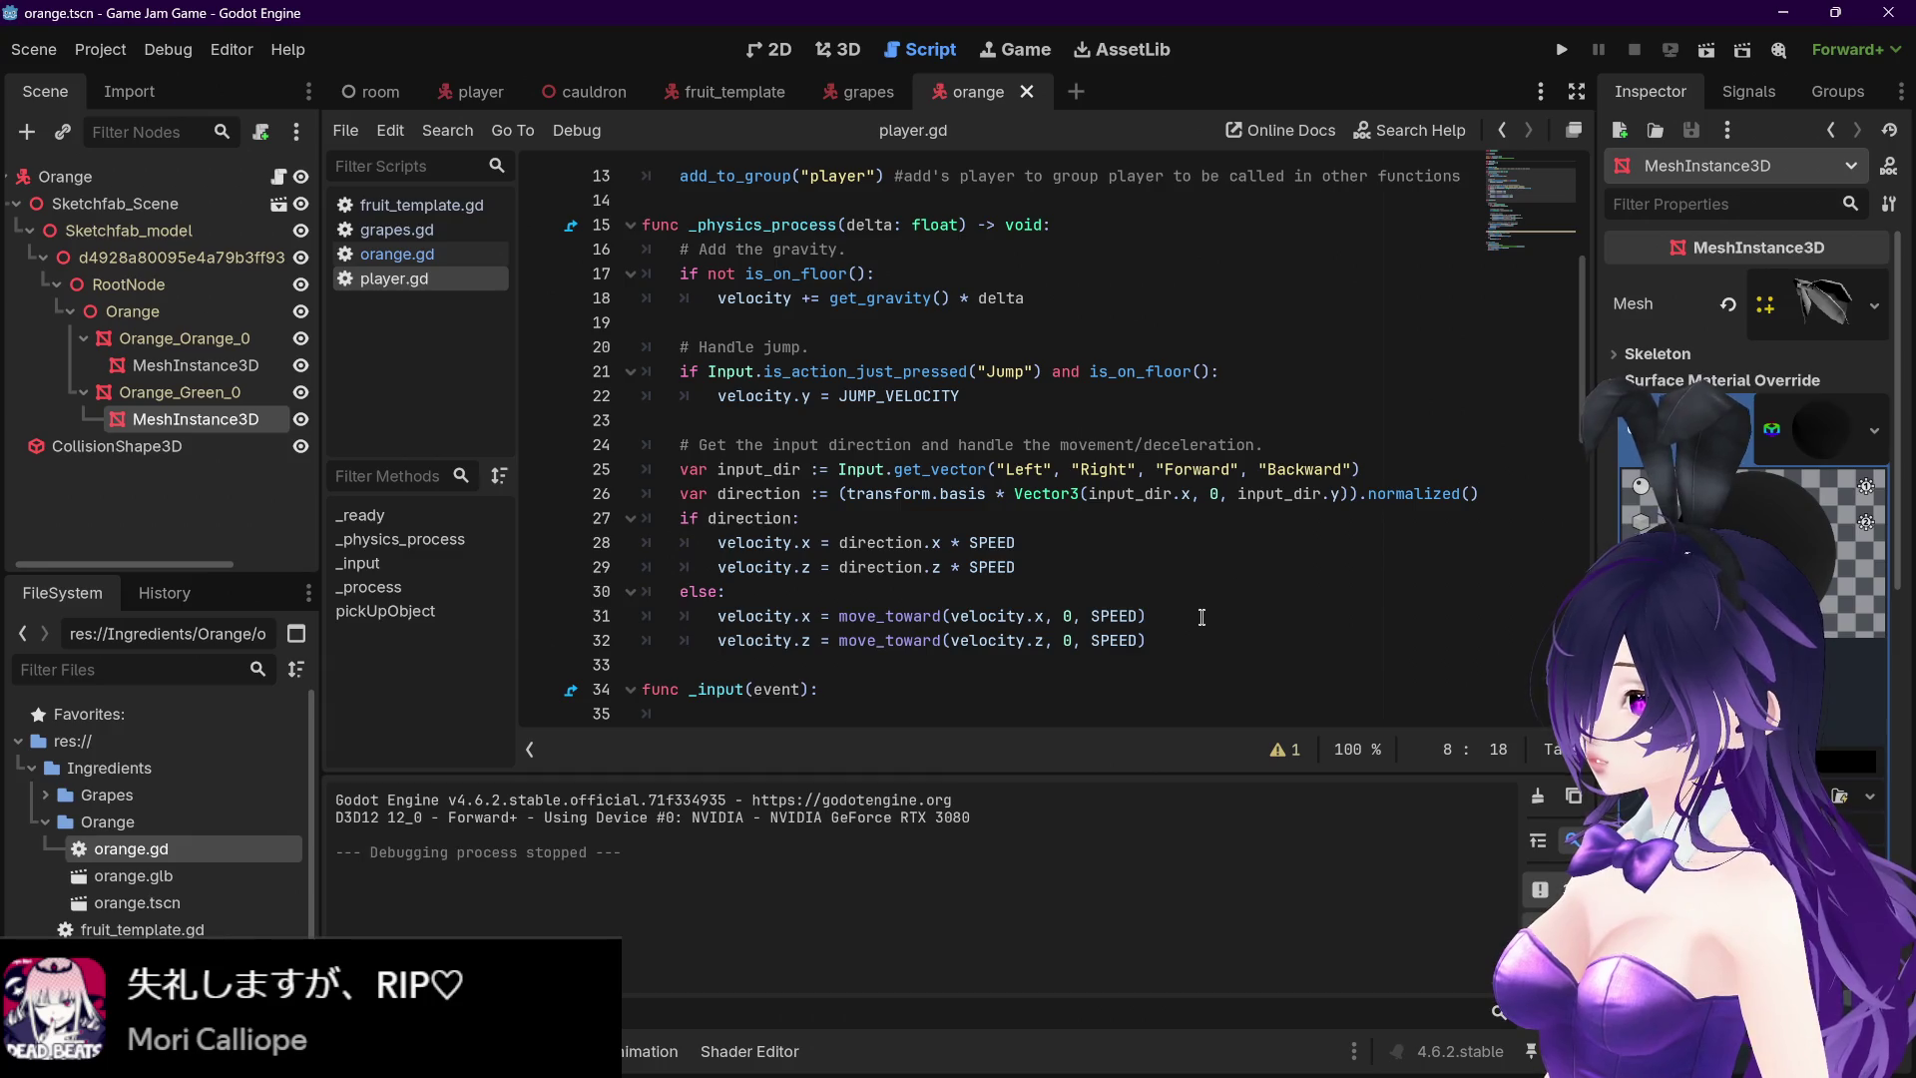
{"action": "scroll", "coordinate": [1201, 615], "scroll_direction": "down", "scroll_amount": 2}
{"action": "scroll", "coordinate": [1202, 616], "scroll_direction": "up", "scroll_amount": 2}
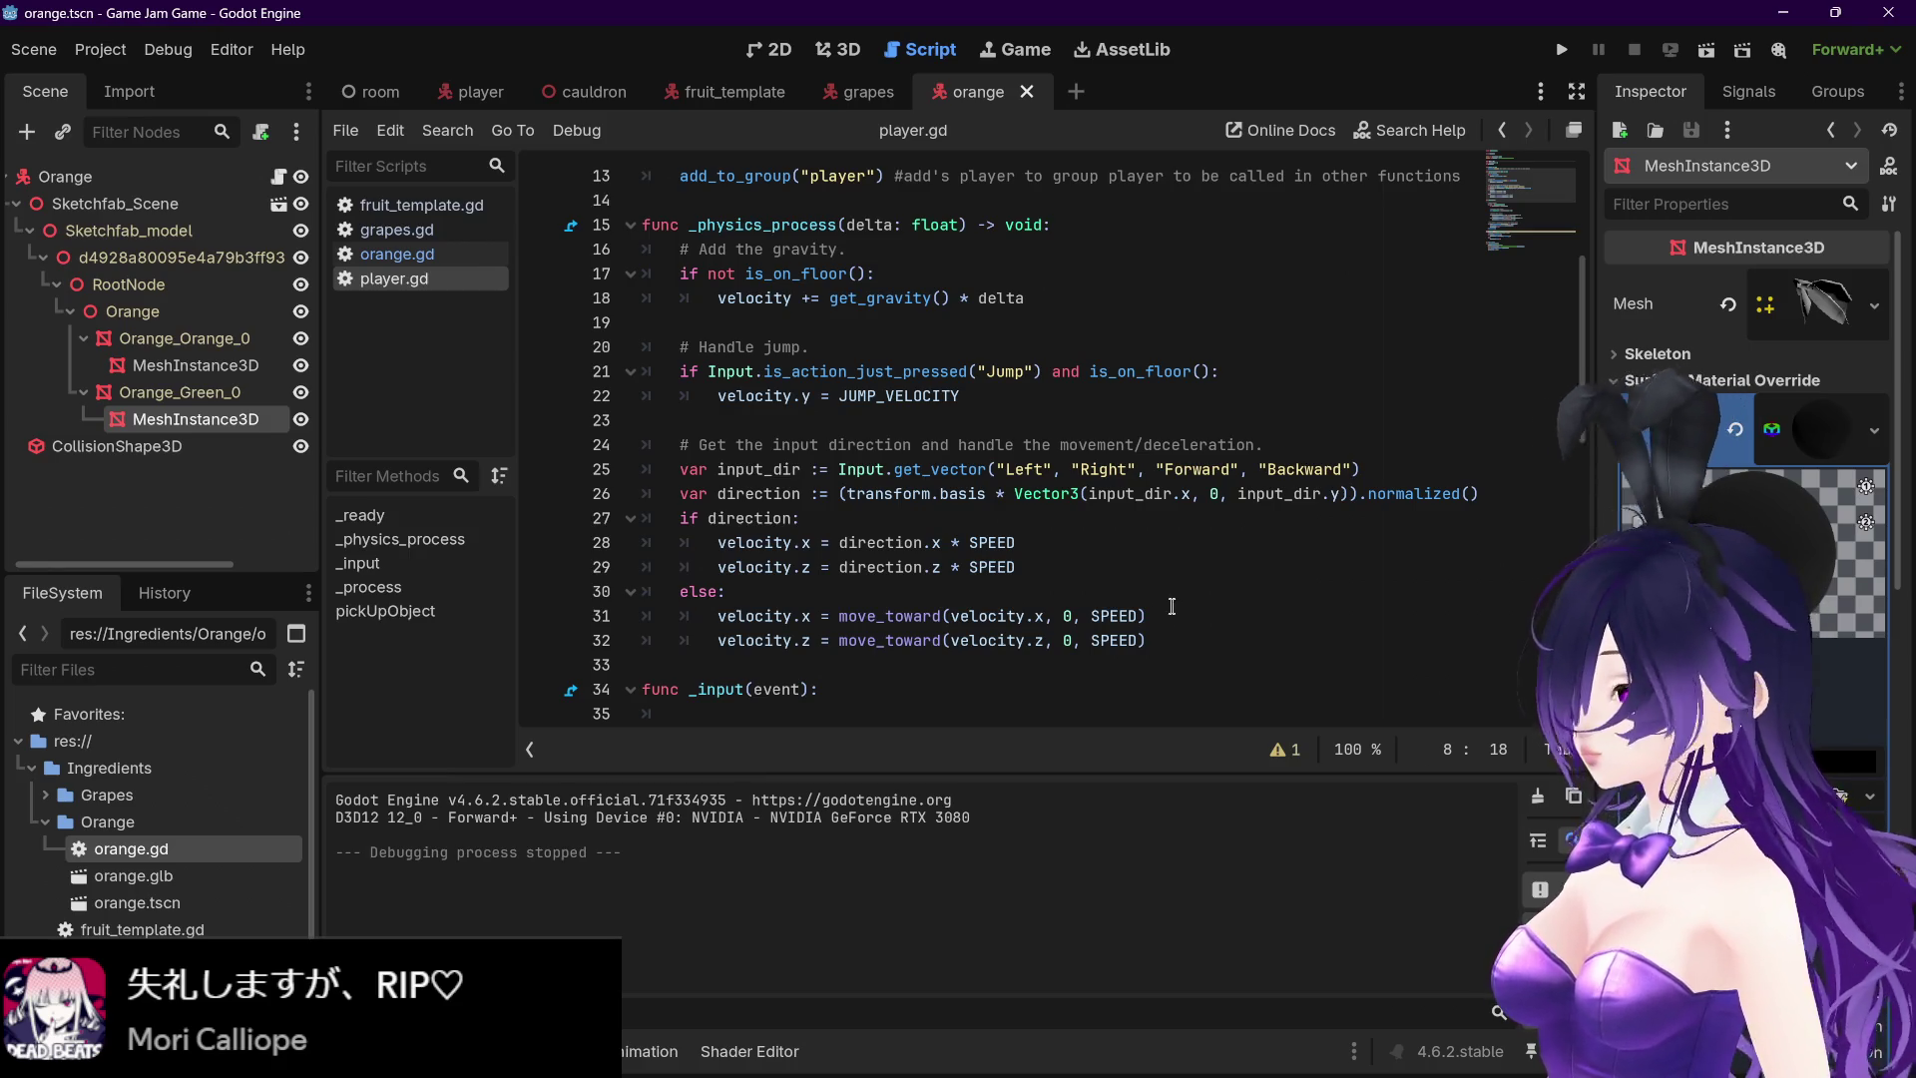
{"action": "mouse_move", "coordinate": [1276, 1057]}
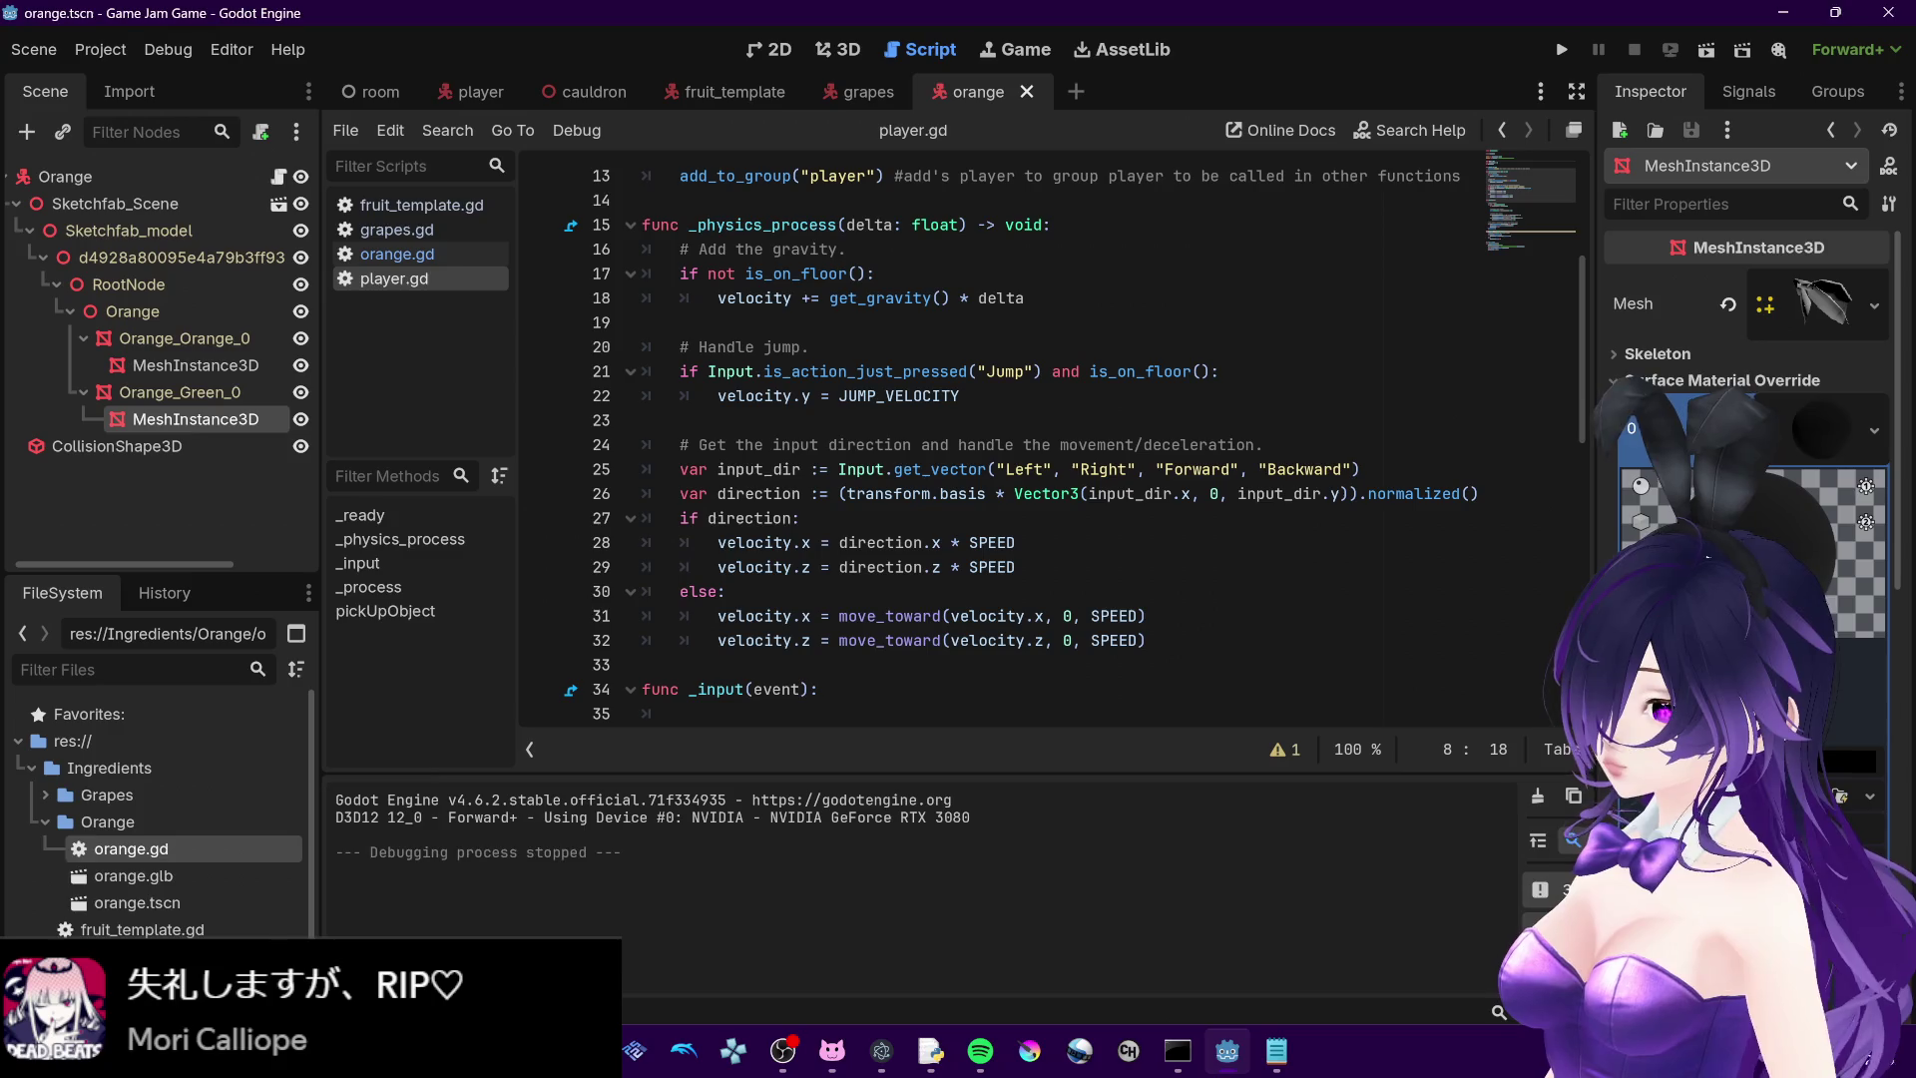
- Read the forum replies on move_toward misuse and V-Sync settings, then return to Godot
{"action": "mouse_move", "coordinate": [683, 1050]}
{"action": "left_click", "coordinate": [843, 913]}
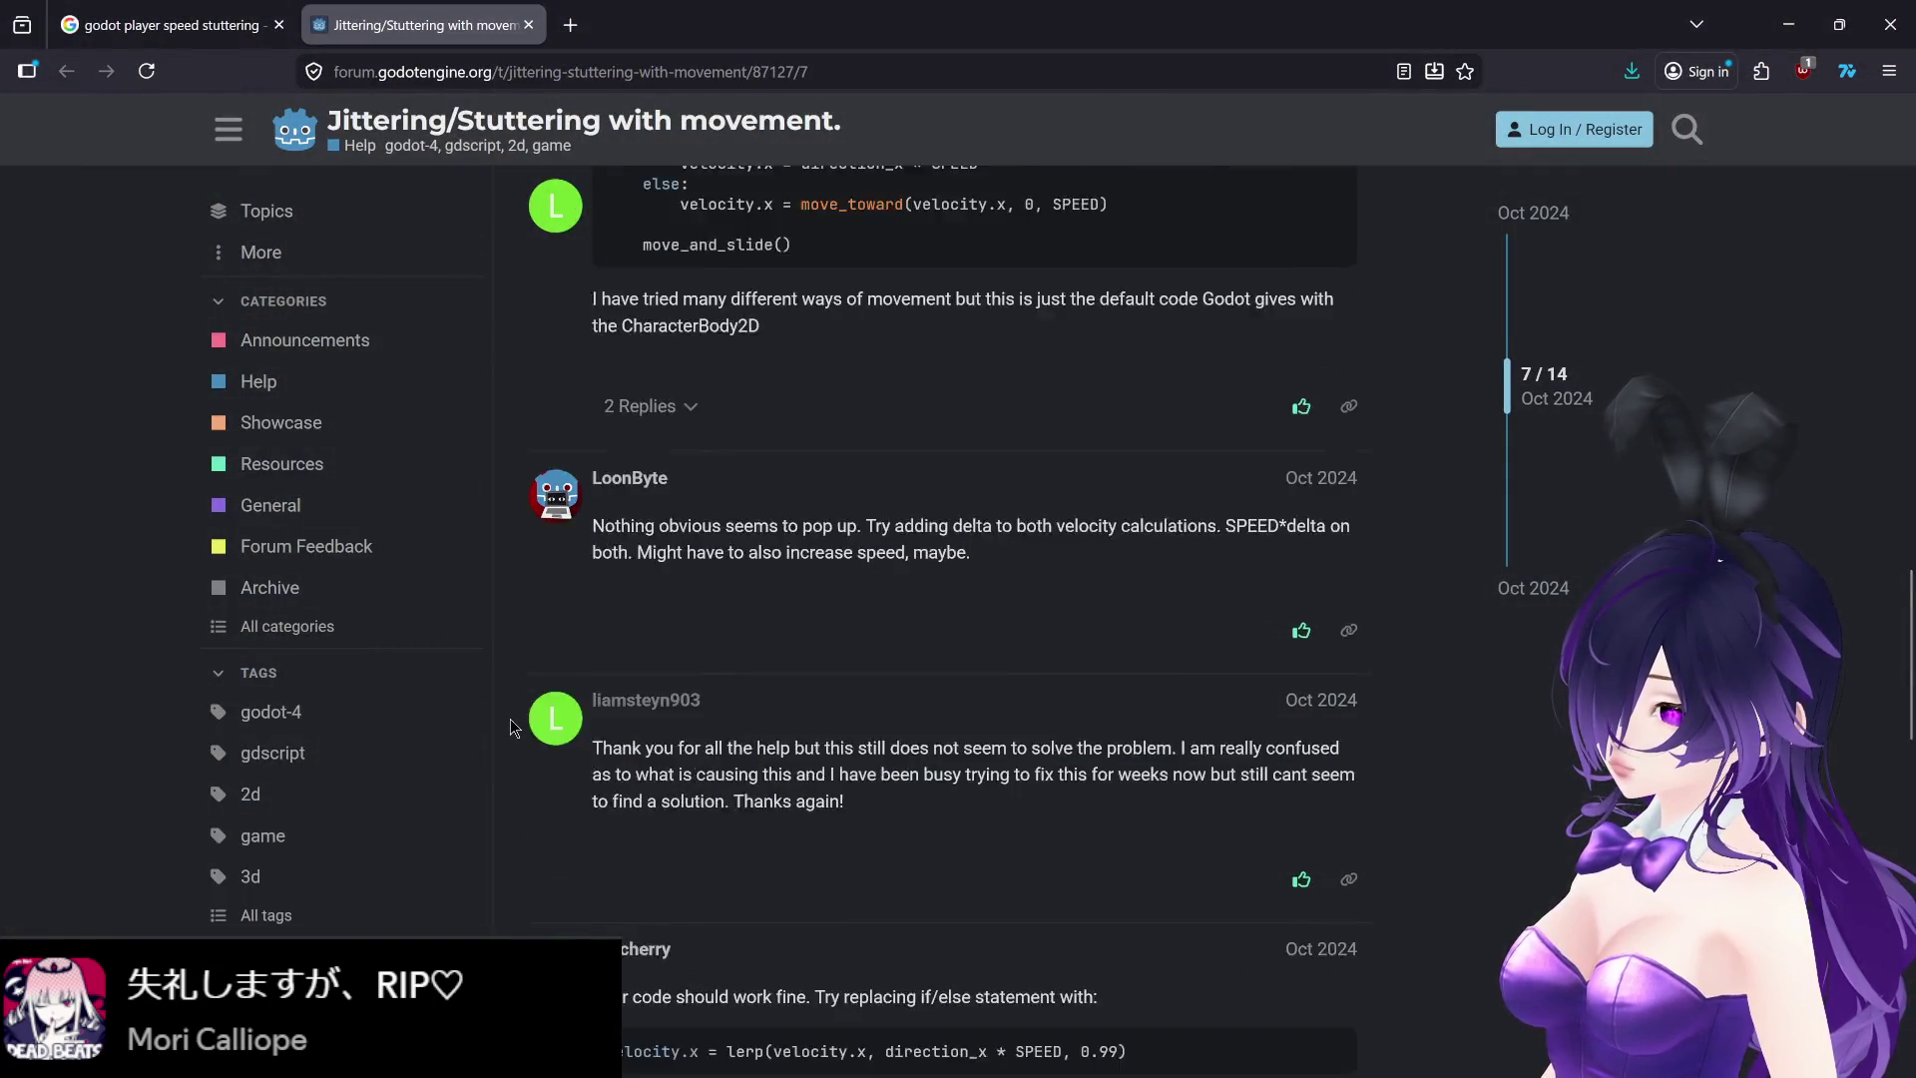
{"action": "scroll", "coordinate": [511, 725], "scroll_direction": "down", "scroll_amount": 2}
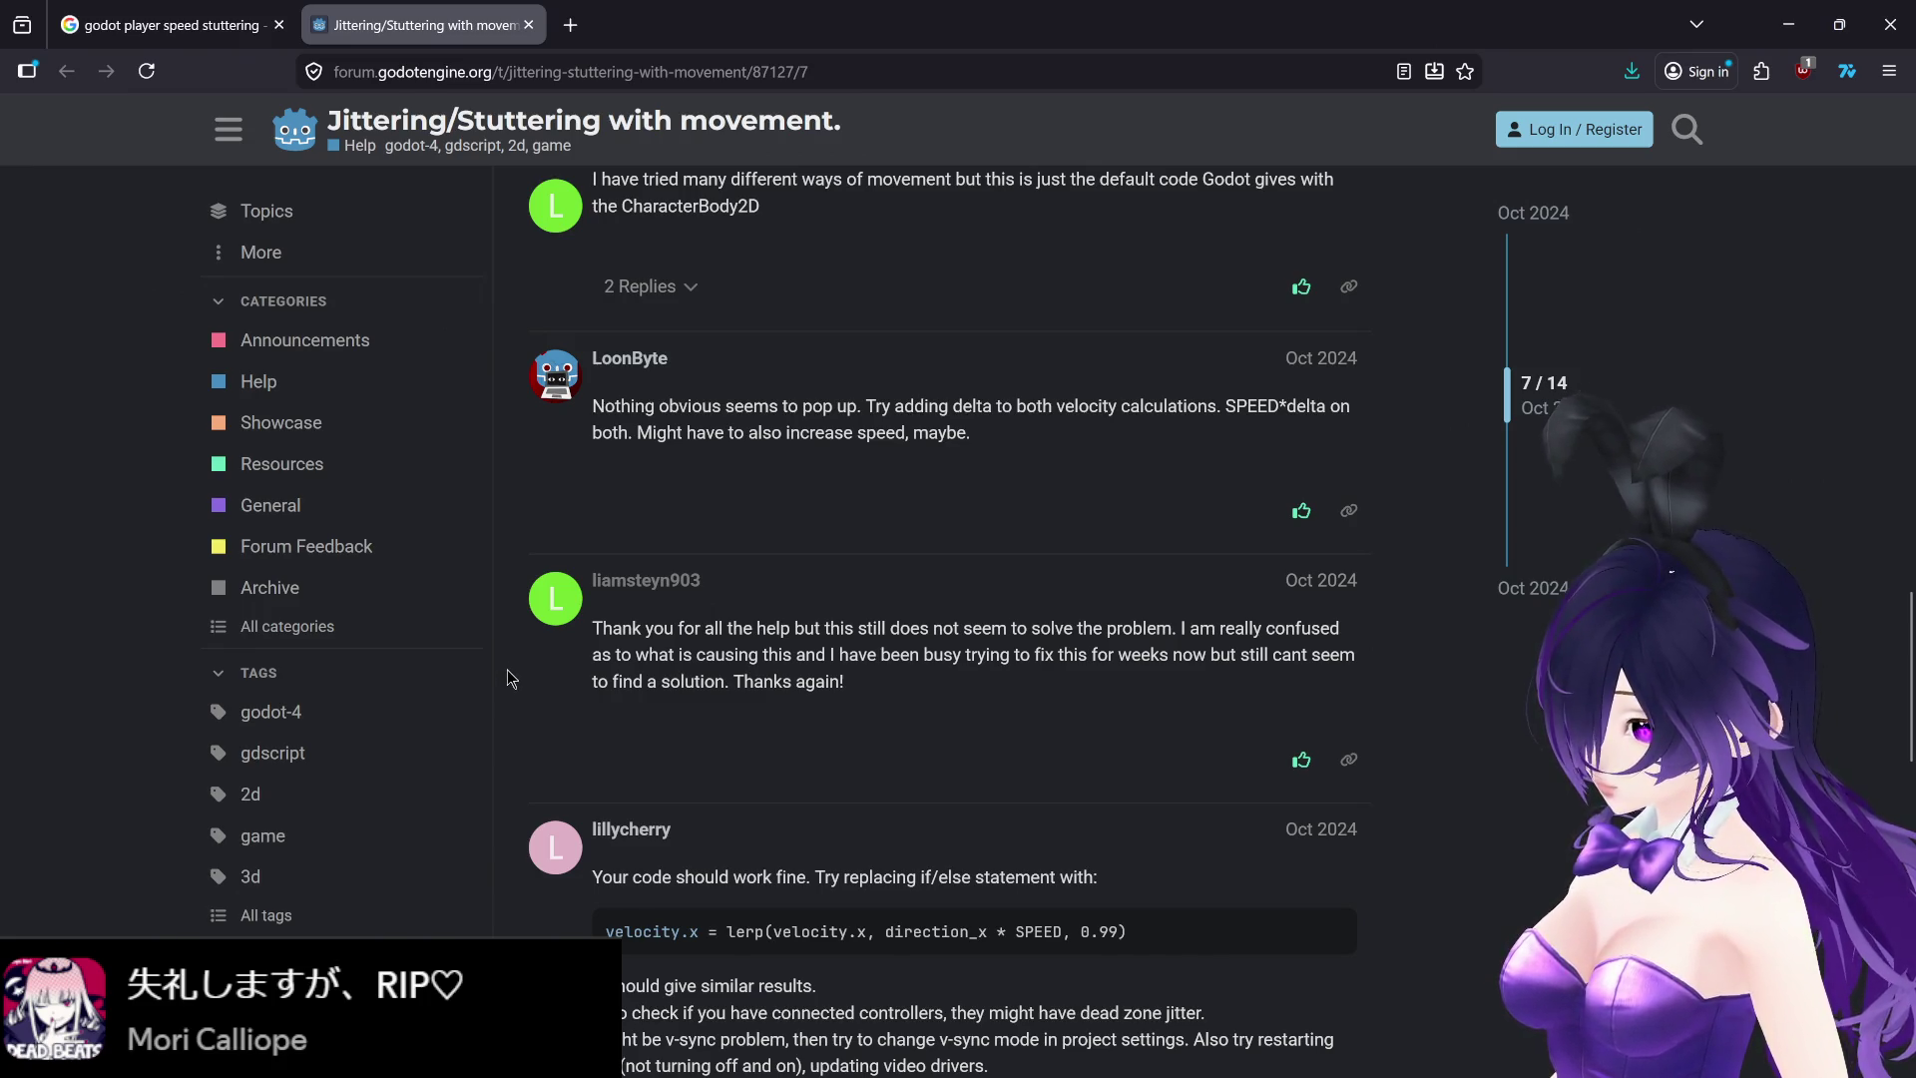
{"action": "scroll", "coordinate": [506, 672], "scroll_direction": "down", "scroll_amount": 5}
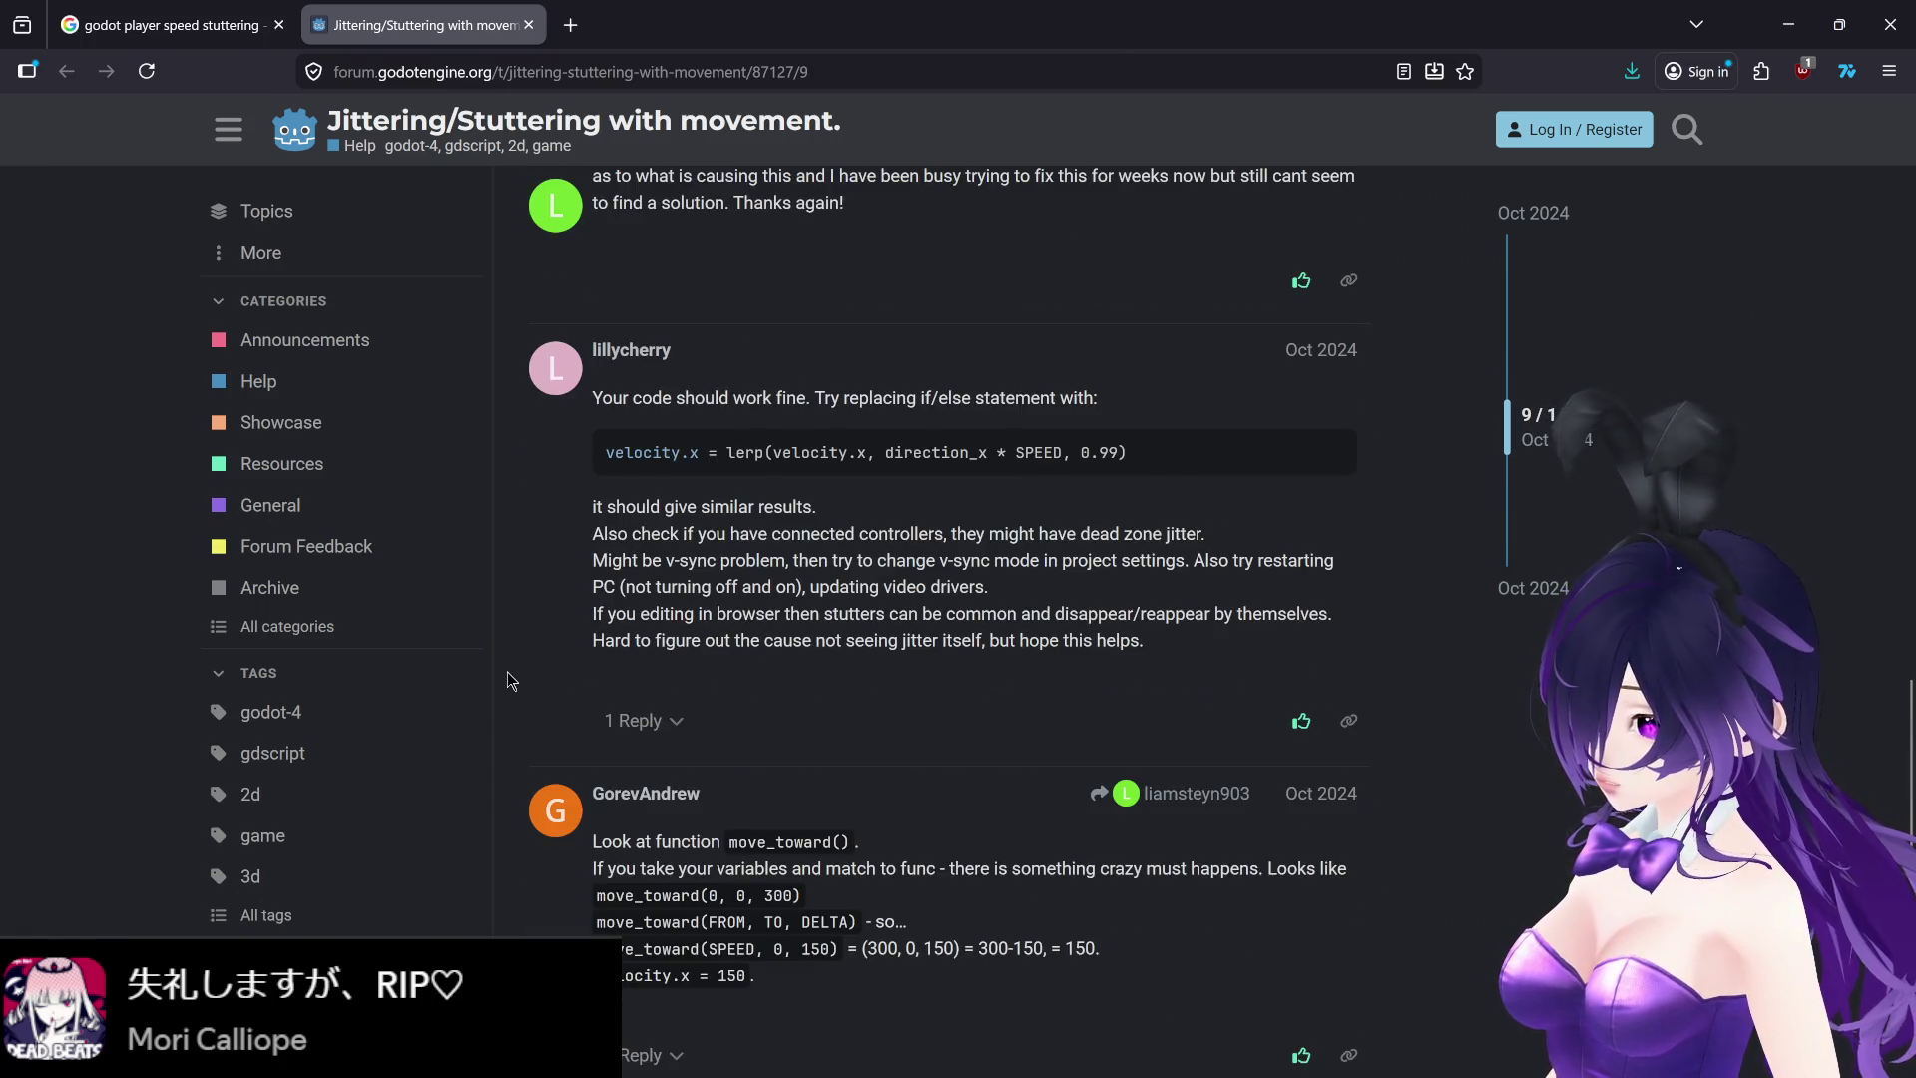
{"action": "scroll", "coordinate": [509, 679], "scroll_direction": "down", "scroll_amount": 5}
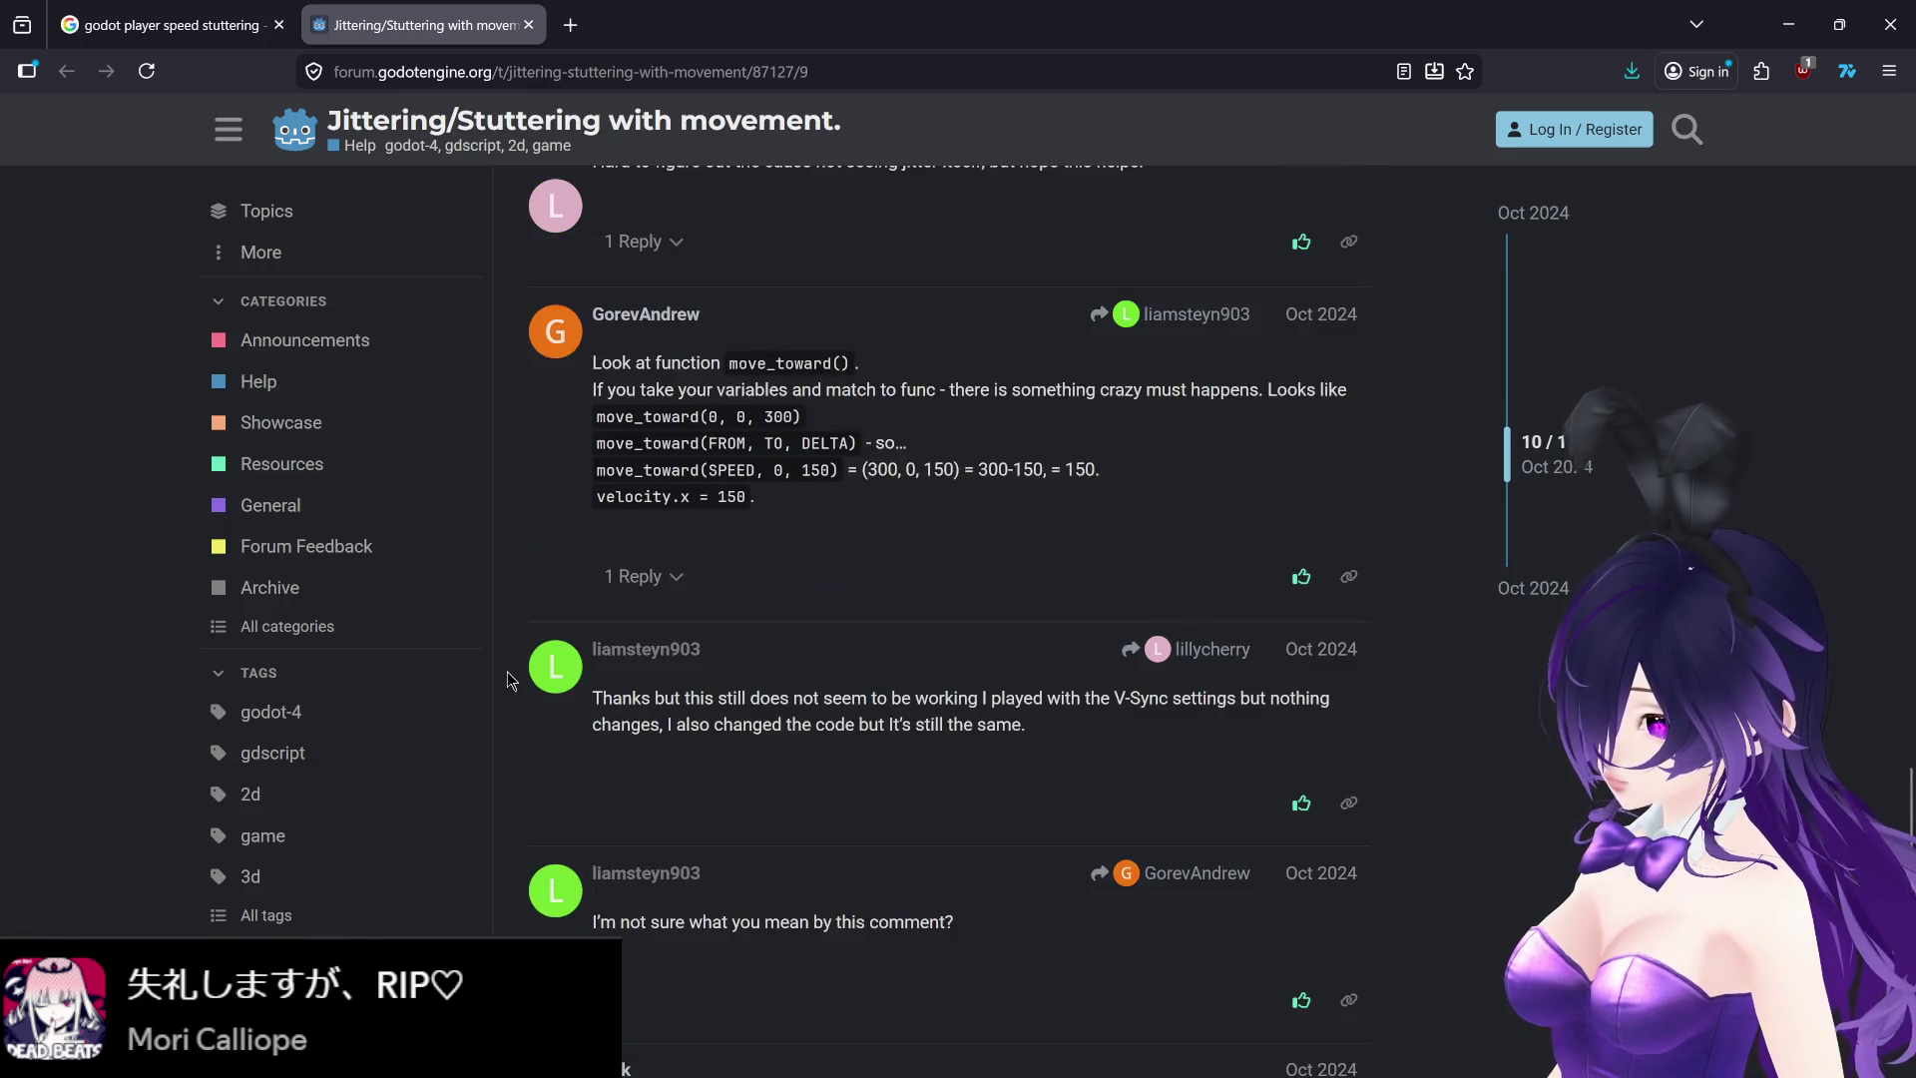
{"action": "scroll", "coordinate": [507, 678], "scroll_direction": "down", "scroll_amount": 5}
{"action": "scroll", "coordinate": [509, 683], "scroll_direction": "up", "scroll_amount": 4}
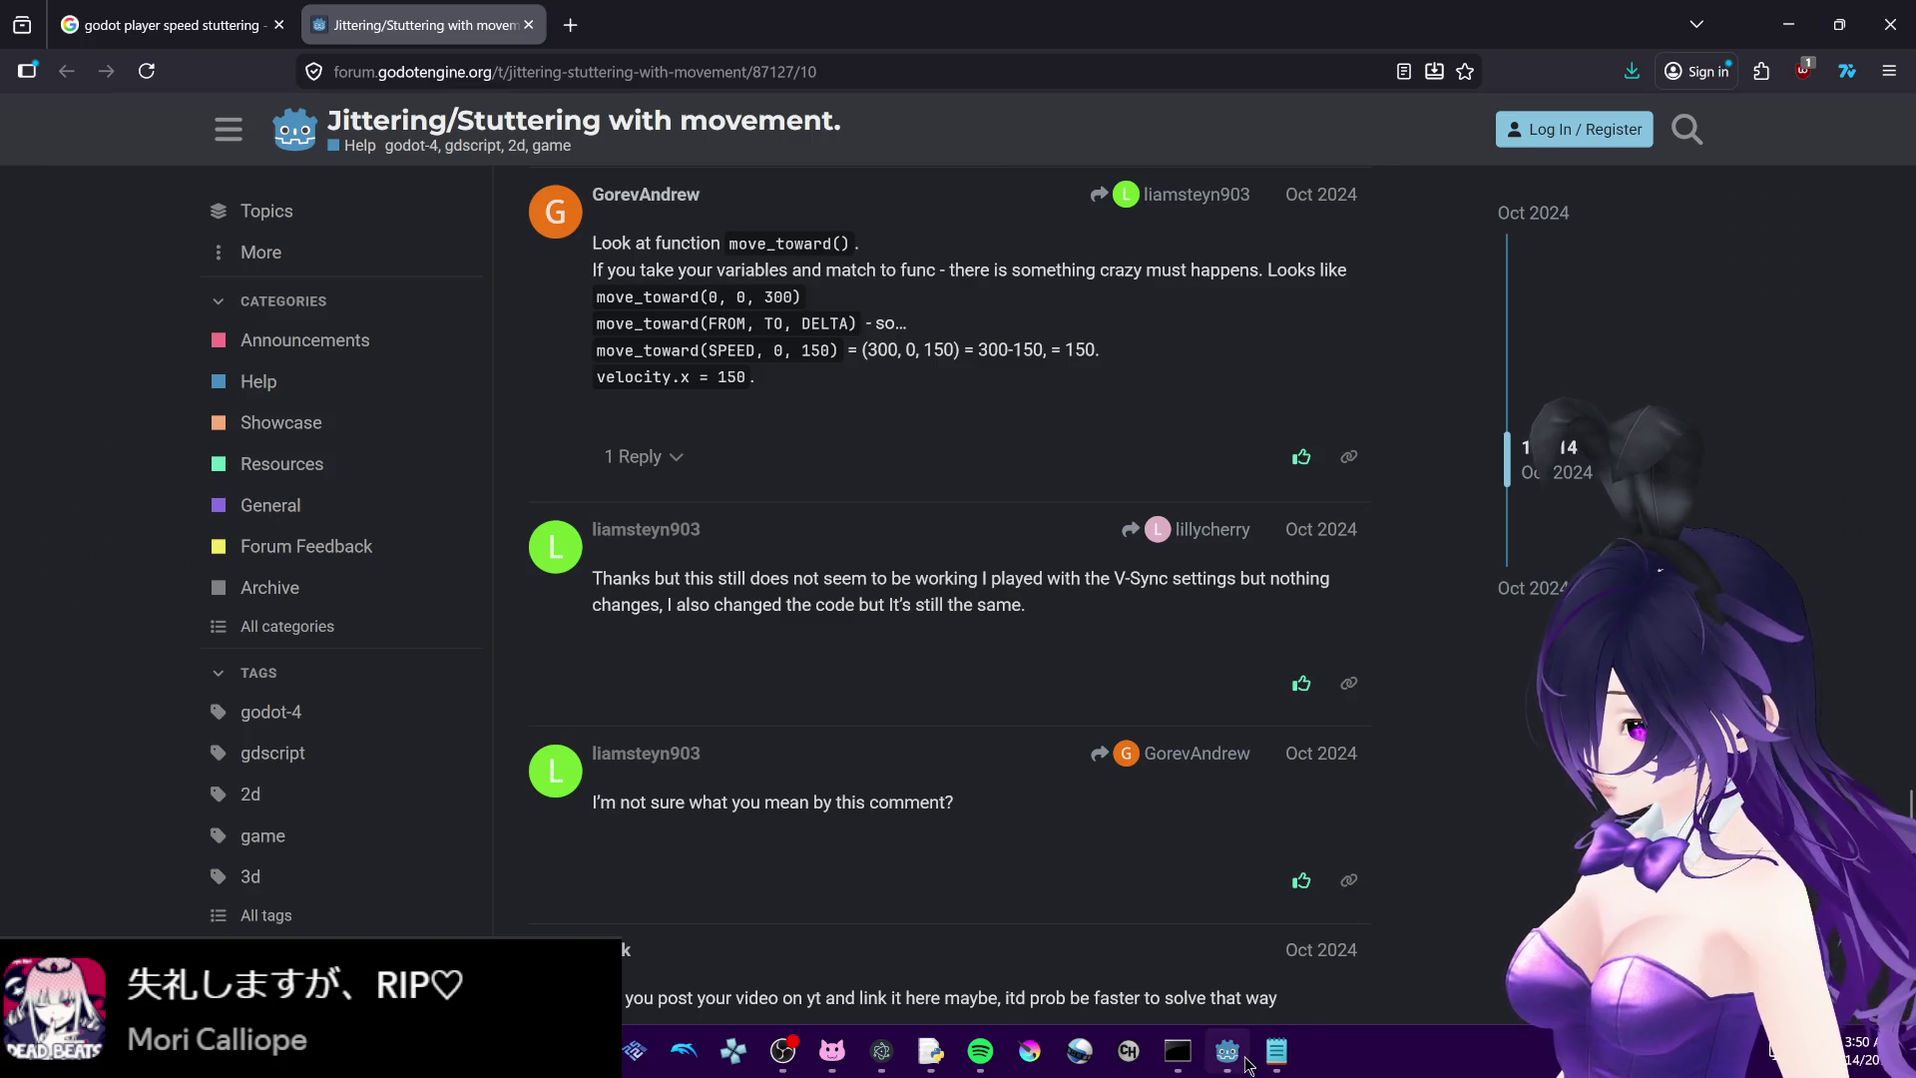
{"action": "left_click", "coordinate": [1246, 1063]}
- Set Display > Window V-Sync Mode to Disabled in Project Settings and run the game
{"action": "left_click", "coordinate": [38, 49]}
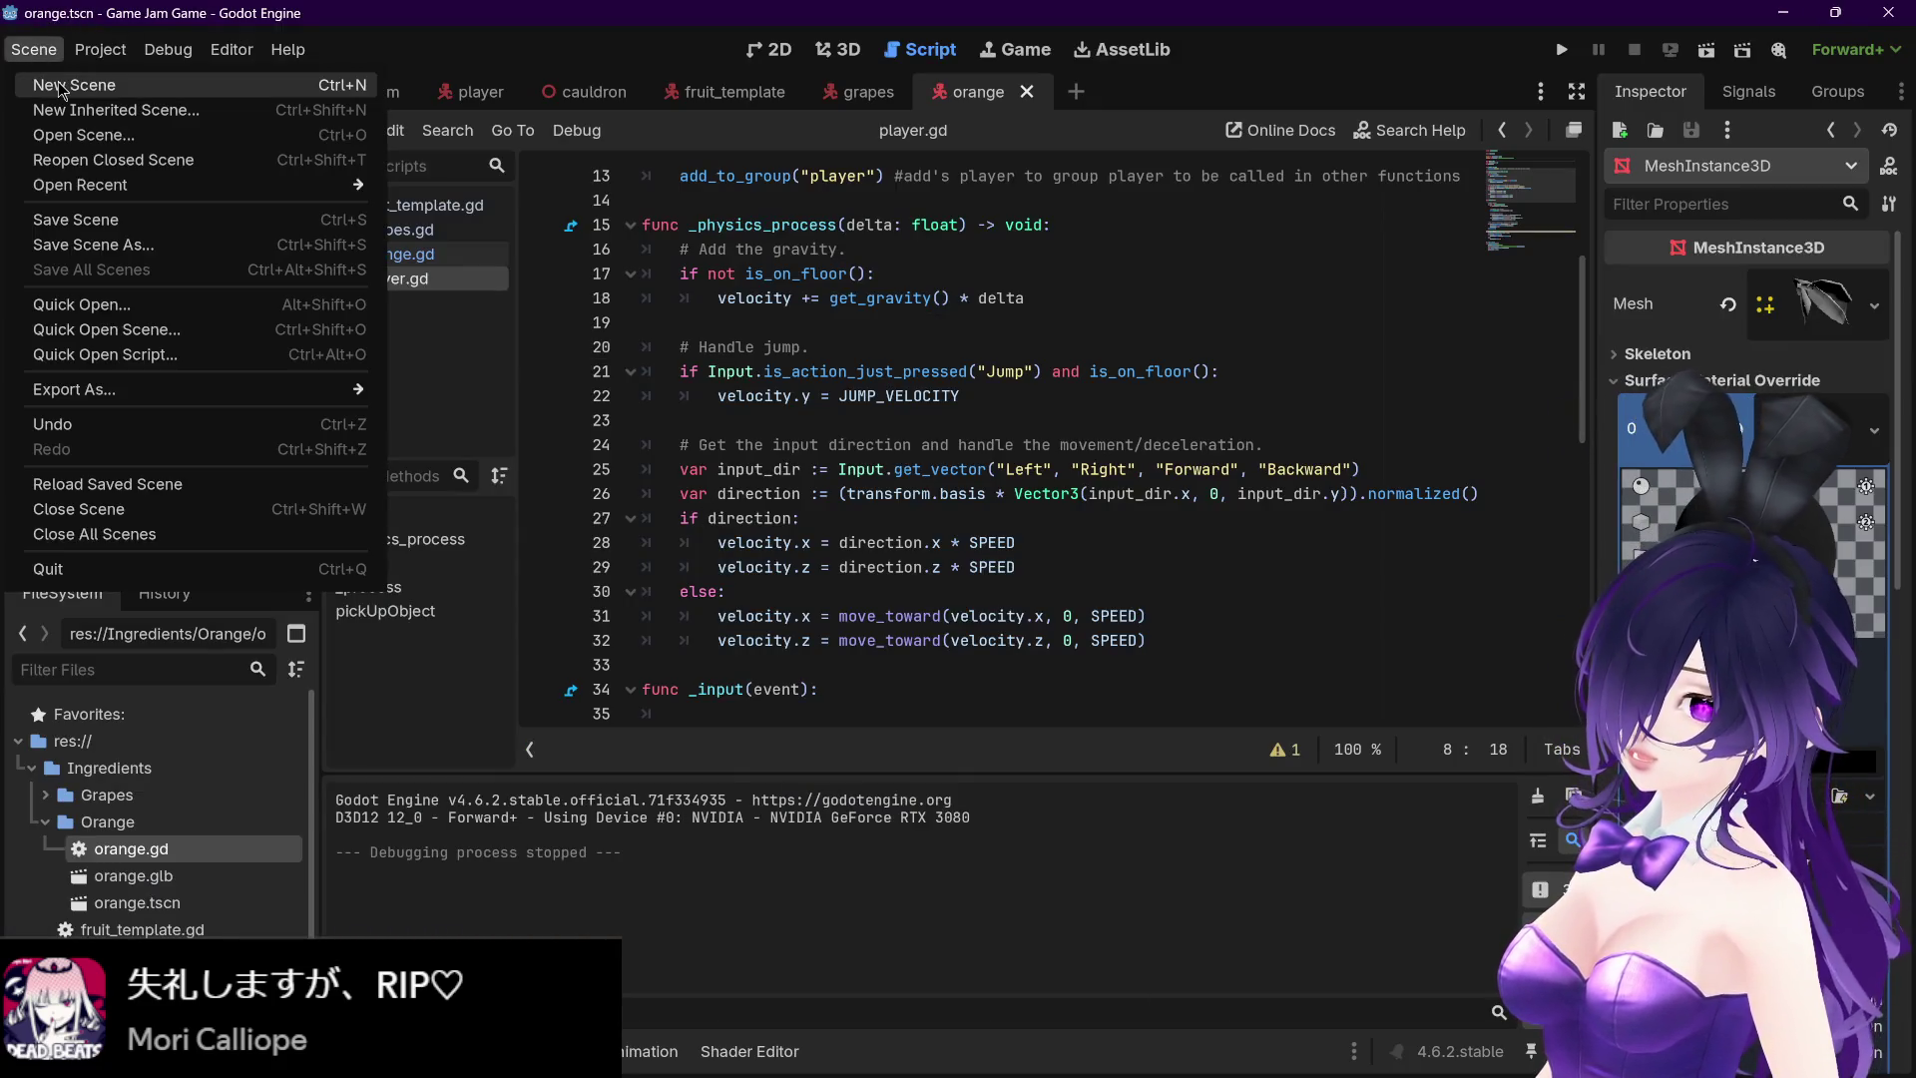
{"action": "left_click", "coordinate": [115, 86]}
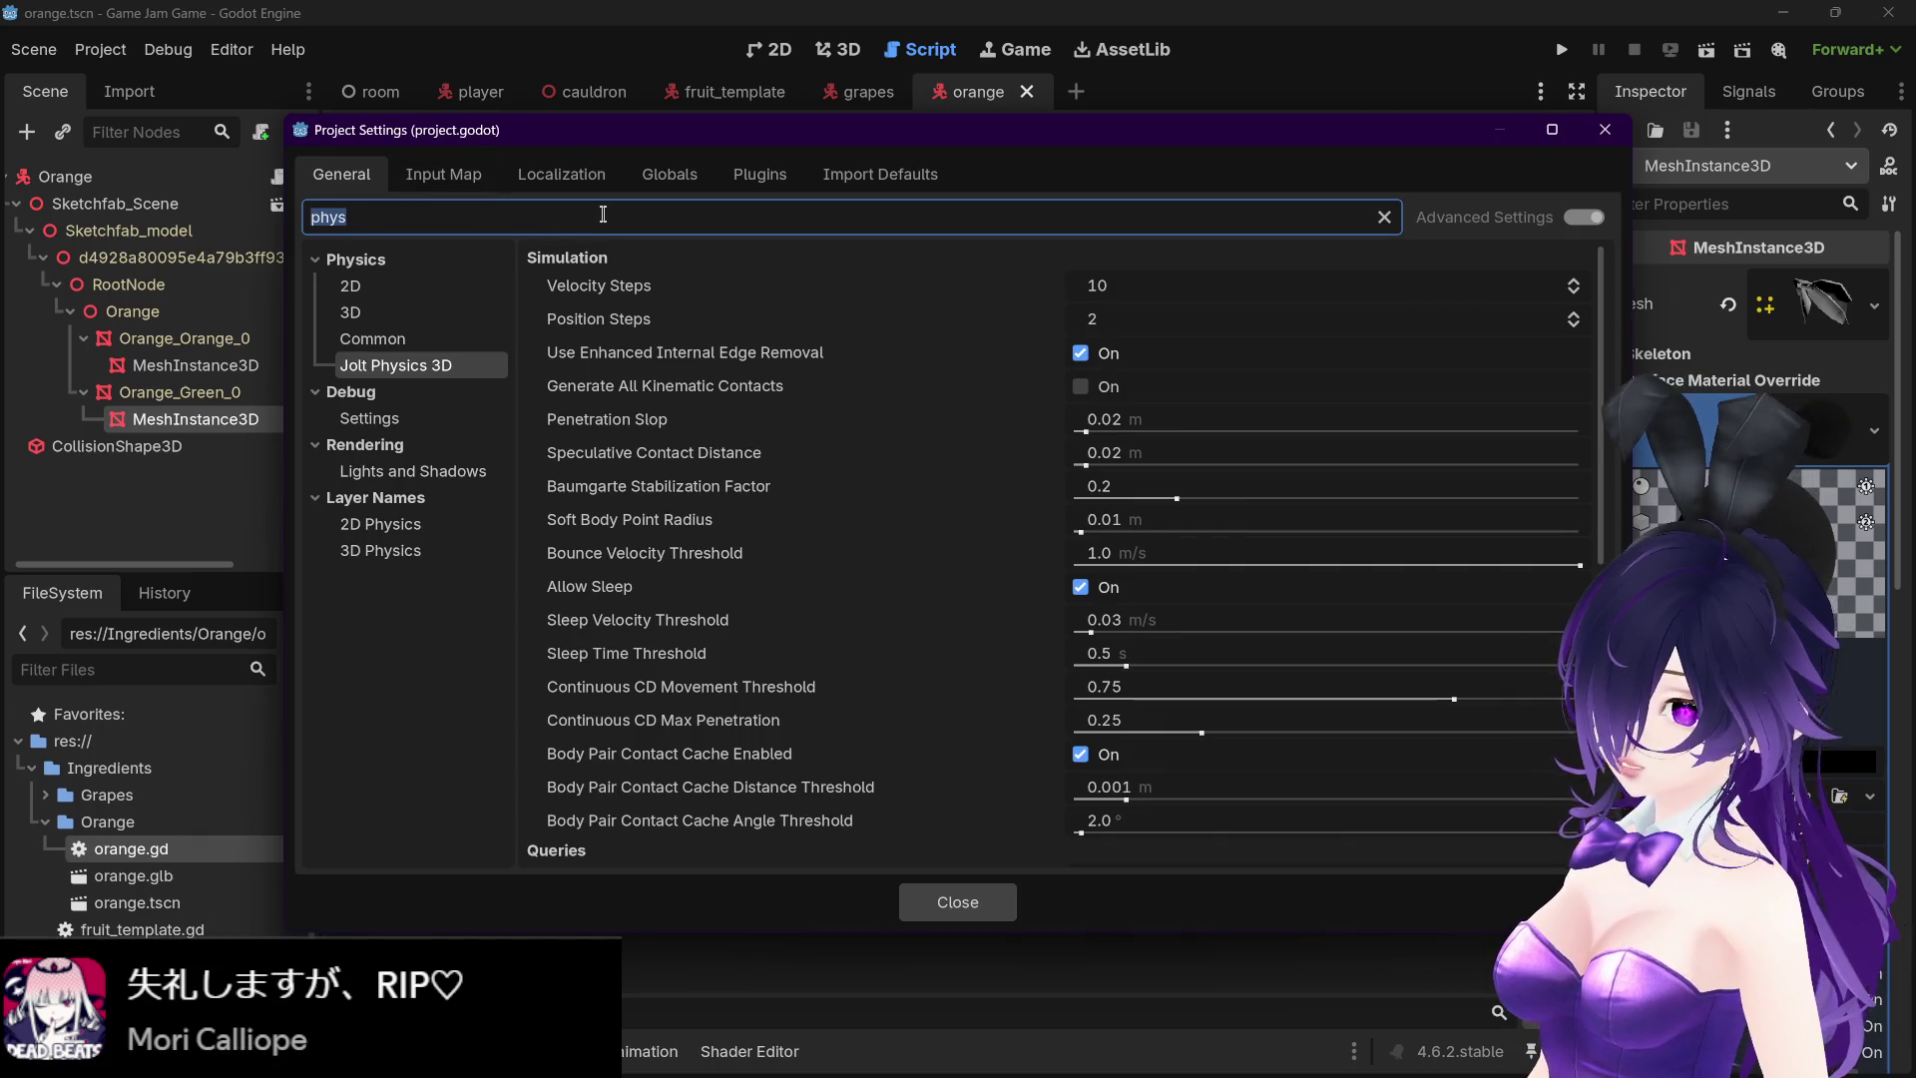
{"action": "type", "text": "vsy"}
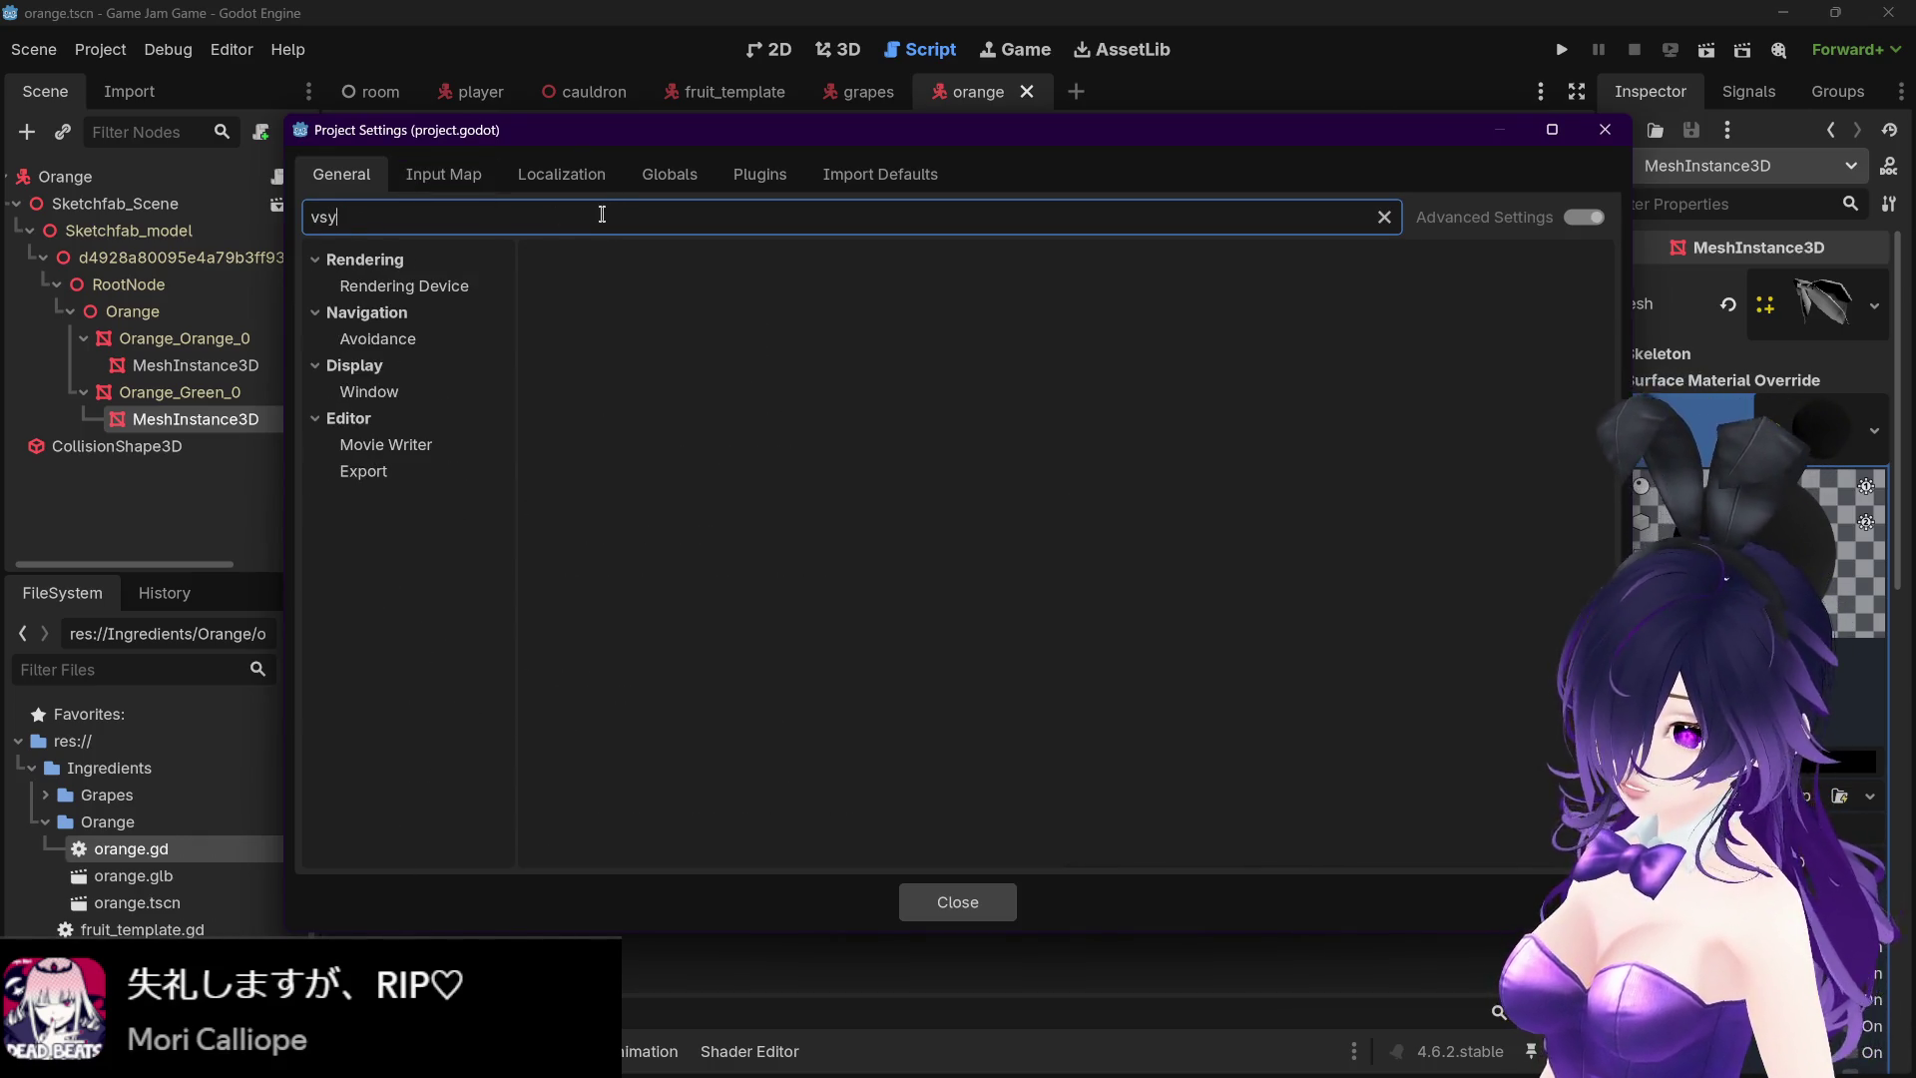
{"action": "left_click", "coordinate": [404, 285]}
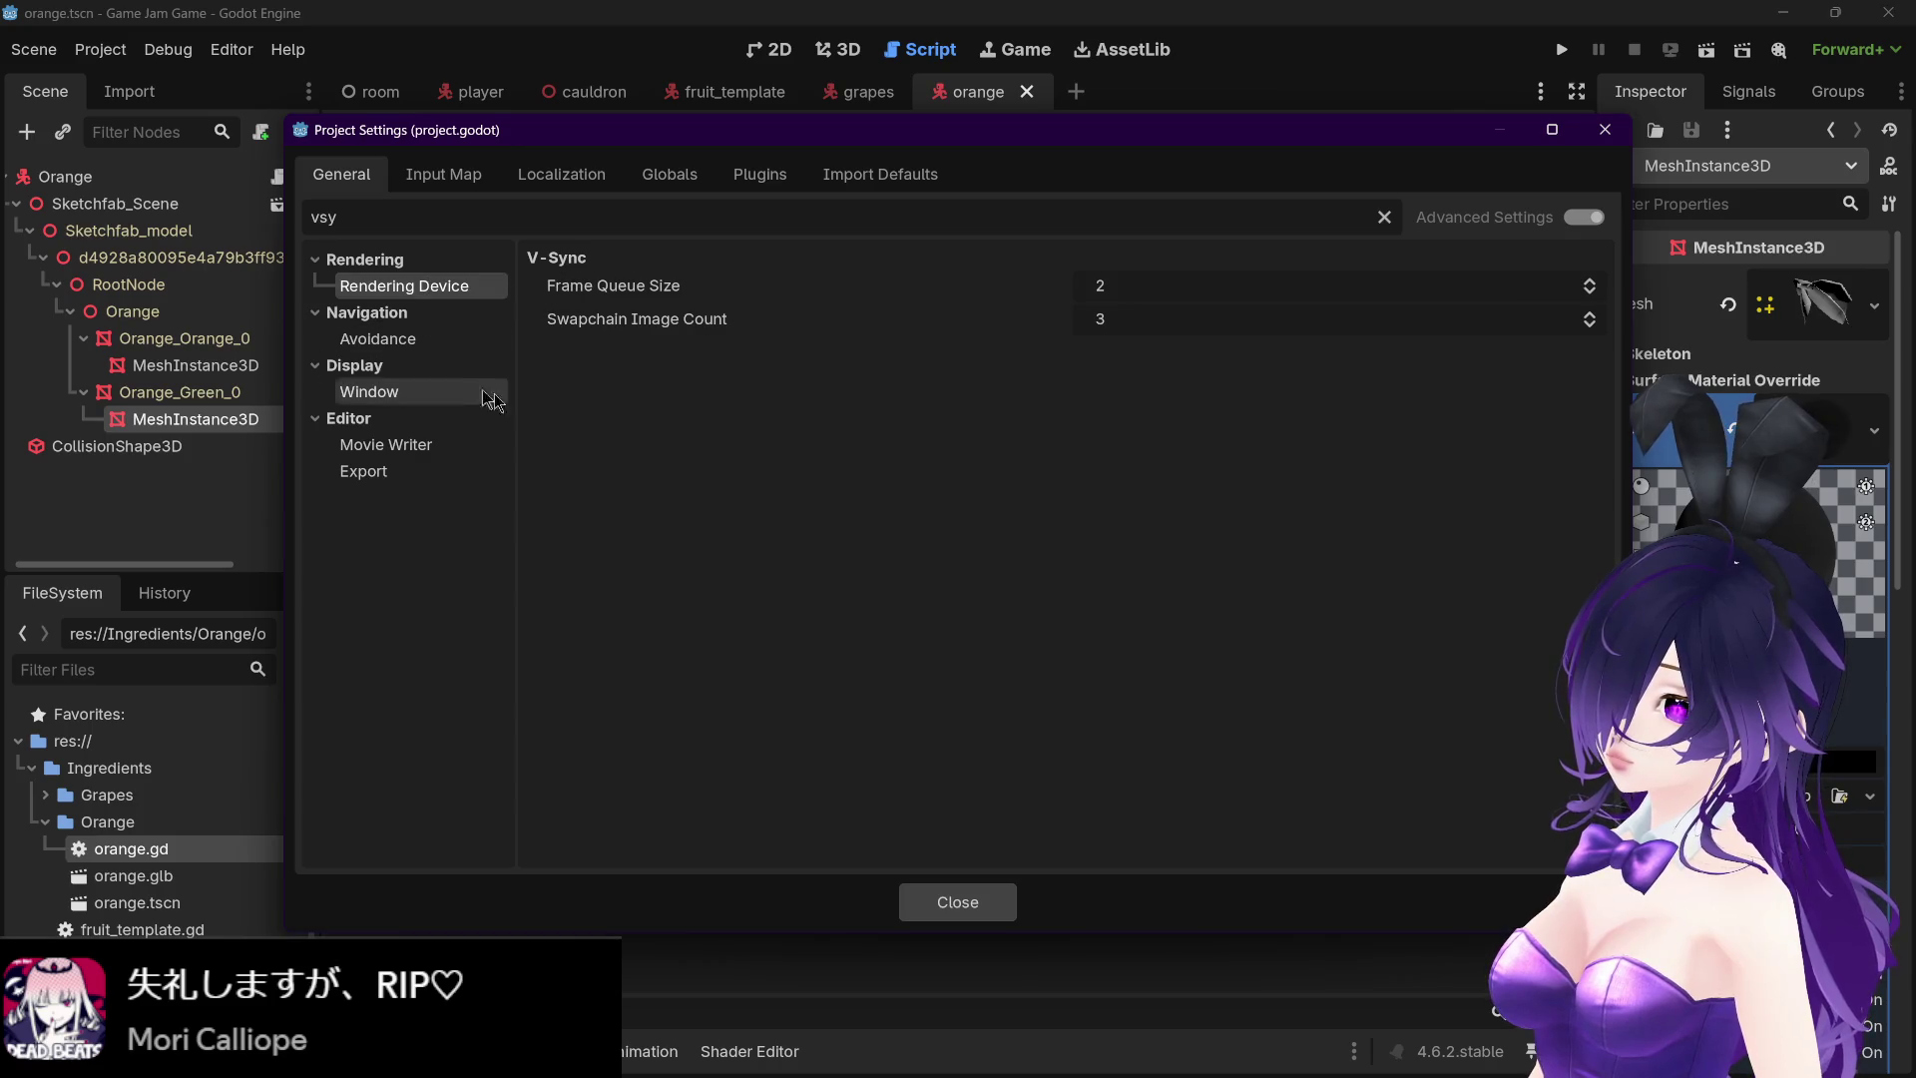
{"action": "mouse_move", "coordinate": [627, 283]}
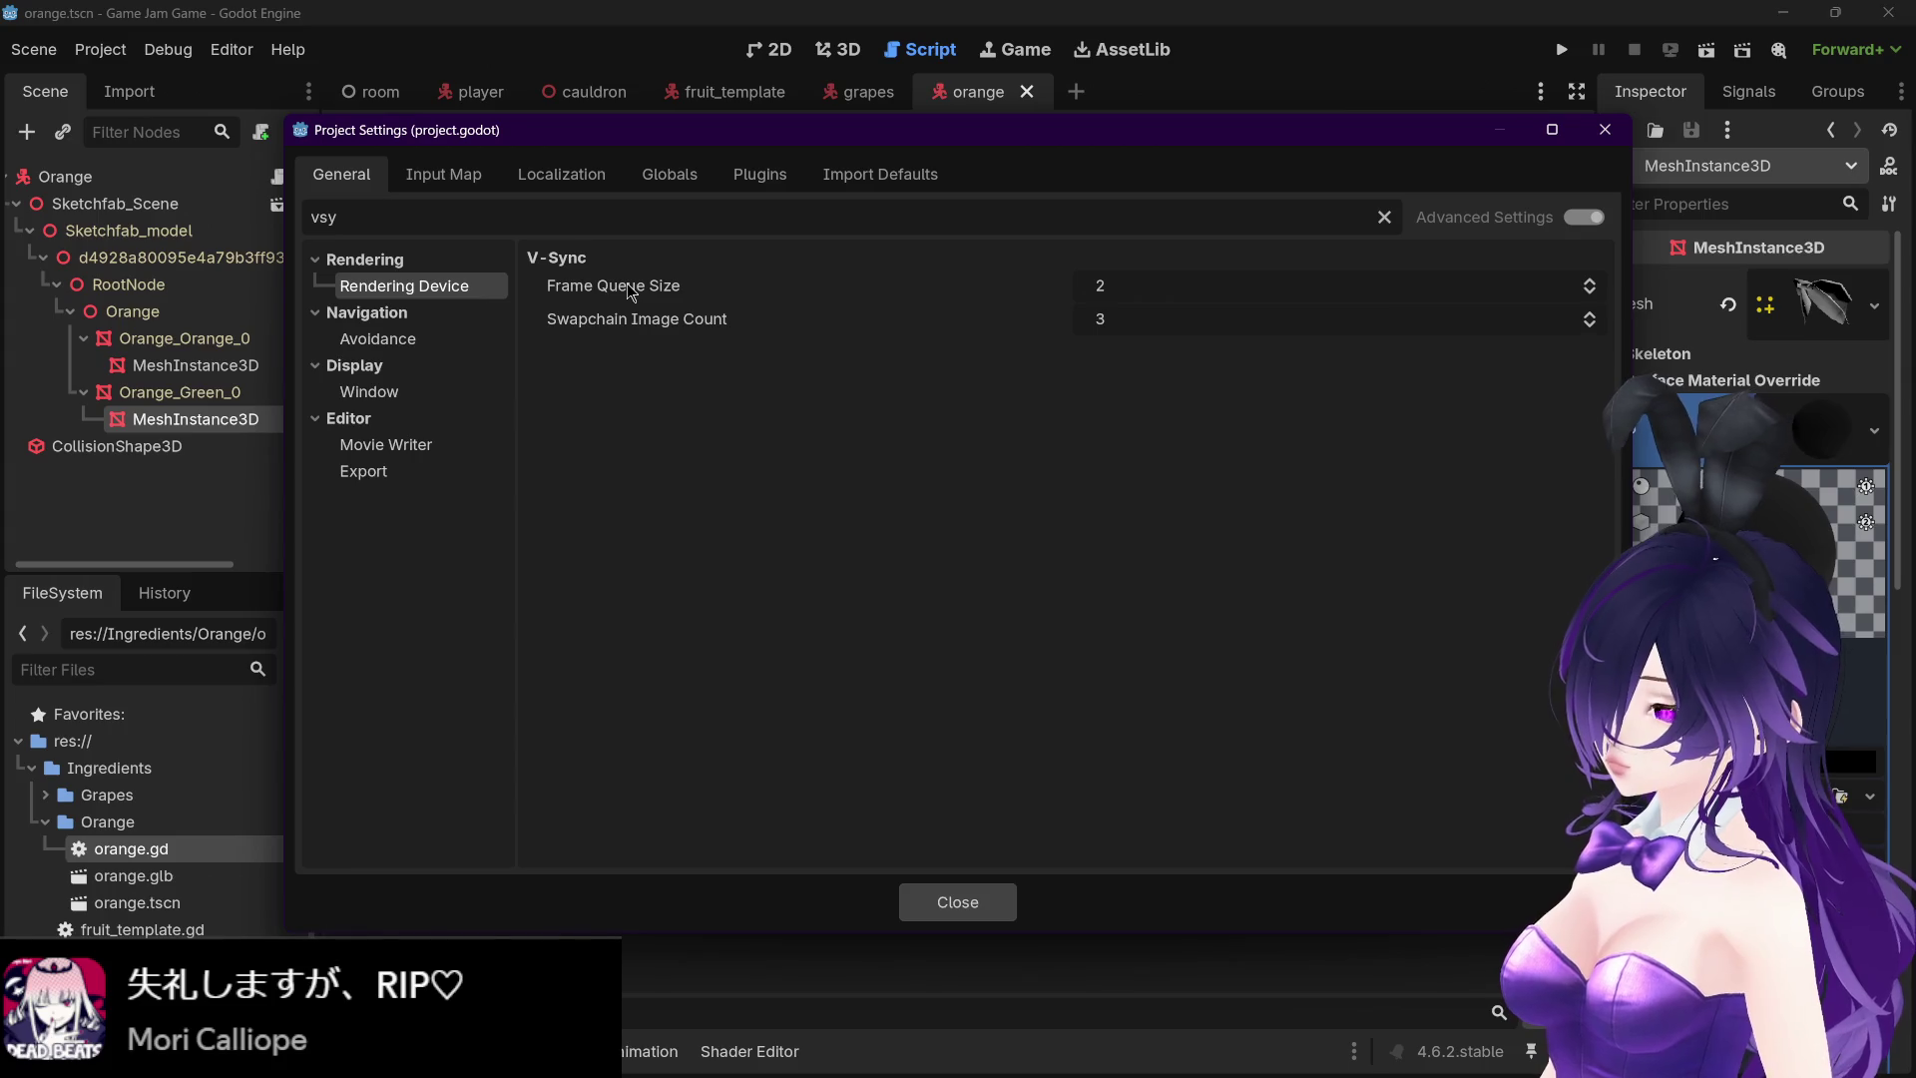
{"action": "left_click", "coordinate": [364, 340]}
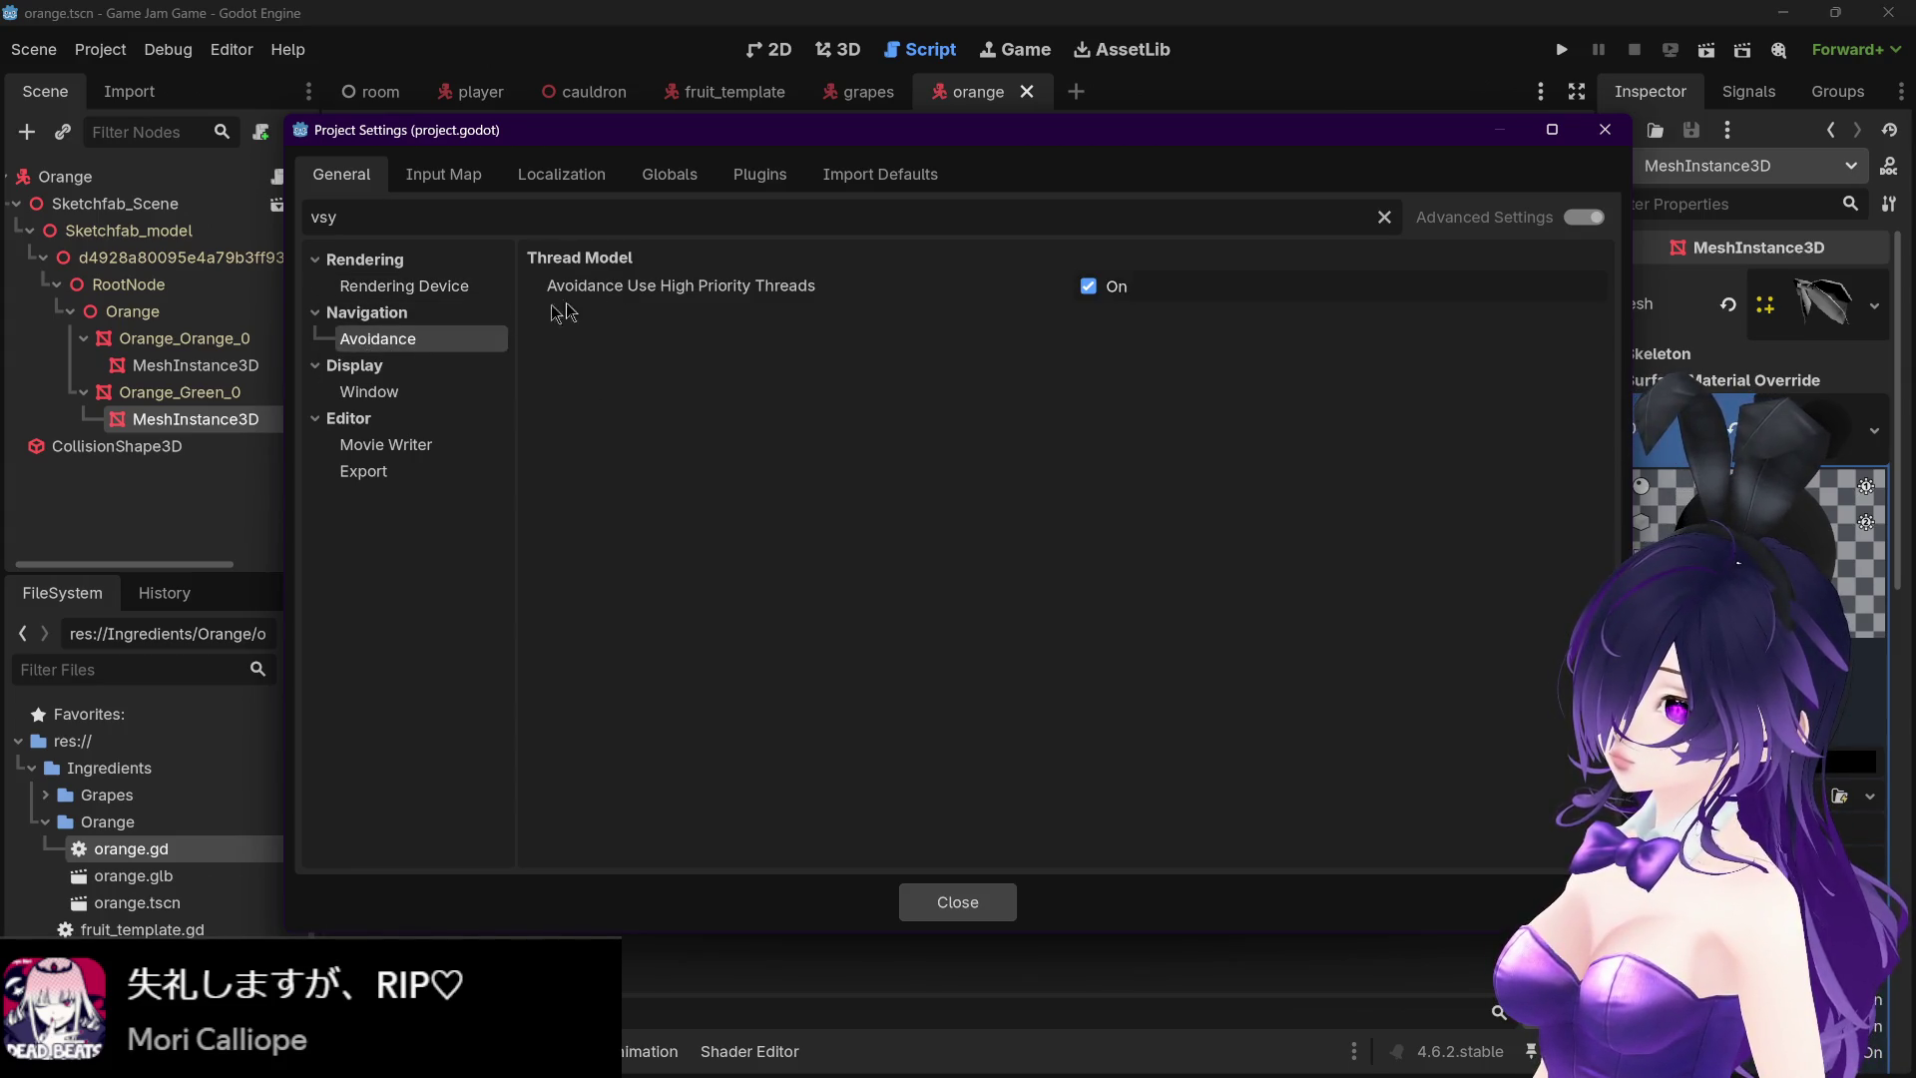
{"action": "left_click", "coordinate": [423, 395]}
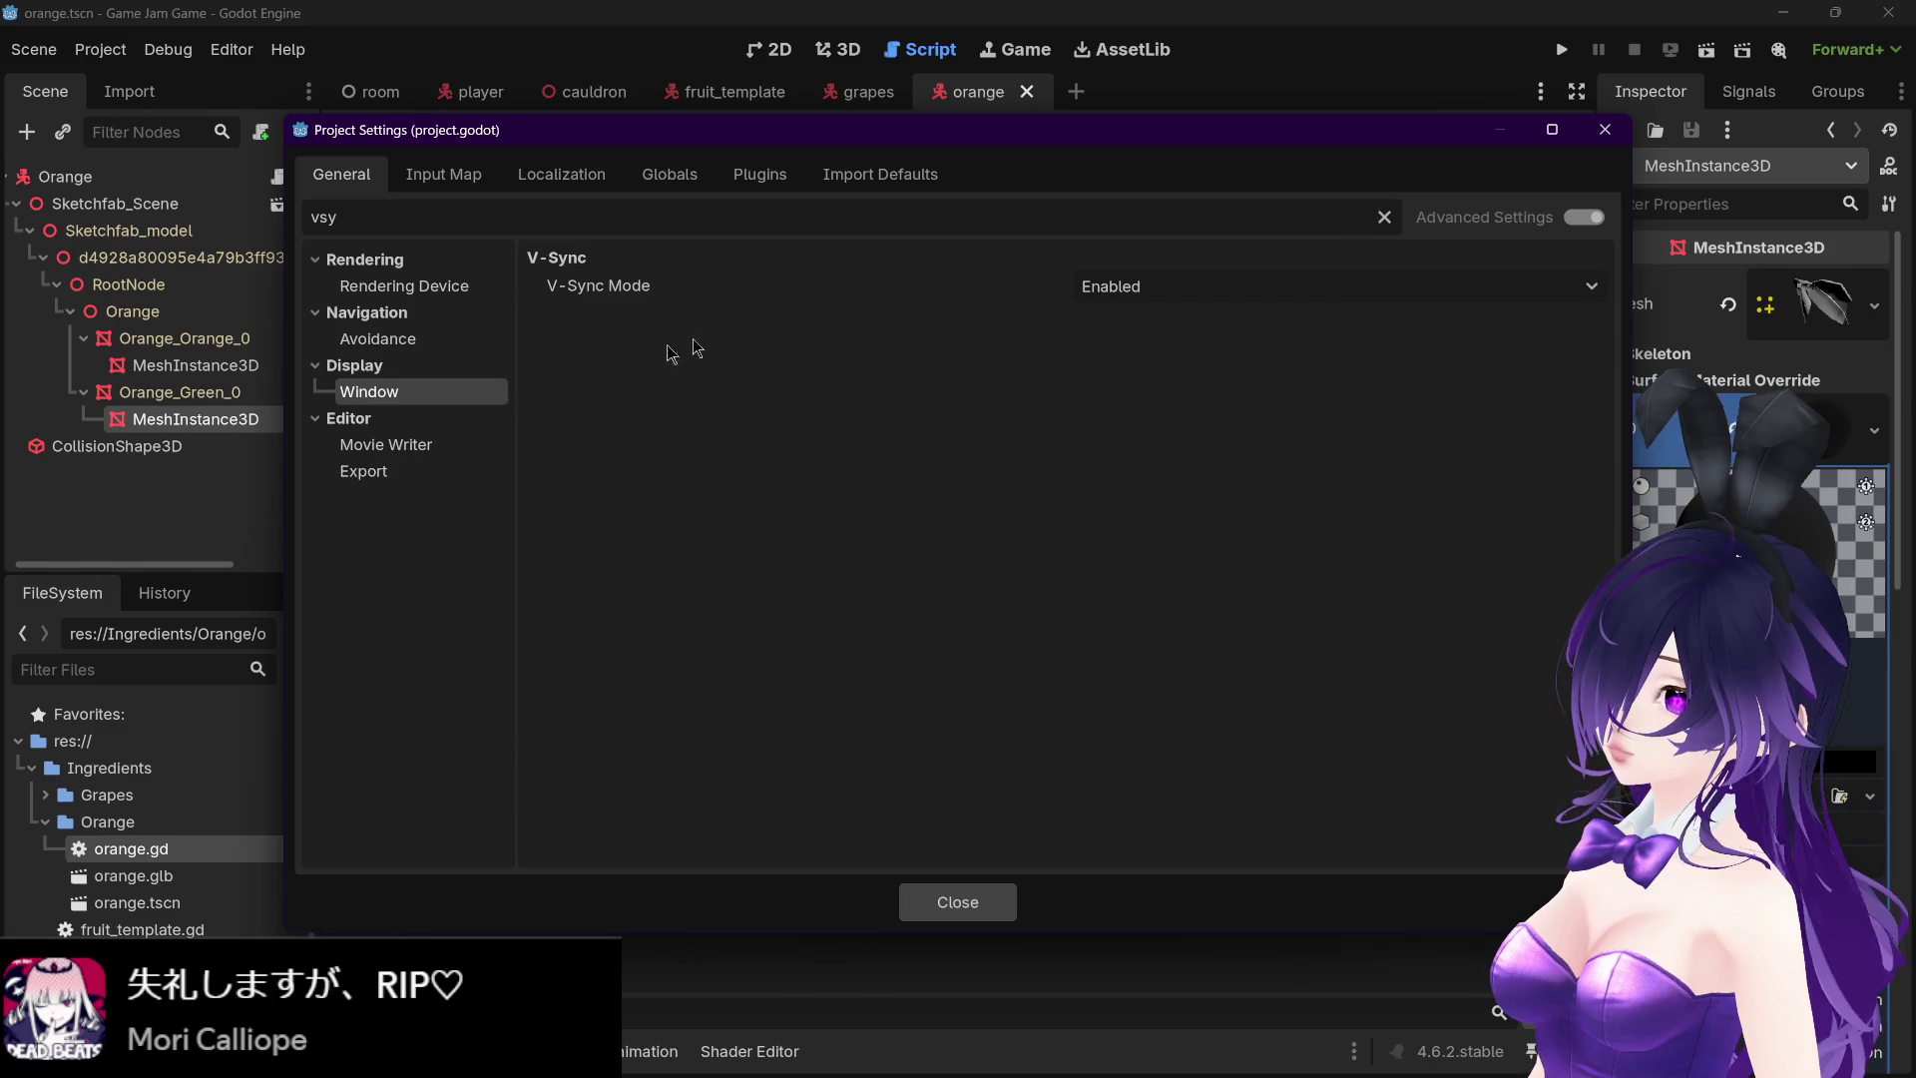
{"action": "left_click", "coordinate": [1096, 291]}
{"action": "left_click", "coordinate": [1122, 326]}
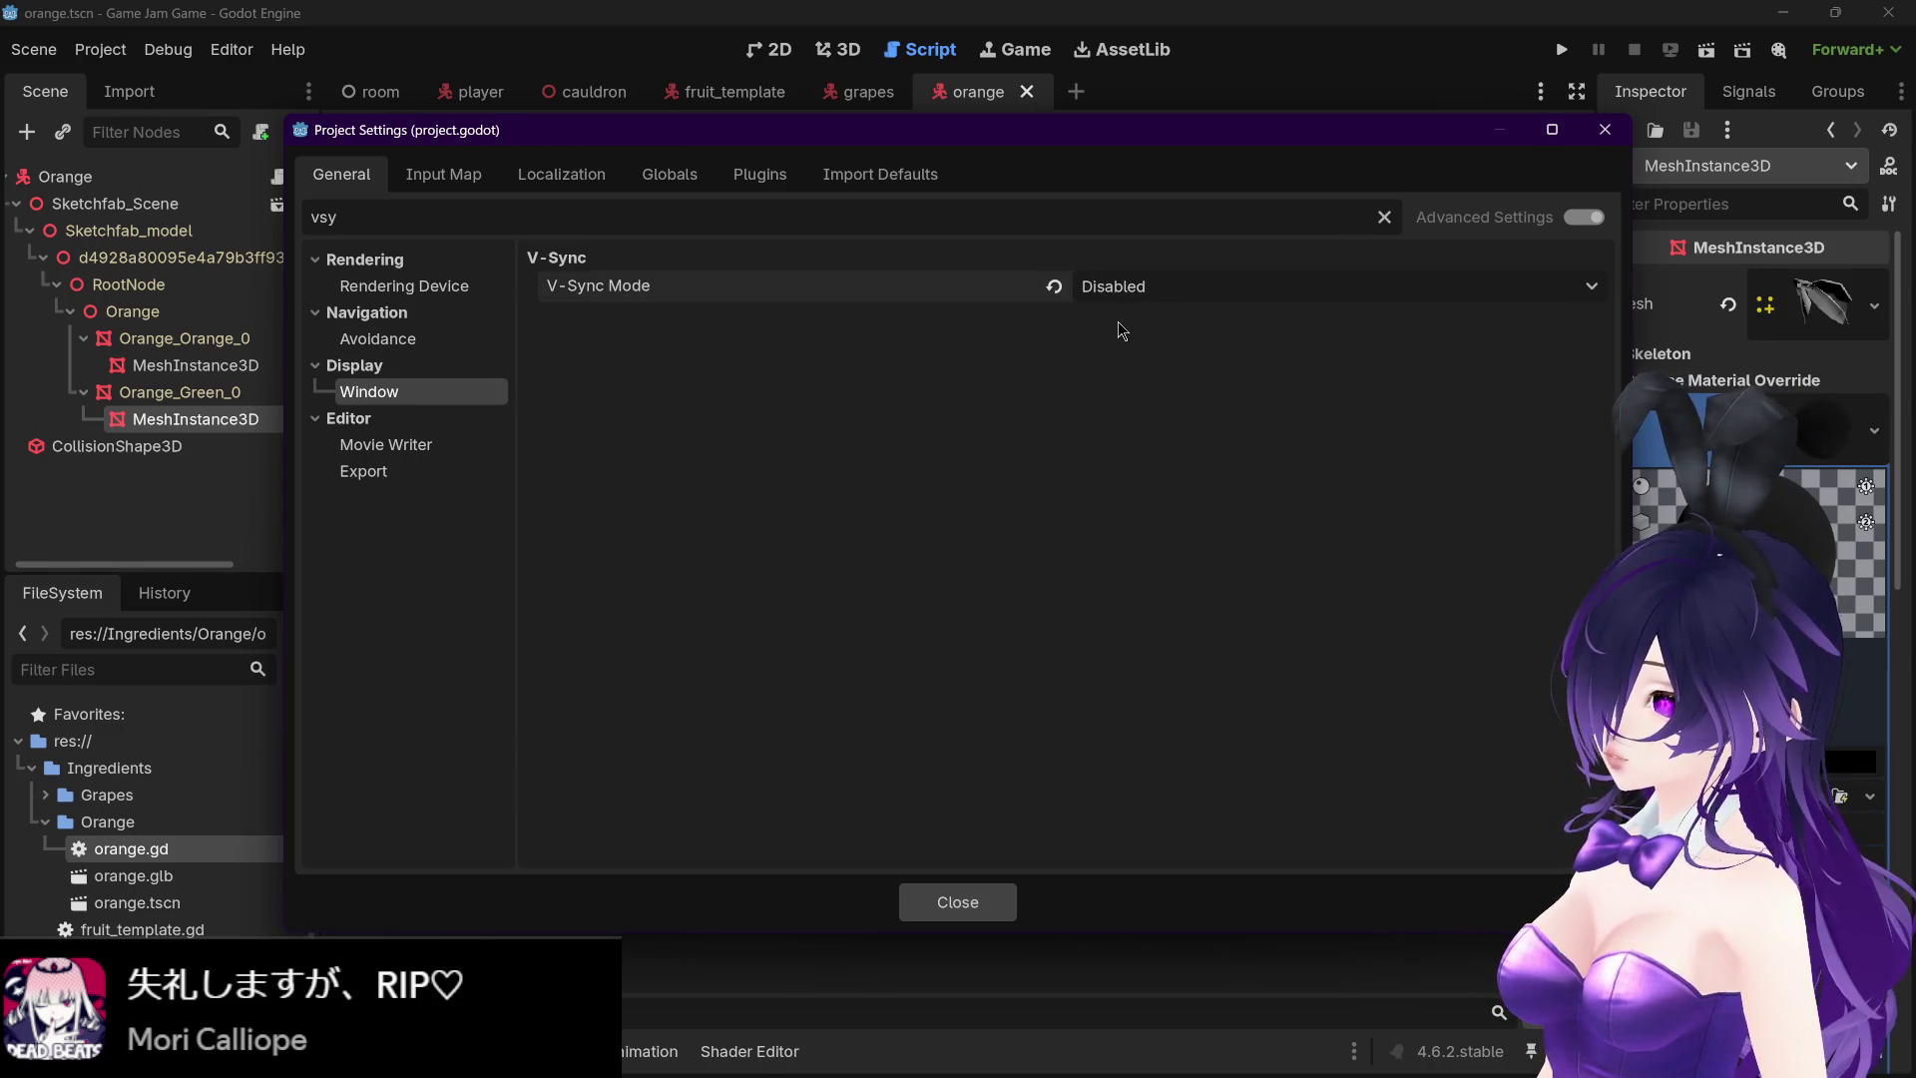
{"action": "left_click", "coordinate": [1605, 131]}
{"action": "left_click", "coordinate": [1561, 49]}
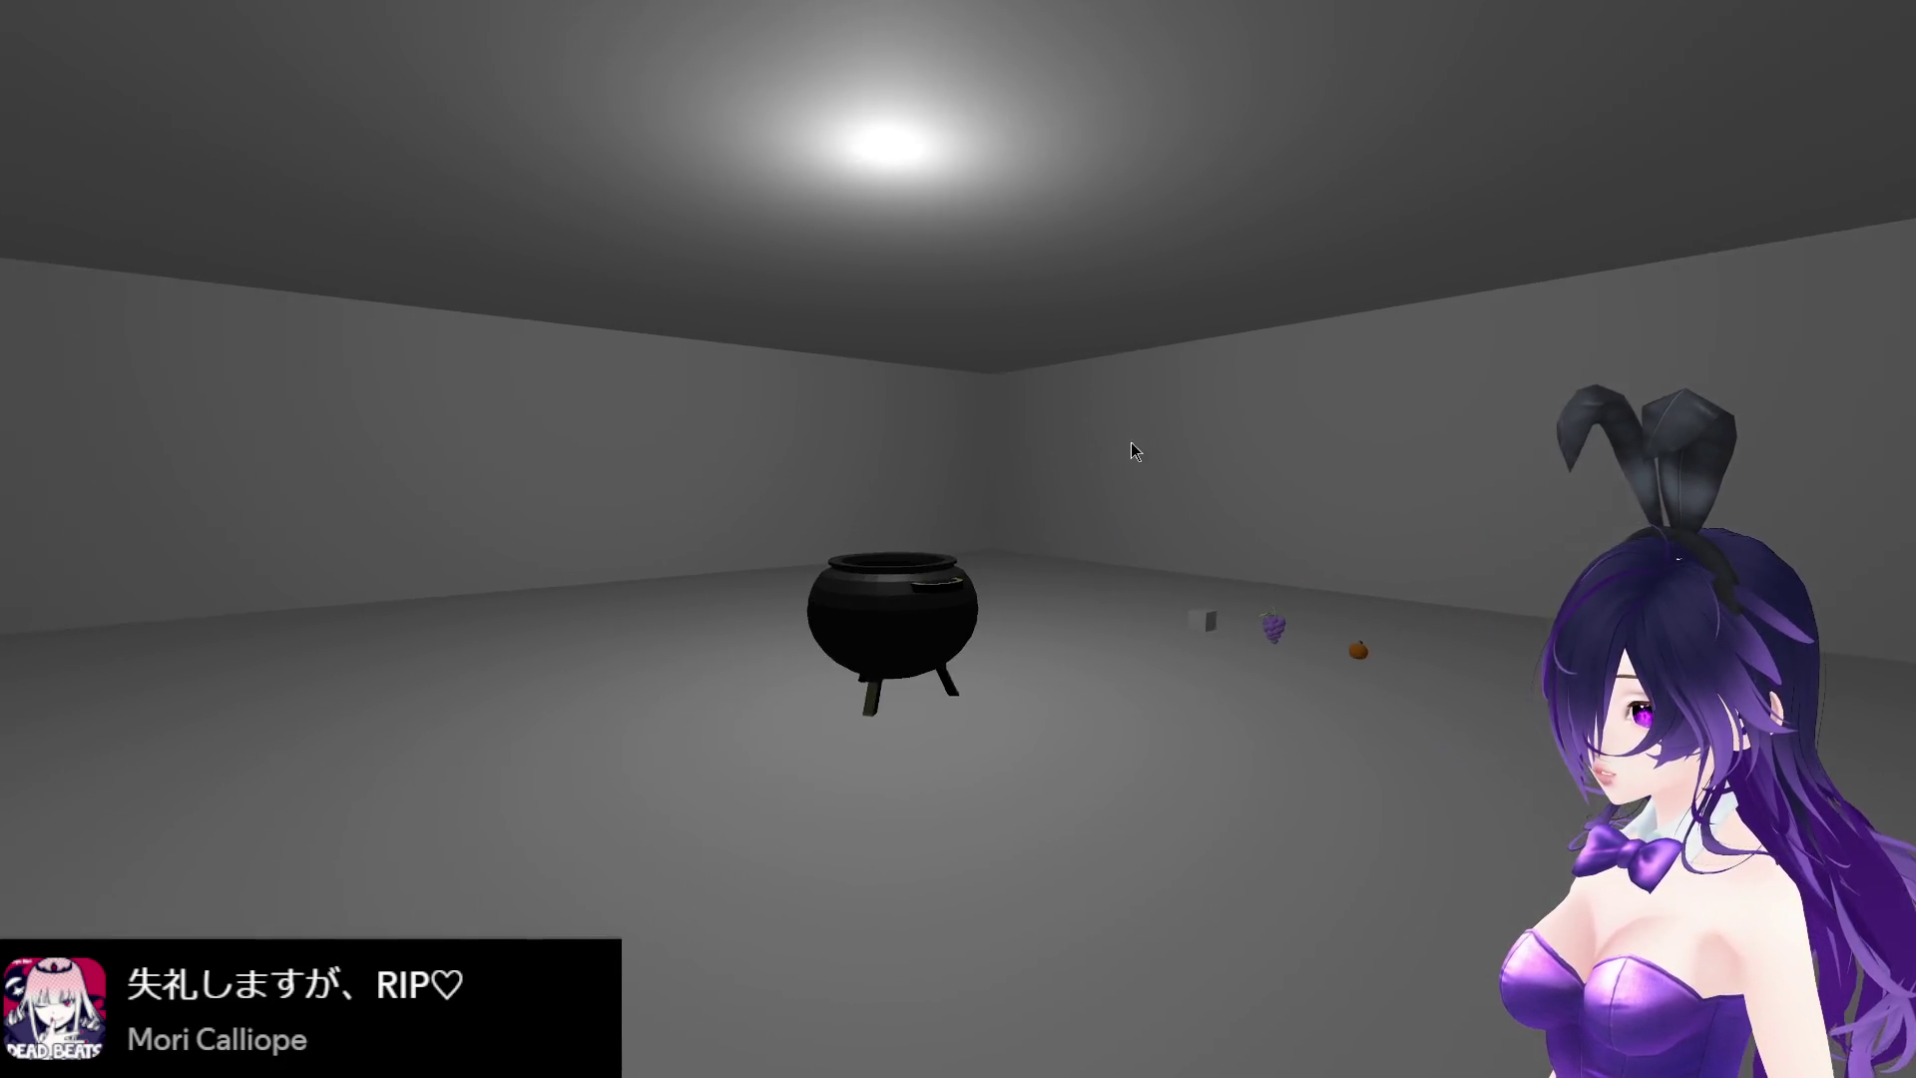
- Playtest with V-Sync off, walking past the fruit and cauldron, then exit the game
{"action": "key", "text": "w"}
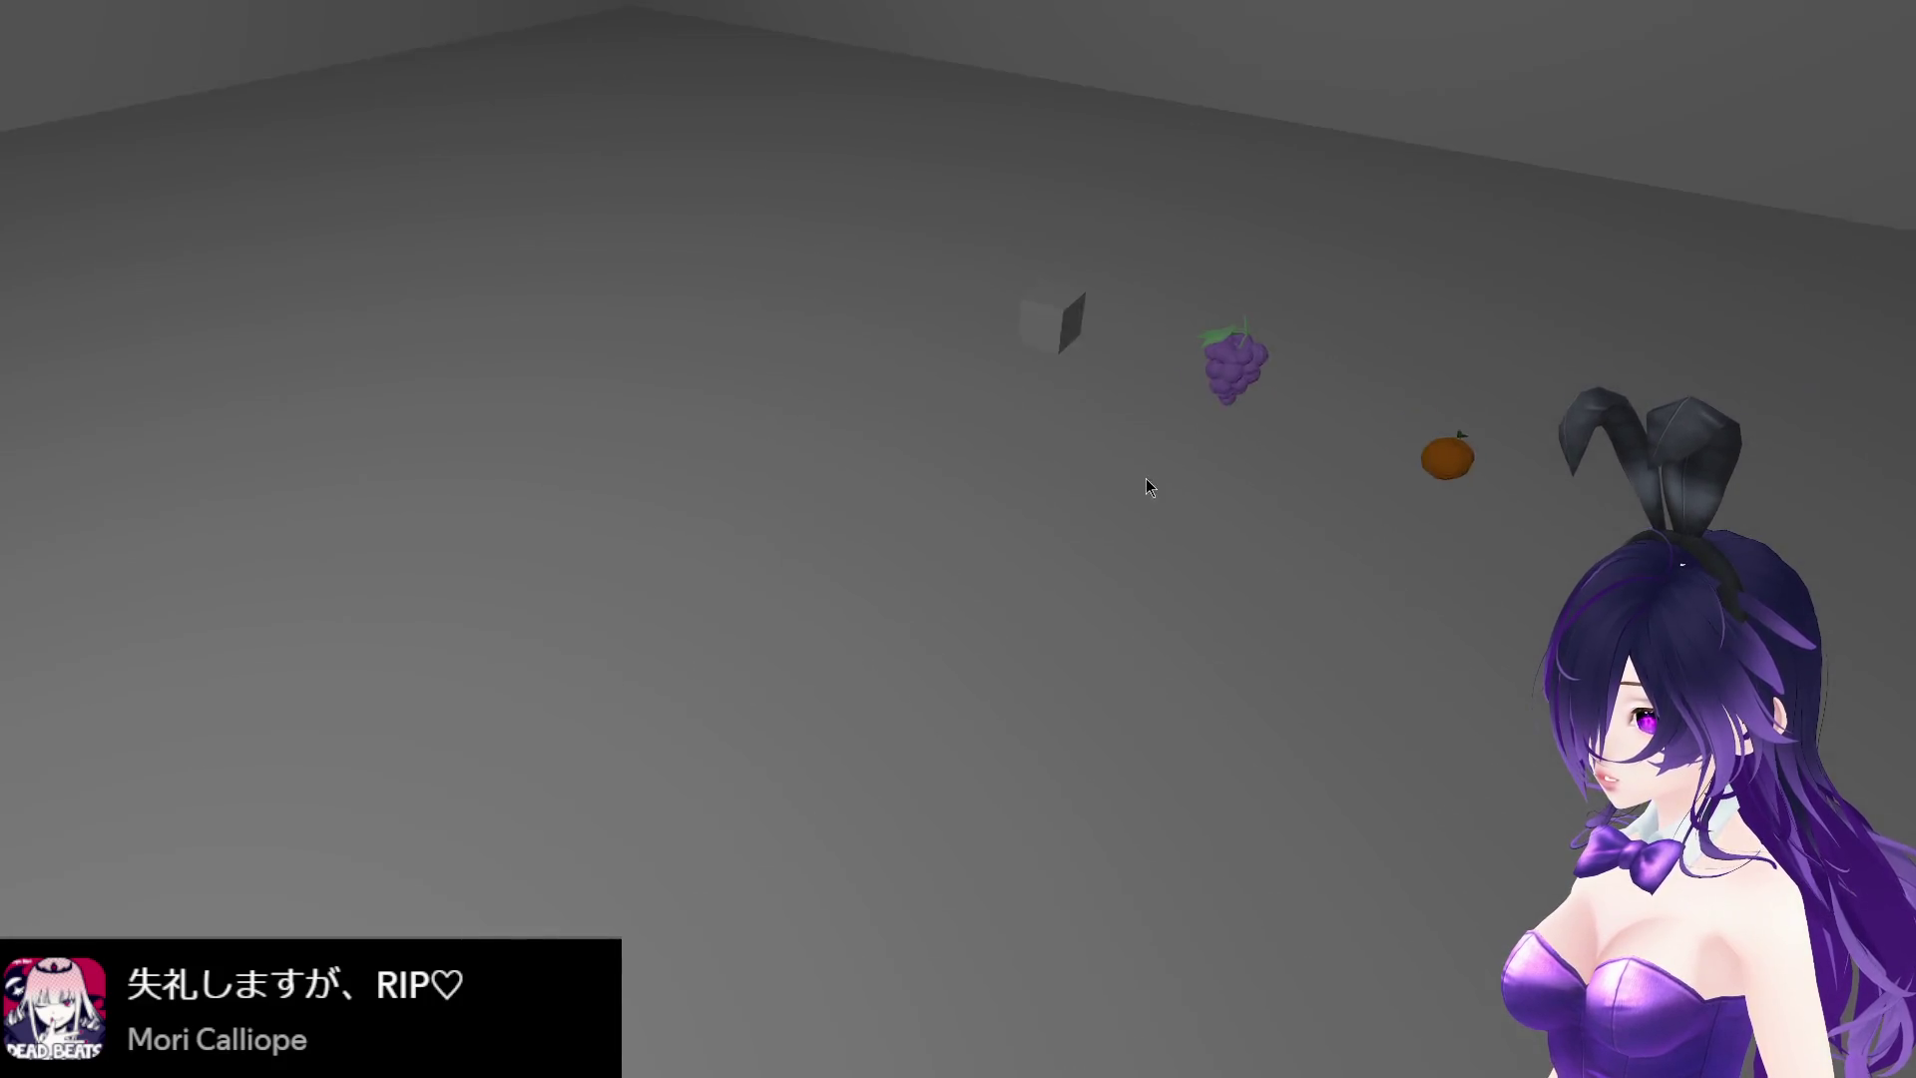
{"action": "key", "text": "s"}
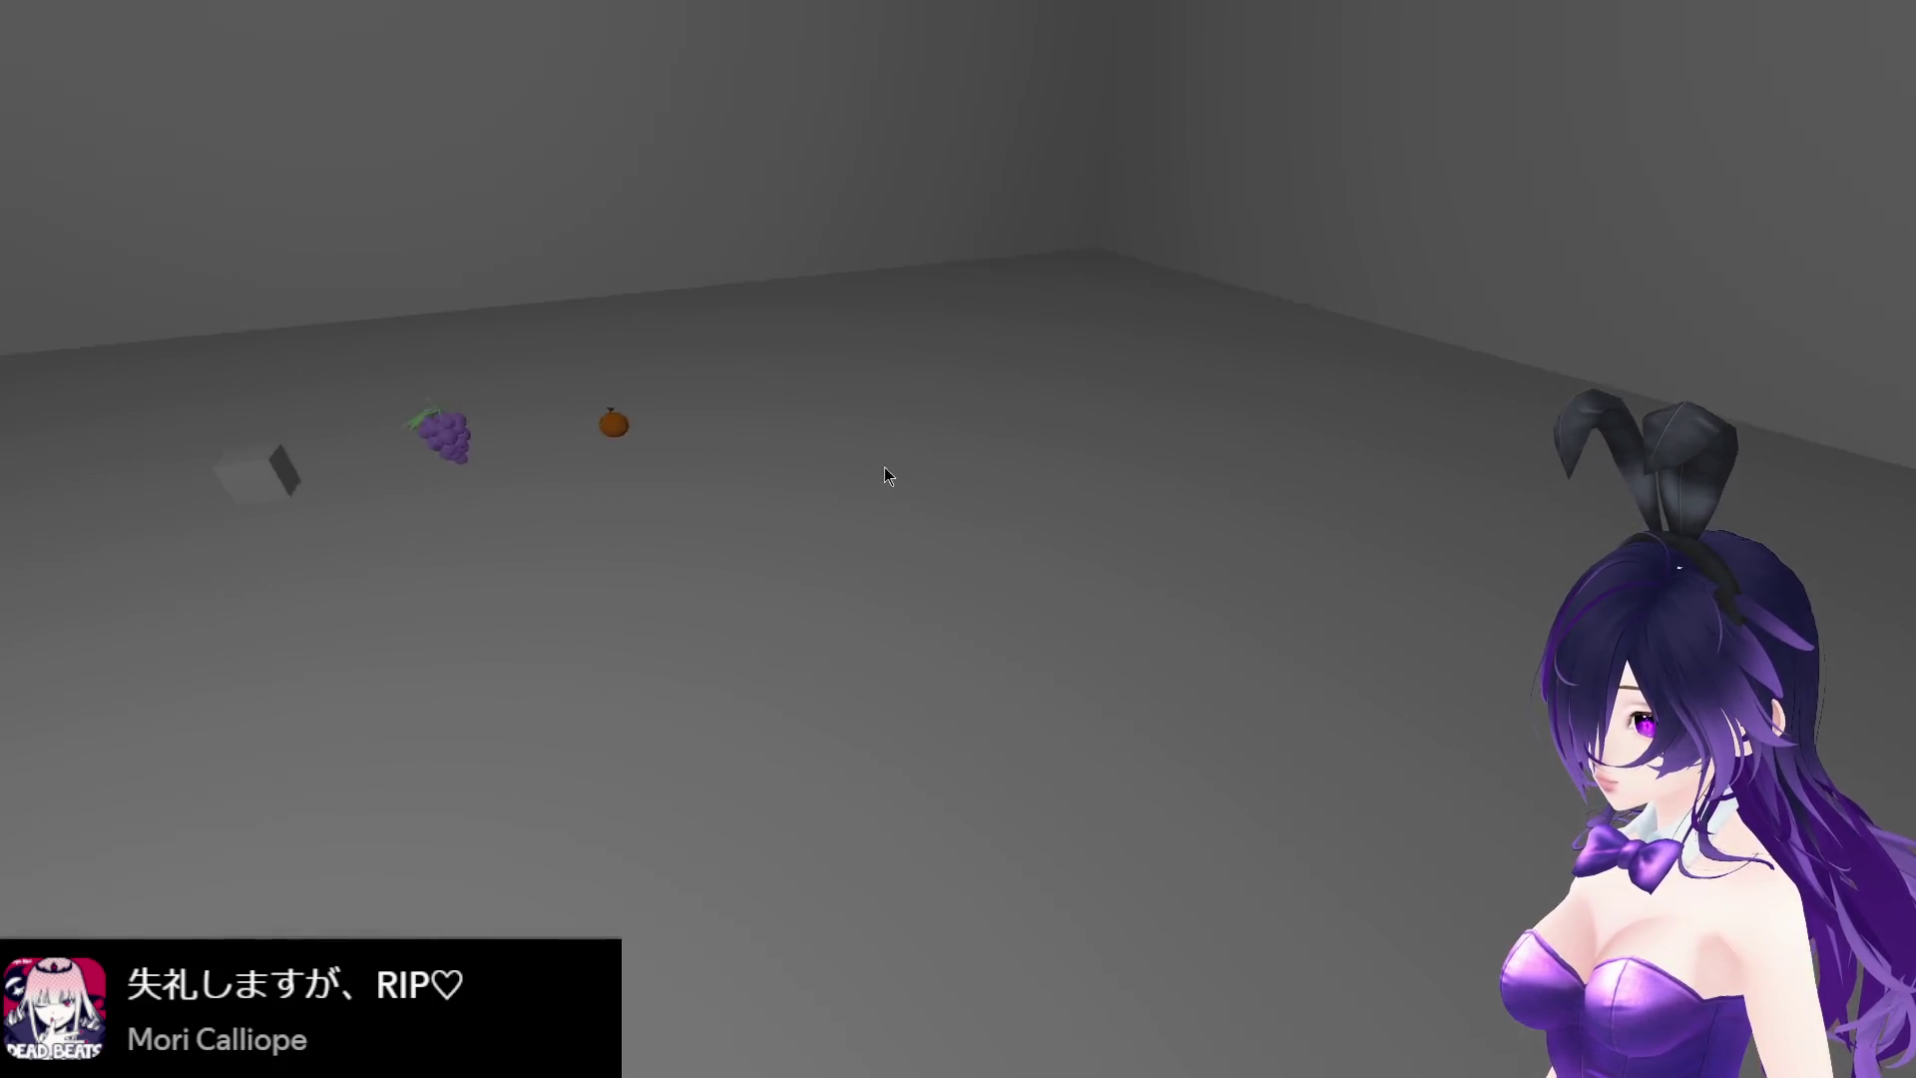
{"action": "key", "text": "w"}
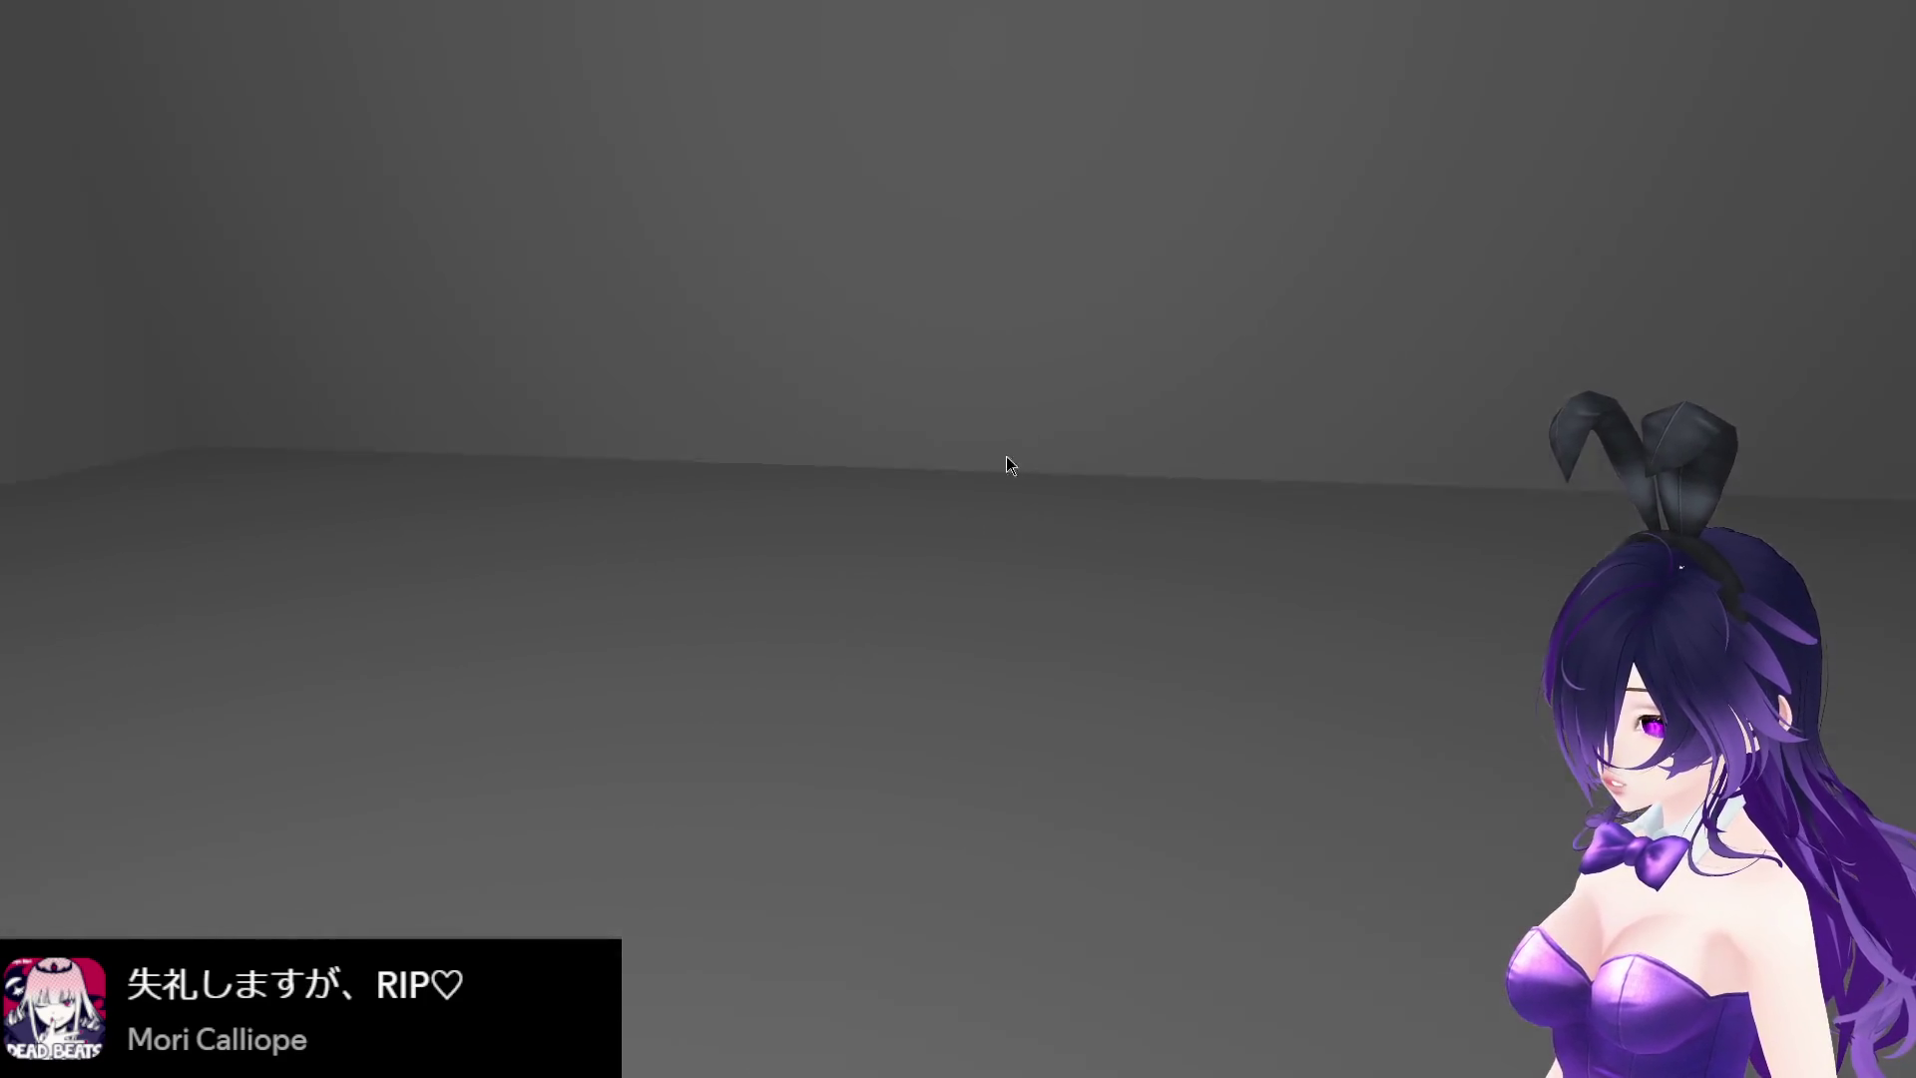
{"action": "key", "text": "s"}
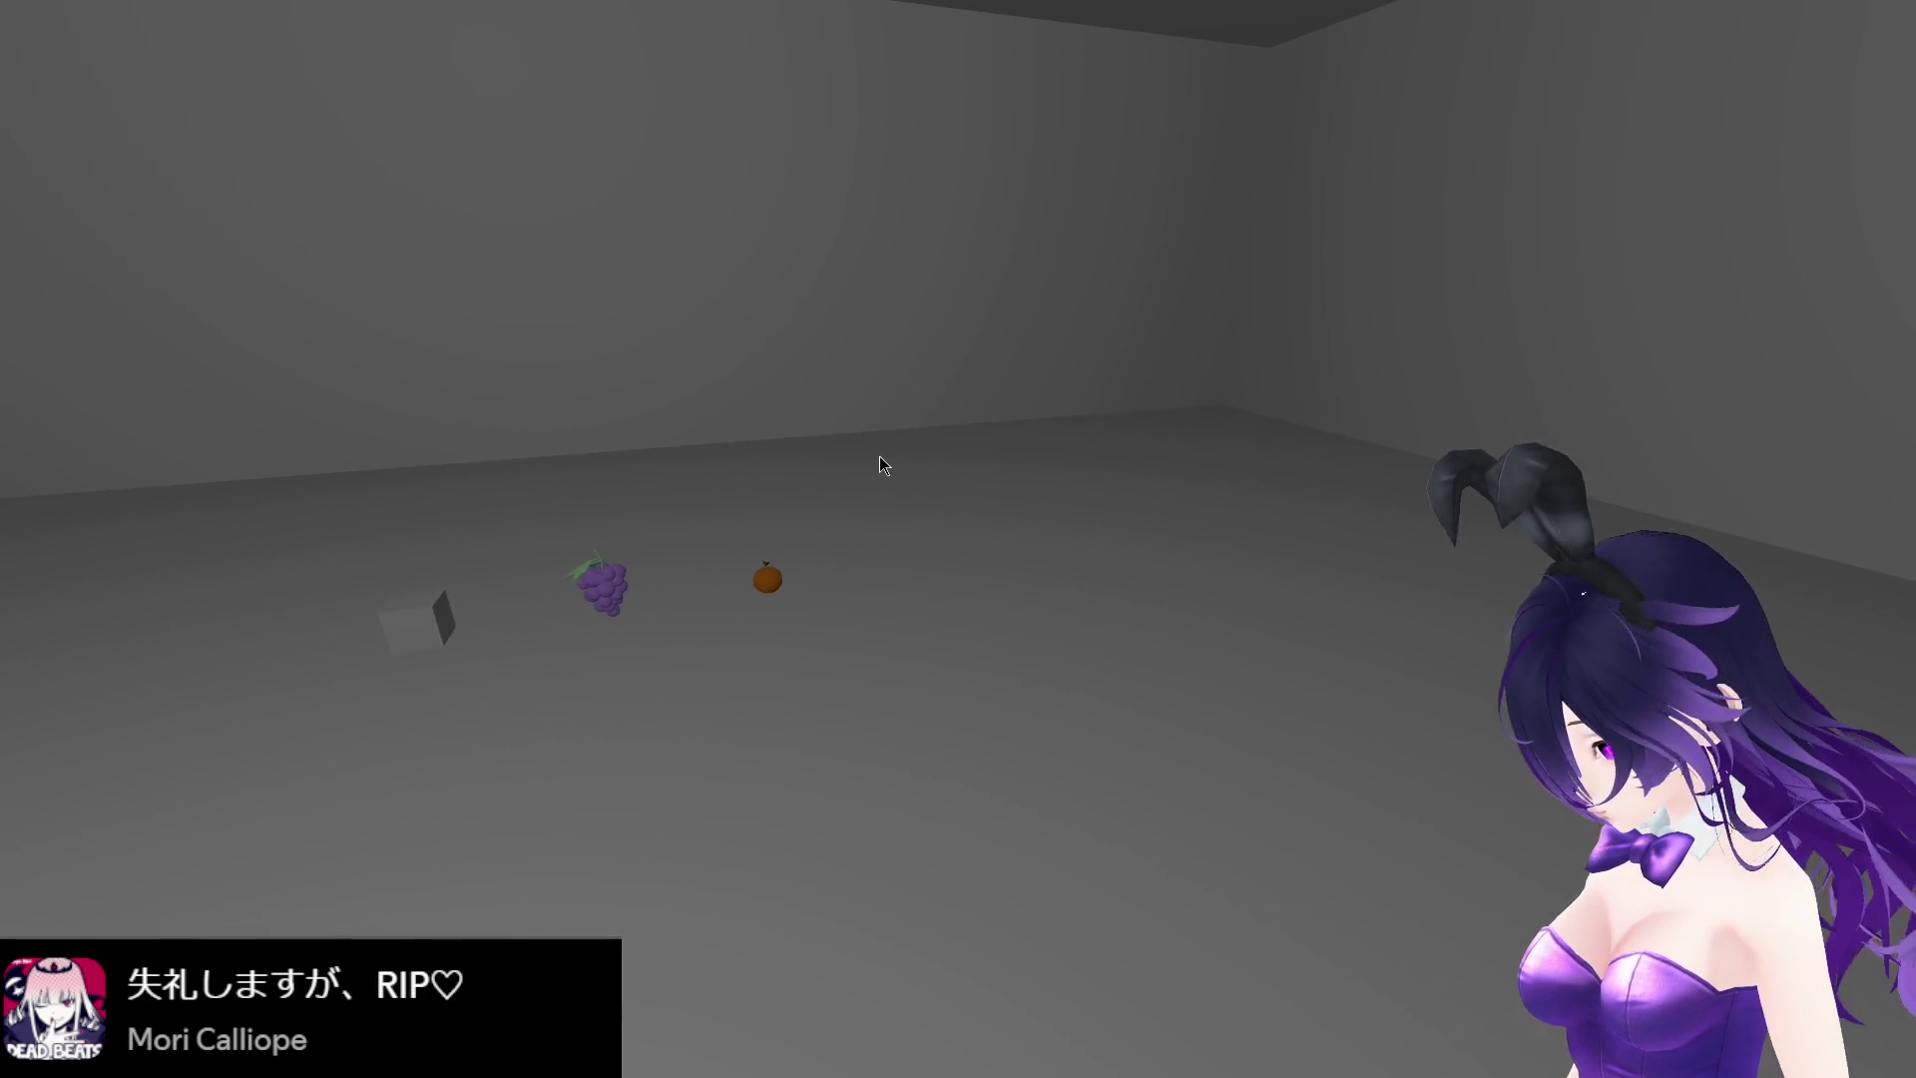
{"action": "key", "text": "w"}
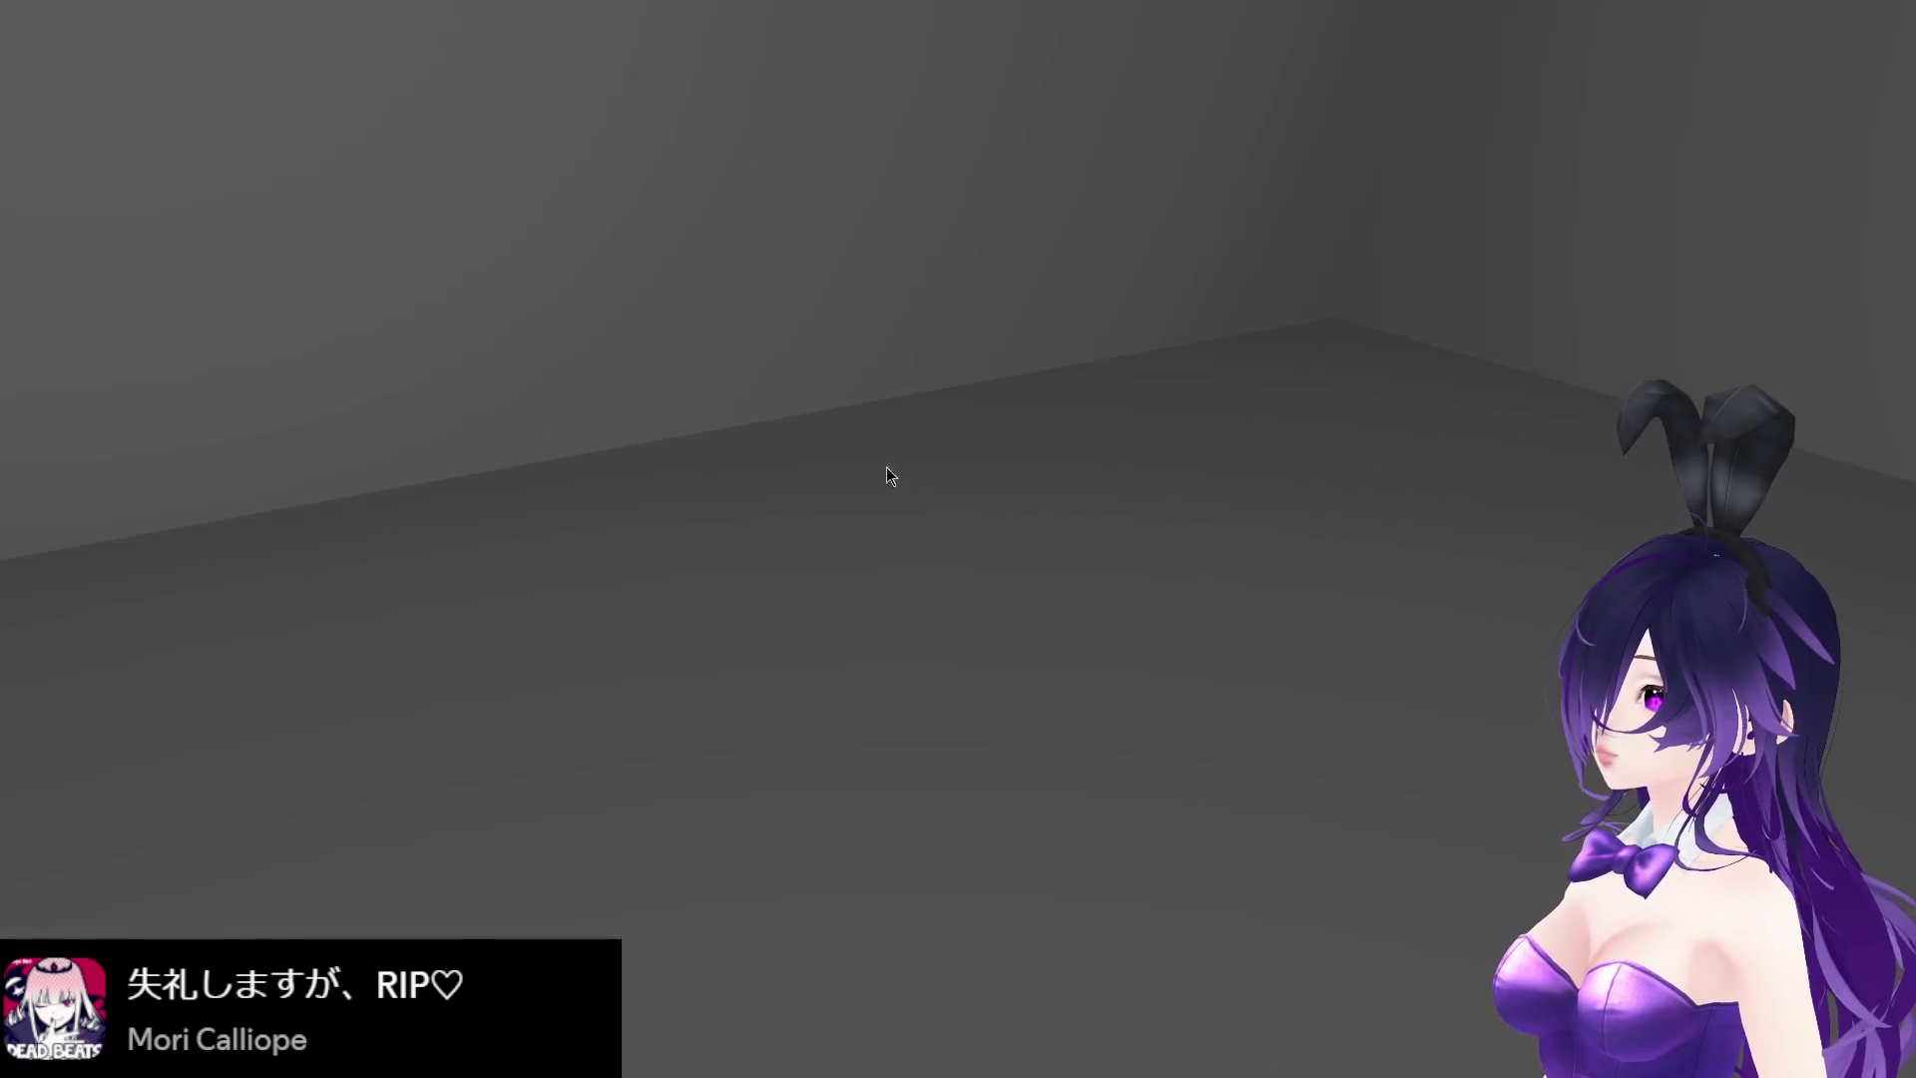
{"action": "key", "text": "w"}
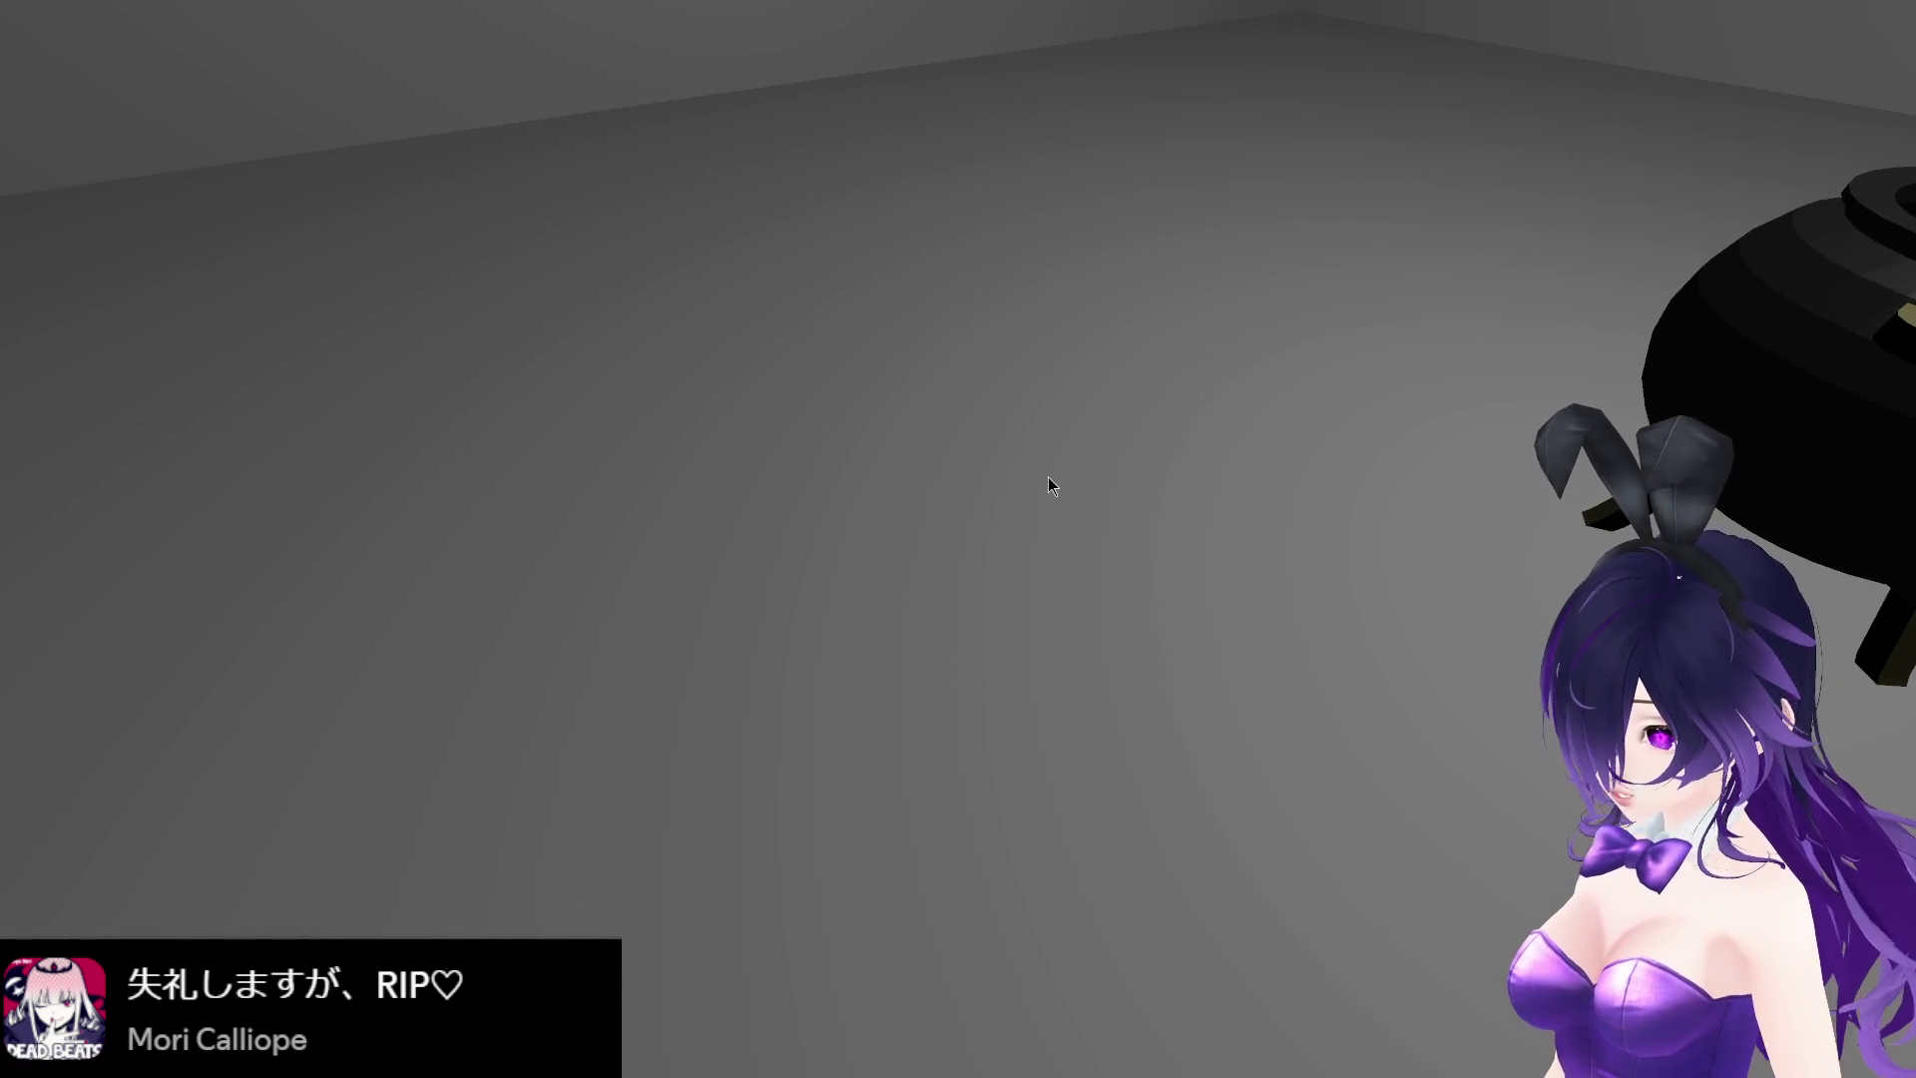
{"action": "key", "text": "w"}
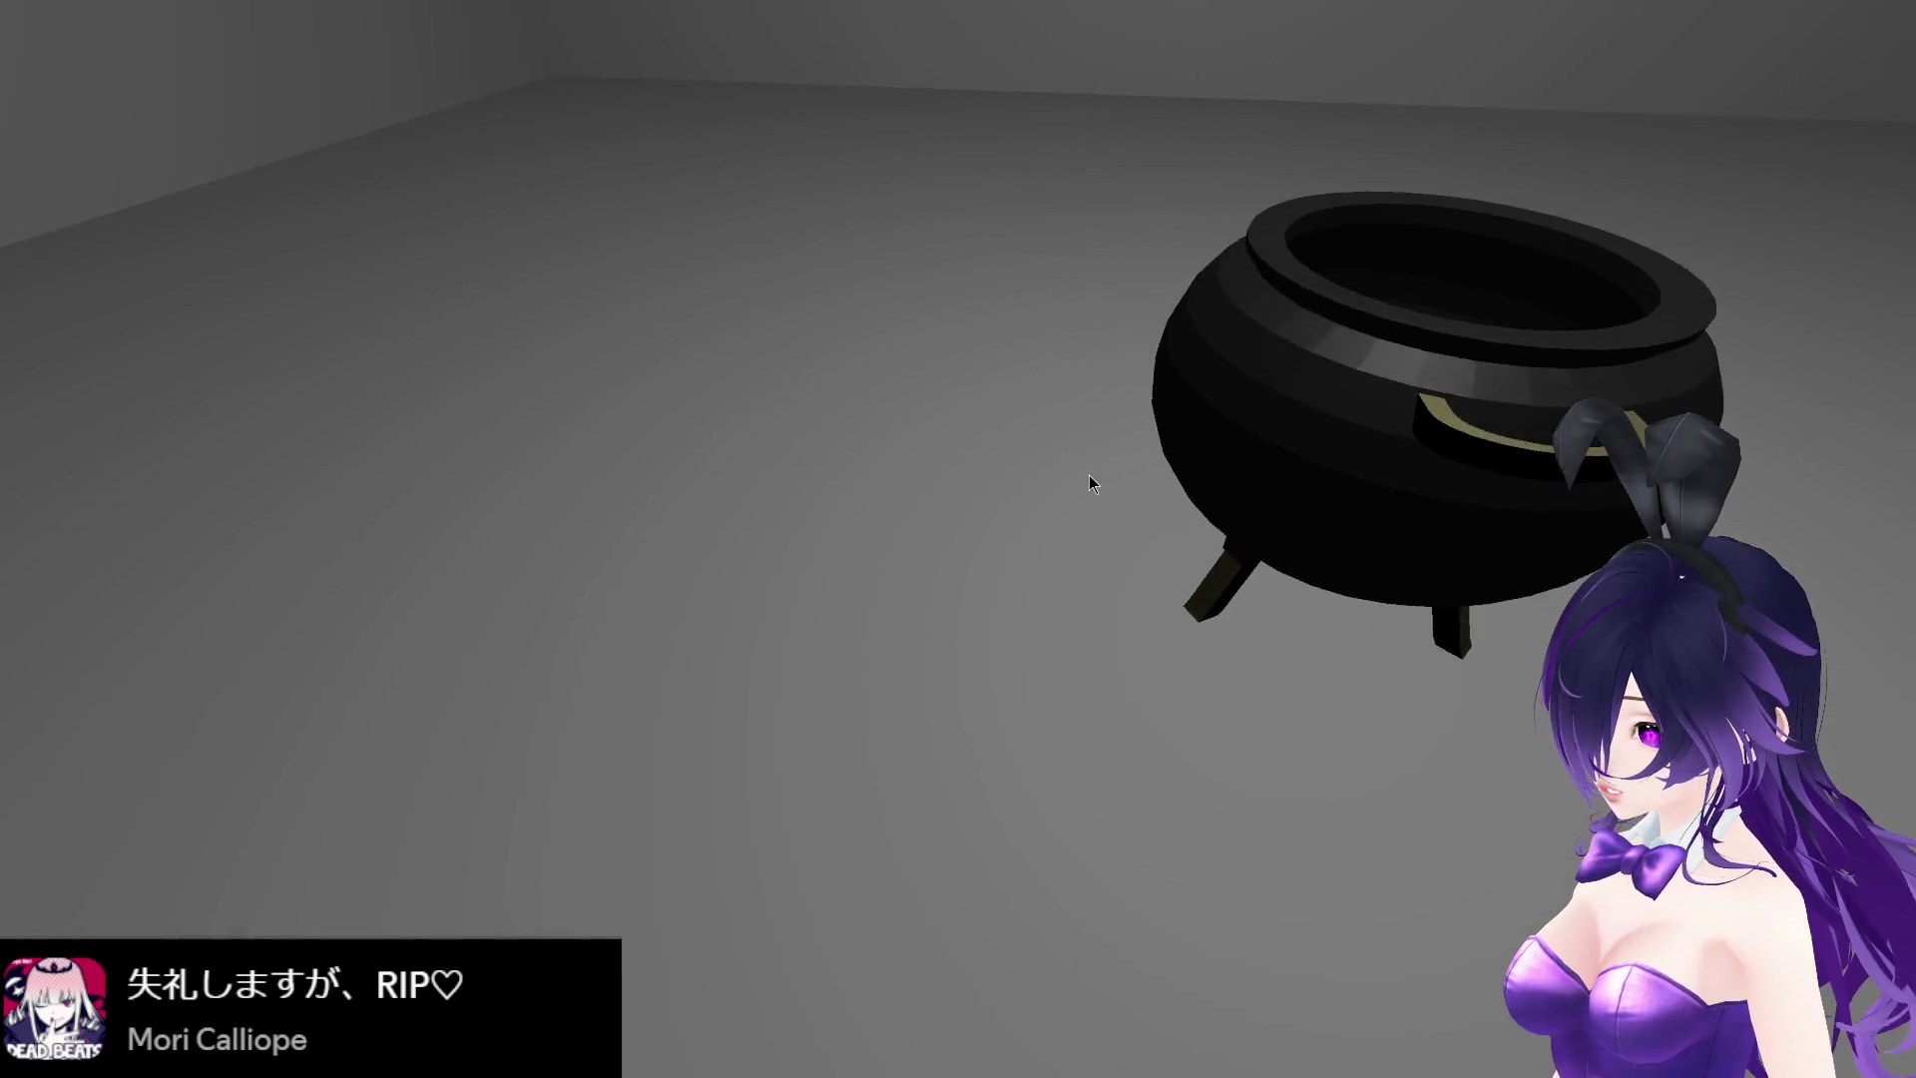
{"action": "key", "text": "s"}
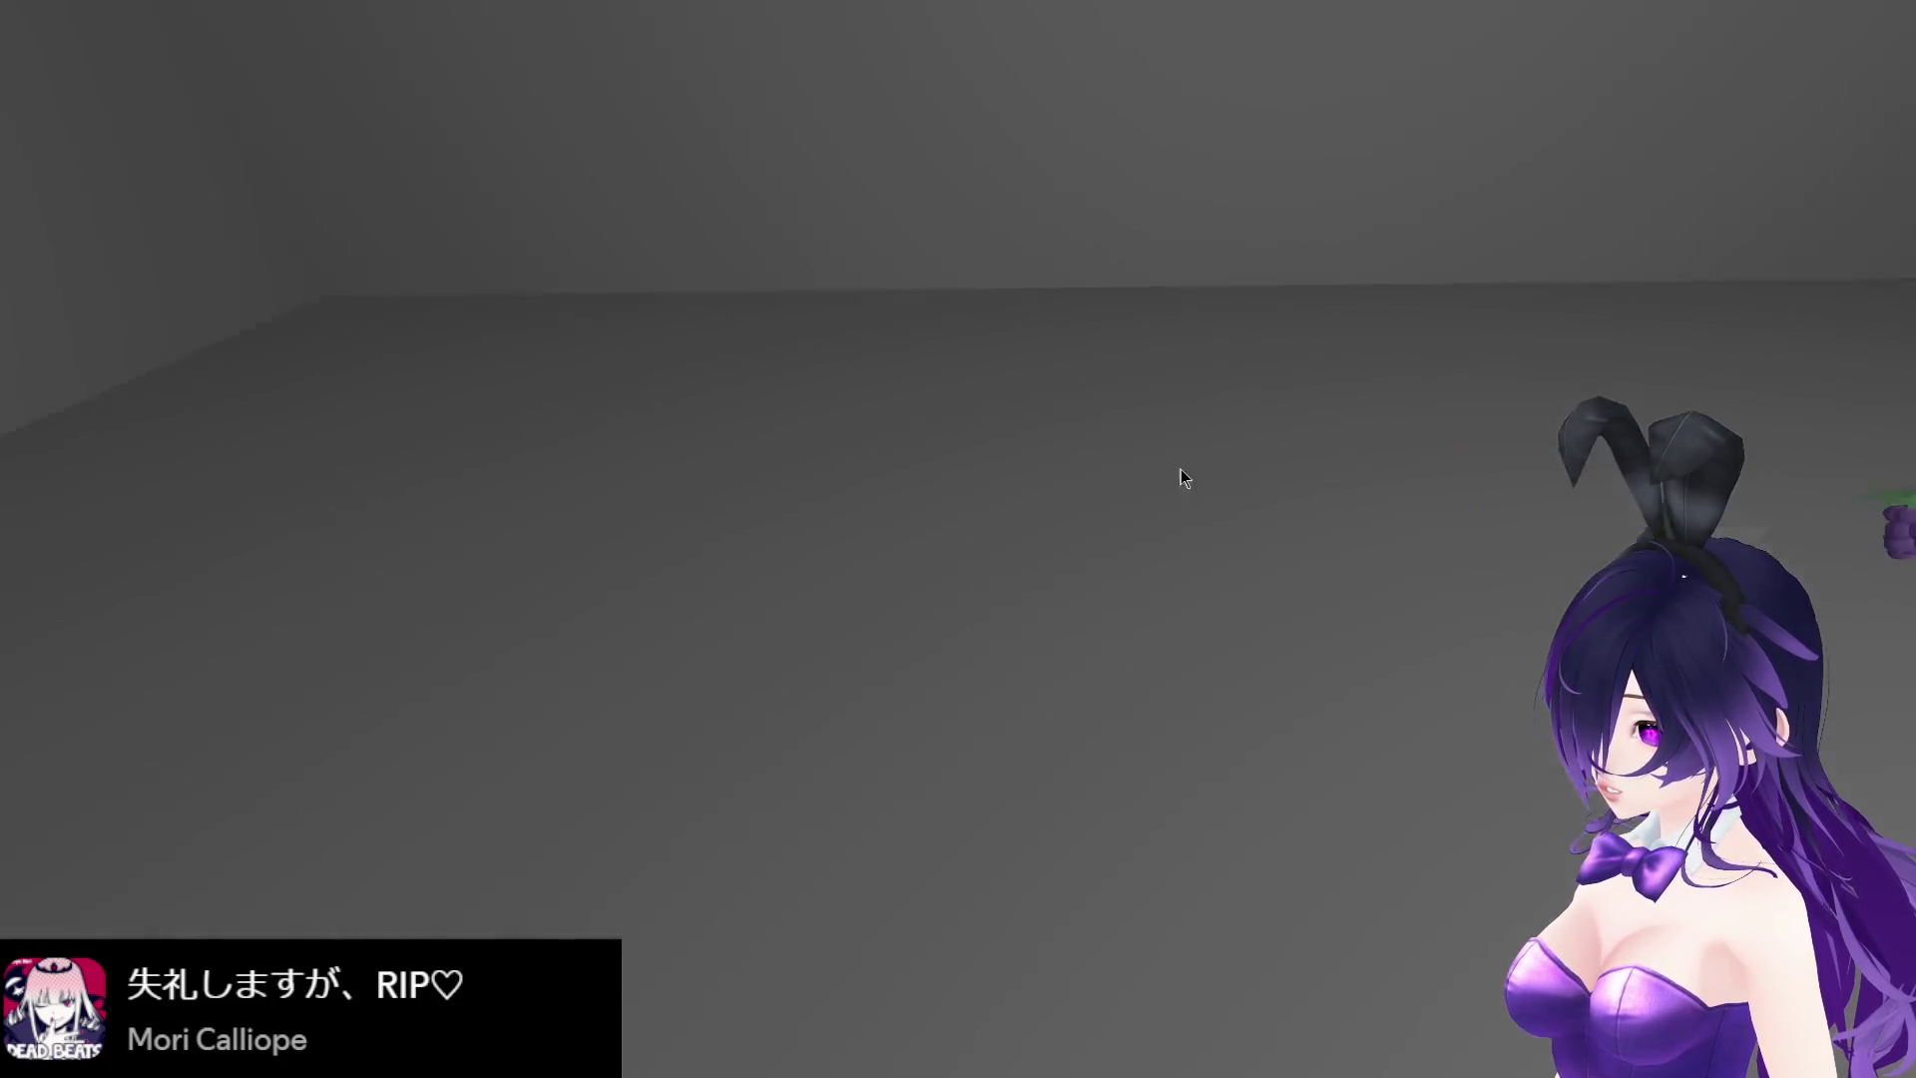
{"action": "key", "text": "w"}
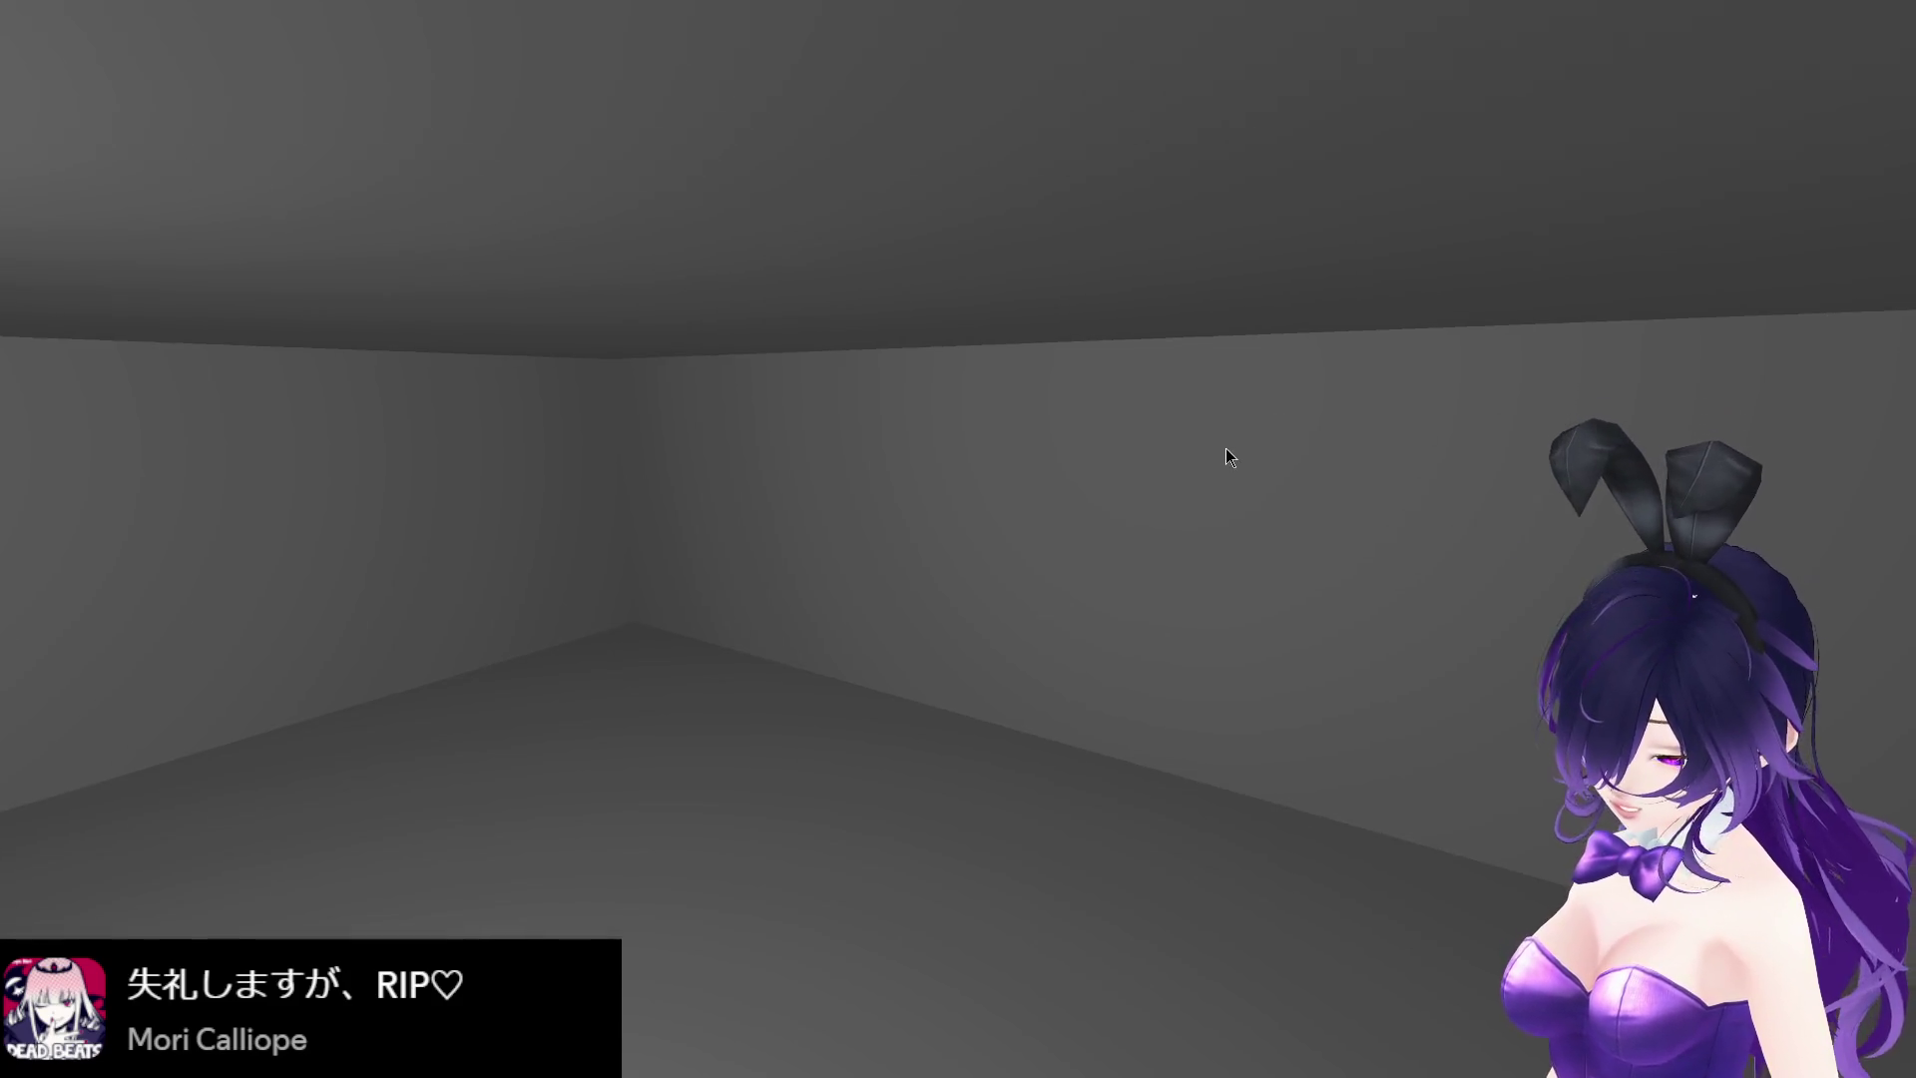
{"action": "key", "text": "Escape"}
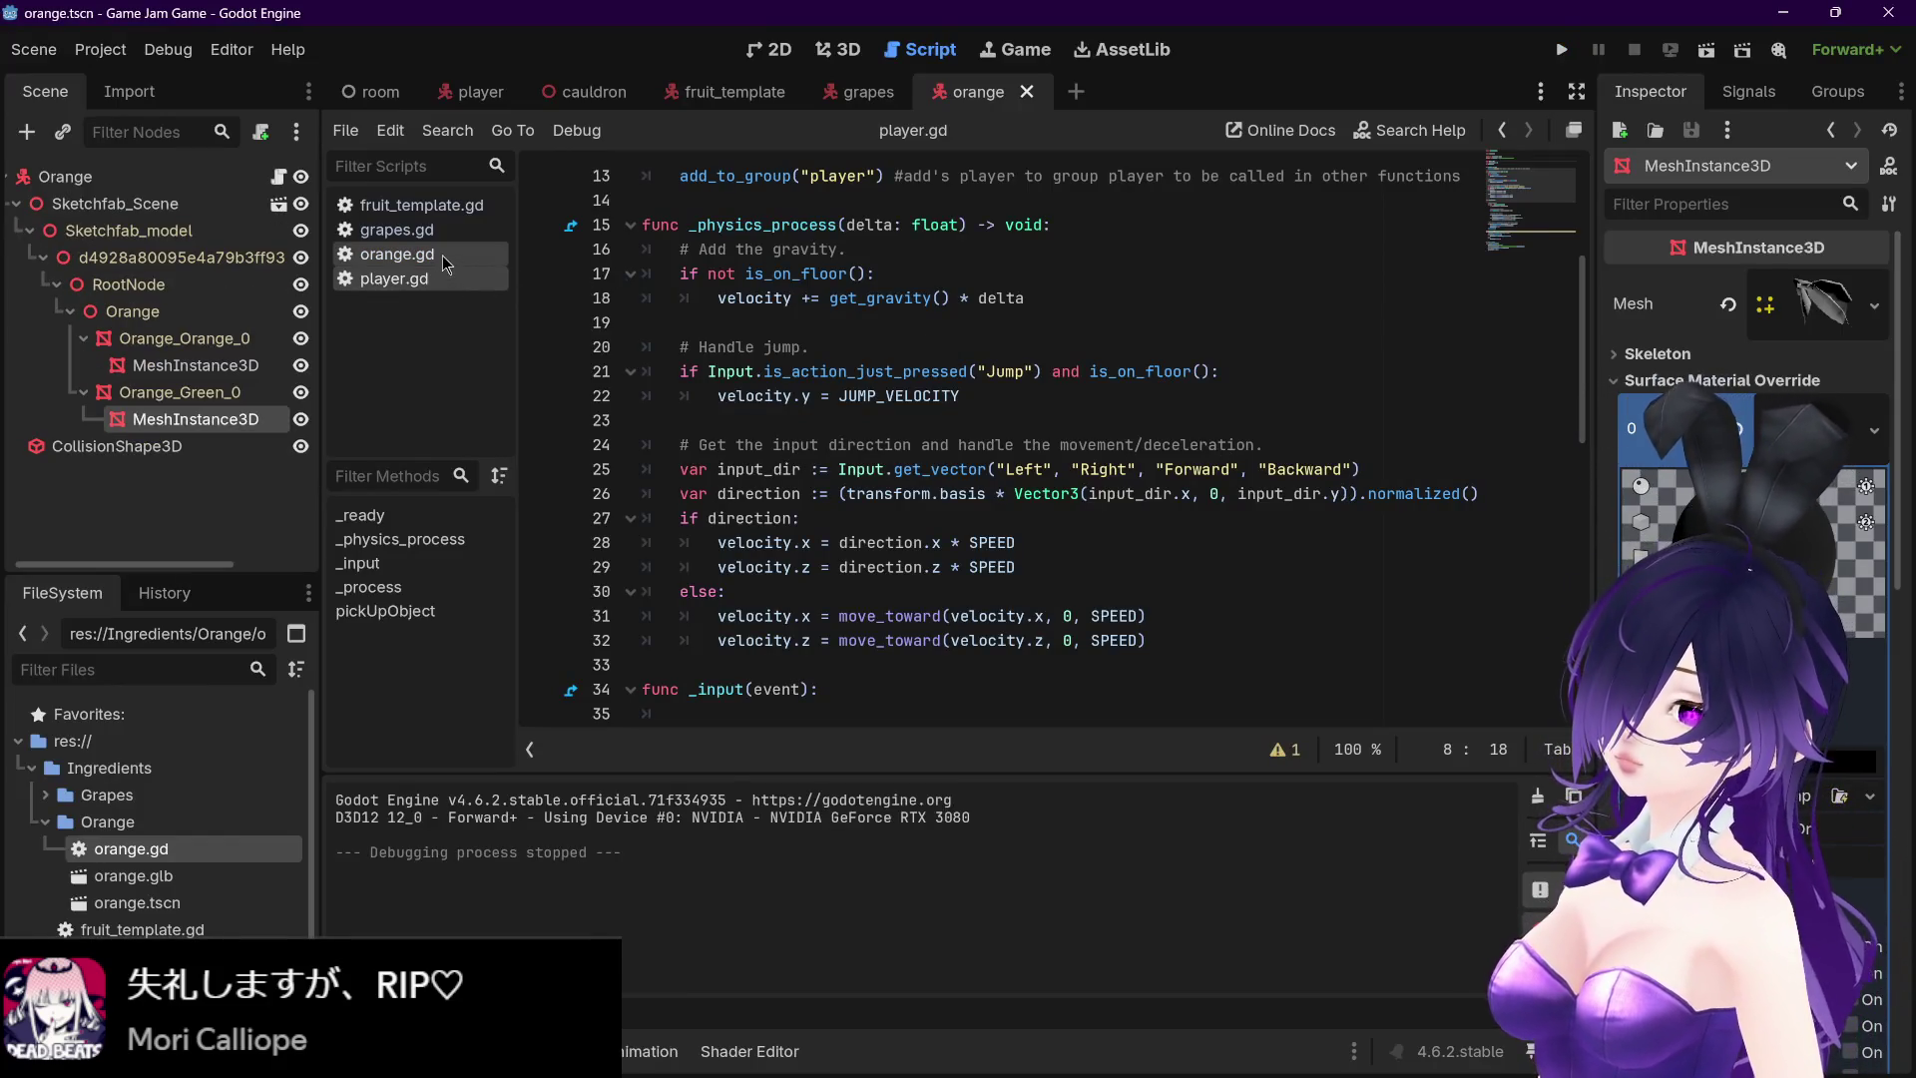
{"action": "scroll", "coordinate": [730, 344], "scroll_direction": "down", "scroll_amount": 6}
{"action": "scroll", "coordinate": [730, 344], "scroll_direction": "up", "scroll_amount": 5}
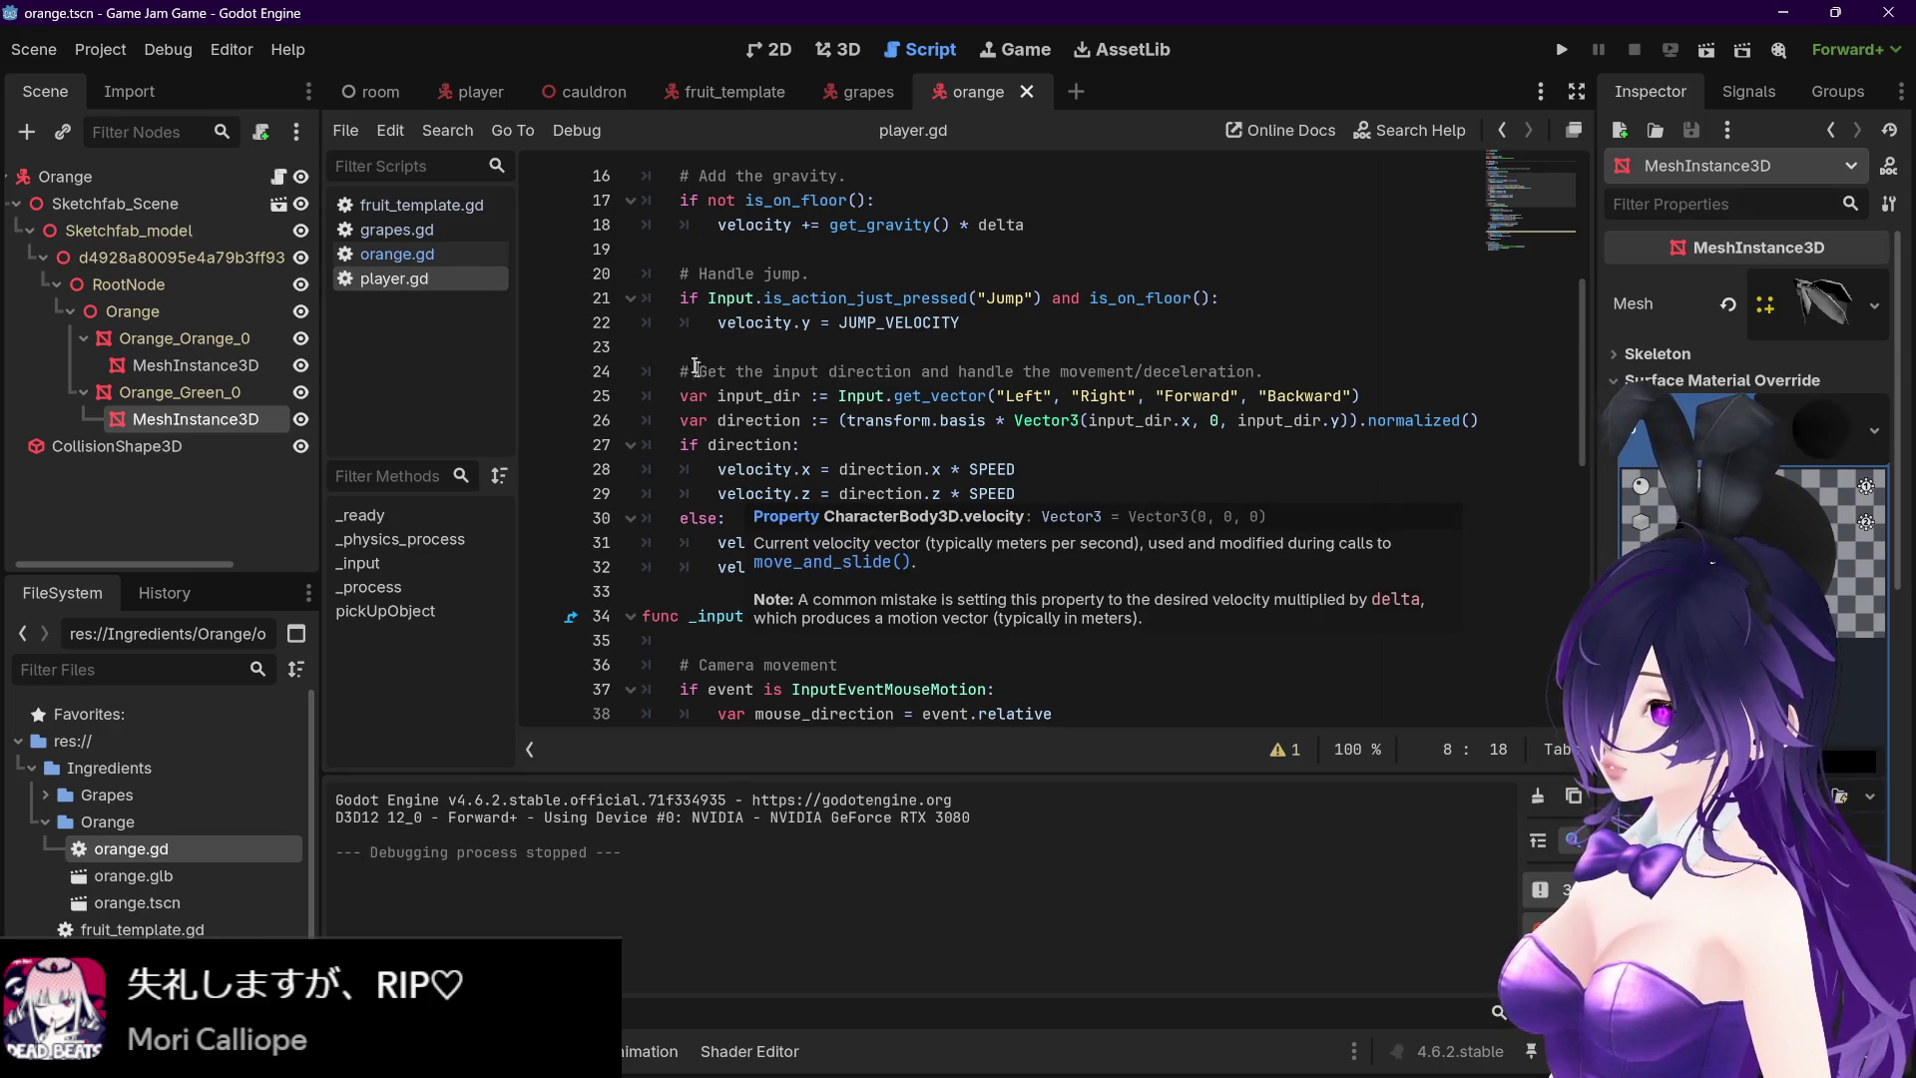
{"action": "left_click", "coordinate": [34, 49]}
{"action": "mouse_move", "coordinate": [100, 49]}
{"action": "left_click", "coordinate": [105, 84]}
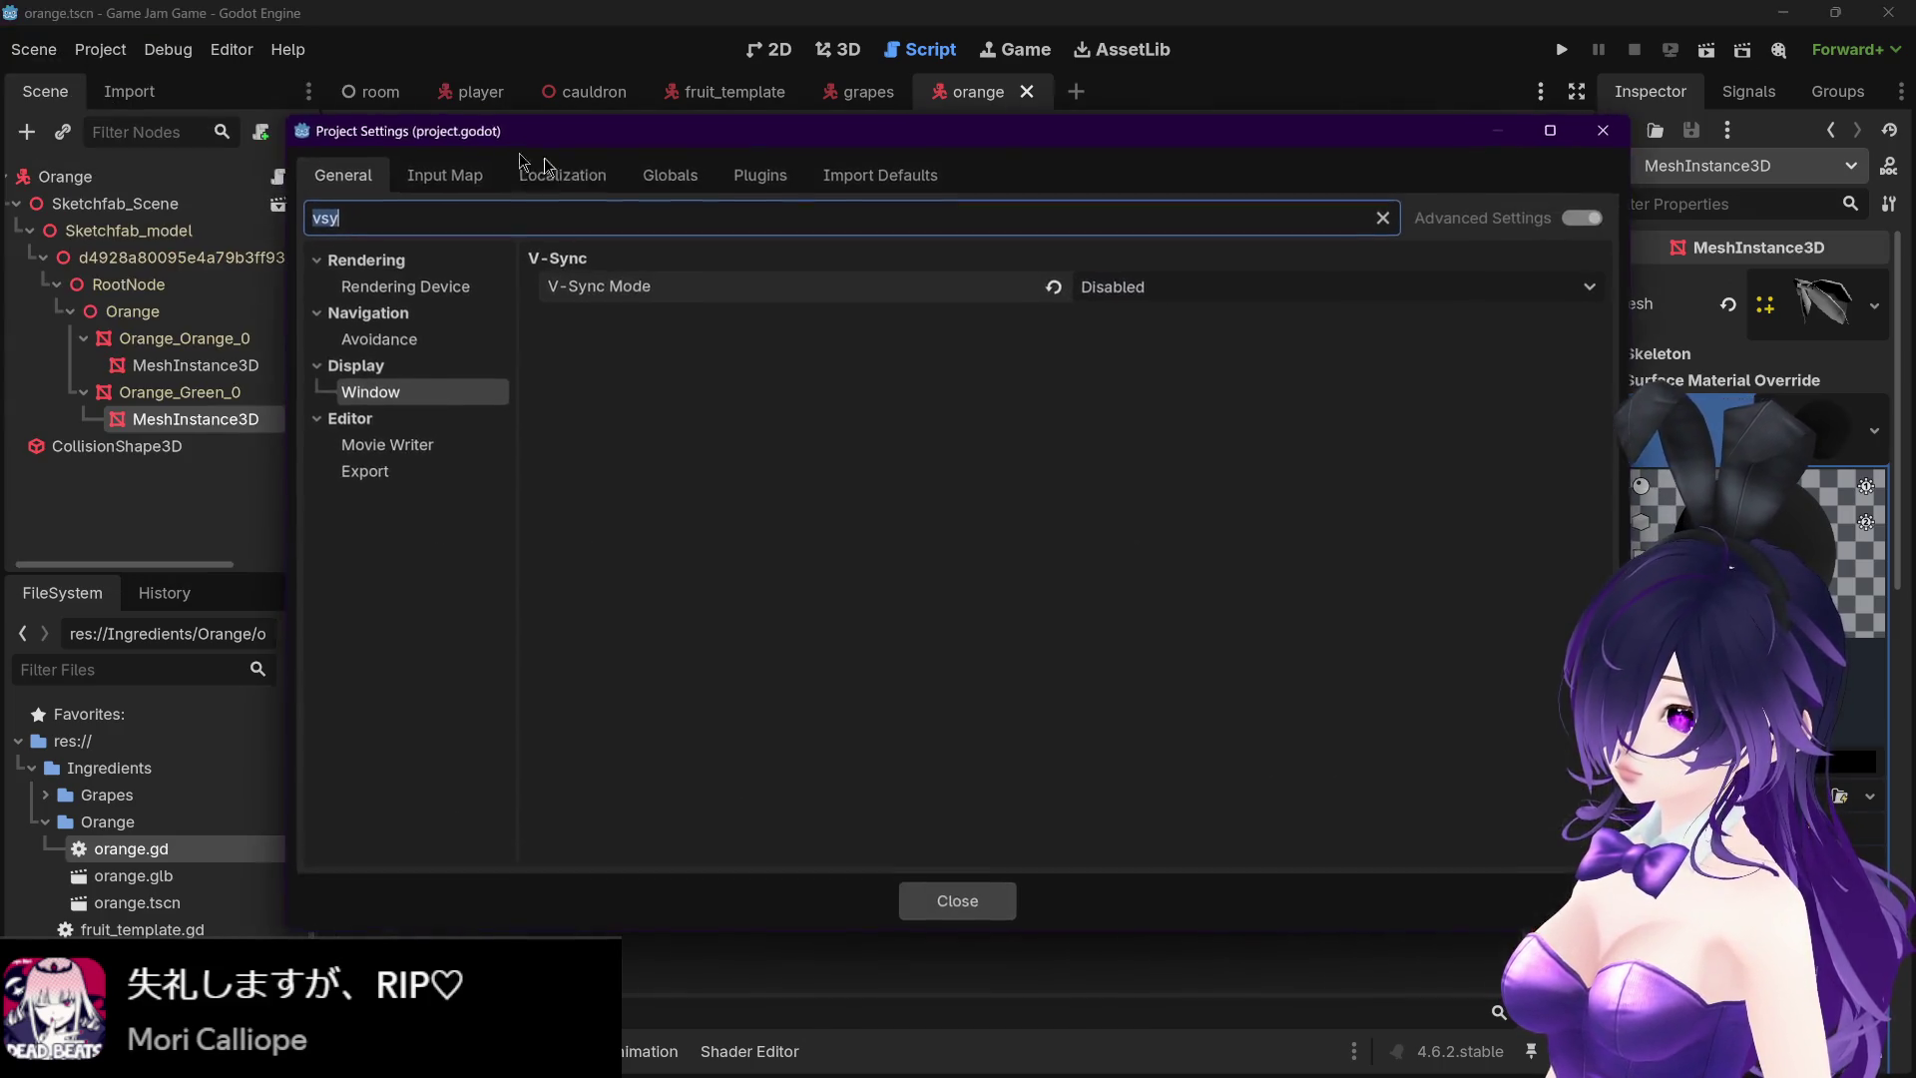
{"action": "left_click", "coordinate": [1187, 289]}
{"action": "left_click", "coordinate": [1018, 366]}
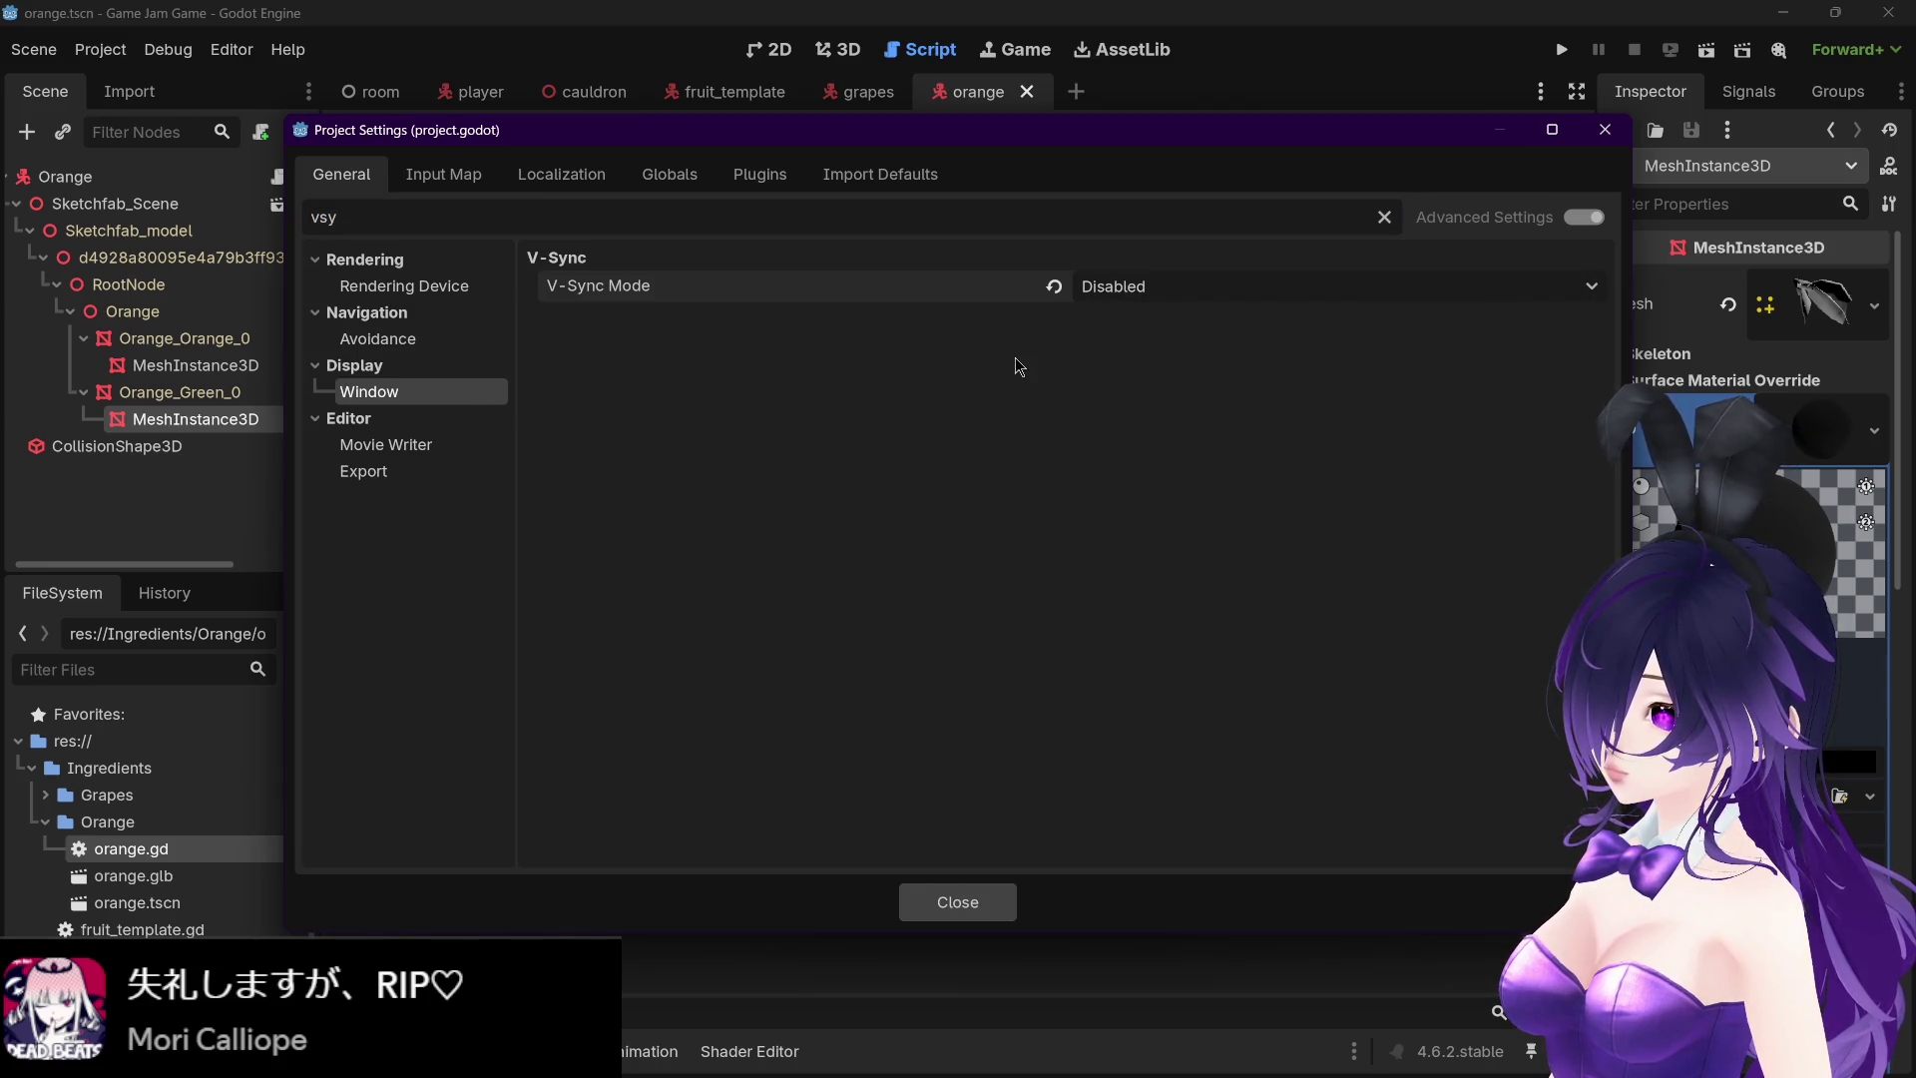
{"action": "left_click", "coordinate": [414, 445]}
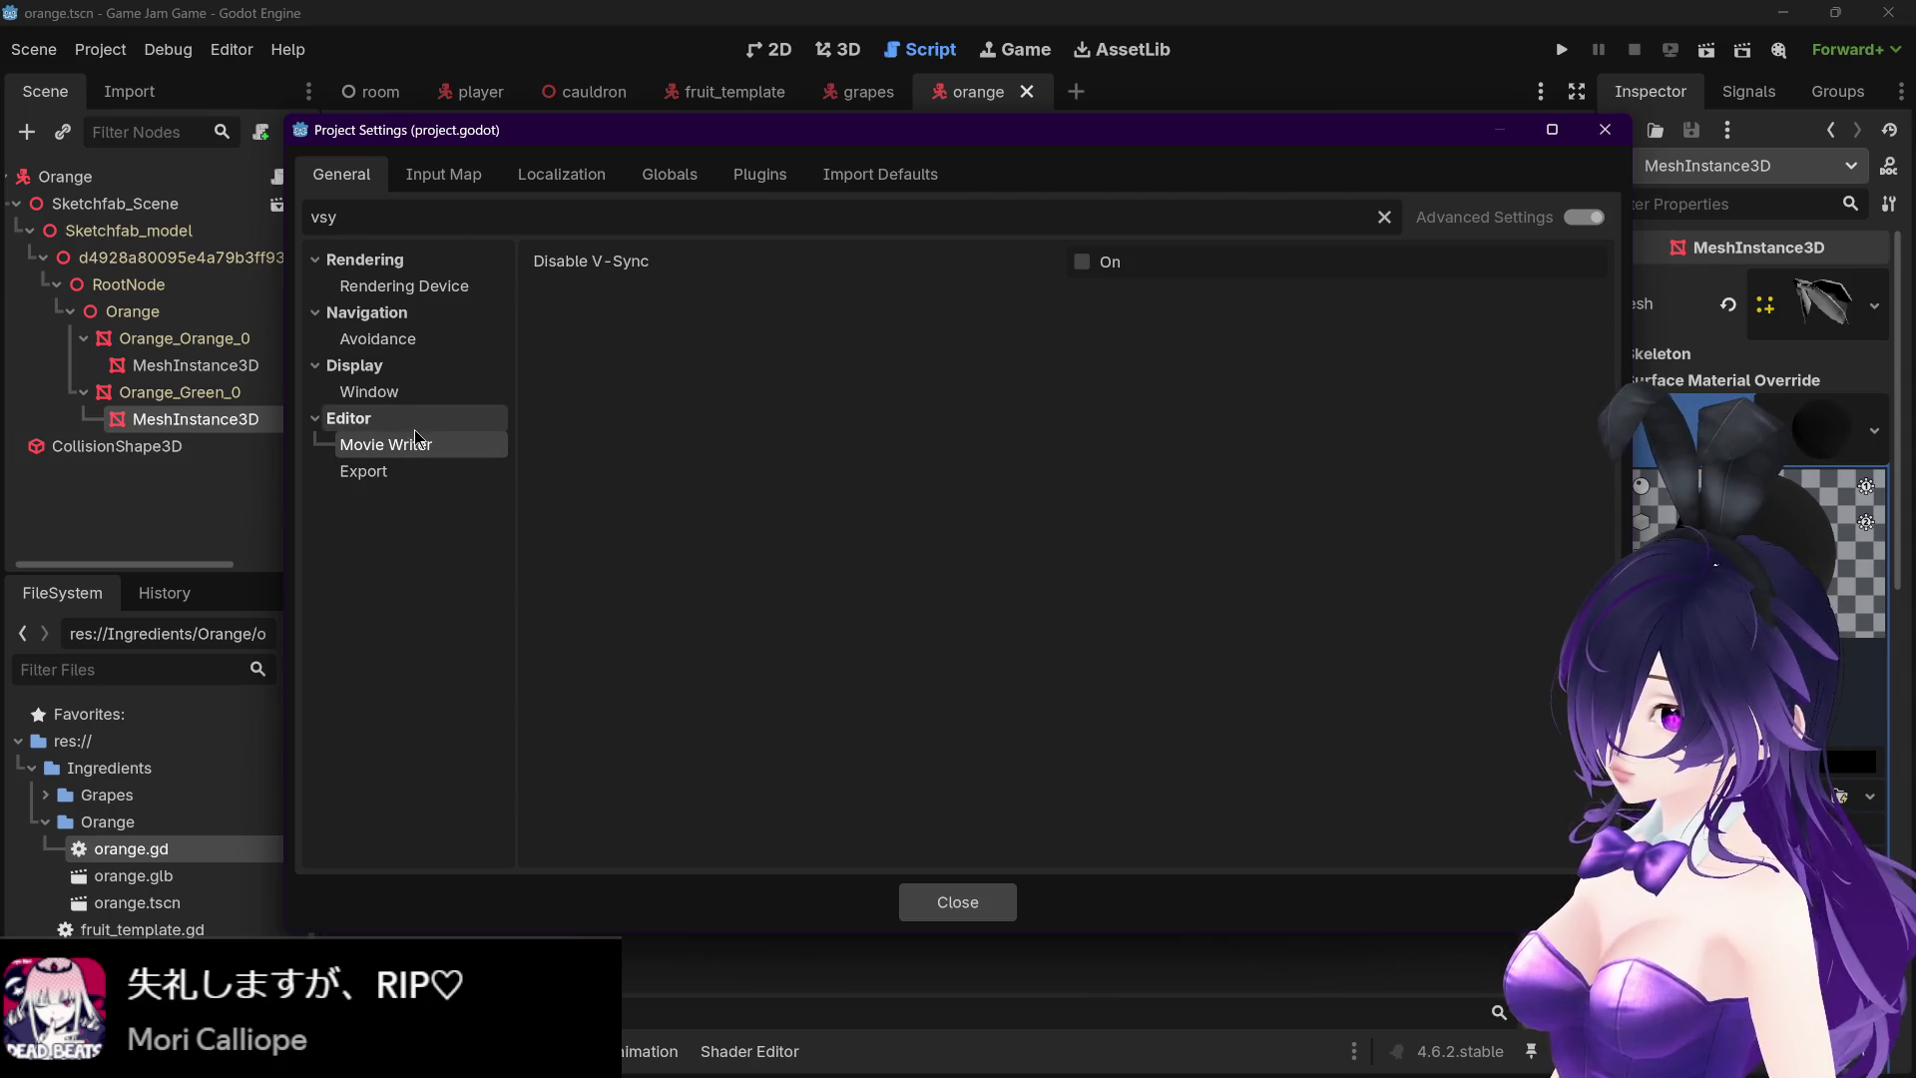
{"action": "left_click", "coordinate": [395, 392]}
{"action": "left_click", "coordinate": [392, 442]}
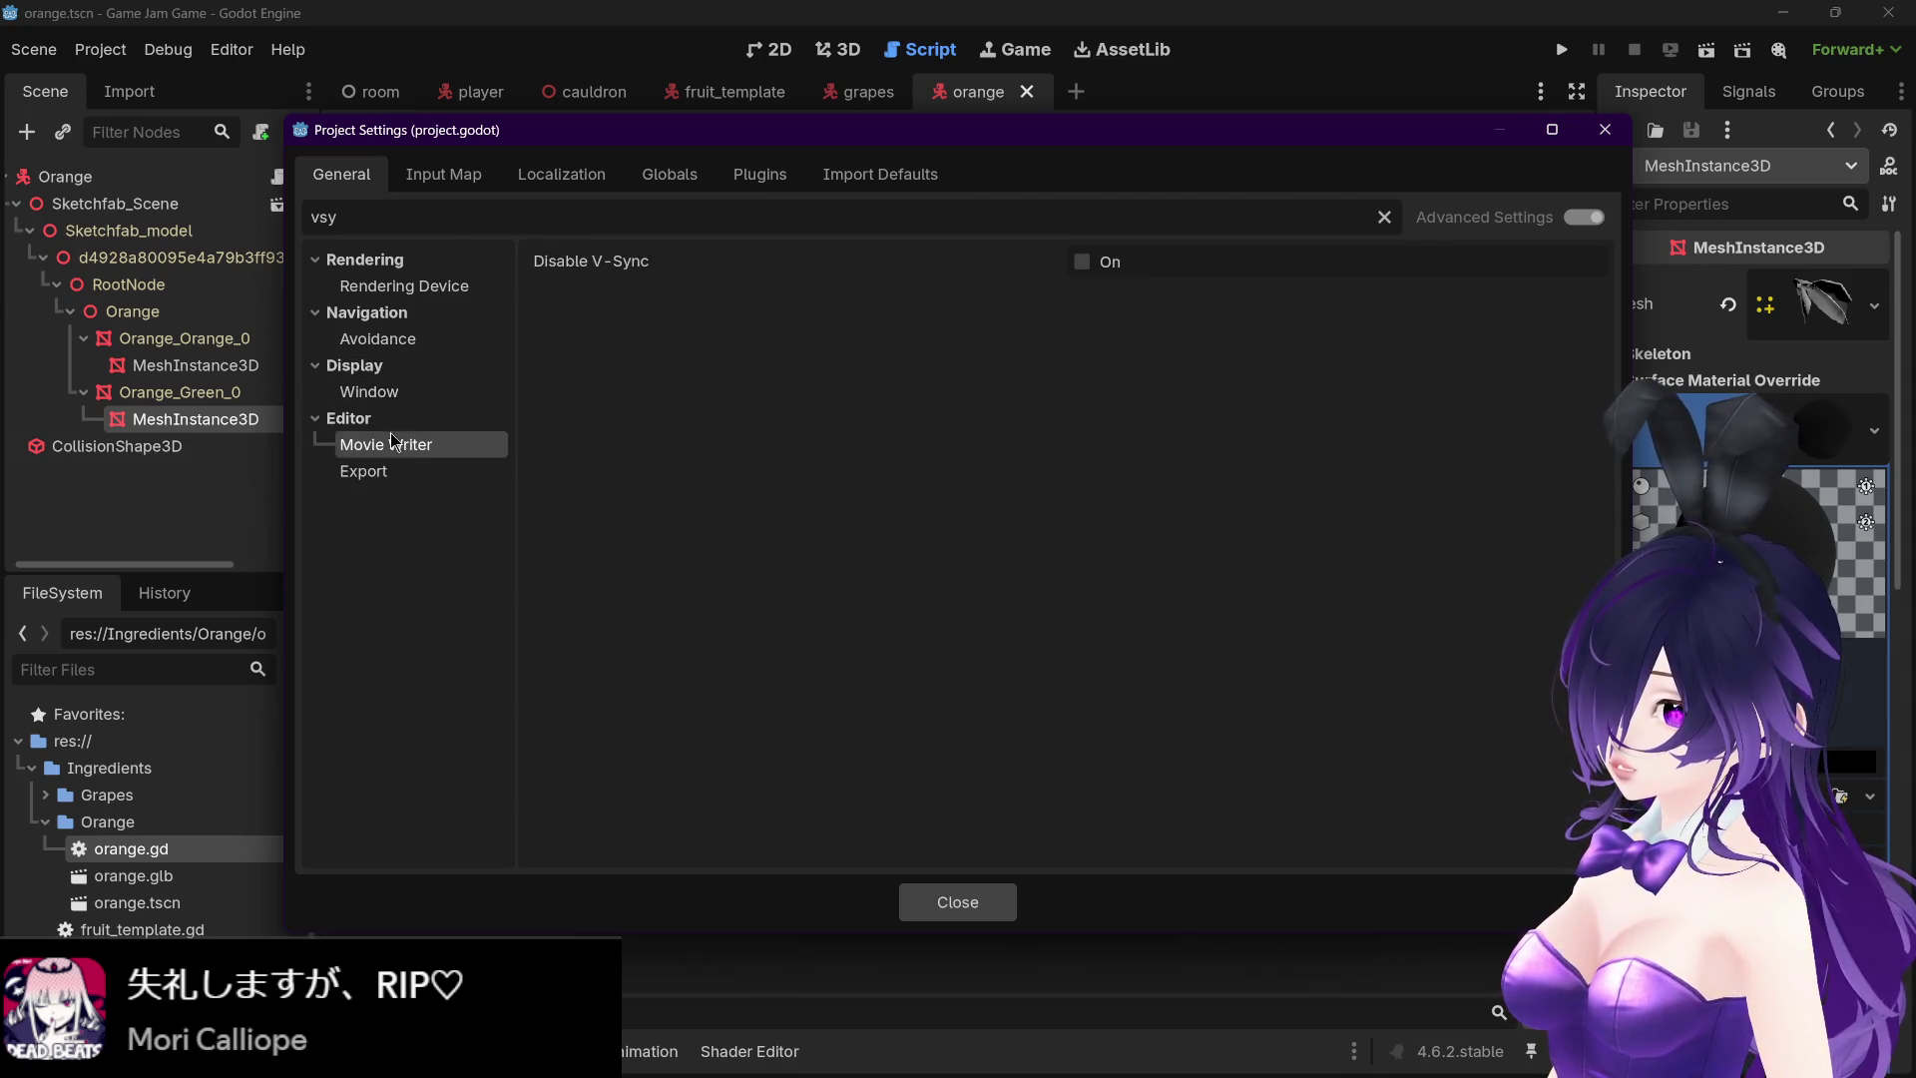
{"action": "left_click", "coordinate": [389, 468]}
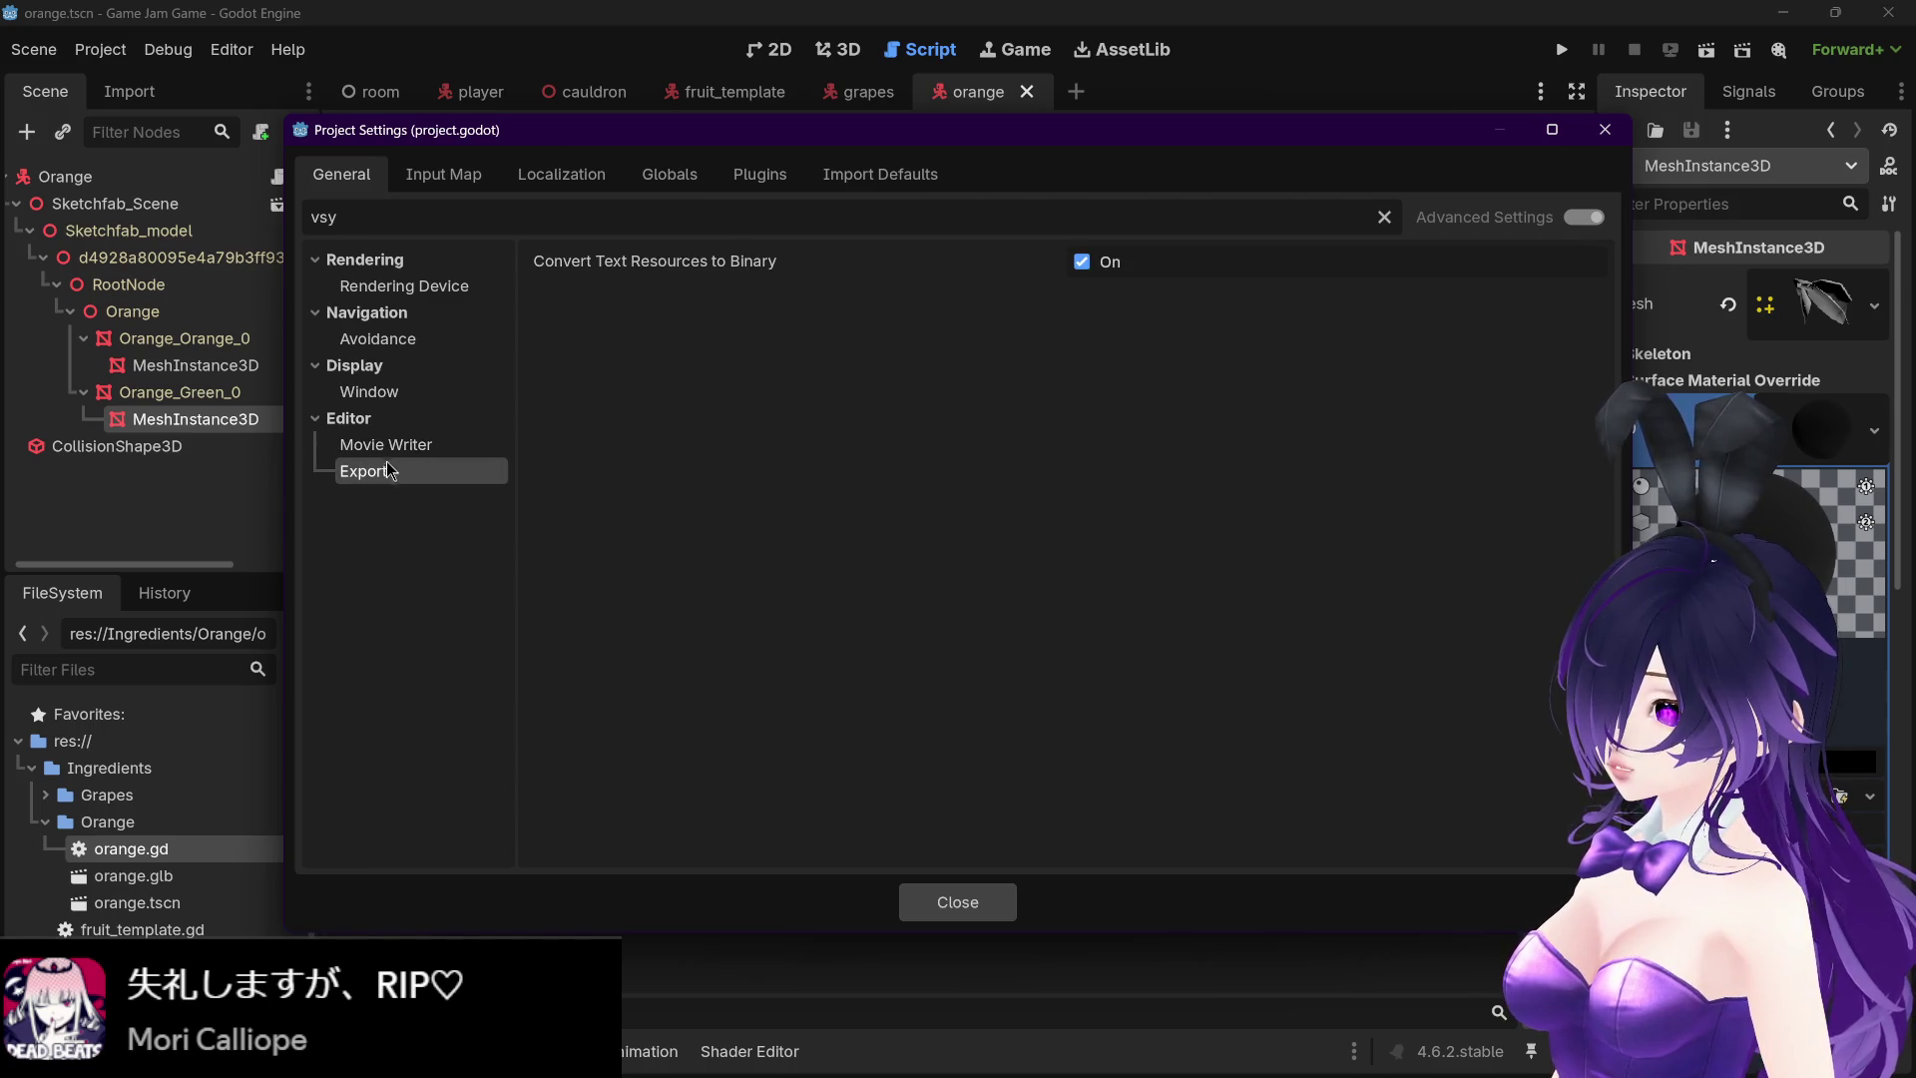
{"action": "left_click", "coordinate": [387, 445]}
{"action": "left_click", "coordinate": [397, 289]}
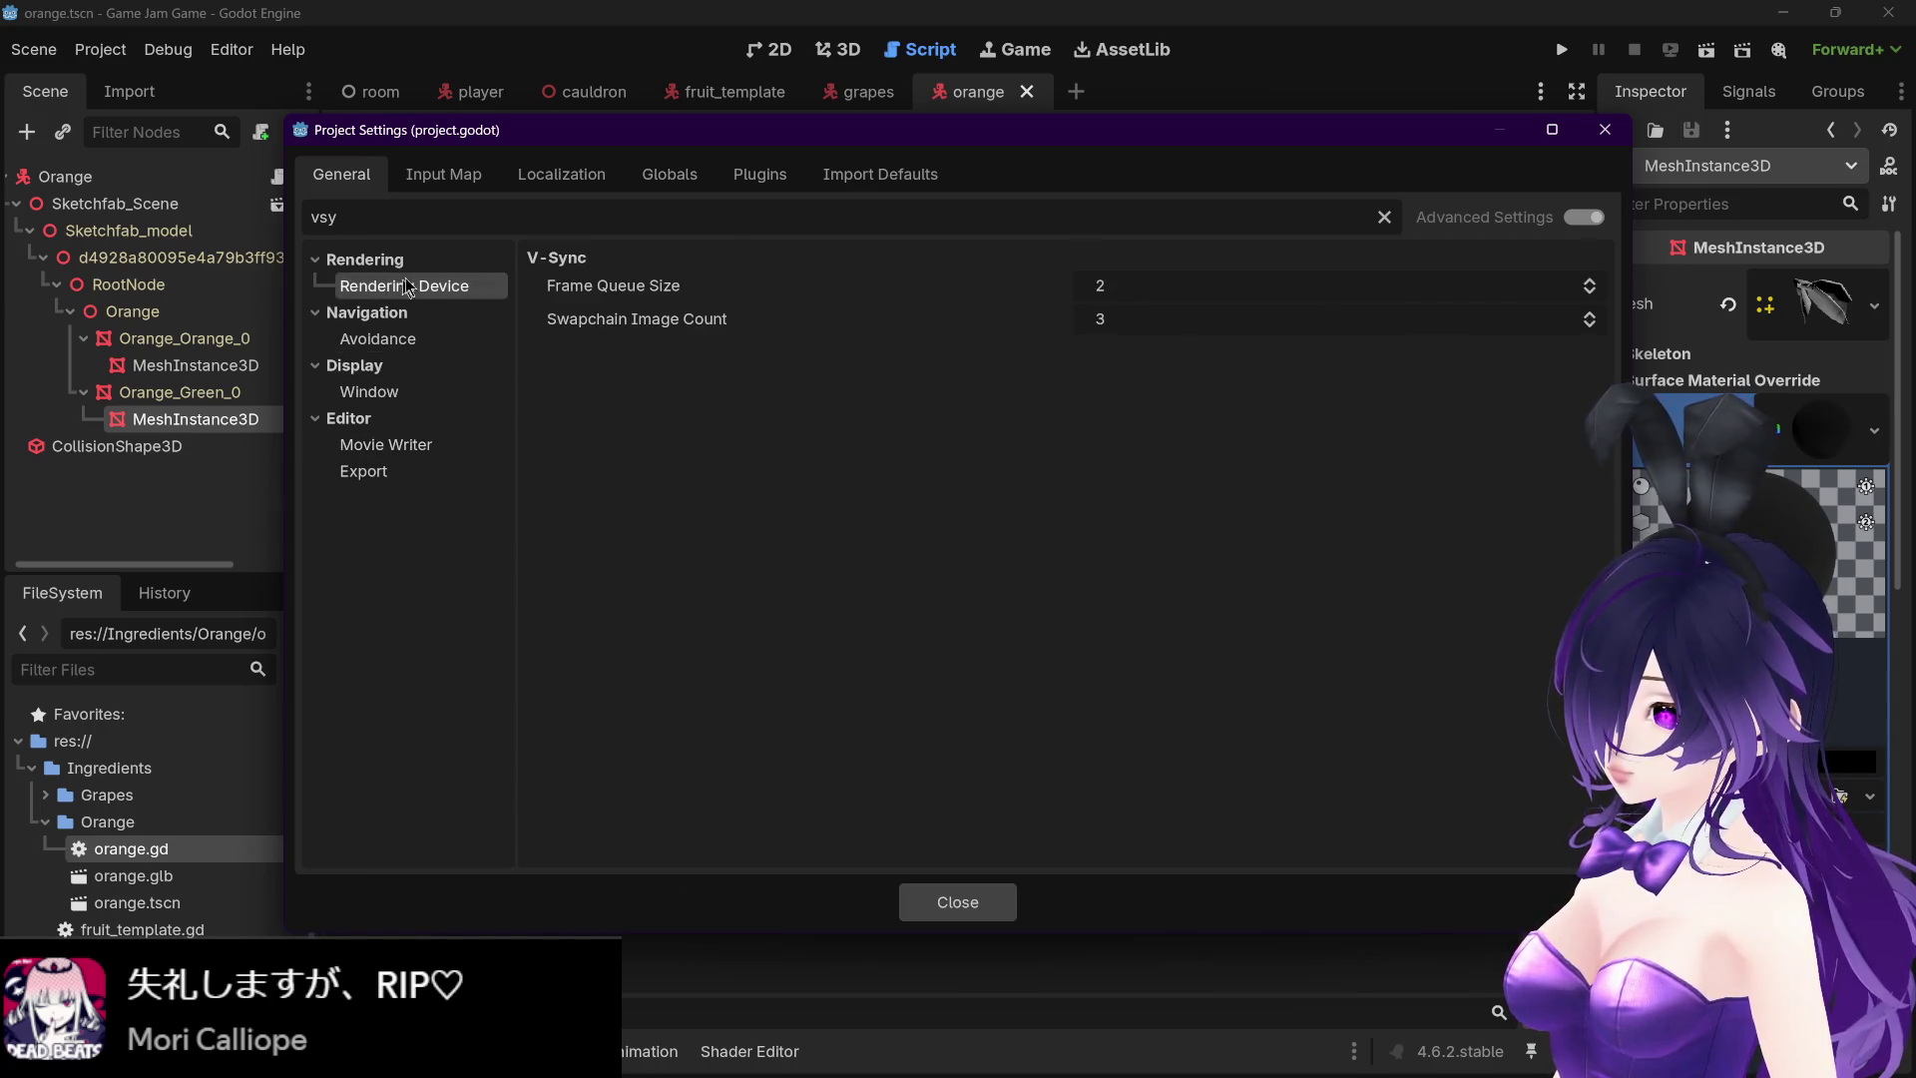
{"action": "mouse_move", "coordinate": [662, 320]}
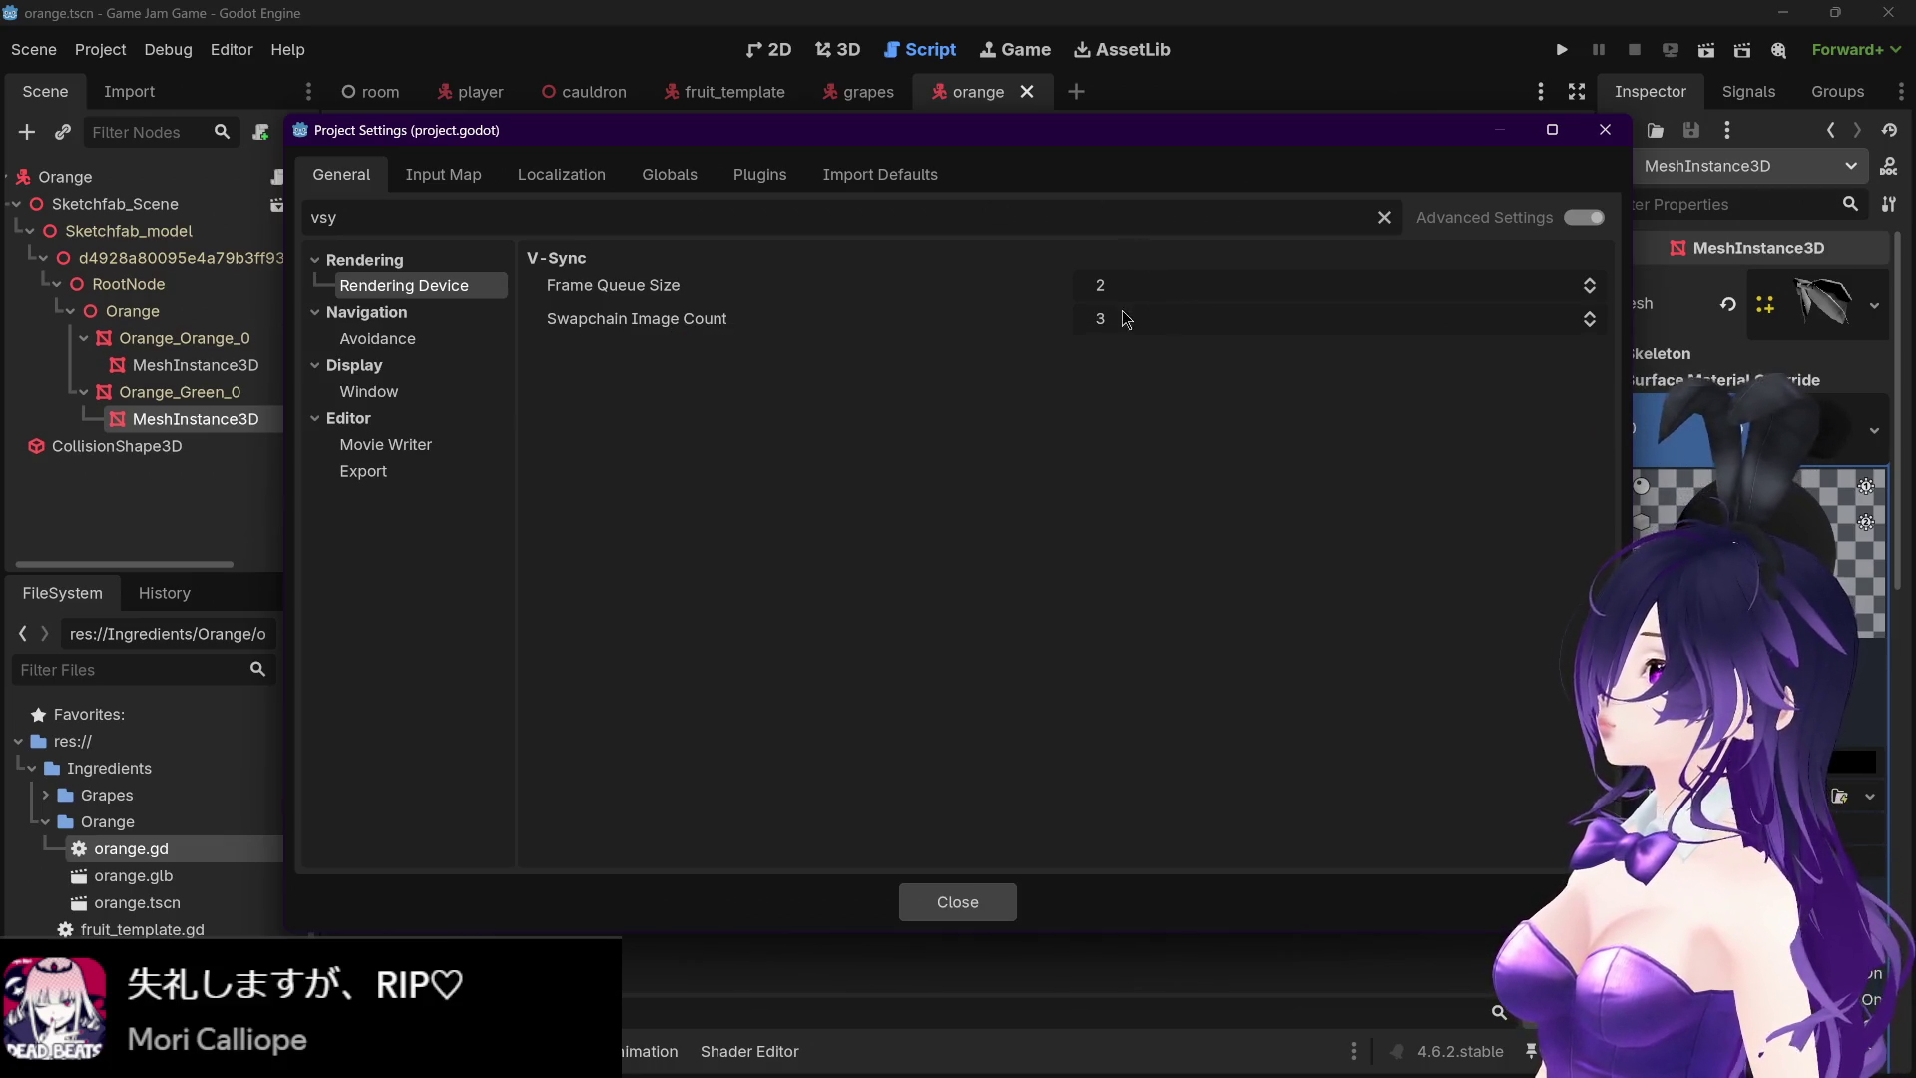
{"action": "left_click", "coordinate": [1590, 313]}
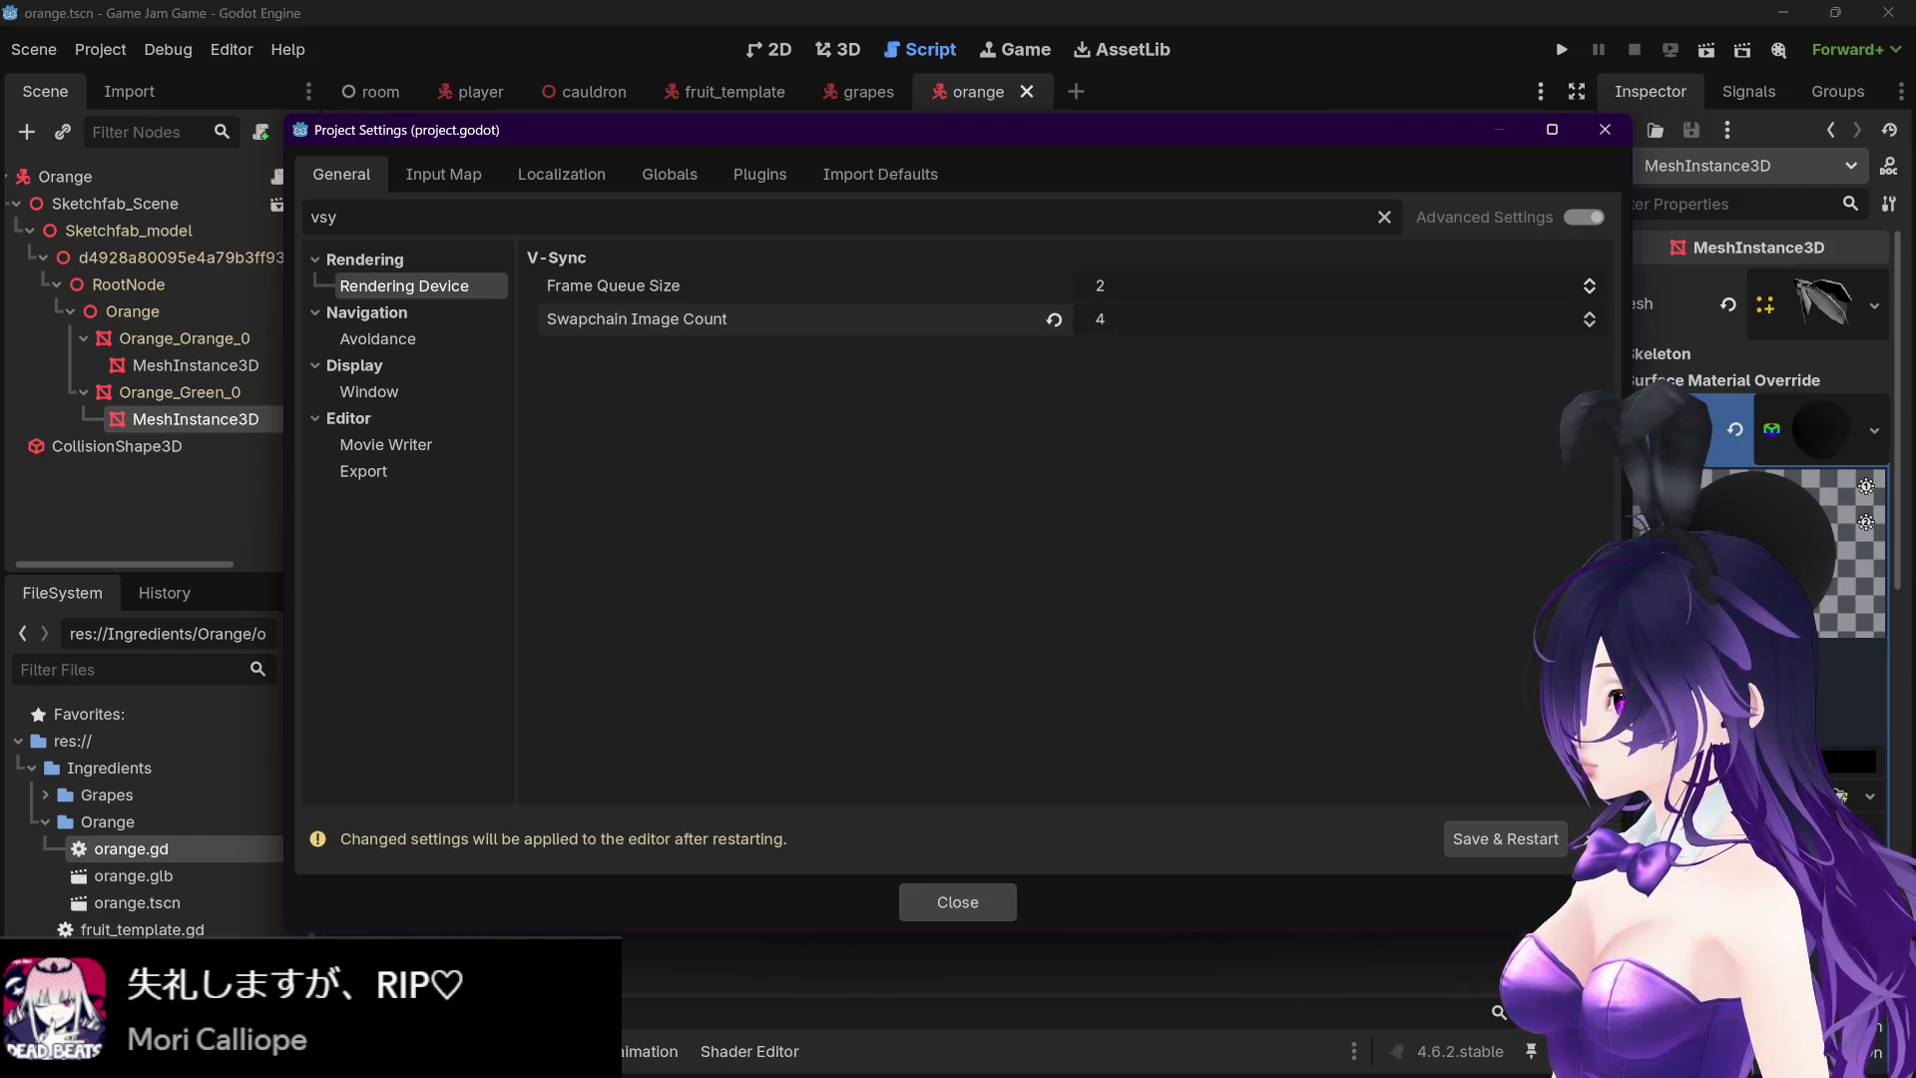
{"action": "type", "text": "5"}
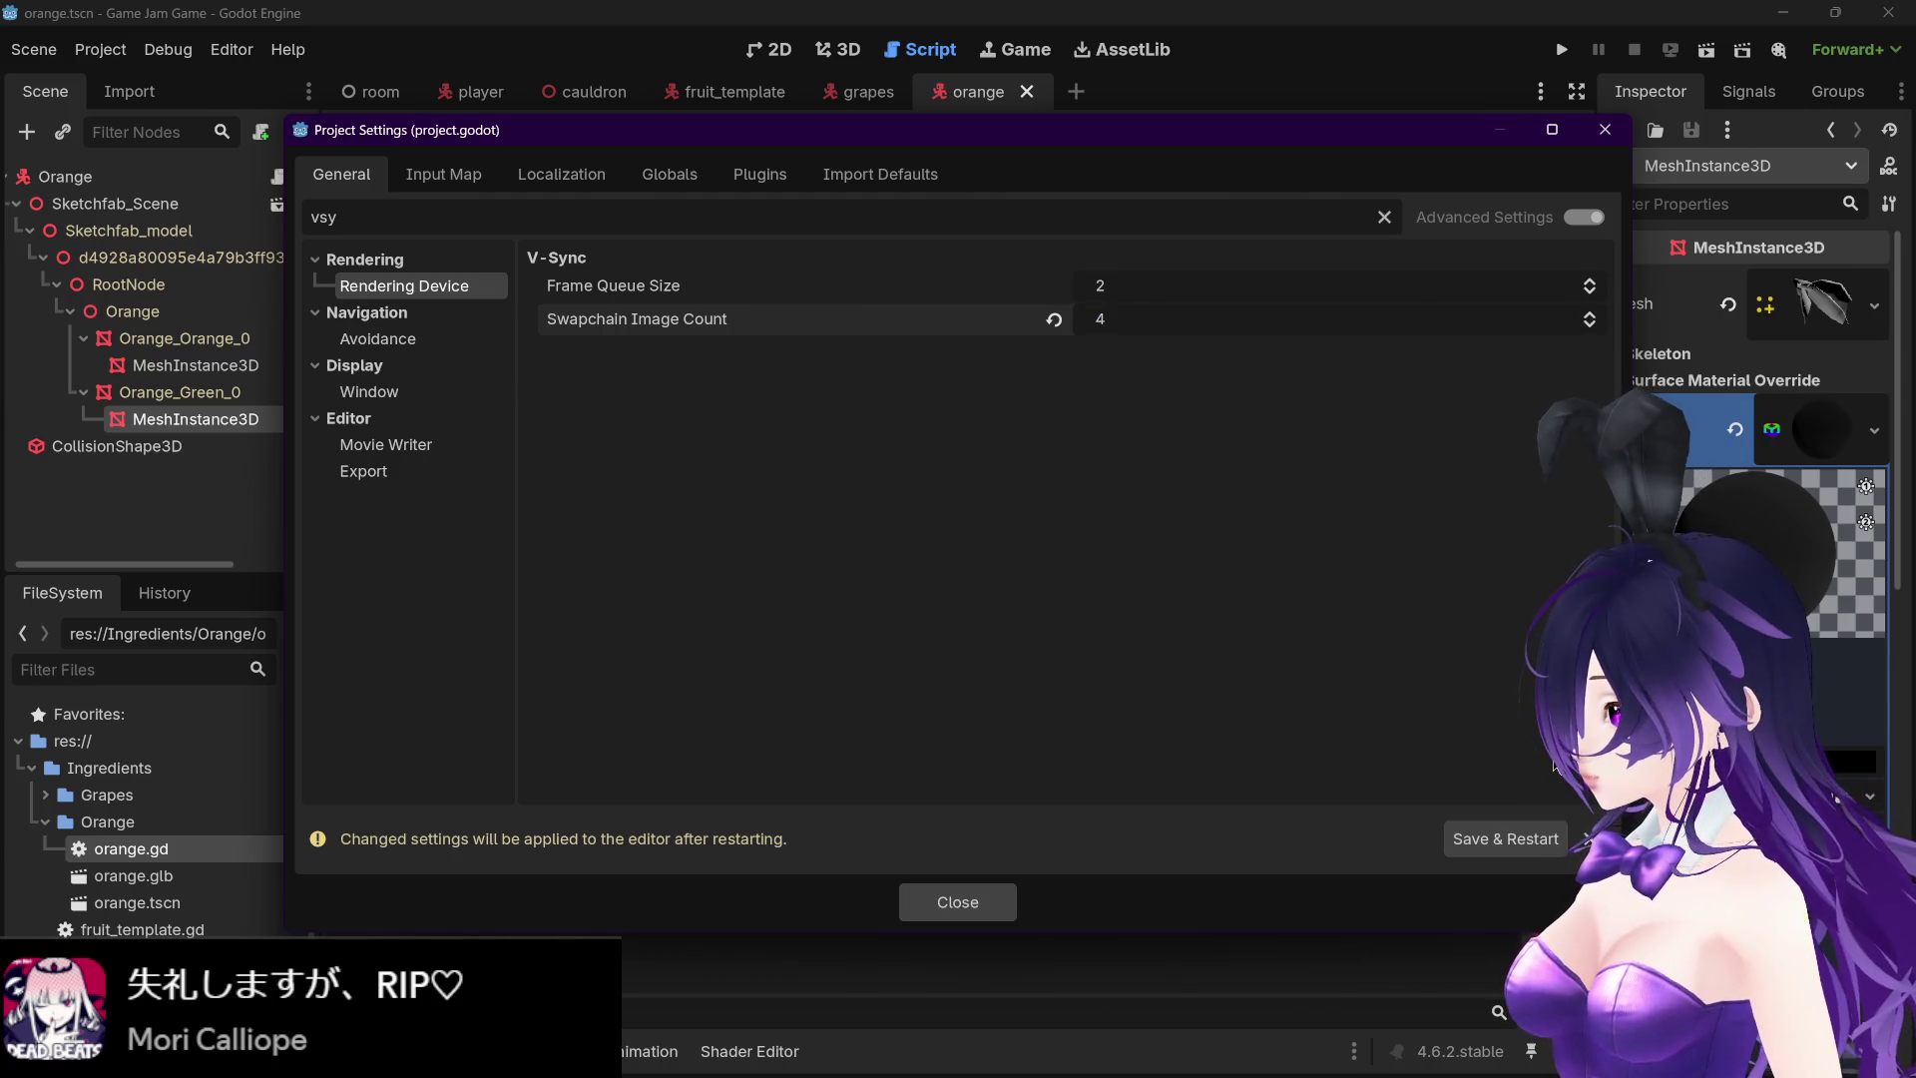
{"action": "left_click", "coordinate": [1061, 319]}
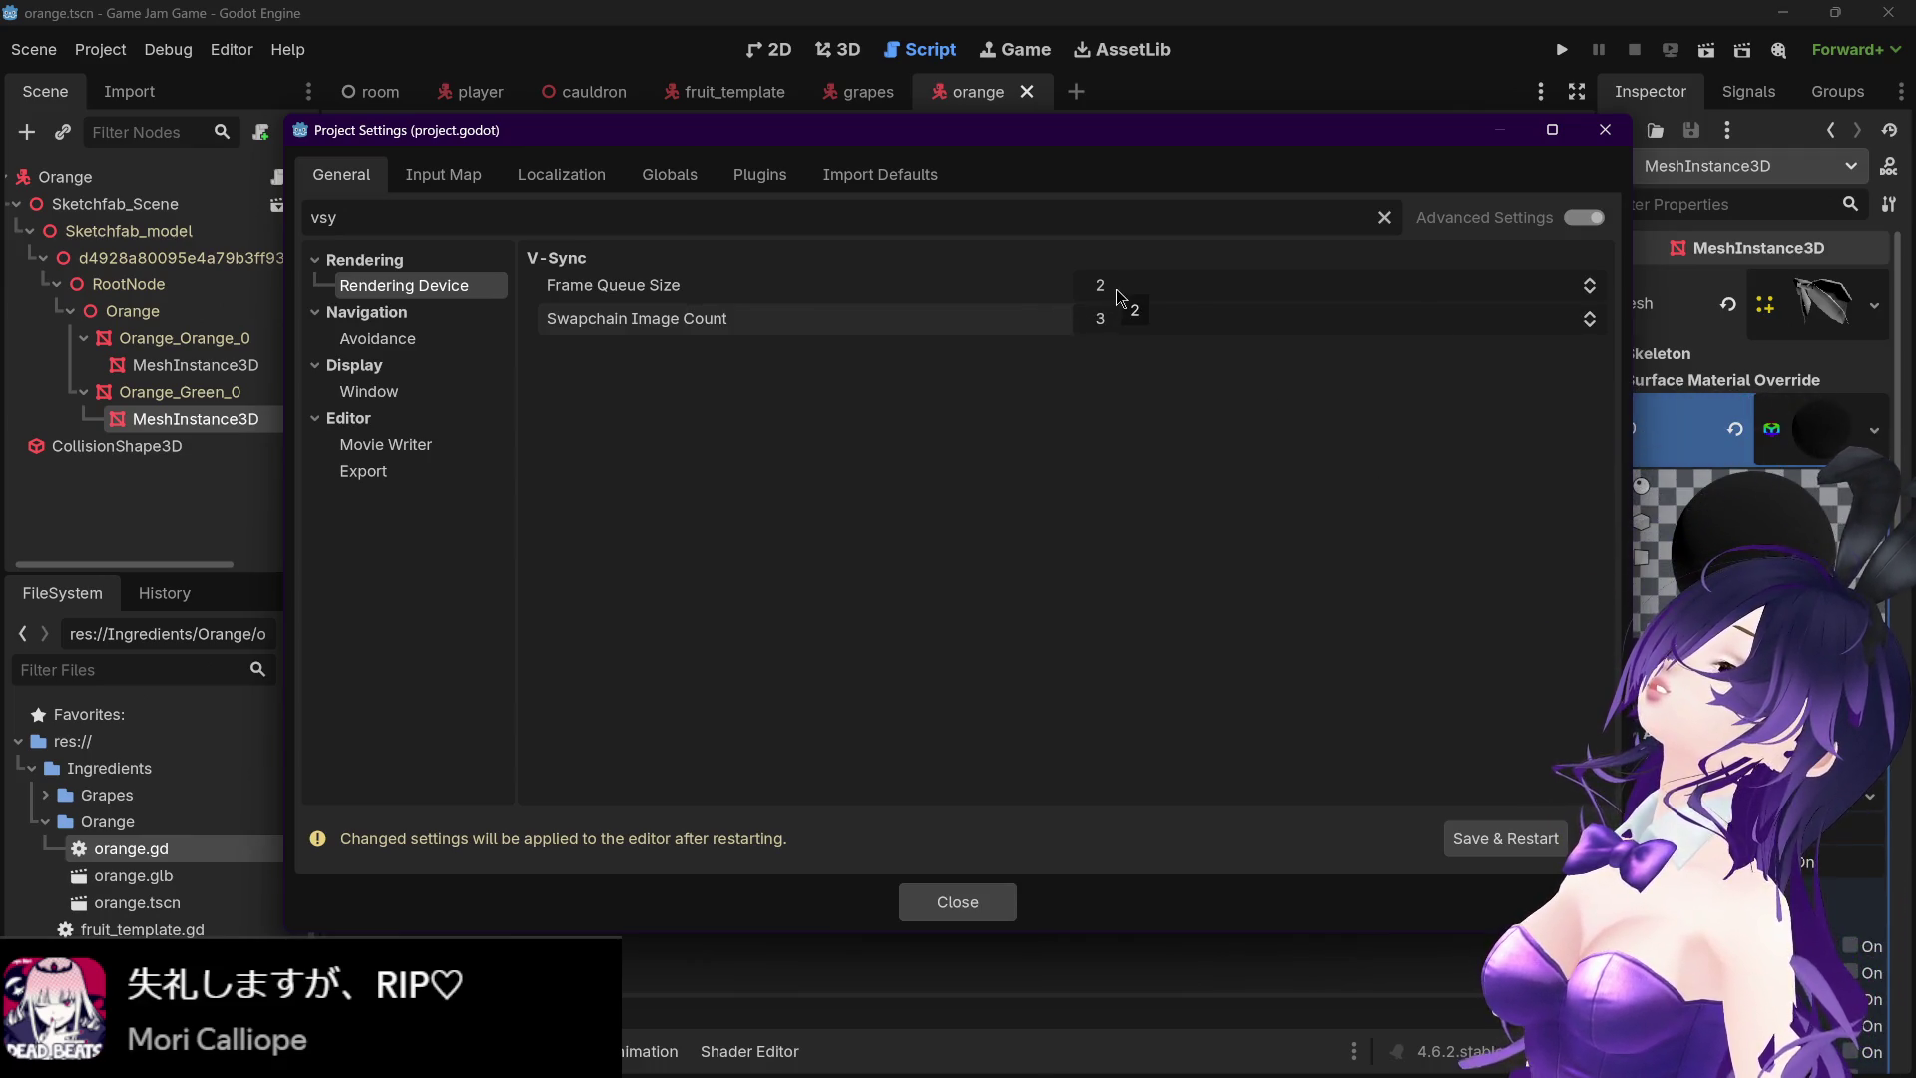
{"action": "left_click", "coordinate": [962, 902]}
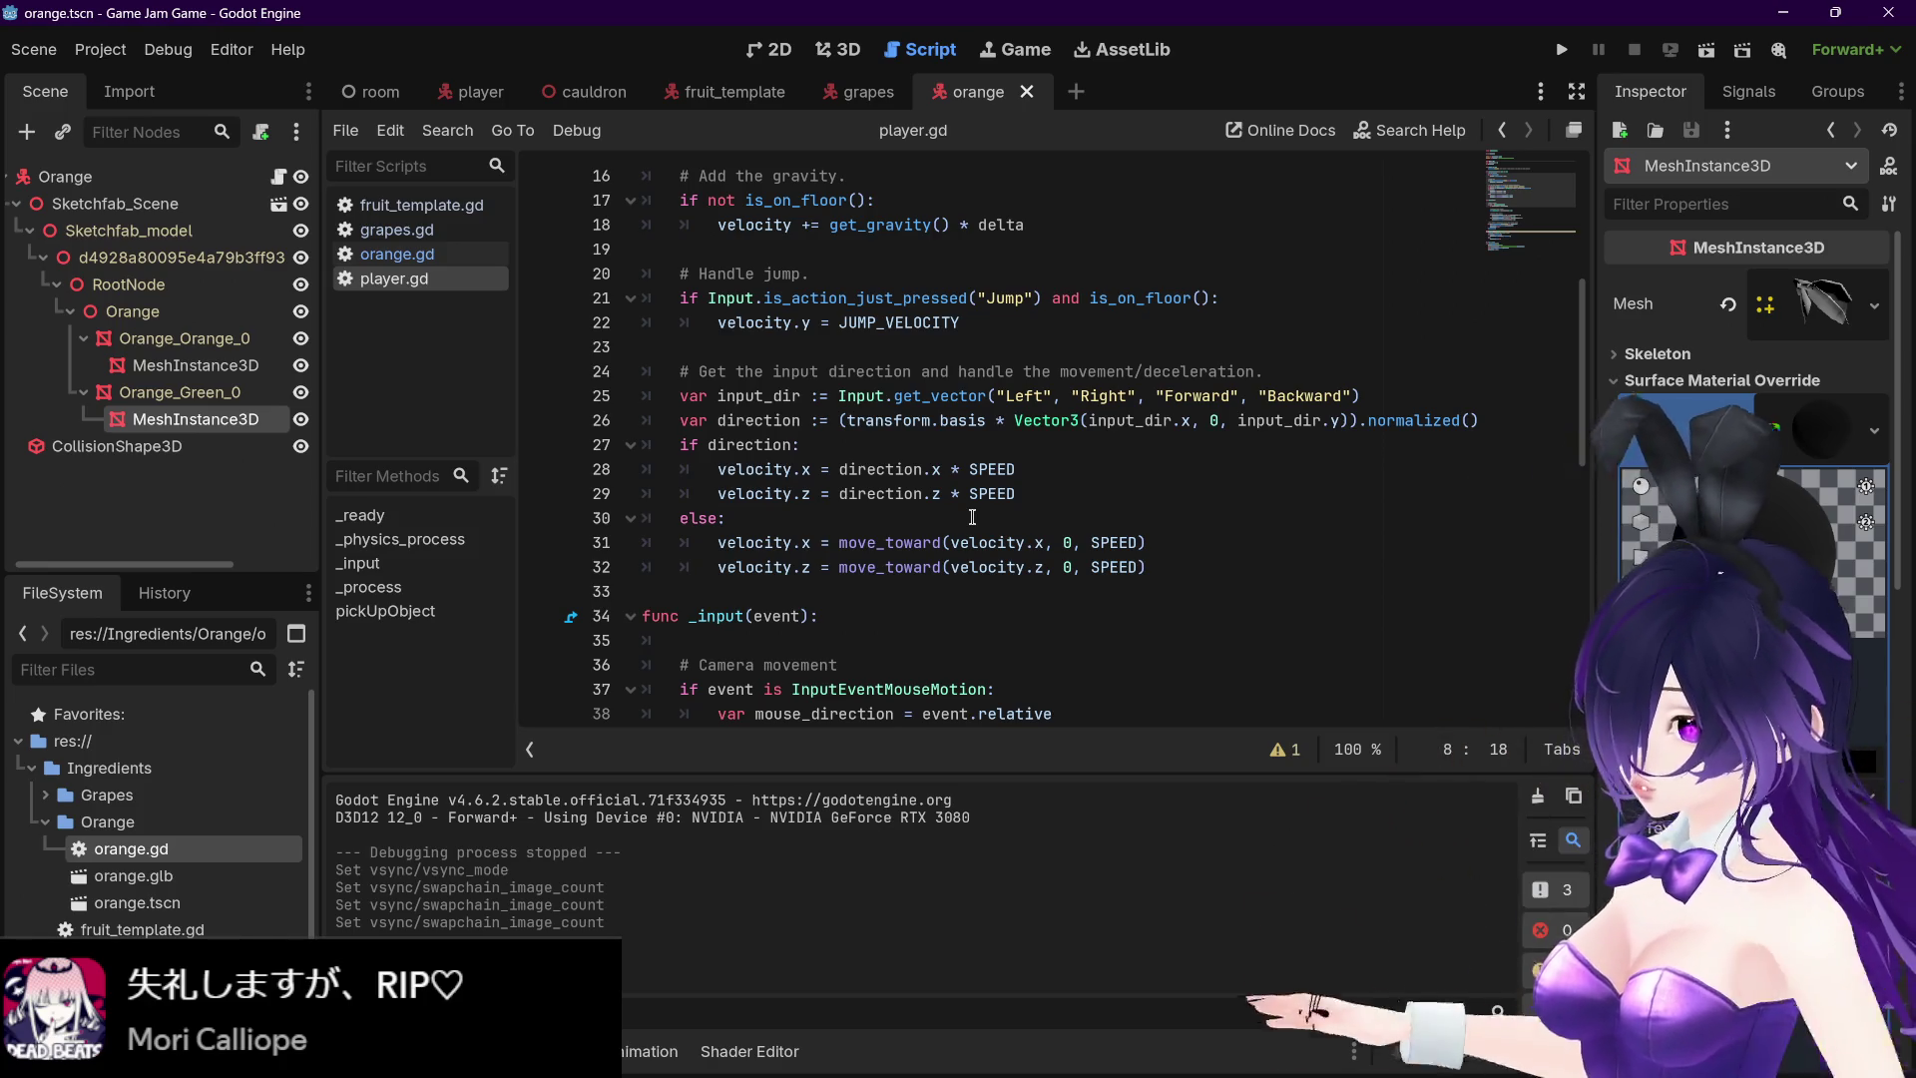
- Save the current scene and move the cursor to line 1 of the script
{"action": "left_click", "coordinate": [1119, 456]}
{"action": "key", "text": "ctrl+s"}
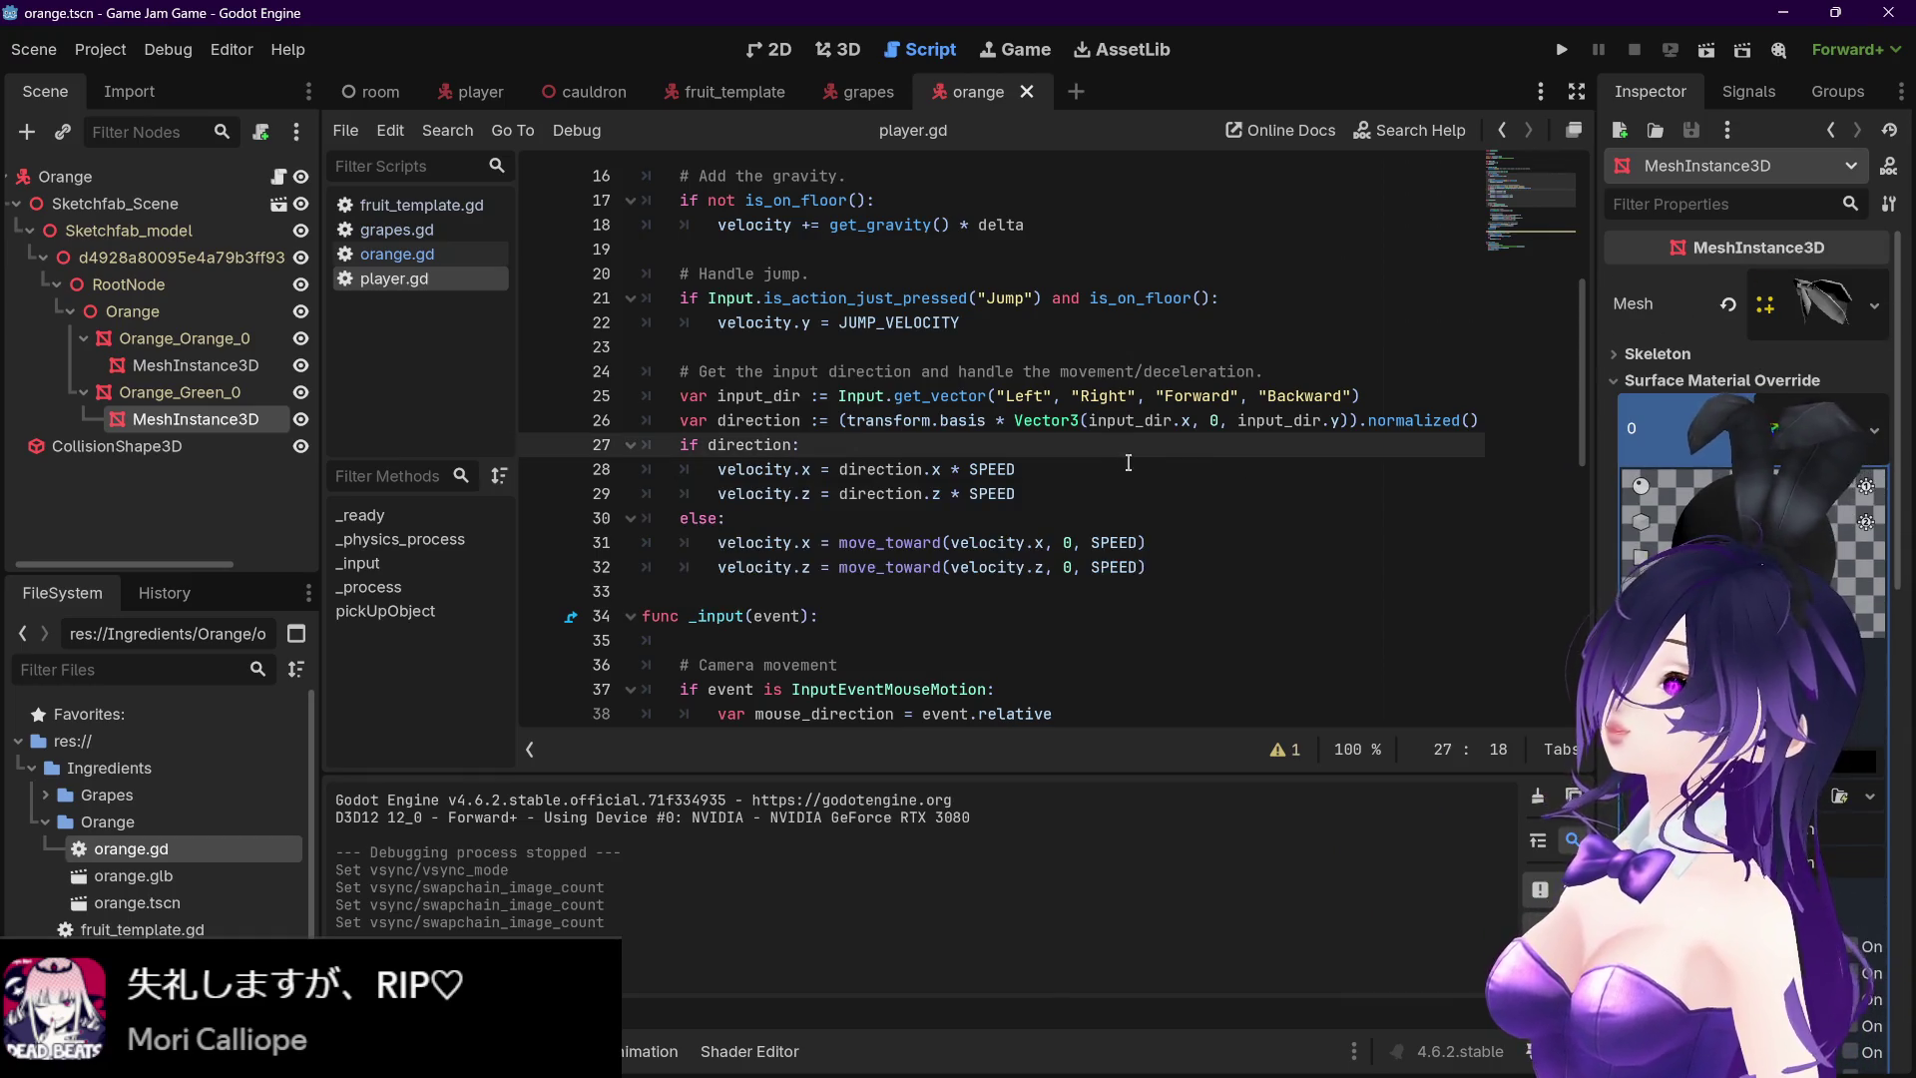
{"action": "scroll", "coordinate": [1130, 475], "scroll_direction": "up", "scroll_amount": 3}
{"action": "scroll", "coordinate": [1129, 475], "scroll_direction": "up", "scroll_amount": 2}
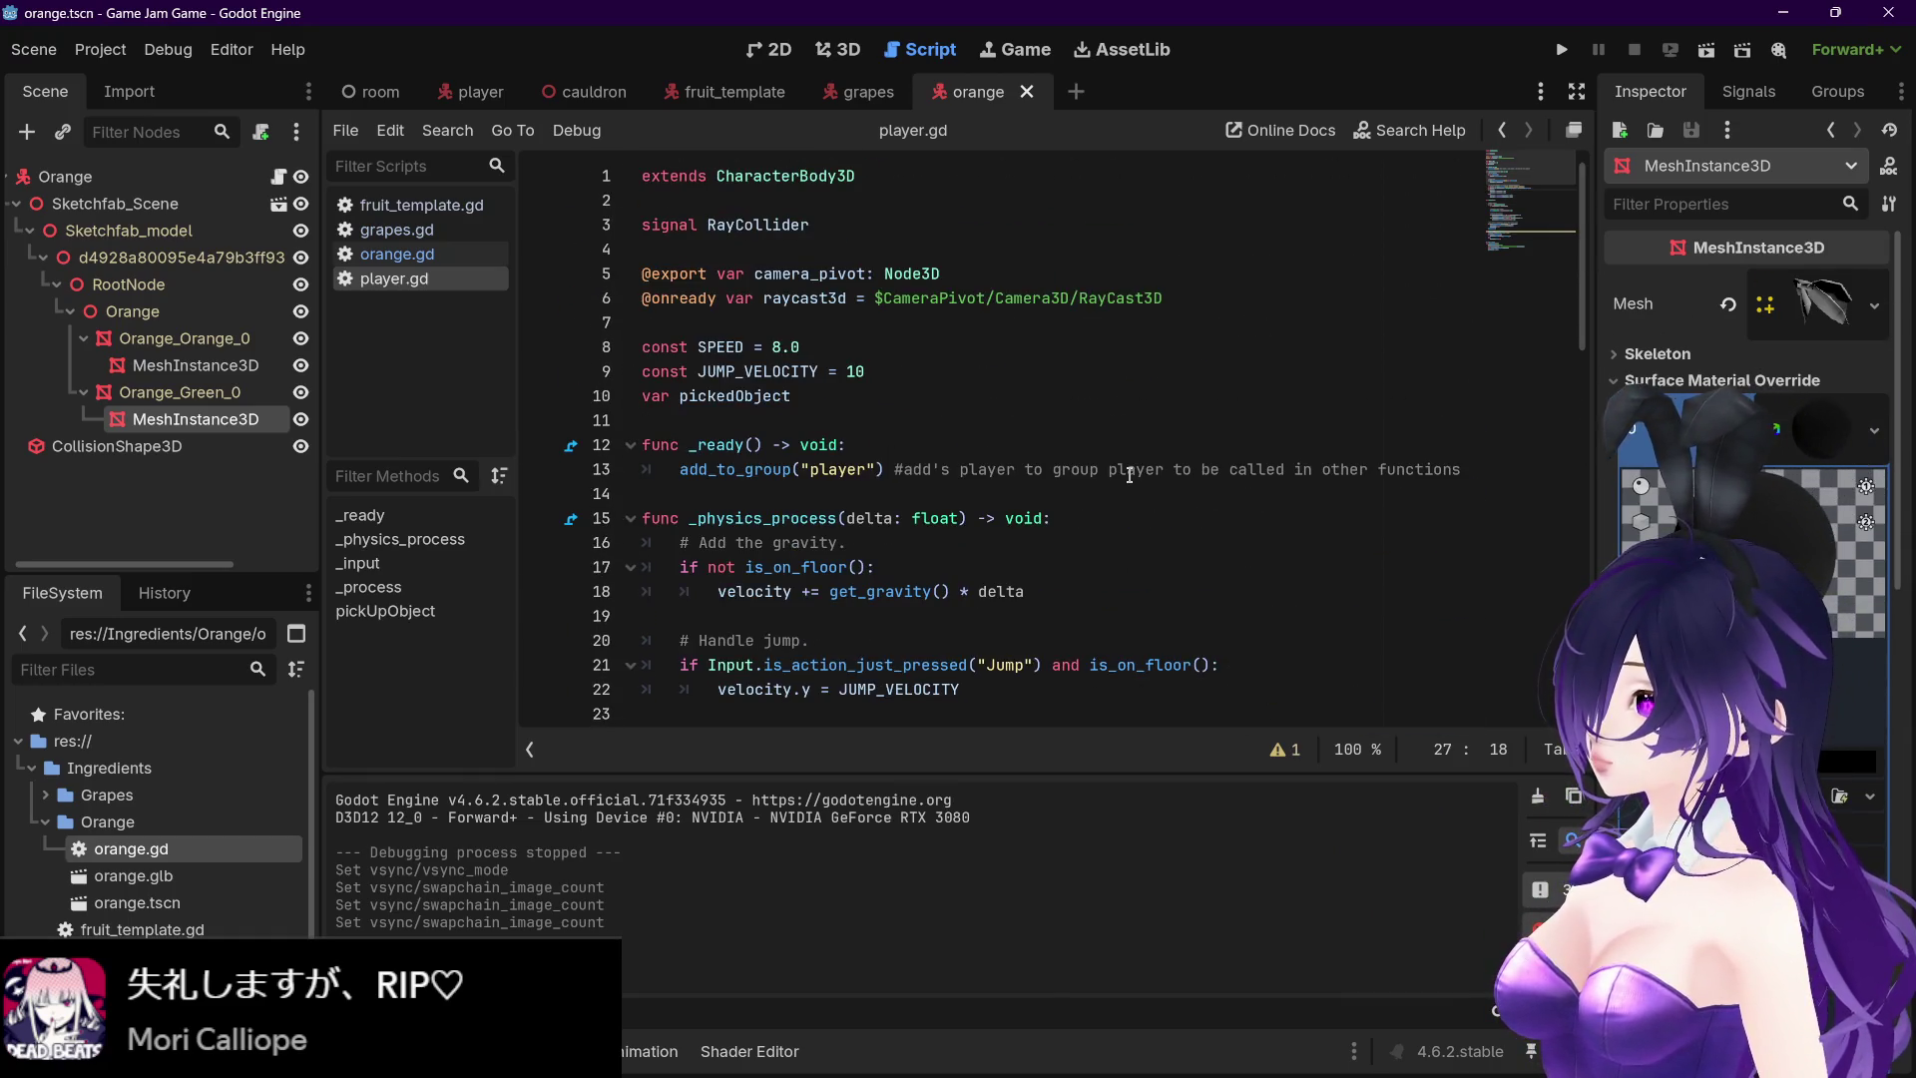
{"action": "left_click", "coordinate": [964, 273]}
{"action": "key", "text": "Up"}
{"action": "key", "text": "Up"}
{"action": "key", "text": "Up"}
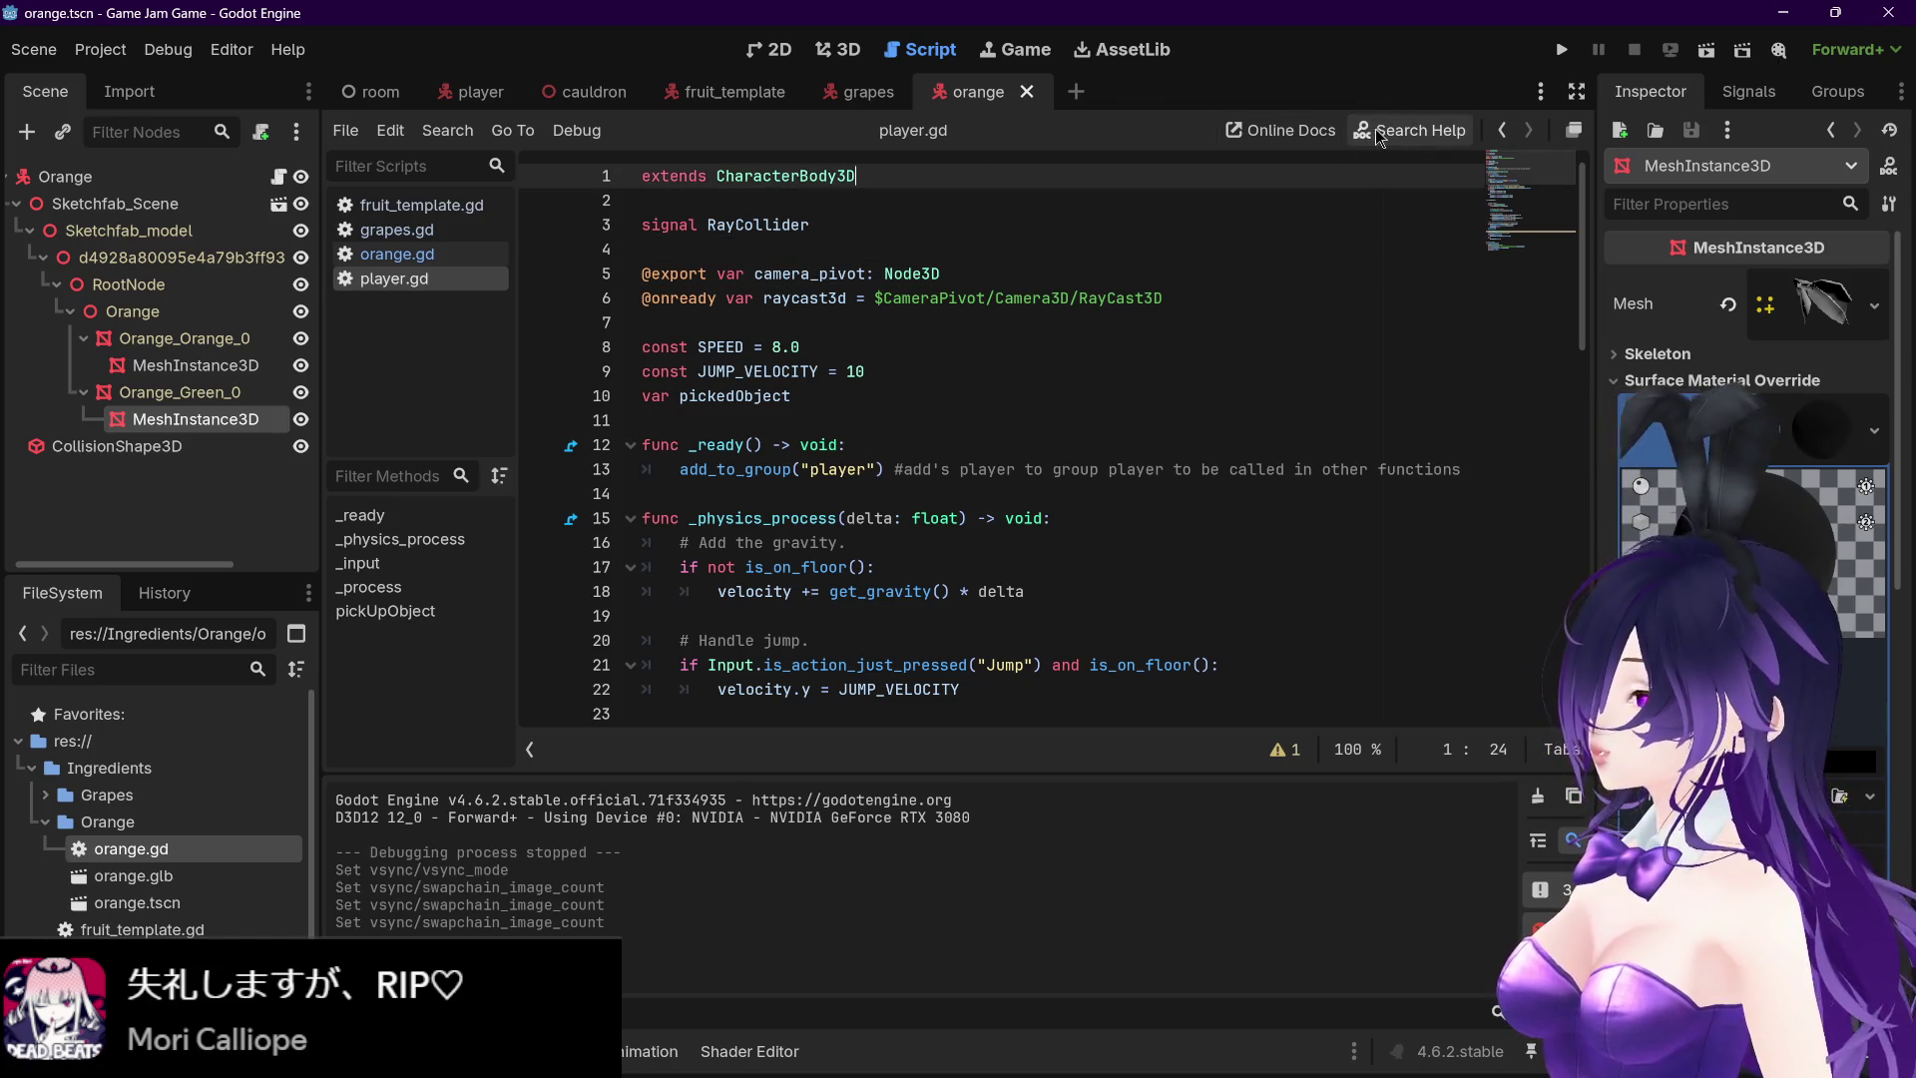
- Switch to the room scene, glancing through the Project and Help menus
{"action": "left_click", "coordinate": [100, 49]}
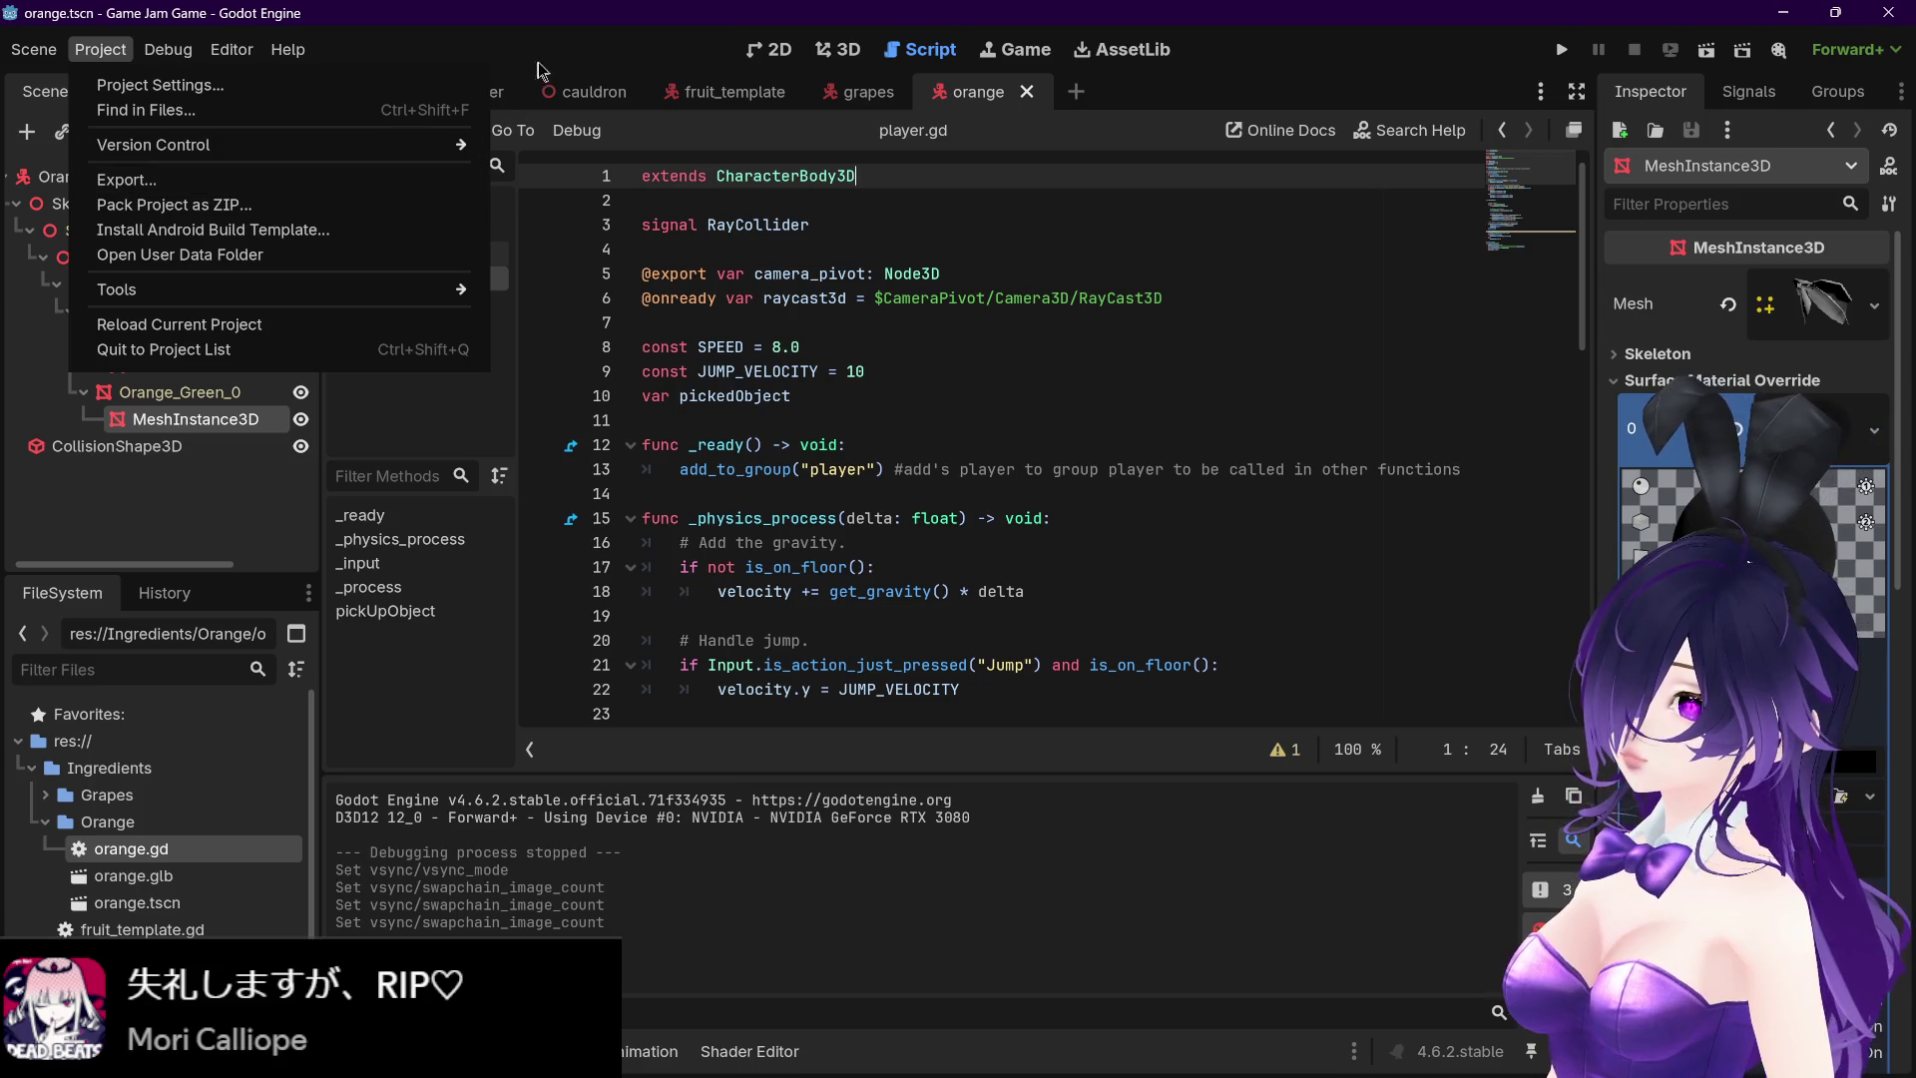
{"action": "left_click", "coordinate": [359, 100]}
{"action": "left_click", "coordinate": [359, 99]}
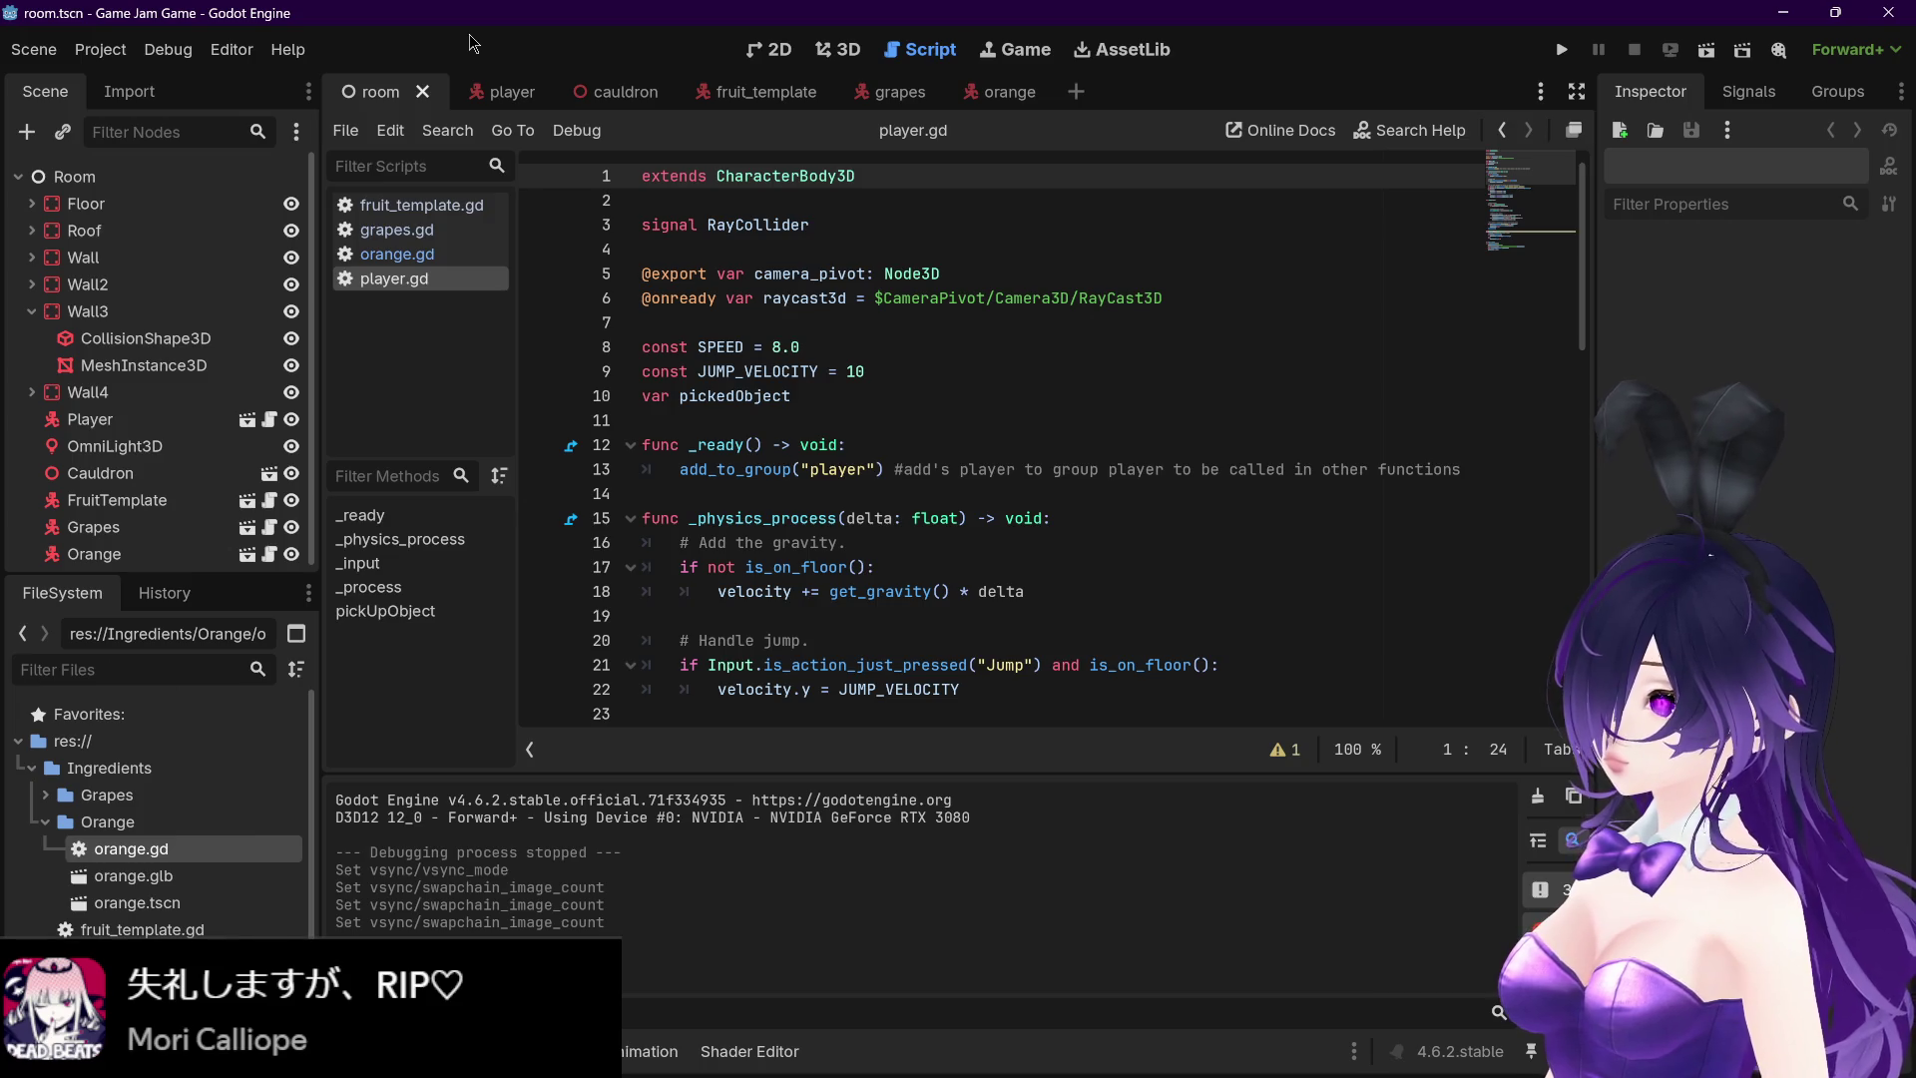
{"action": "left_click", "coordinate": [109, 56]}
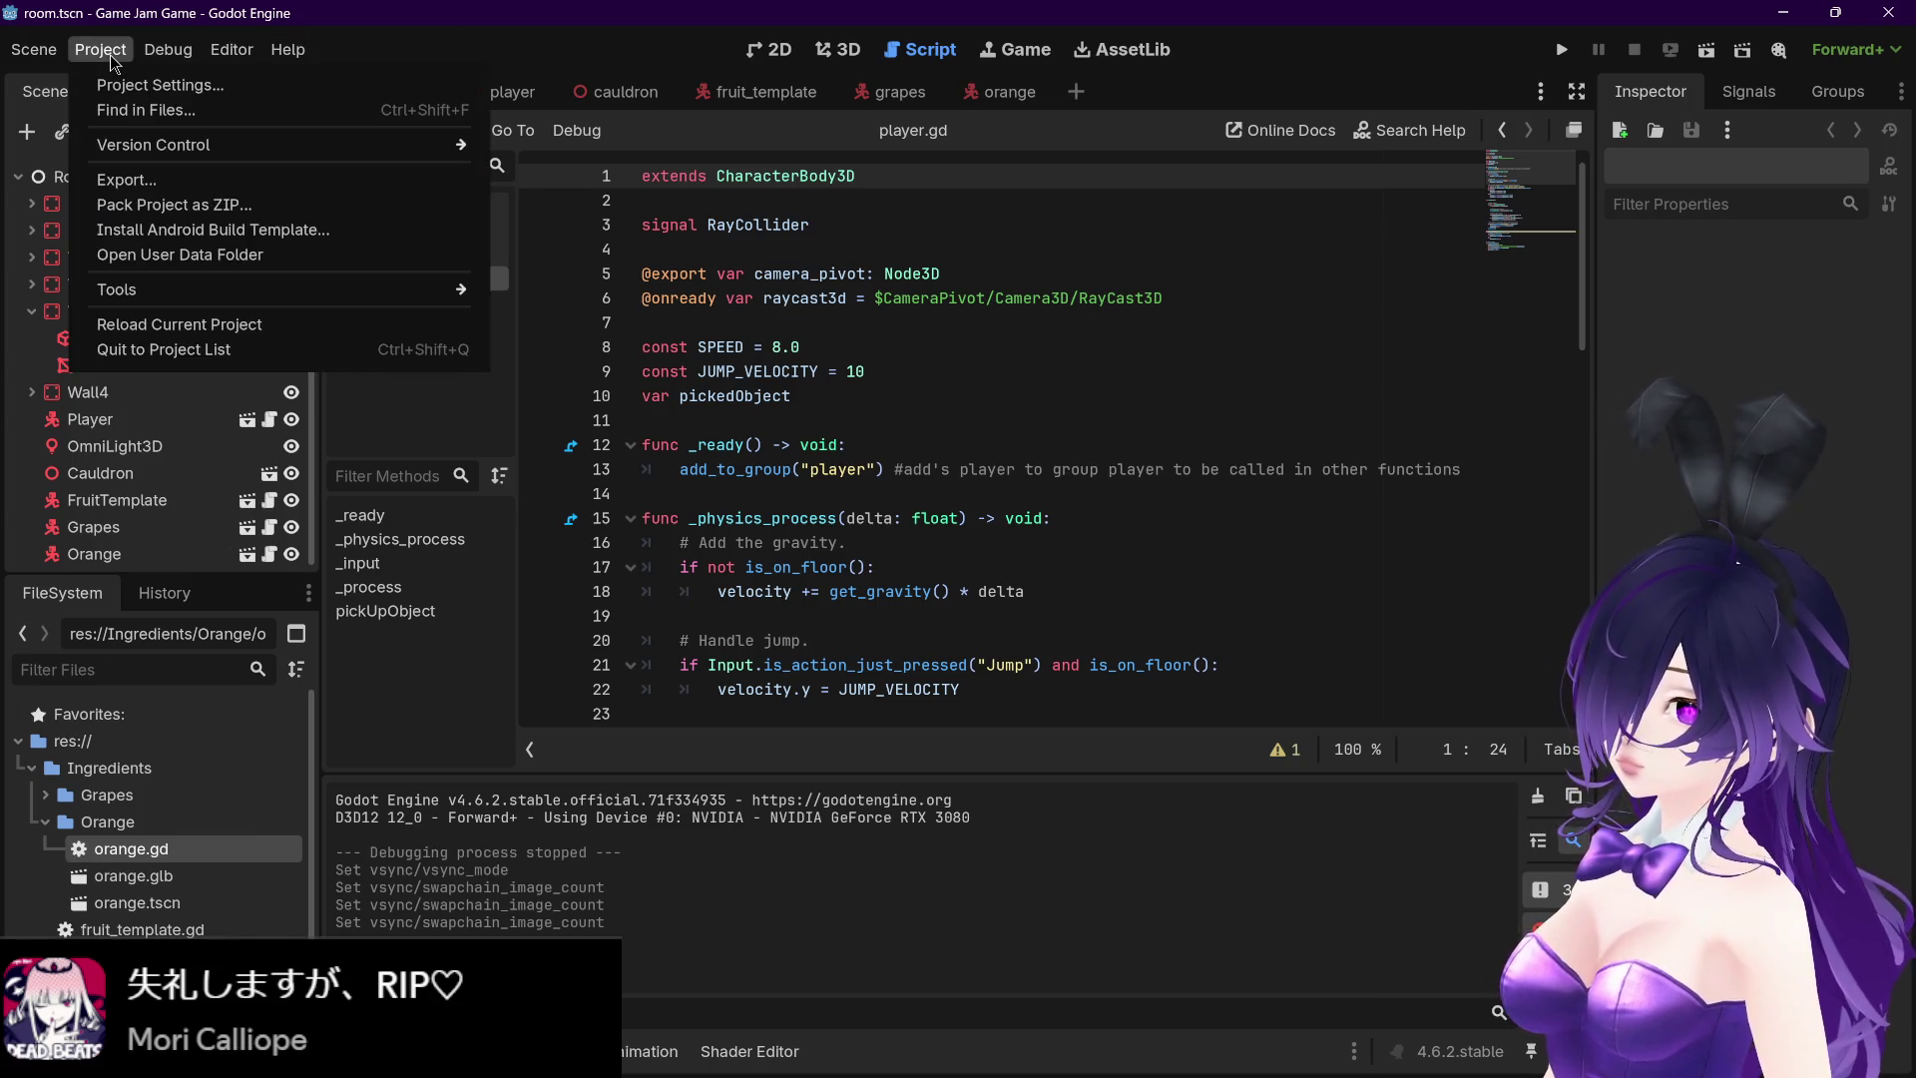
{"action": "mouse_move", "coordinate": [288, 48]}
{"action": "left_click", "coordinate": [597, 56]}
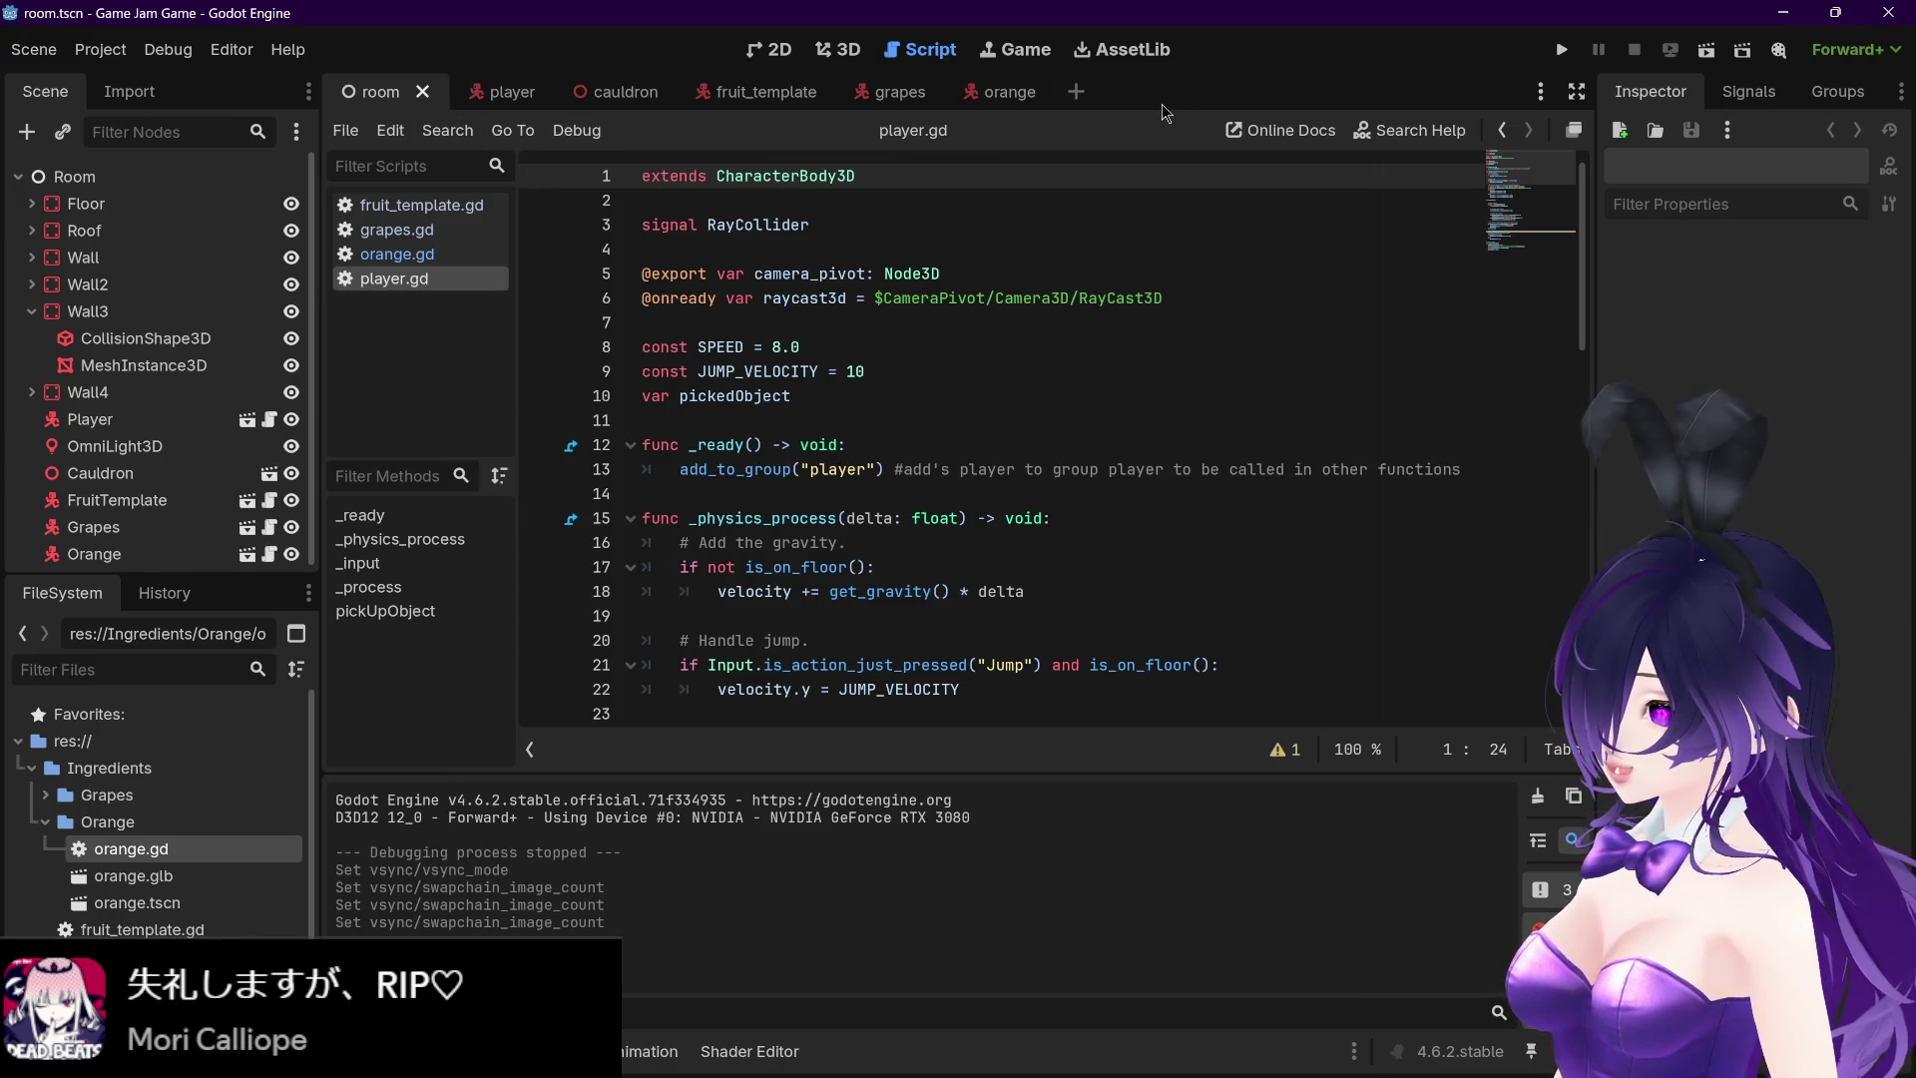
{"action": "mouse_move", "coordinate": [1177, 1050]}
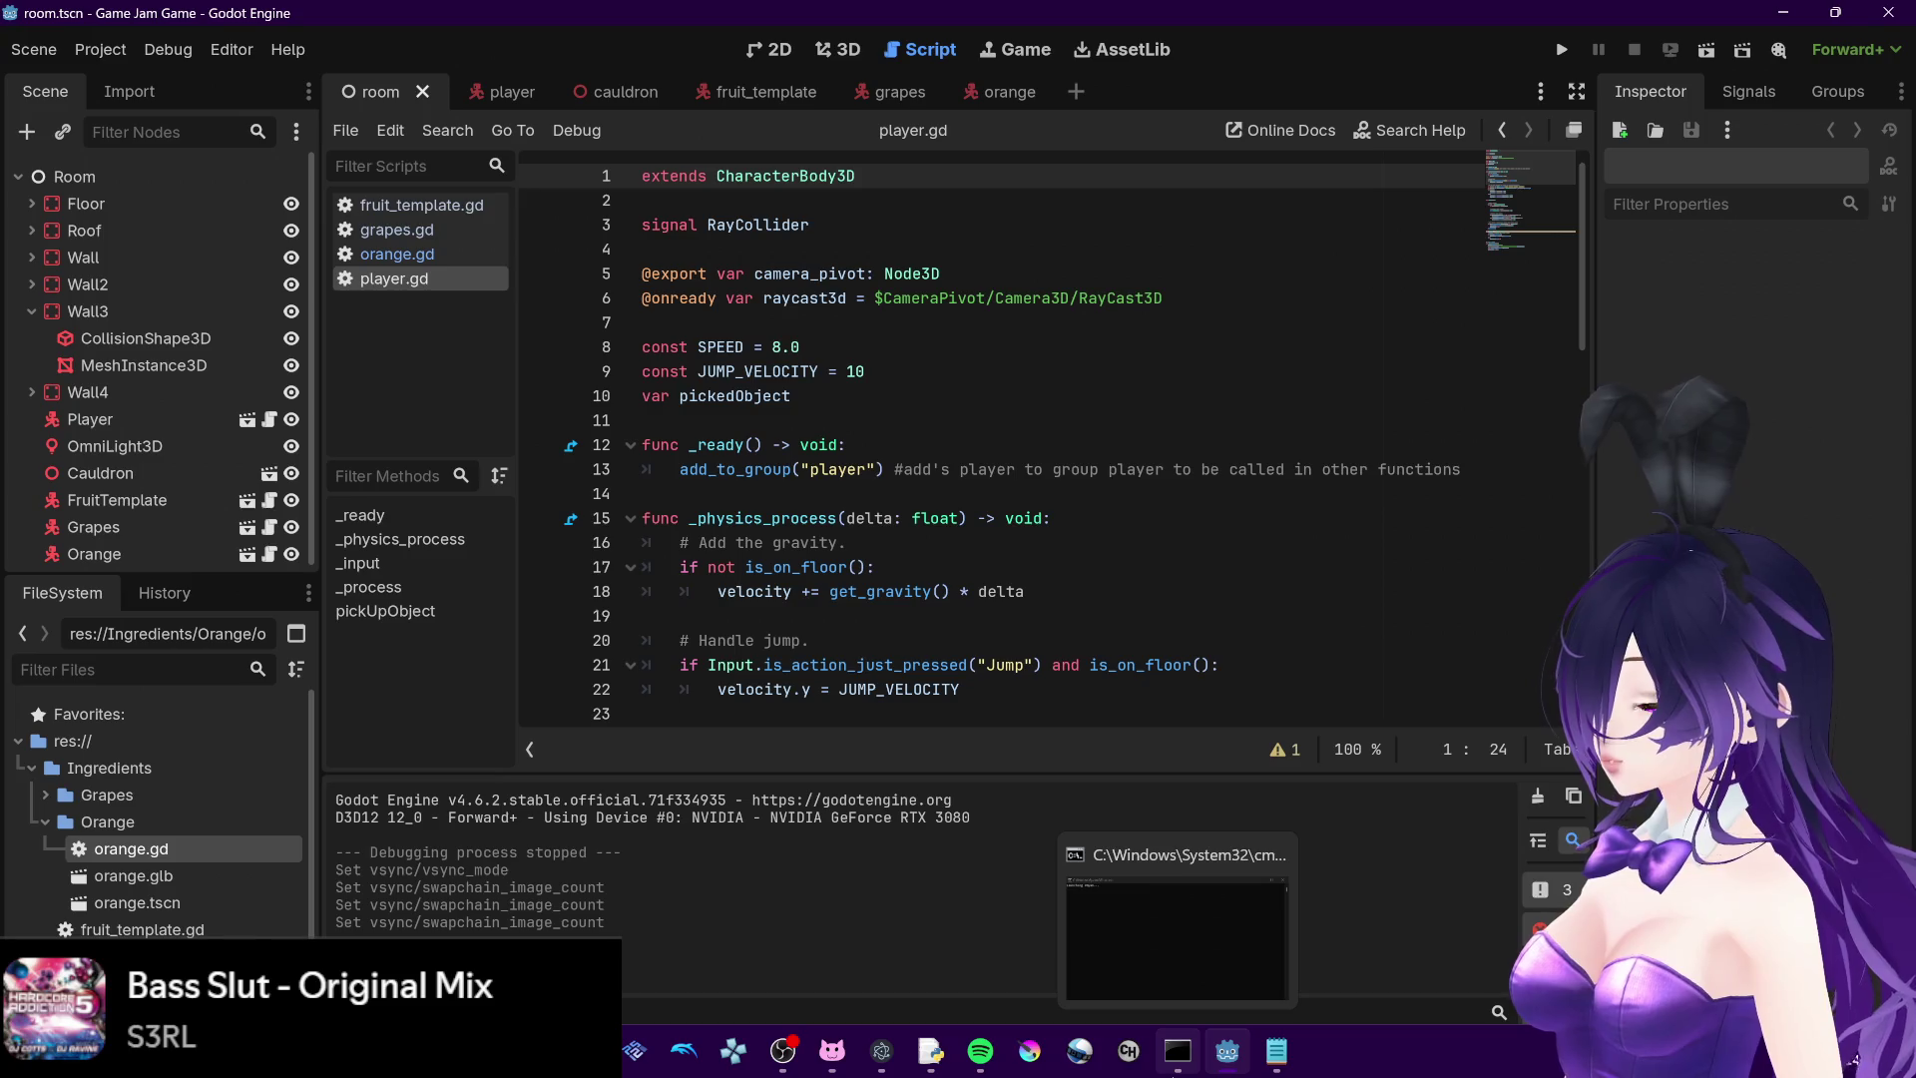
{"action": "left_click", "coordinate": [47, 823]}
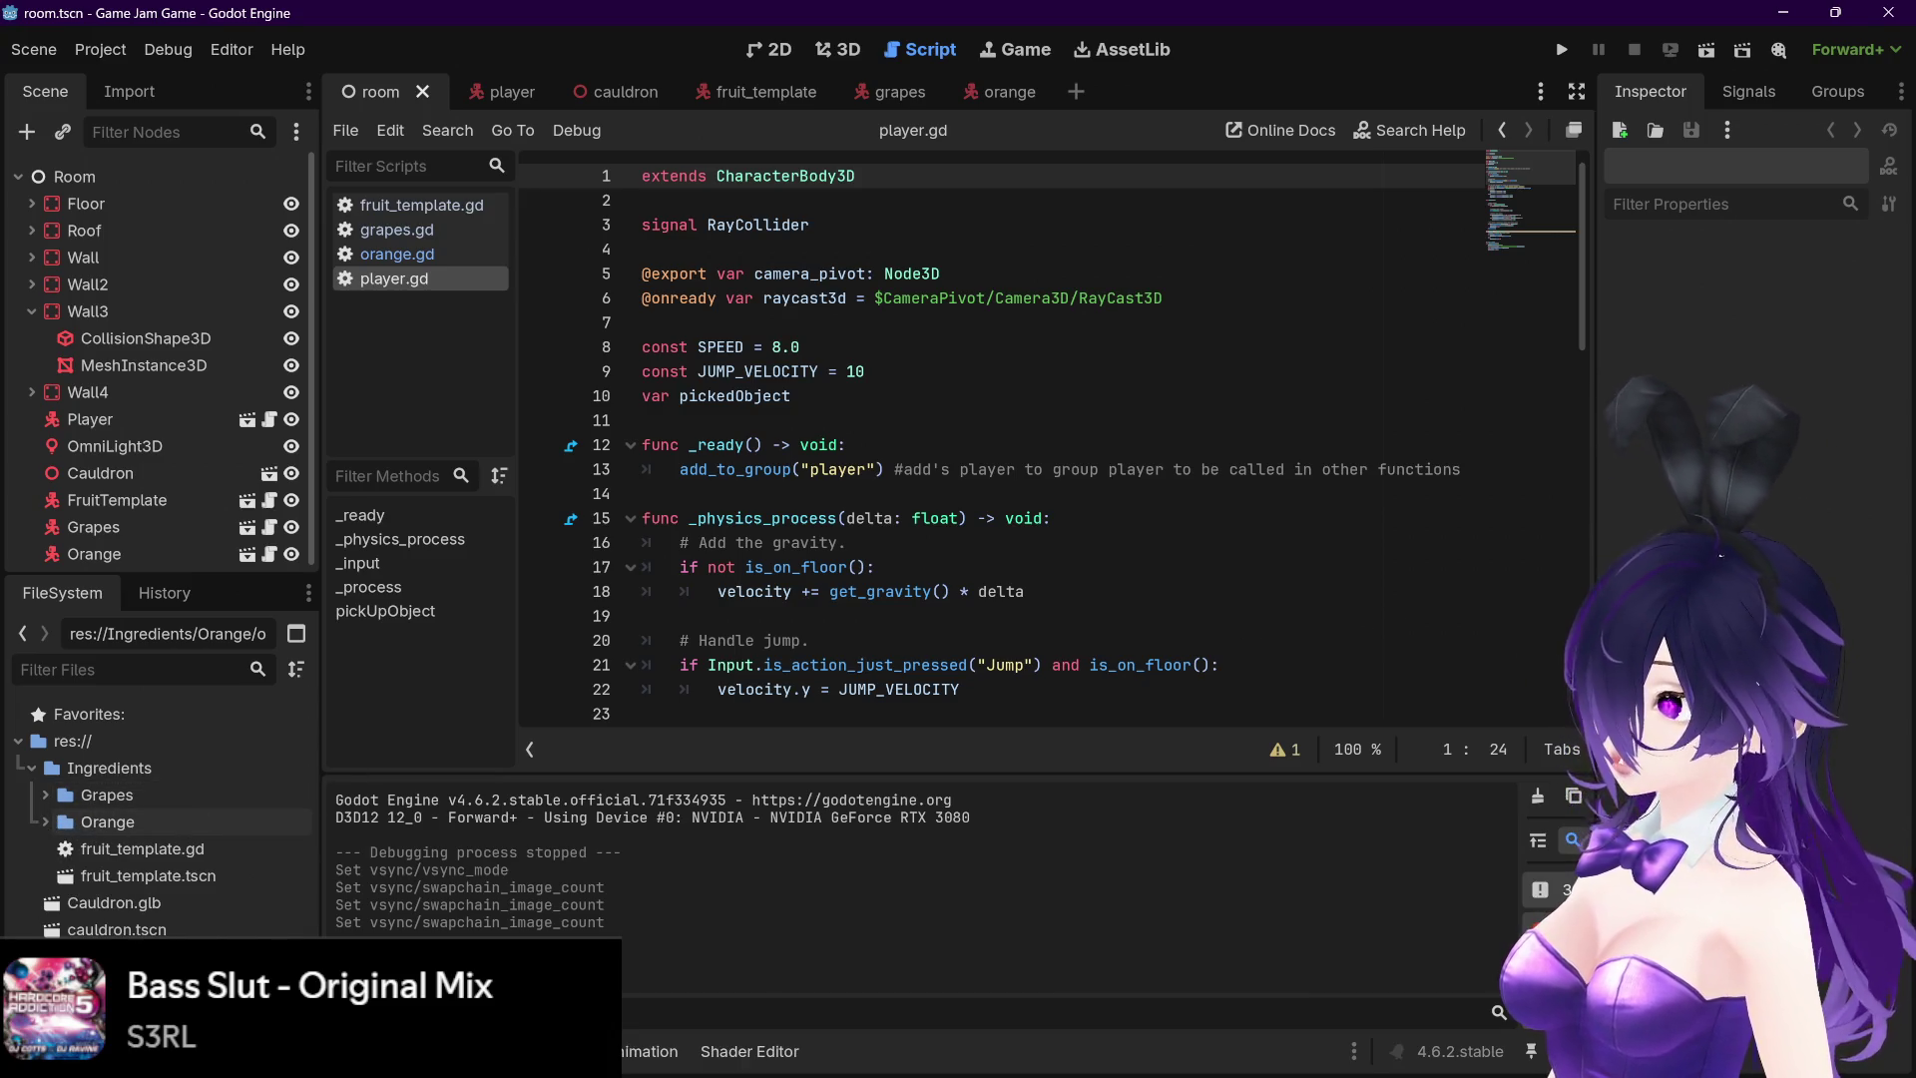
{"action": "mouse_move", "coordinate": [489, 1051]}
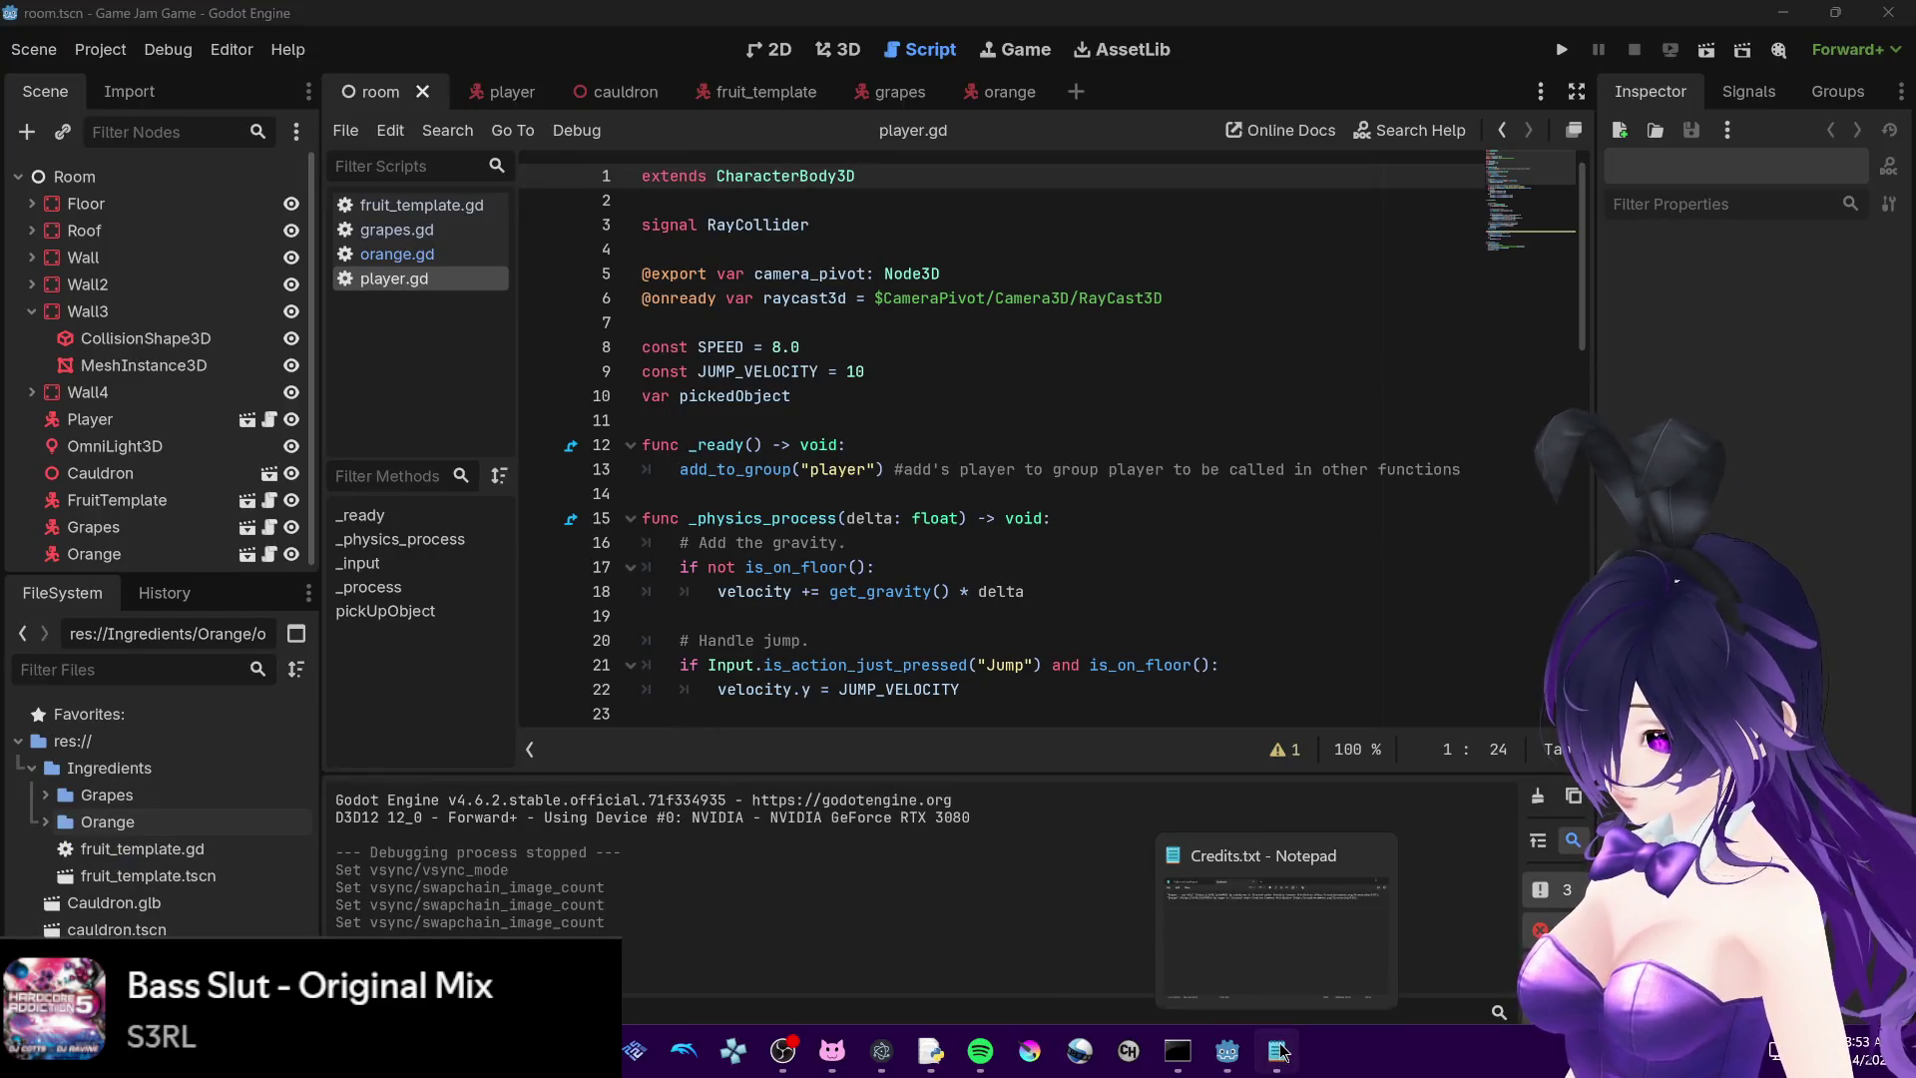
{"action": "left_click", "coordinate": [1280, 1050]}
{"action": "left_click", "coordinate": [309, 292]}
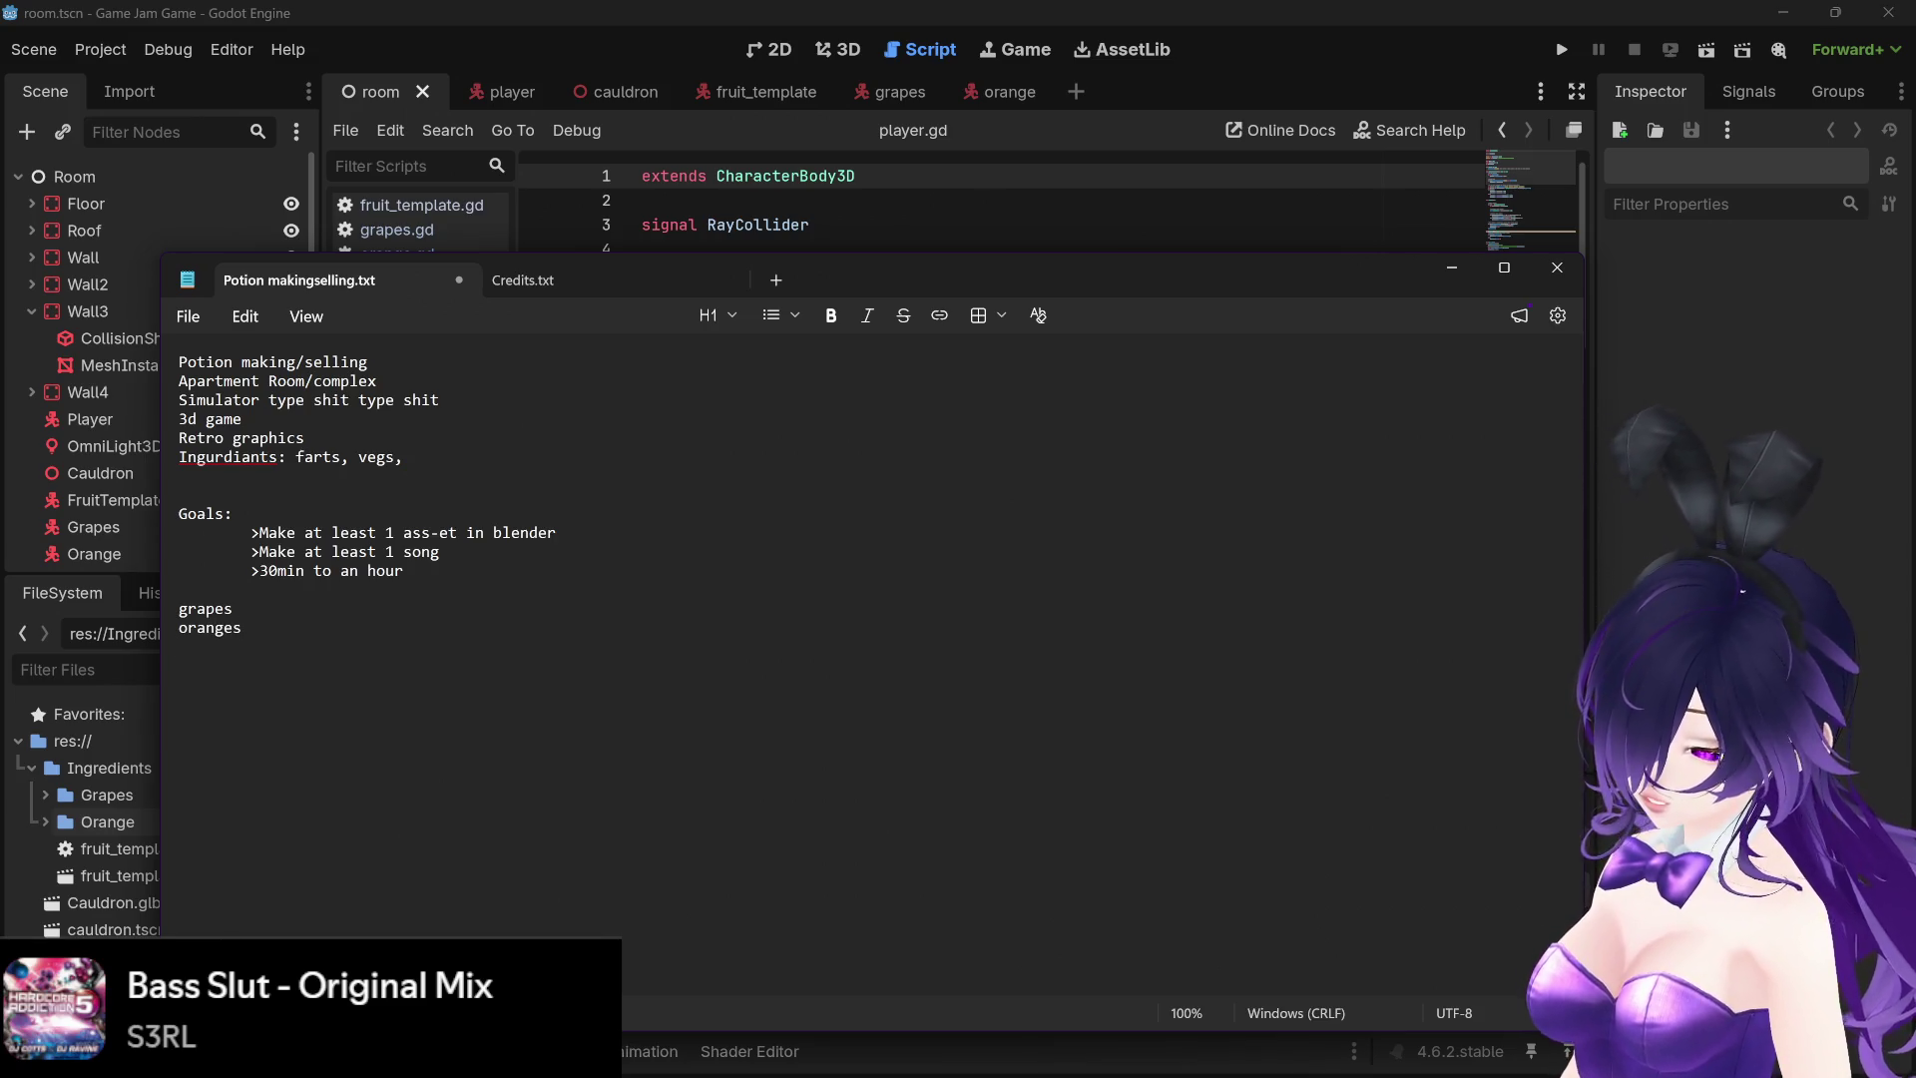
{"action": "left_click", "coordinate": [1449, 271]}
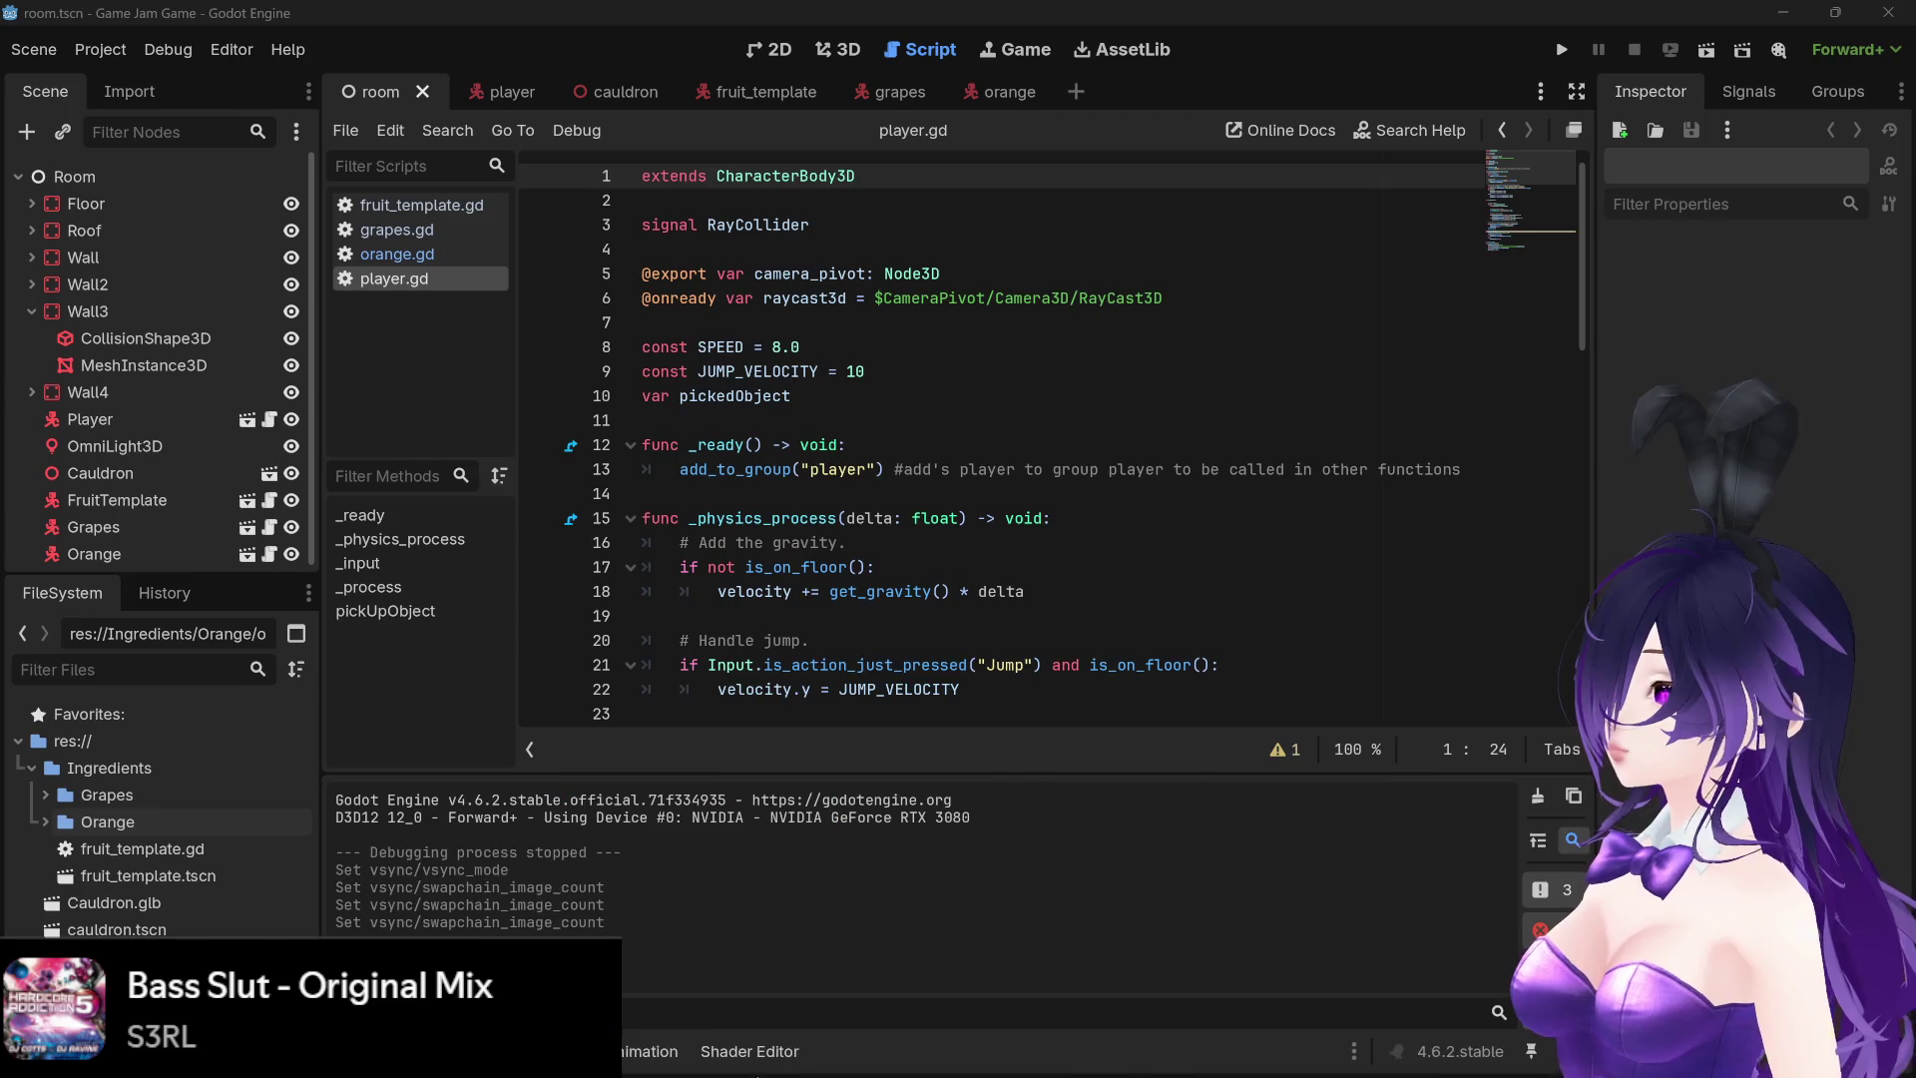
{"action": "mouse_move", "coordinate": [489, 1051]}
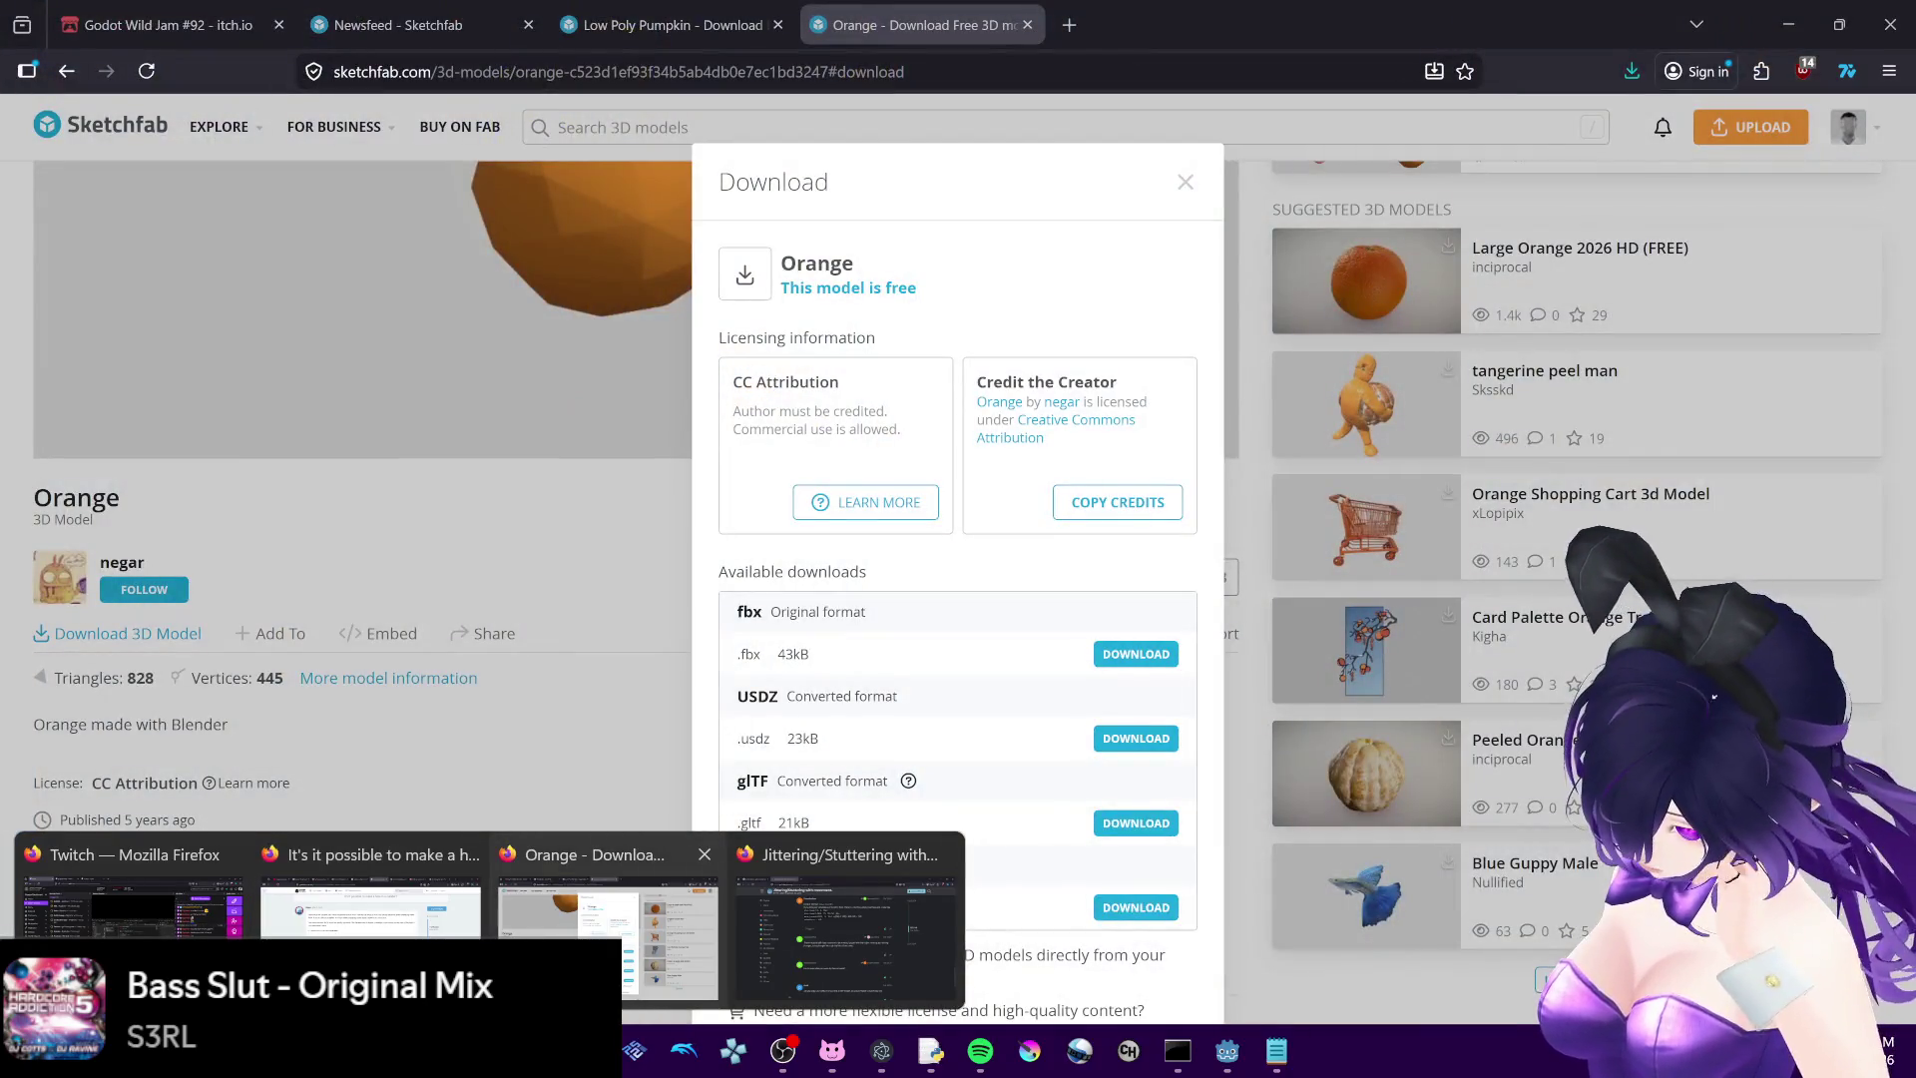
- Close the Orange download window and check the Low Poly Pumpkin's CC Attribution licence
{"action": "left_click", "coordinate": [608, 928]}
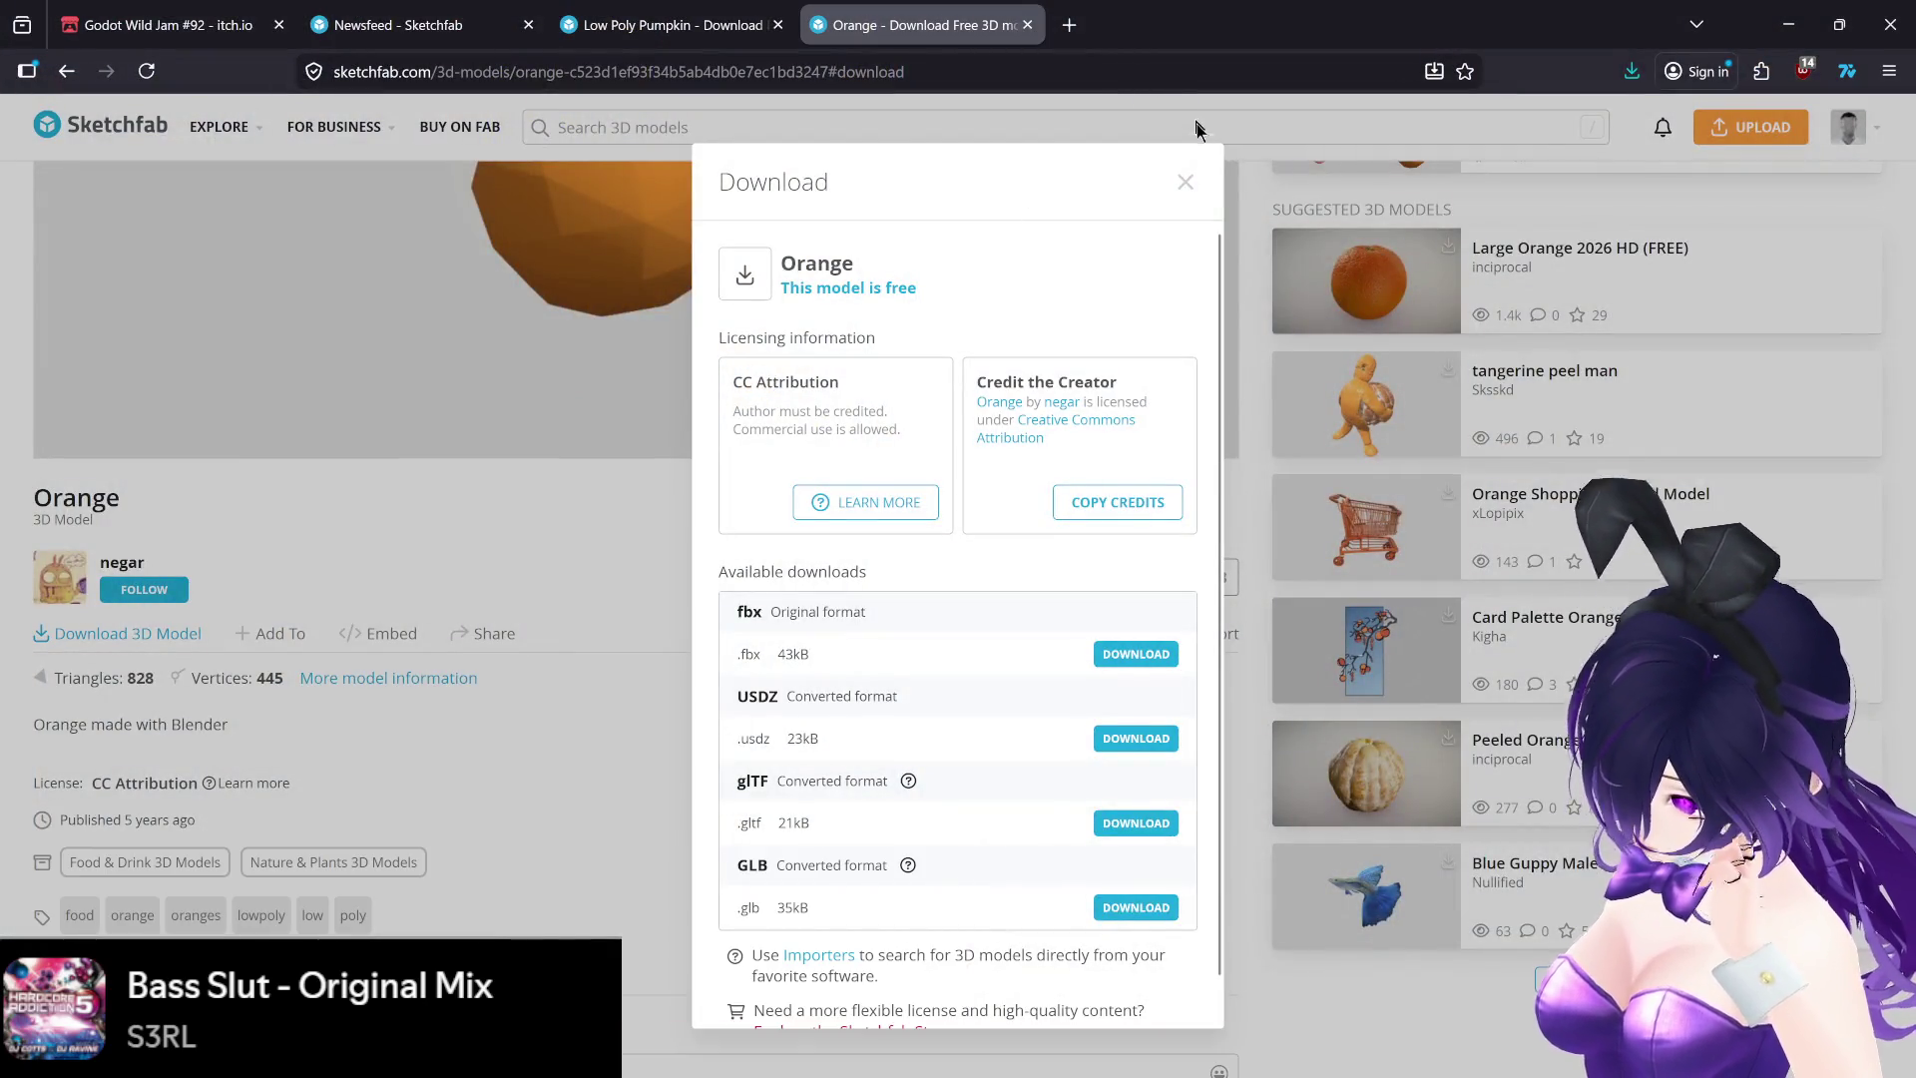
{"action": "left_click", "coordinate": [1185, 181]}
{"action": "left_click", "coordinate": [738, 12]}
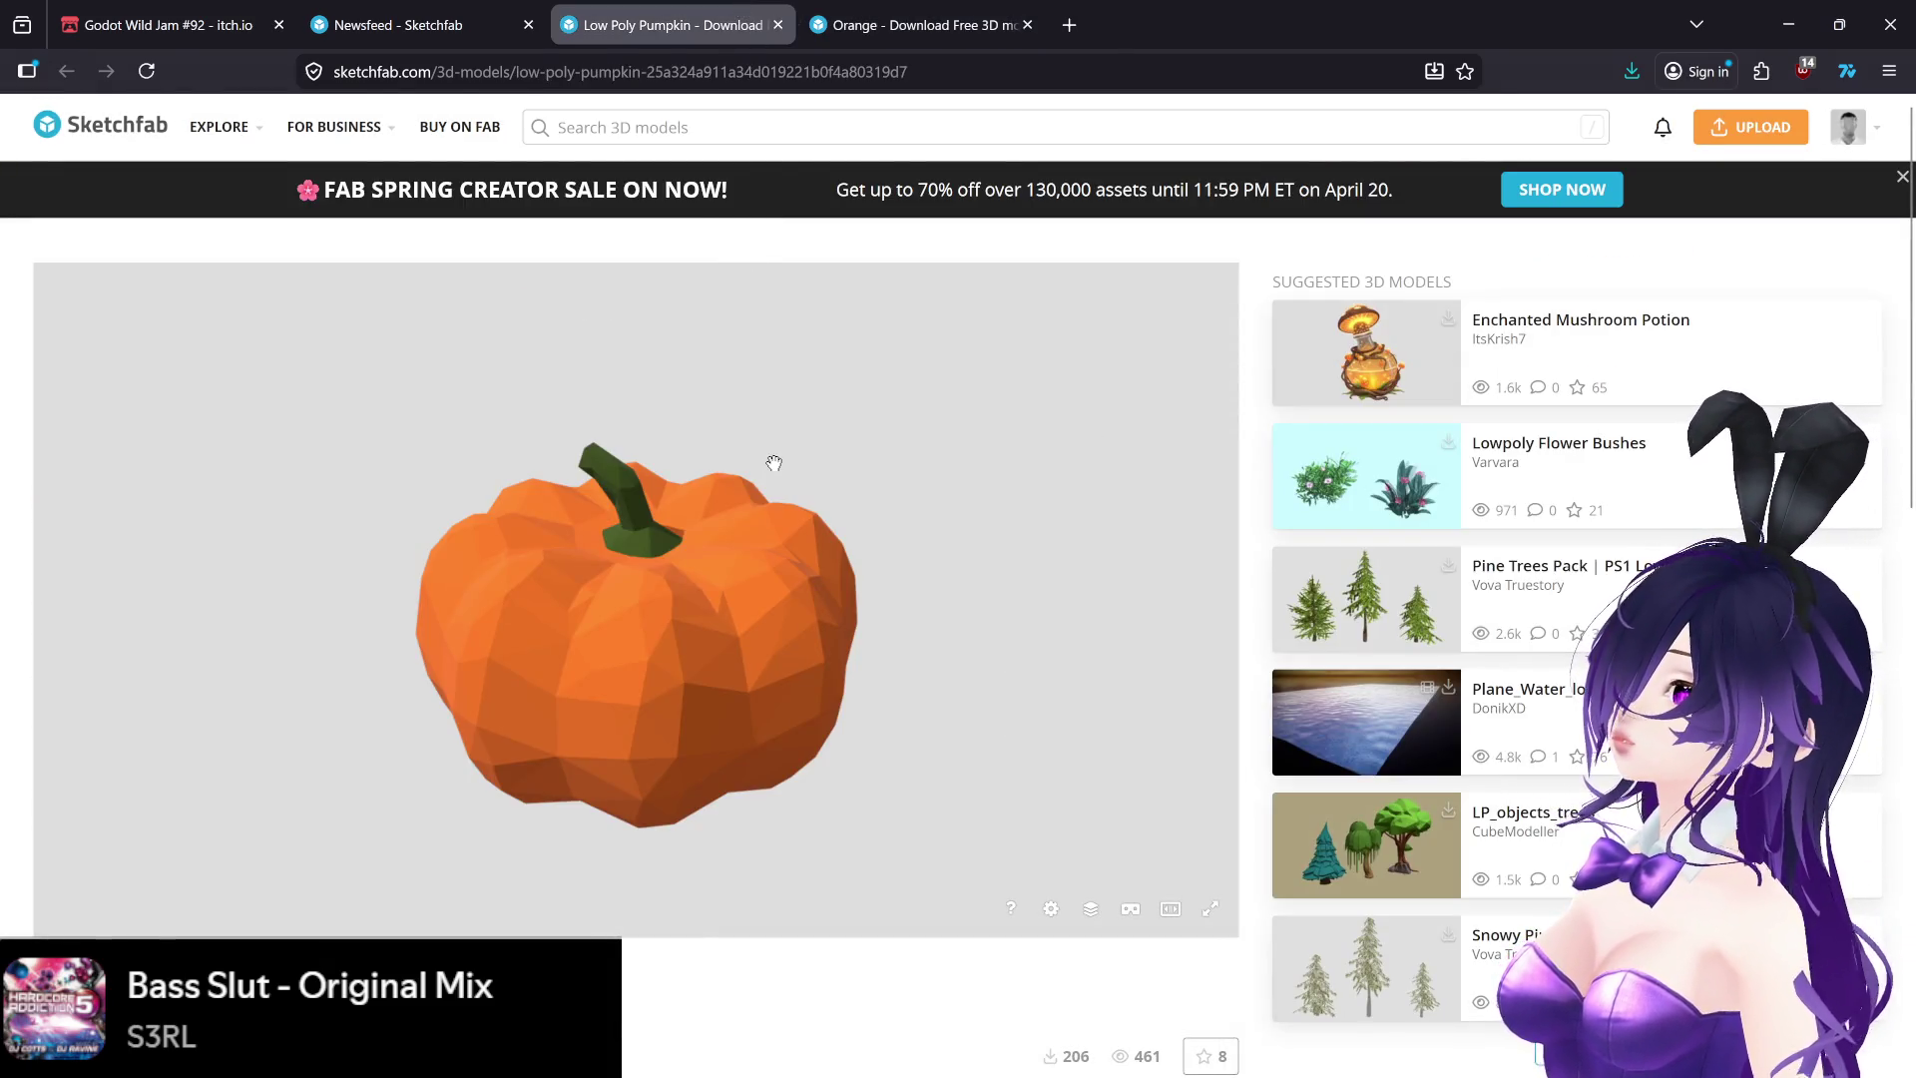
{"action": "scroll", "coordinate": [774, 462], "scroll_direction": "down", "scroll_amount": 5}
{"action": "scroll", "coordinate": [472, 933], "scroll_direction": "down", "scroll_amount": 3}
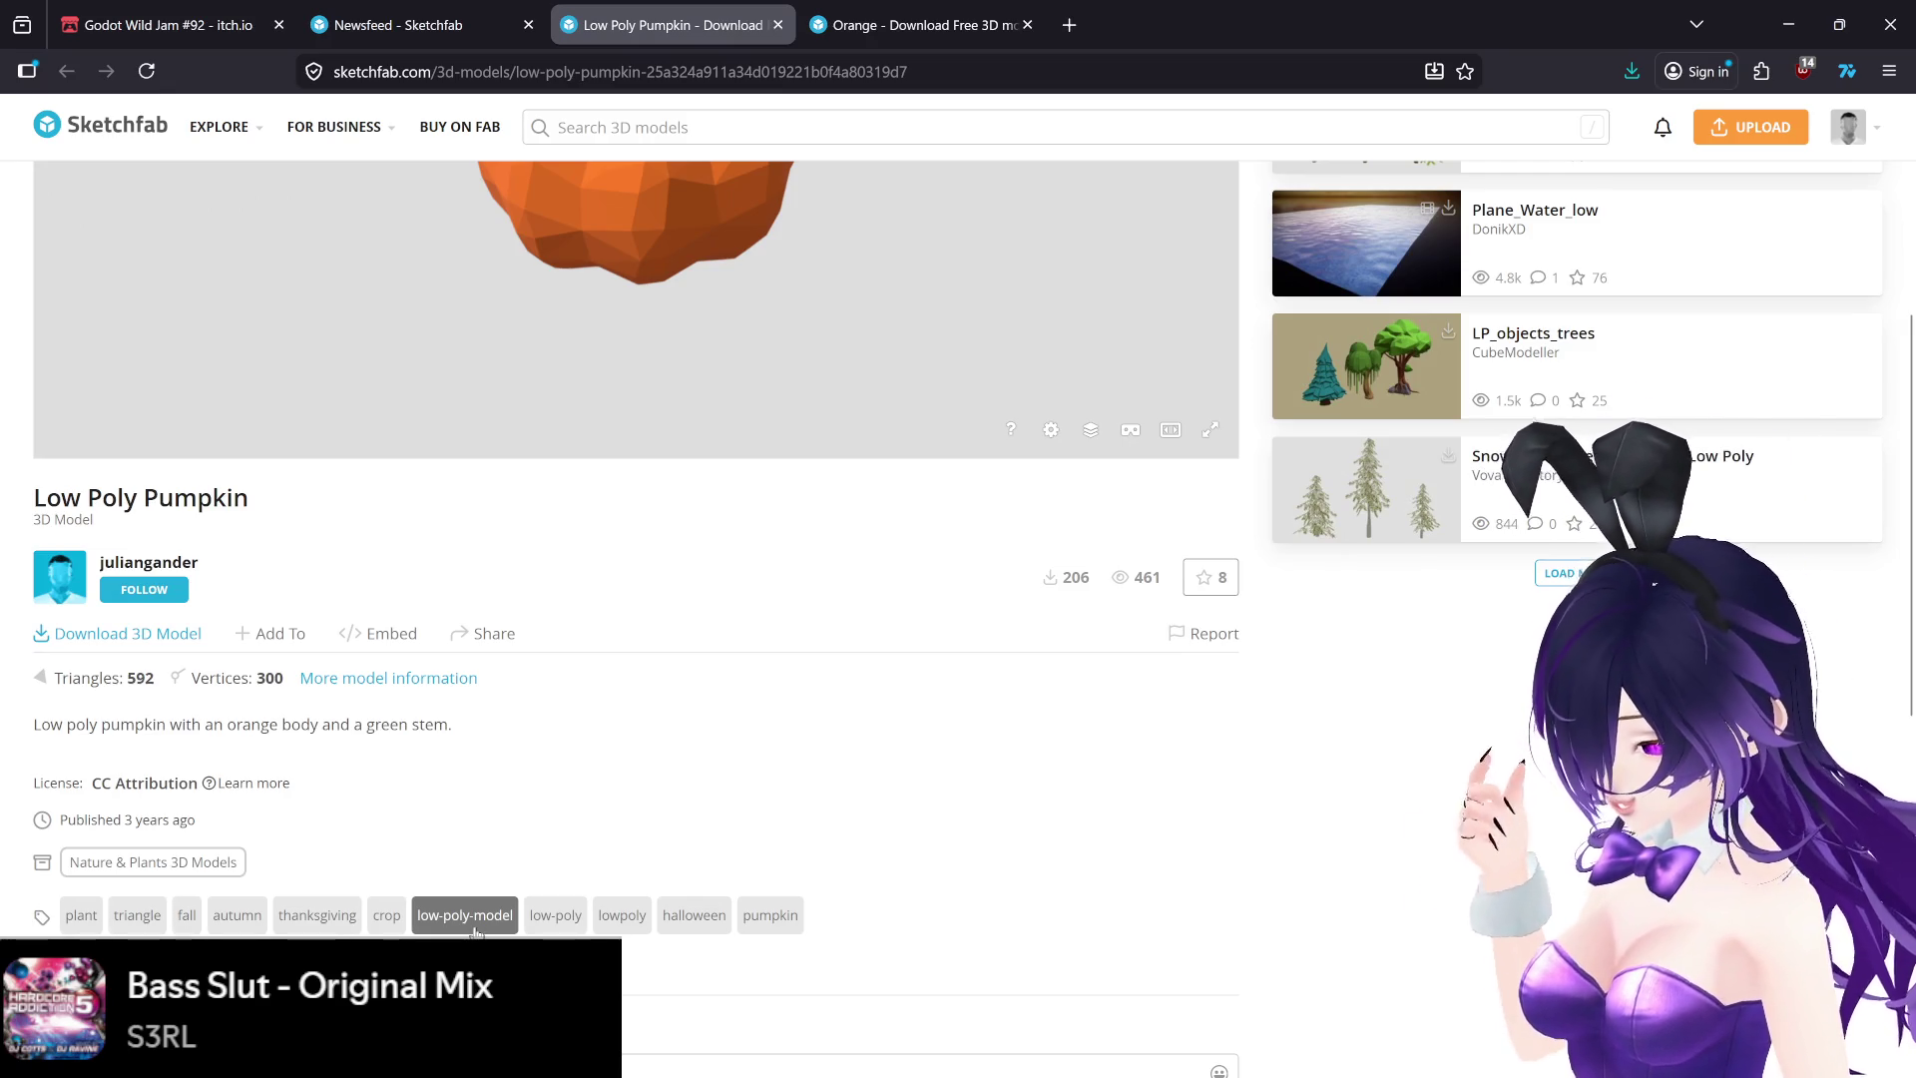
{"action": "scroll", "coordinate": [630, 805], "scroll_direction": "up", "scroll_amount": 5}
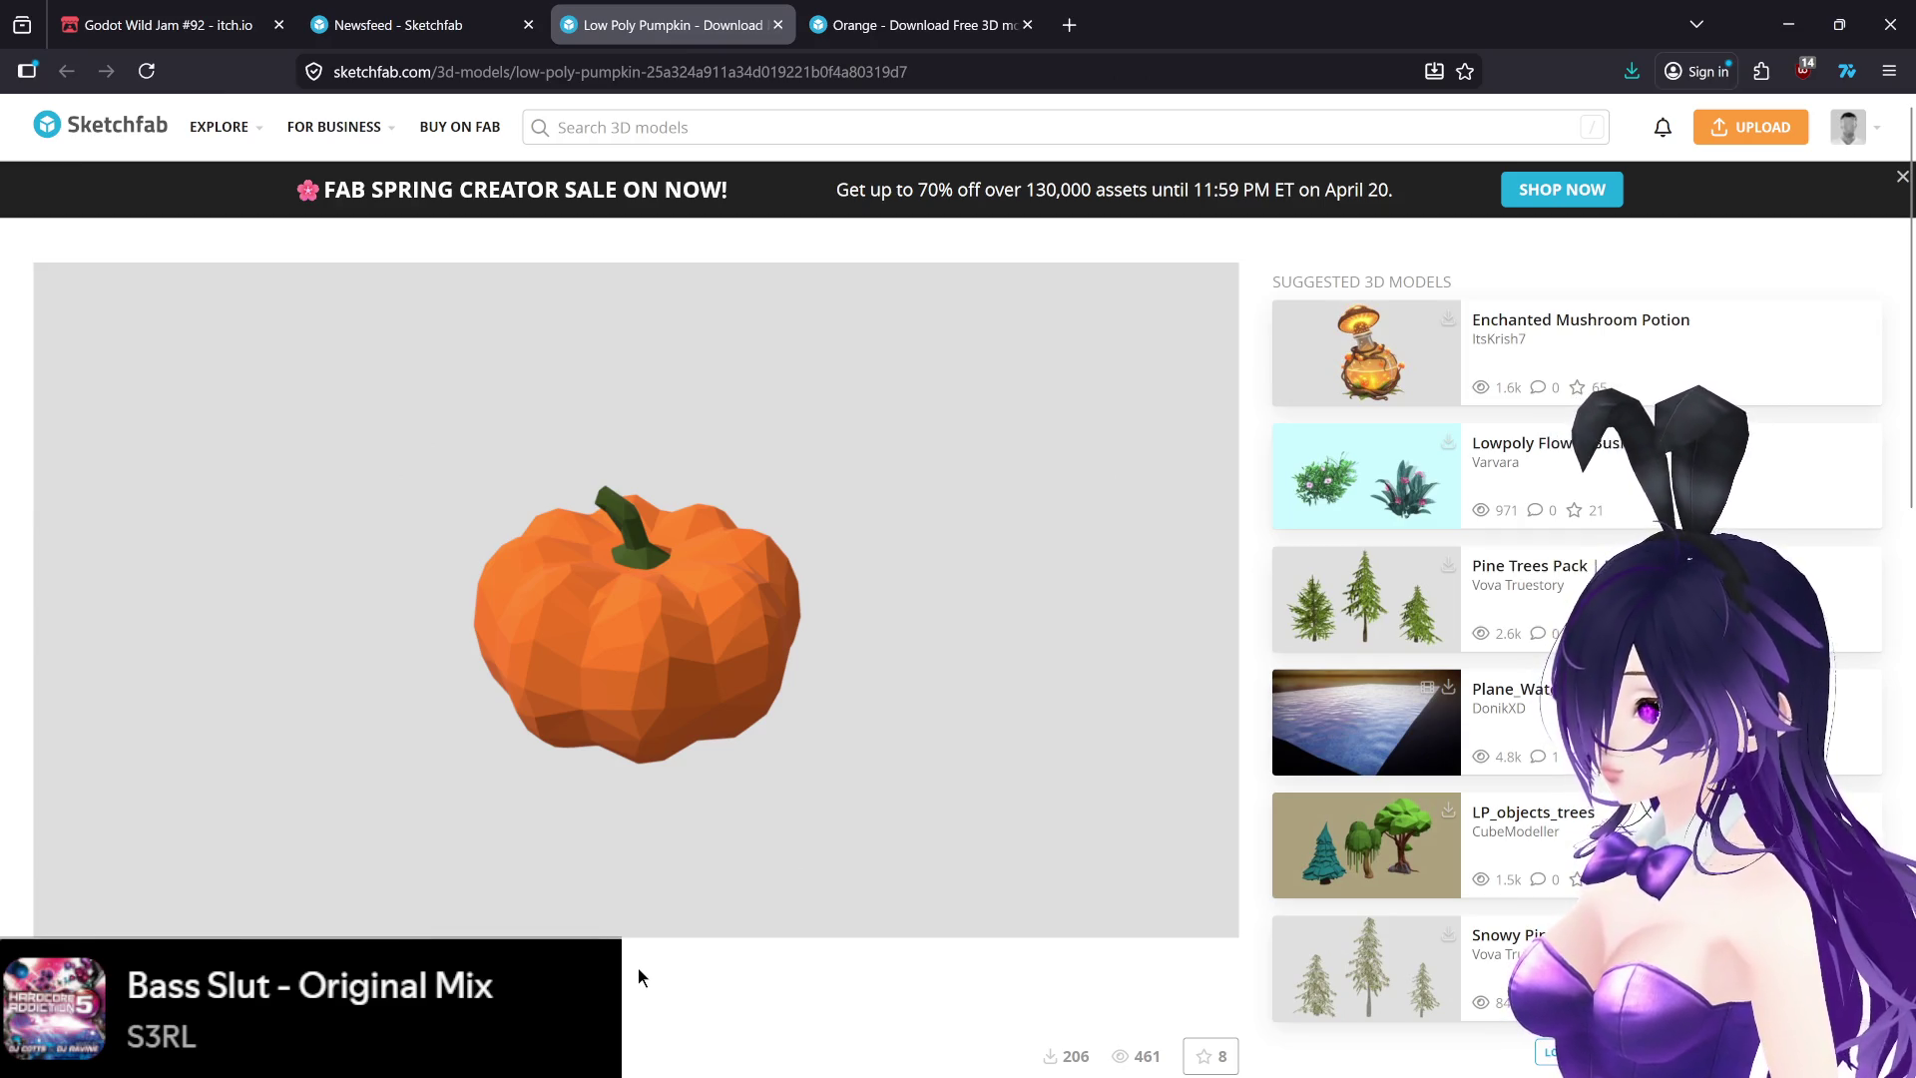
{"action": "scroll", "coordinate": [638, 969], "scroll_direction": "down", "scroll_amount": 2}
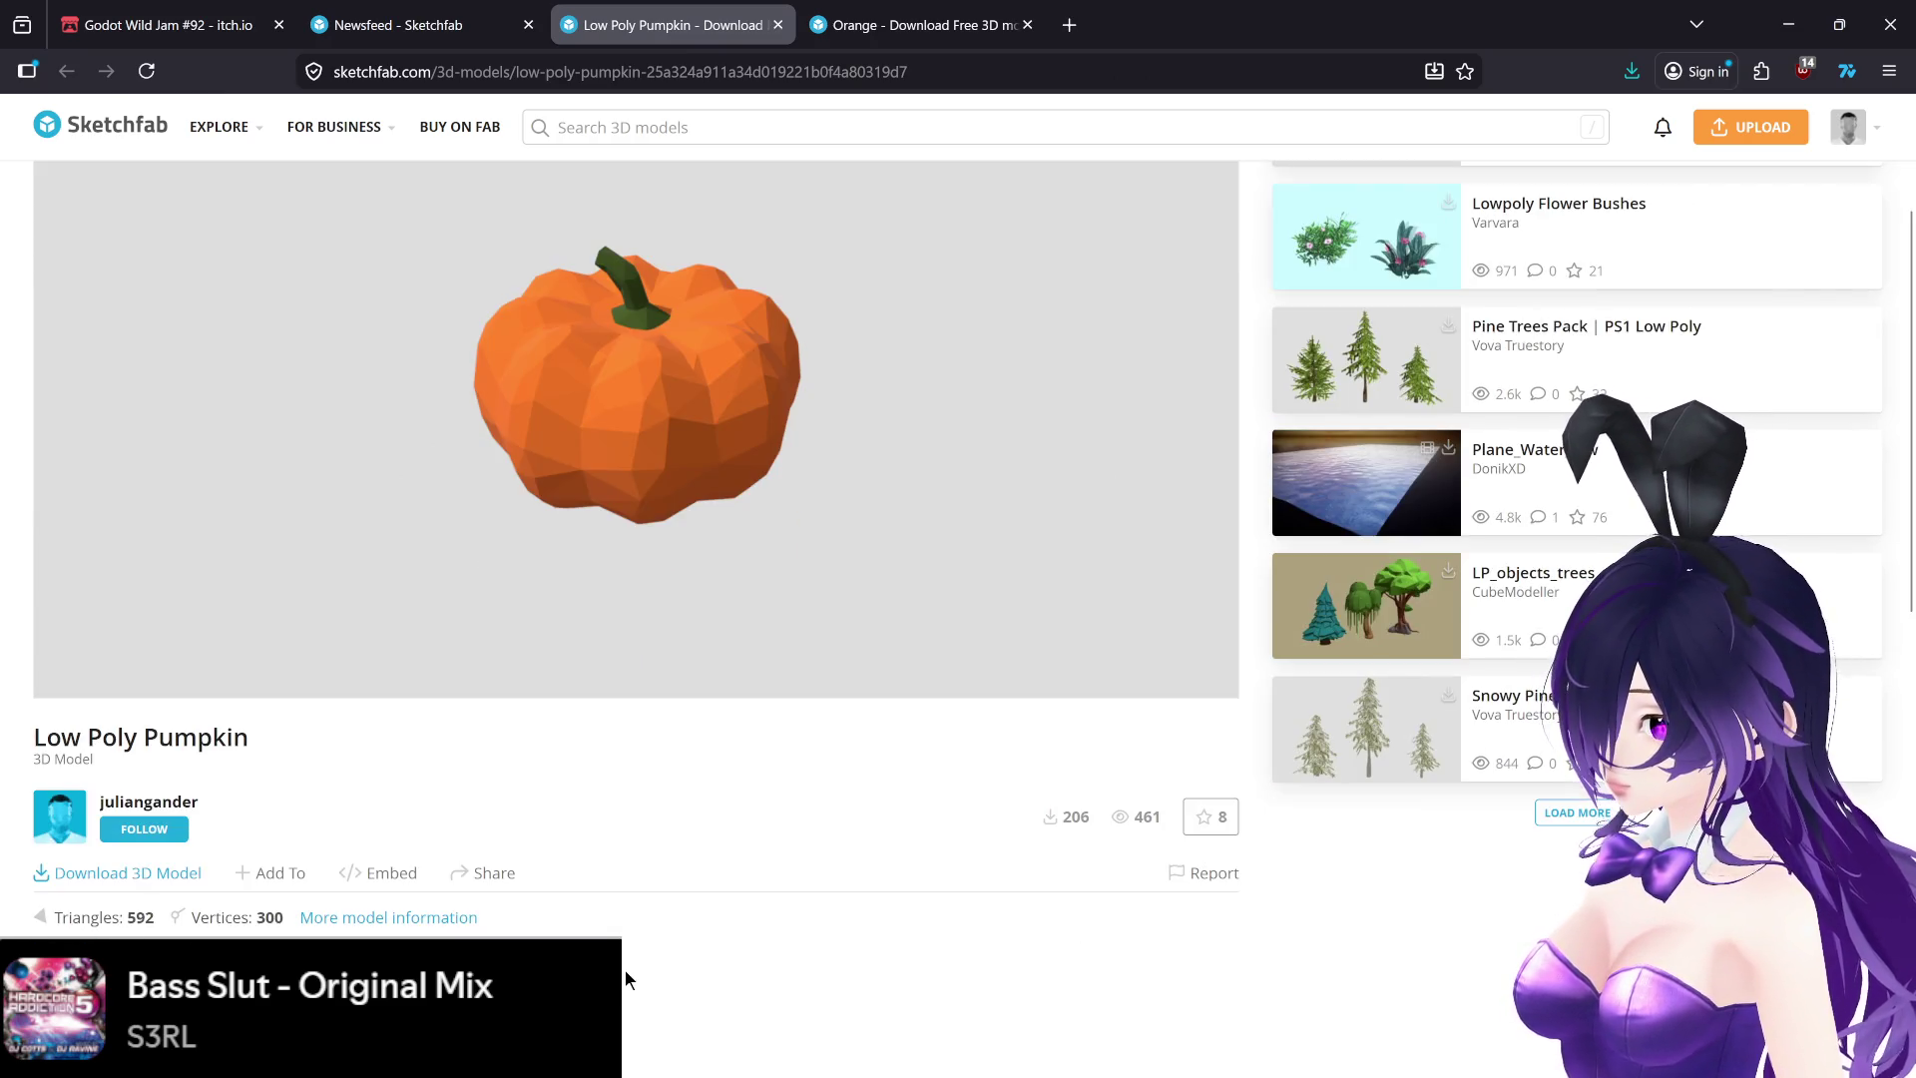
{"action": "scroll", "coordinate": [234, 878], "scroll_direction": "down", "scroll_amount": 2}
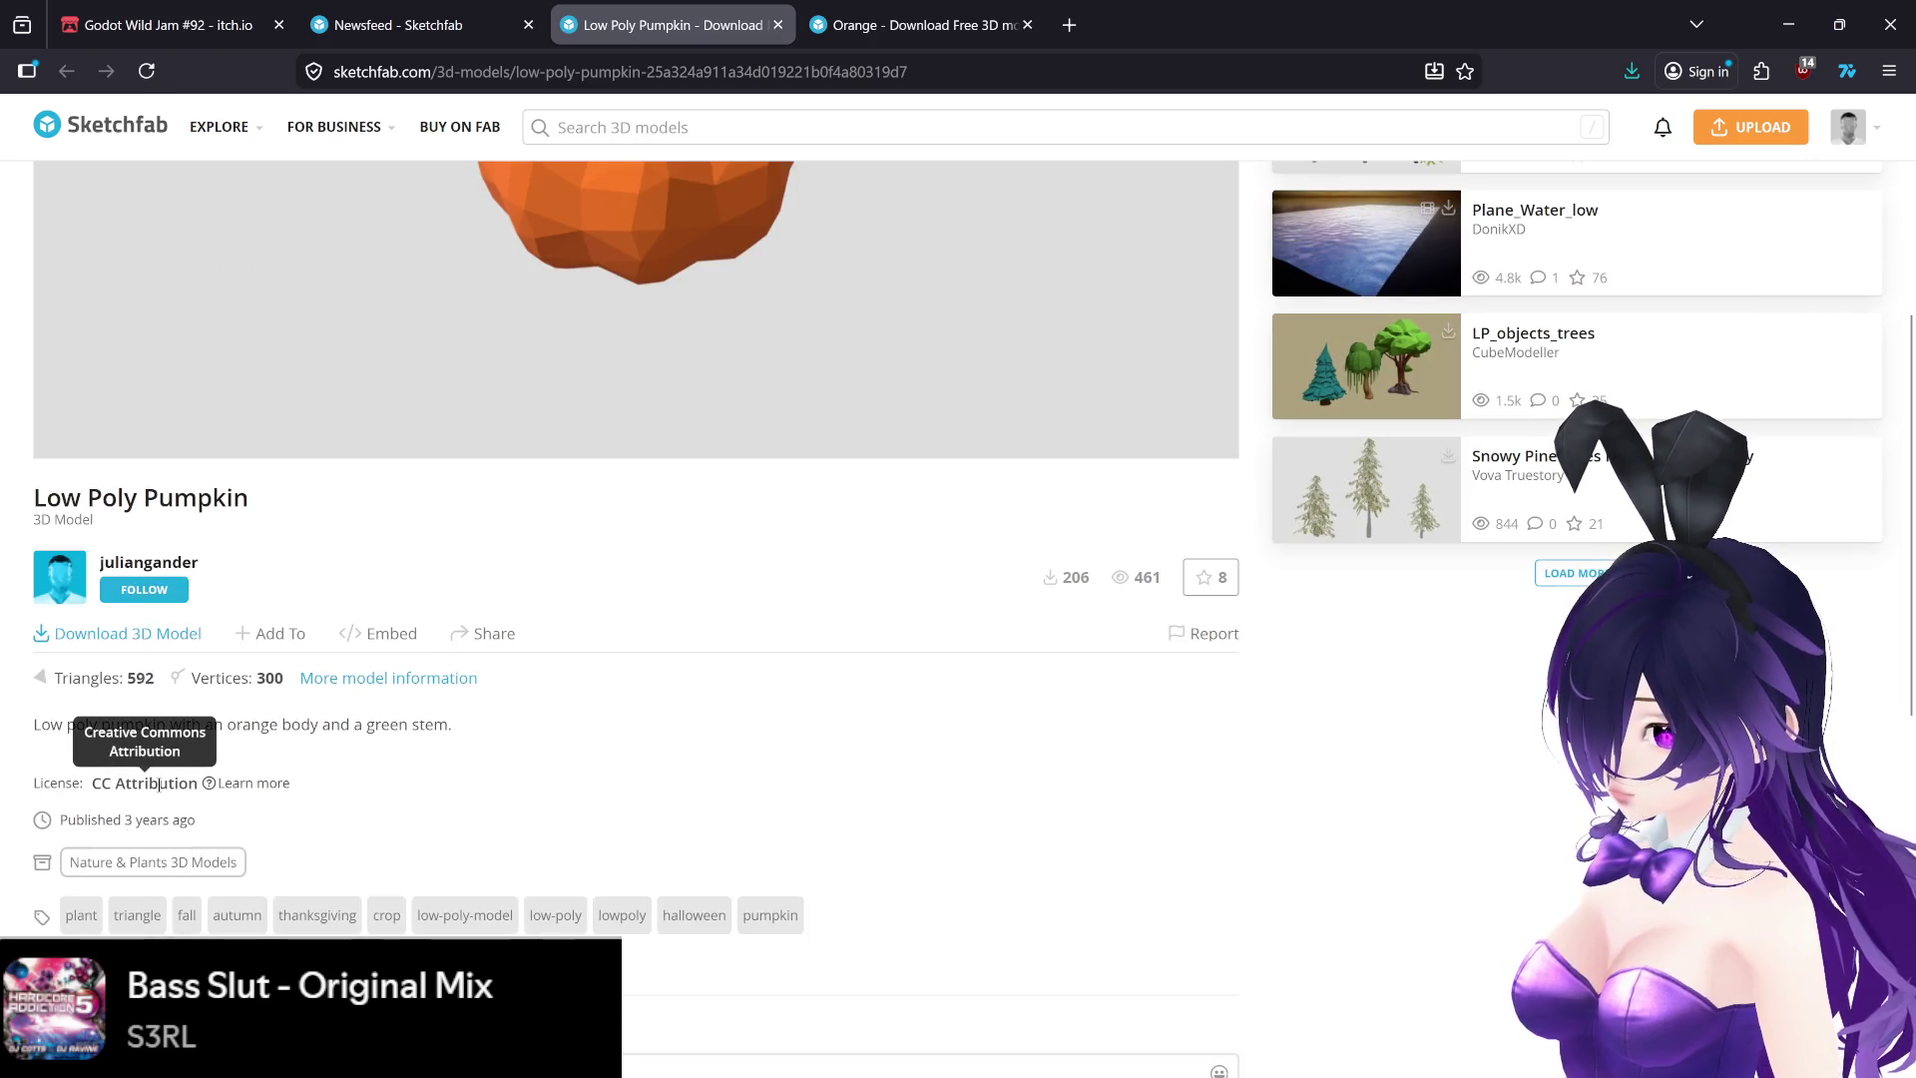
{"action": "left_click", "coordinate": [159, 784]}
{"action": "scroll", "coordinate": [960, 756], "scroll_direction": "down", "scroll_amount": 10}
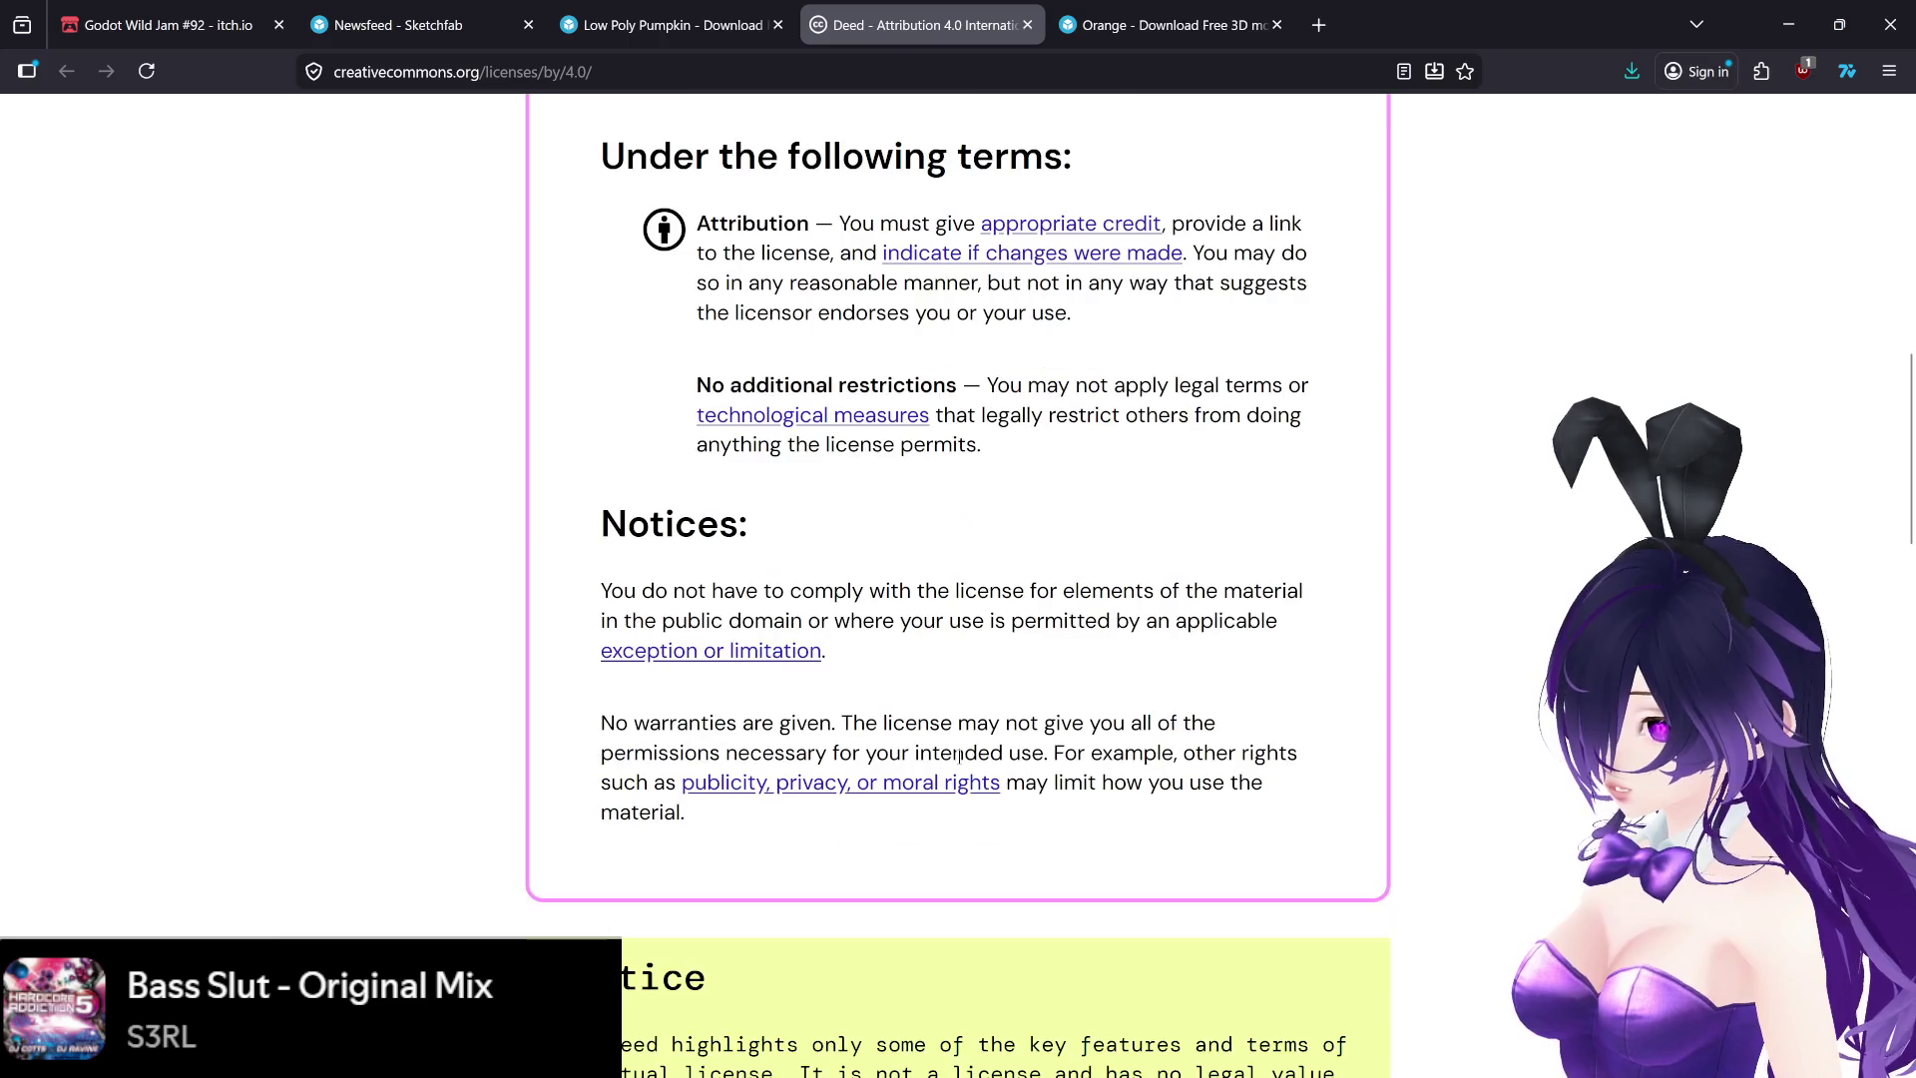
{"action": "scroll", "coordinate": [959, 757], "scroll_direction": "up", "scroll_amount": 4}
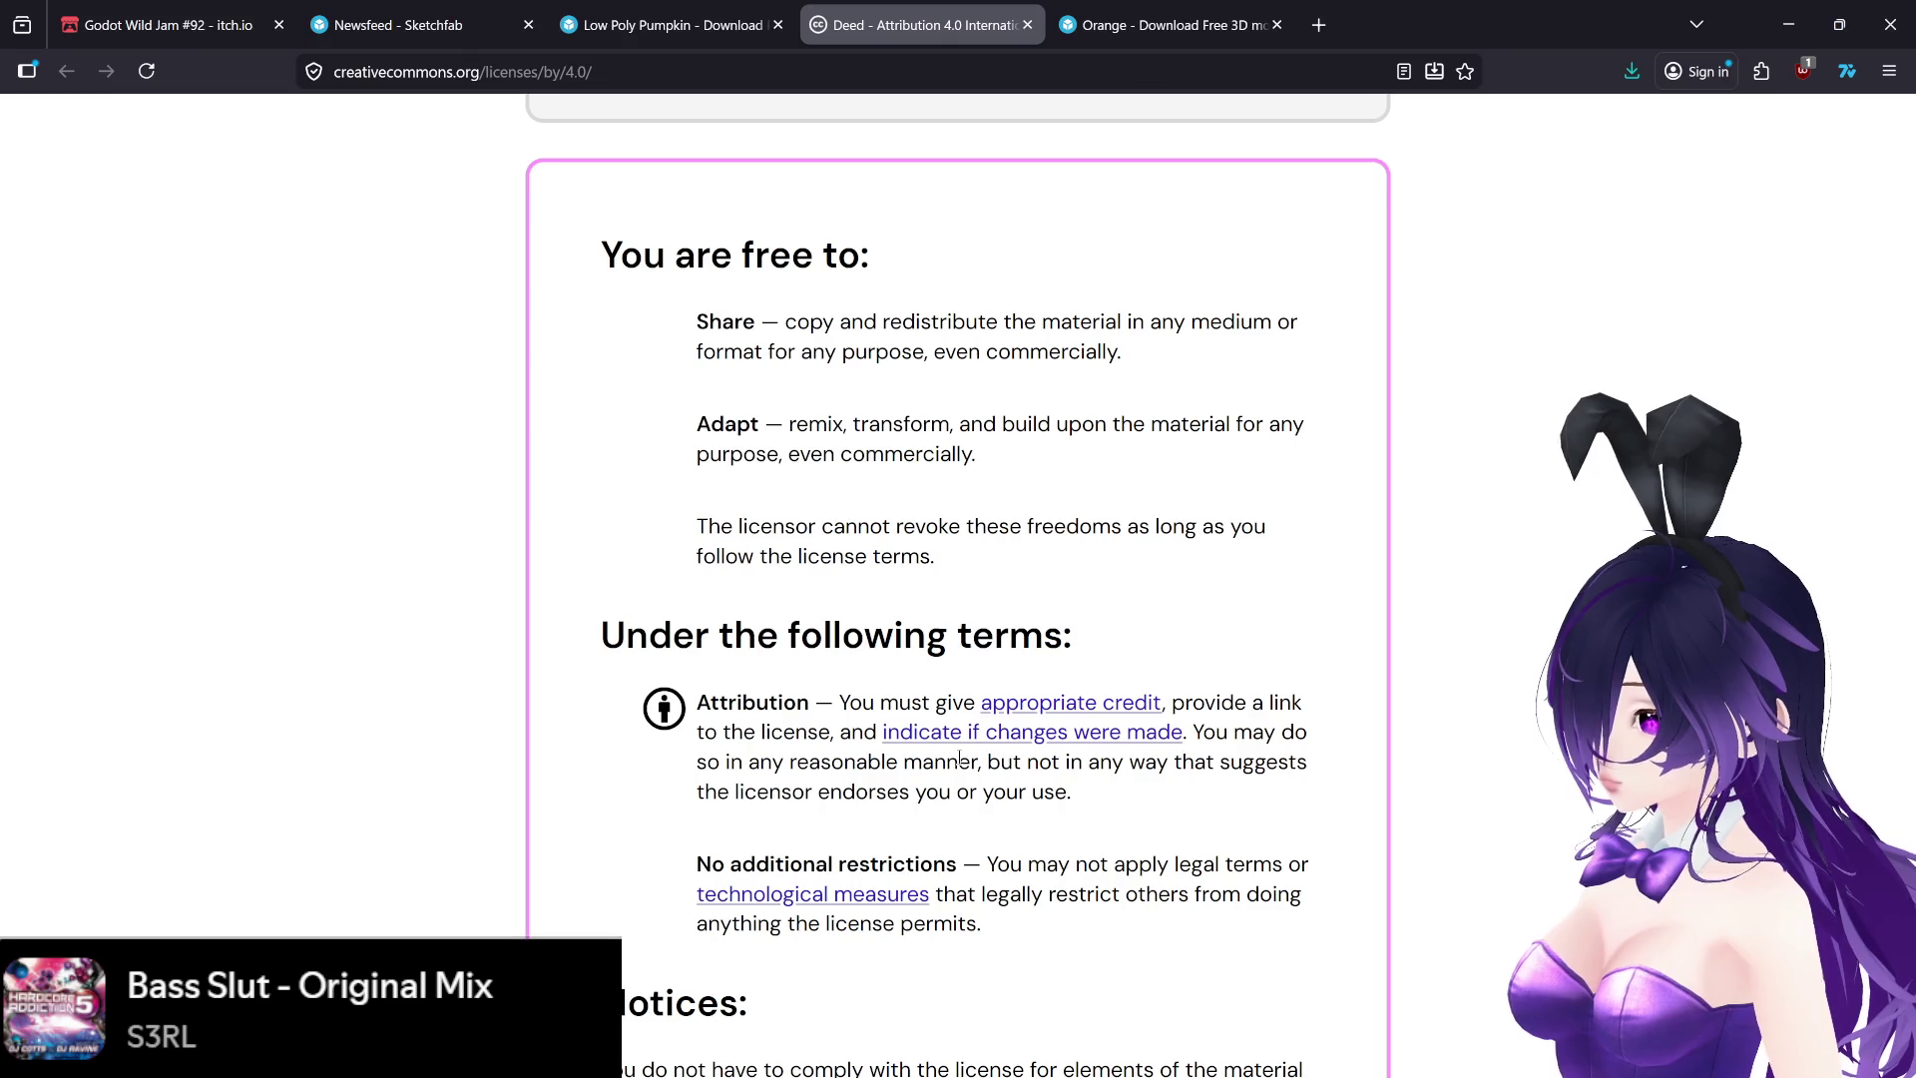
{"action": "left_click", "coordinate": [668, 24]}
{"action": "left_click", "coordinate": [1026, 24]}
- Copy the Low Poly Pumpkin credits and paste them as a new line in Credits.txt
{"action": "left_click", "coordinate": [134, 639]}
{"action": "left_click", "coordinate": [1137, 502]}
{"action": "mouse_move", "coordinate": [1218, 1064]}
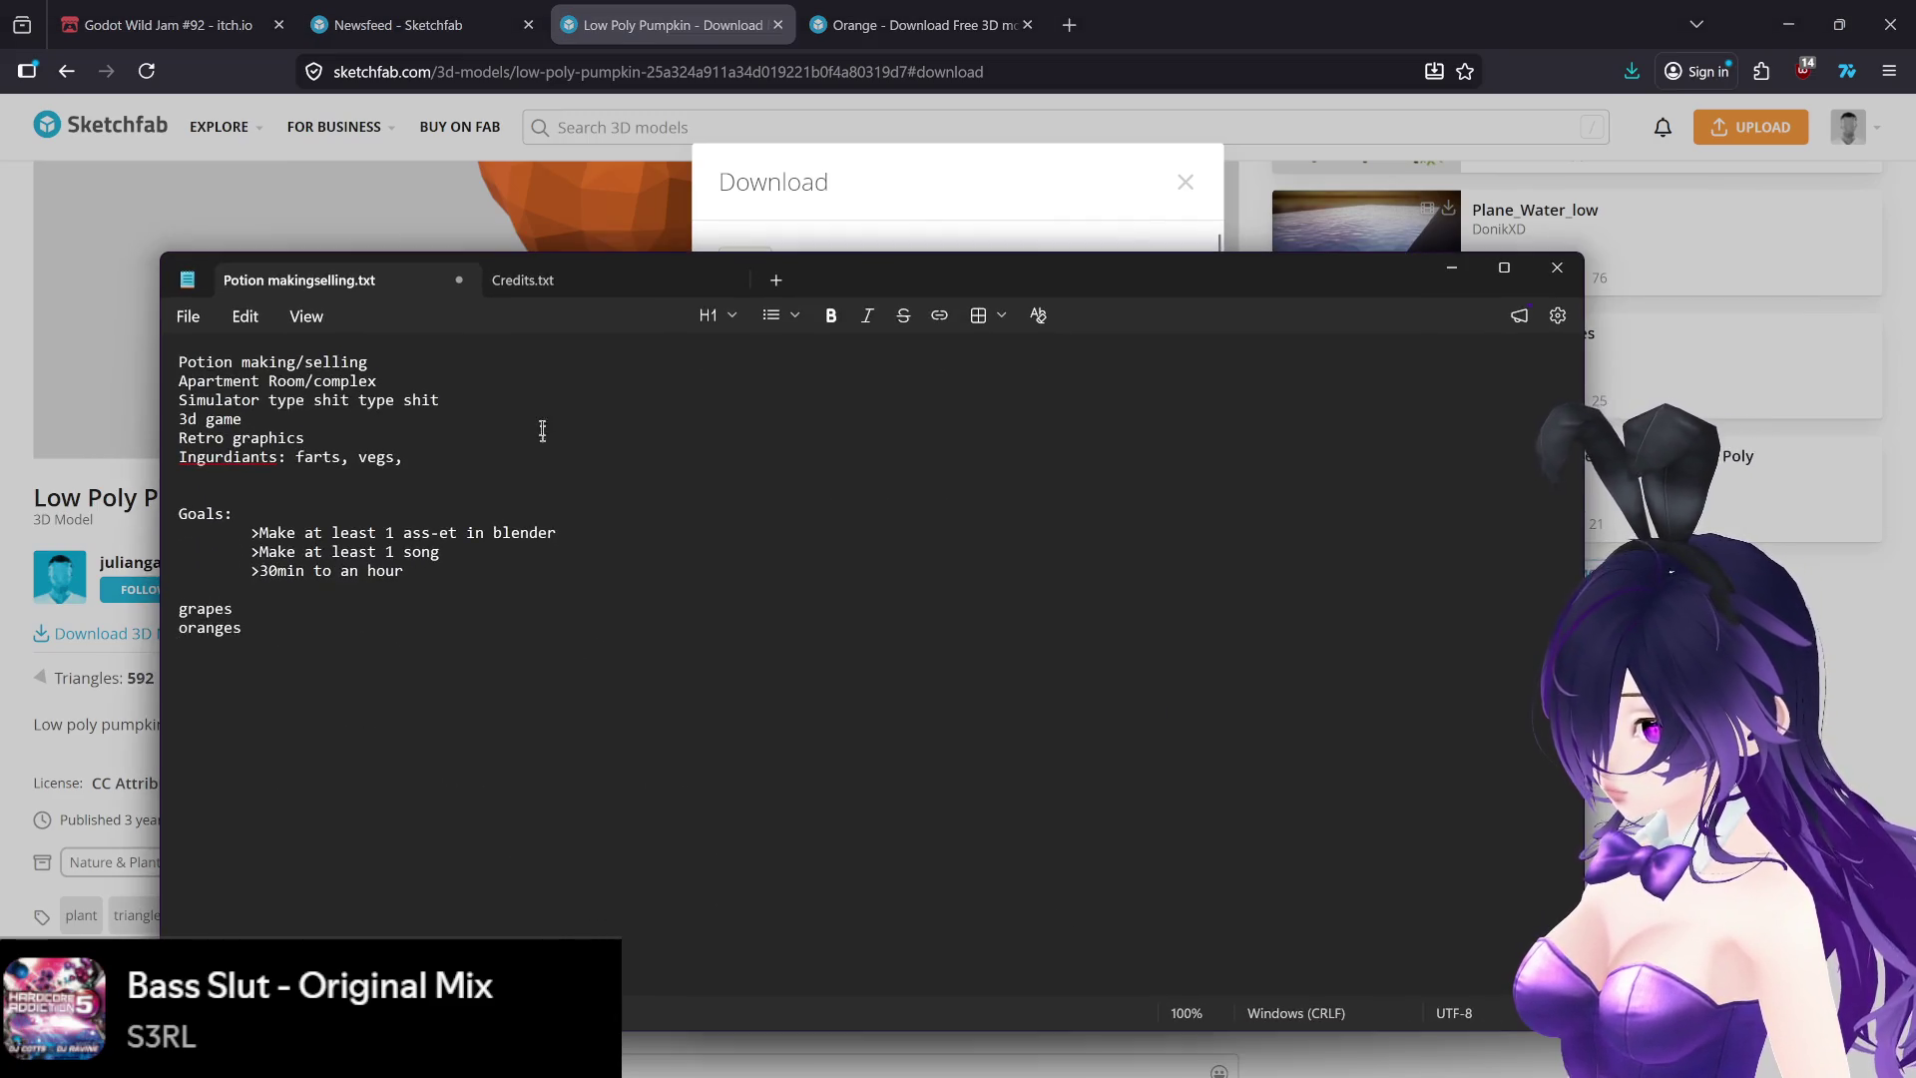
{"action": "left_click", "coordinate": [547, 282]}
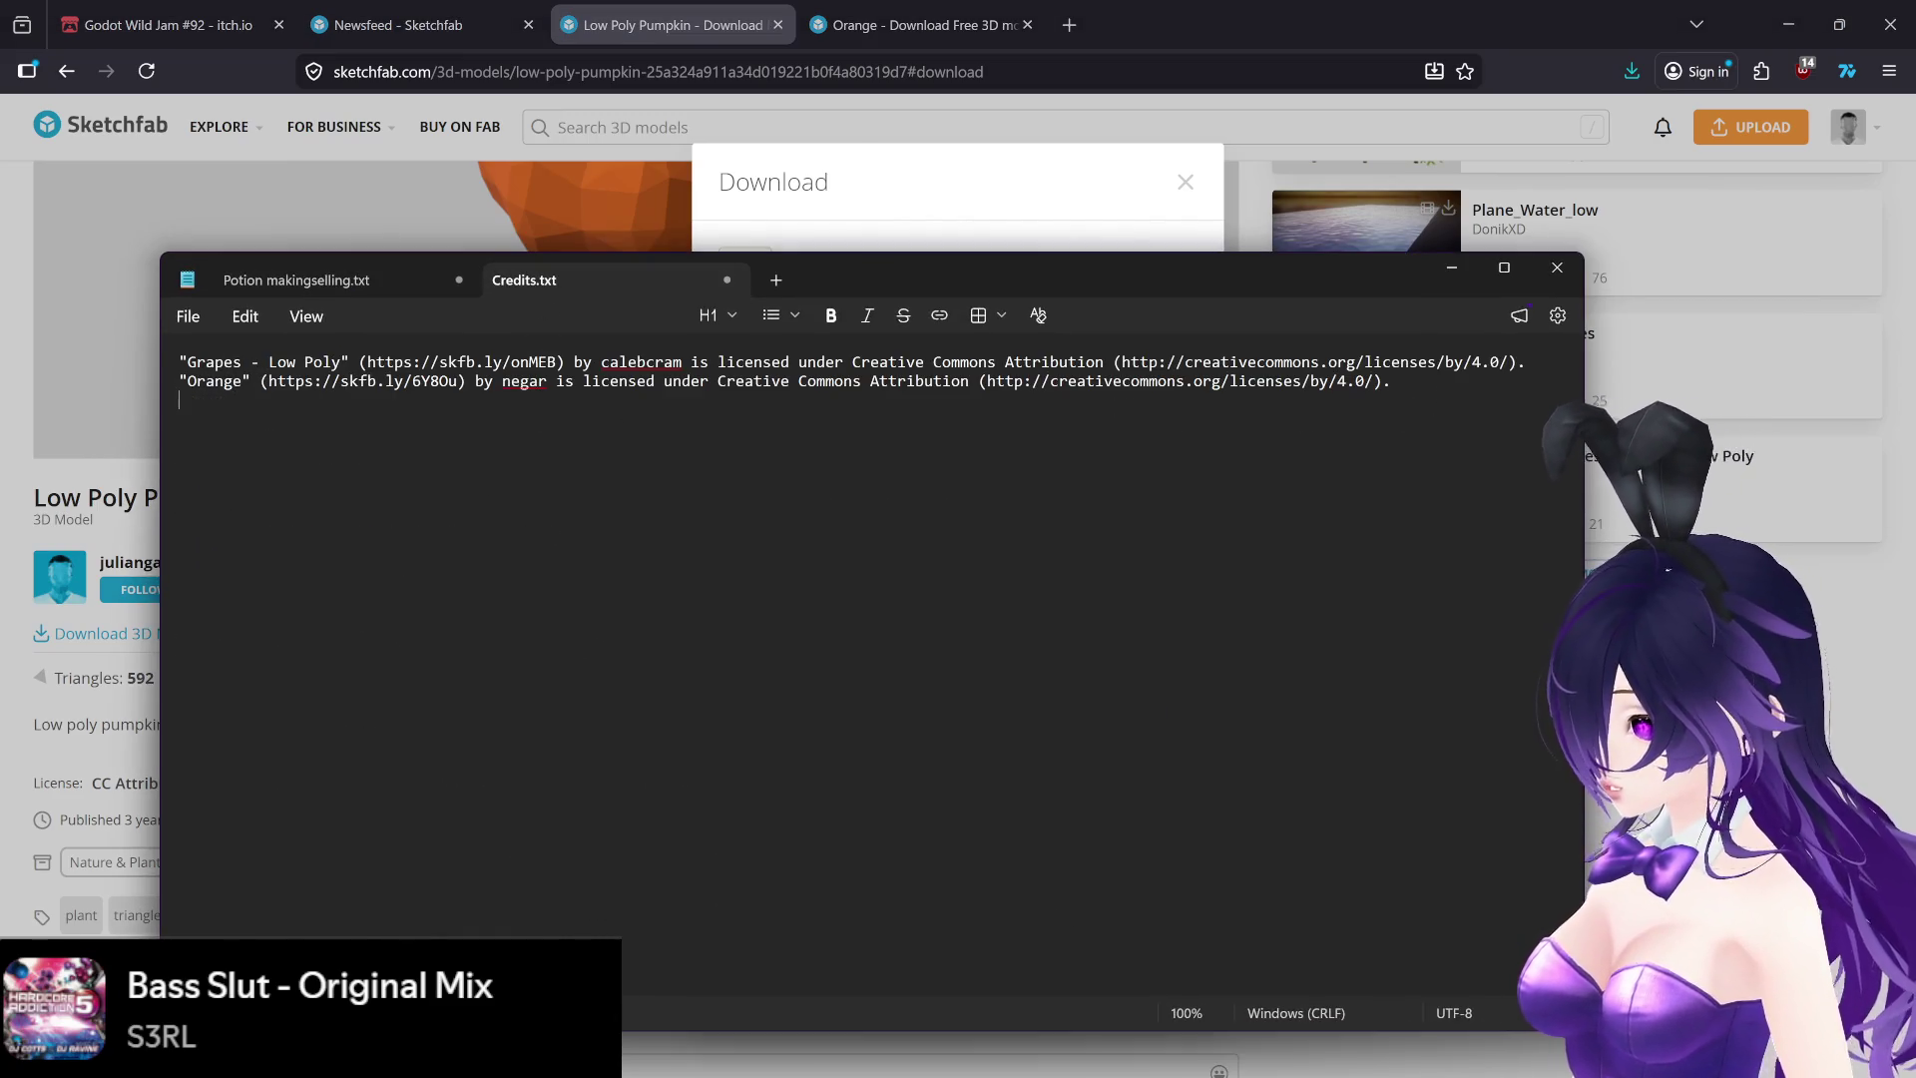
{"action": "key", "text": "Return"}
{"action": "key", "text": "ctrl+v"}
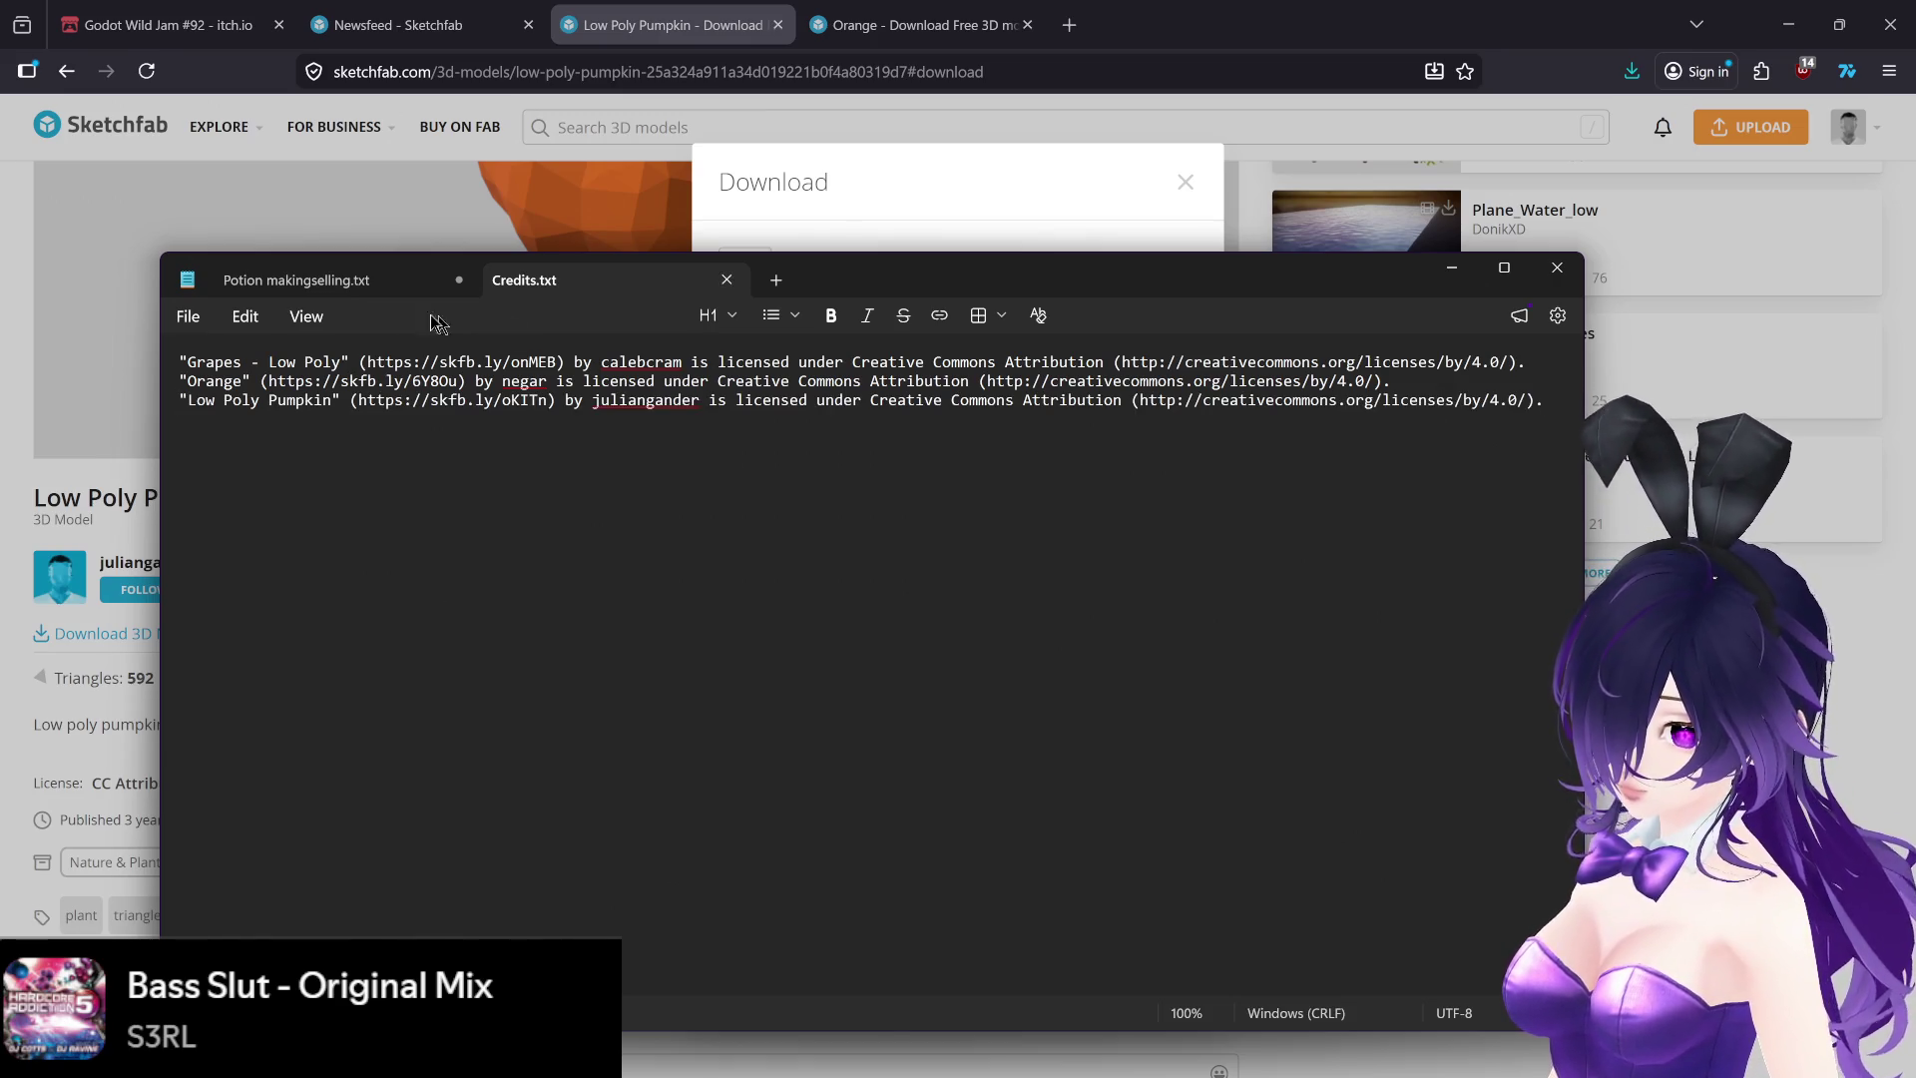
{"action": "left_click", "coordinate": [439, 283]}
- Download the Low Poly Pumpkin as GLB and save low_poly_pumpkin.glb into the game-jam-game folder
{"action": "left_click", "coordinate": [1453, 271]}
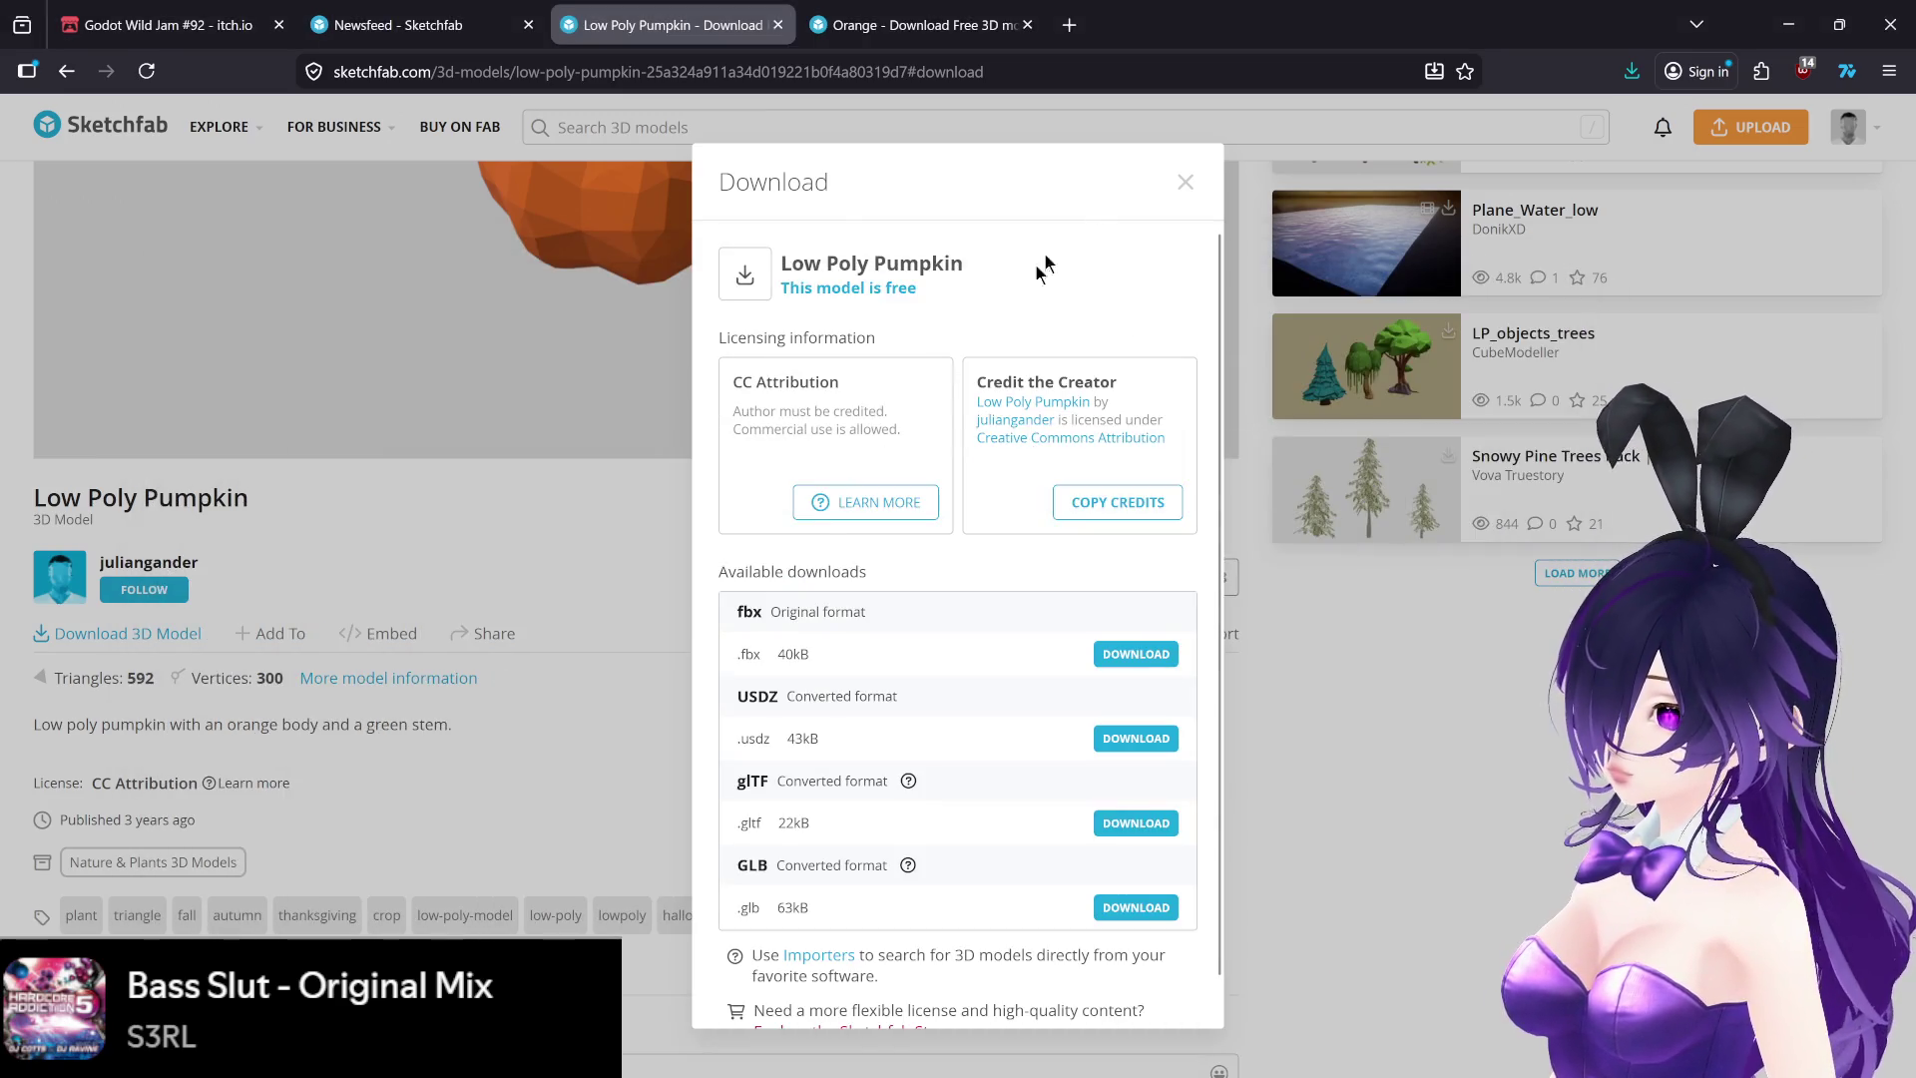
{"action": "scroll", "coordinate": [854, 688], "scroll_direction": "down", "scroll_amount": 1}
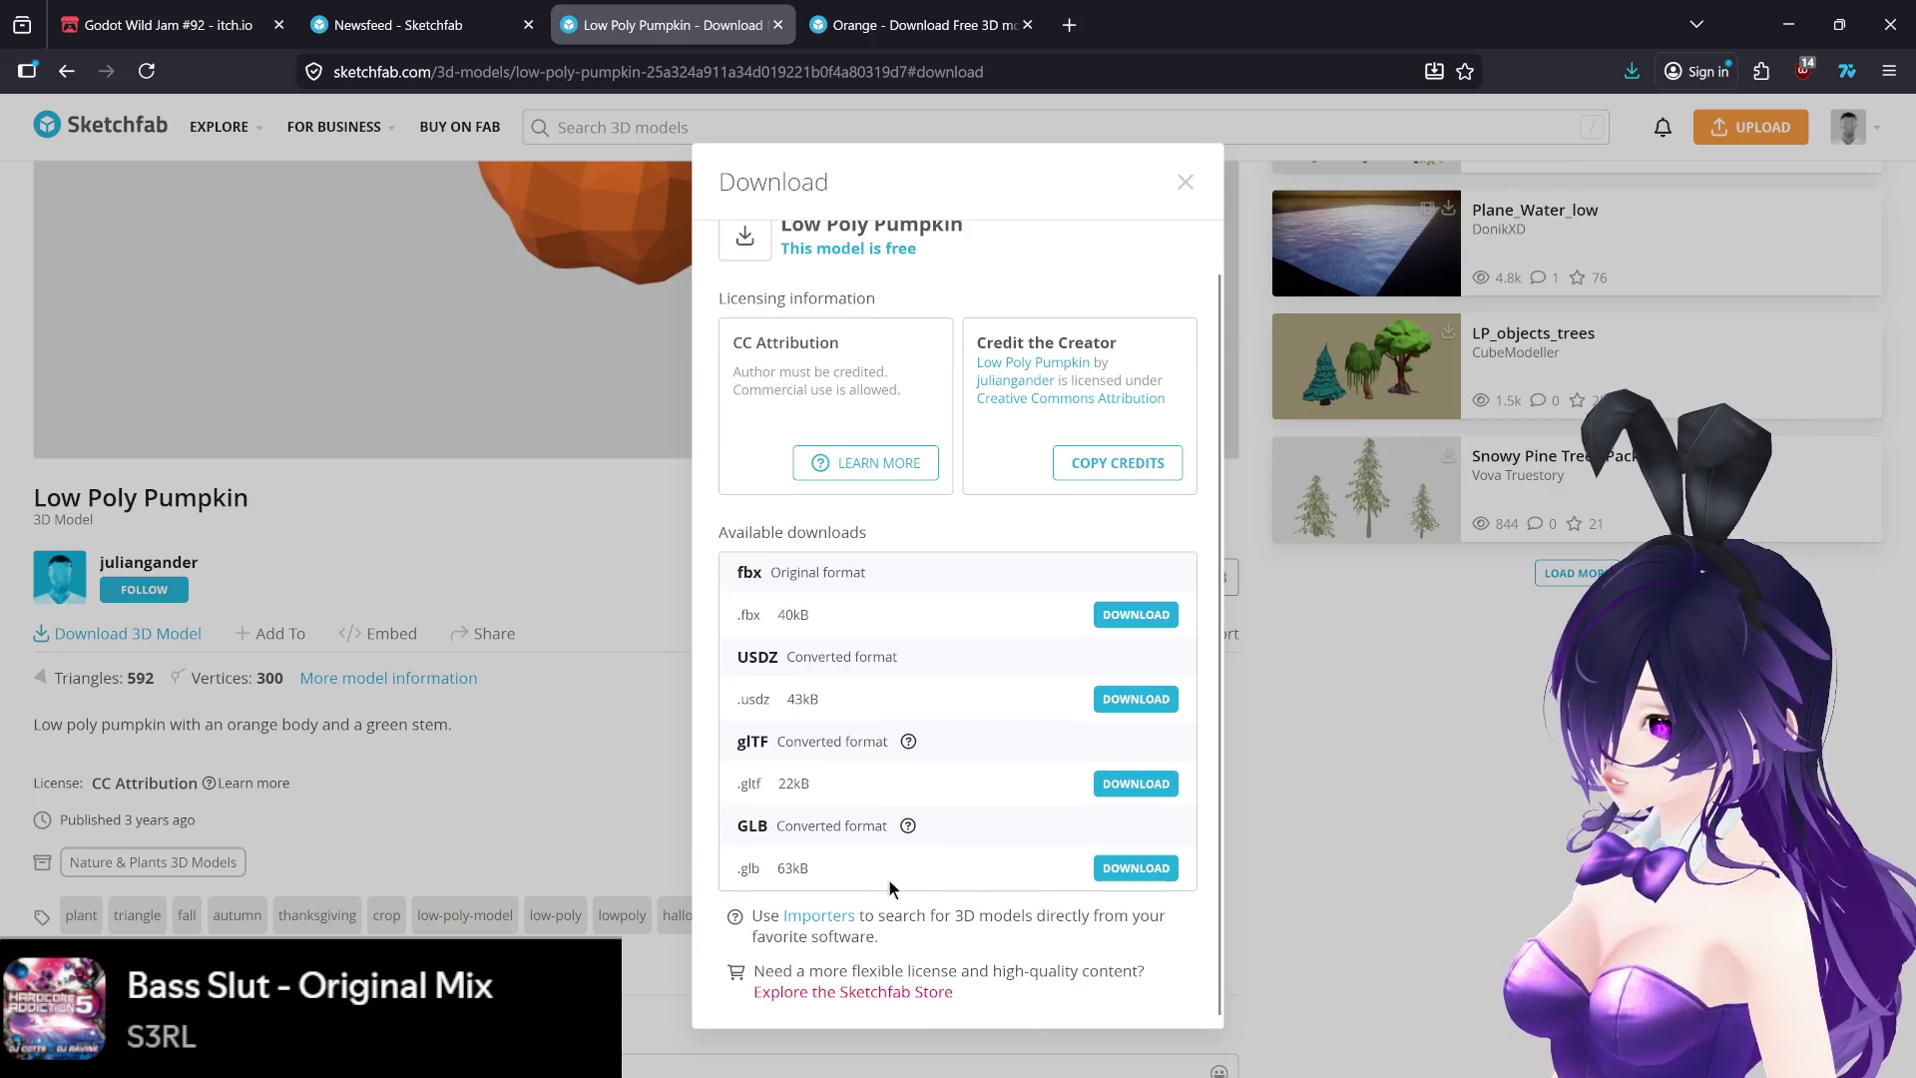
{"action": "left_click", "coordinate": [1124, 872]}
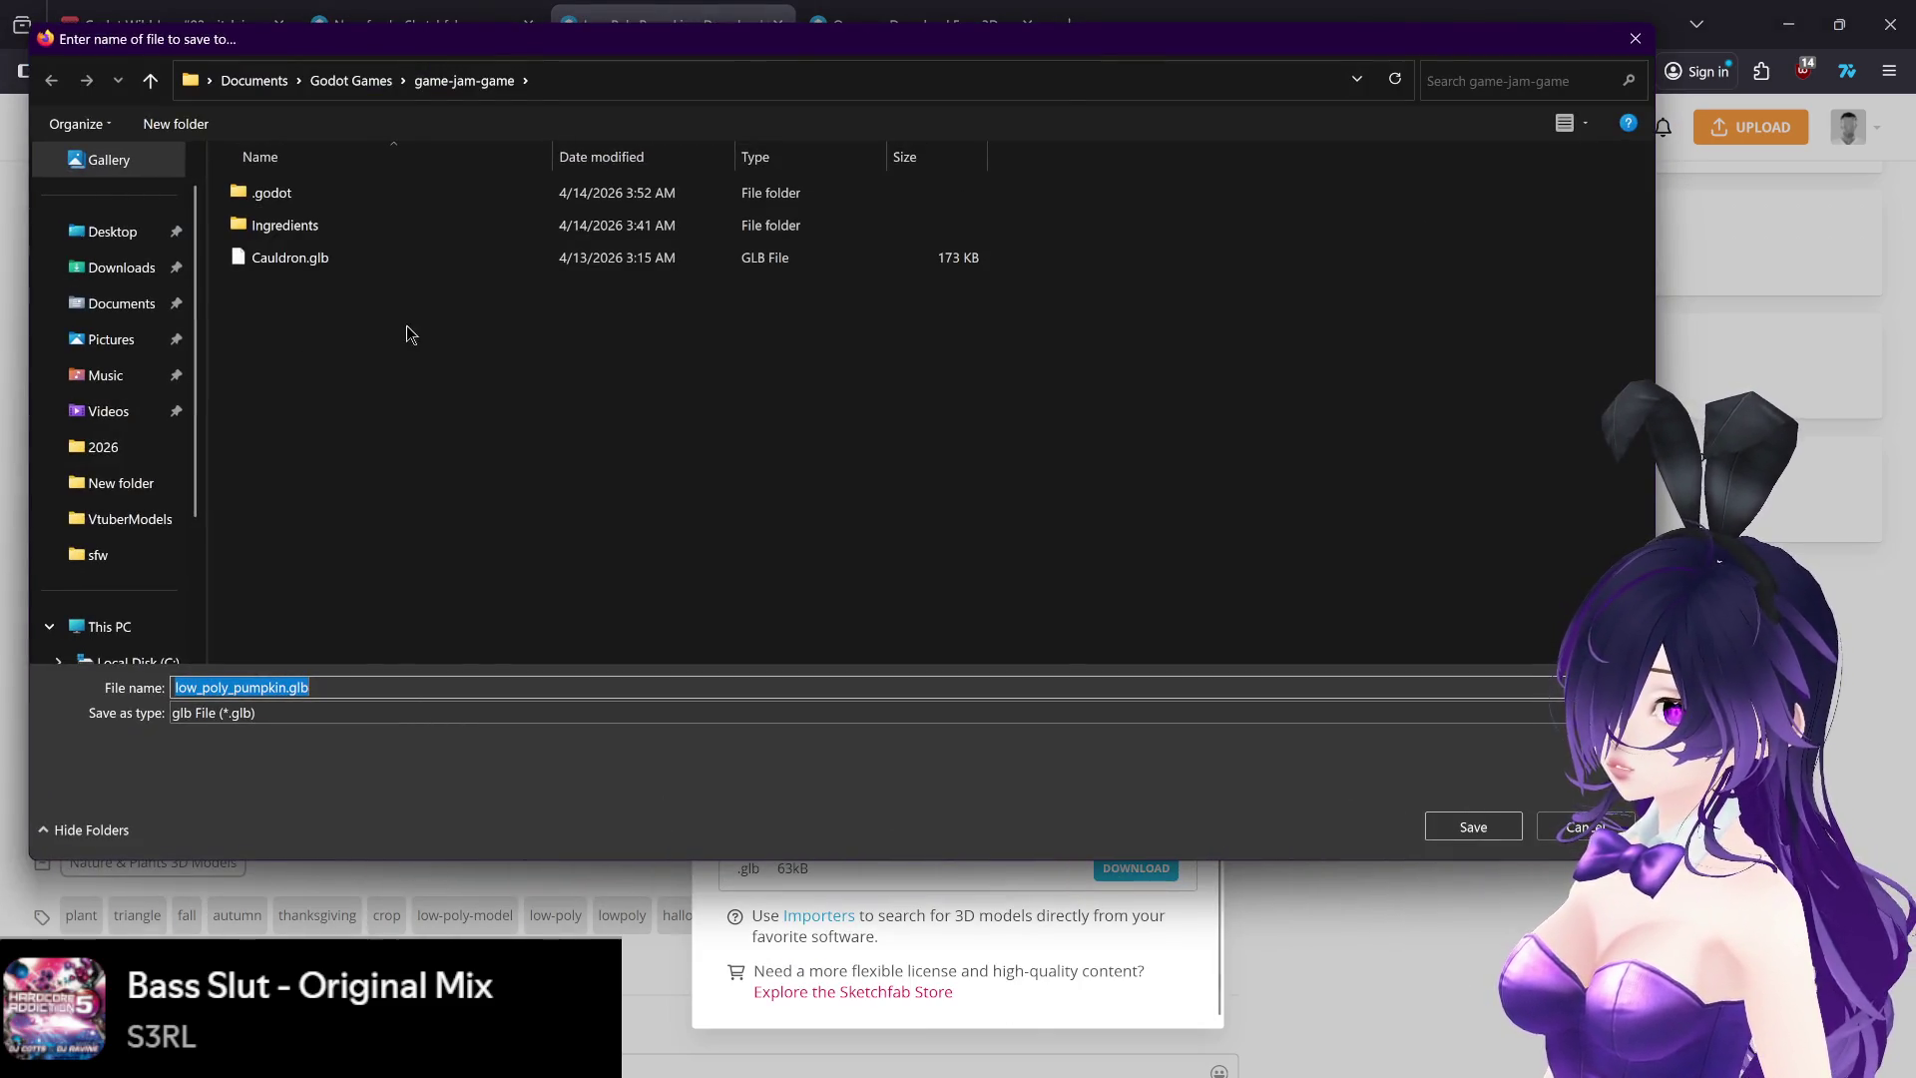
{"action": "left_click", "coordinate": [1447, 826]}
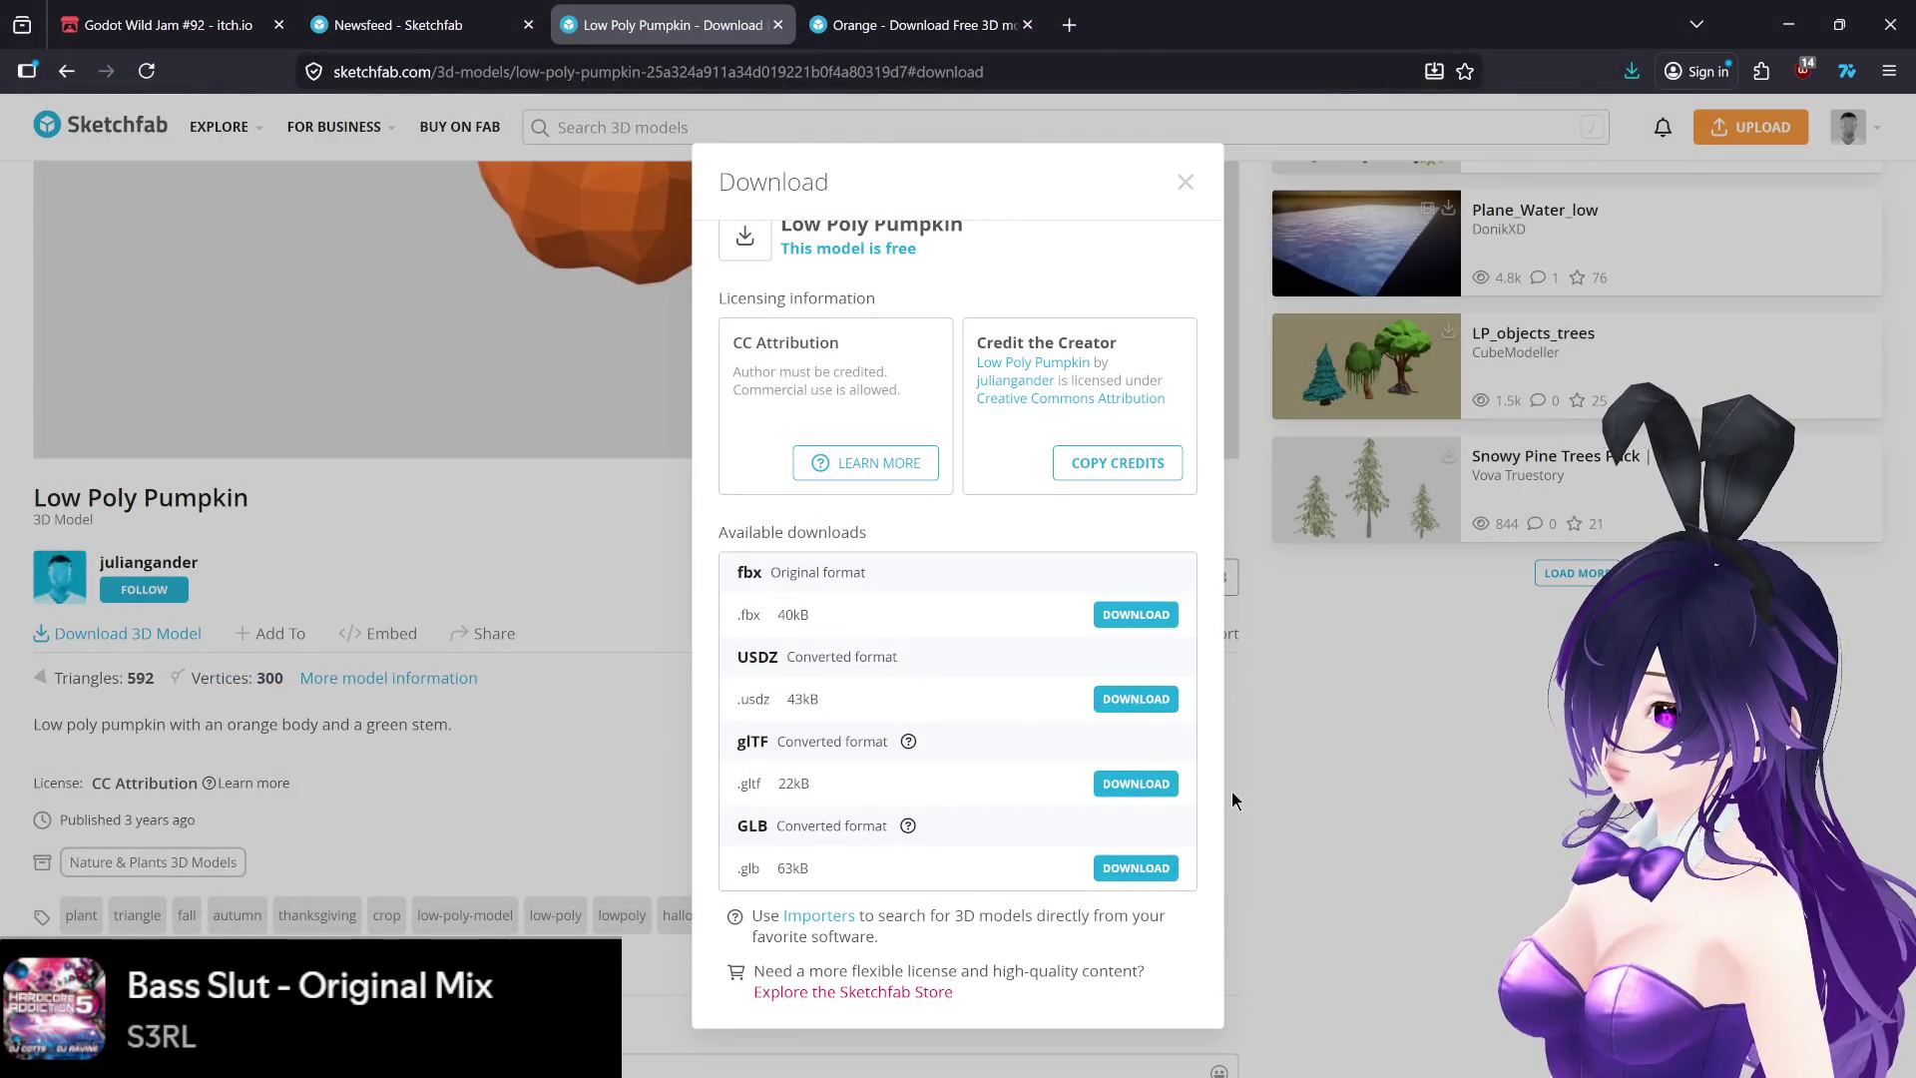
{"action": "left_click", "coordinate": [1240, 1066]}
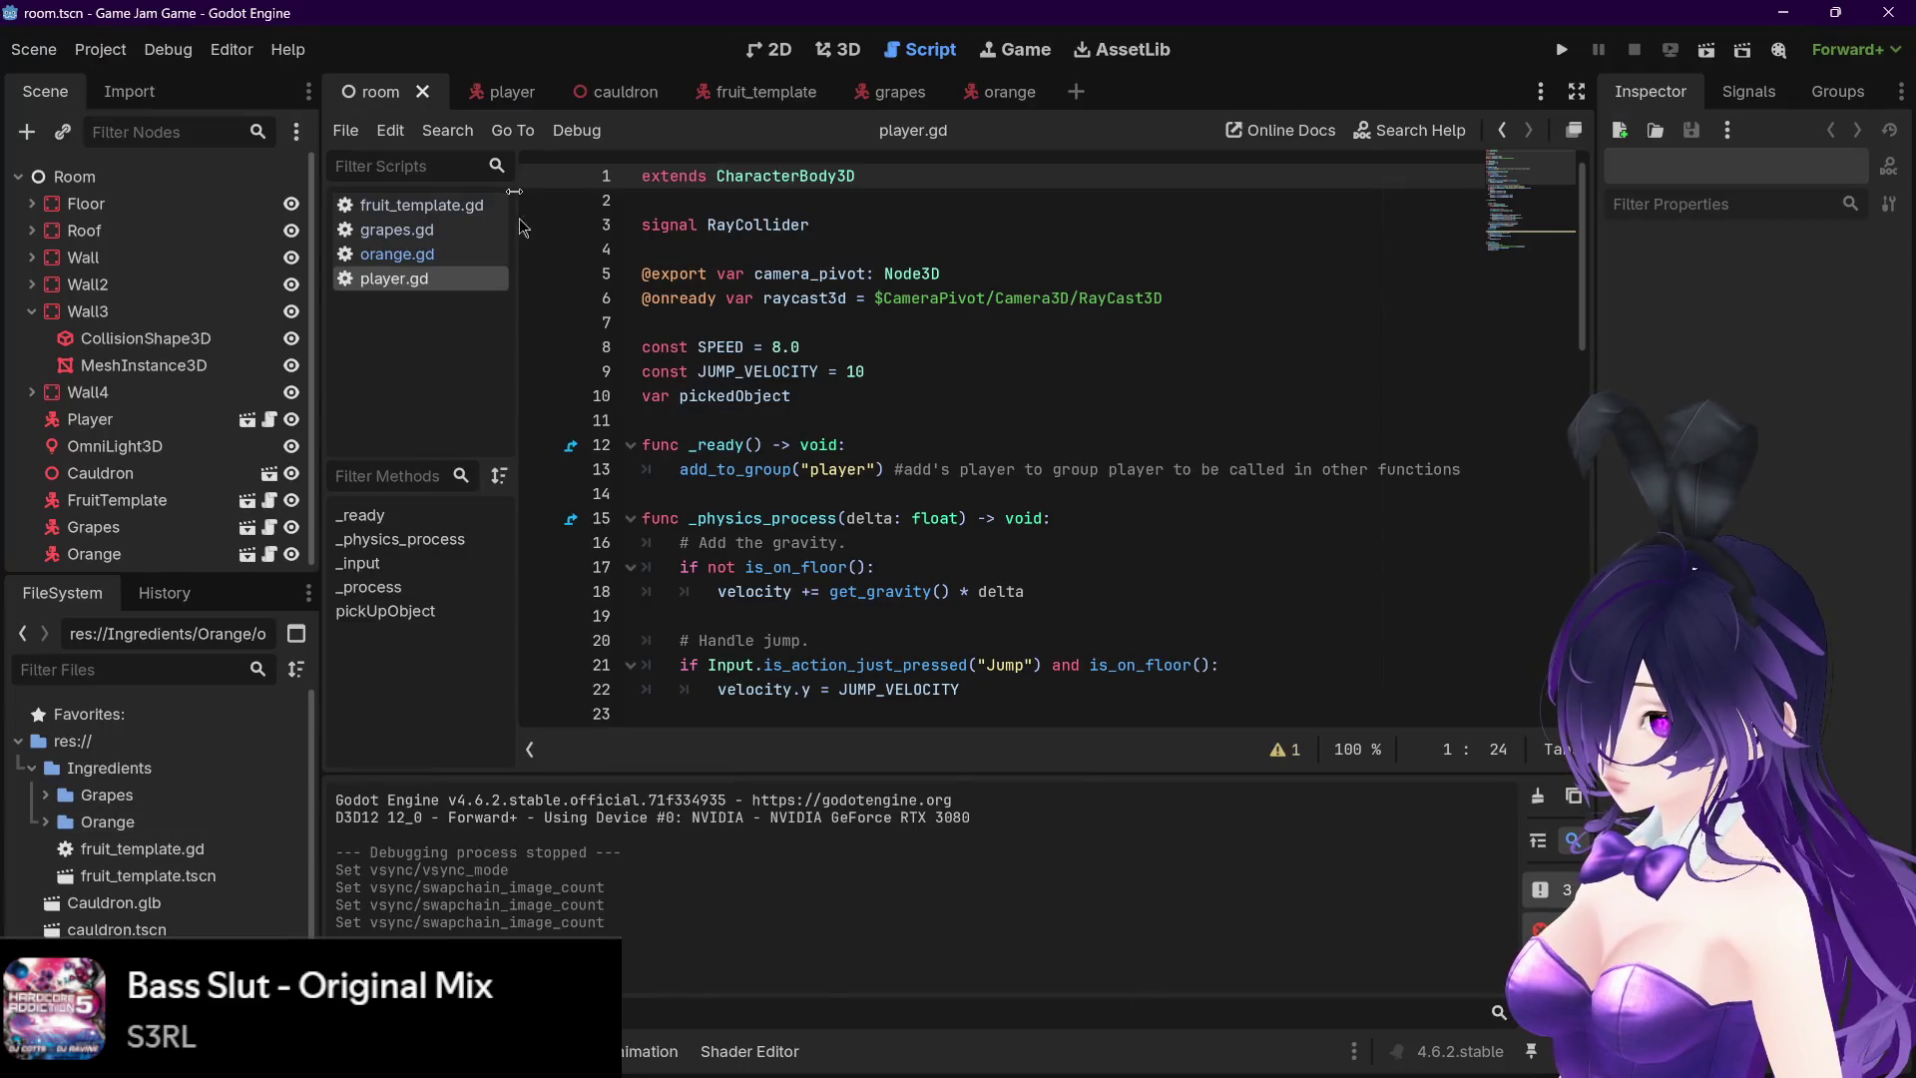
- Show the room in 3D, refresh Ingredients so low_poly_pumpkin.glb appears, and start a new scene
{"action": "left_click", "coordinate": [834, 49]}
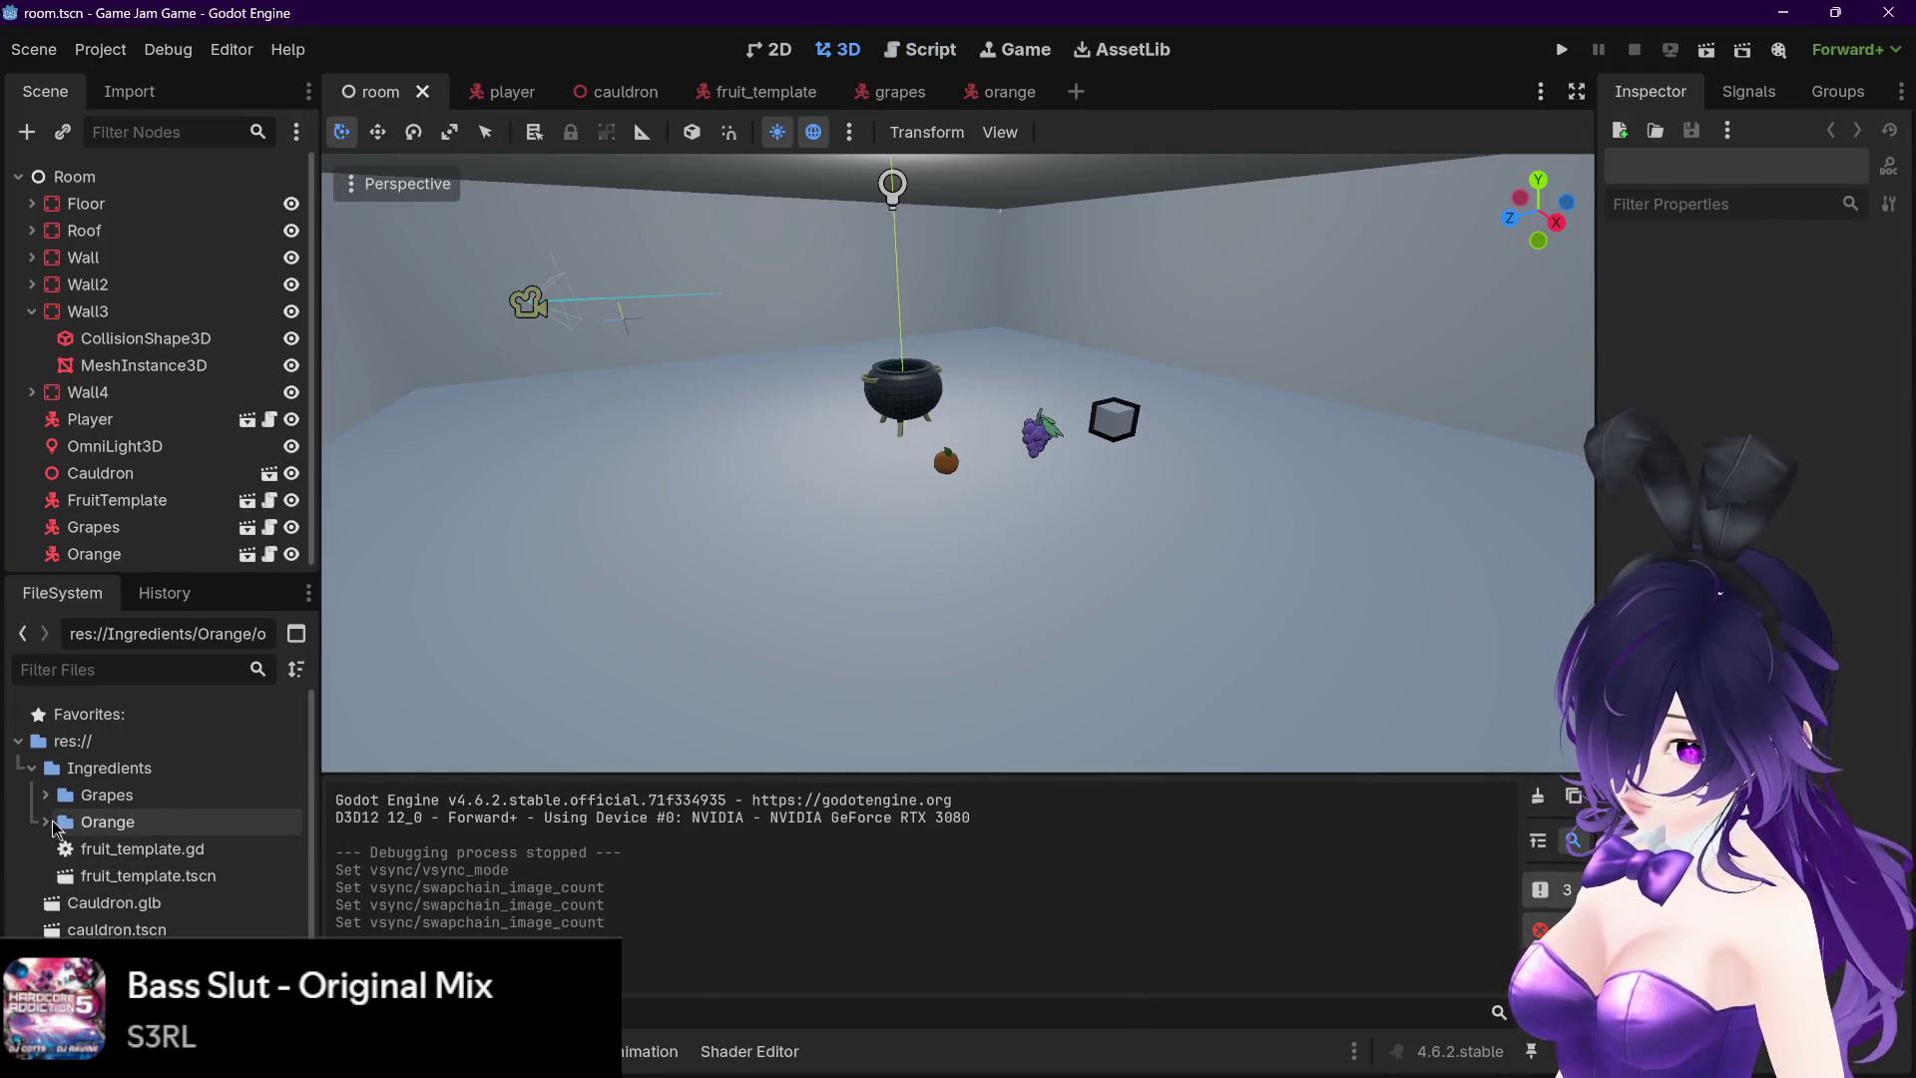
{"action": "scroll", "coordinate": [114, 813], "scroll_direction": "down", "scroll_amount": 1}
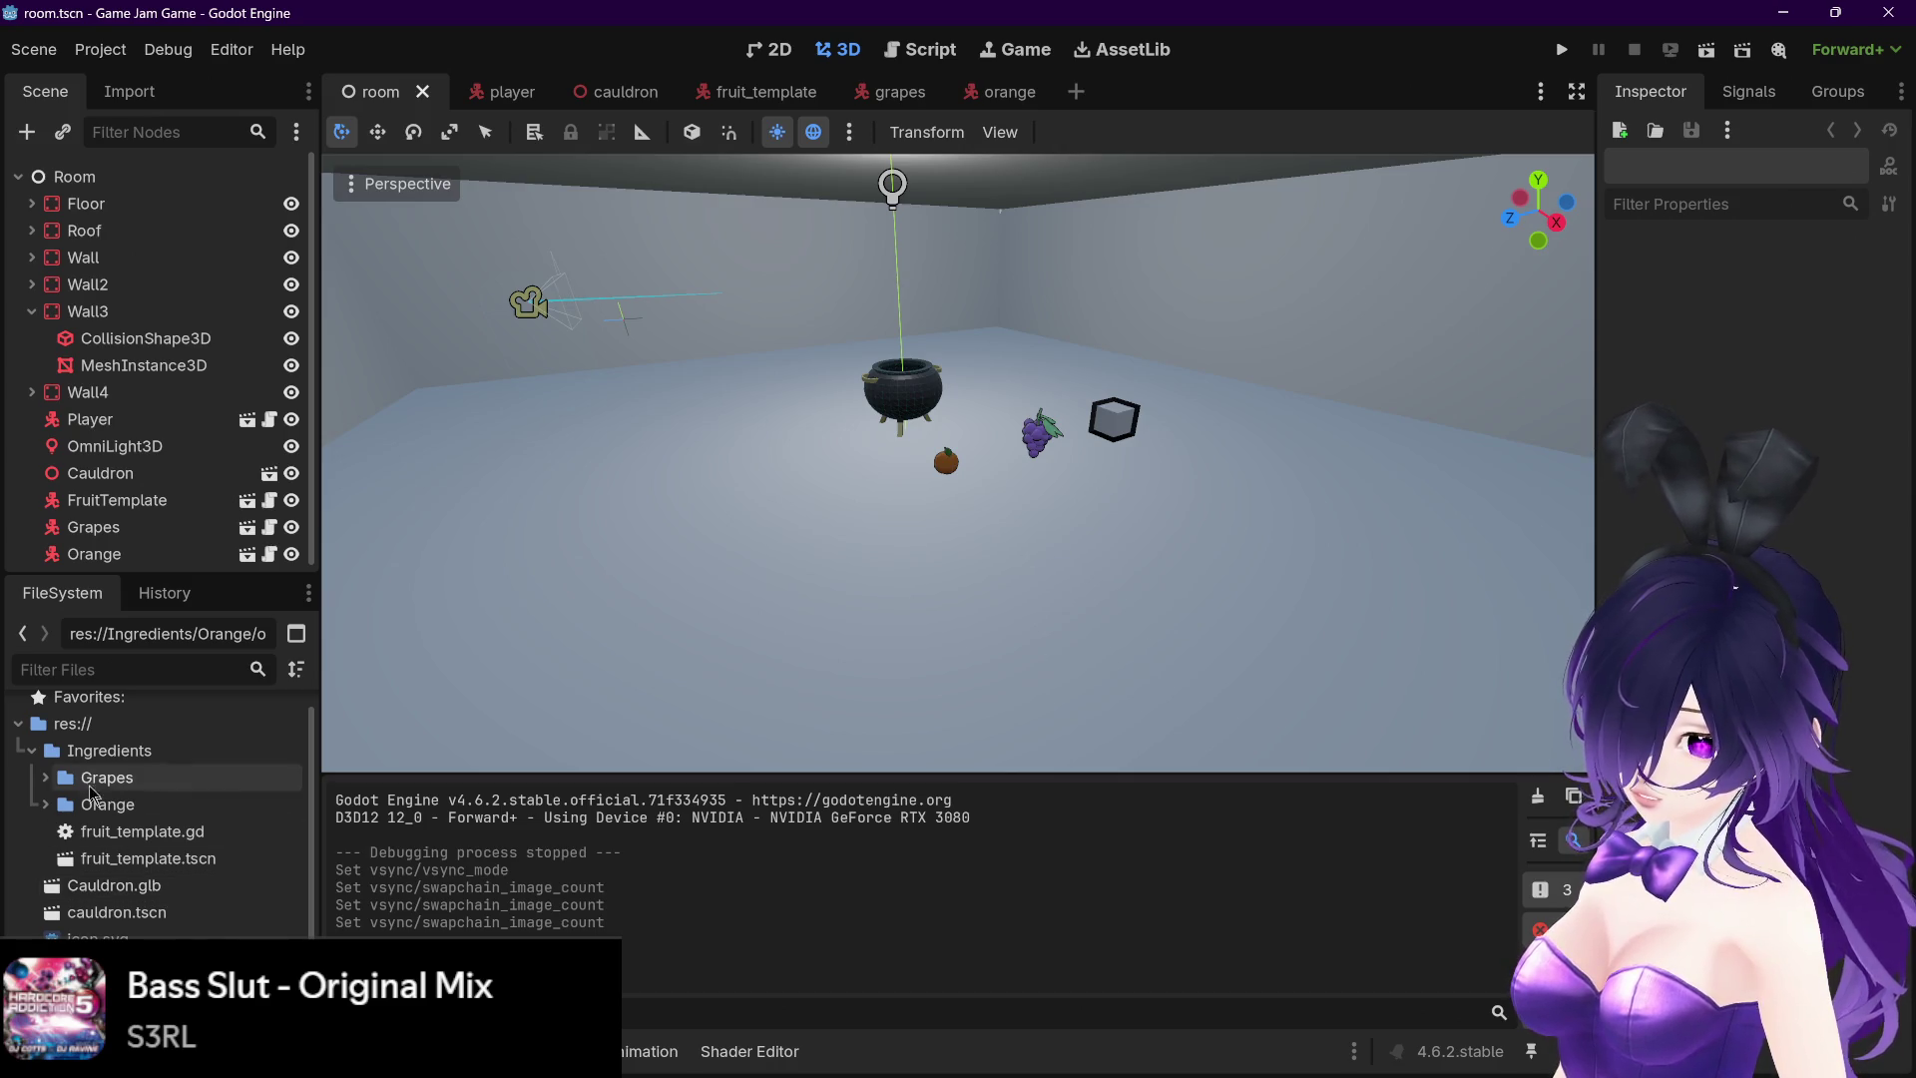
{"action": "left_click", "coordinate": [32, 752]}
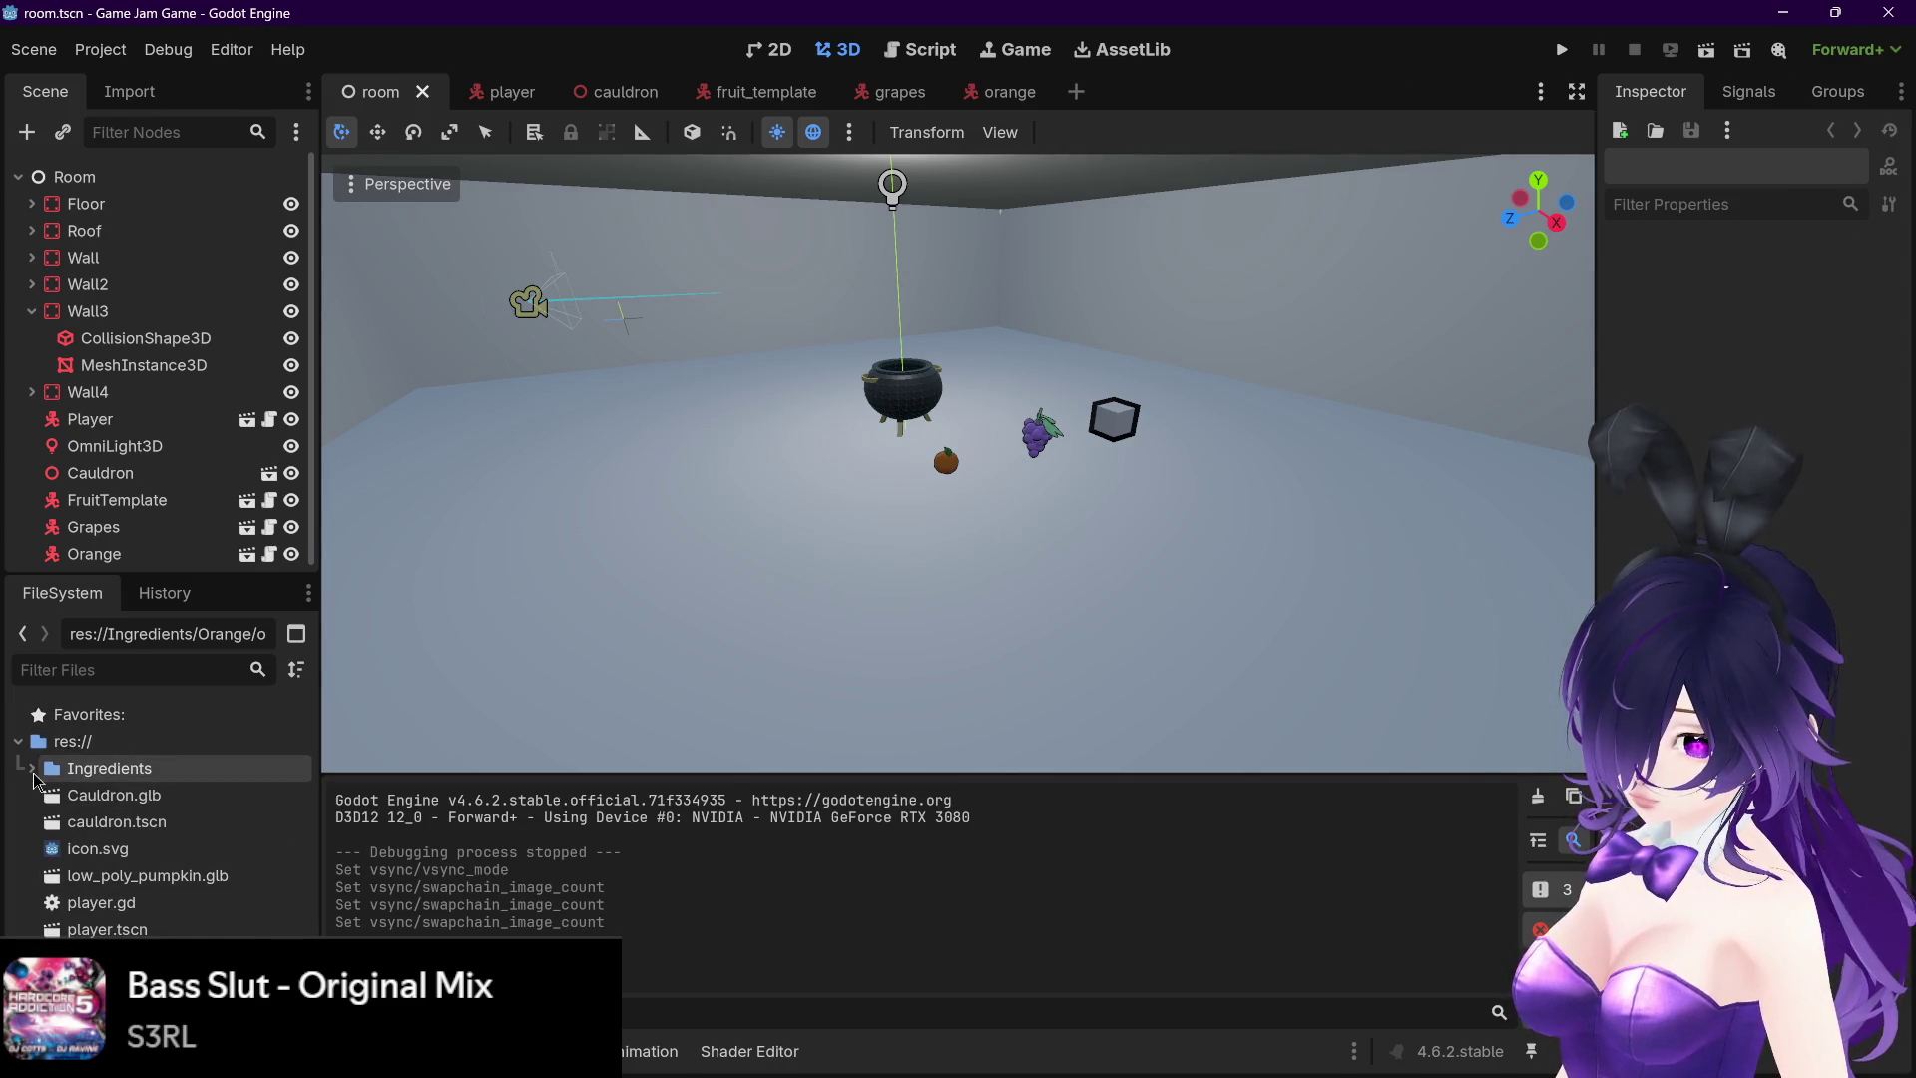
{"action": "left_click", "coordinate": [32, 769]}
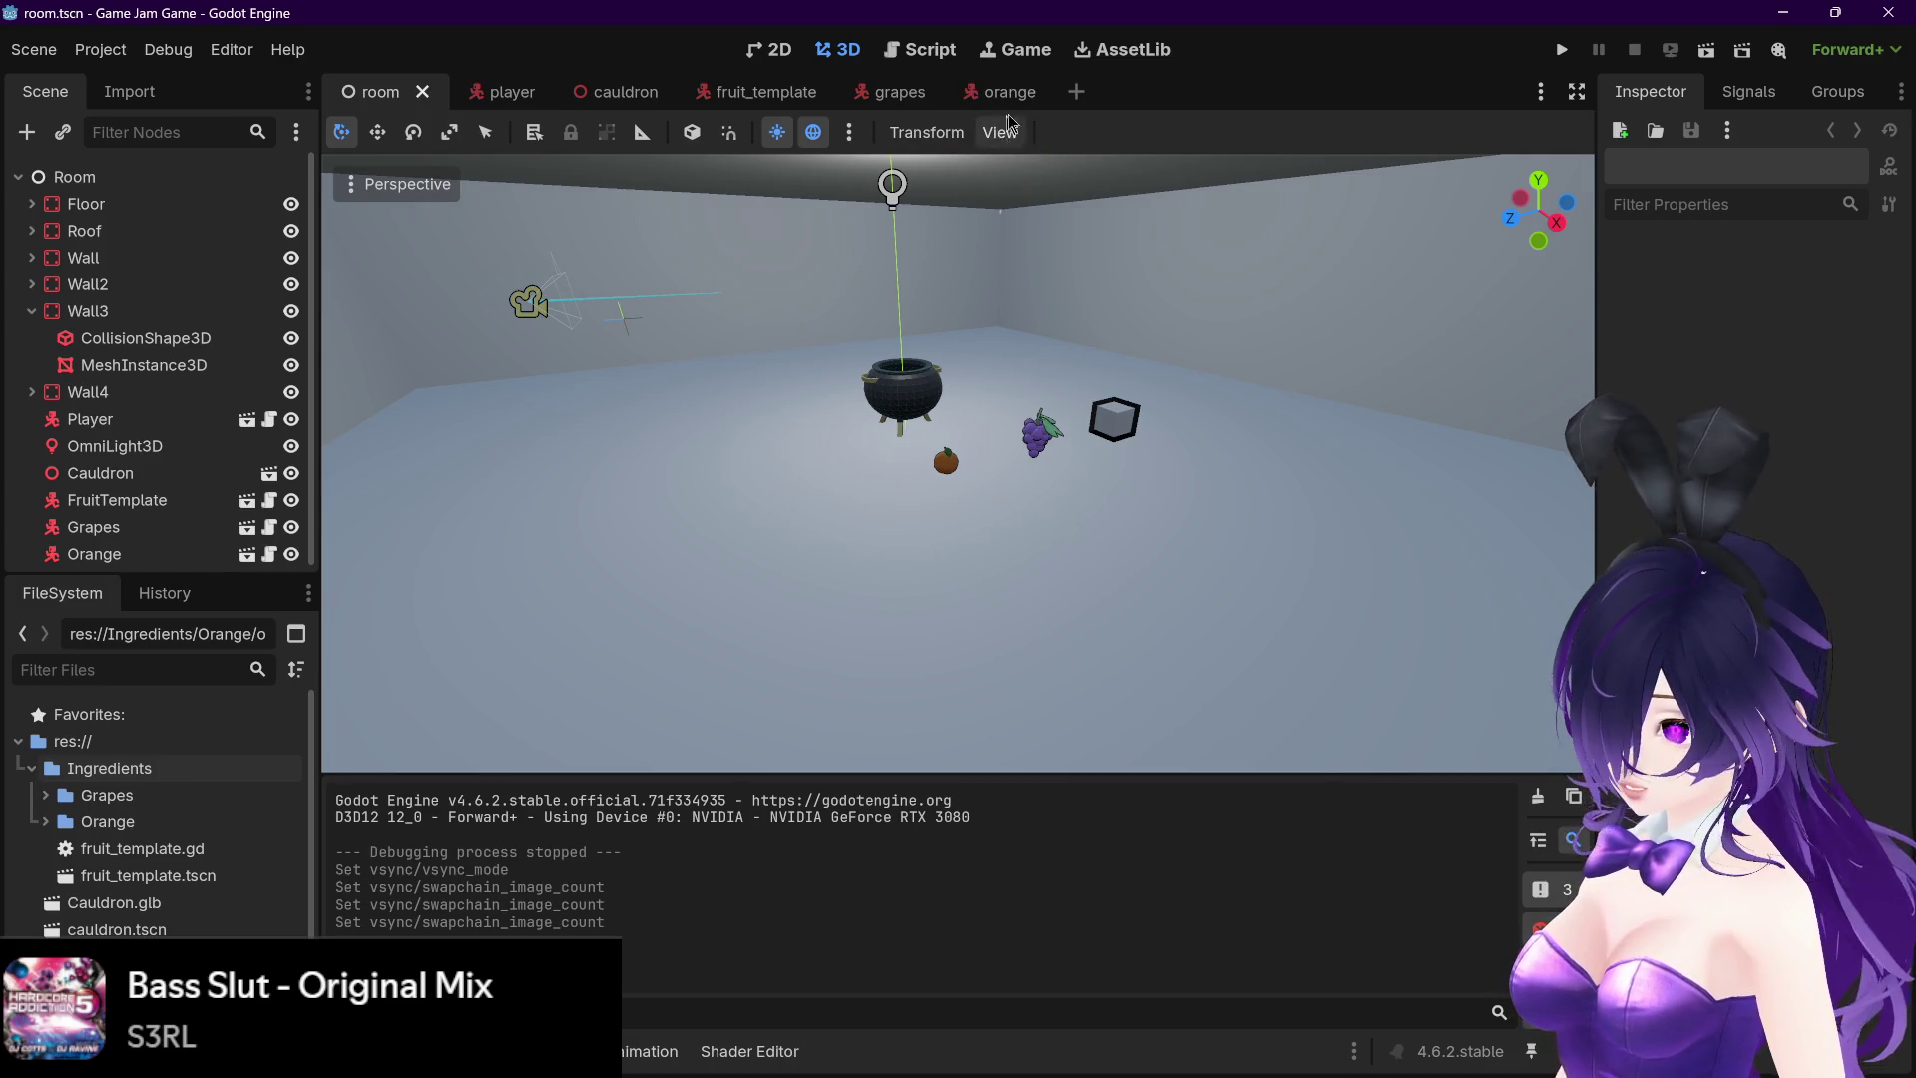
{"action": "left_click", "coordinate": [1075, 90]}
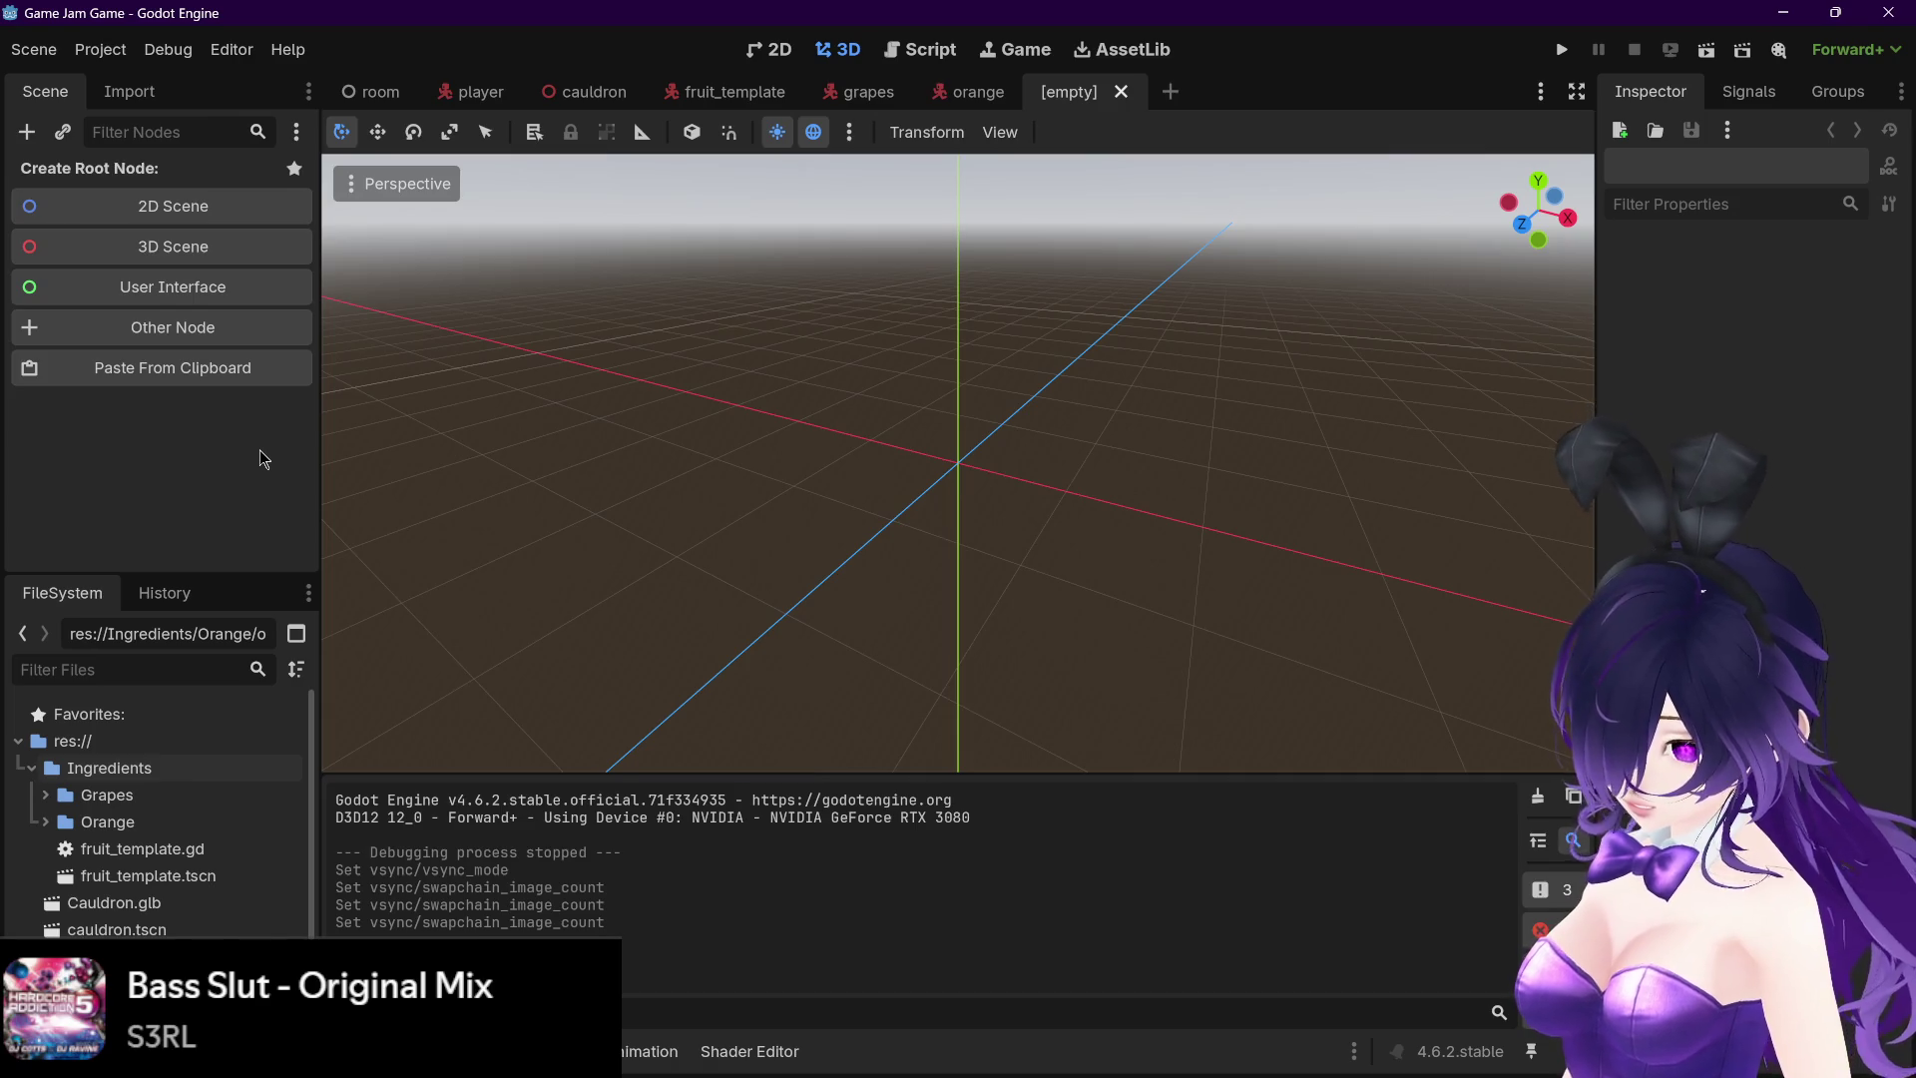
- Create a CharacterBody3D root node and rename it Pumkin
{"action": "key", "text": "ctrl+a"}
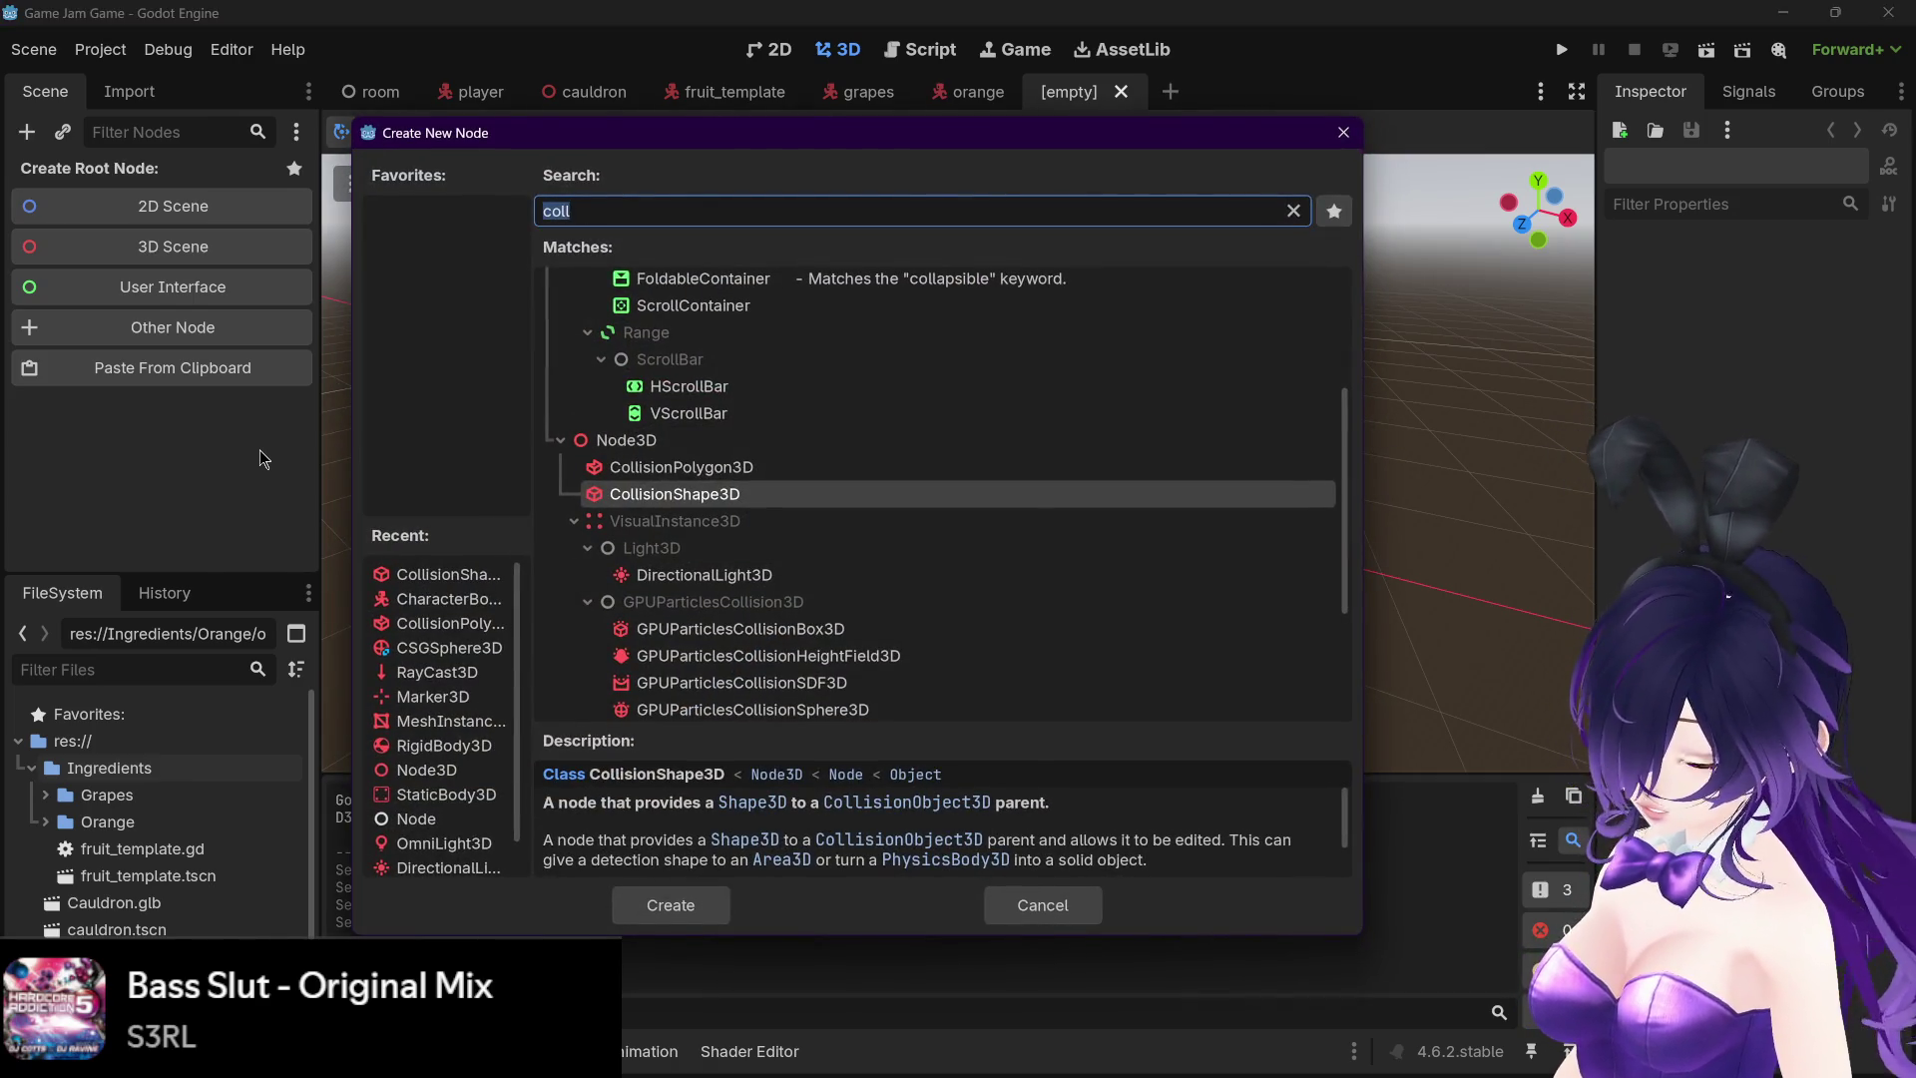
{"action": "type", "text": "charac"}
{"action": "key", "text": "Return"}
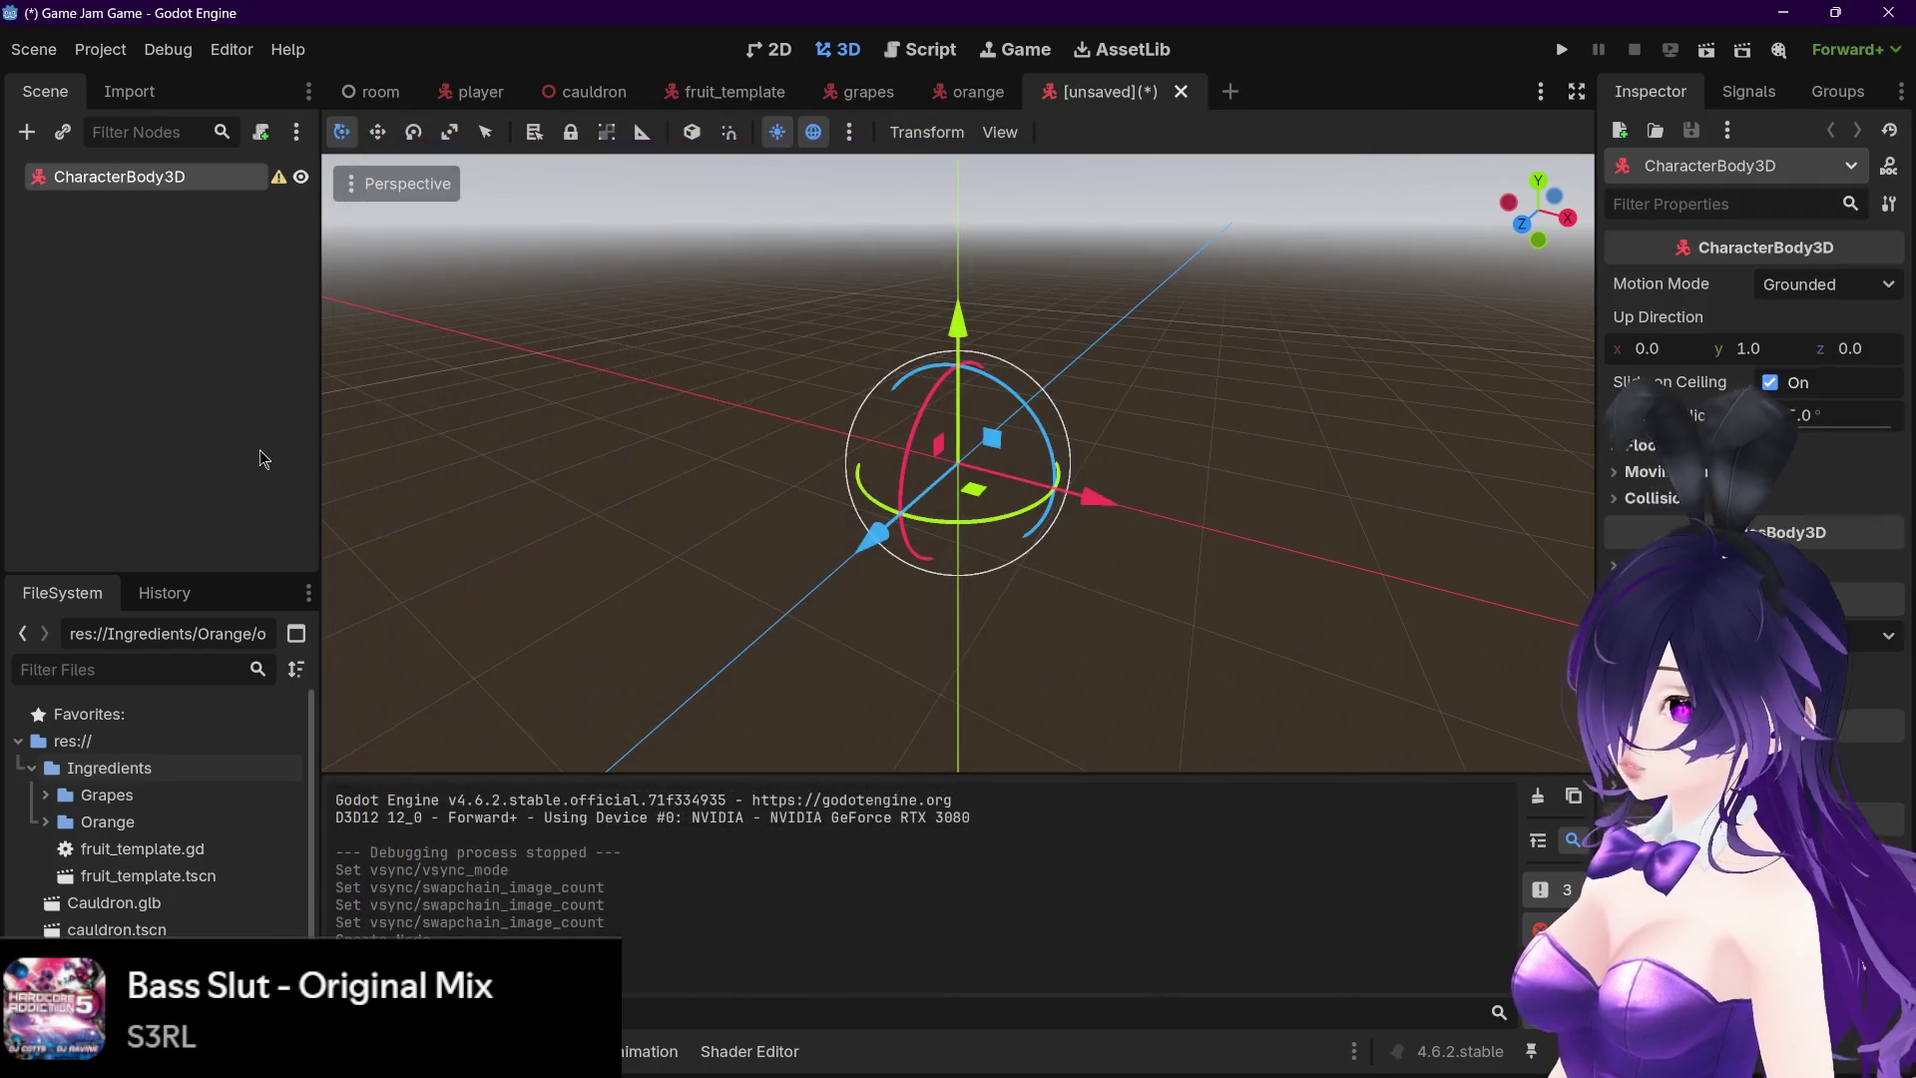
{"action": "double_click", "coordinate": [165, 176]}
{"action": "type", "text": "Pumkin"}
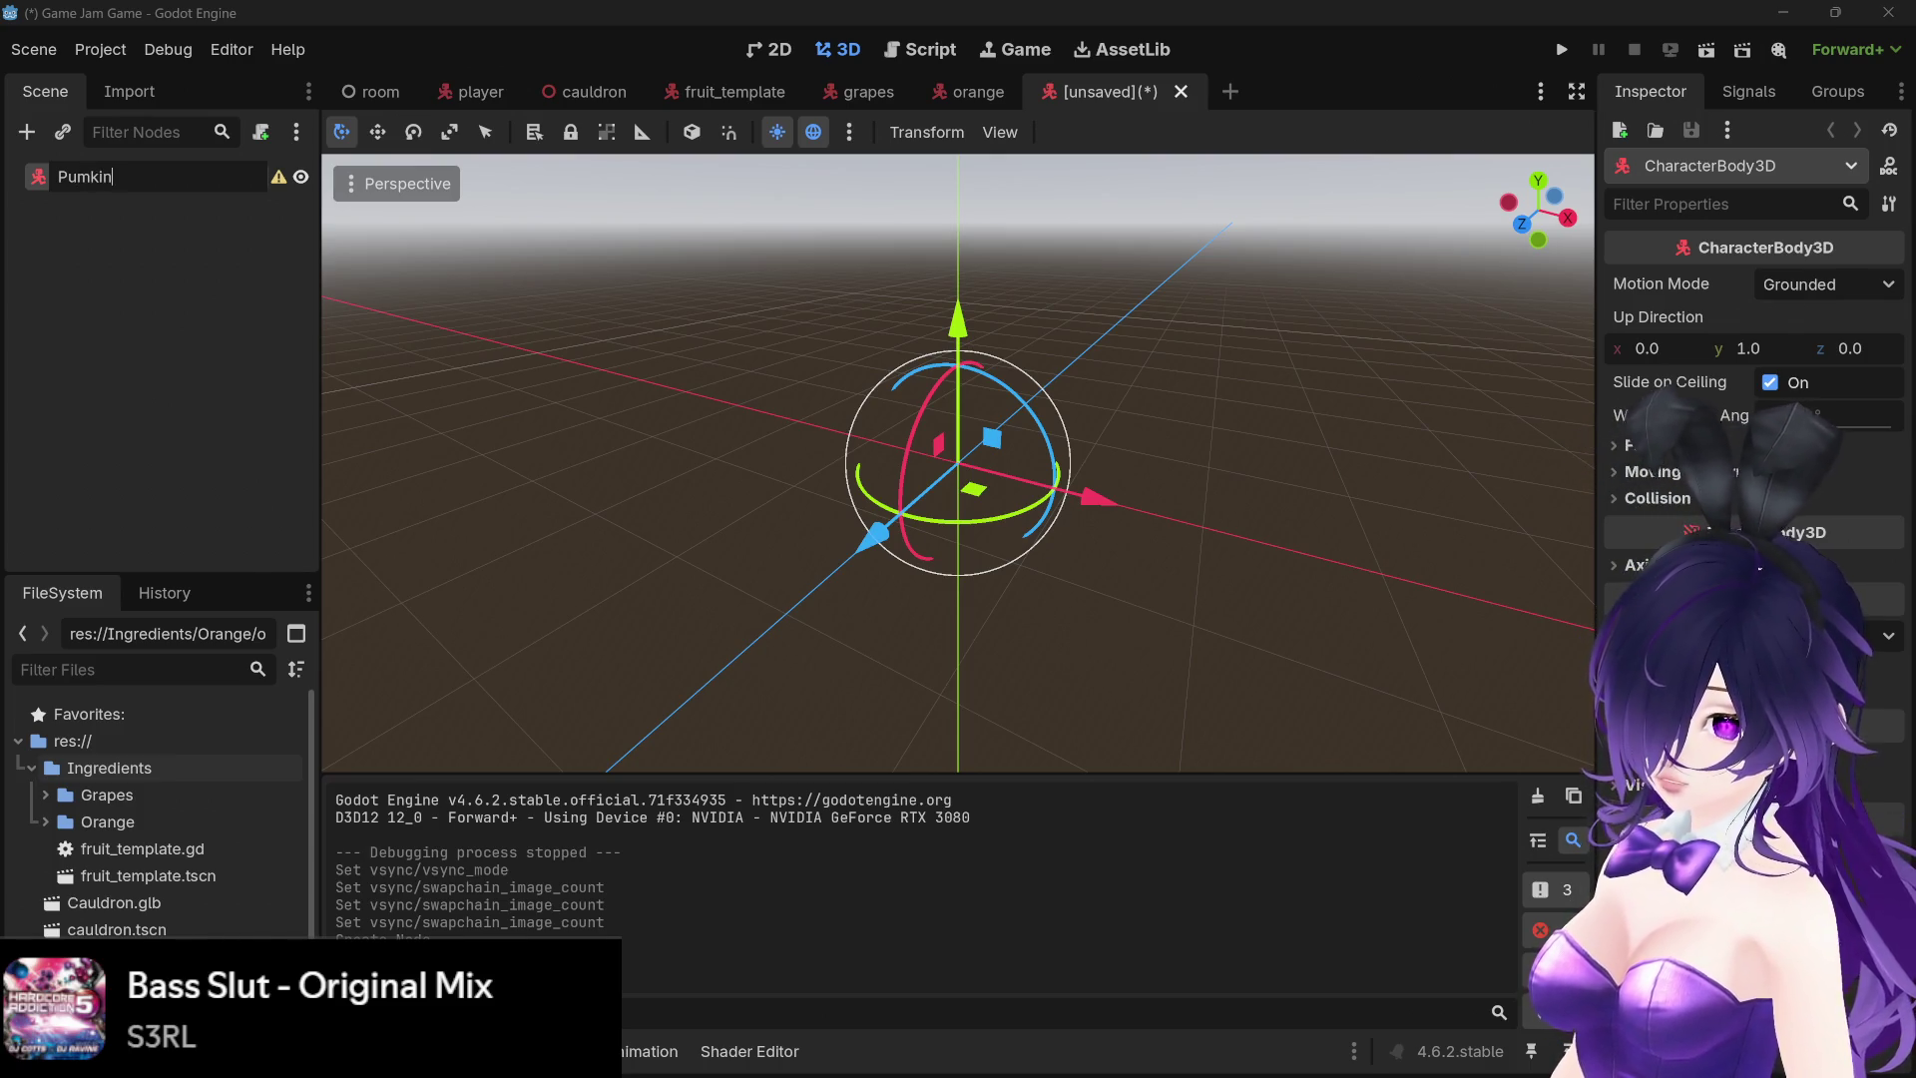
{"action": "key", "text": "Return"}
- Add the pumpkin model under Pumkin, save as pumkin.tscn, and bring up the Room node's actions
{"action": "scroll", "coordinate": [150, 903], "scroll_direction": "down", "scroll_amount": 1}
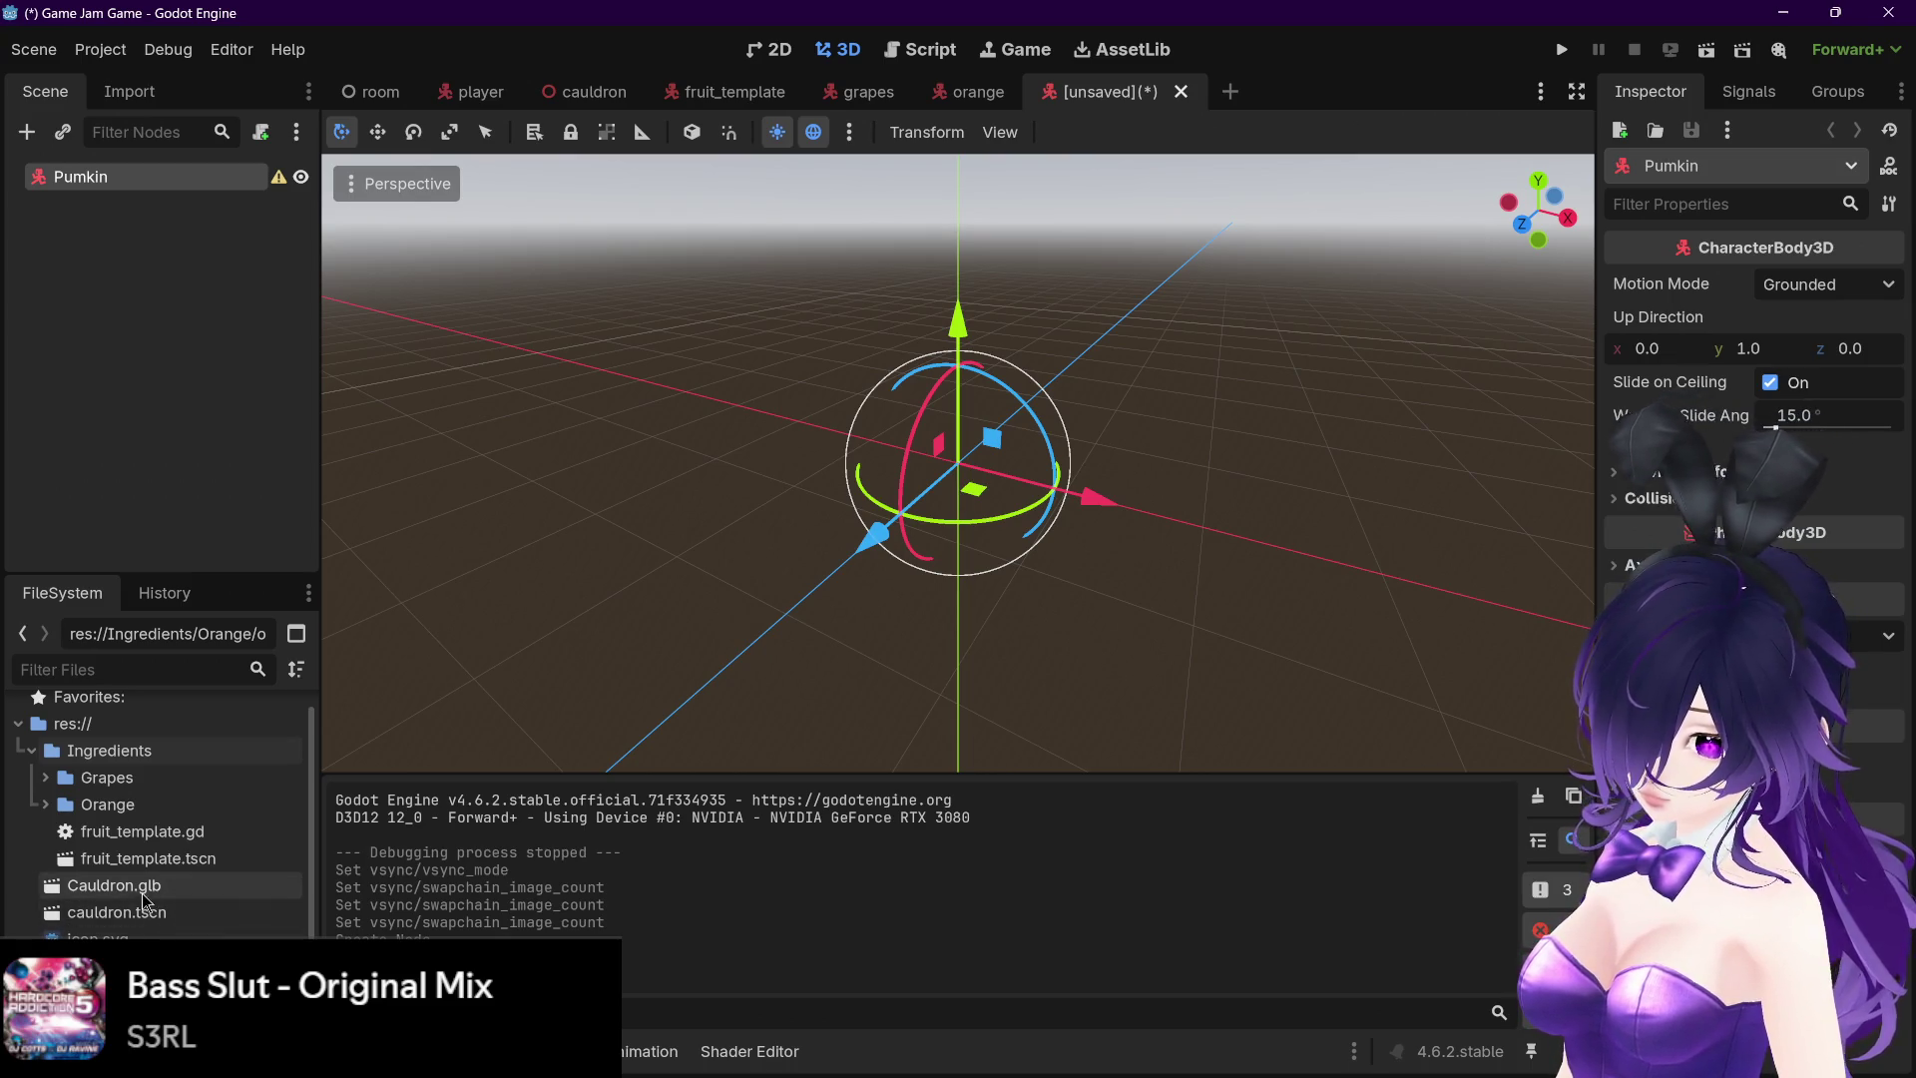
{"action": "mouse_move", "coordinate": [120, 965]}
{"action": "left_mouse_down"}
{"action": "mouse_move", "coordinate": [150, 181]}
{"action": "mouse_move", "coordinate": [100, 177]}
{"action": "left_mouse_up"}
{"action": "scroll", "coordinate": [790, 386], "scroll_direction": "down", "scroll_amount": 2}
{"action": "left_click_drag", "start_coordinate": [790, 386], "coordinate": [1252, 477]}
{"action": "key", "text": "ctrl+s"}
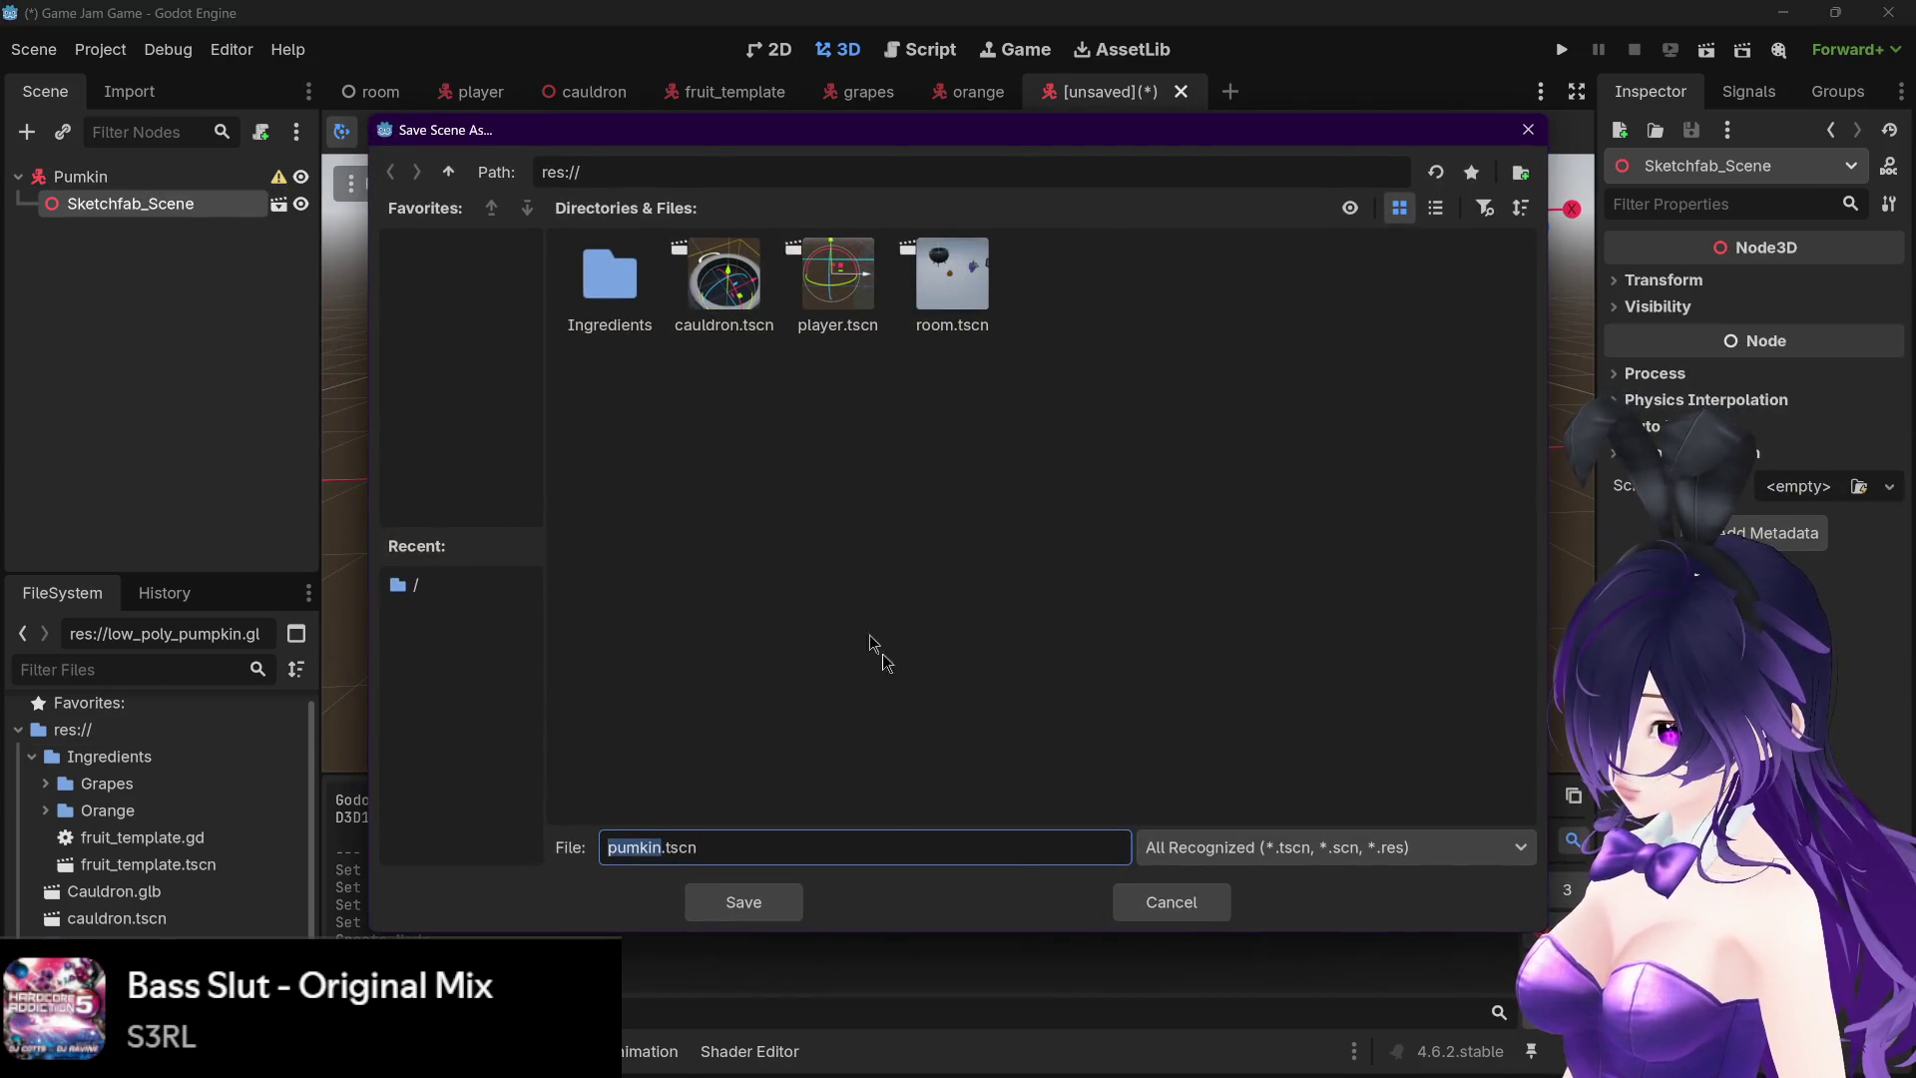
{"action": "left_click", "coordinate": [736, 906]}
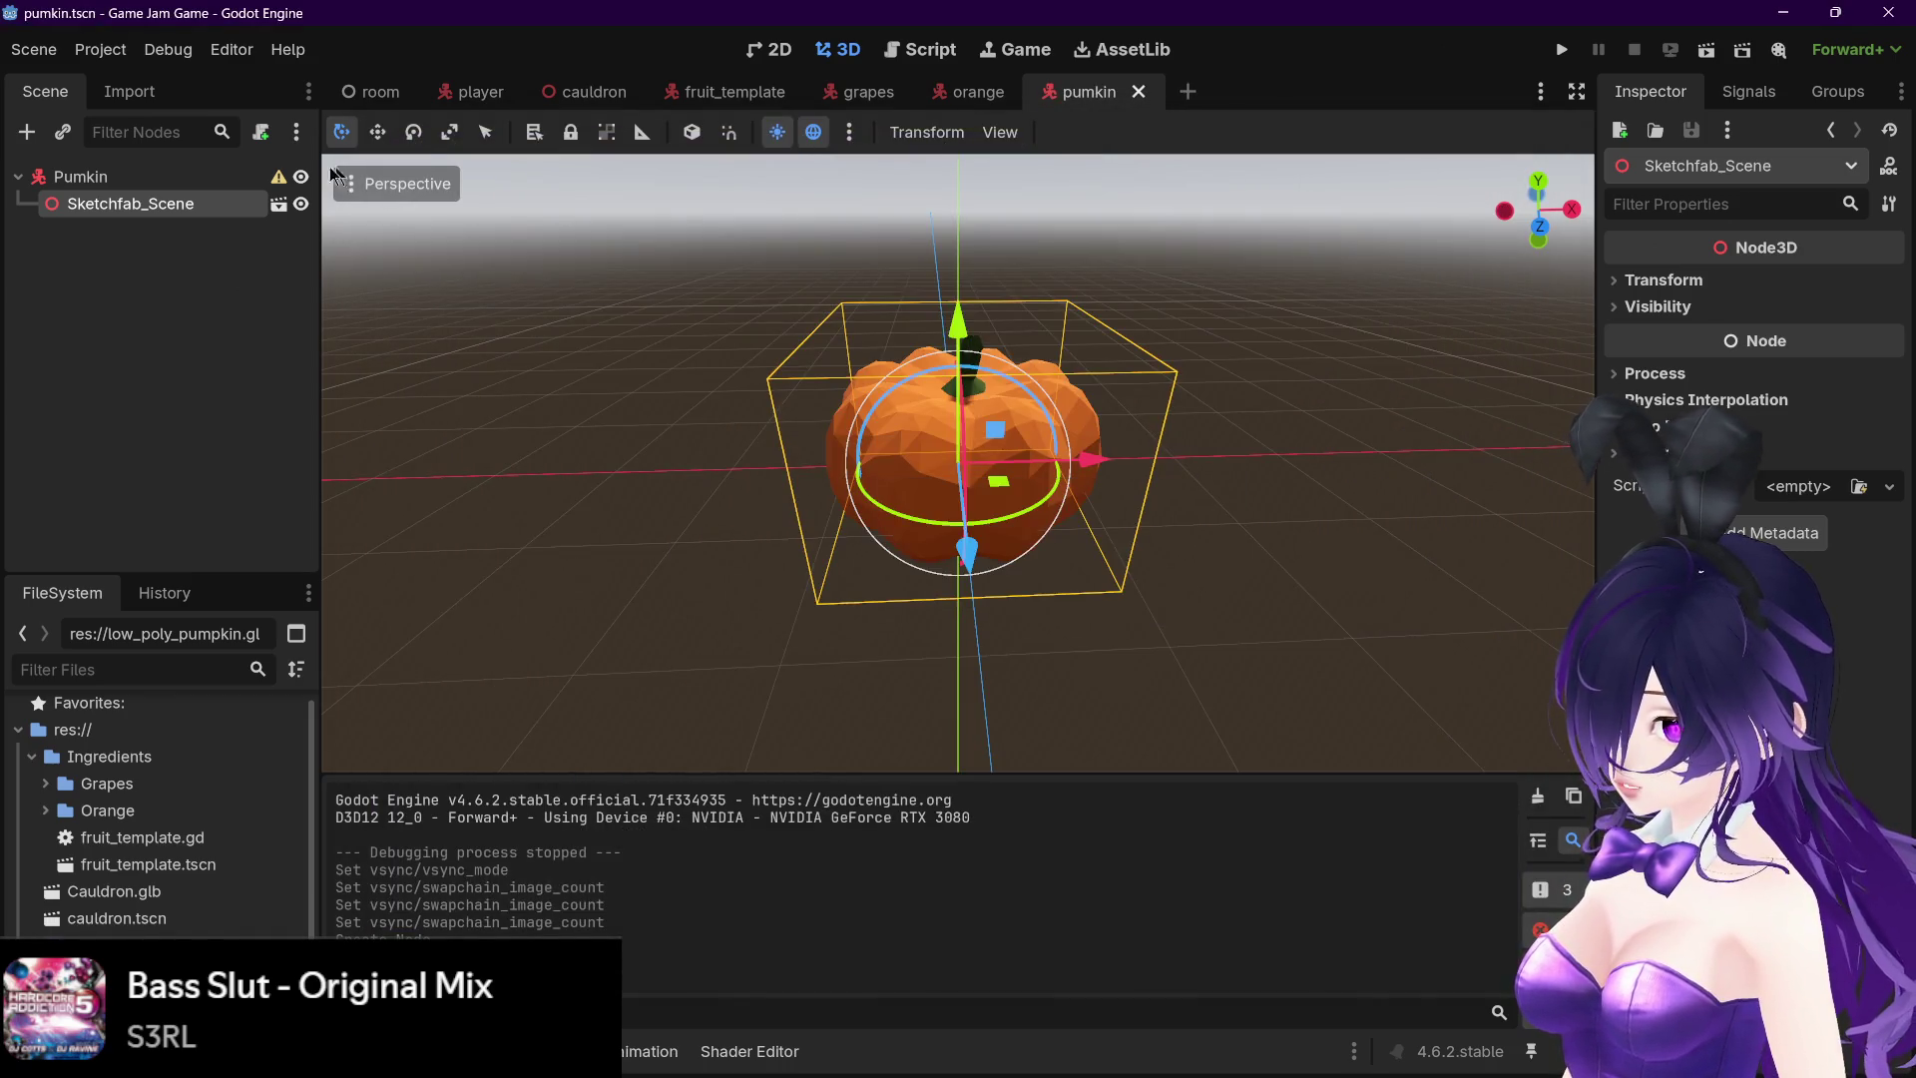
{"action": "left_click", "coordinate": [371, 91]}
{"action": "right_click", "coordinate": [131, 177]}
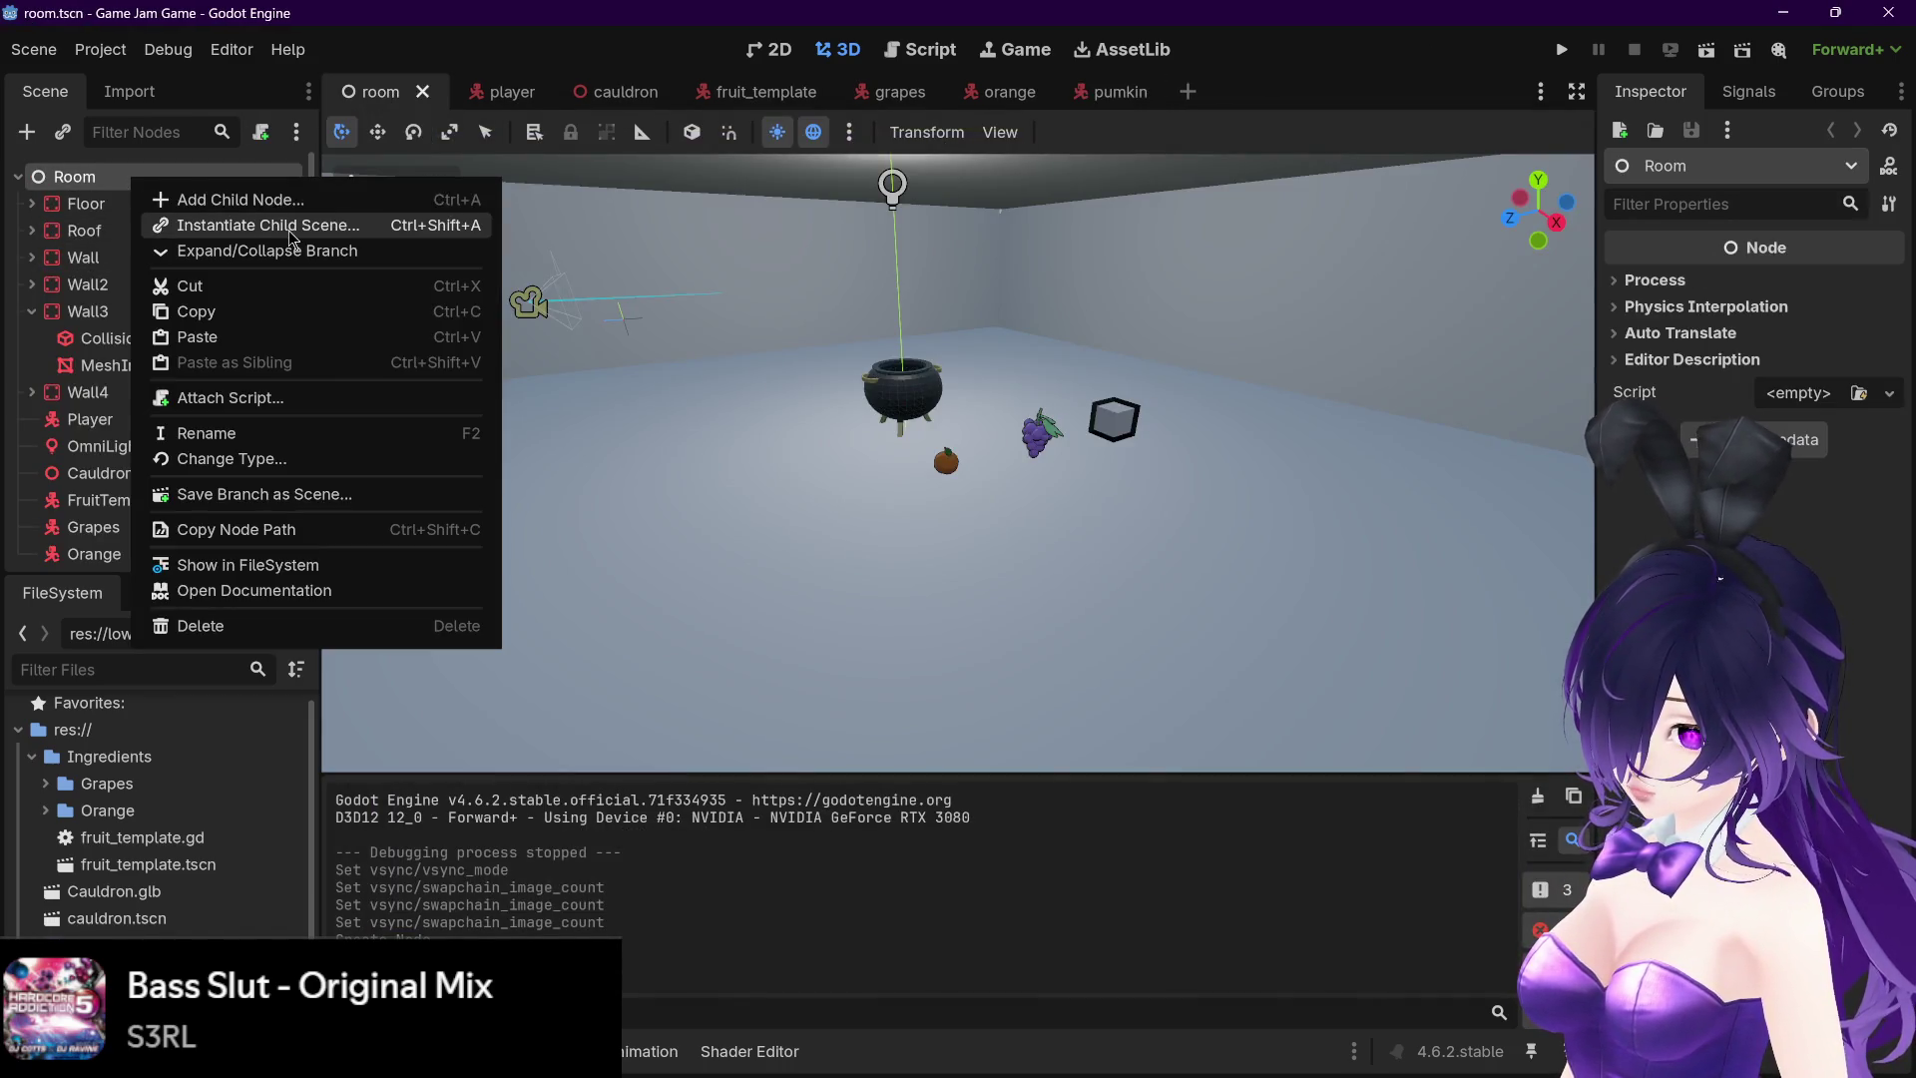
- Instantiate pumkin.tscn as a child scene under Room
{"action": "left_click", "coordinate": [441, 225]}
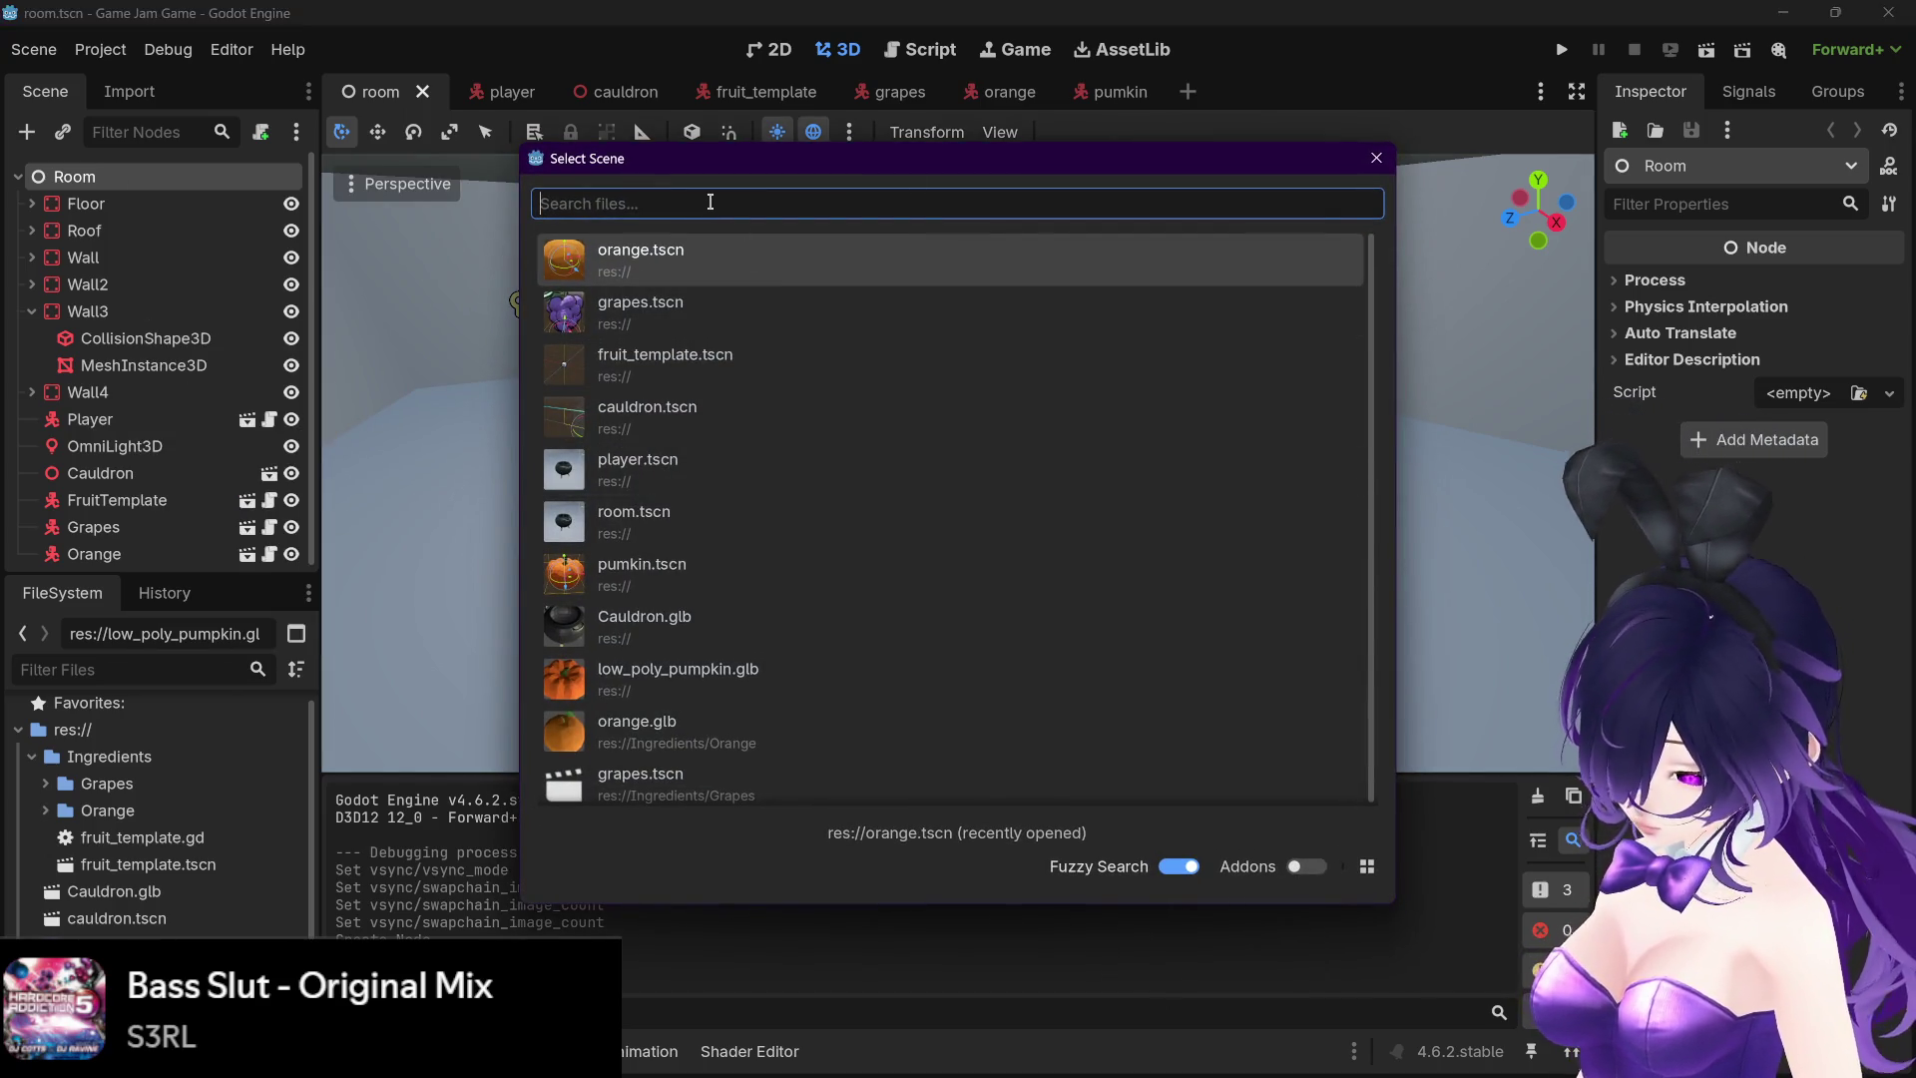
{"action": "type", "text": "pum"}
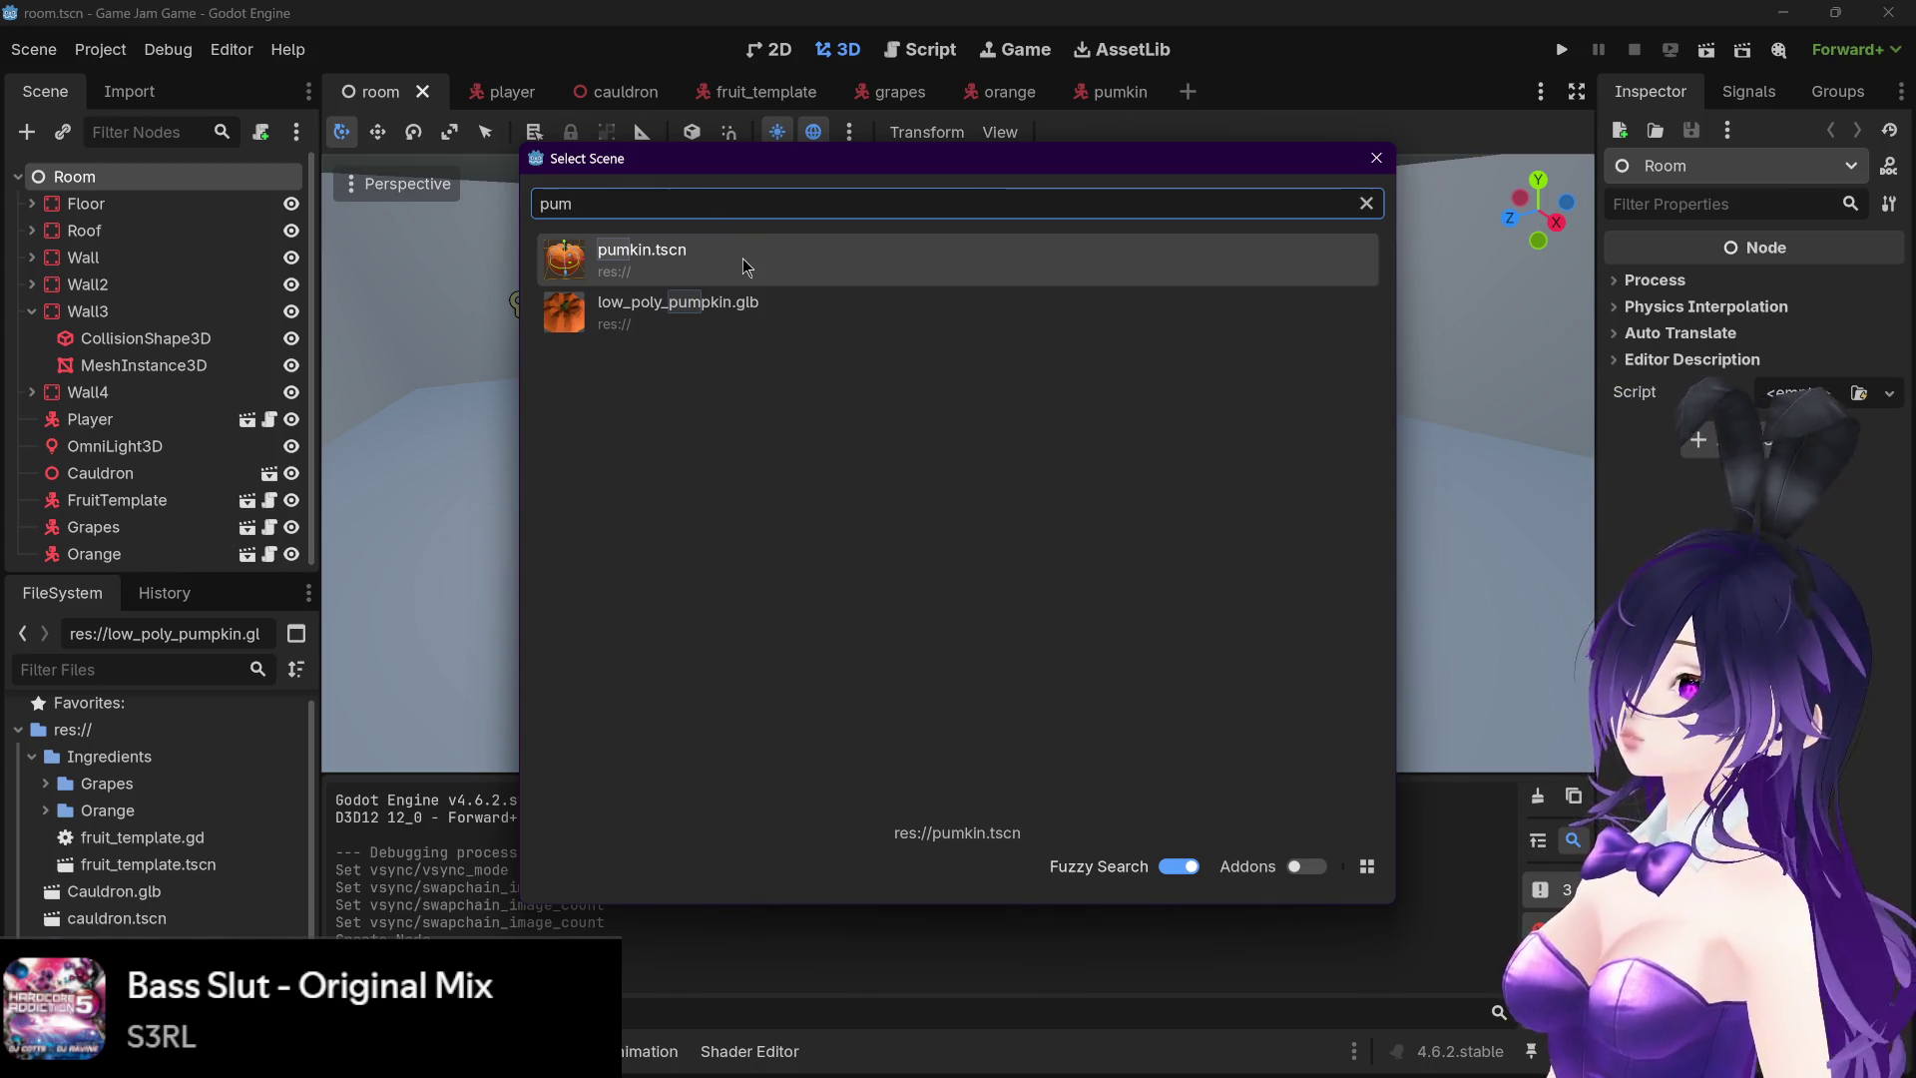
{"action": "double_click", "coordinate": [743, 259]}
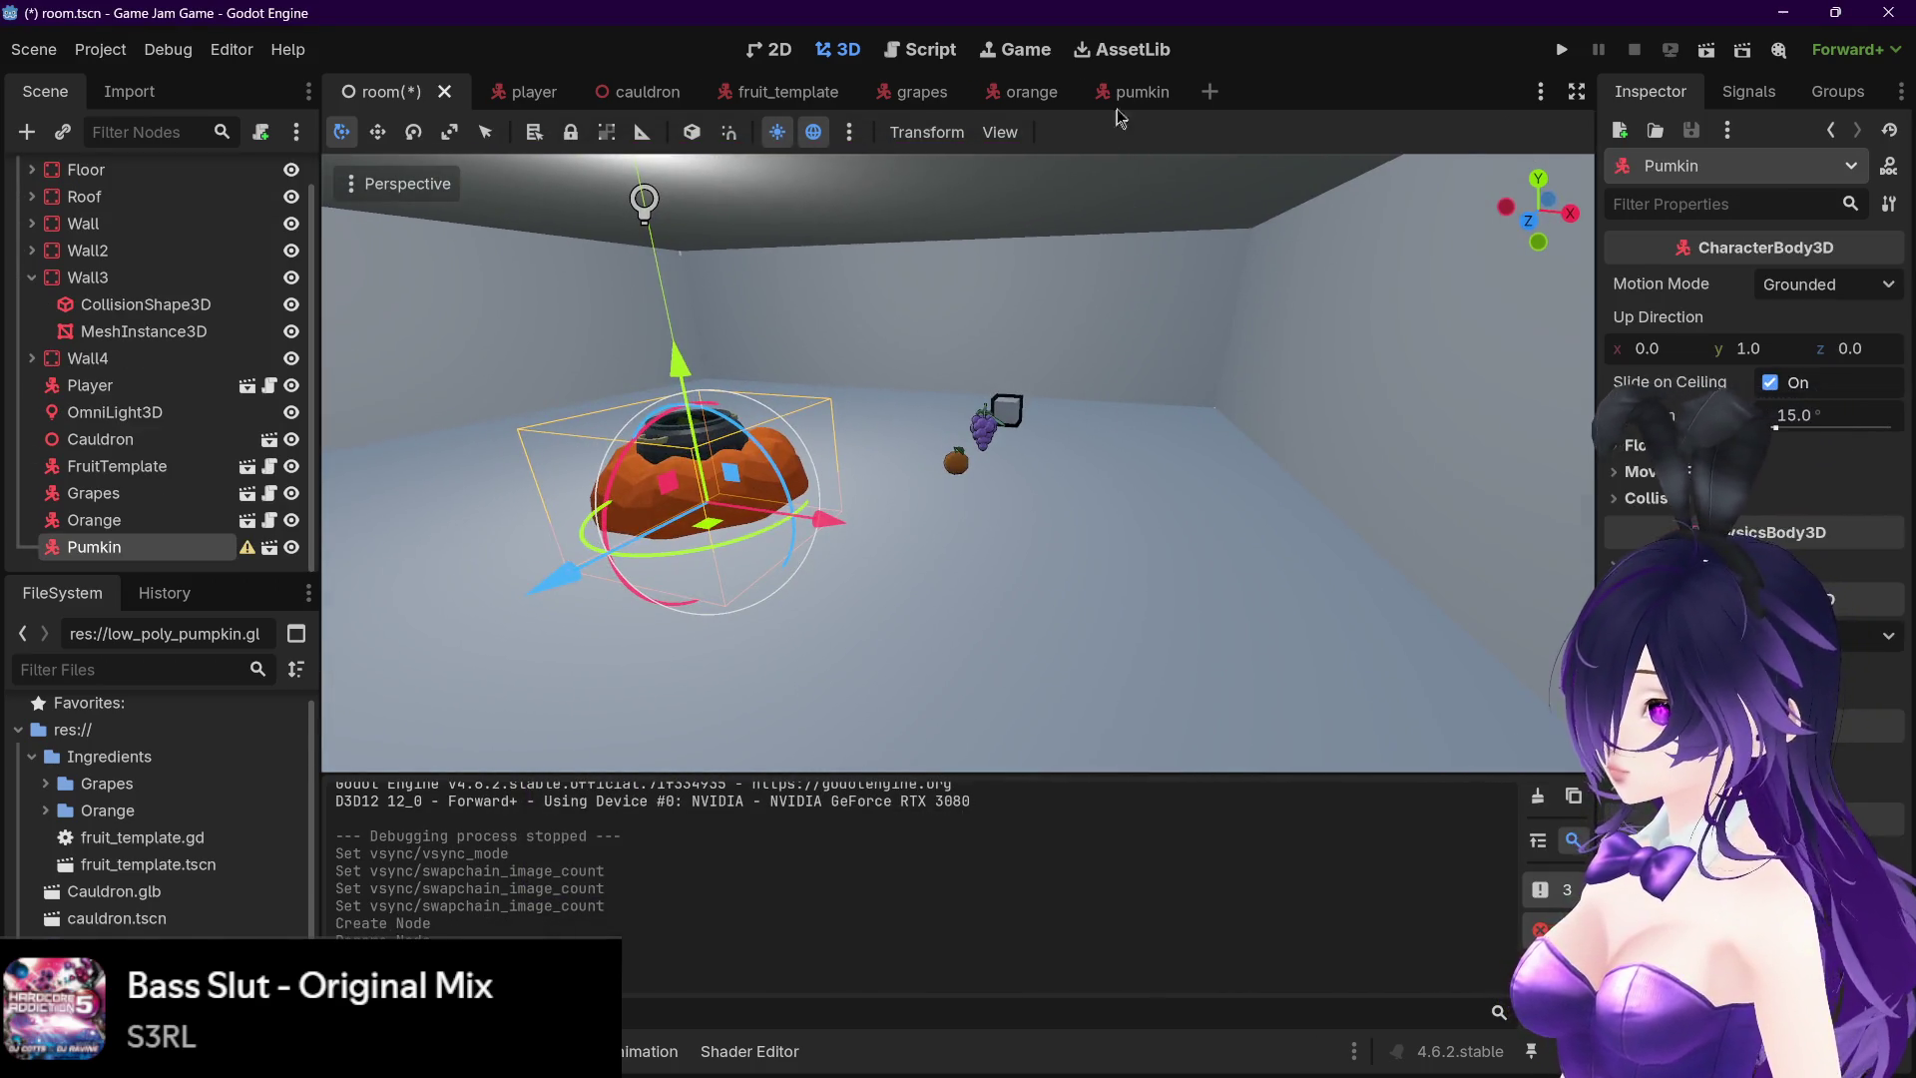
- Scale the pumpkin model down to 0.25 in the pumkin scene and save it
{"action": "left_click", "coordinate": [1127, 93]}
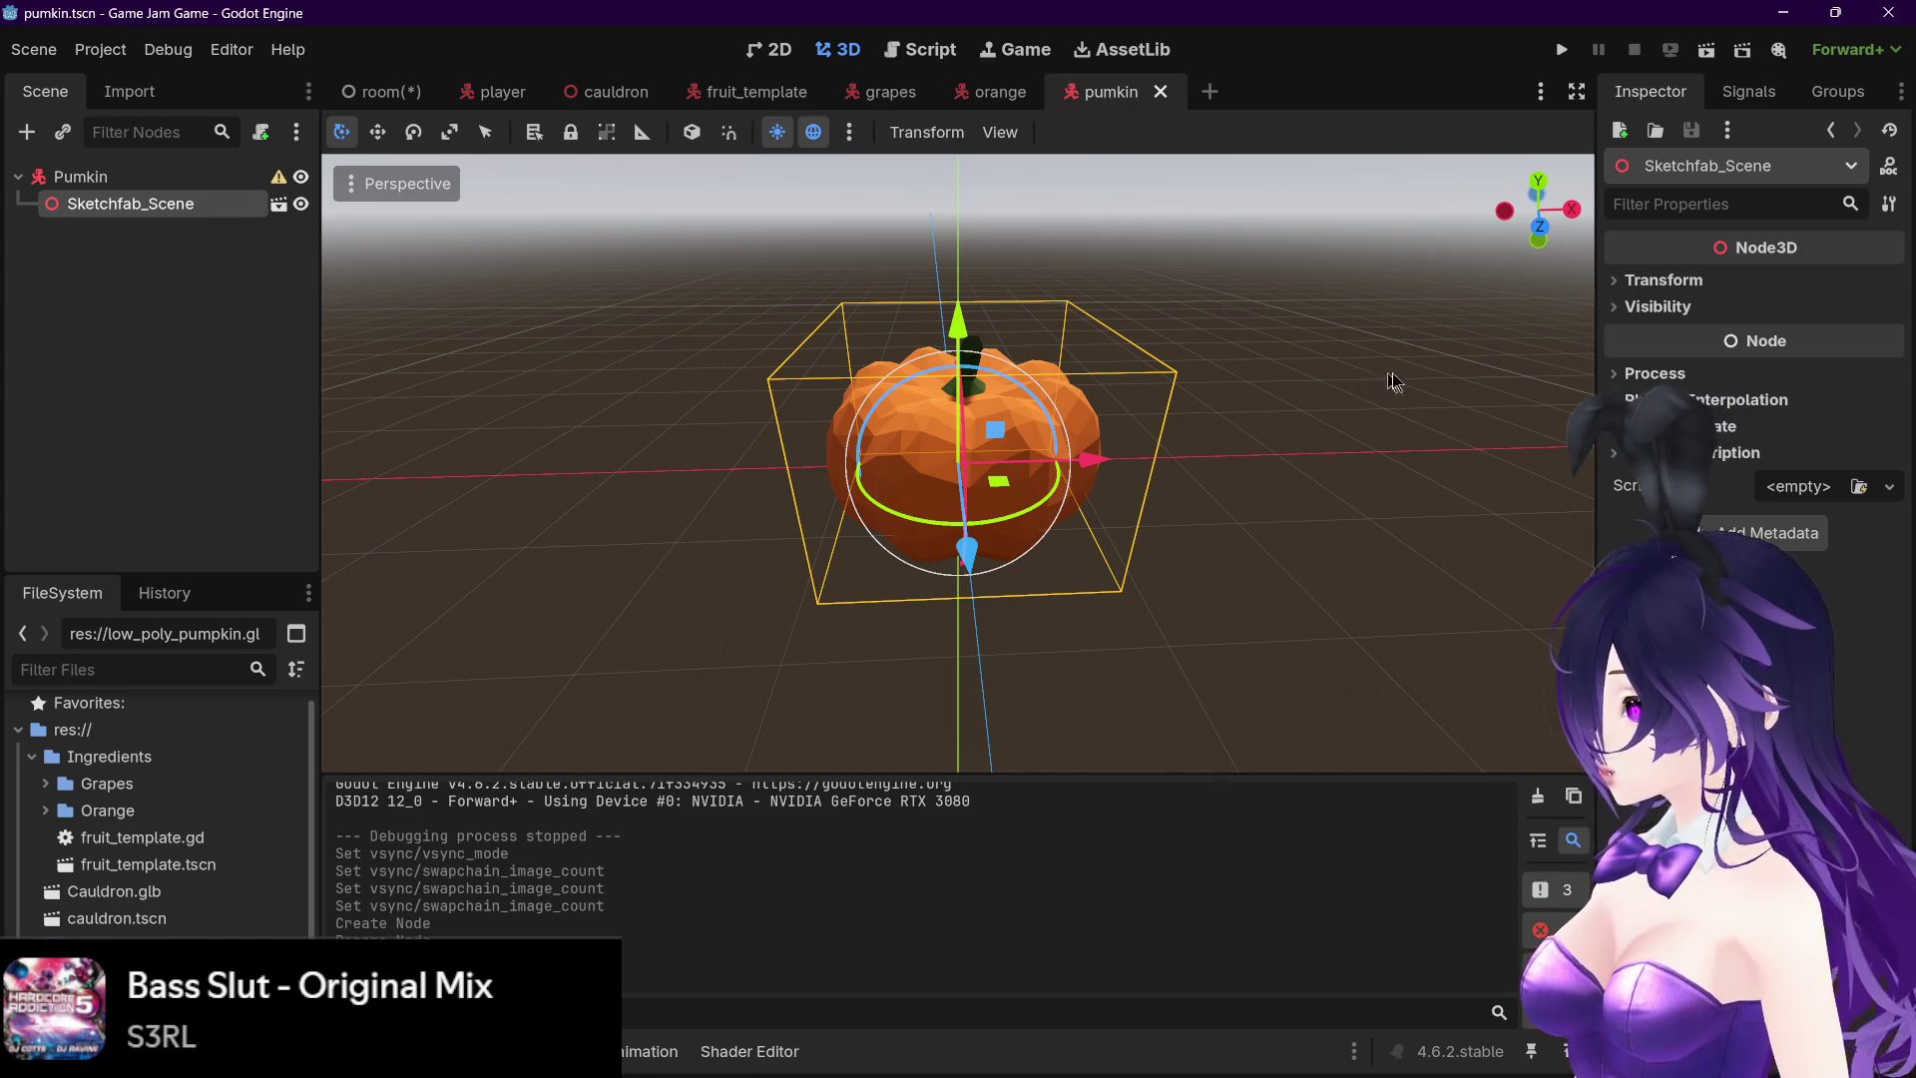
{"action": "left_click", "coordinate": [1646, 309]}
{"action": "left_click", "coordinate": [1657, 281]}
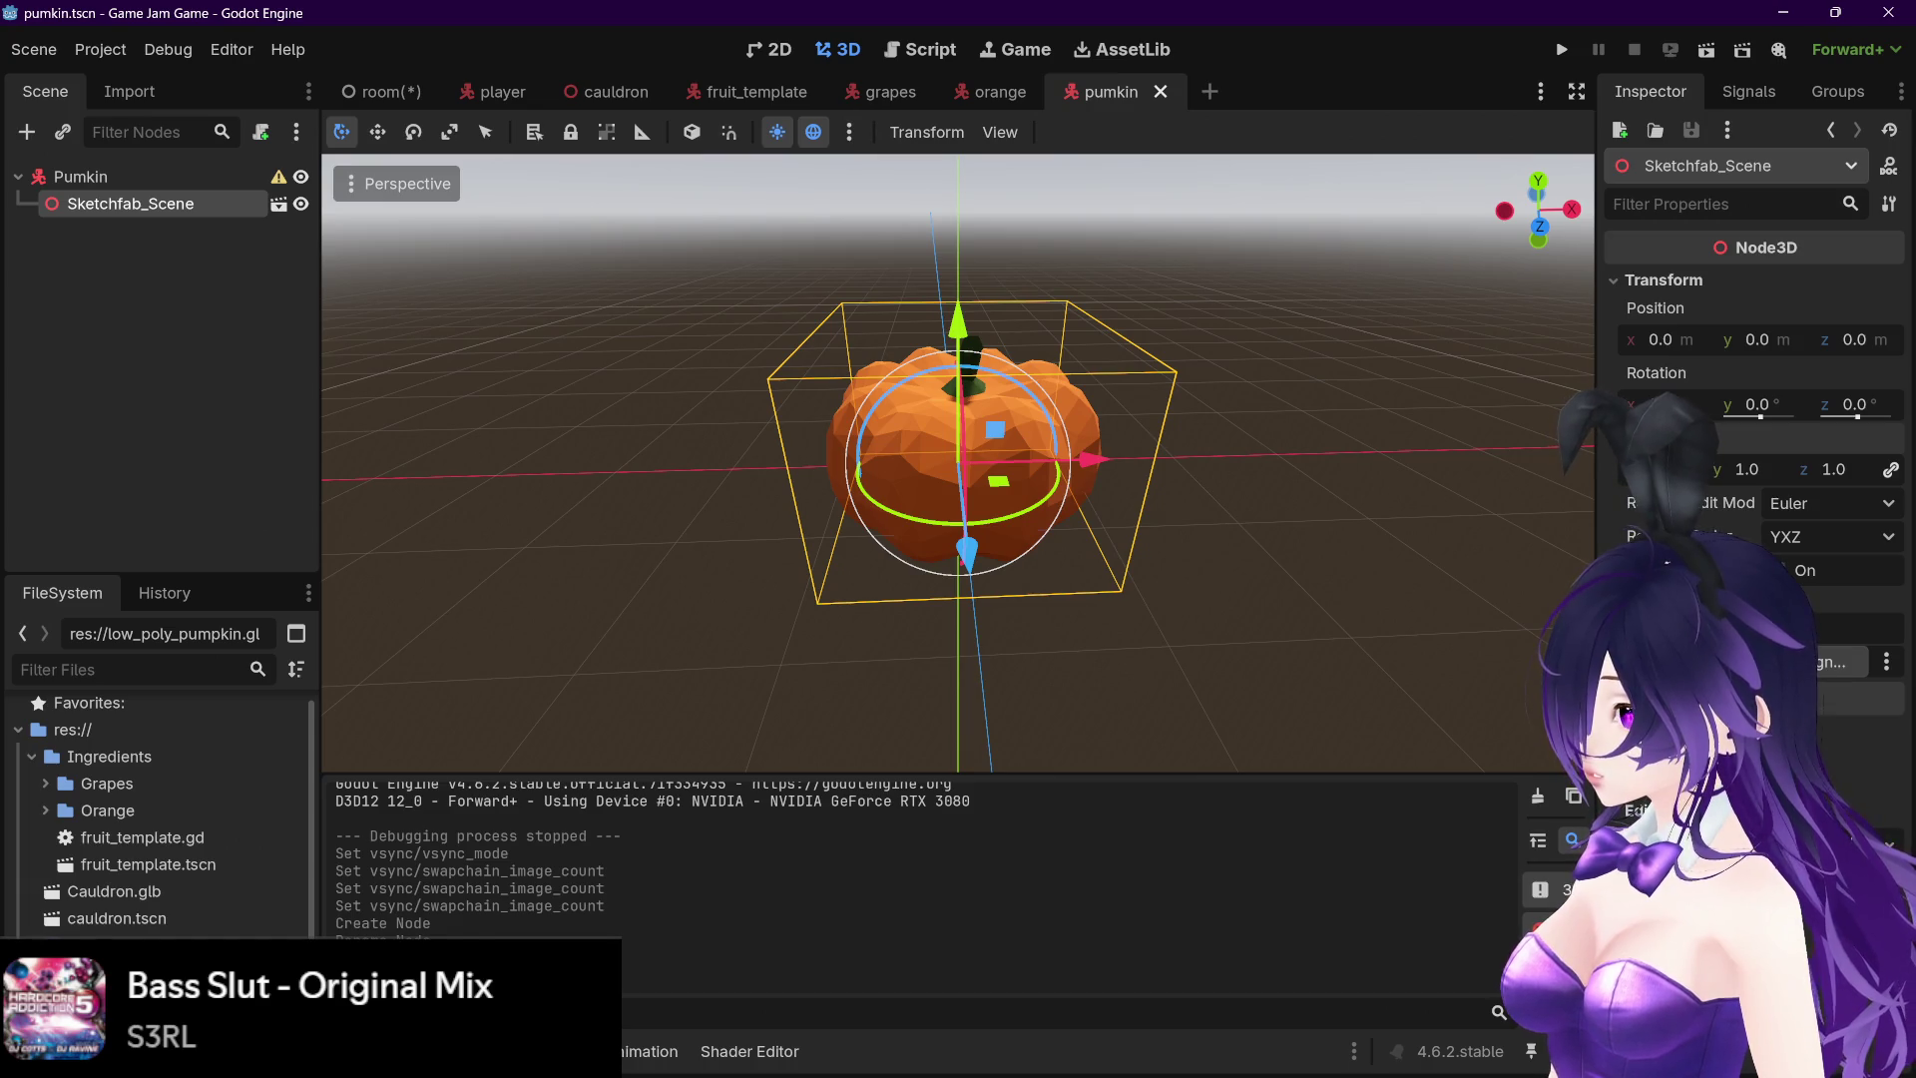
{"action": "key", "text": "Return"}
{"action": "key", "text": "ctrl+s"}
{"action": "left_click", "coordinate": [380, 91]}
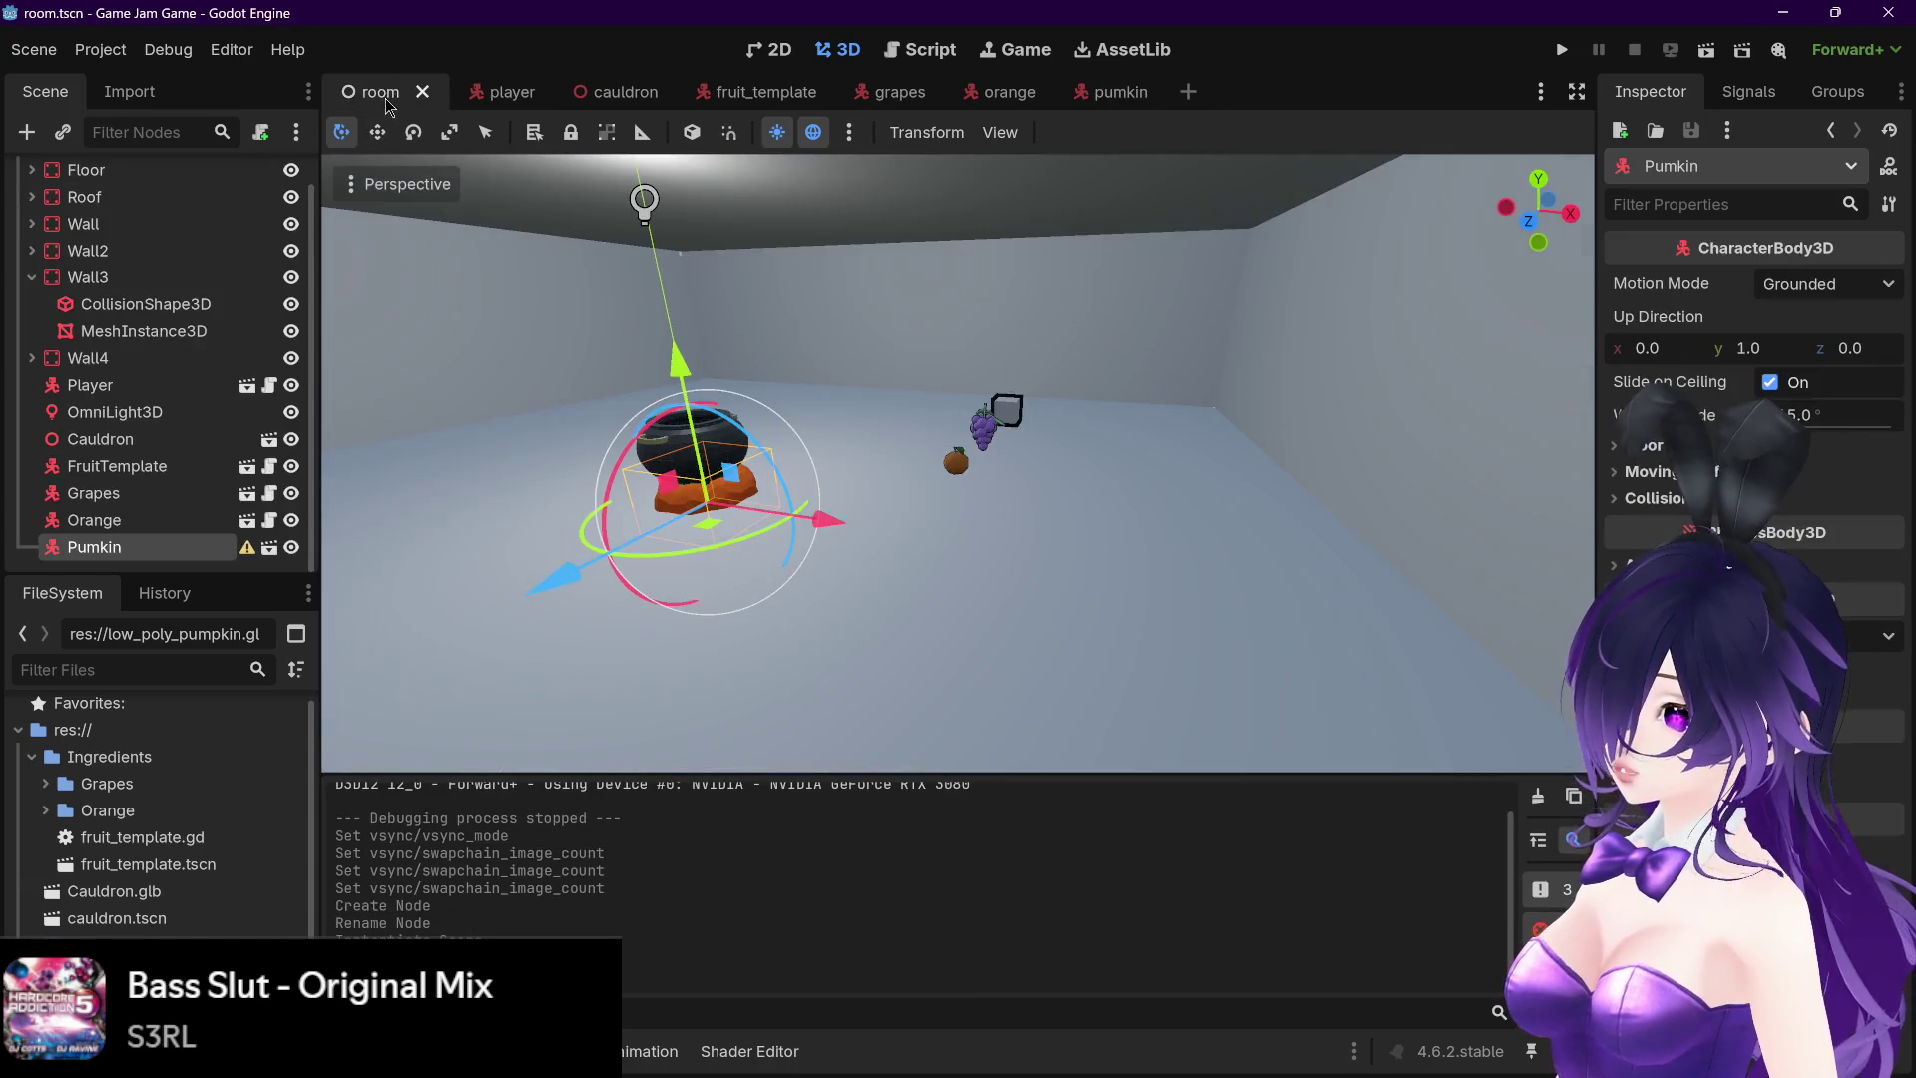
{"action": "left_click", "coordinate": [1098, 91]}
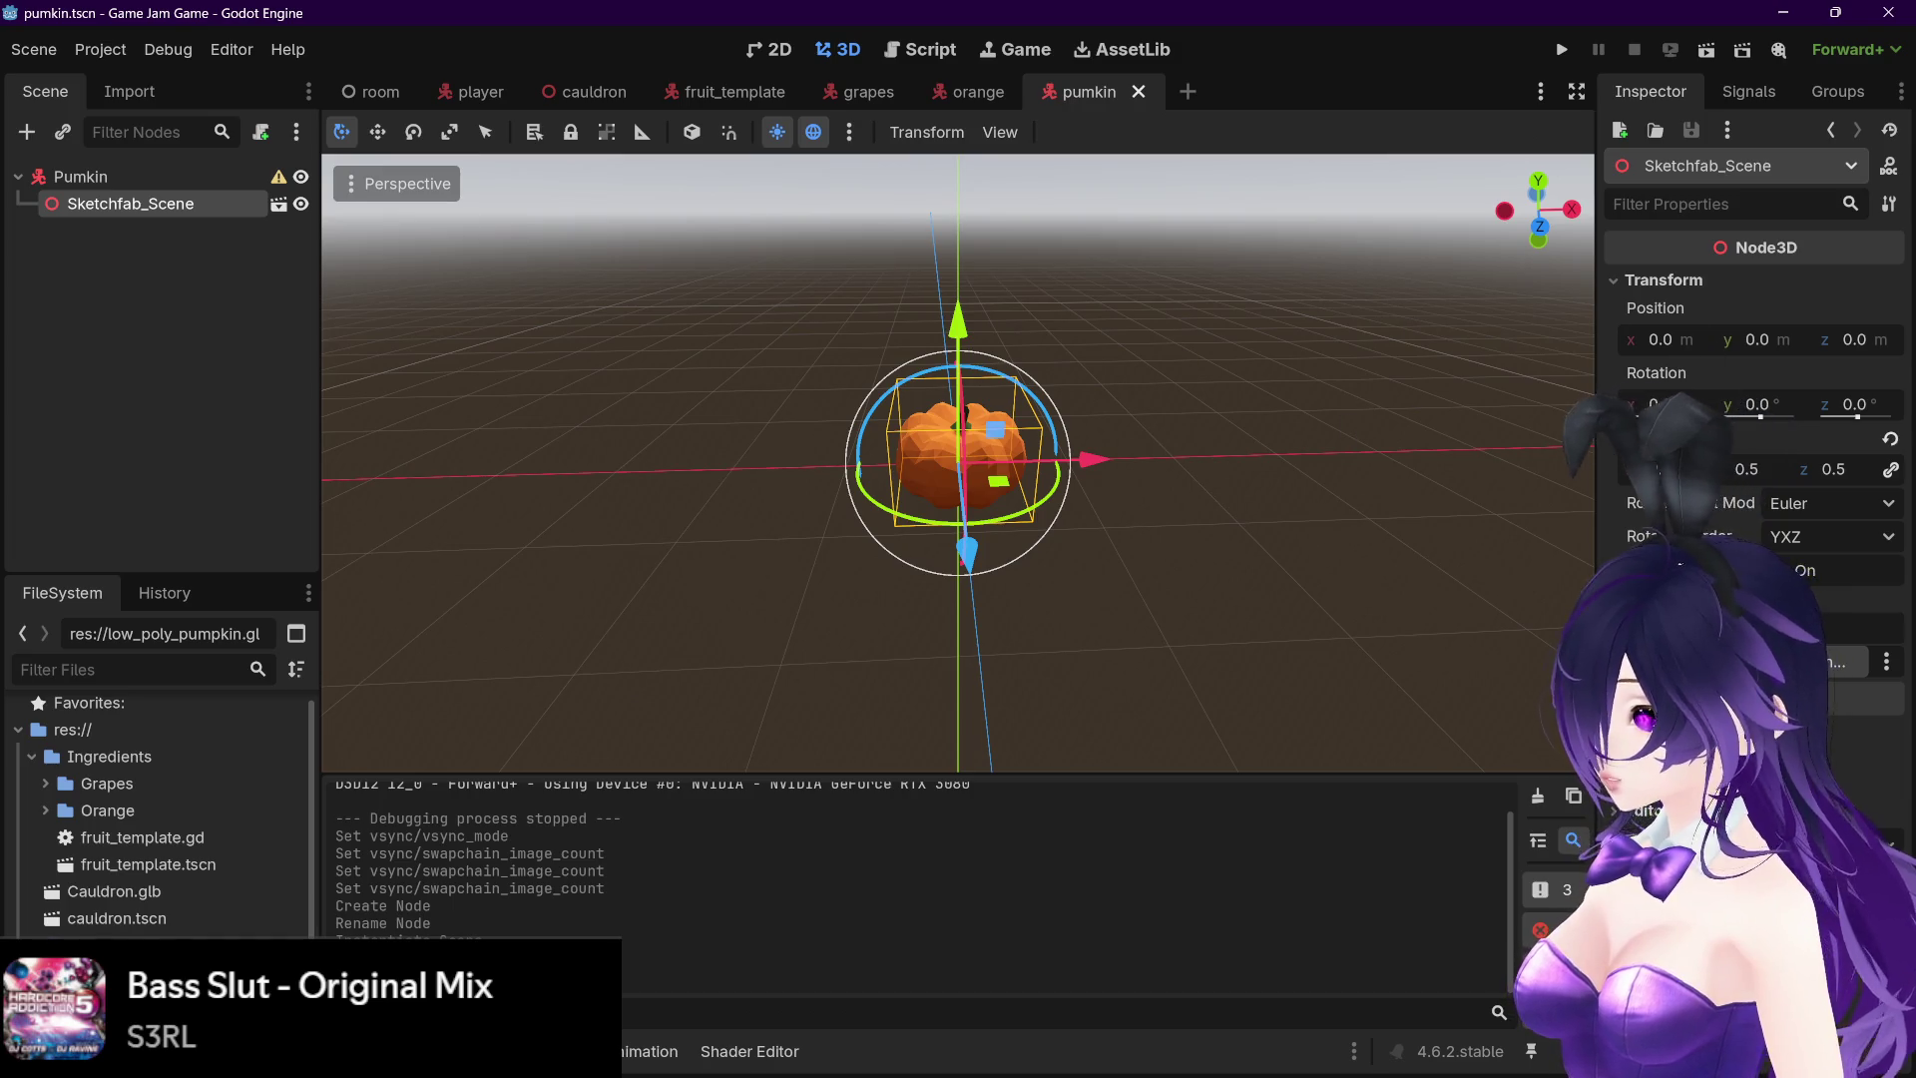
{"action": "left_click", "coordinate": [1672, 468]}
{"action": "type", "text": ".5"}
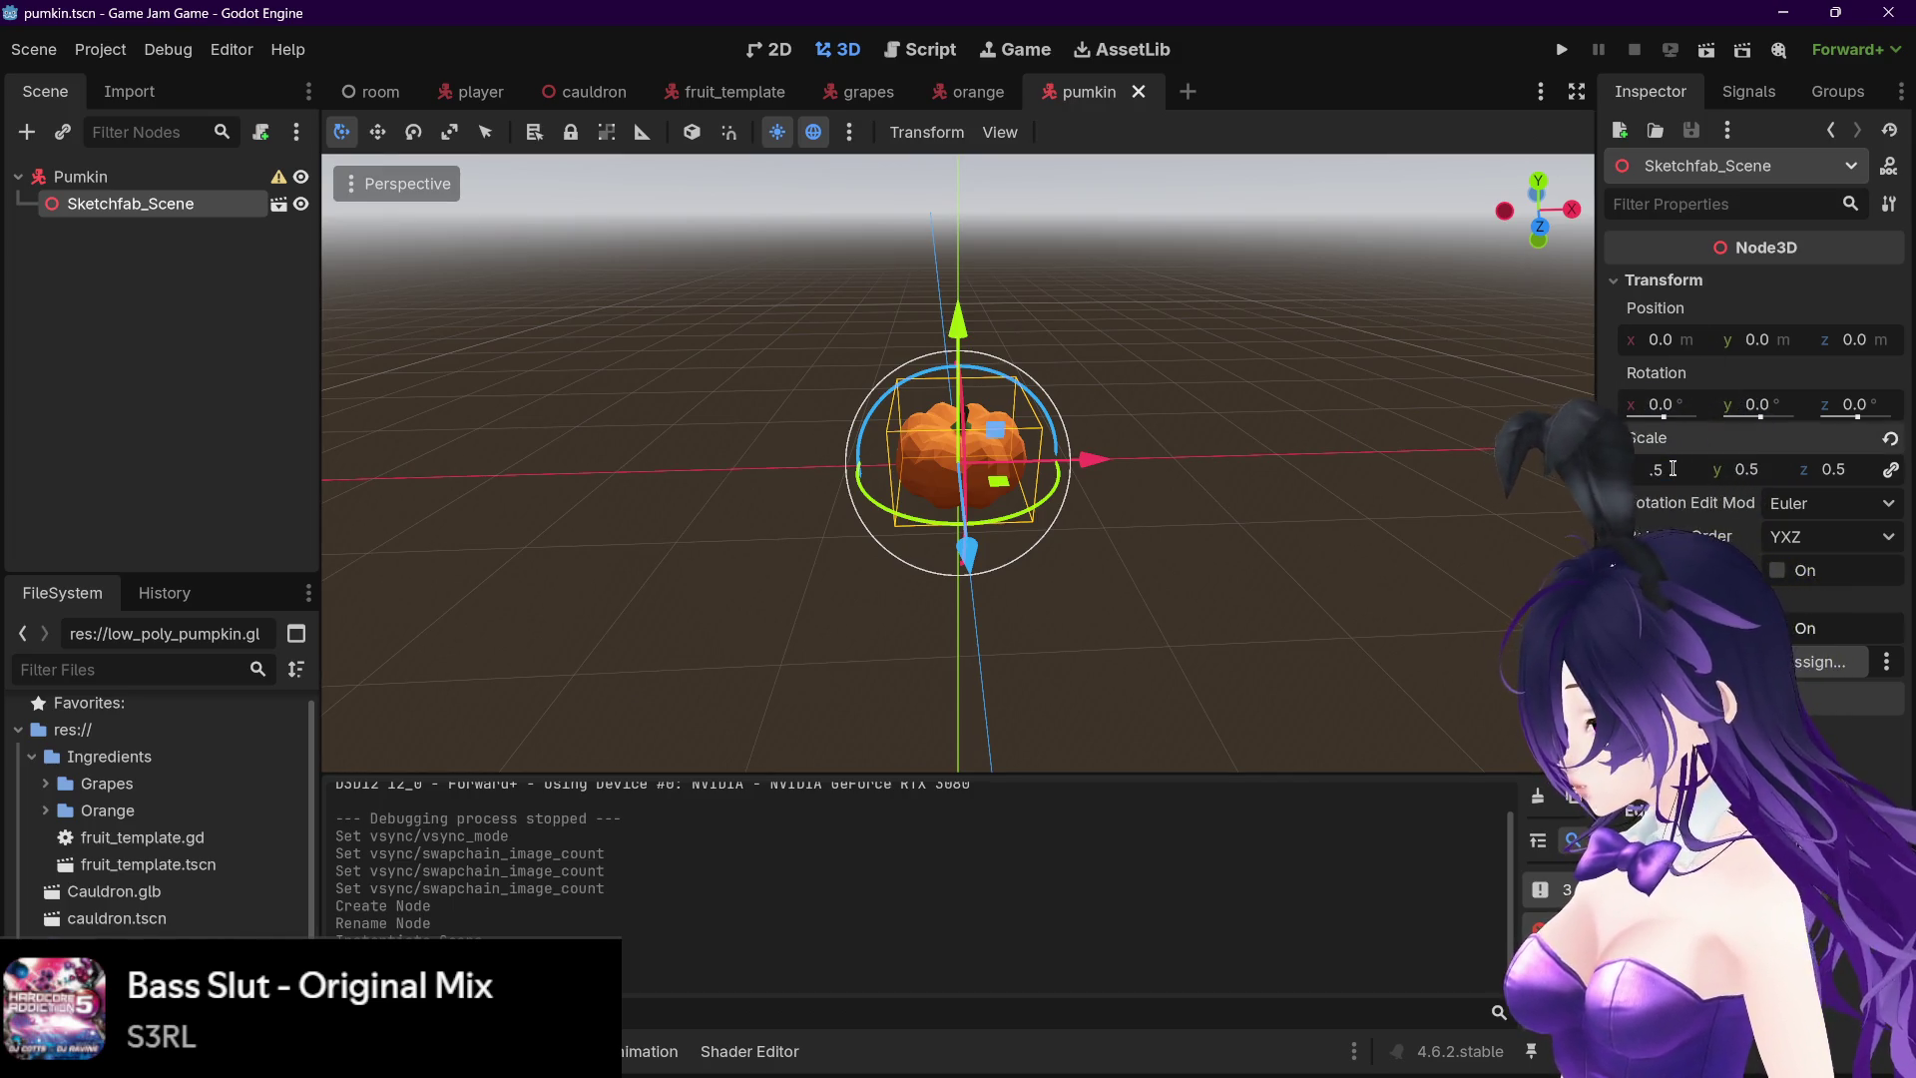
{"action": "key", "text": "Return"}
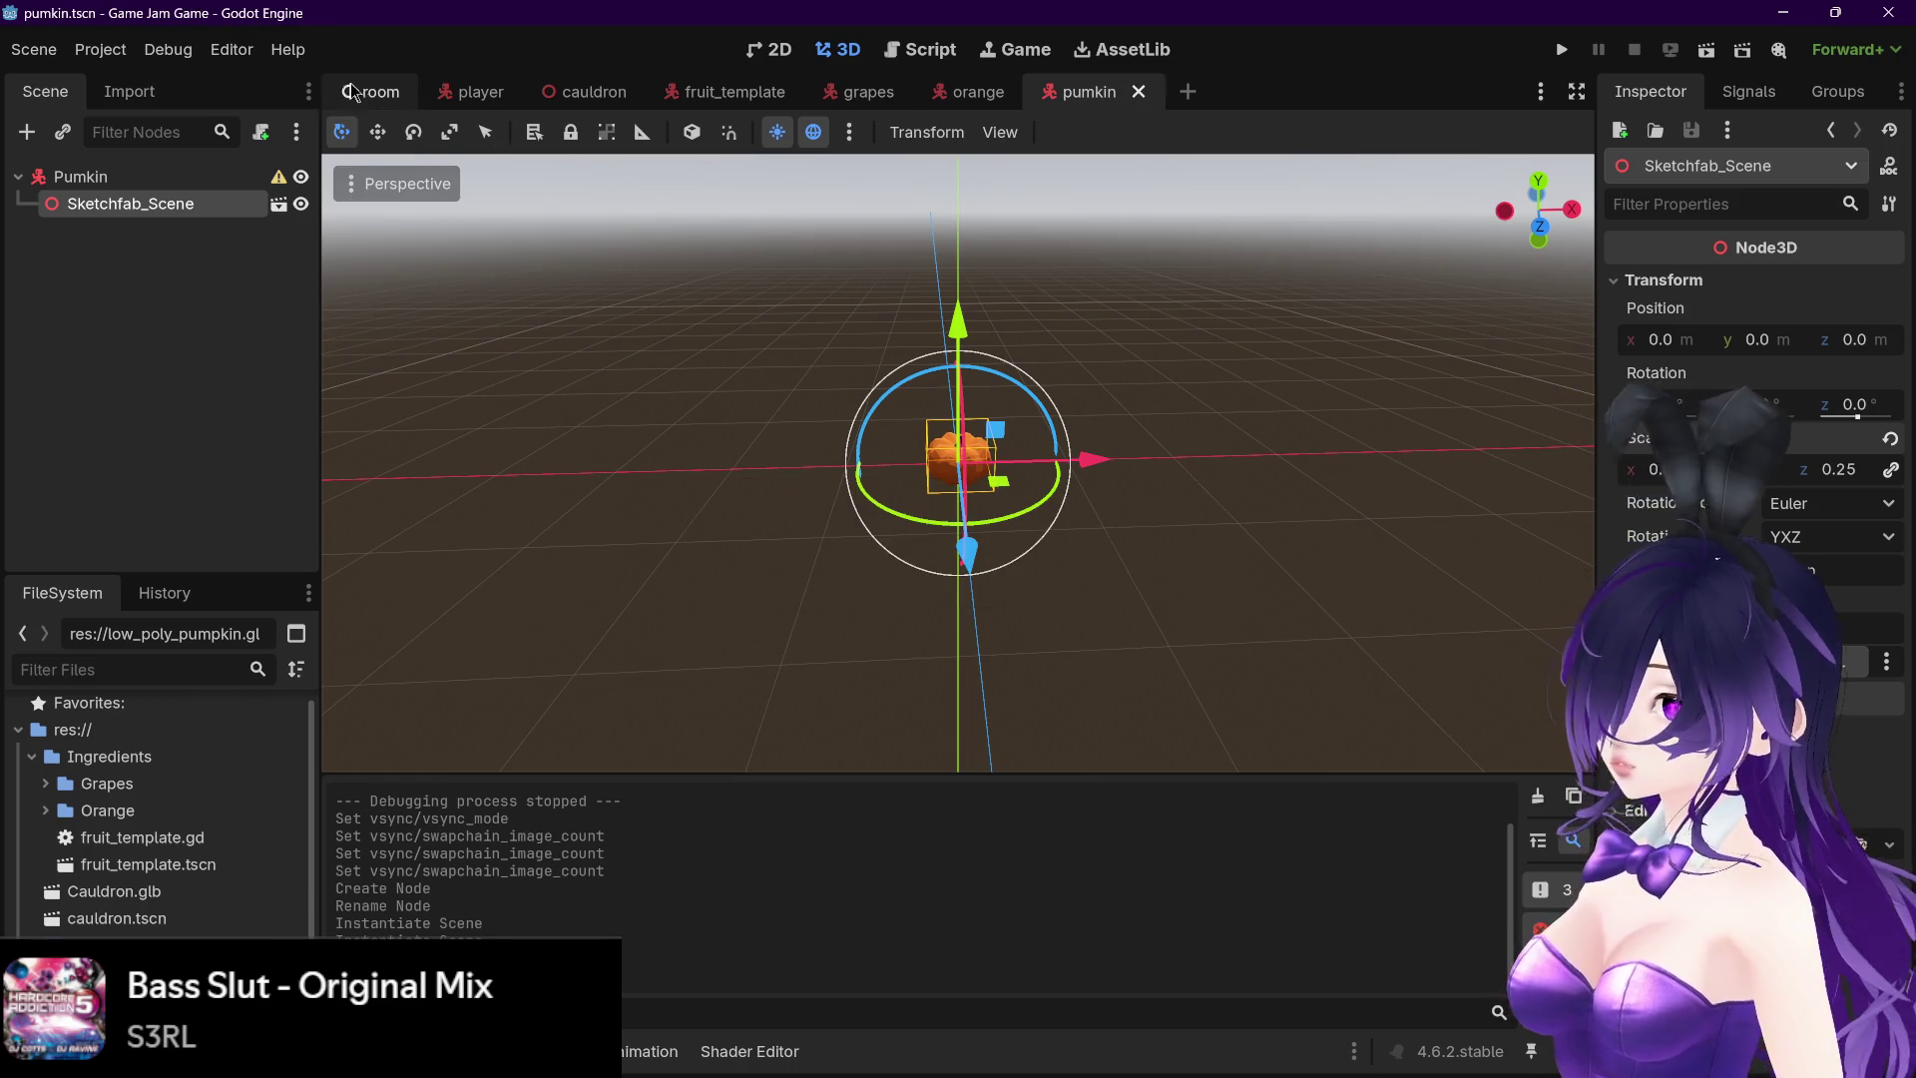
- Move the Pumkin instance sideways and raise it above the room floor
{"action": "left_click", "coordinate": [351, 90]}
{"action": "left_click_drag", "start_coordinate": [838, 515], "coordinate": [1139, 519]}
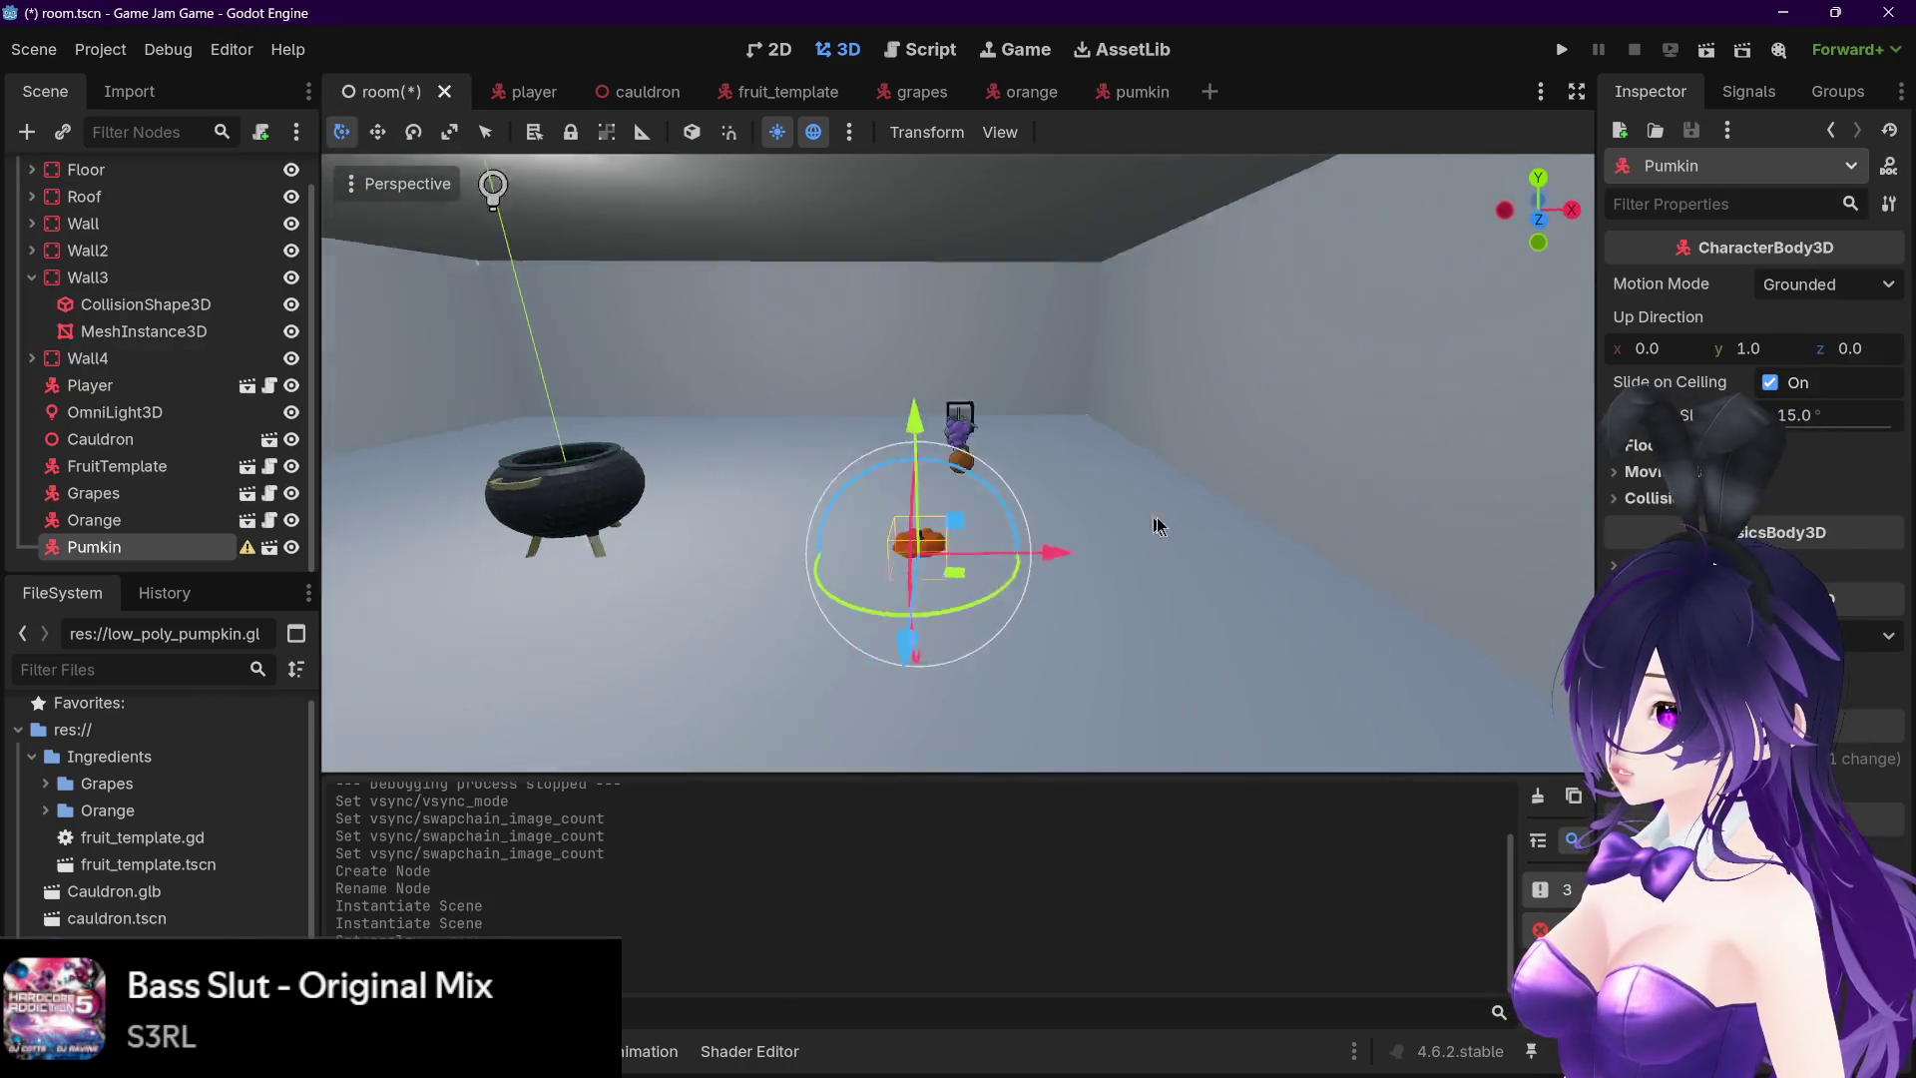
{"action": "mouse_move", "coordinate": [758, 638]}
{"action": "left_mouse_down"}
{"action": "mouse_move", "coordinate": [1117, 597]}
{"action": "mouse_move", "coordinate": [1073, 442]}
{"action": "mouse_move", "coordinate": [1074, 320]}
{"action": "mouse_move", "coordinate": [1215, 501]}
{"action": "mouse_move", "coordinate": [1209, 481]}
{"action": "mouse_move", "coordinate": [1028, 505]}
{"action": "mouse_move", "coordinate": [1084, 493]}
{"action": "mouse_move", "coordinate": [997, 583]}
{"action": "mouse_move", "coordinate": [1008, 608]}
{"action": "left_mouse_up"}
{"action": "key", "text": "f"}
- Set the pumpkin model's scale to 0.18, save both scenes, and run the game
{"action": "left_click", "coordinate": [1134, 91]}
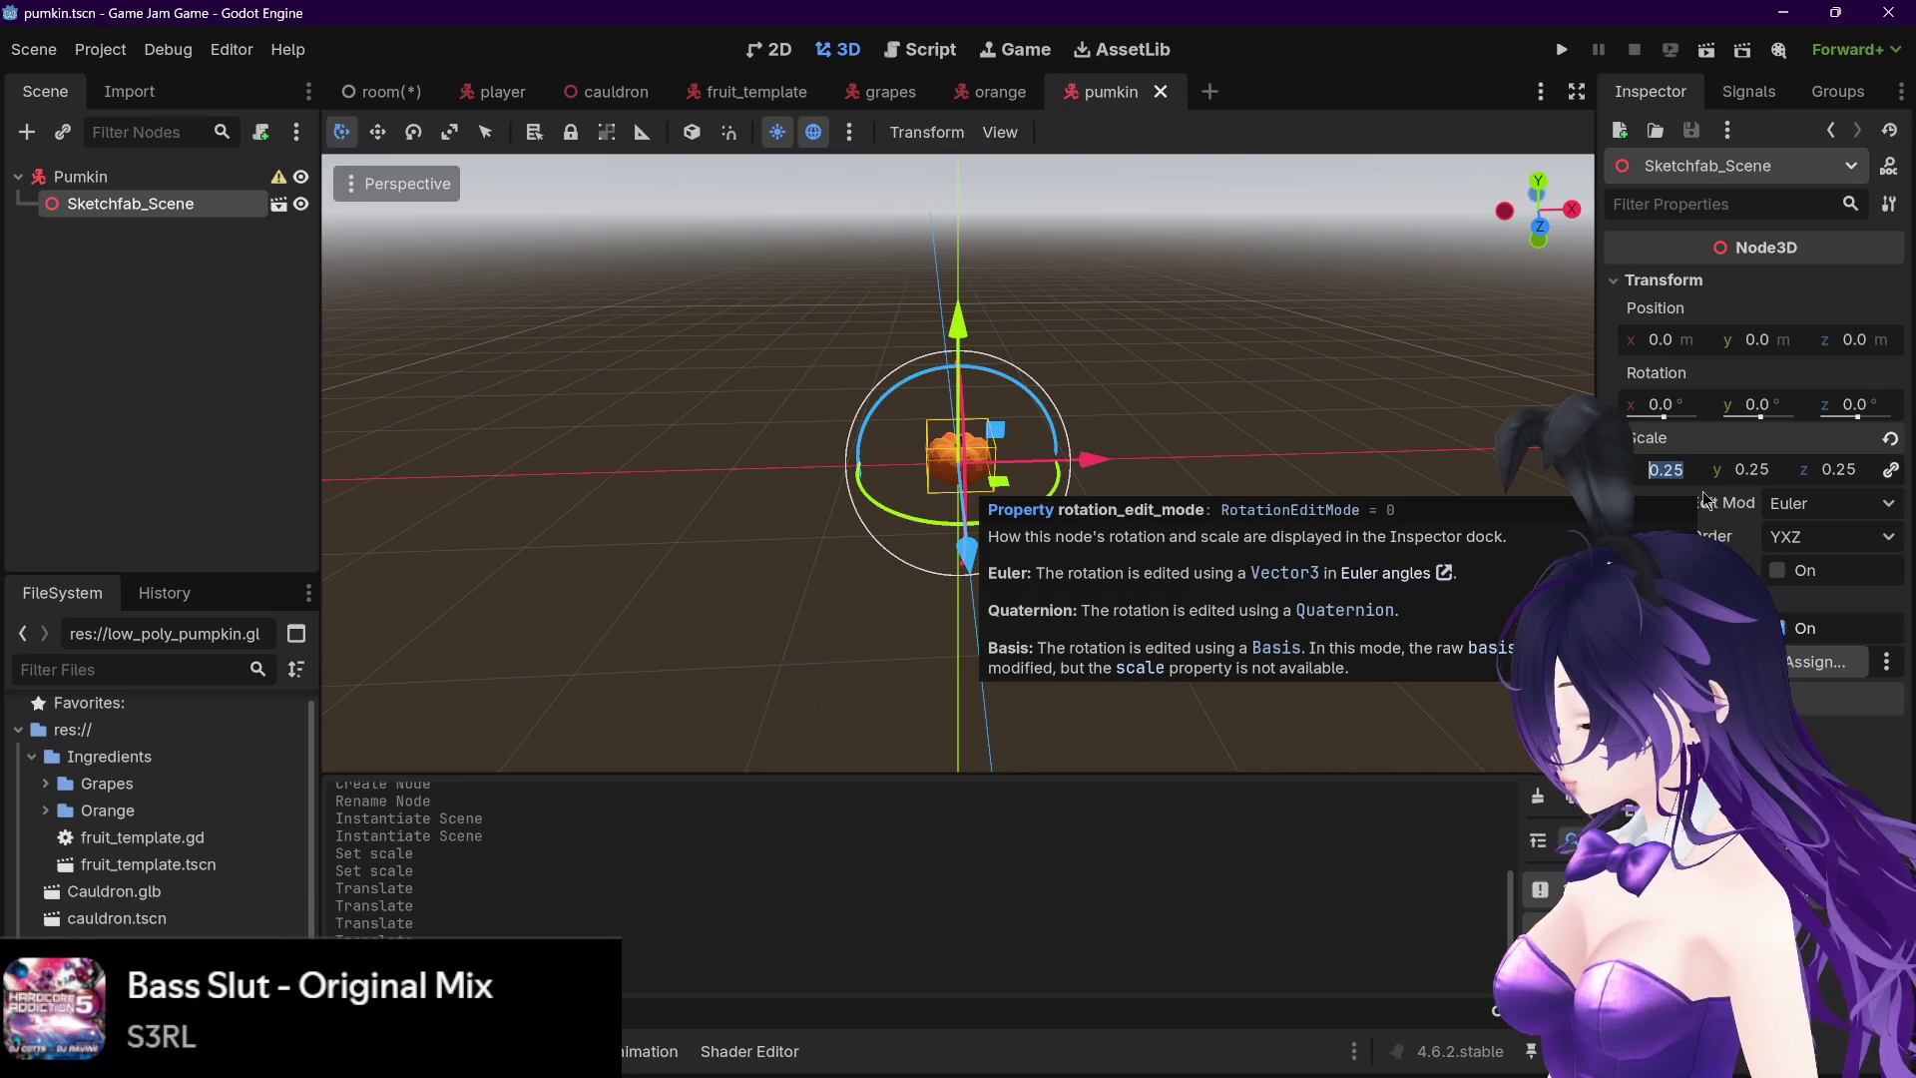
{"action": "type", "text": ".2"}
{"action": "type", "text": "0.2"}
{"action": "key", "text": "Return"}
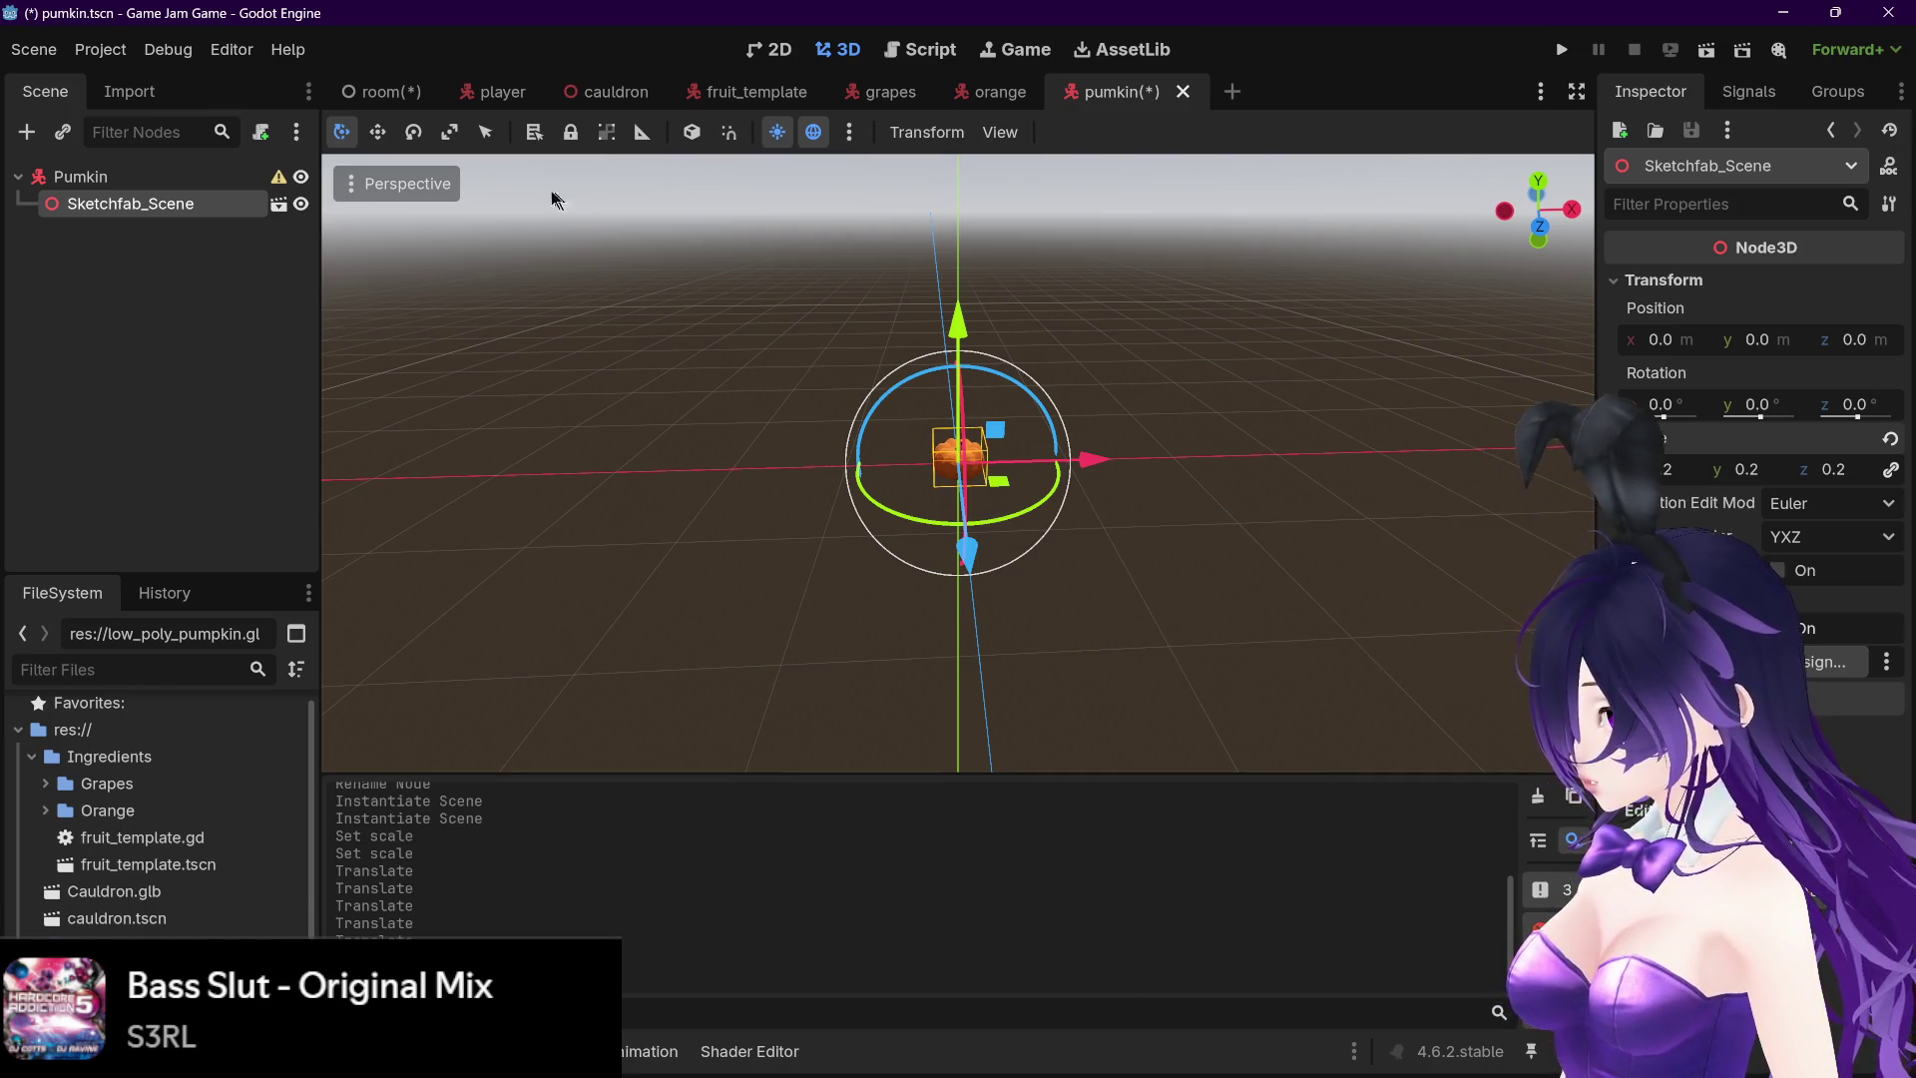
{"action": "left_click", "coordinate": [382, 91]}
{"action": "key", "text": "ctrl+s"}
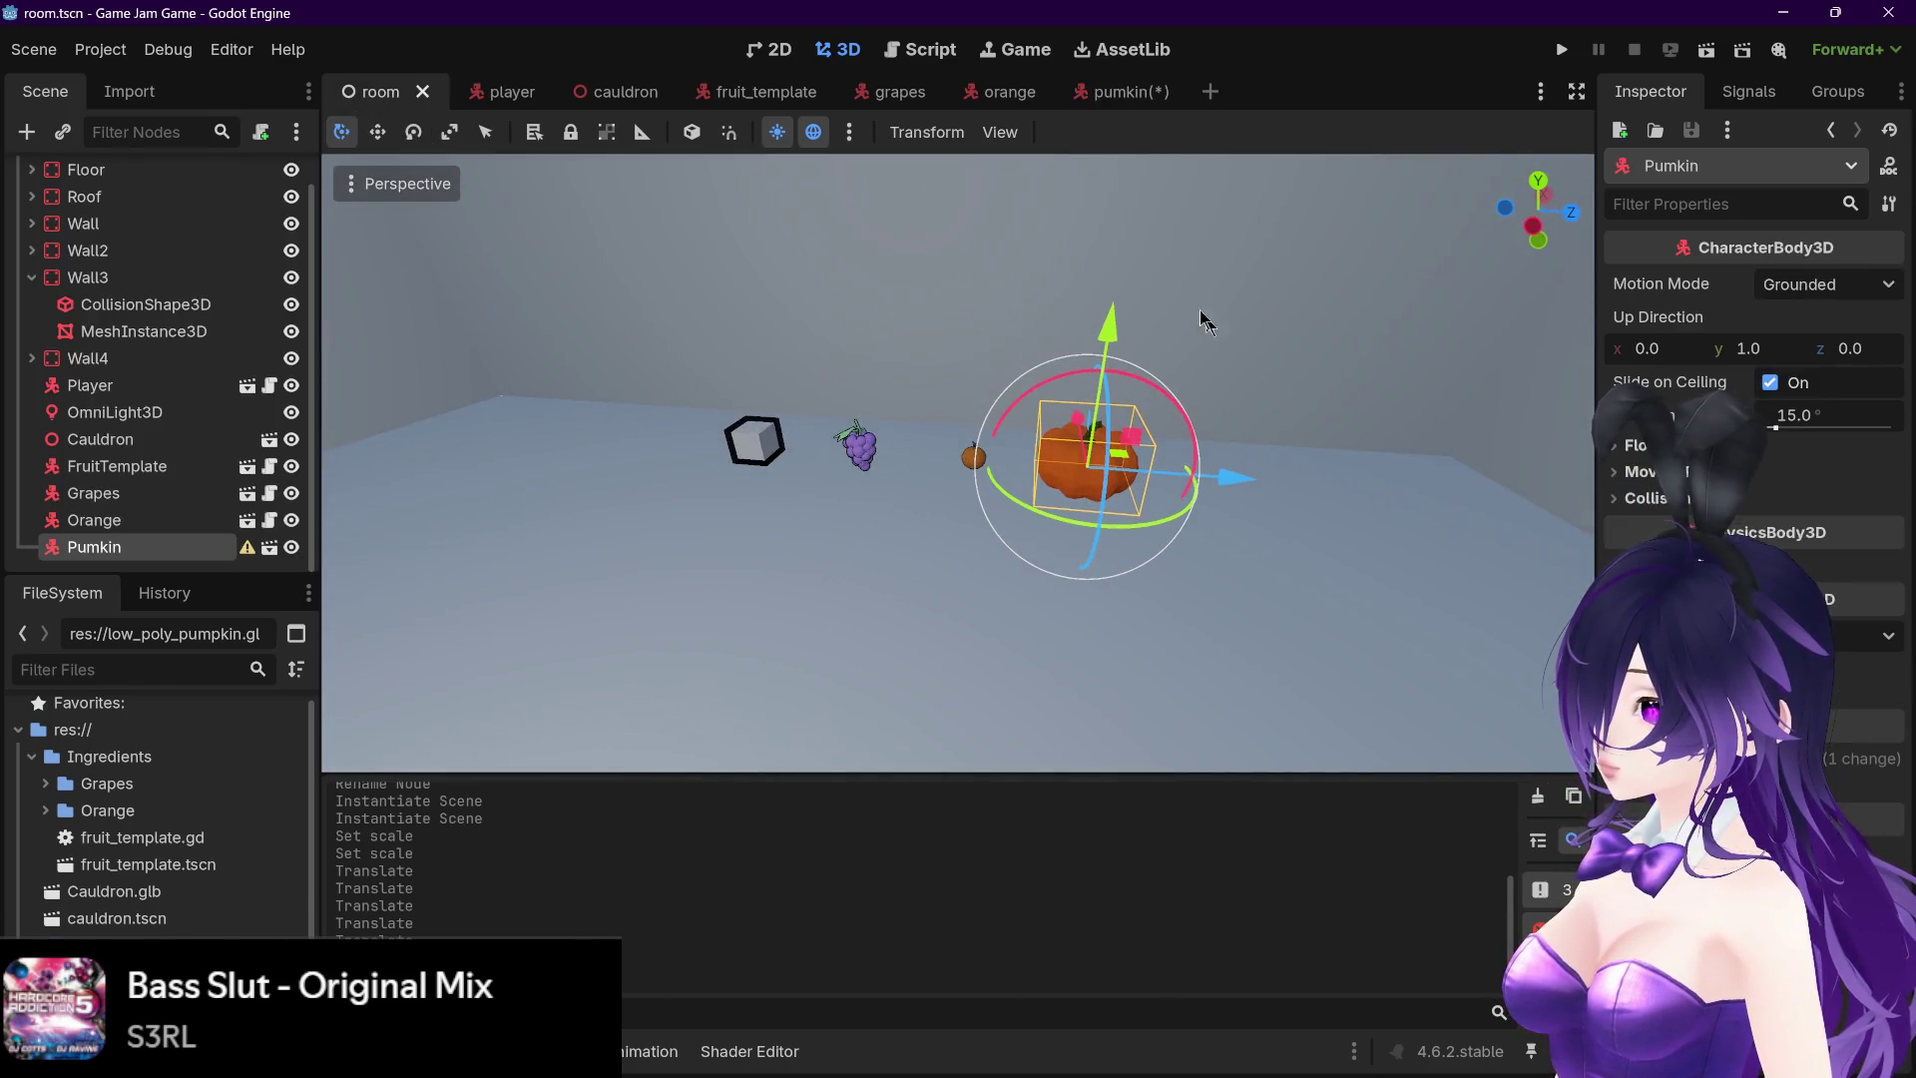
{"action": "key", "text": "ctrl+shift+Tab"}
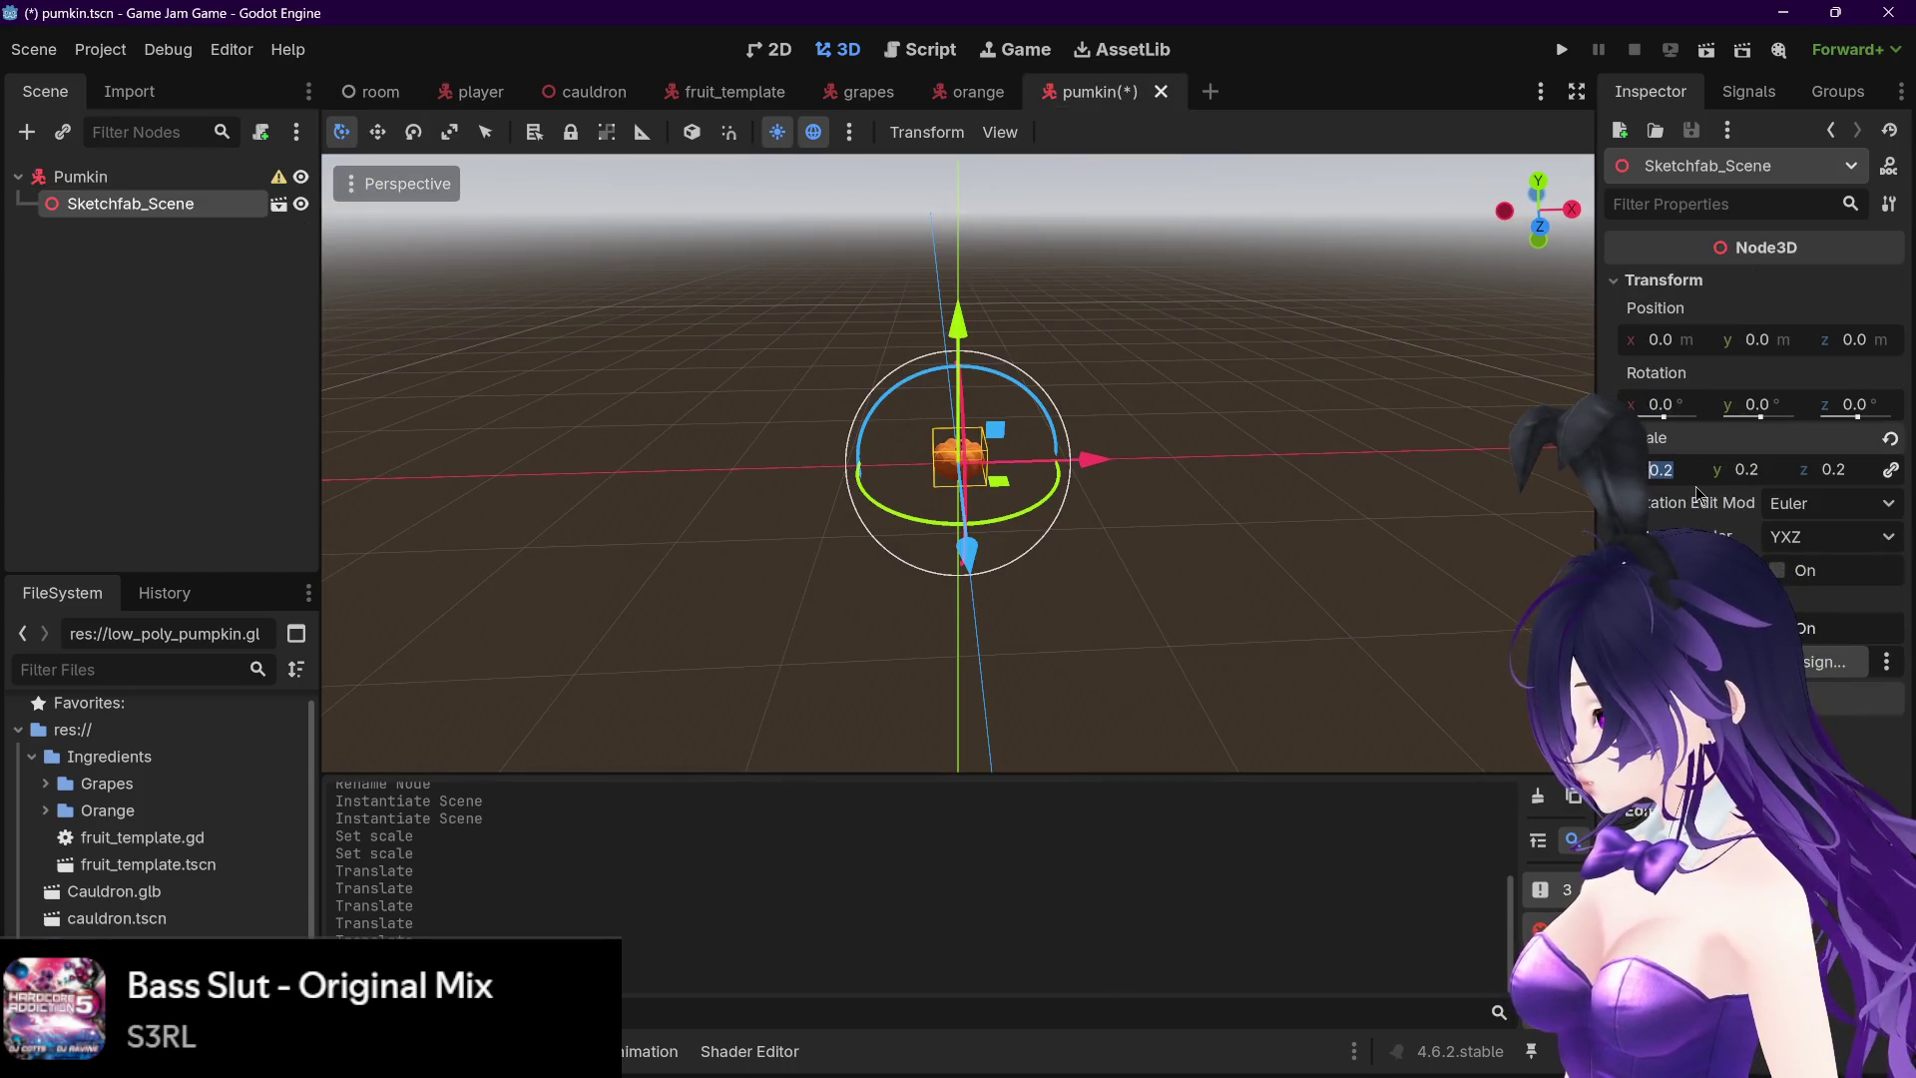
{"action": "key", "text": "ctrl+s"}
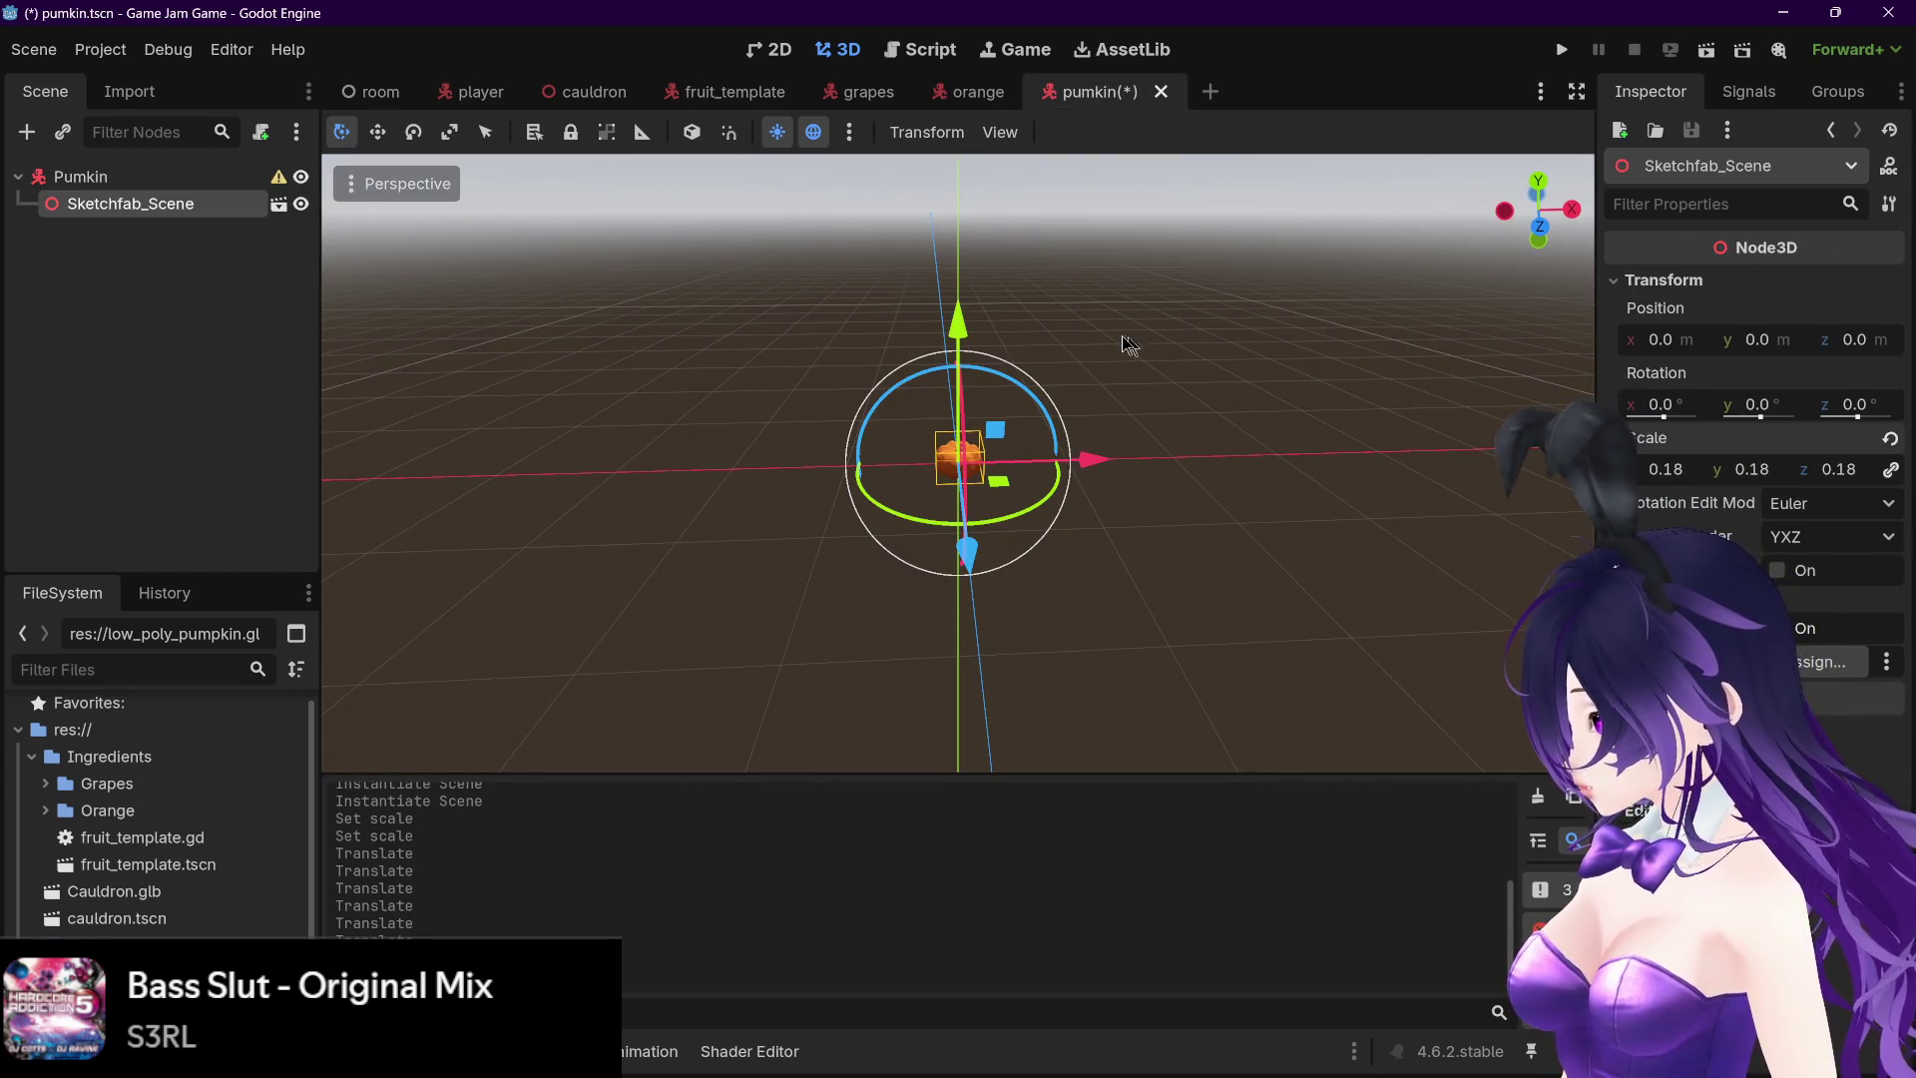
{"action": "left_click", "coordinate": [359, 94]}
{"action": "scroll", "coordinate": [1373, 509], "scroll_direction": "up", "scroll_amount": 3}
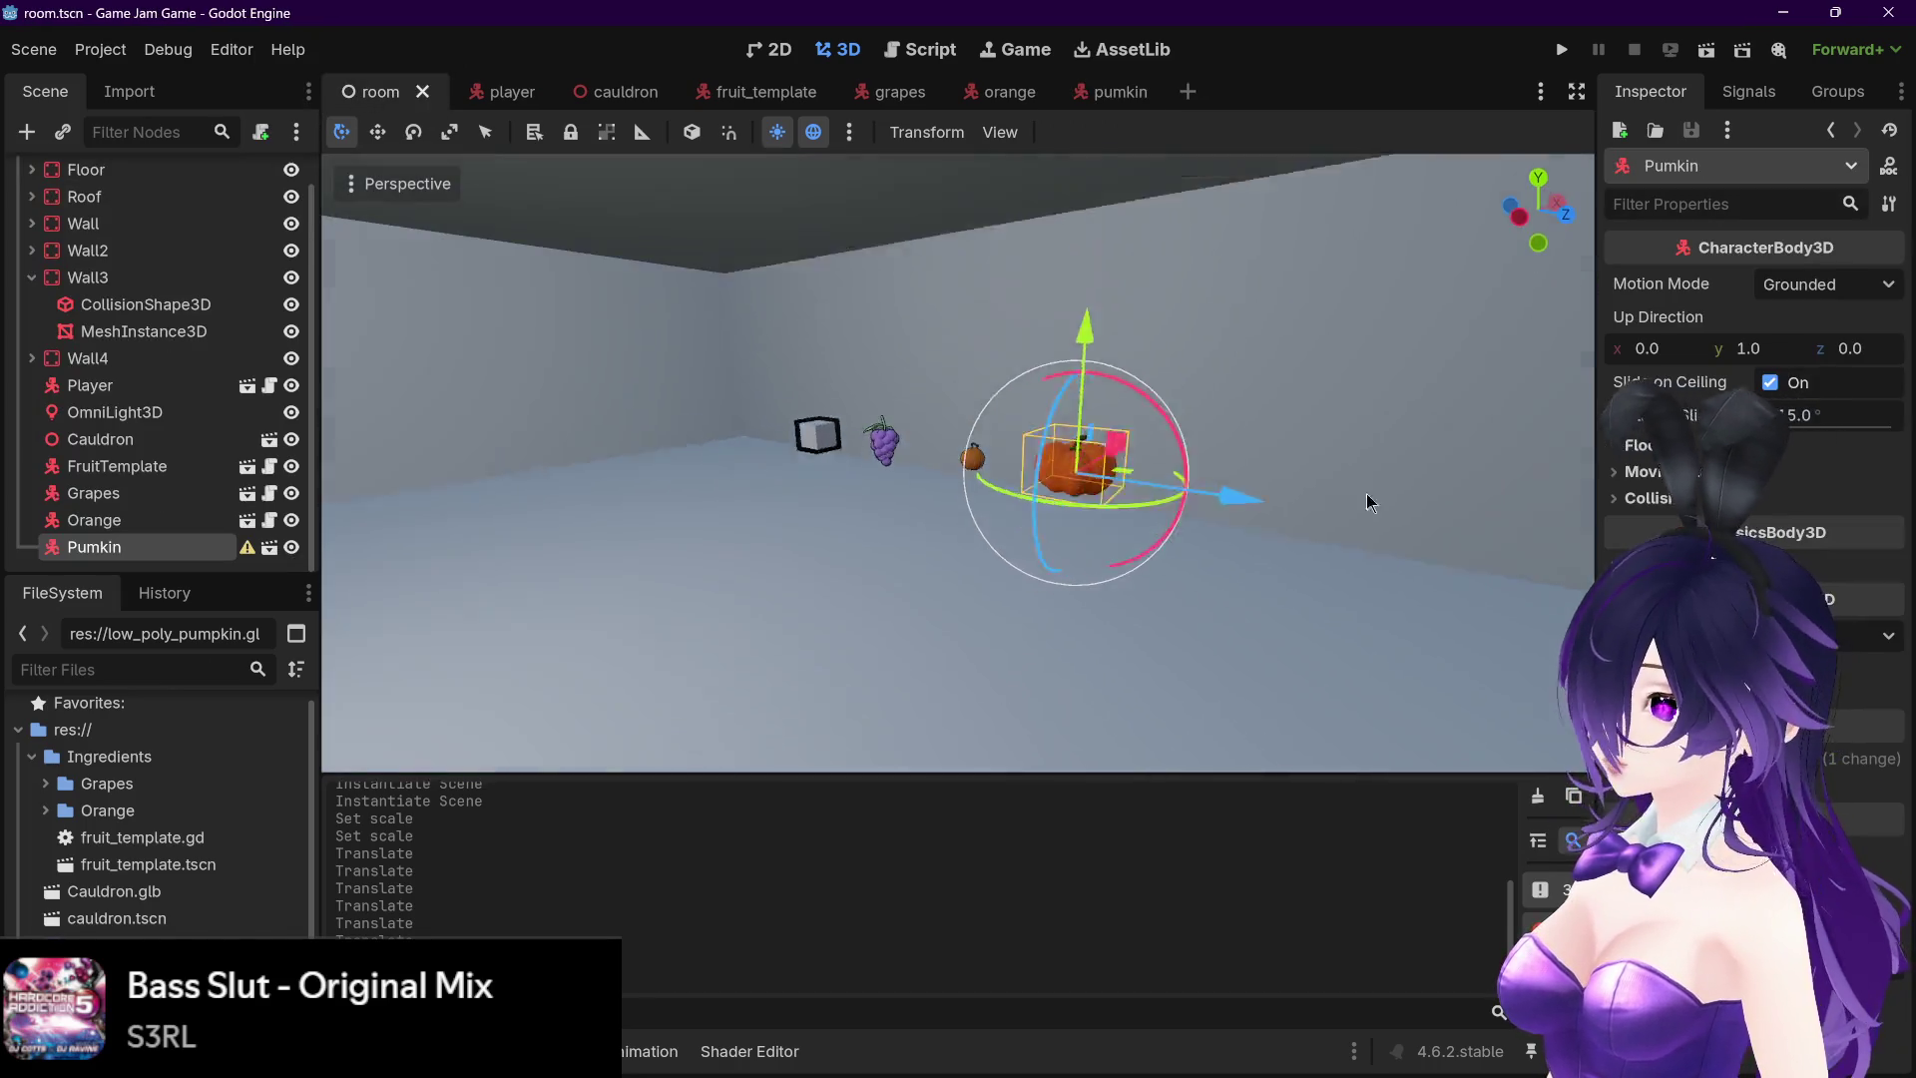
{"action": "key", "text": "F5"}
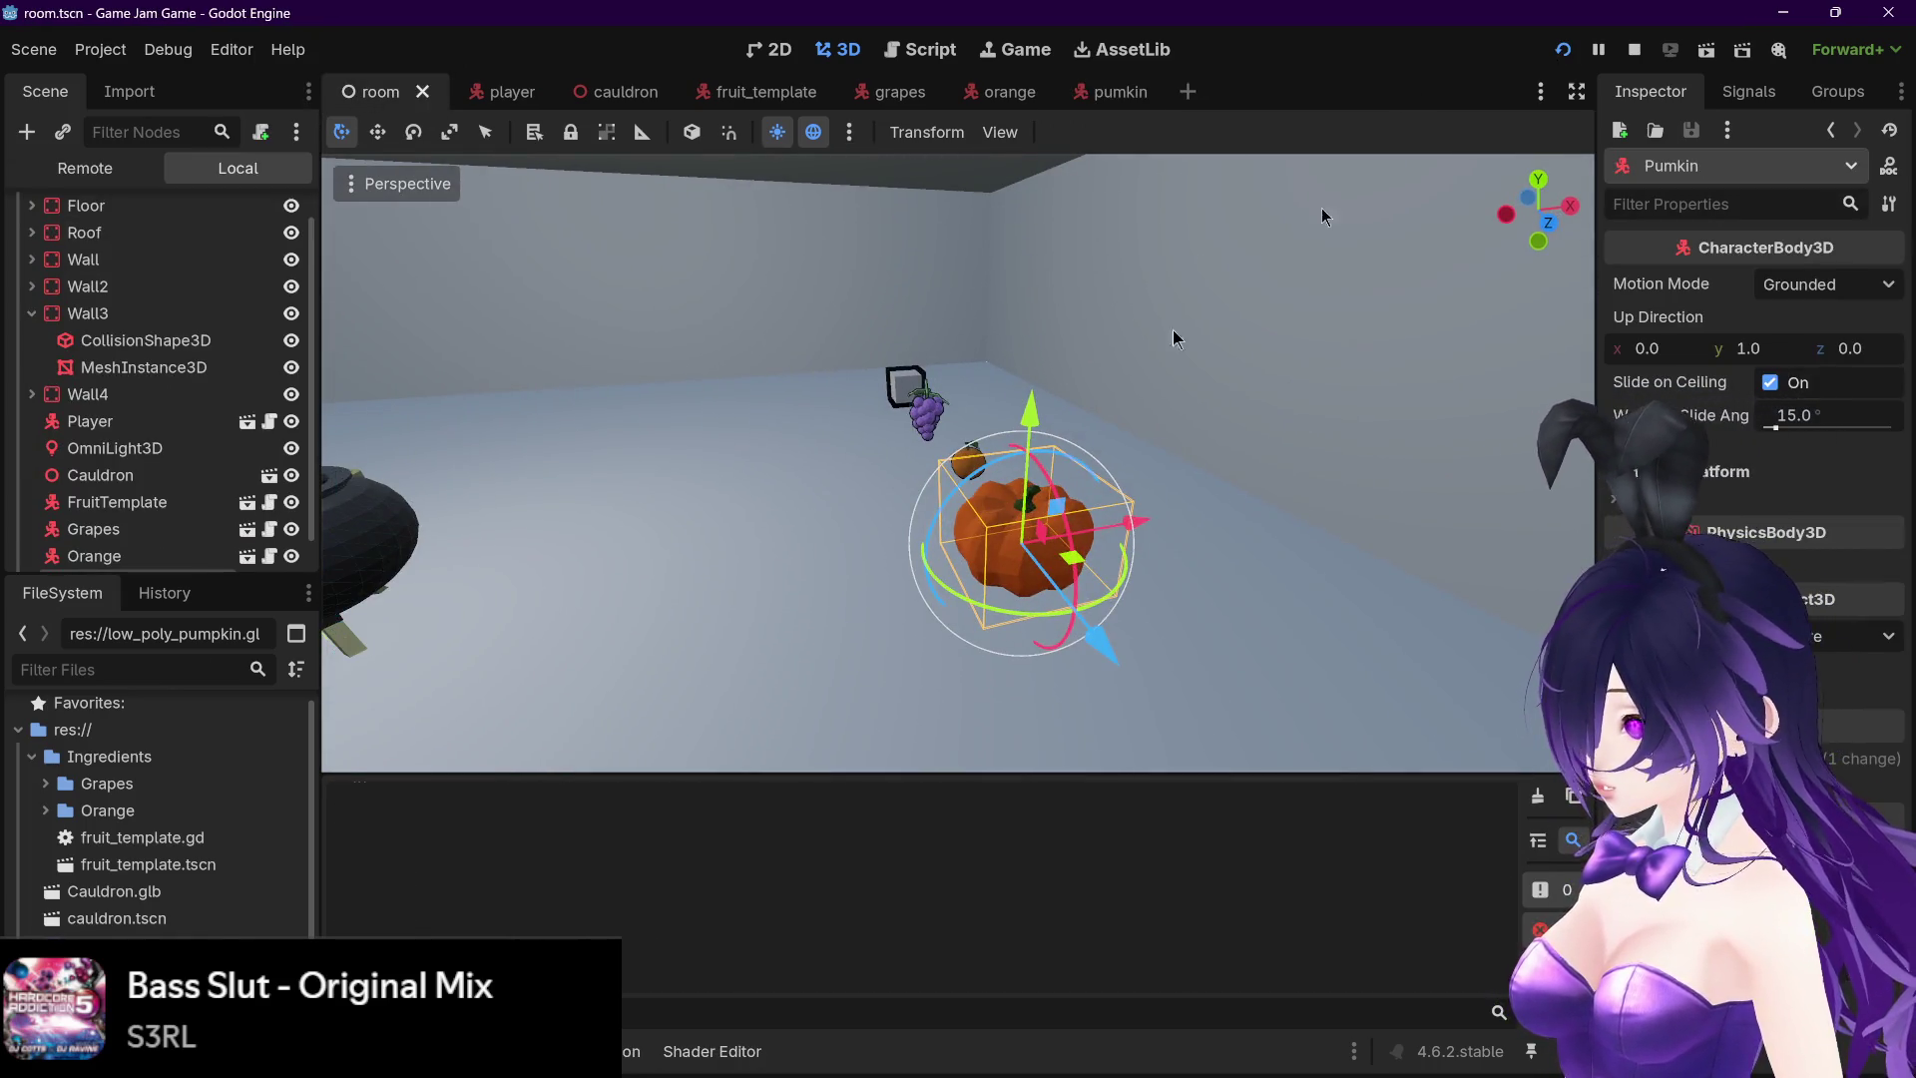
{"action": "key", "text": "w"}
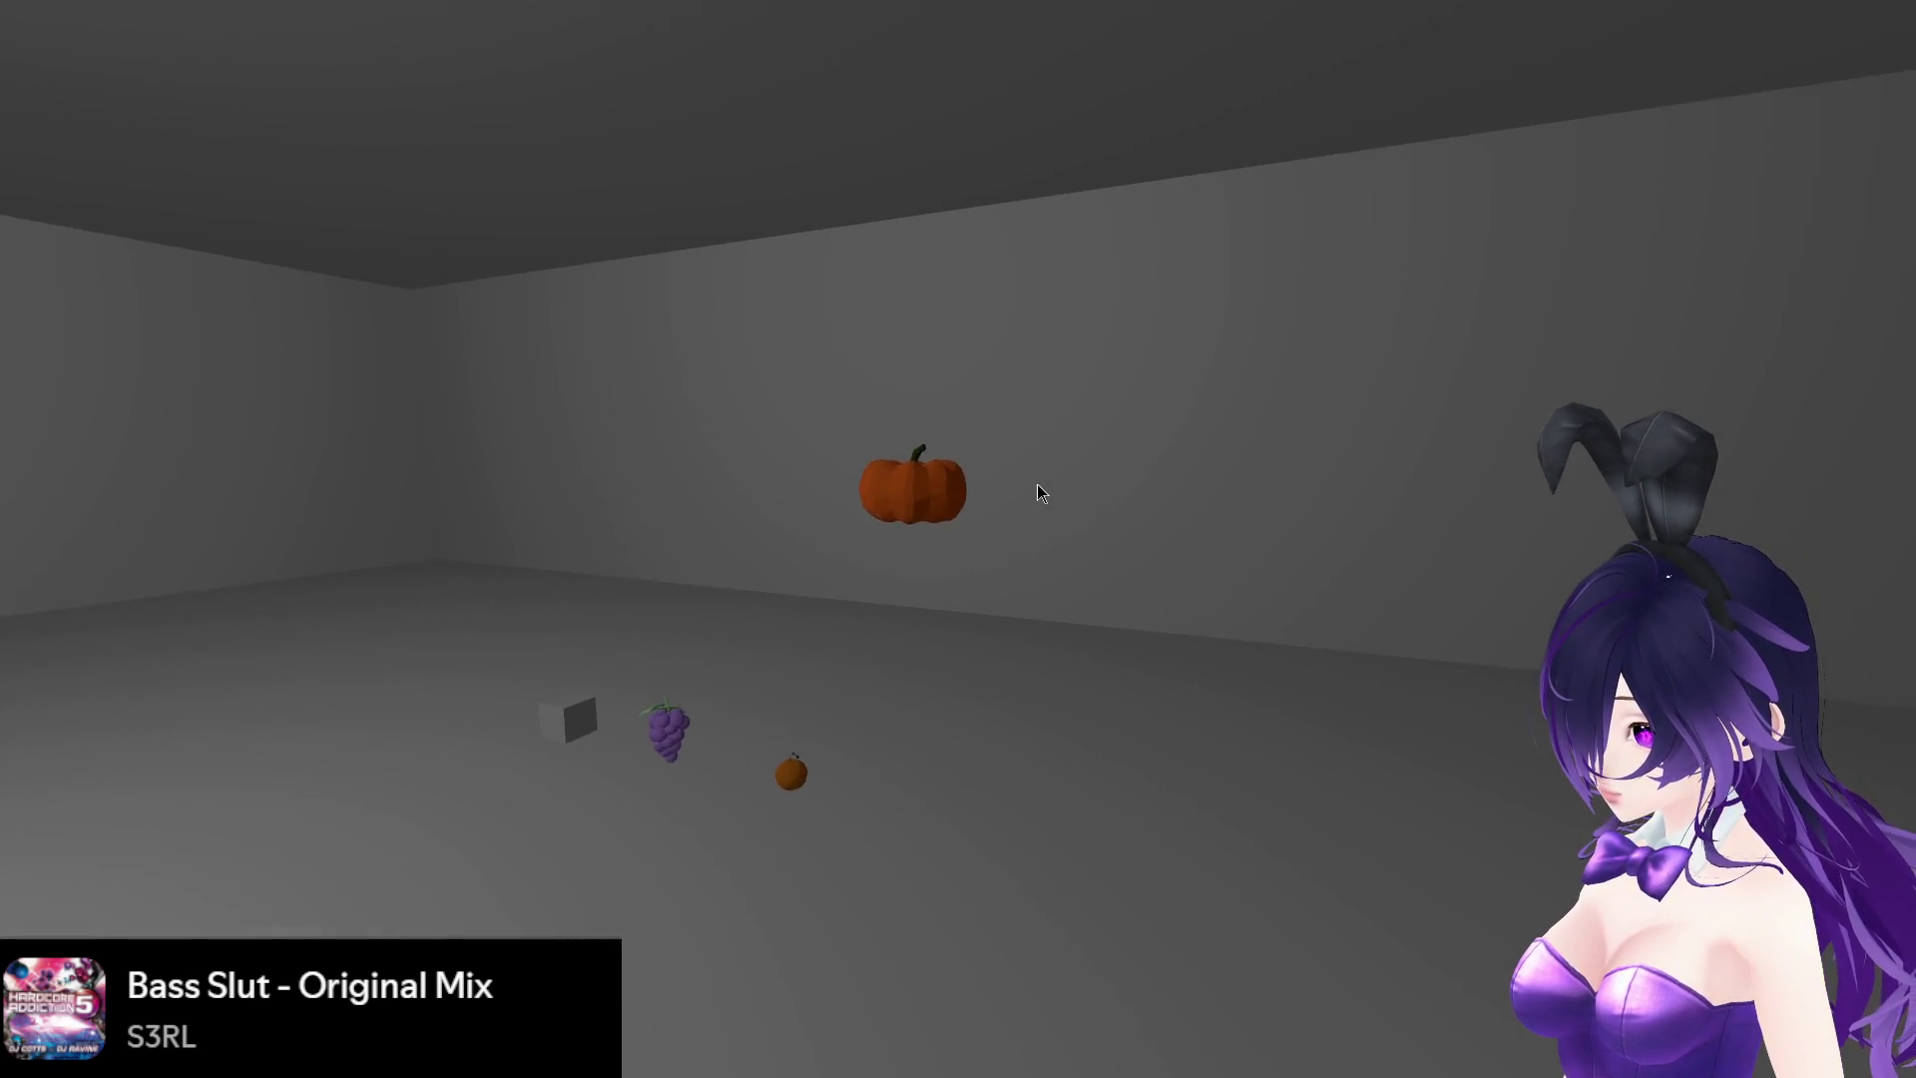
{"action": "key", "text": "s"}
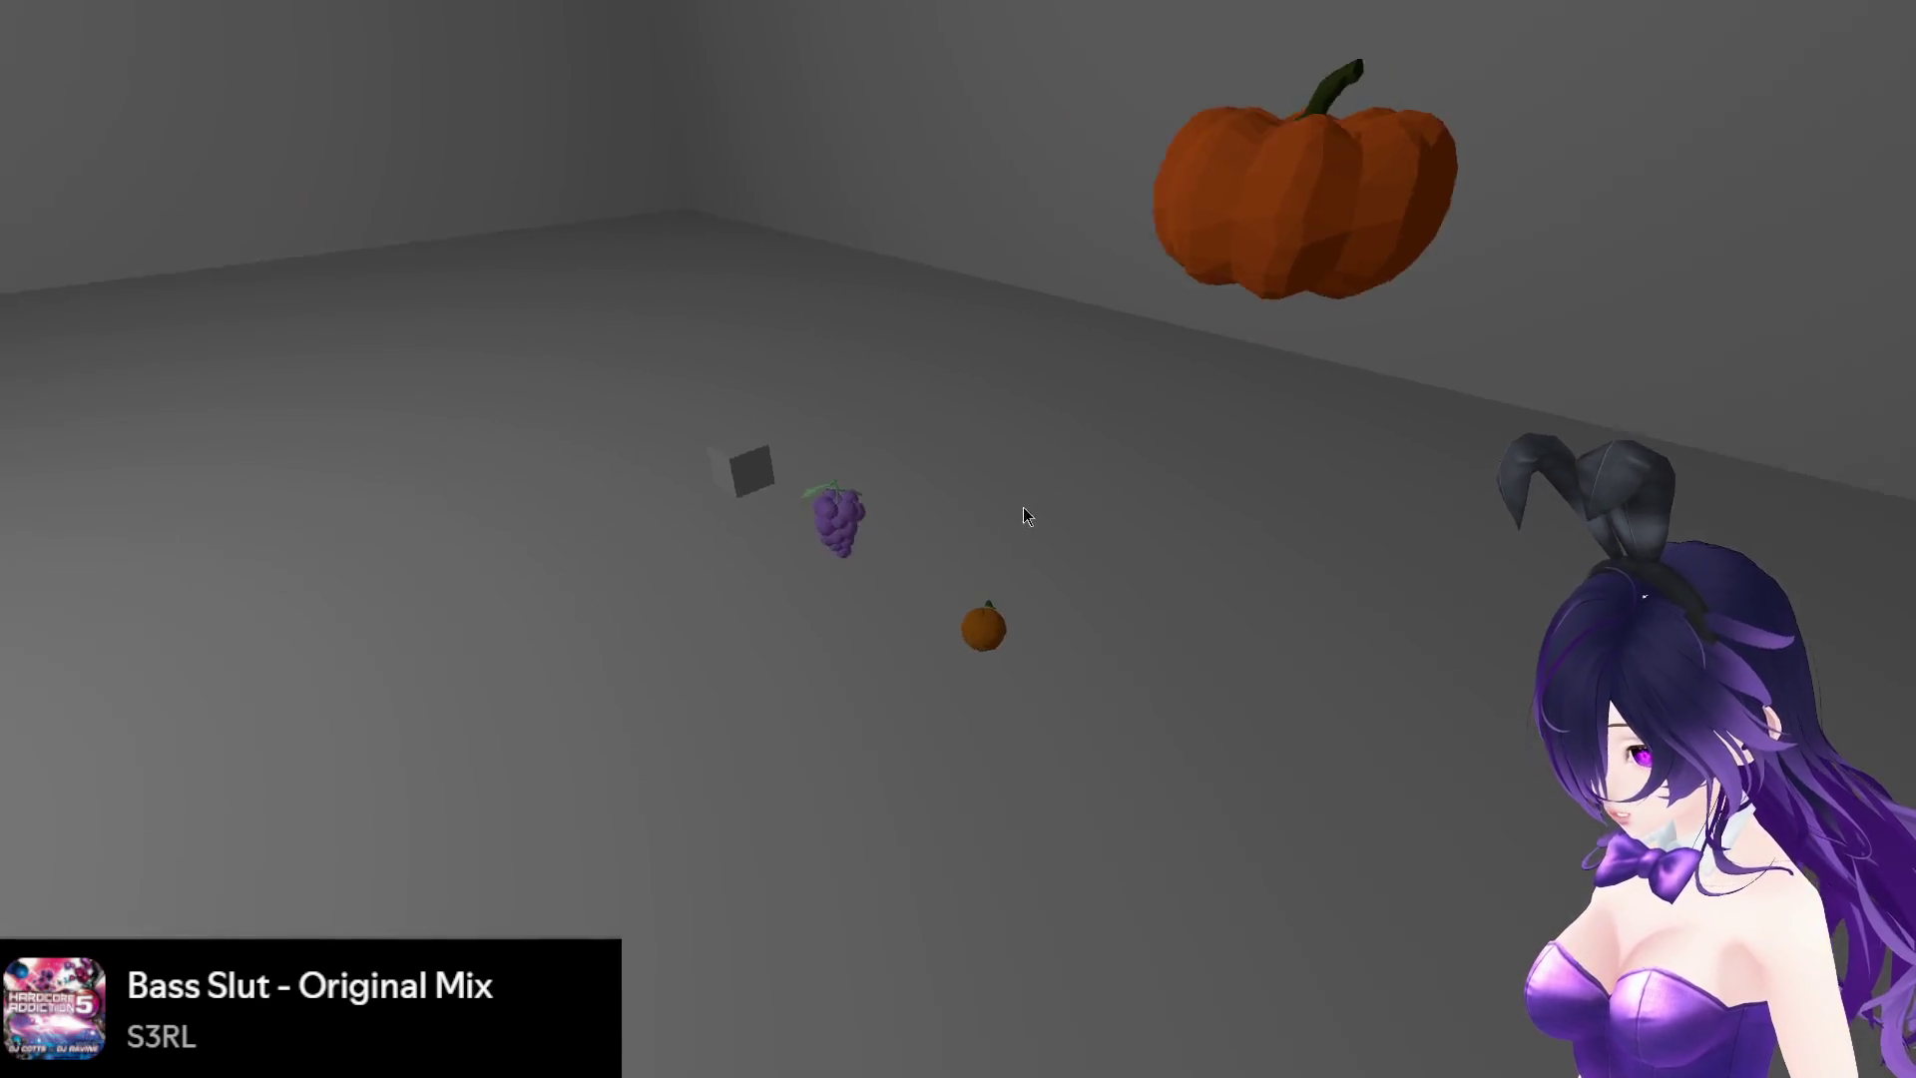
{"action": "key", "text": "w"}
{"action": "key", "text": "s"}
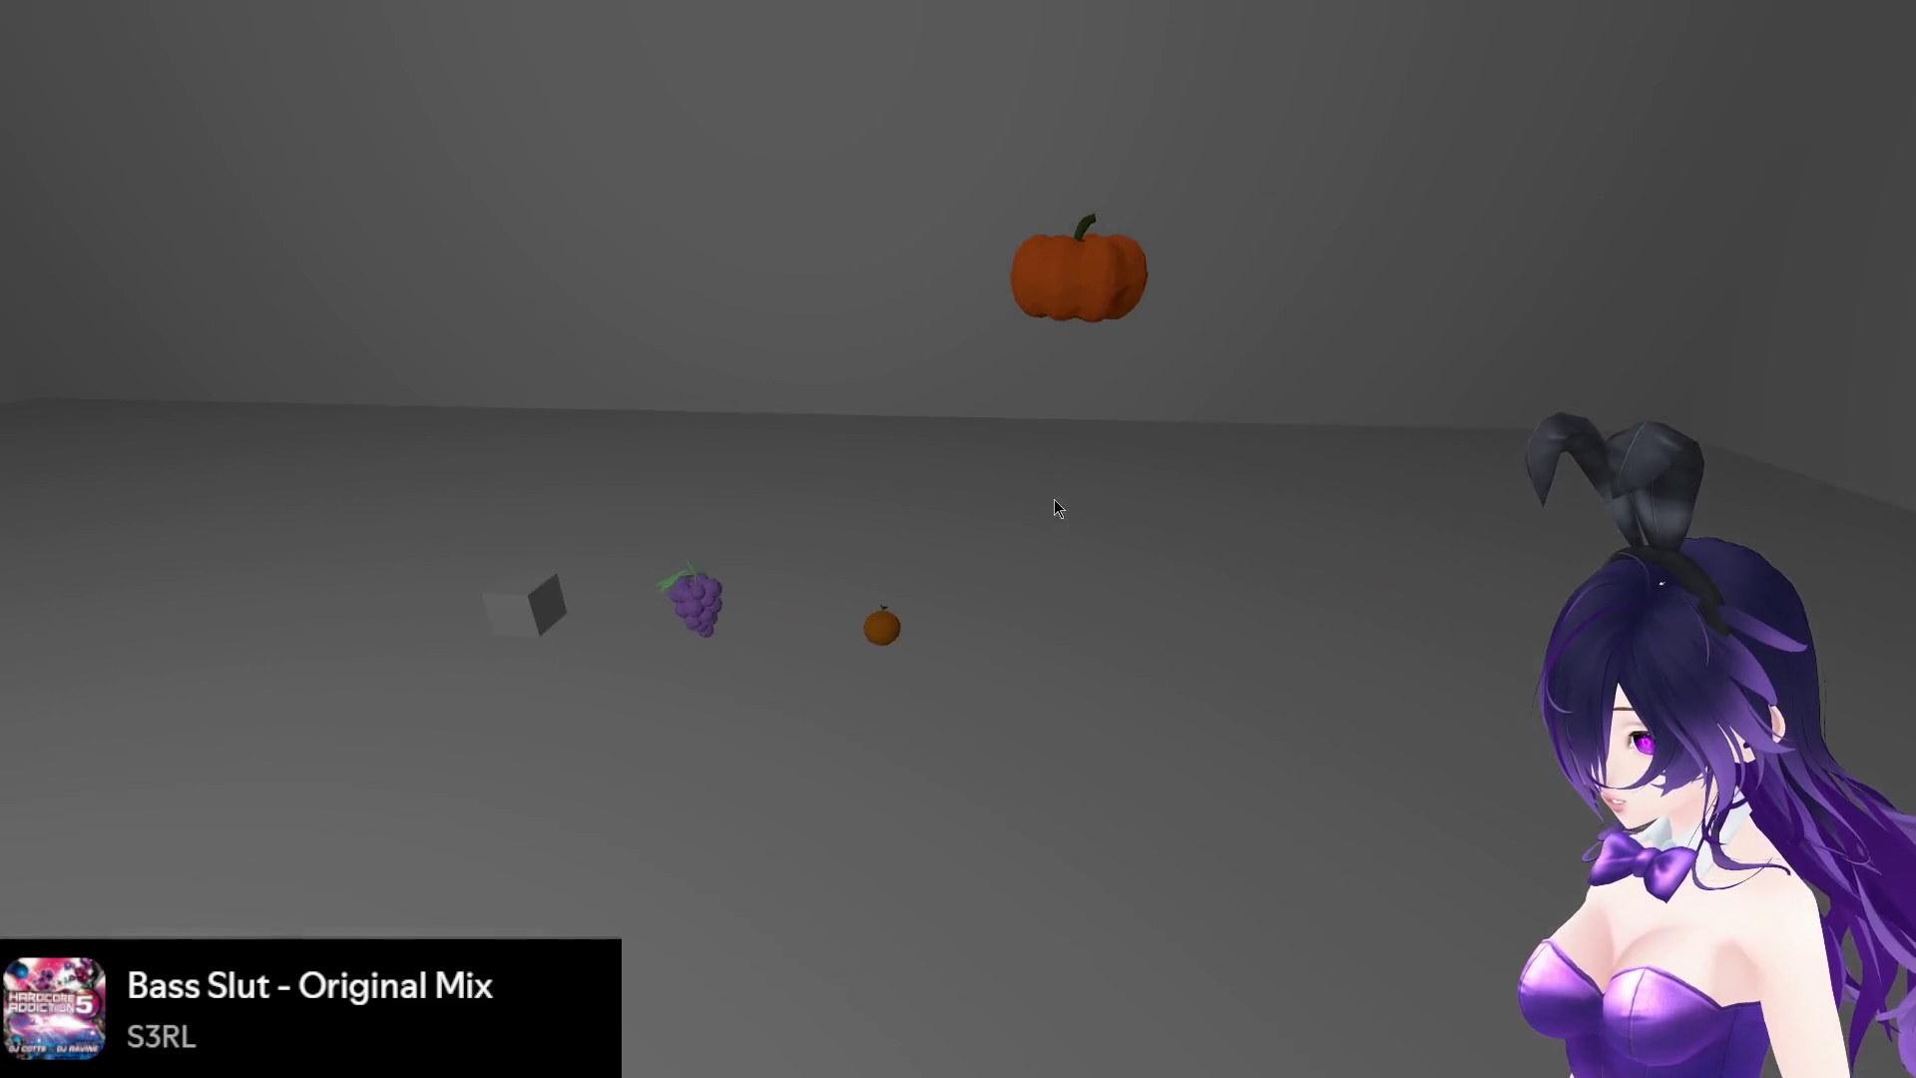
{"action": "key", "text": "w"}
{"action": "key", "text": "s"}
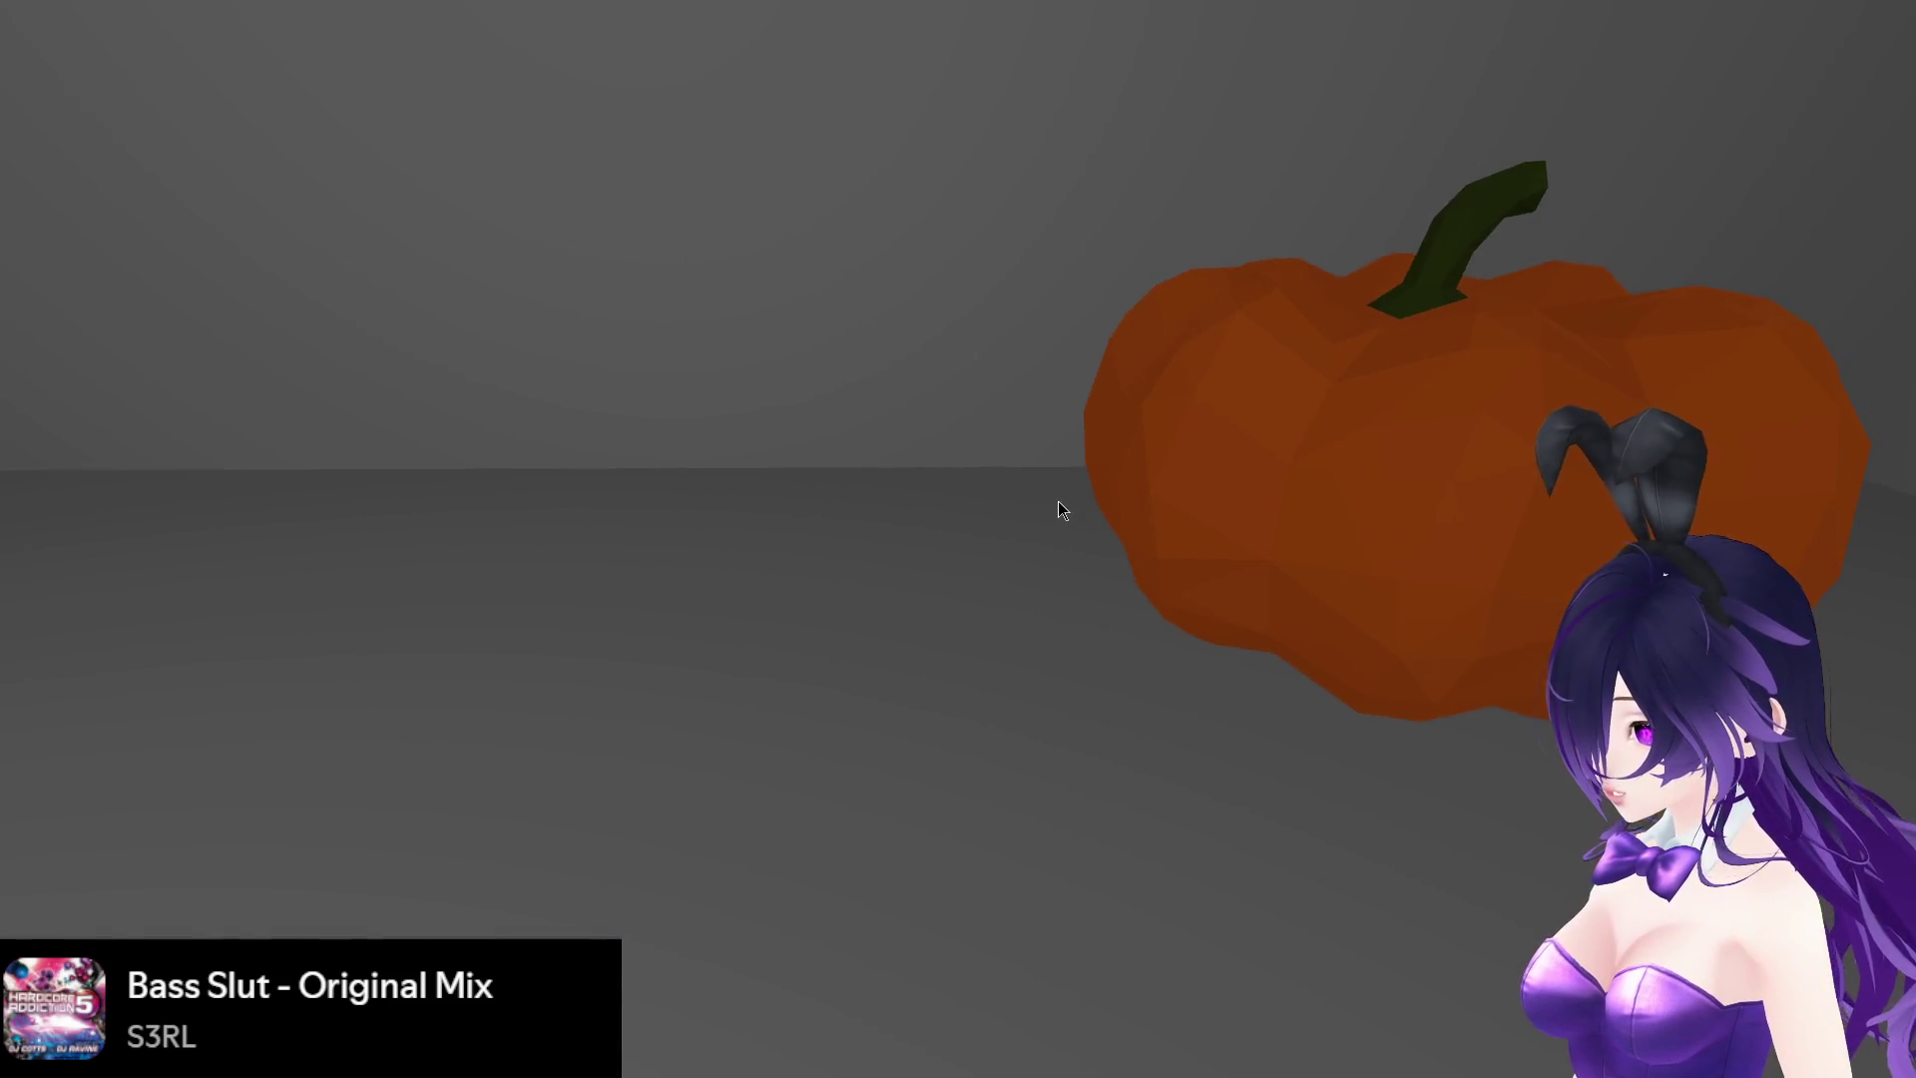
{"action": "key", "text": "s"}
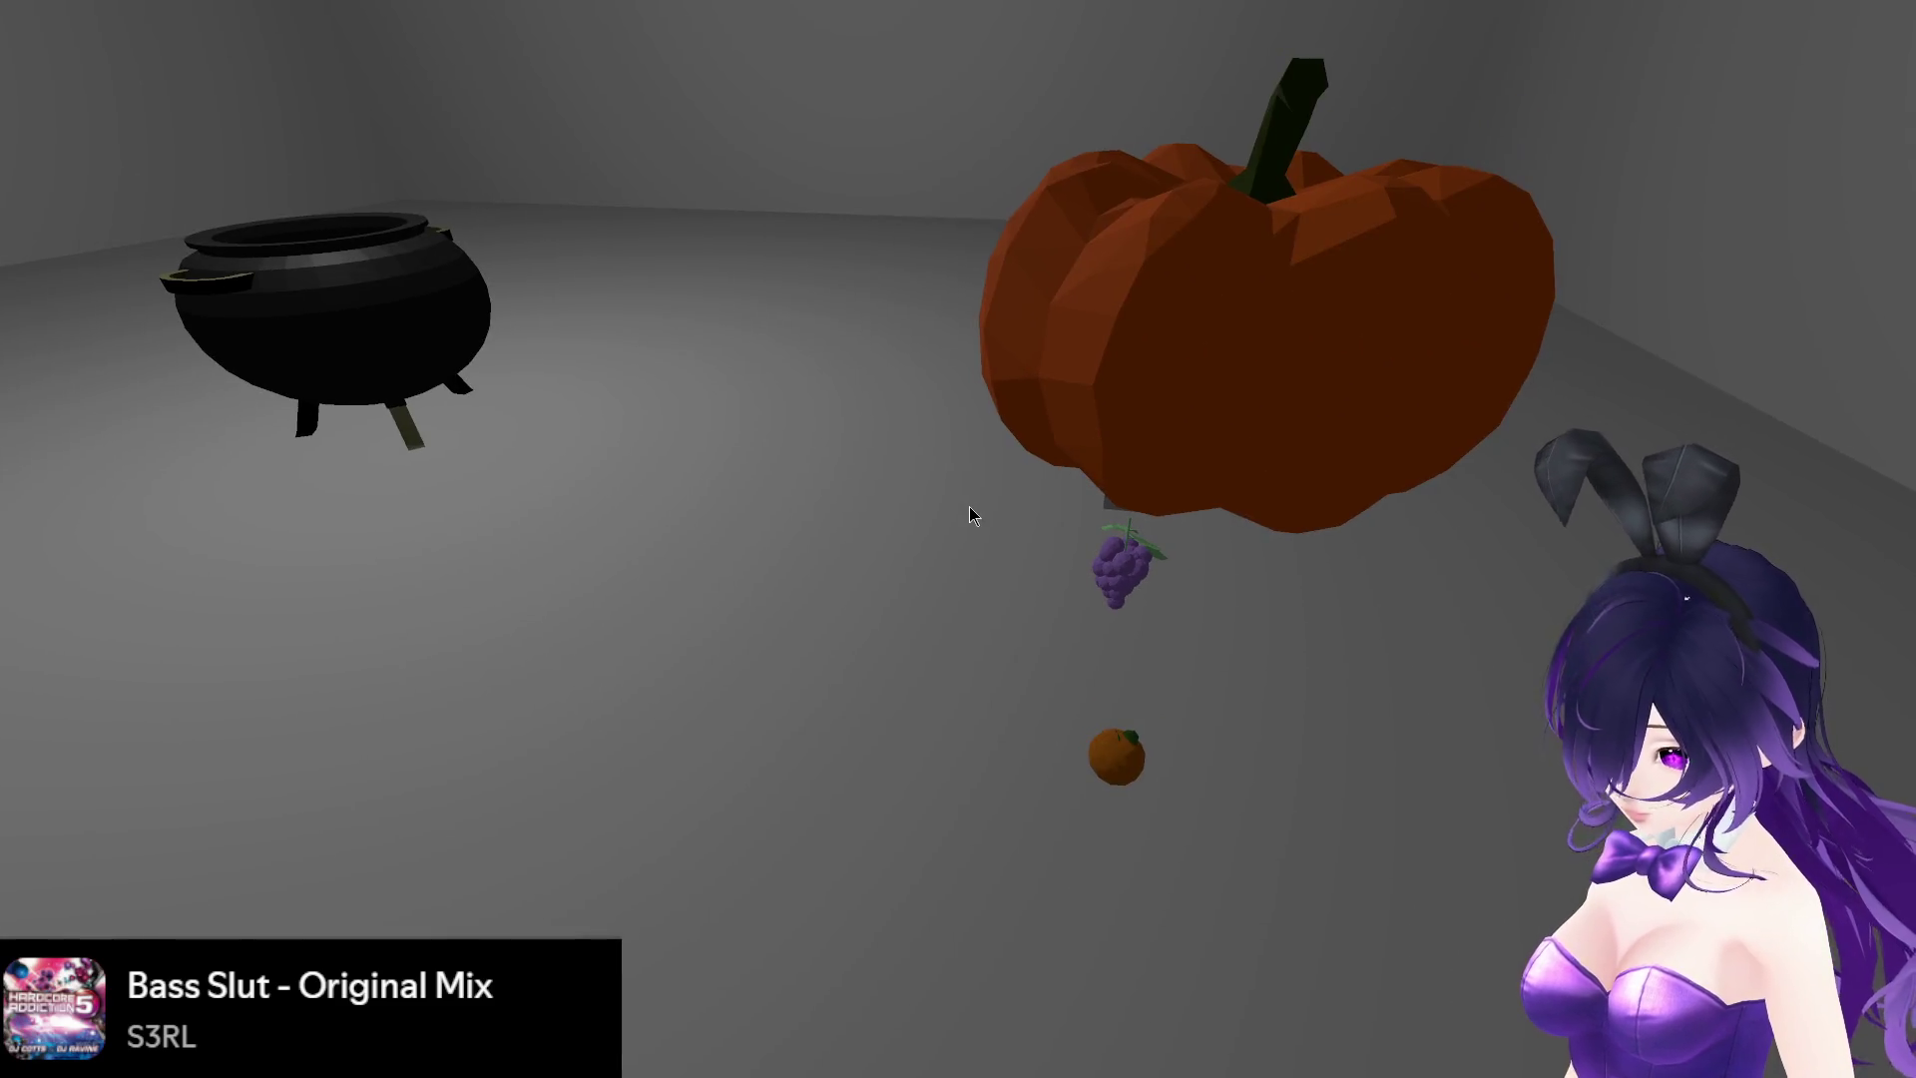
{"action": "key", "text": "s"}
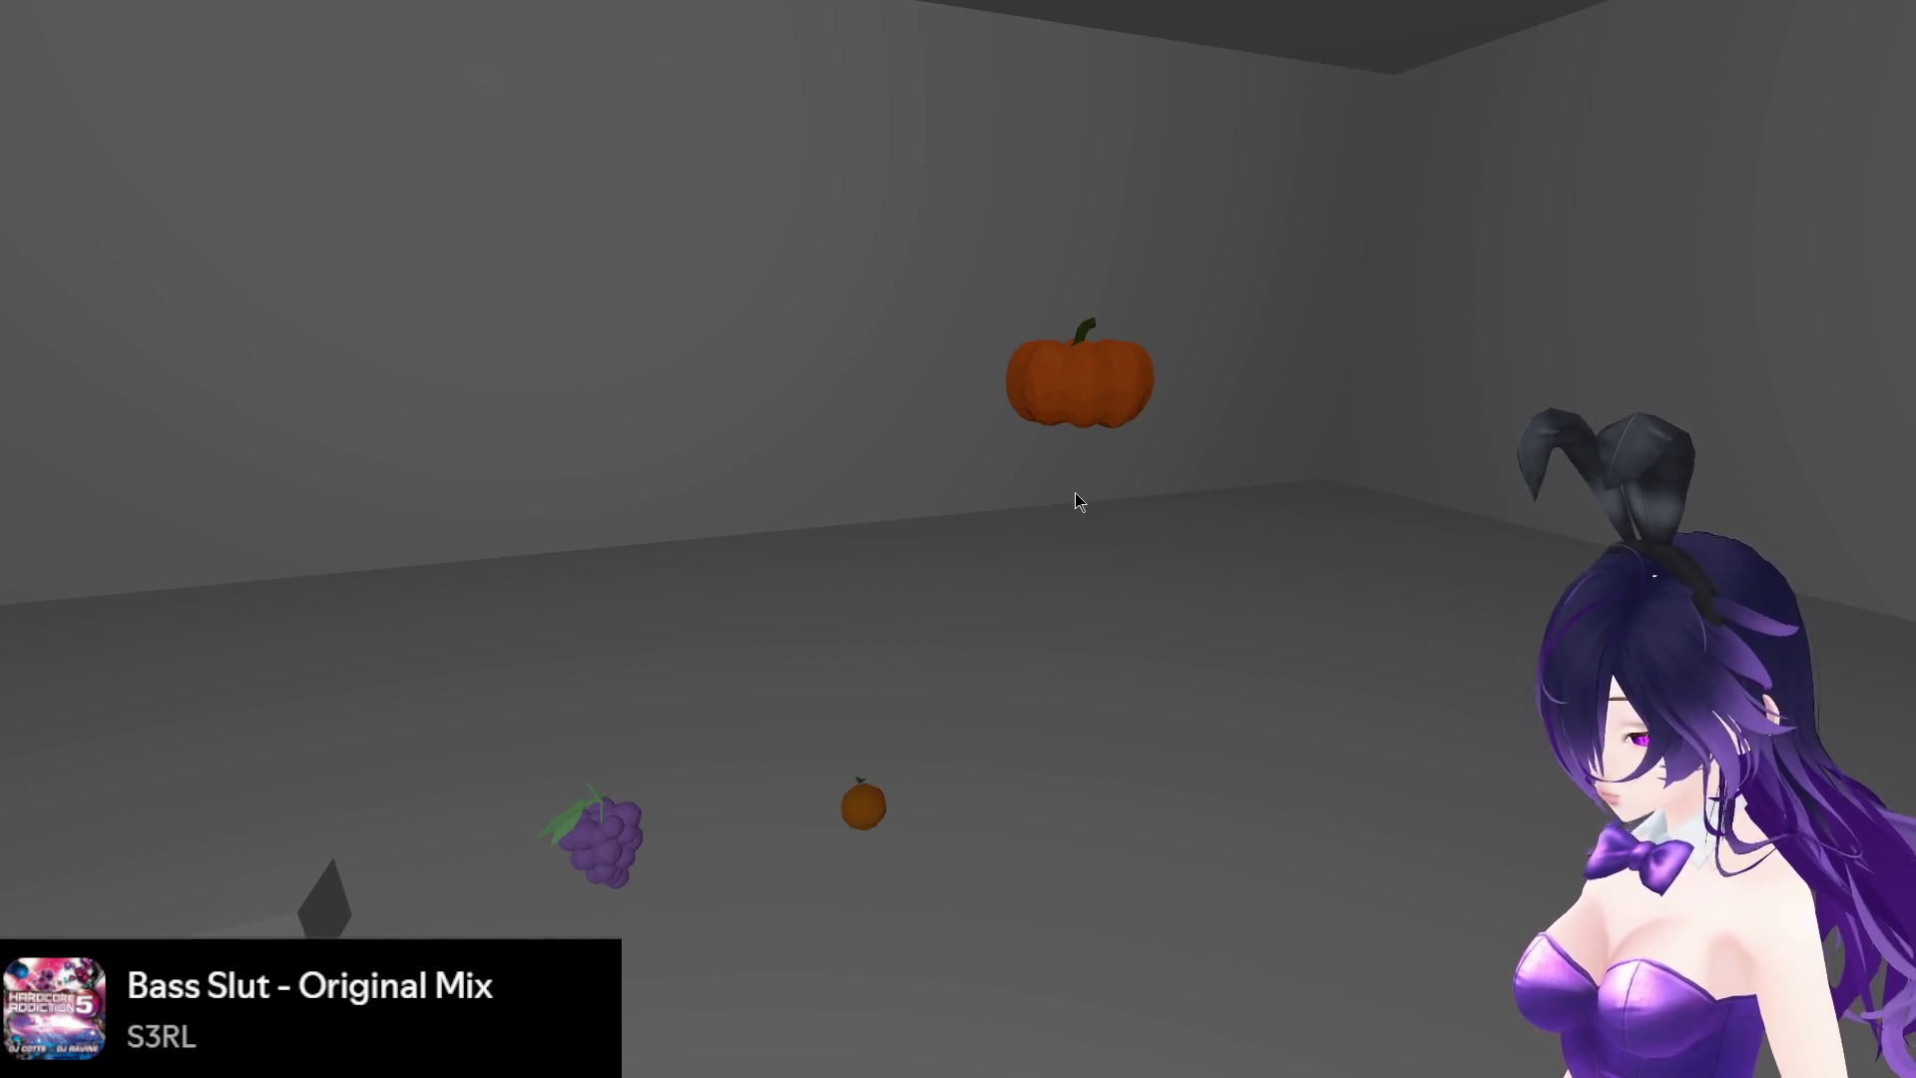
{"action": "key", "text": "F8"}
{"action": "key", "text": "f"}
{"action": "scroll", "coordinate": [1157, 479], "scroll_direction": "up", "scroll_amount": 2}
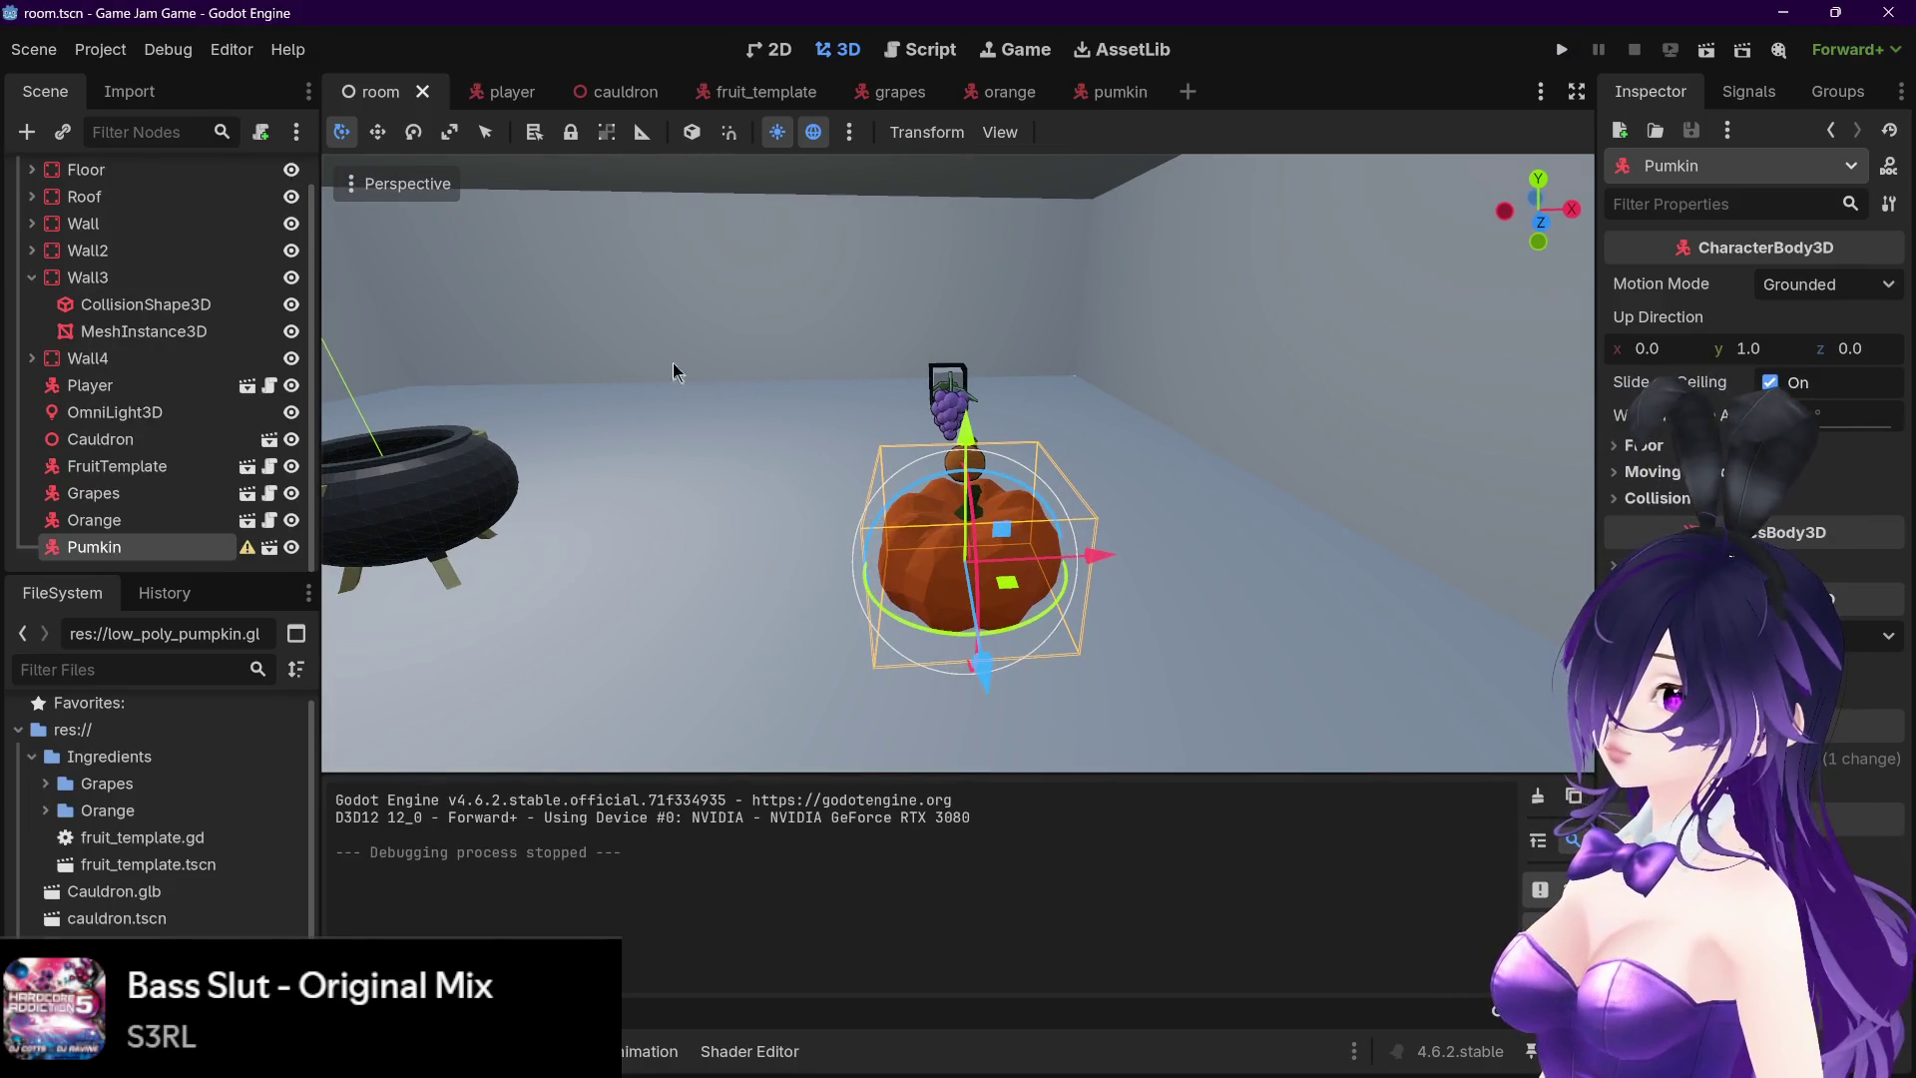
- Return to the pumkin scene, zoom in on the pumpkin, and deselect the model
{"action": "left_click", "coordinate": [1089, 100]}
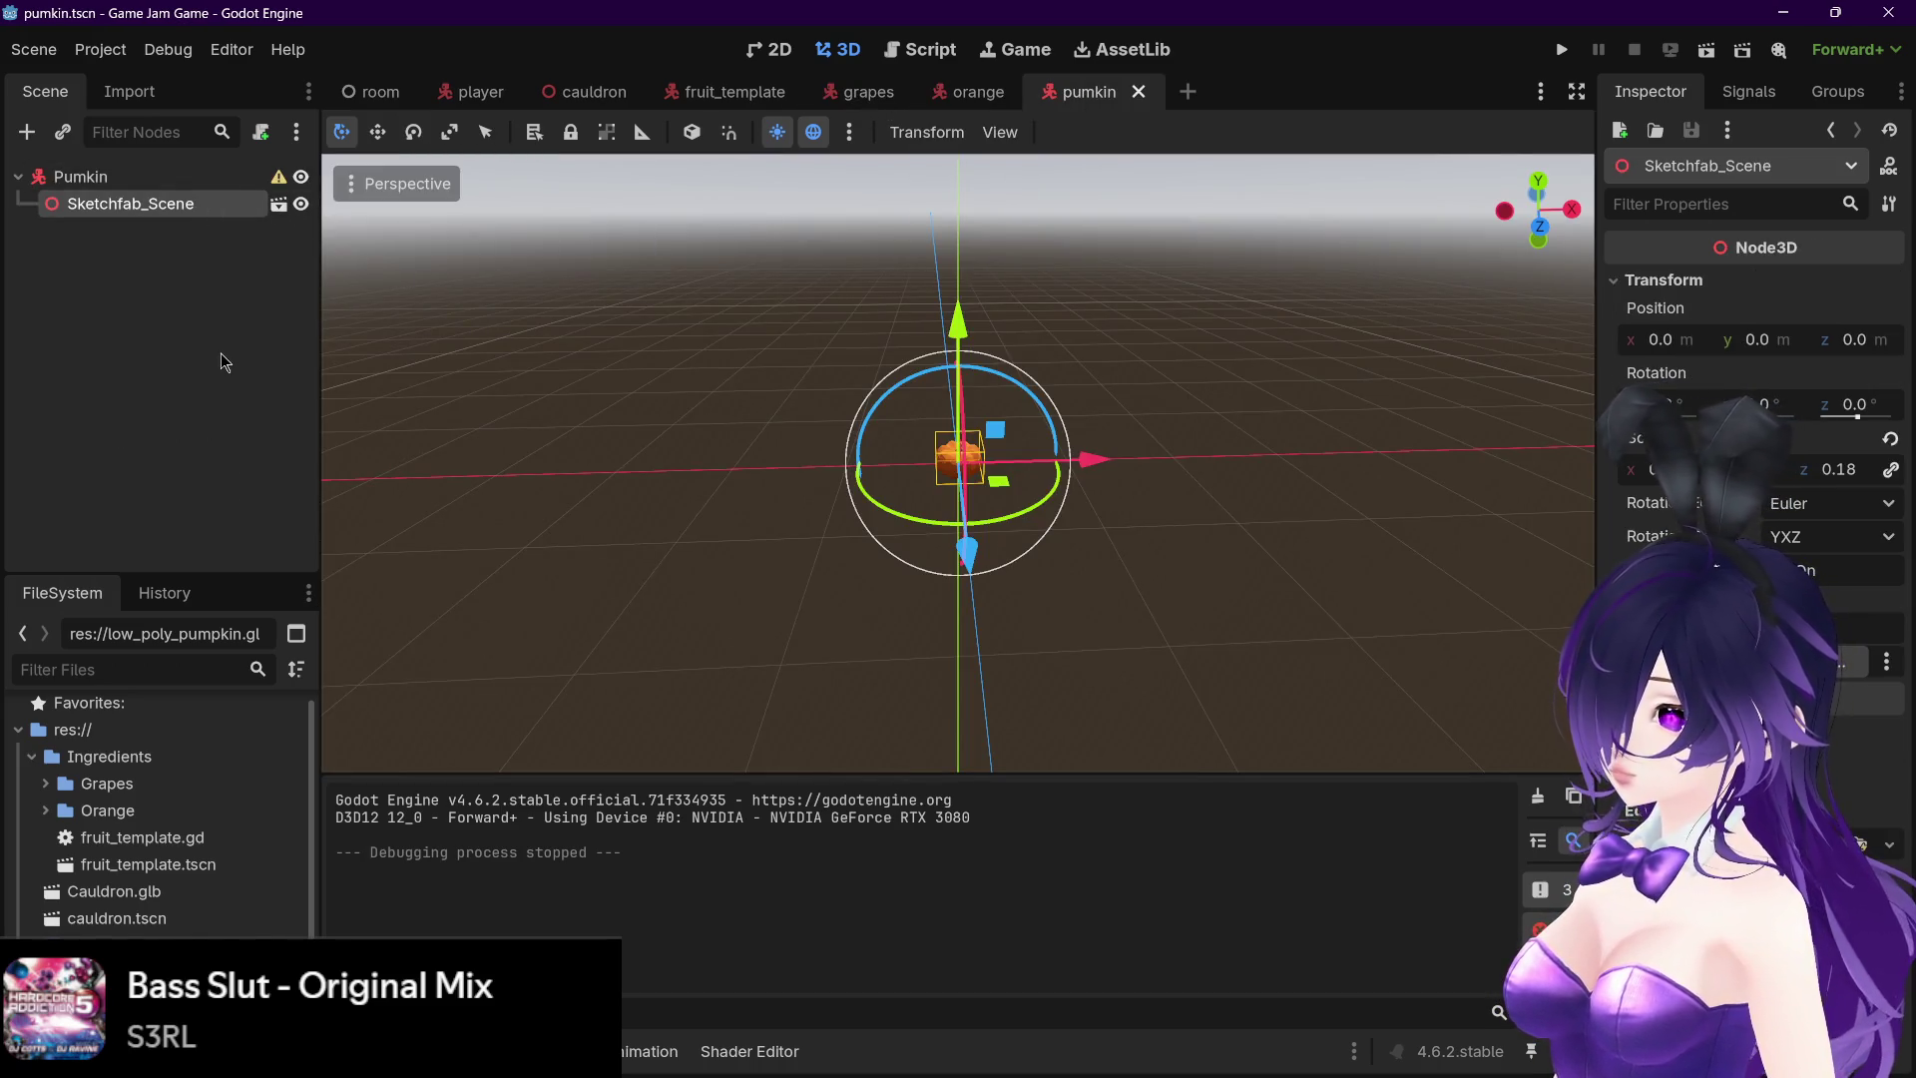
{"action": "scroll", "coordinate": [753, 377], "scroll_direction": "up", "scroll_amount": 2}
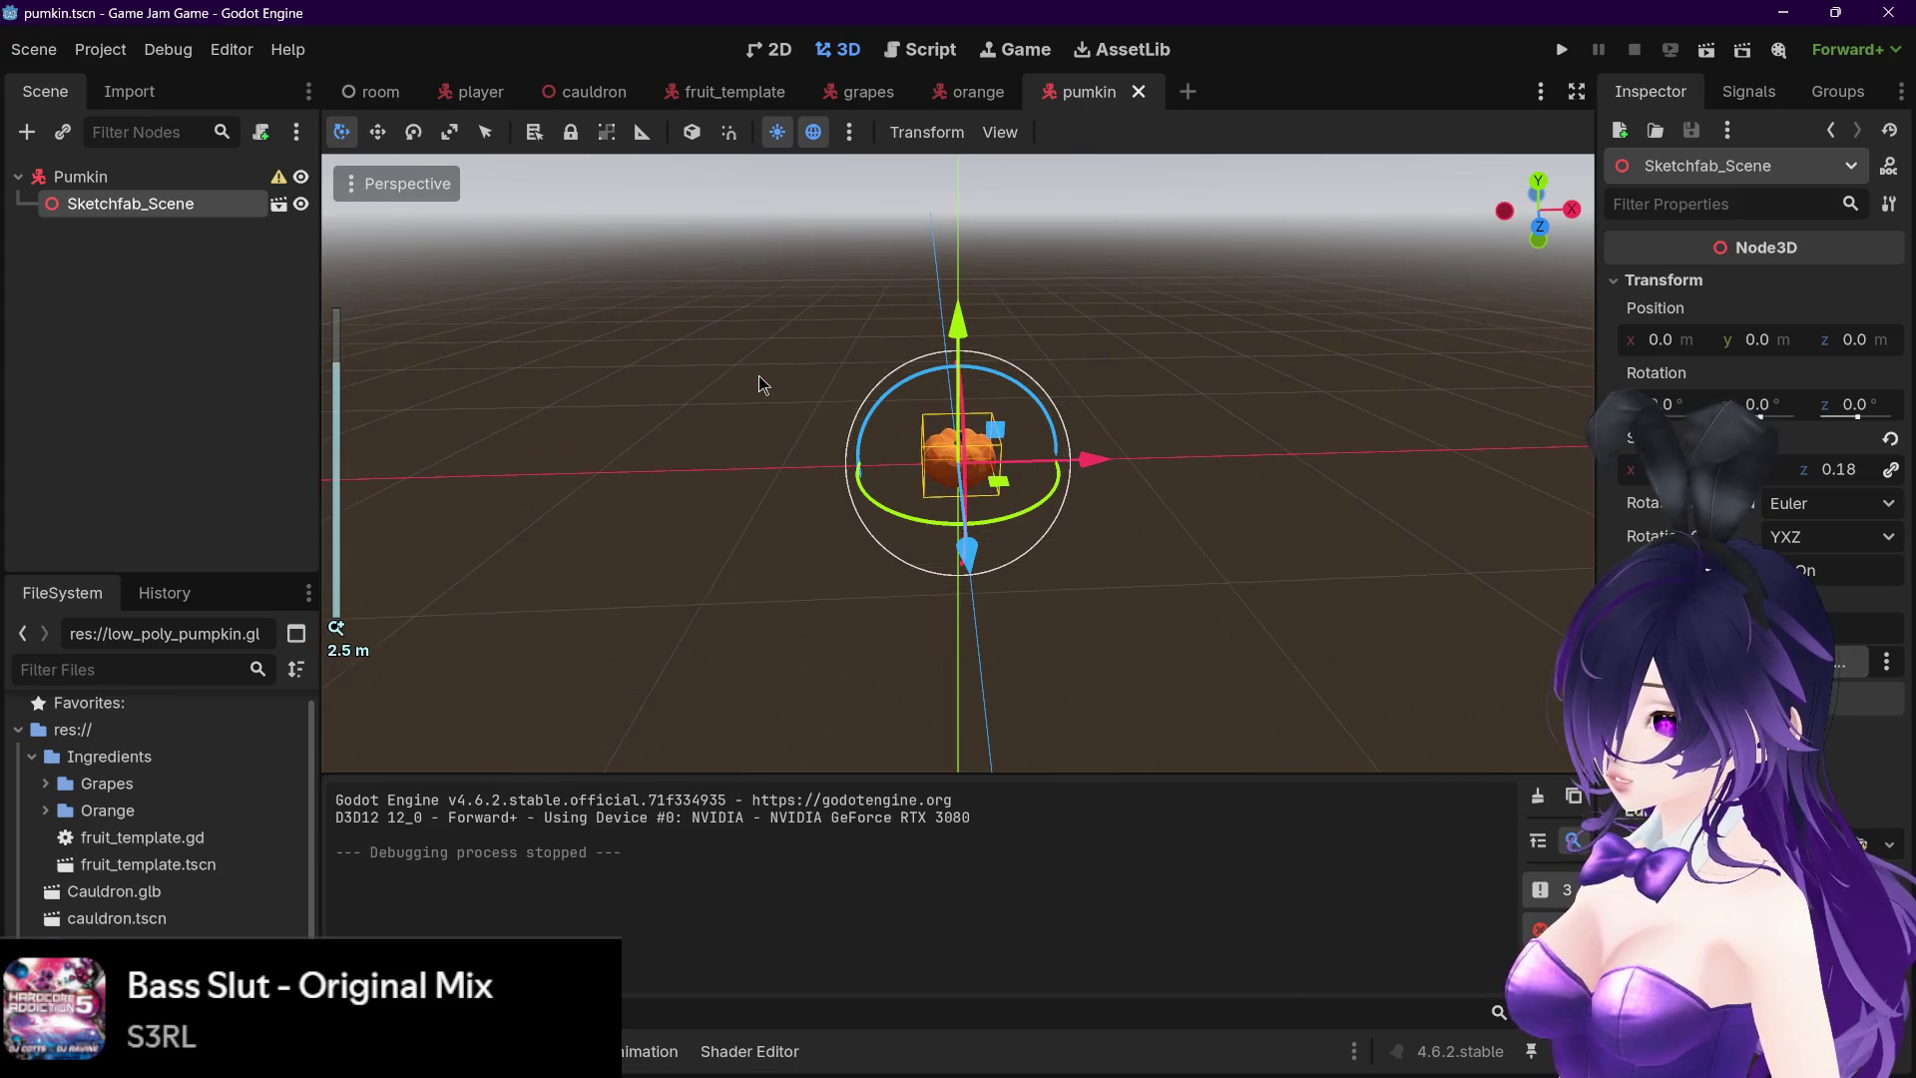
{"action": "left_click", "coordinate": [191, 346]}
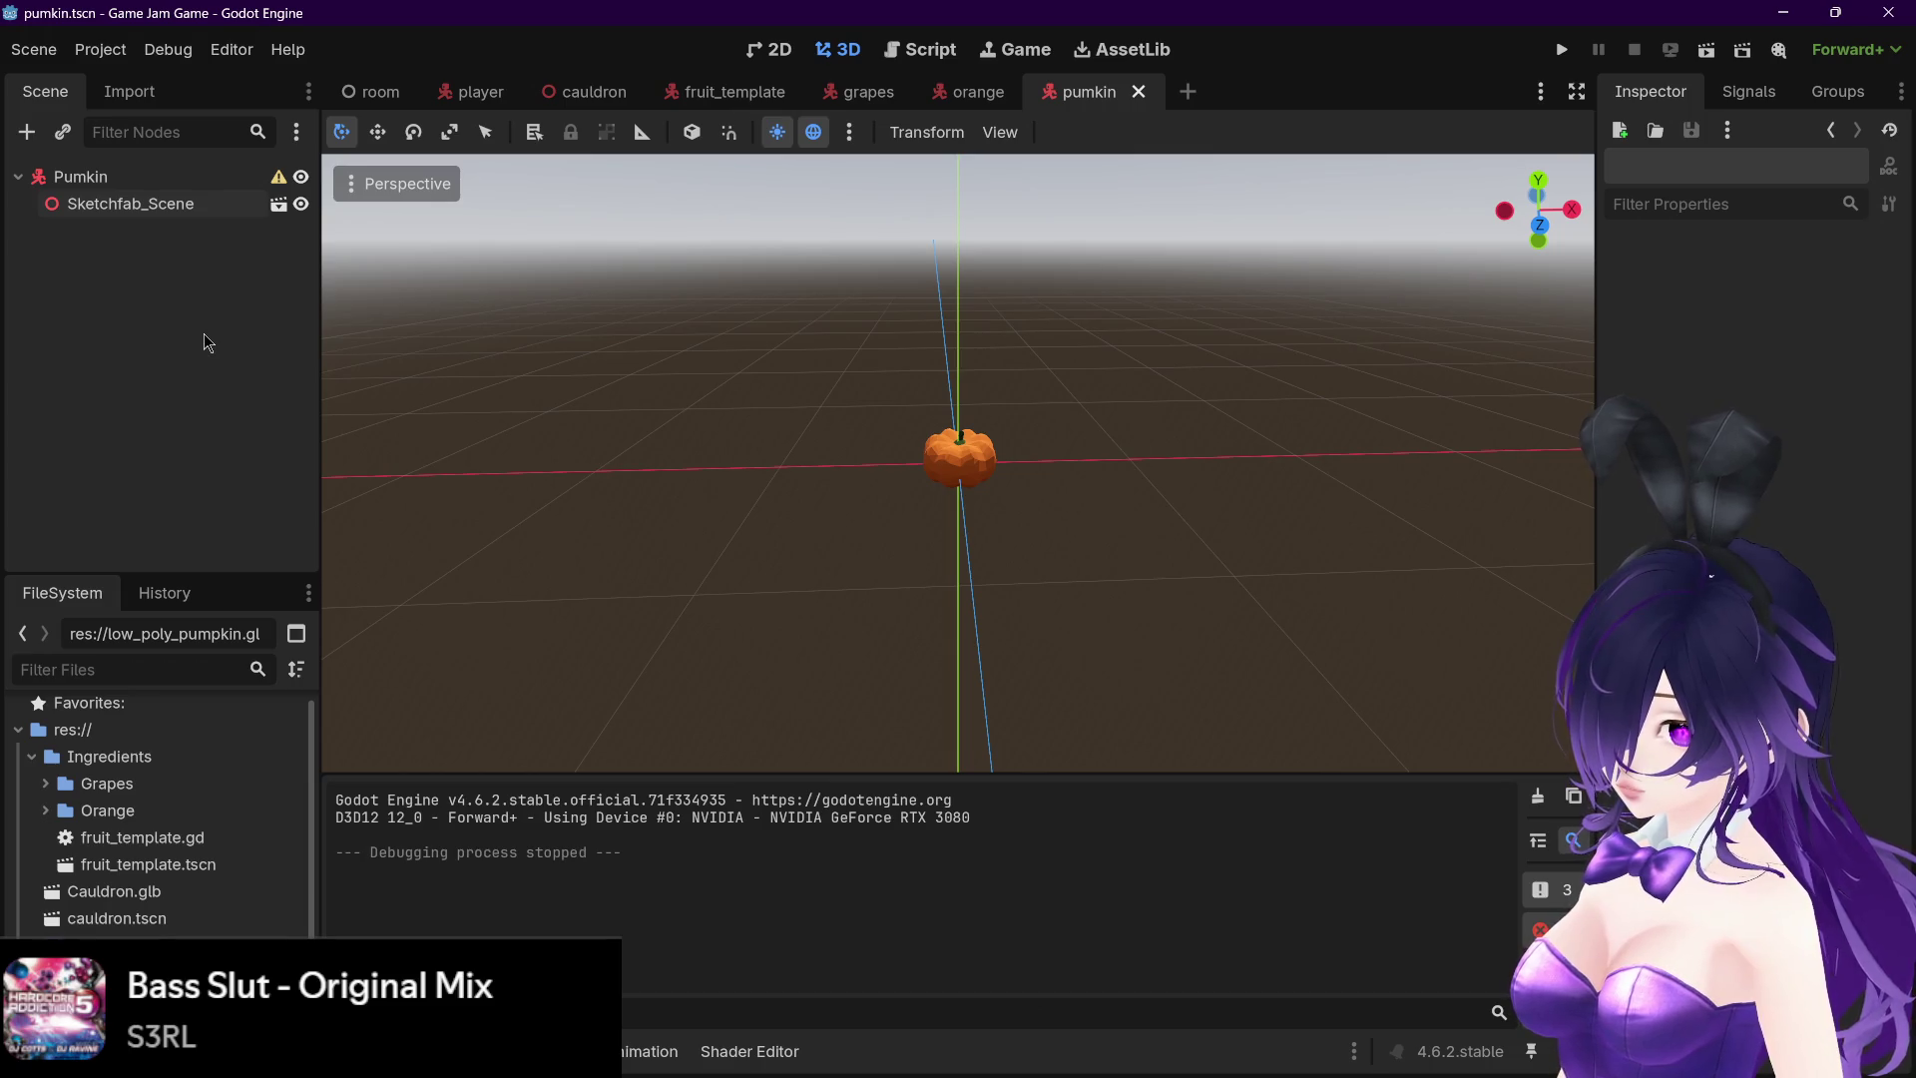
{"action": "key", "text": "ctrl+a"}
- Add a CollisionShape3D under Pumkin with a new CylinderShape3D shape
{"action": "type", "text": "coll"}
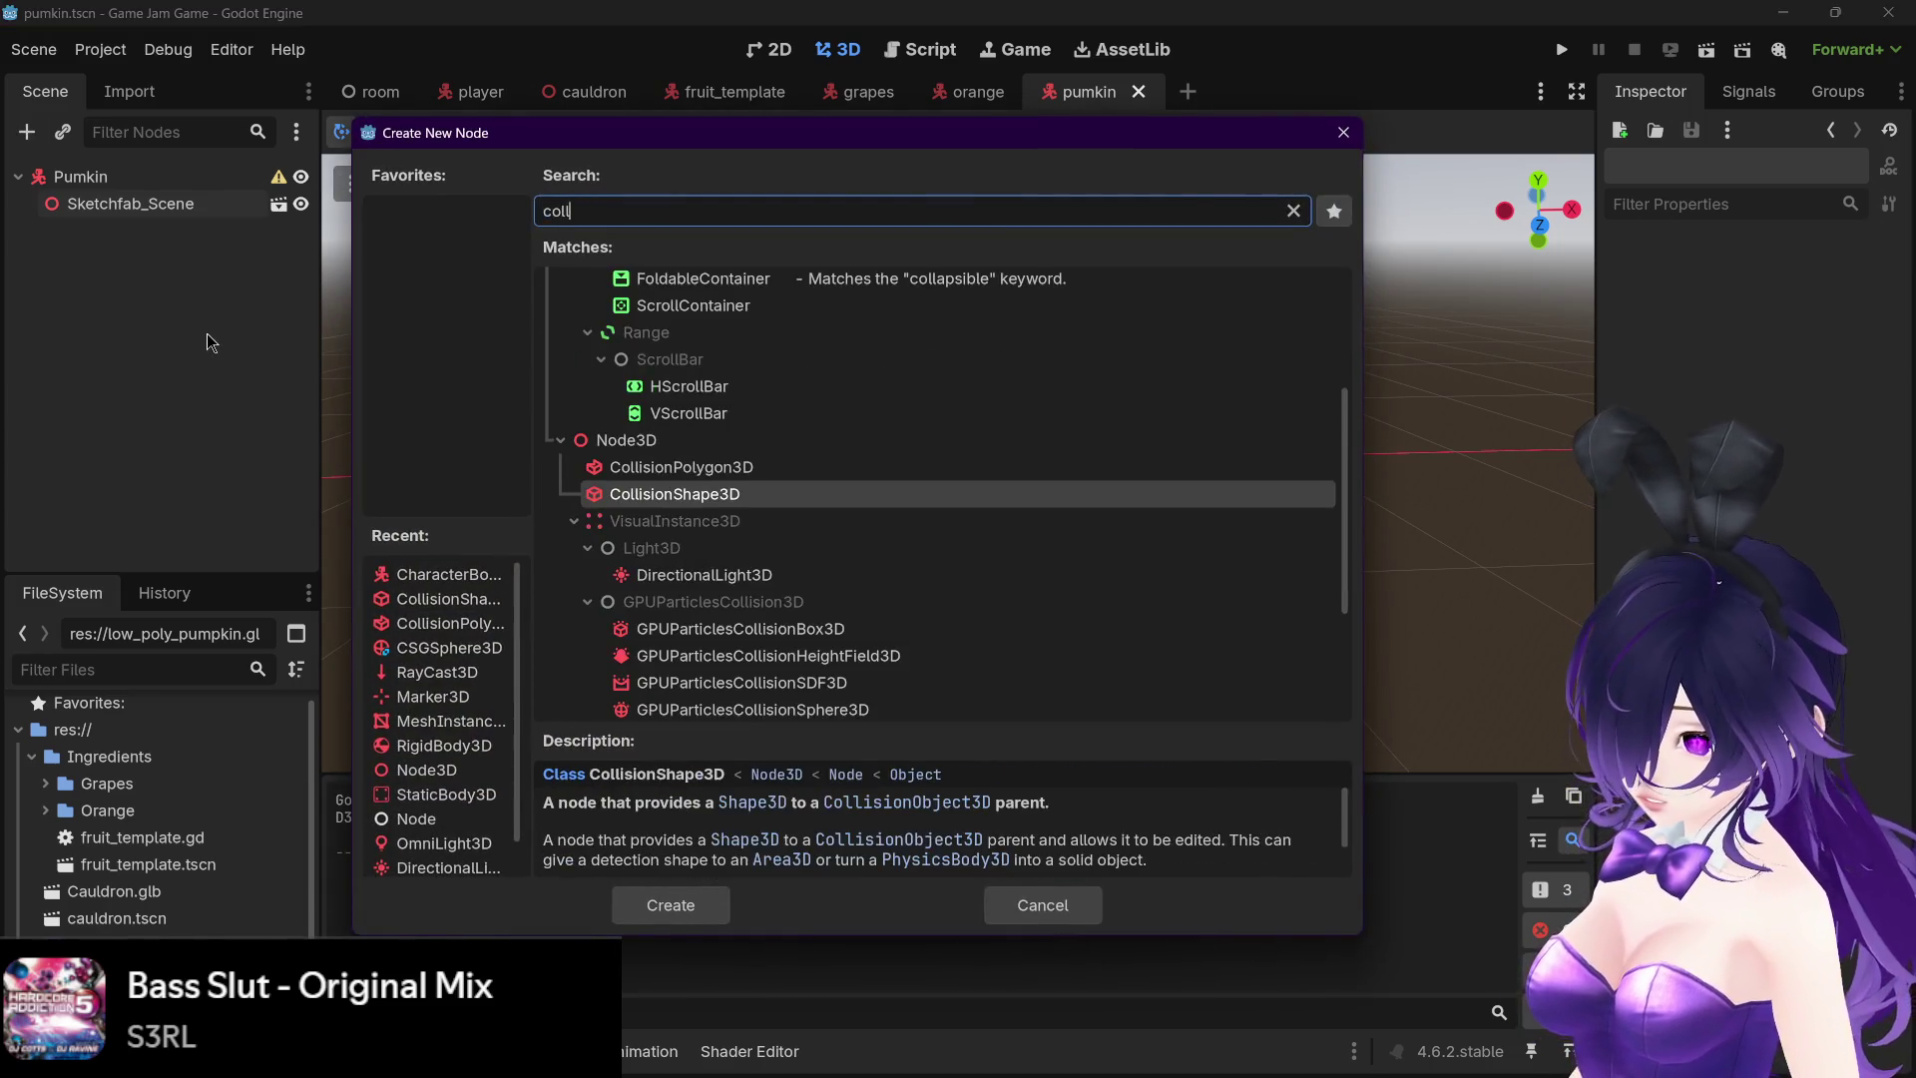
{"action": "key", "text": "Return"}
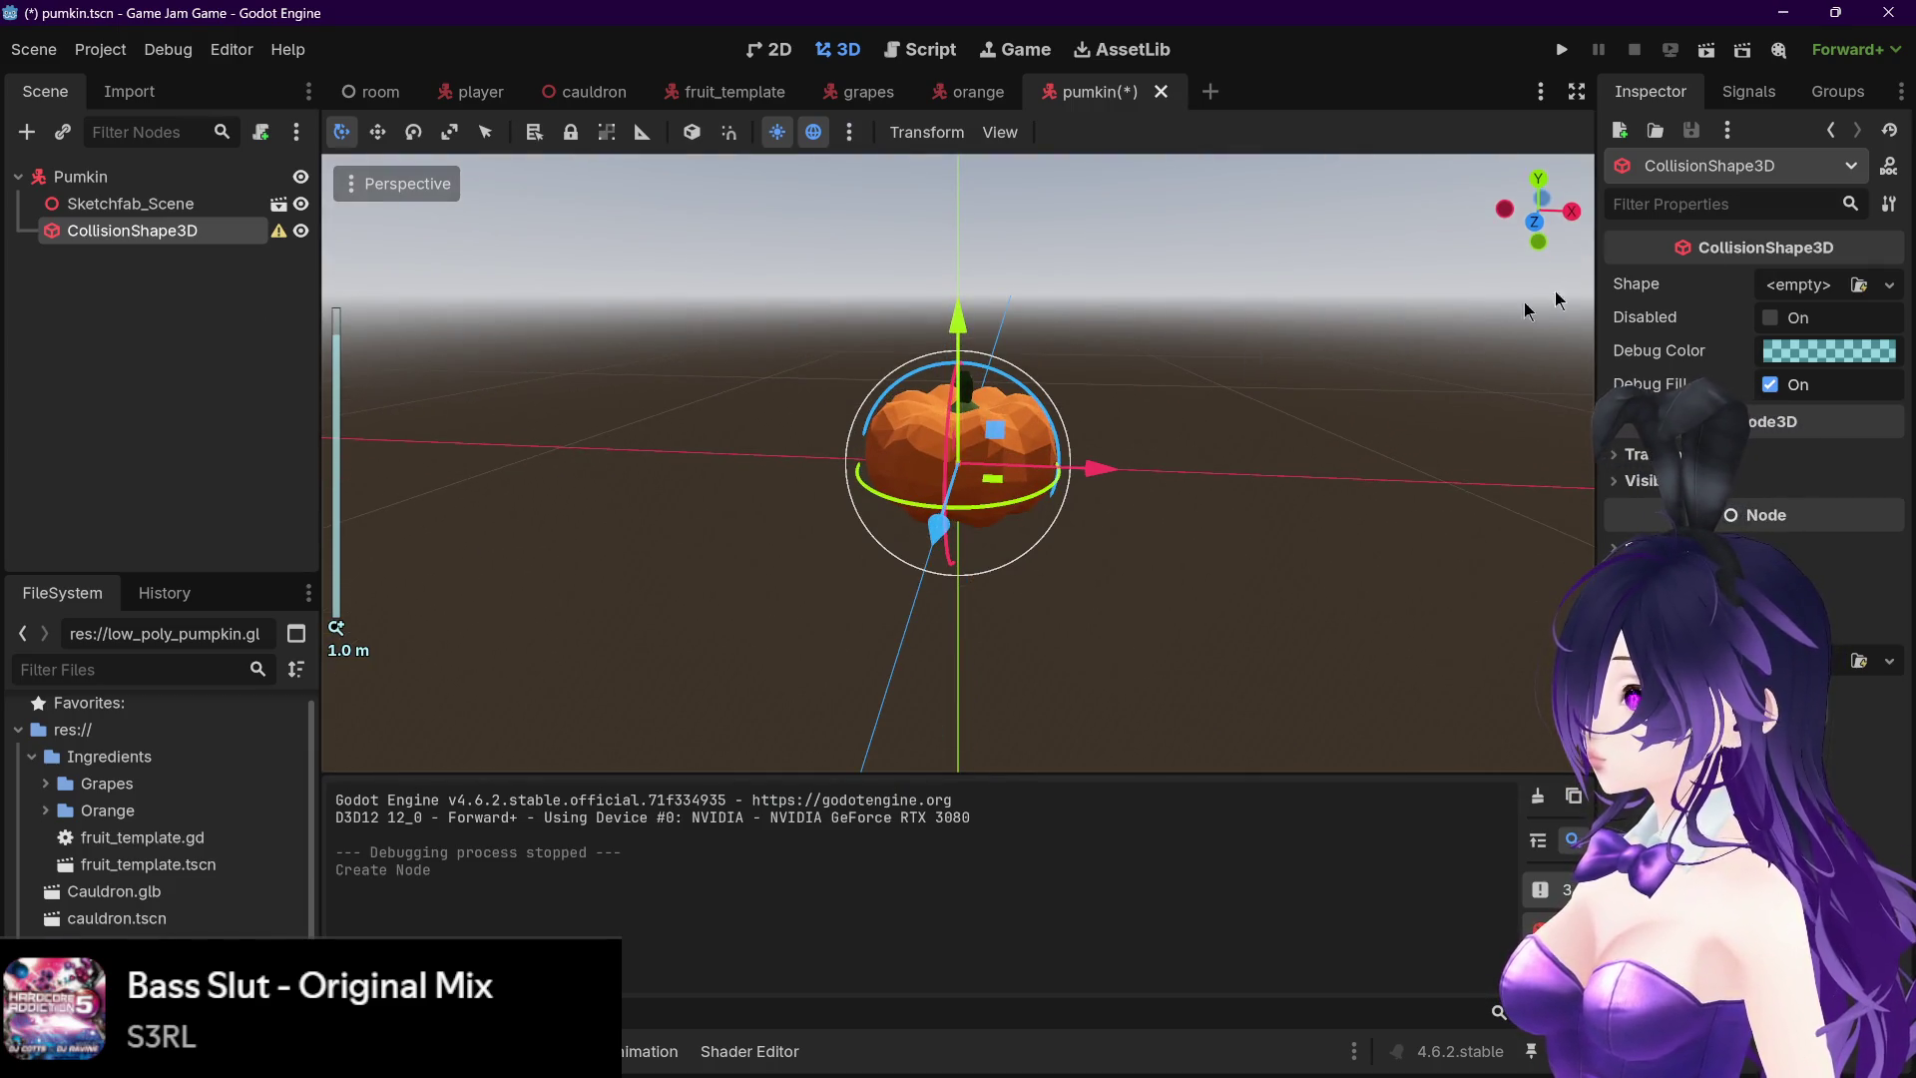
{"action": "left_click", "coordinate": [1794, 286]}
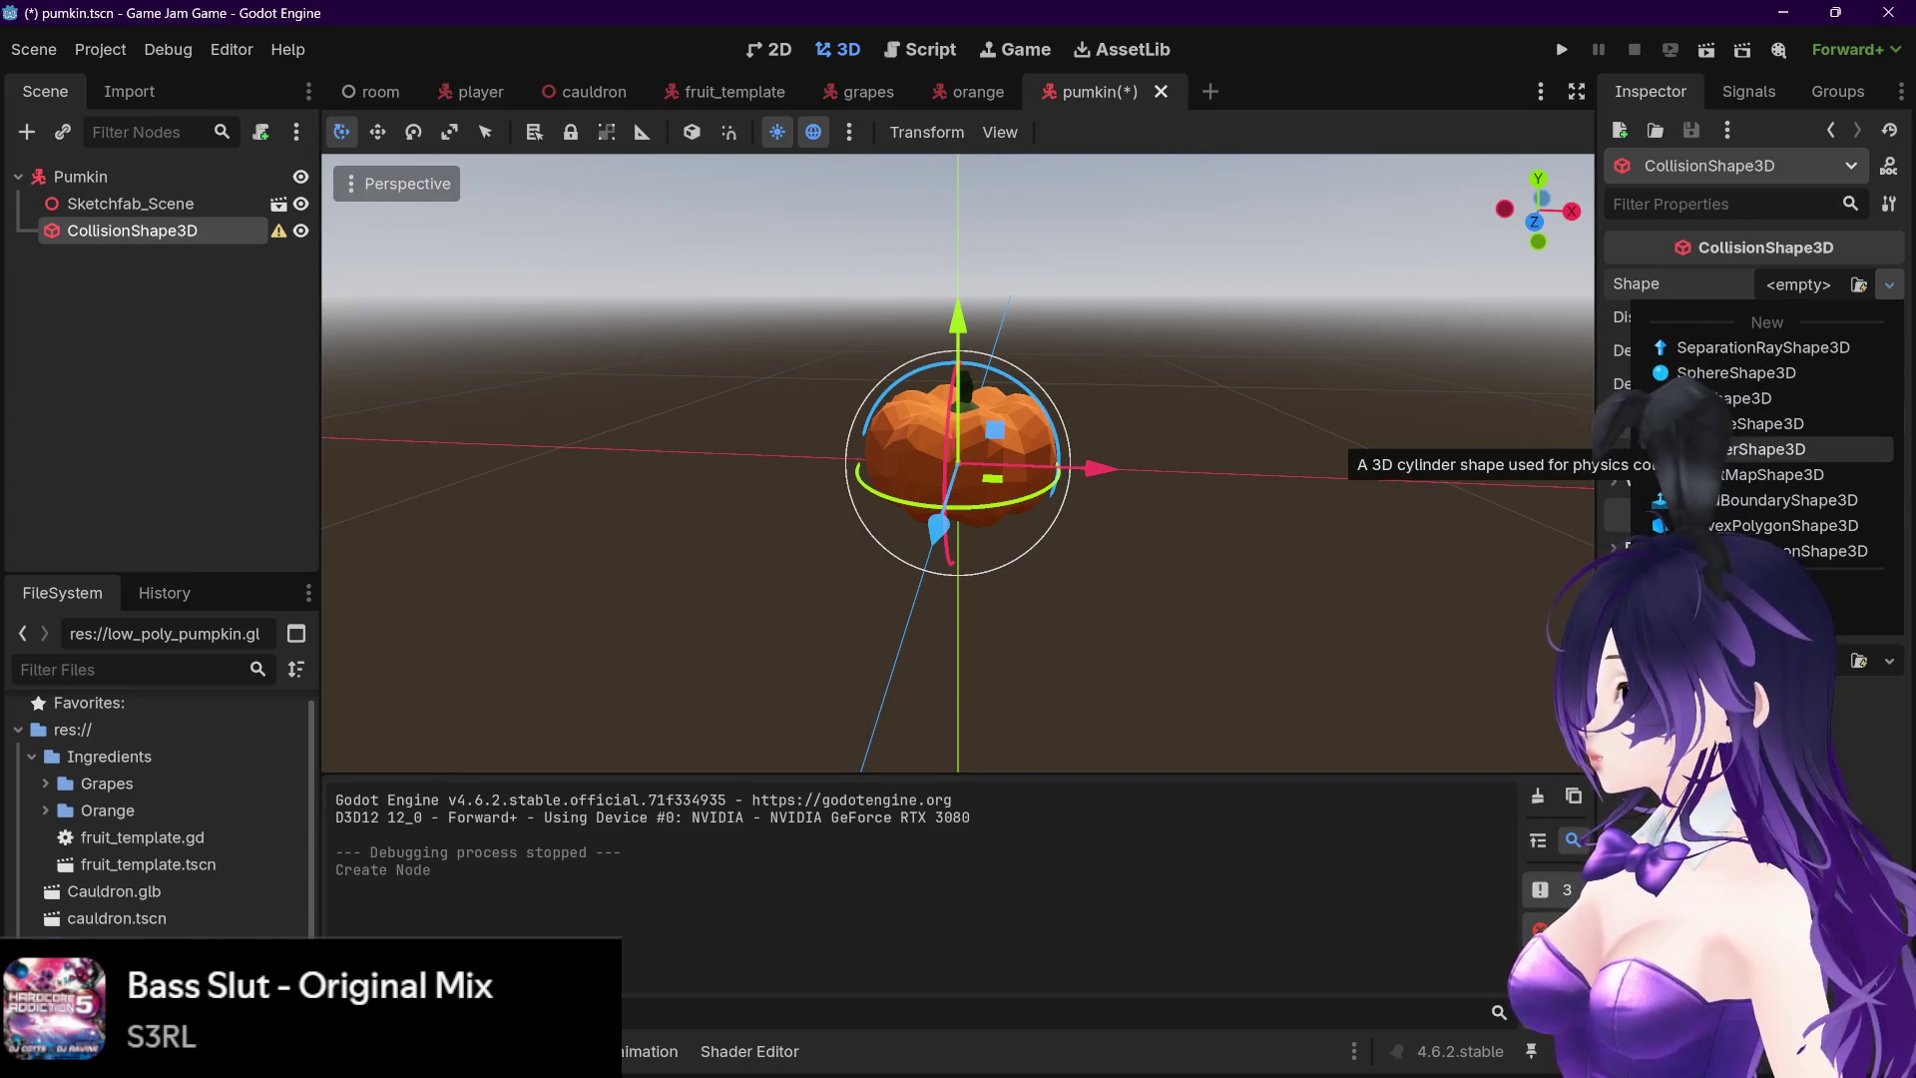
{"action": "left_click", "coordinate": [1719, 451]}
- Shorten and flatten the collision cylinder to roughly the pumpkin's height
{"action": "scroll", "coordinate": [1209, 414], "scroll_direction": "down", "scroll_amount": 3}
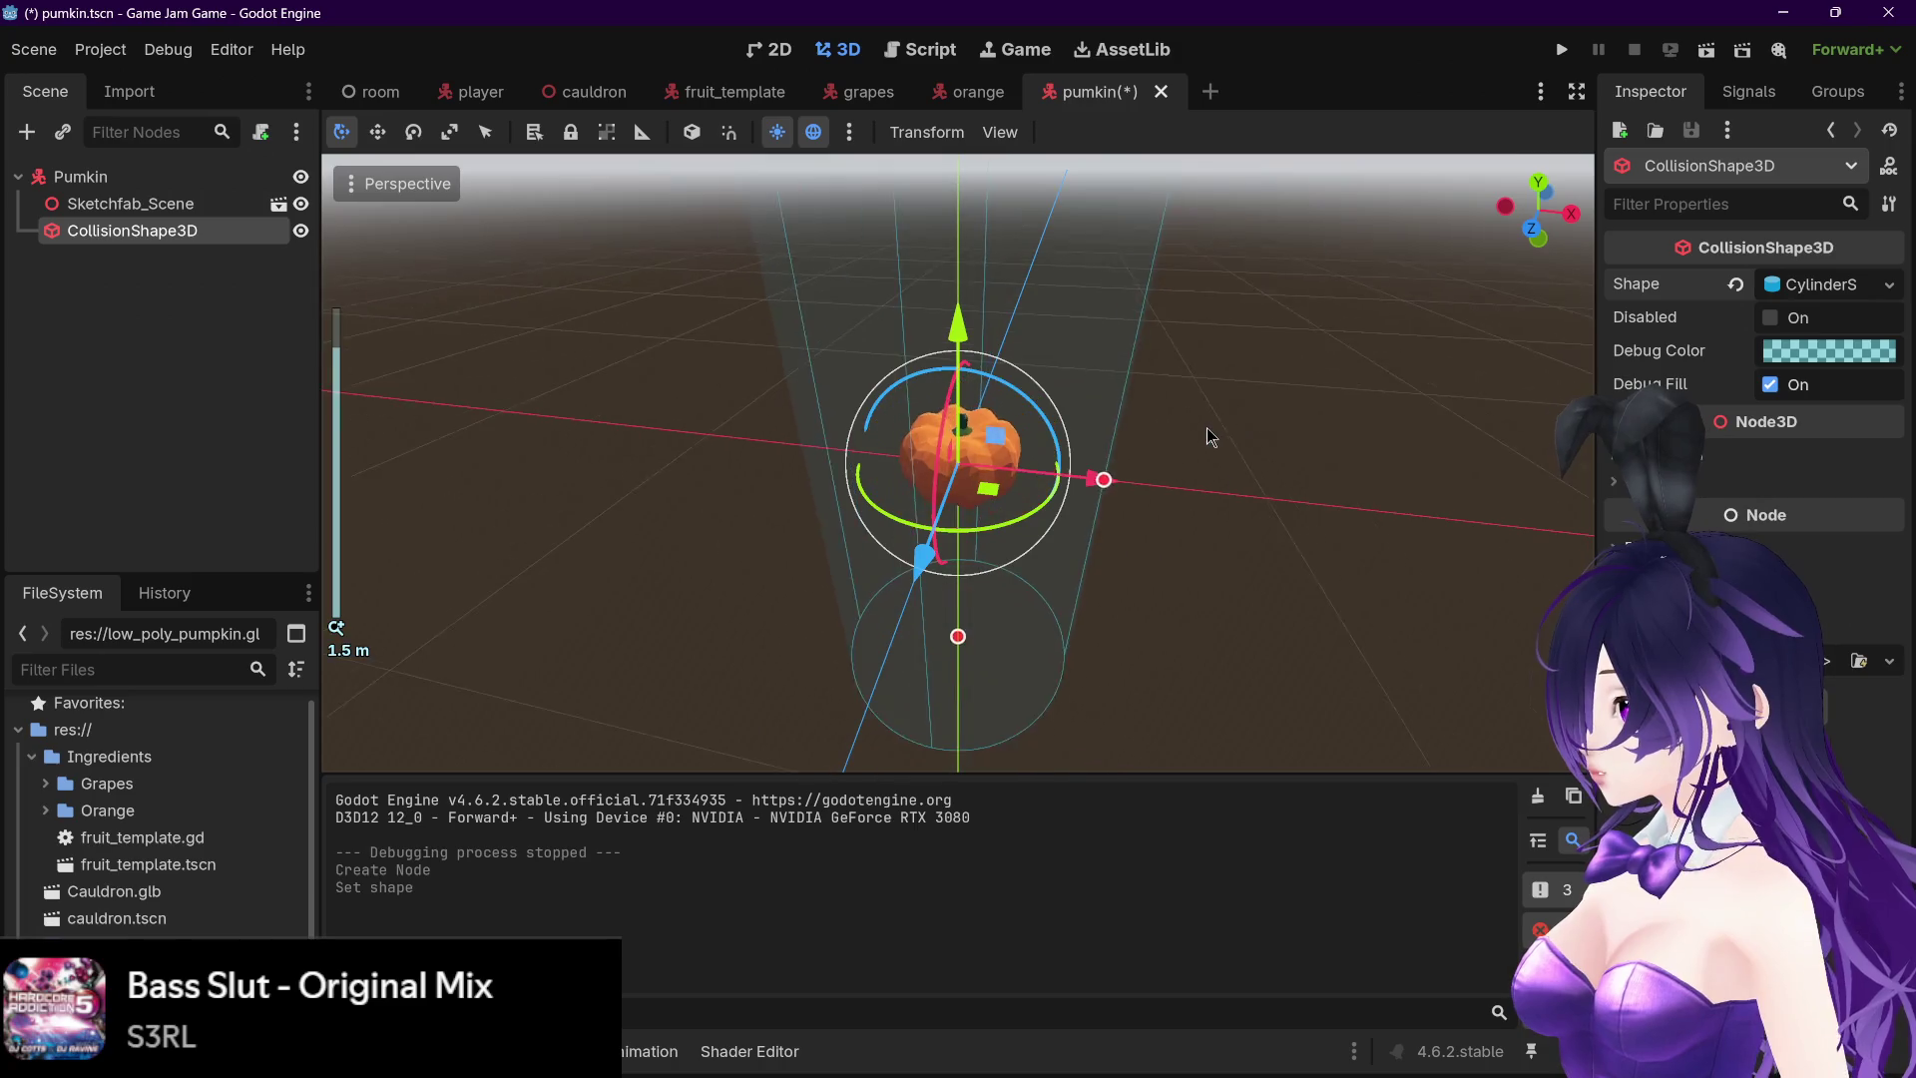
{"action": "left_click_drag", "start_coordinate": [958, 276], "coordinate": [1043, 532]}
{"action": "left_click", "coordinate": [180, 180]}
{"action": "left_click", "coordinate": [187, 230]}
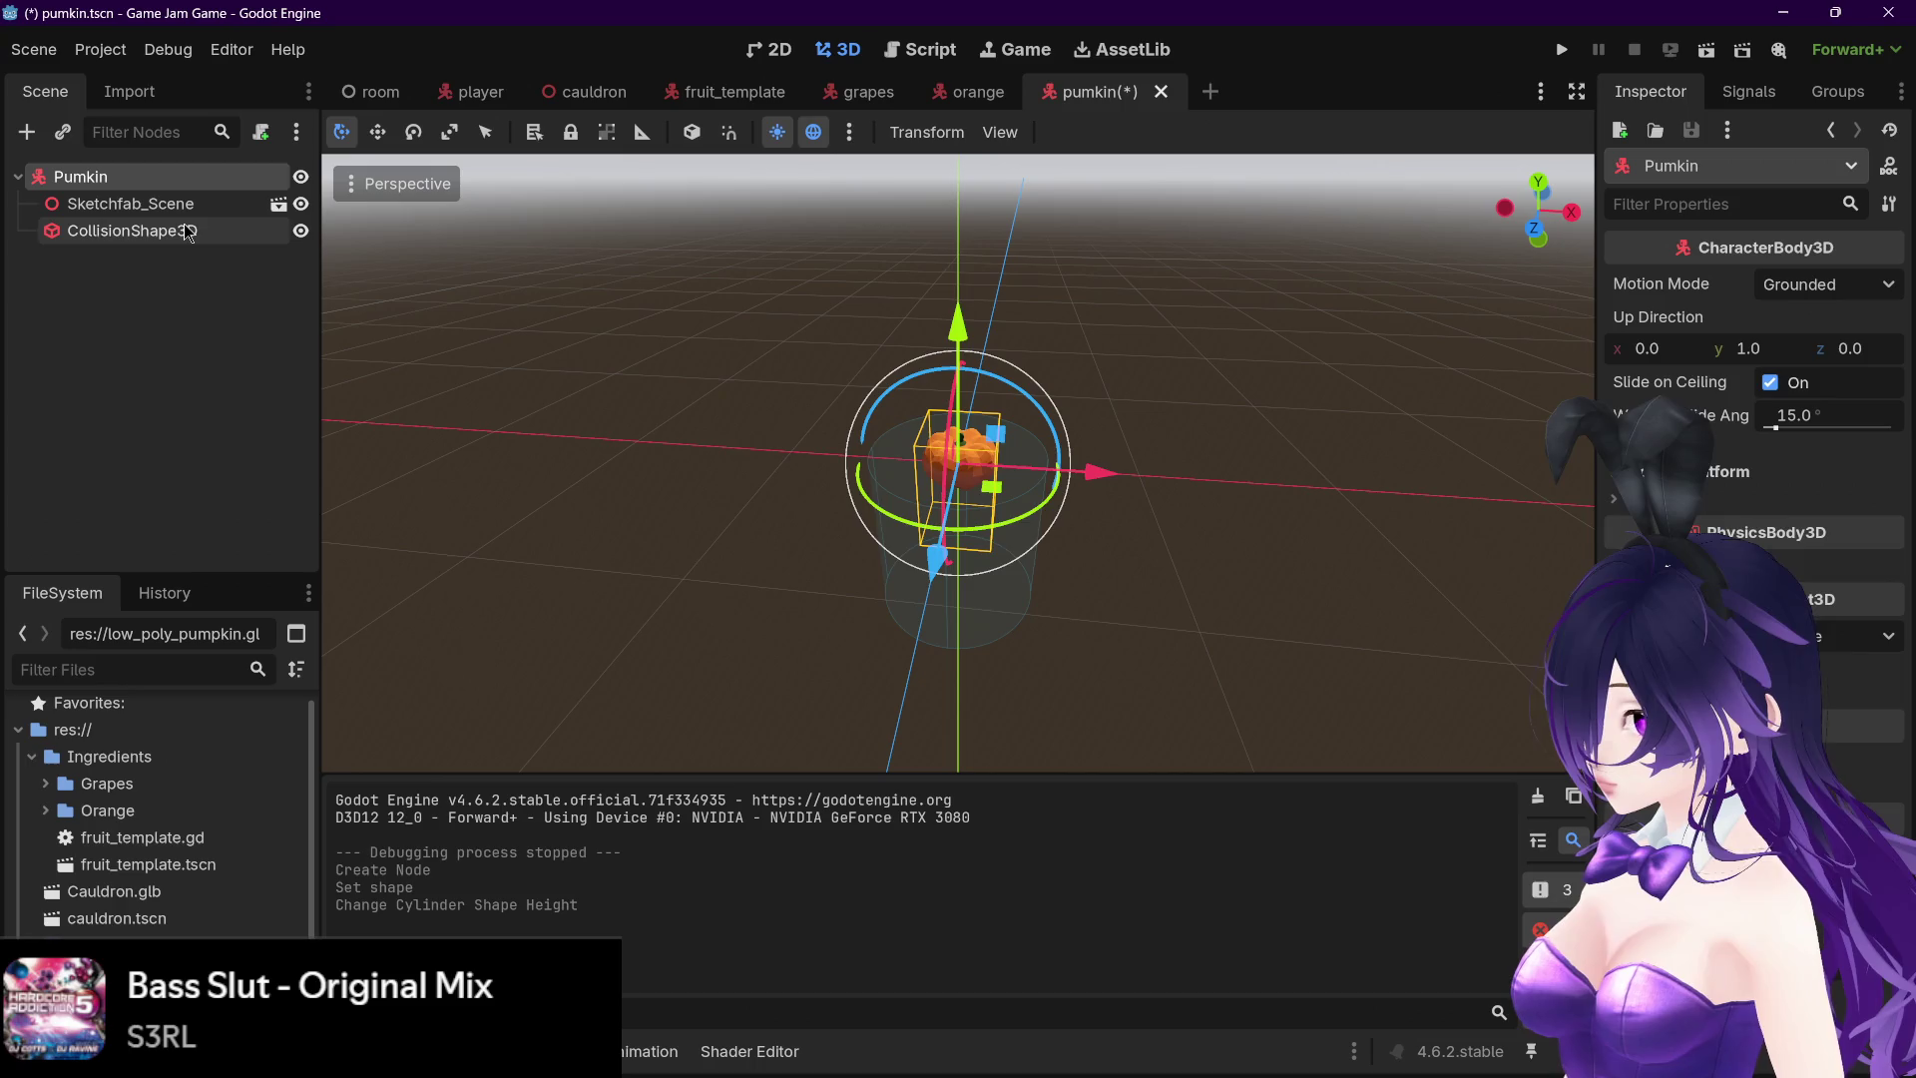
{"action": "scroll", "coordinate": [1005, 665], "scroll_direction": "up", "scroll_amount": 3}
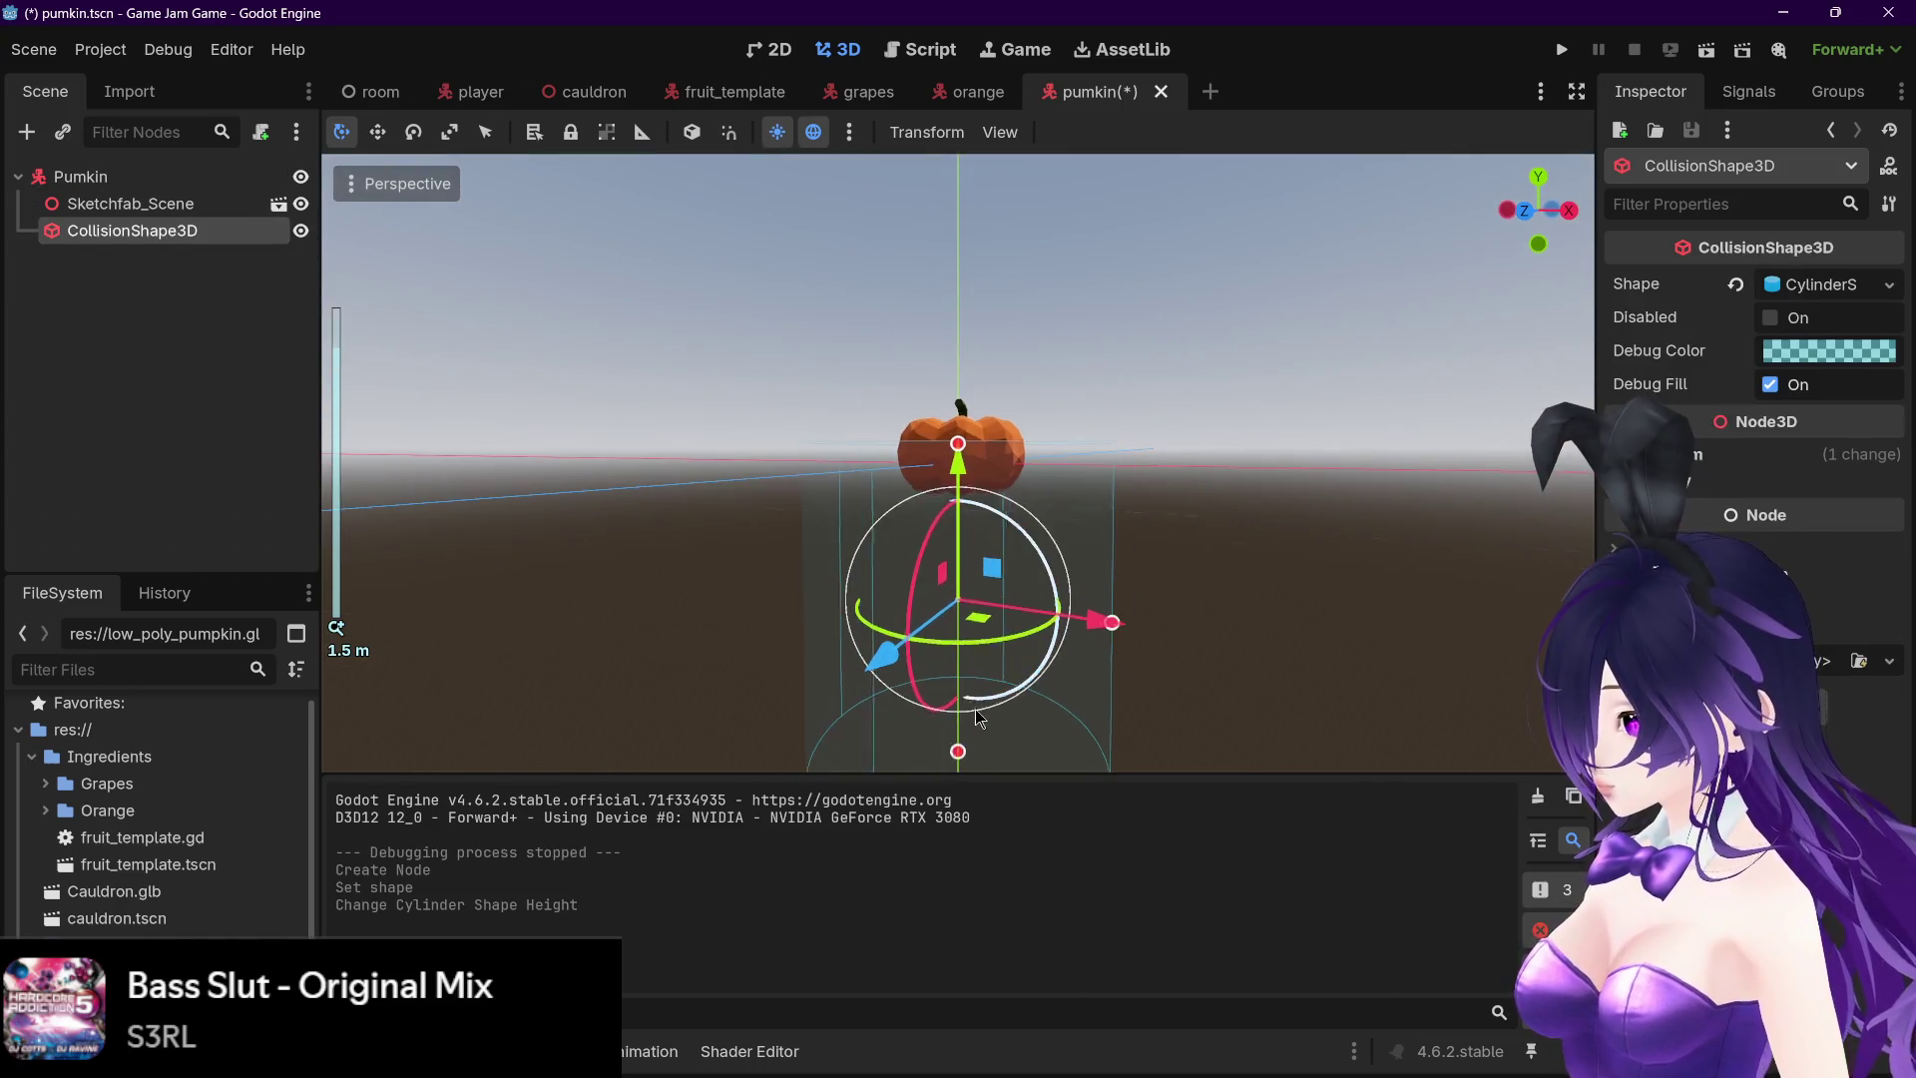
{"action": "left_click", "coordinate": [961, 750]}
{"action": "left_click", "coordinate": [130, 204]}
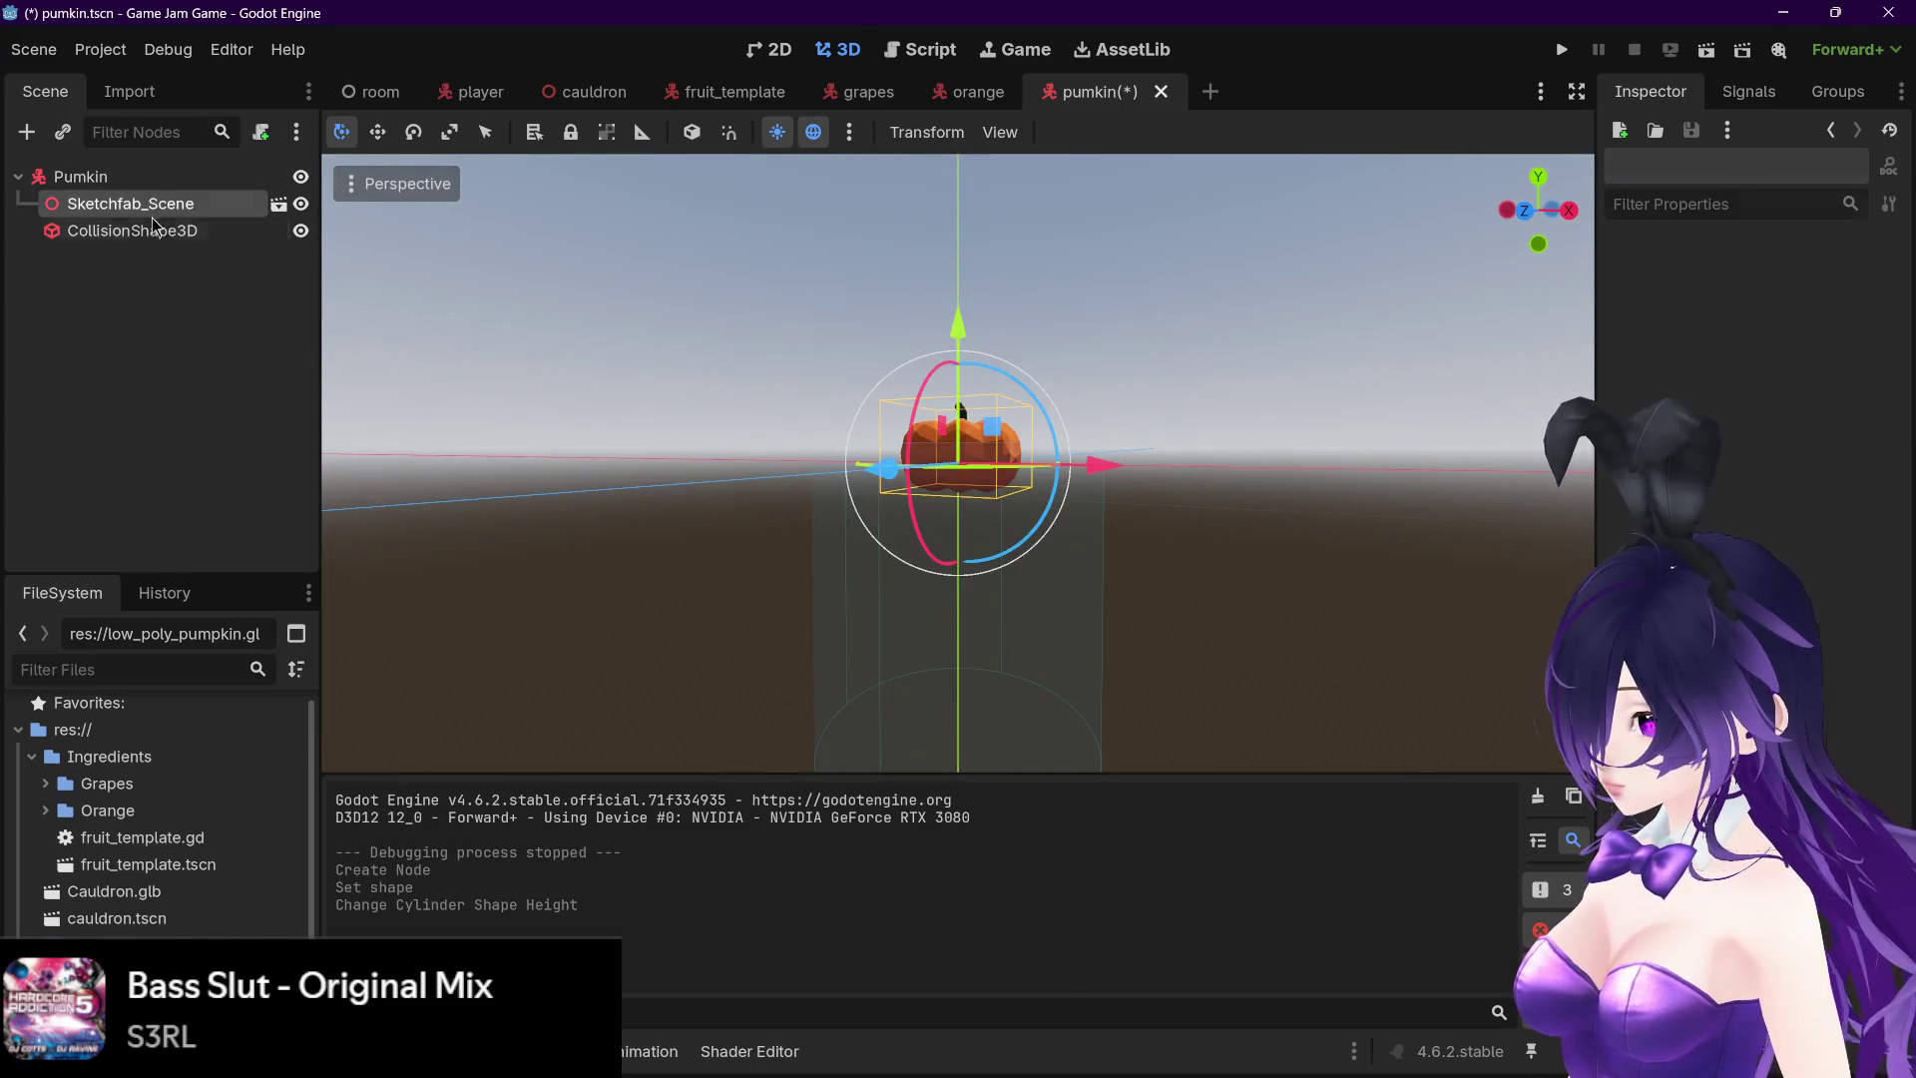
{"action": "left_click", "coordinate": [131, 230]}
{"action": "left_click_drag", "start_coordinate": [958, 737], "coordinate": [966, 386]}
{"action": "scroll", "coordinate": [979, 481], "scroll_direction": "up", "scroll_amount": 2}
{"action": "scroll", "coordinate": [1061, 387], "scroll_direction": "up", "scroll_amount": 3}
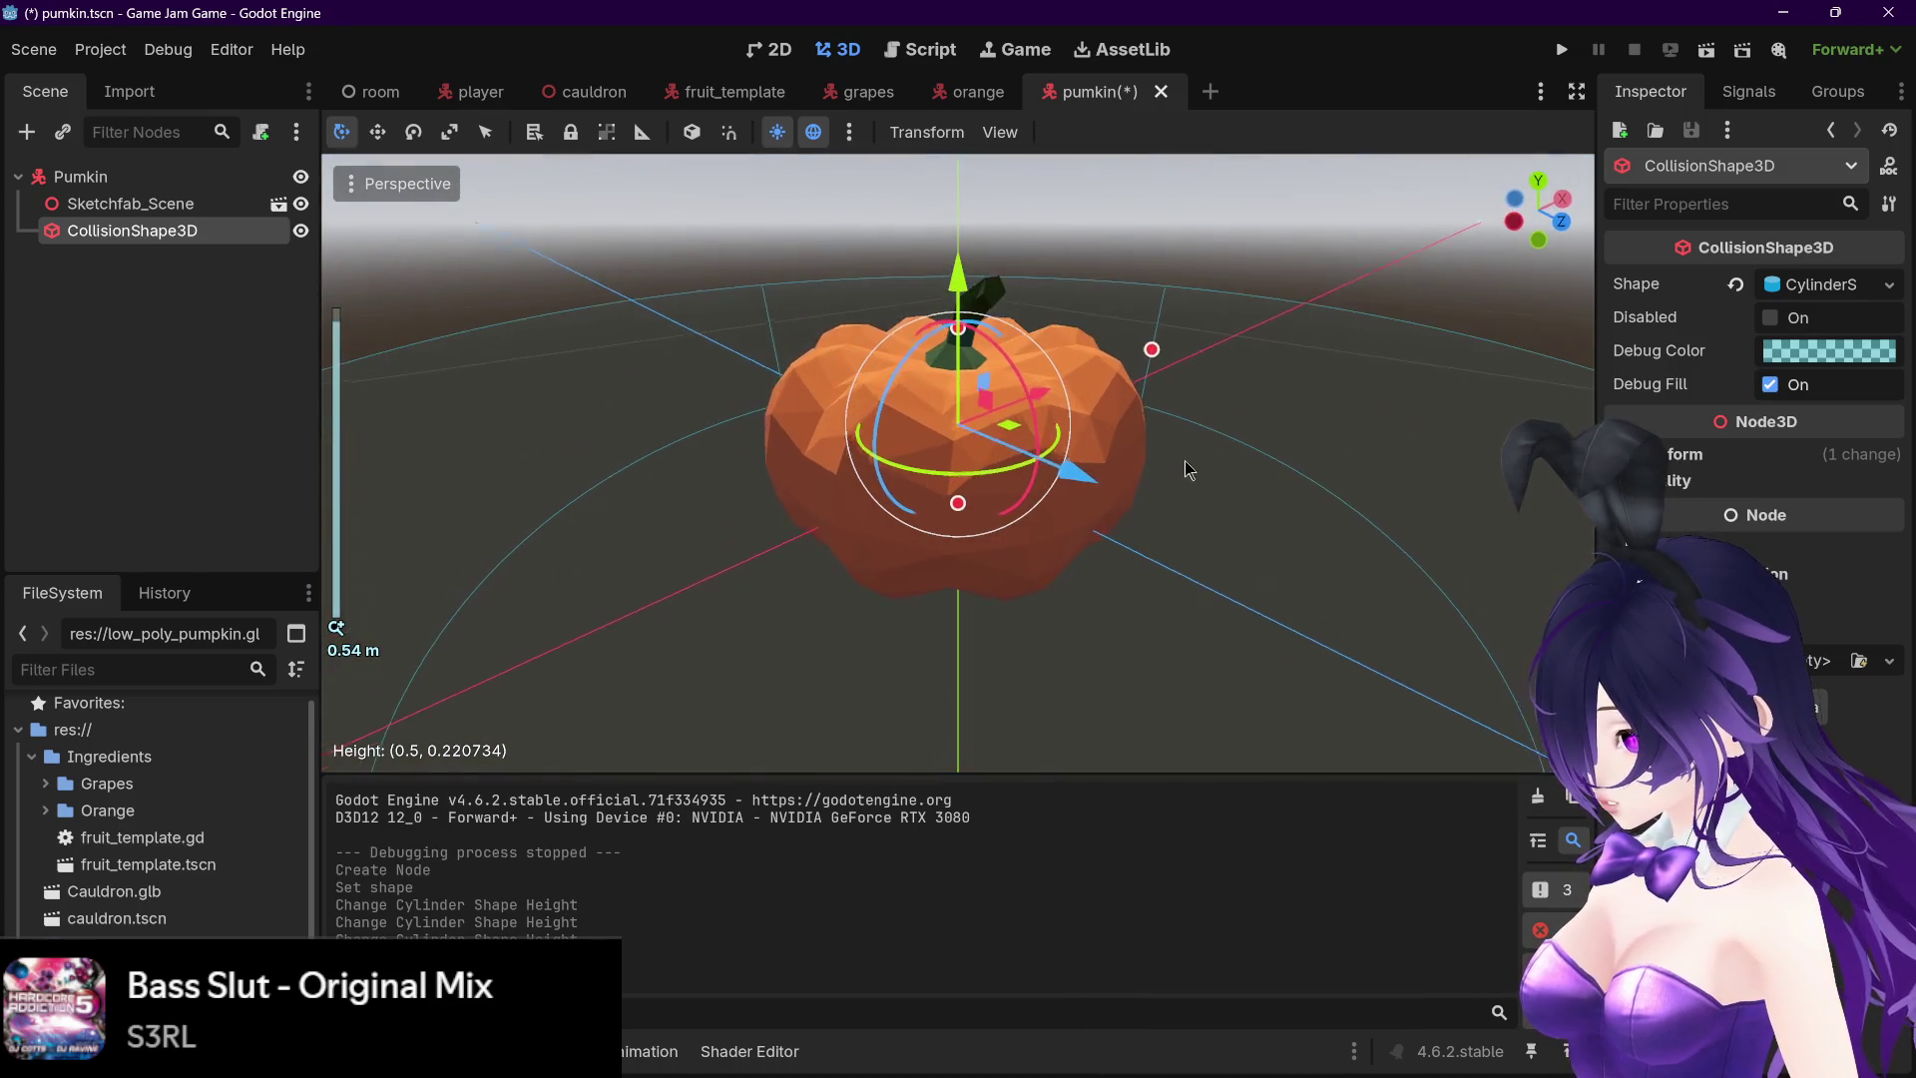
- In the Left orthogonal view, align the cylinder's top and bottom with the pumpkin
{"action": "left_click_drag", "start_coordinate": [1542, 200], "coordinate": [1538, 225]}
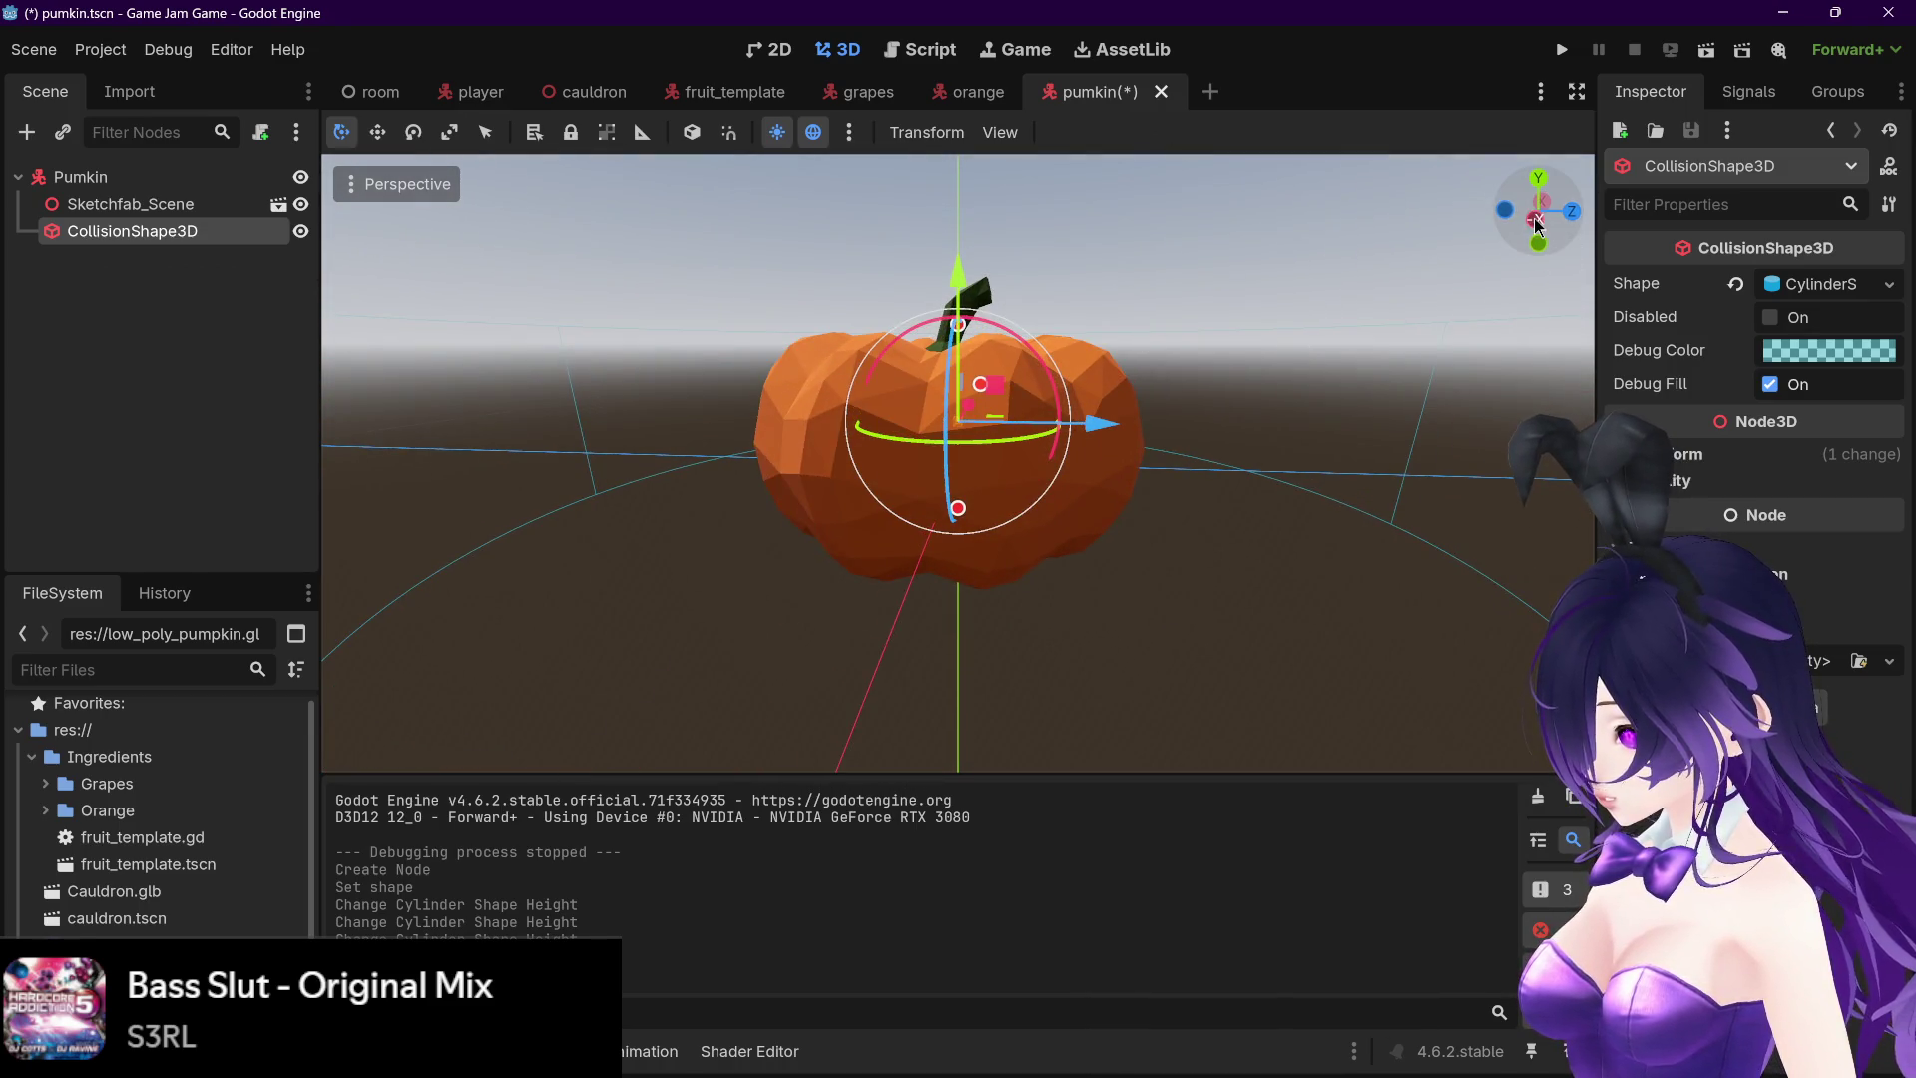
{"action": "left_click", "coordinate": [1538, 225]}
{"action": "left_click_drag", "start_coordinate": [958, 337], "coordinate": [969, 345]}
{"action": "left_click_drag", "start_coordinate": [971, 507], "coordinate": [971, 539]}
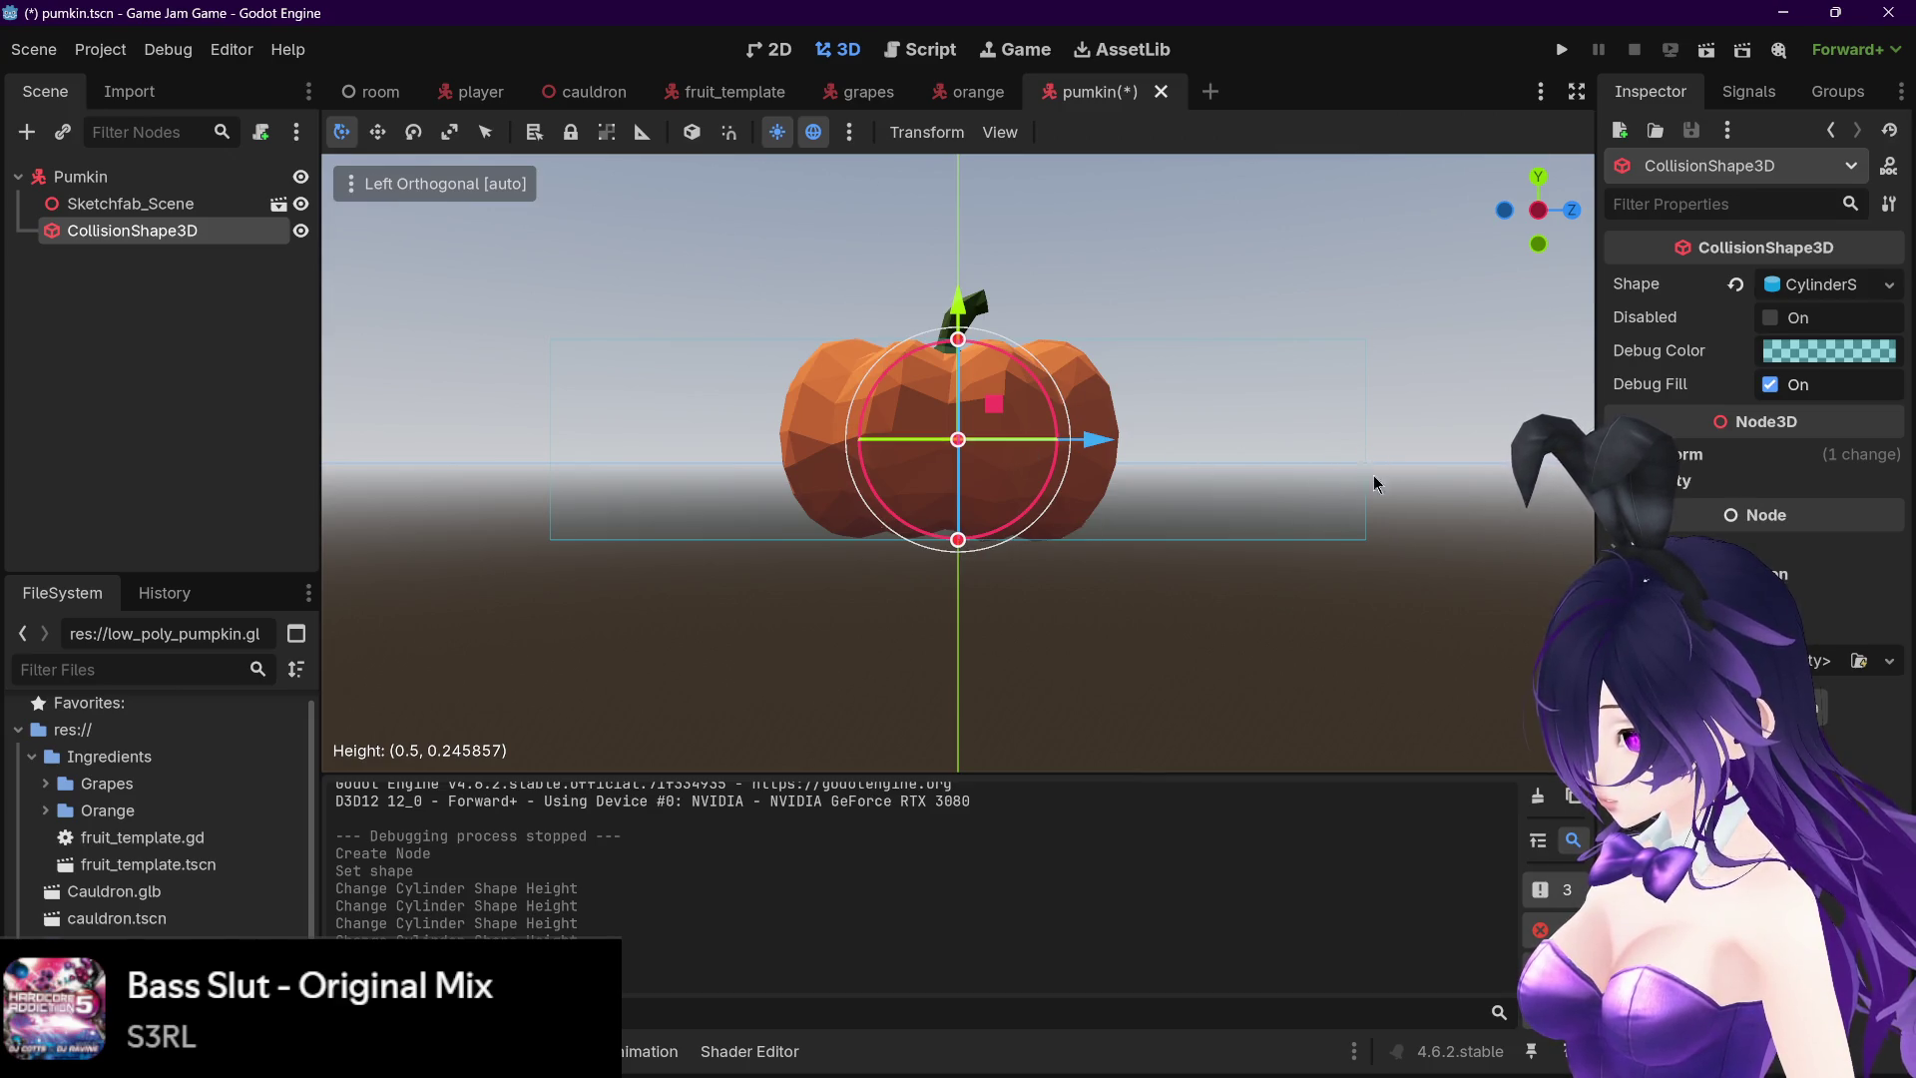
- In the Front view, narrow the cylinder radius to about 0.21 and save the scene
{"action": "left_click_drag", "start_coordinate": [1373, 484], "coordinate": [1197, 505]}
{"action": "left_click", "coordinate": [1538, 214]}
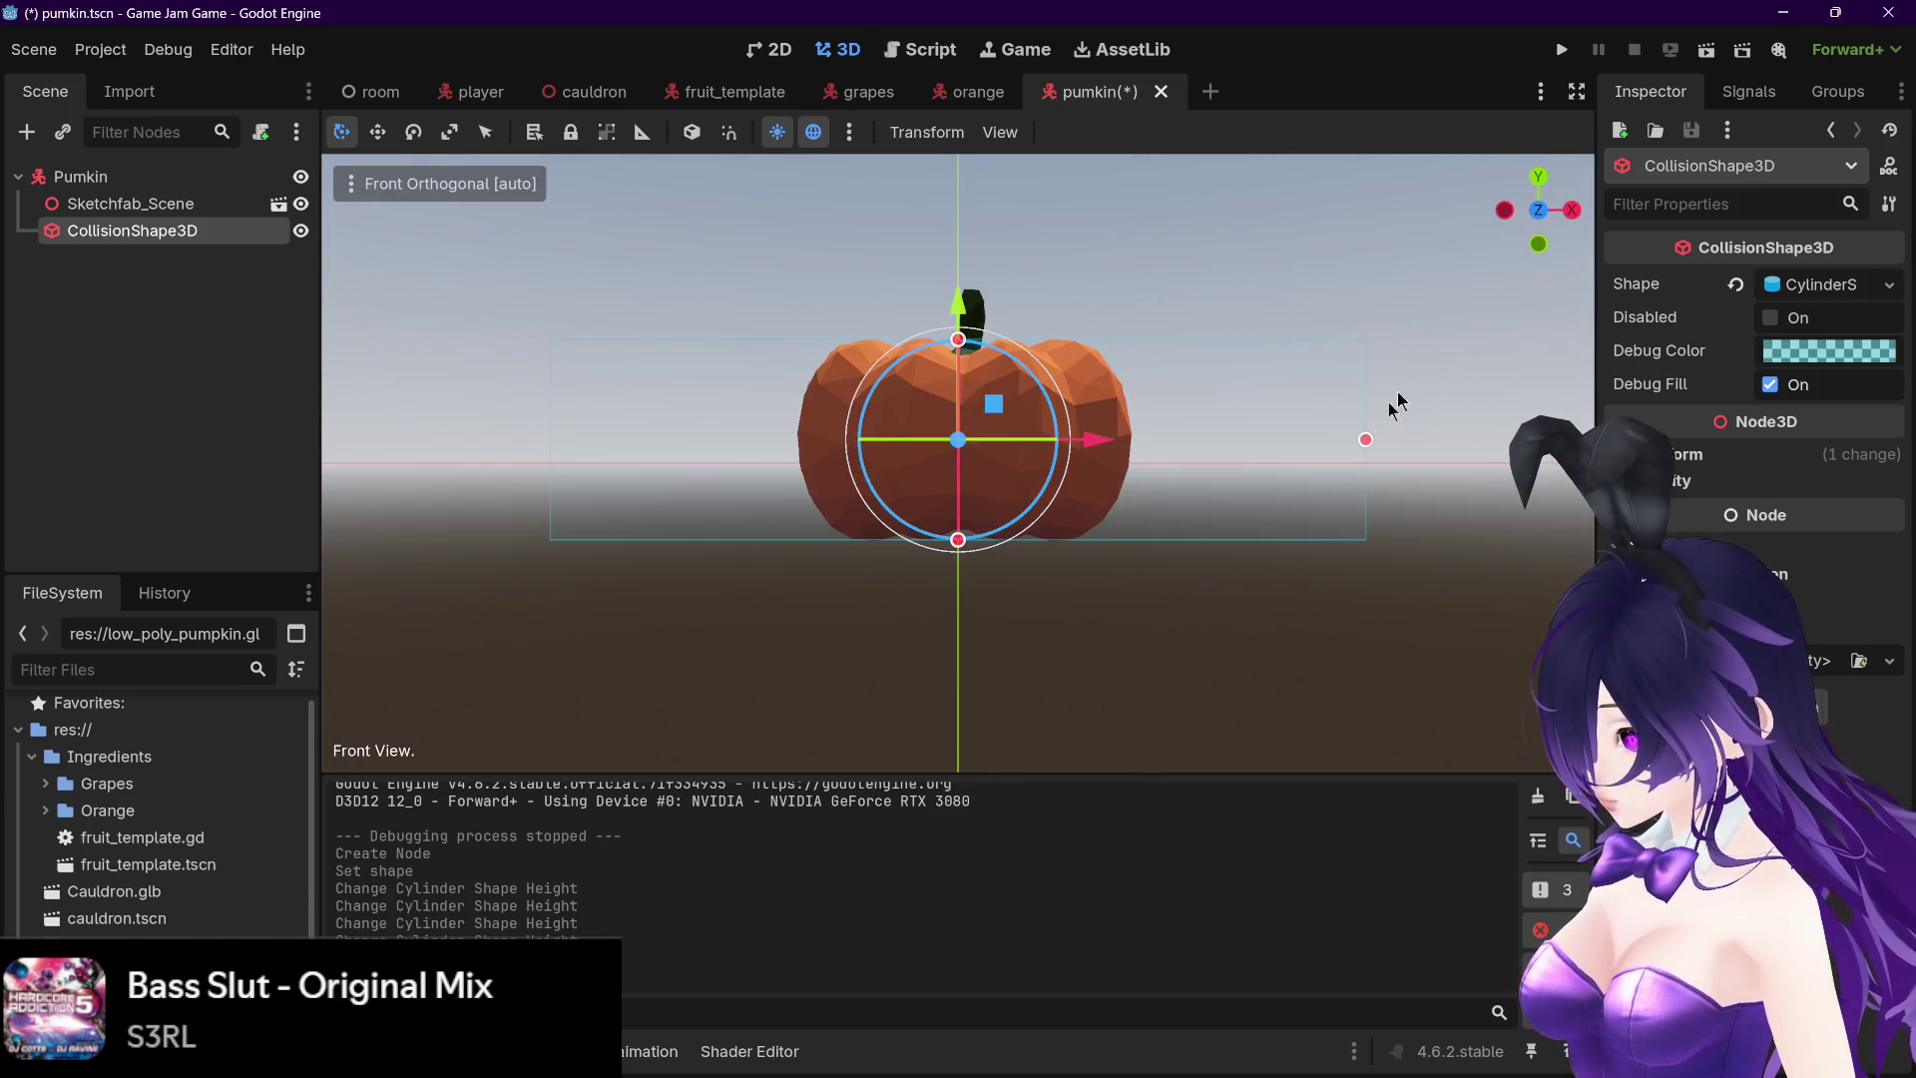
{"action": "left_click_drag", "start_coordinate": [1366, 440], "coordinate": [1196, 440]}
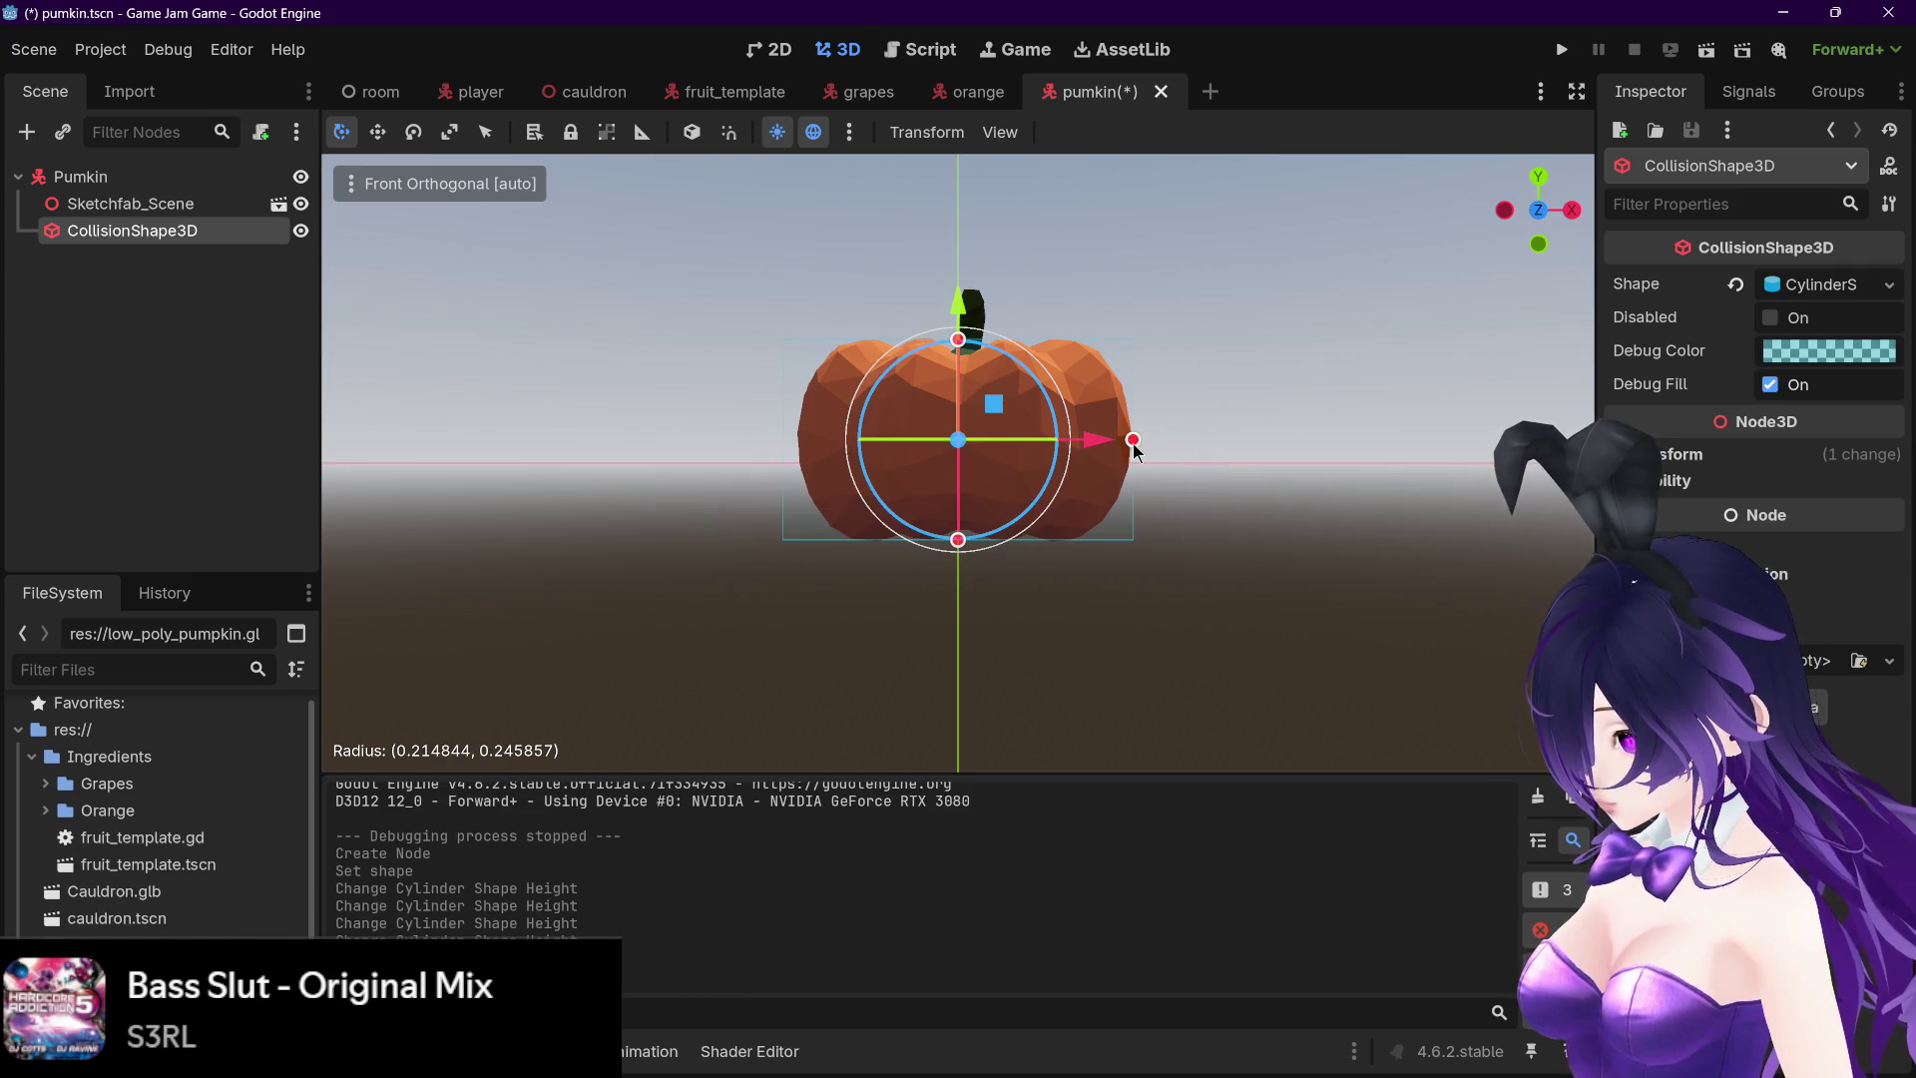
{"action": "left_click_drag", "start_coordinate": [1093, 441], "coordinate": [1102, 441]}
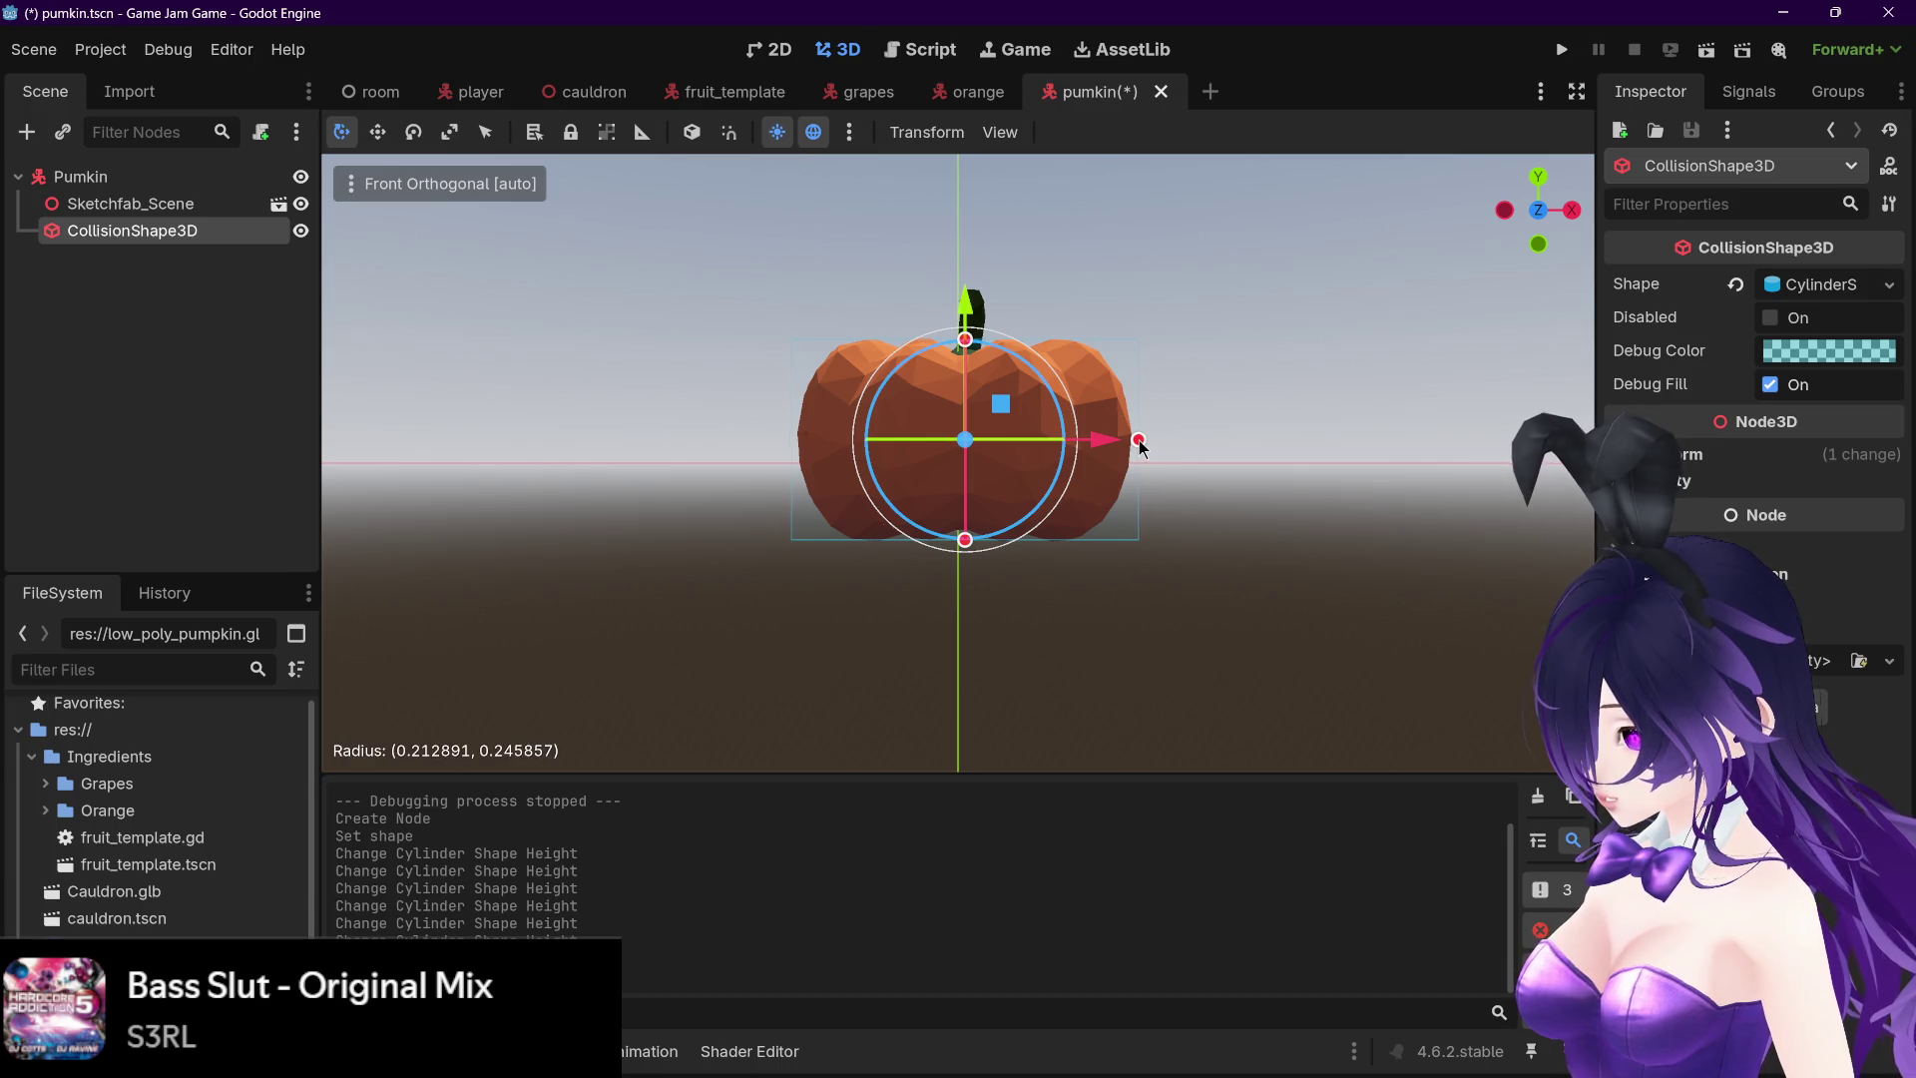
{"action": "left_click_drag", "start_coordinate": [1135, 446], "coordinate": [1135, 446]}
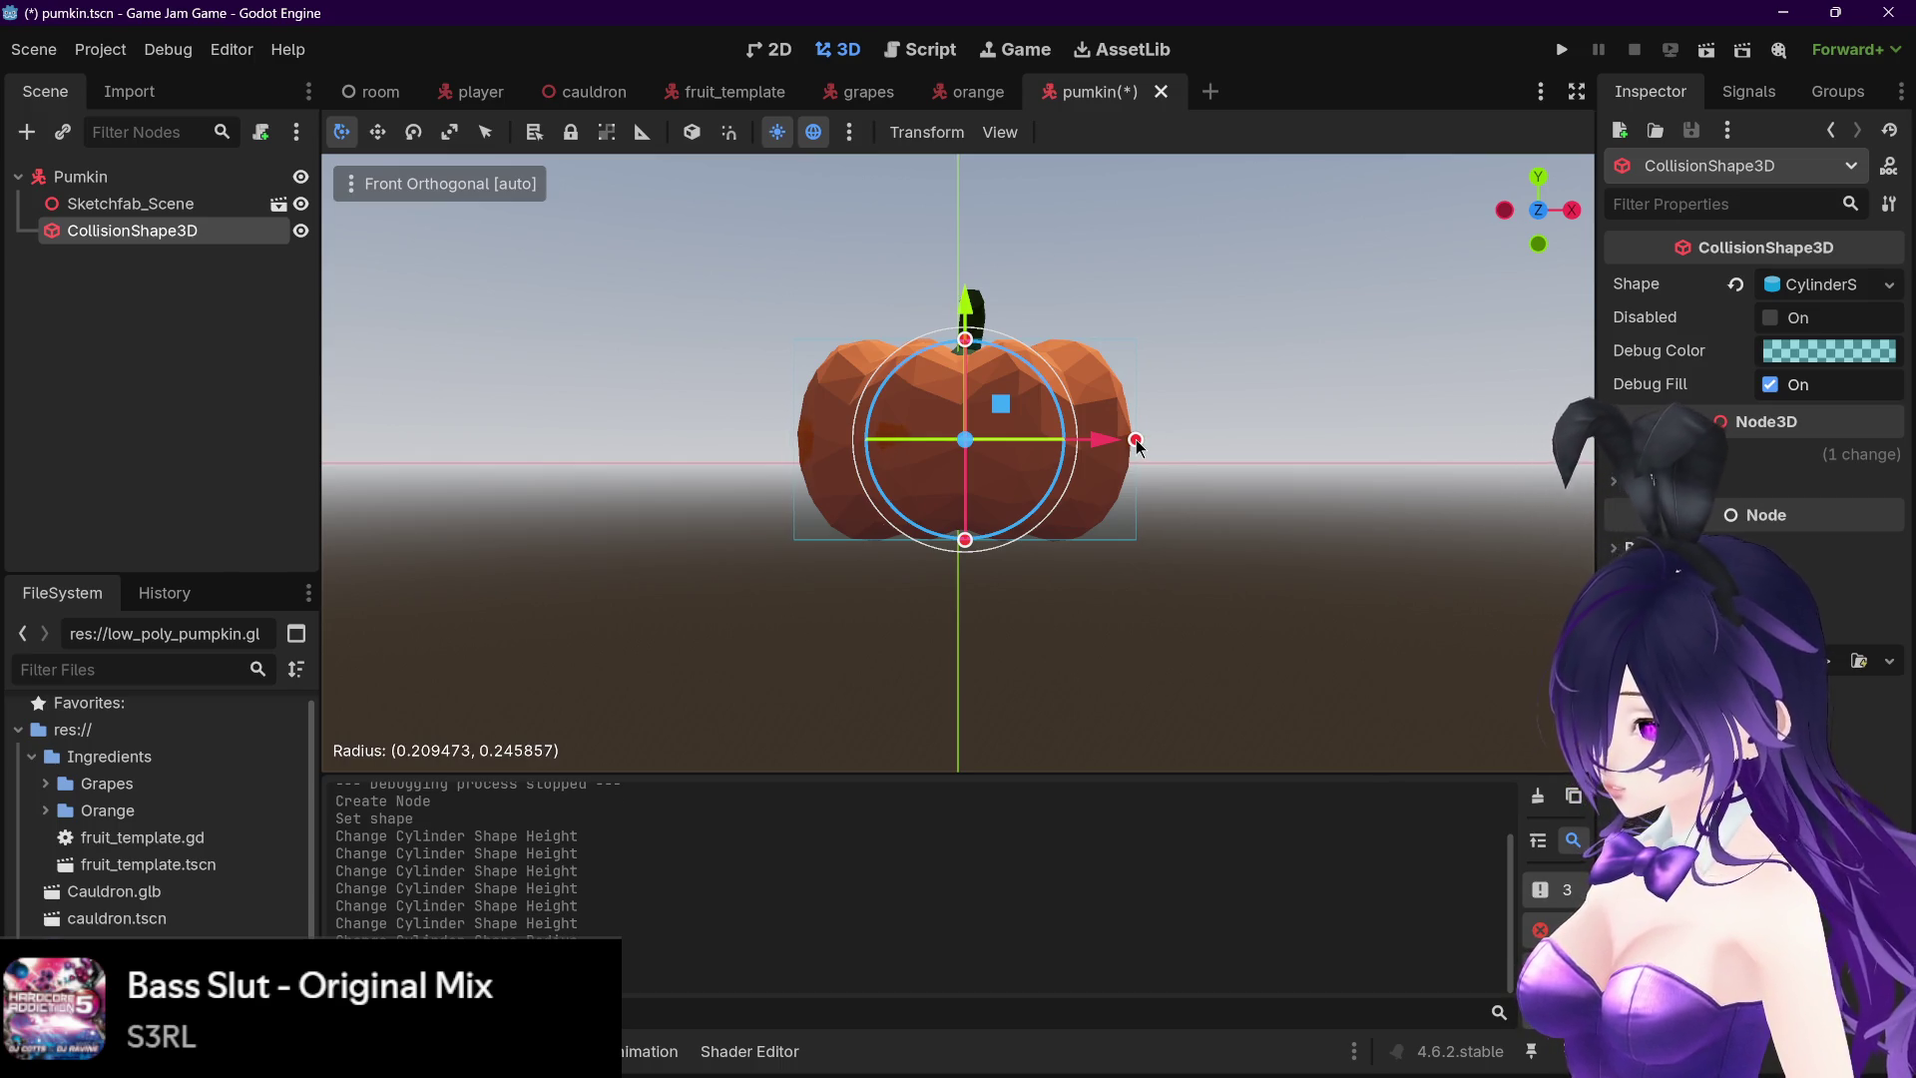
{"action": "mouse_move", "coordinate": [1265, 433]}
{"action": "left_mouse_down"}
{"action": "mouse_move", "coordinate": [1227, 536]}
{"action": "mouse_move", "coordinate": [1128, 624]}
{"action": "mouse_move", "coordinate": [1086, 559]}
{"action": "mouse_move", "coordinate": [885, 590]}
{"action": "mouse_move", "coordinate": [651, 564]}
{"action": "left_mouse_up"}
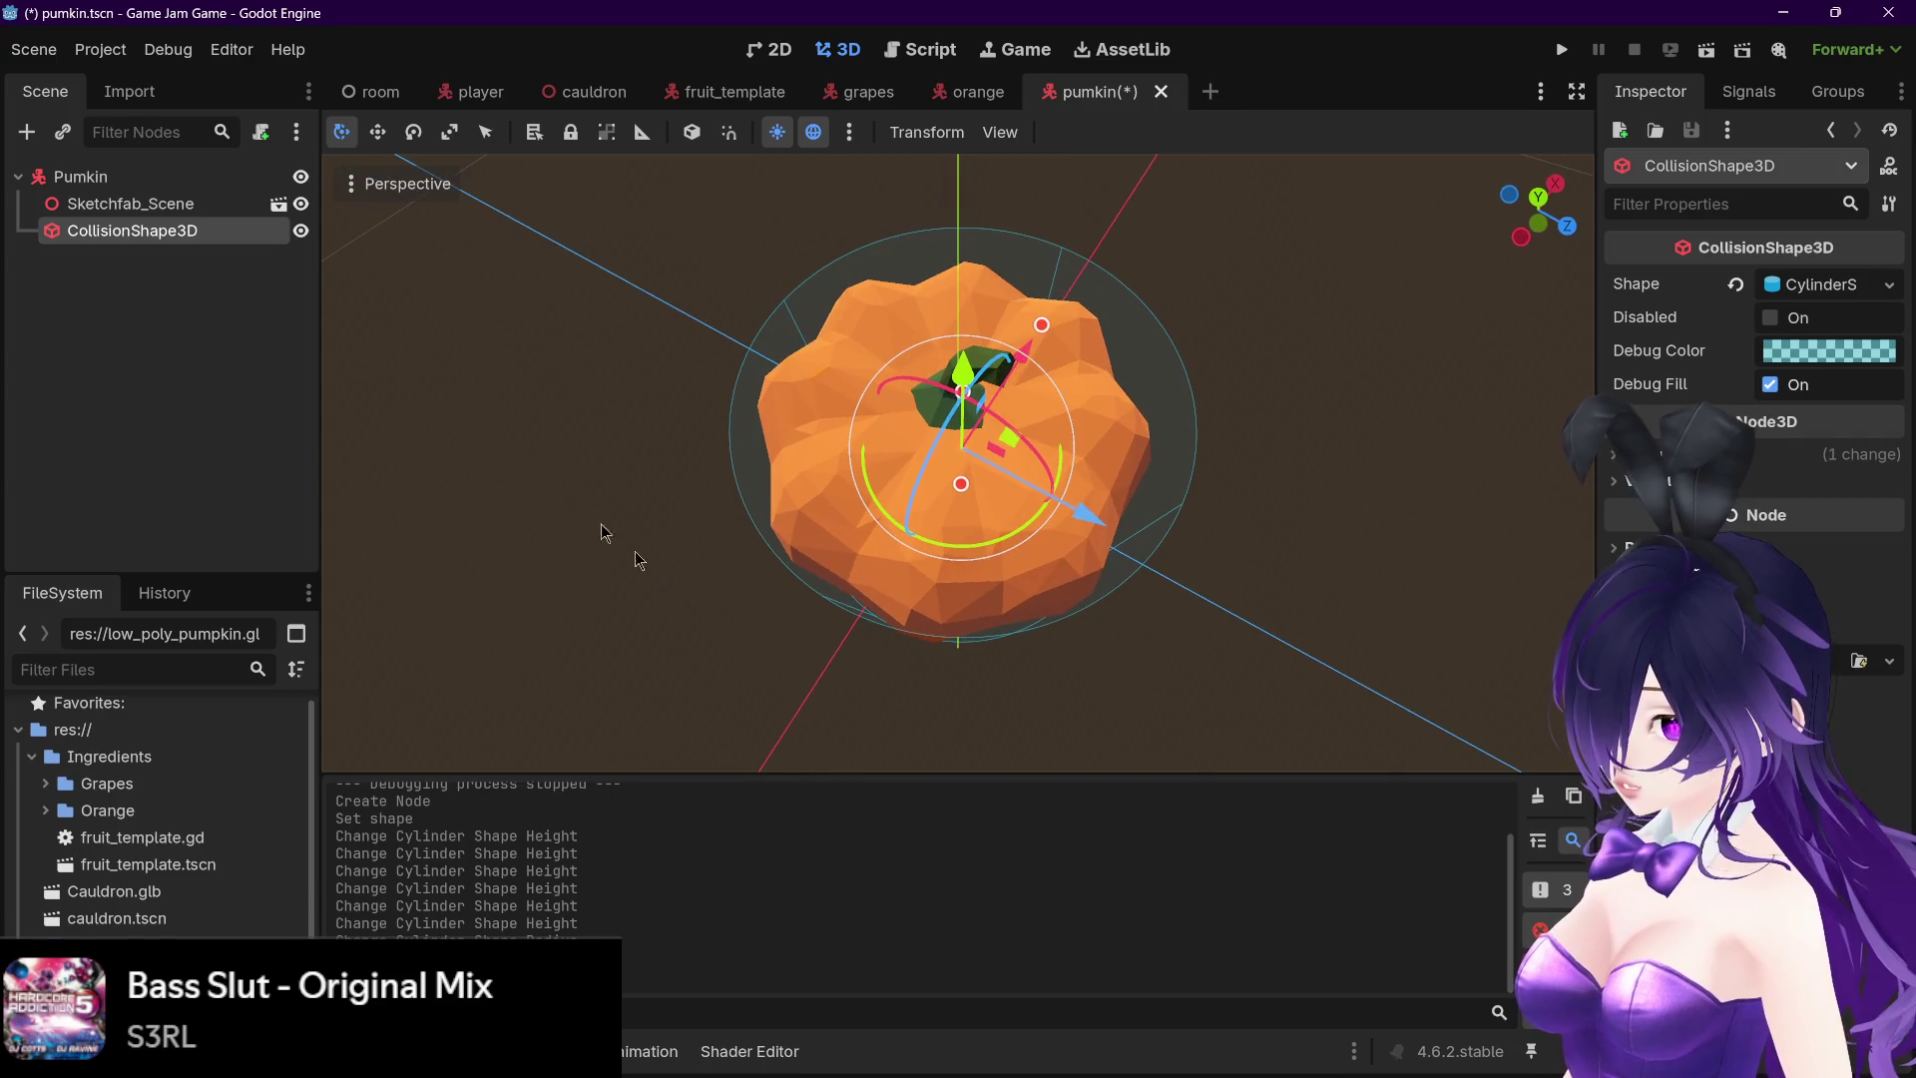
{"action": "left_click", "coordinate": [188, 212]}
{"action": "key", "text": "ctrl+s"}
- Enable Editable Children on the pumpkin model to expose its body and stem meshes
{"action": "right_click", "coordinate": [189, 212]}
{"action": "left_click", "coordinate": [70, 282]}
{"action": "right_click", "coordinate": [151, 205]}
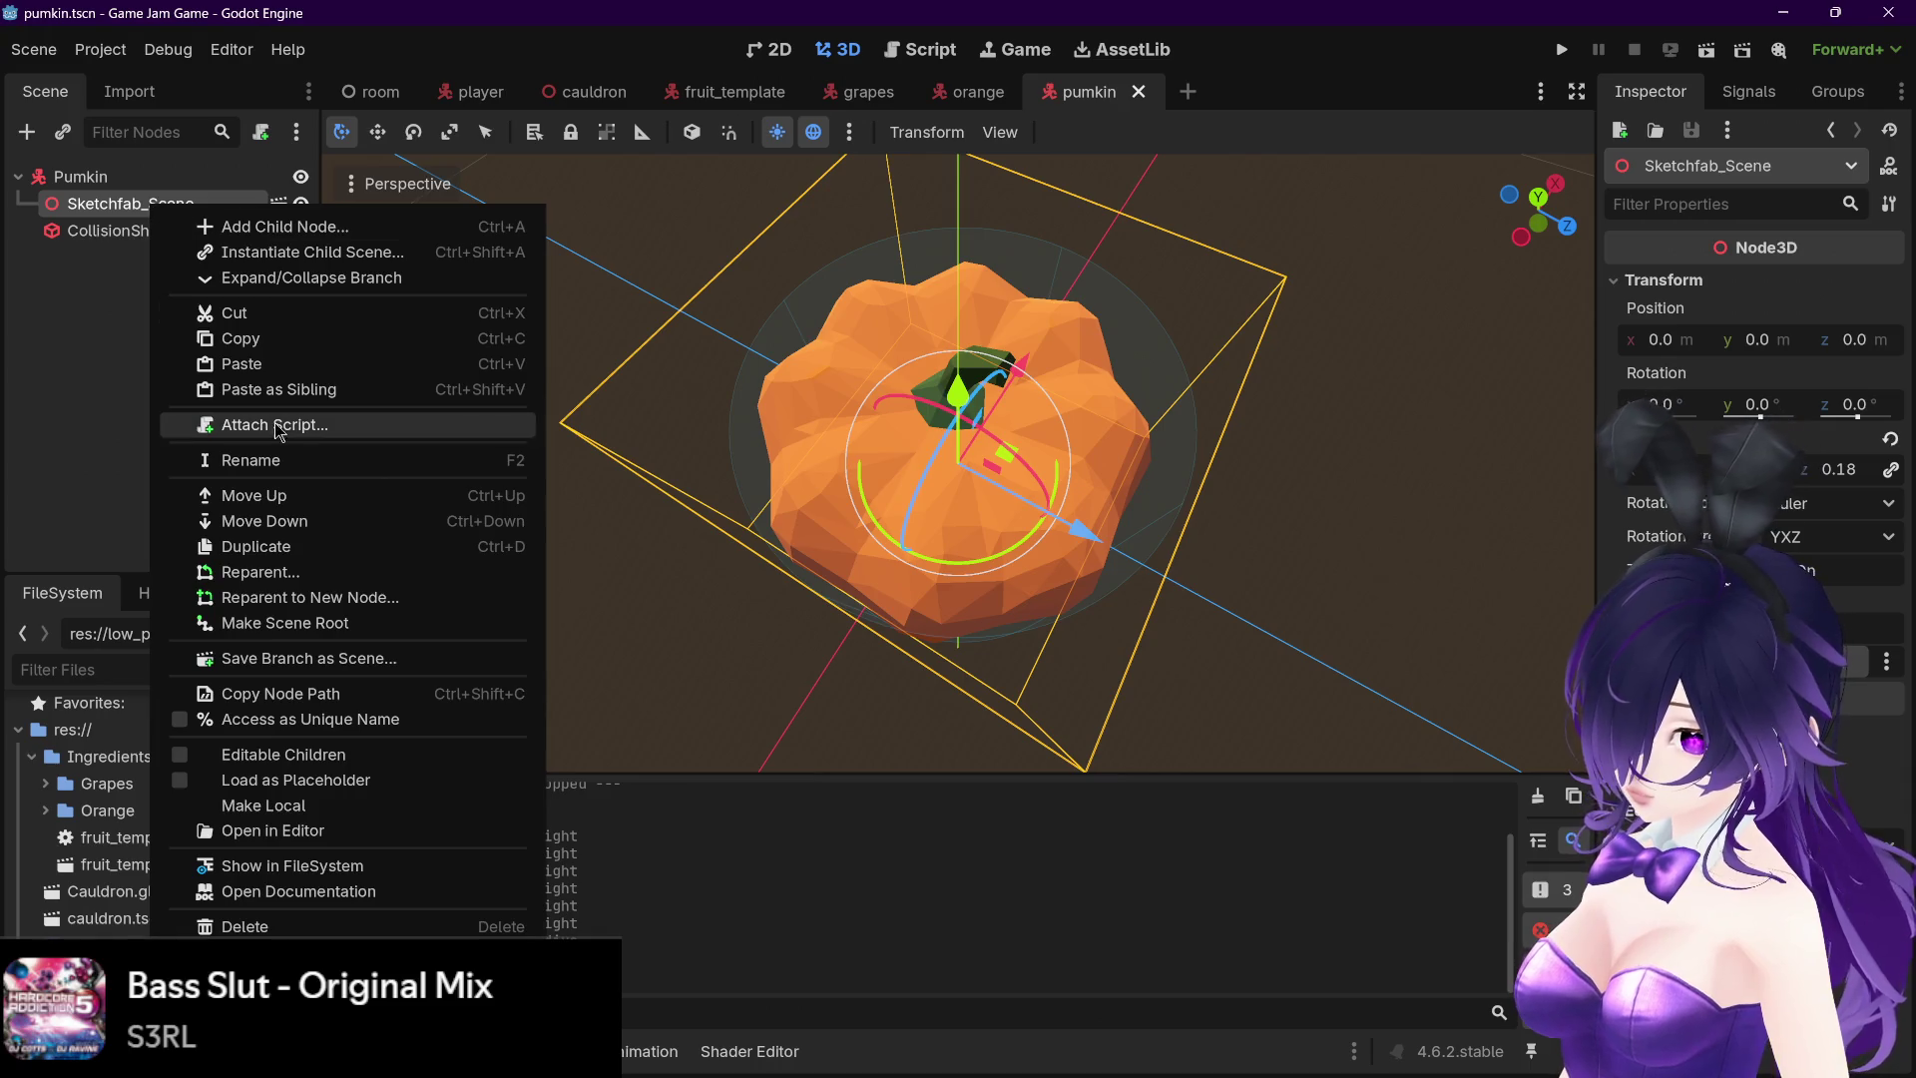
{"action": "left_click", "coordinate": [315, 751]}
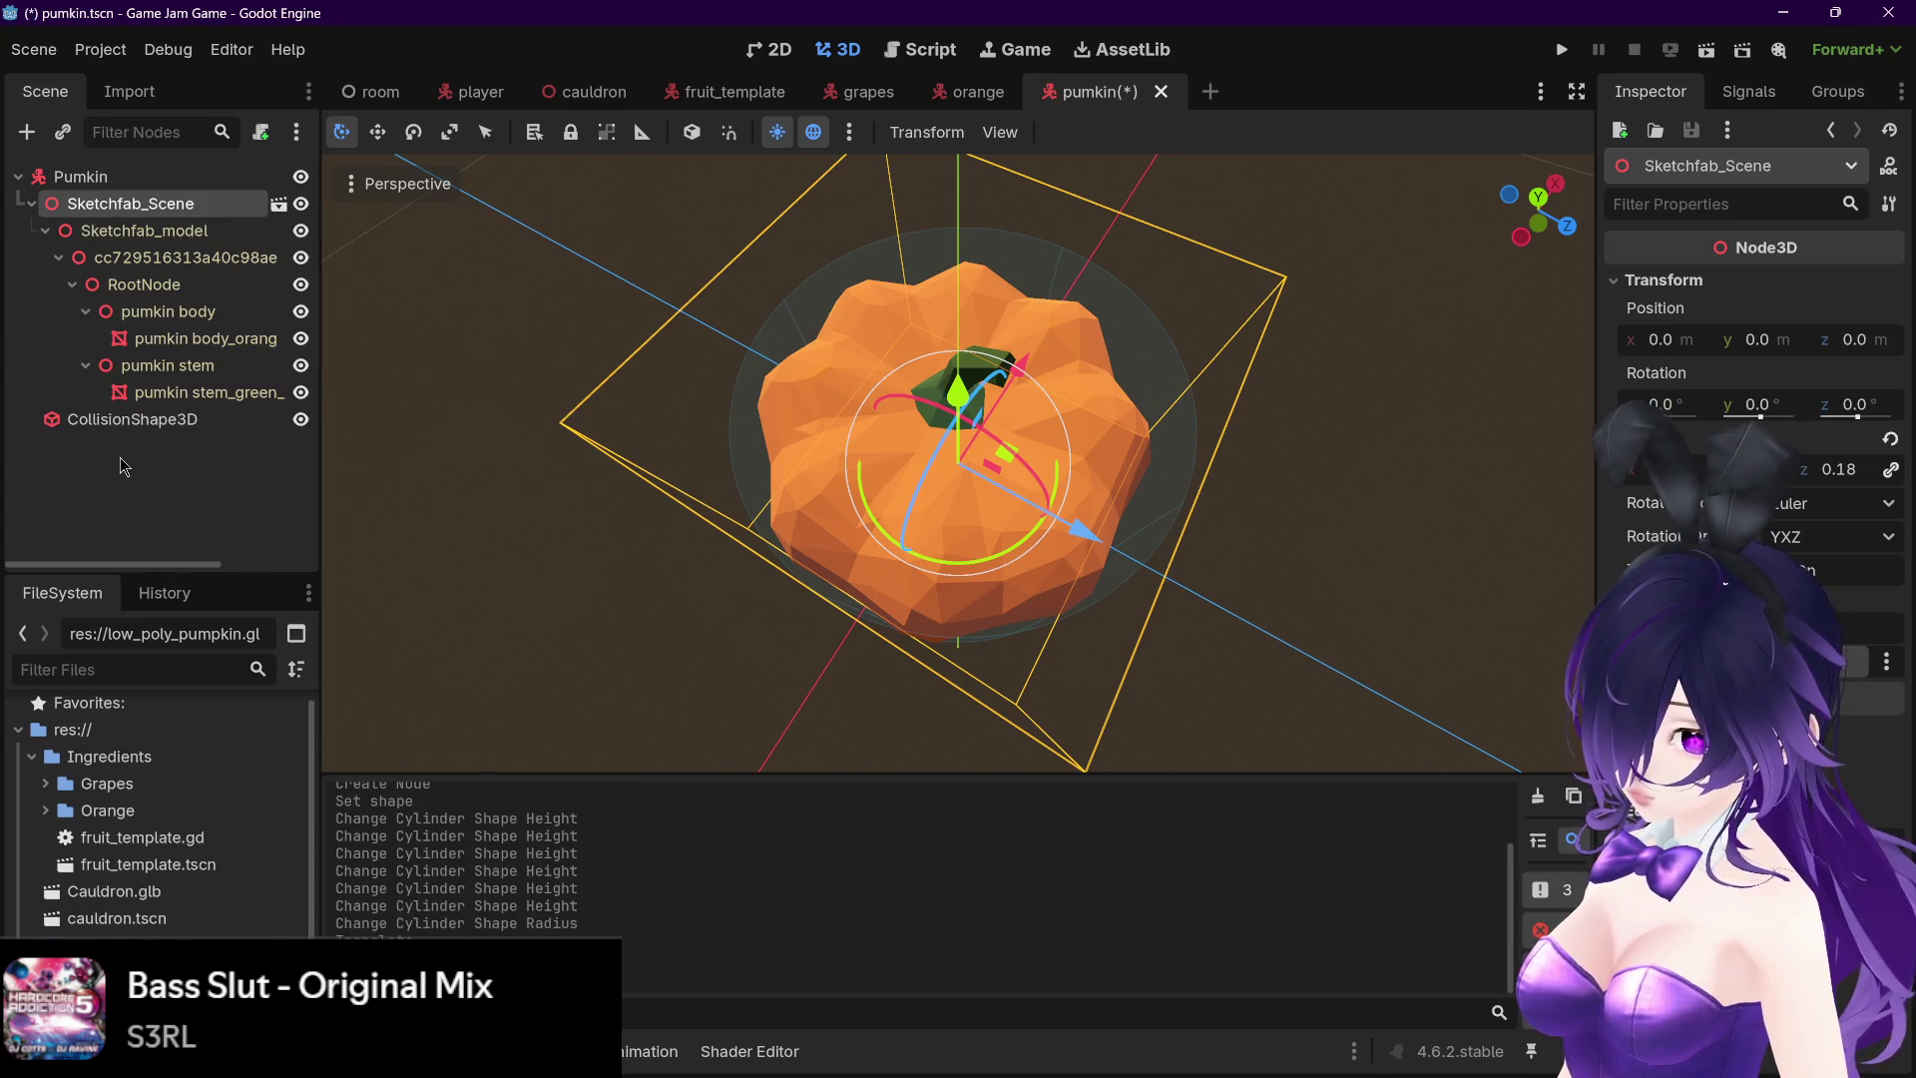
{"action": "left_click", "coordinate": [200, 339]}
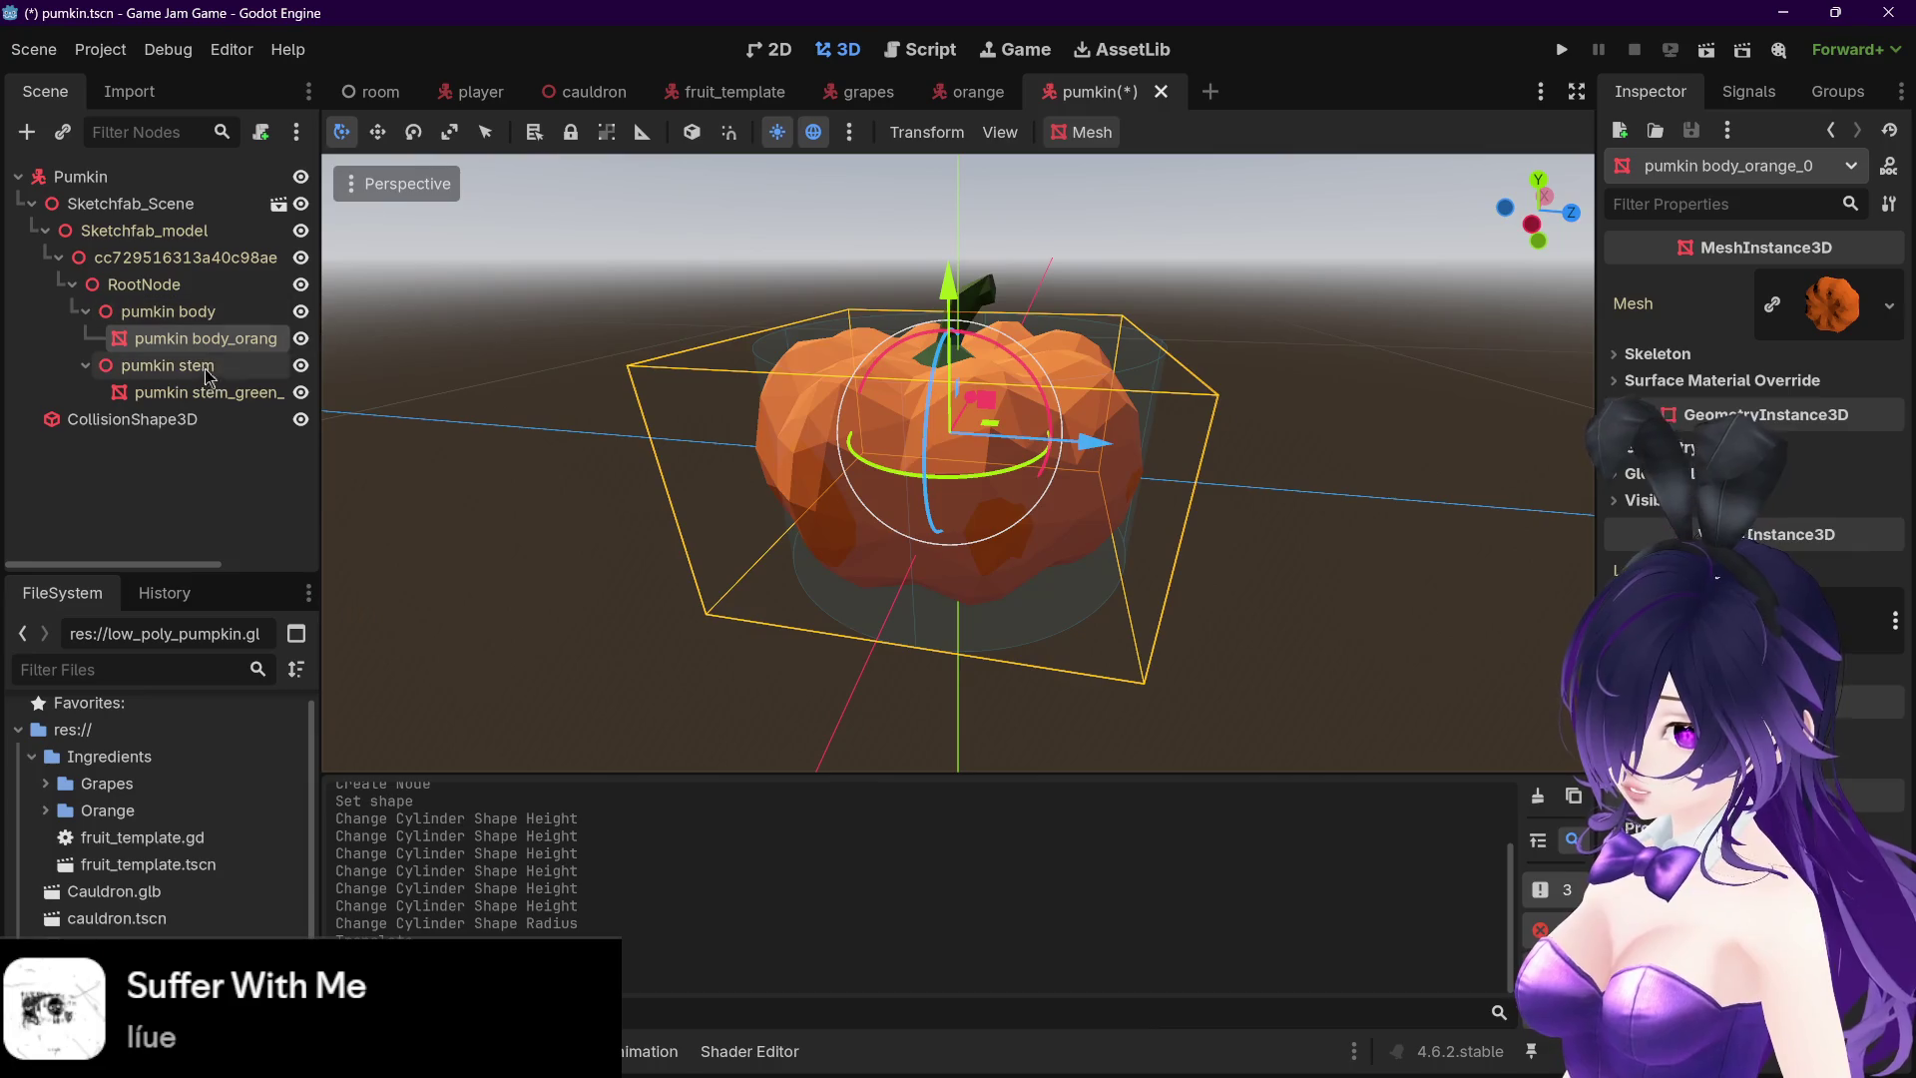
{"action": "left_click", "coordinate": [203, 394]}
- Generate a trial outline mesh for the pumpkin stem, then delete it
{"action": "left_click", "coordinate": [1086, 136]}
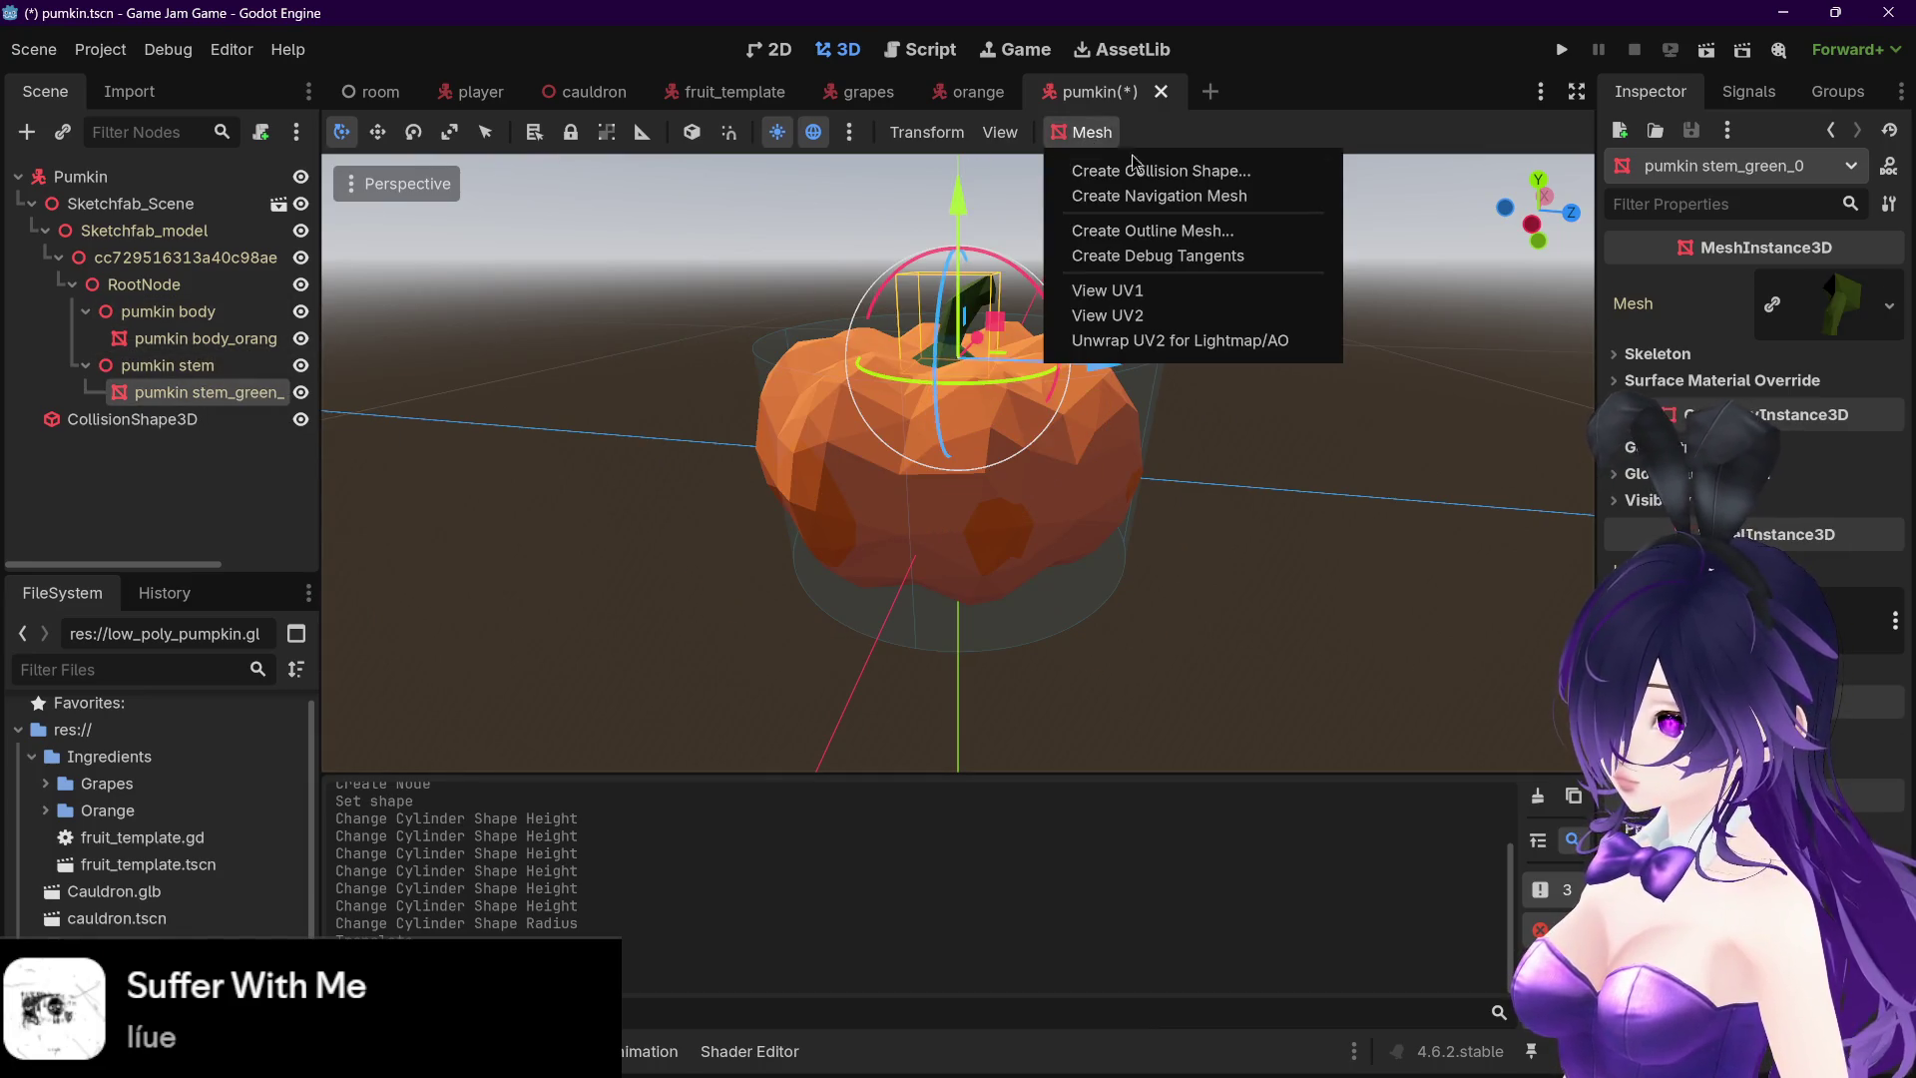
{"action": "left_click", "coordinate": [1158, 231]}
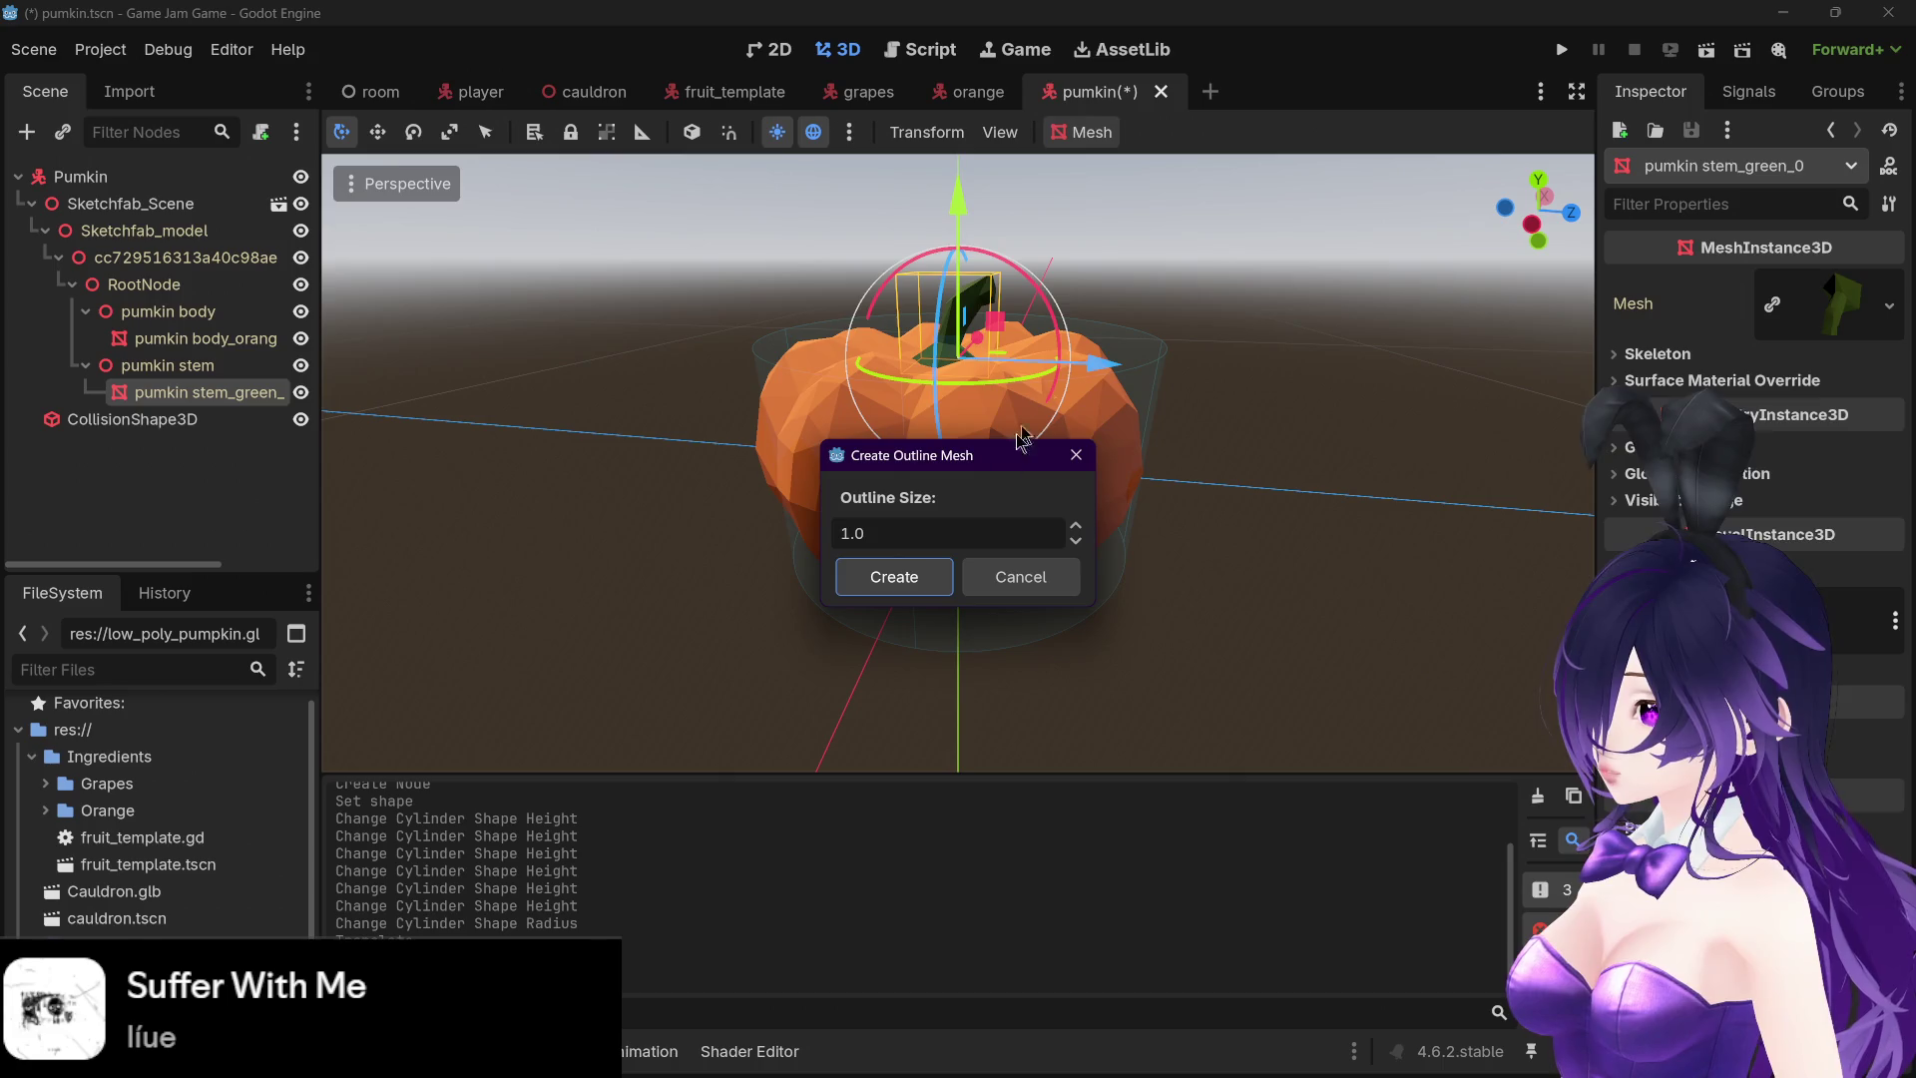
{"action": "left_click", "coordinate": [893, 575]}
{"action": "left_click", "coordinate": [188, 341]}
{"action": "mouse_move", "coordinate": [1237, 330]}
{"action": "left_mouse_down"}
{"action": "mouse_move", "coordinate": [1261, 327]}
{"action": "mouse_move", "coordinate": [1188, 330]}
{"action": "left_mouse_up"}
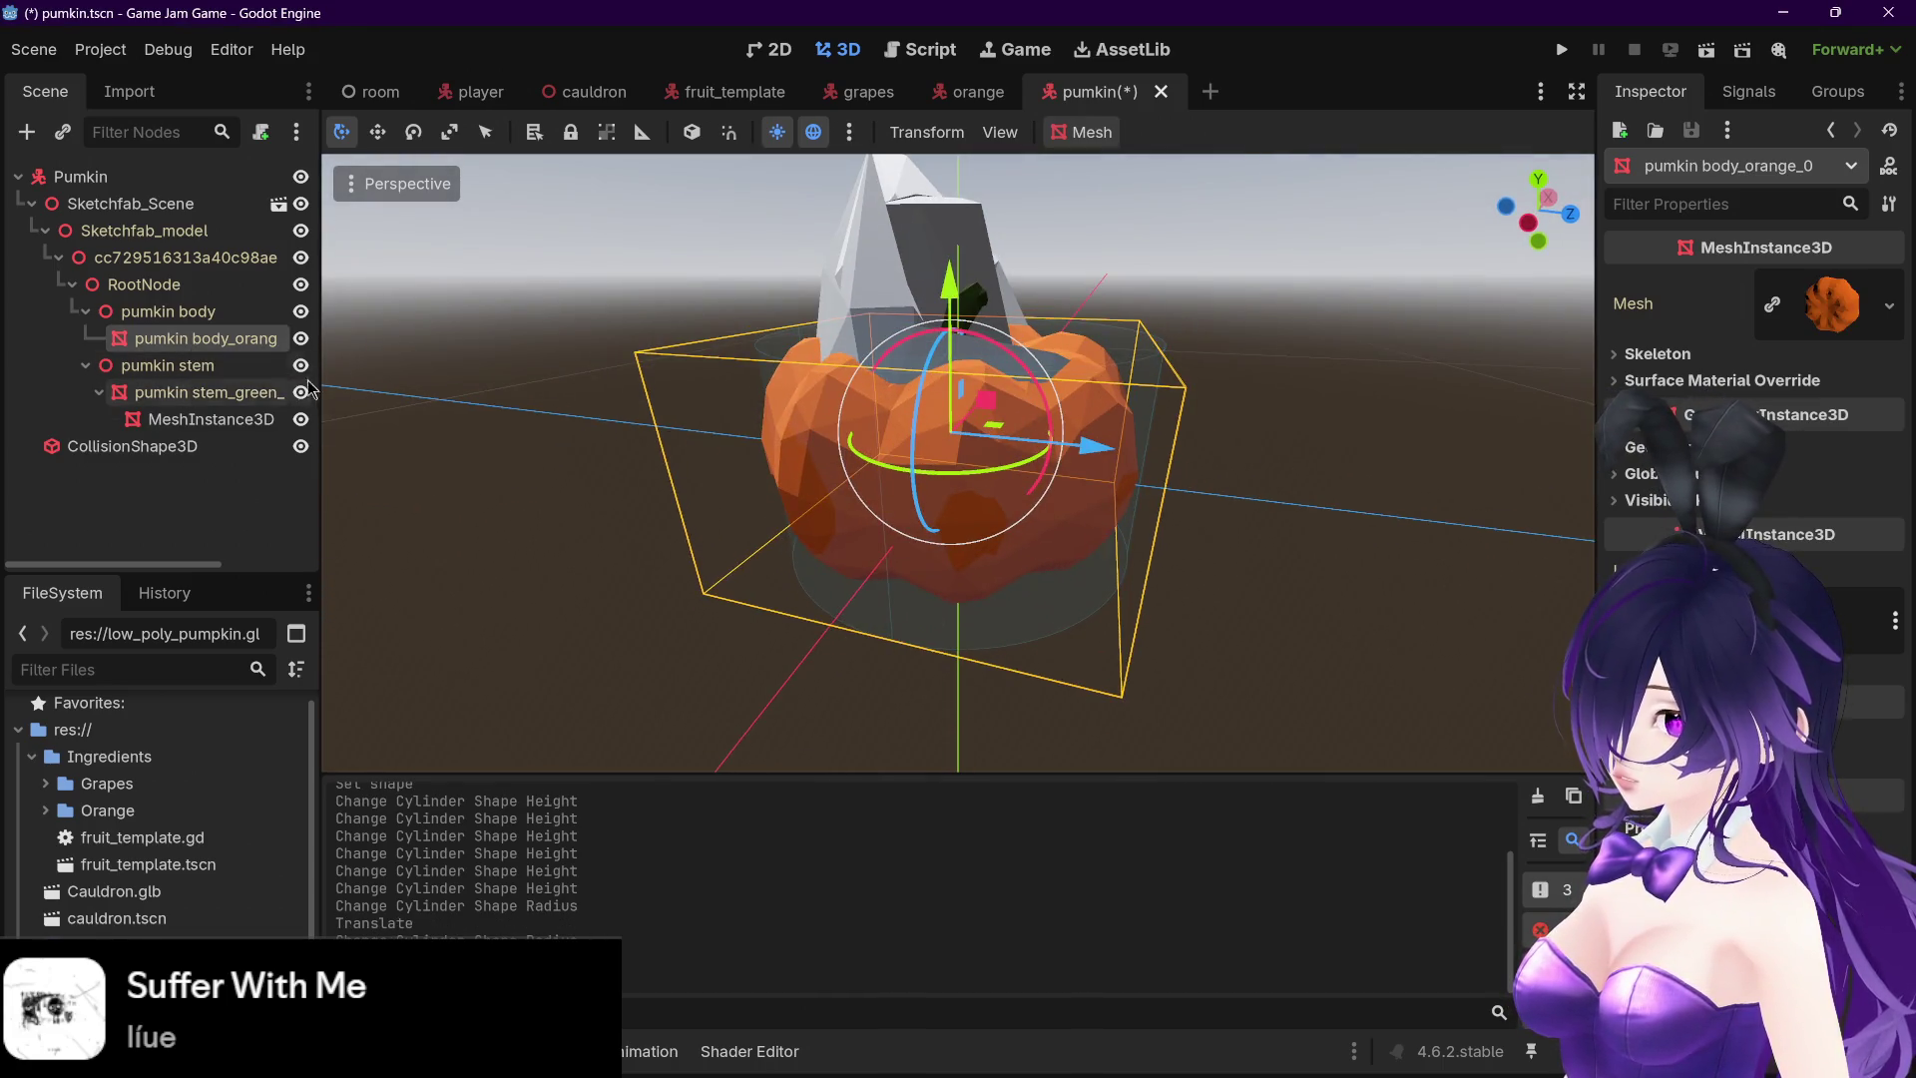
{"action": "left_click", "coordinate": [209, 419]}
{"action": "left_click", "coordinate": [300, 420]}
{"action": "left_click", "coordinate": [301, 419]}
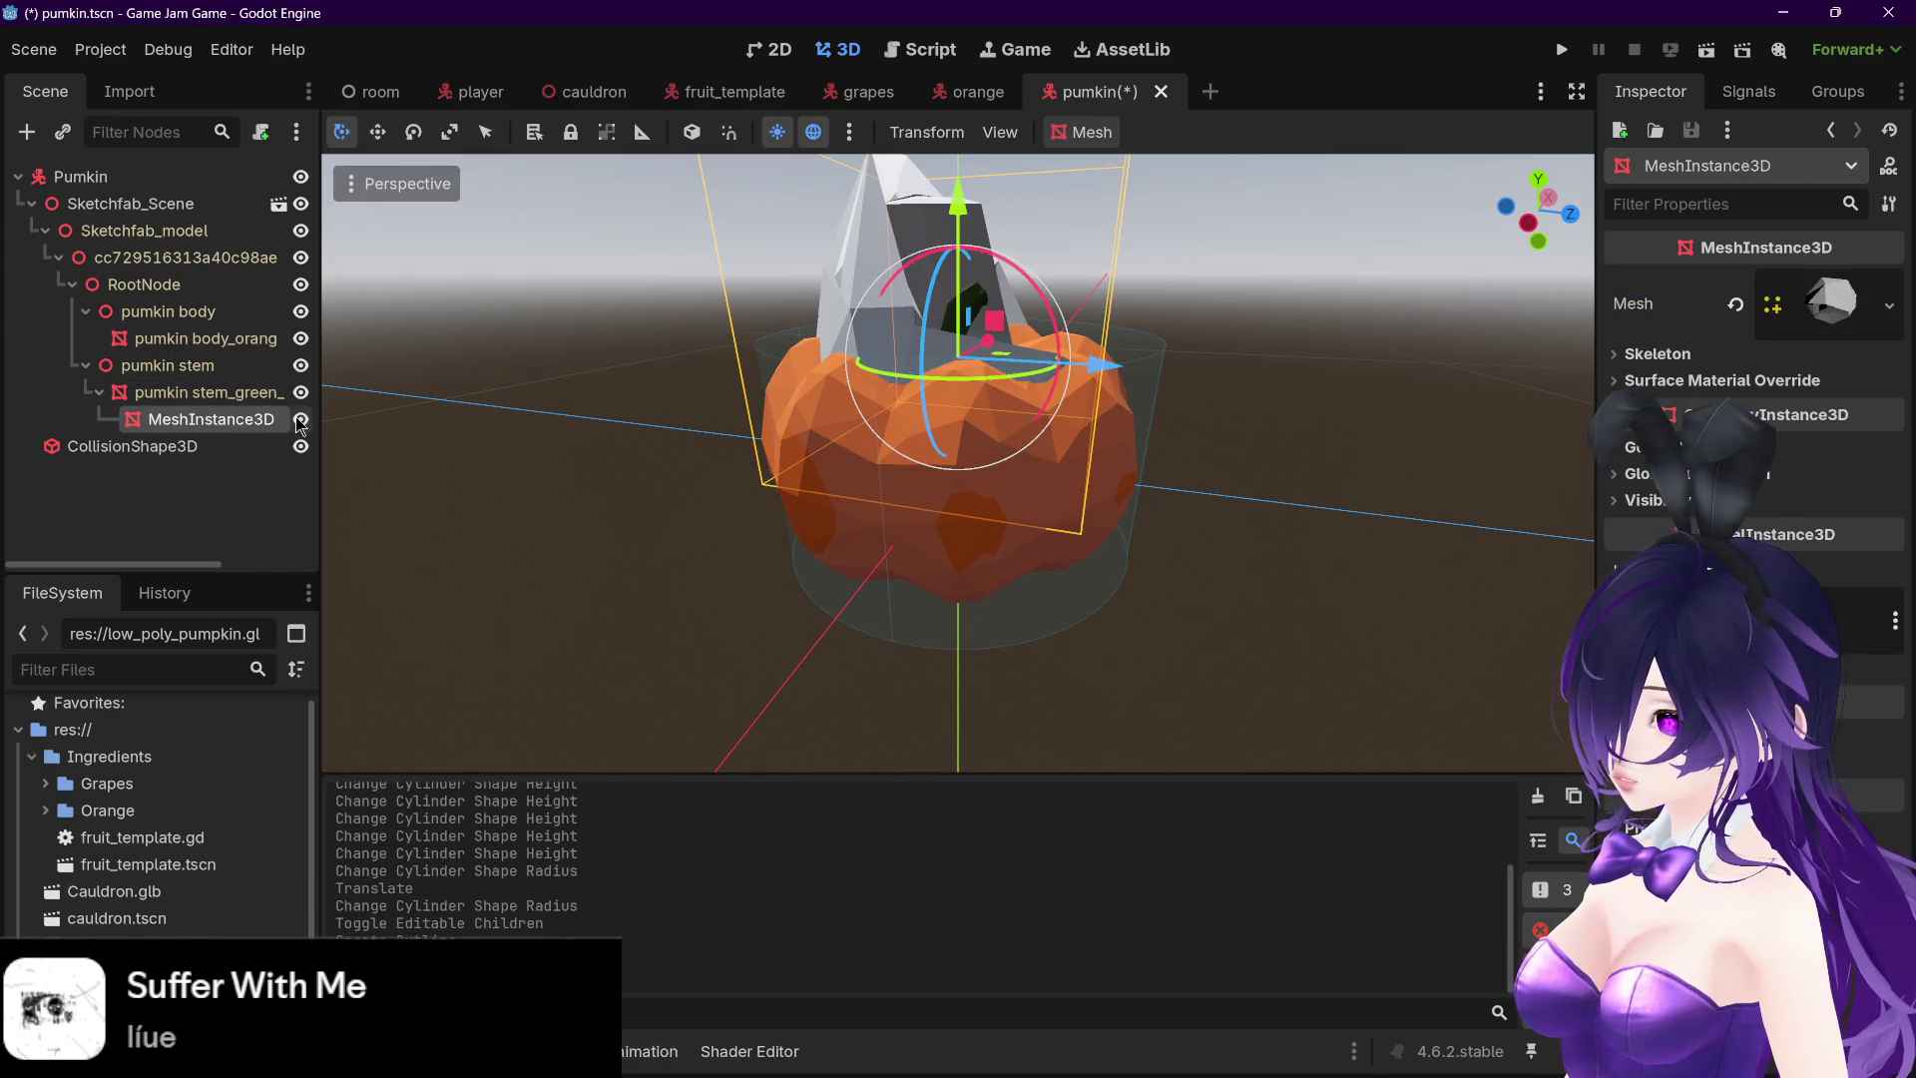
{"action": "left_click", "coordinate": [215, 424]}
{"action": "left_click", "coordinate": [228, 425]}
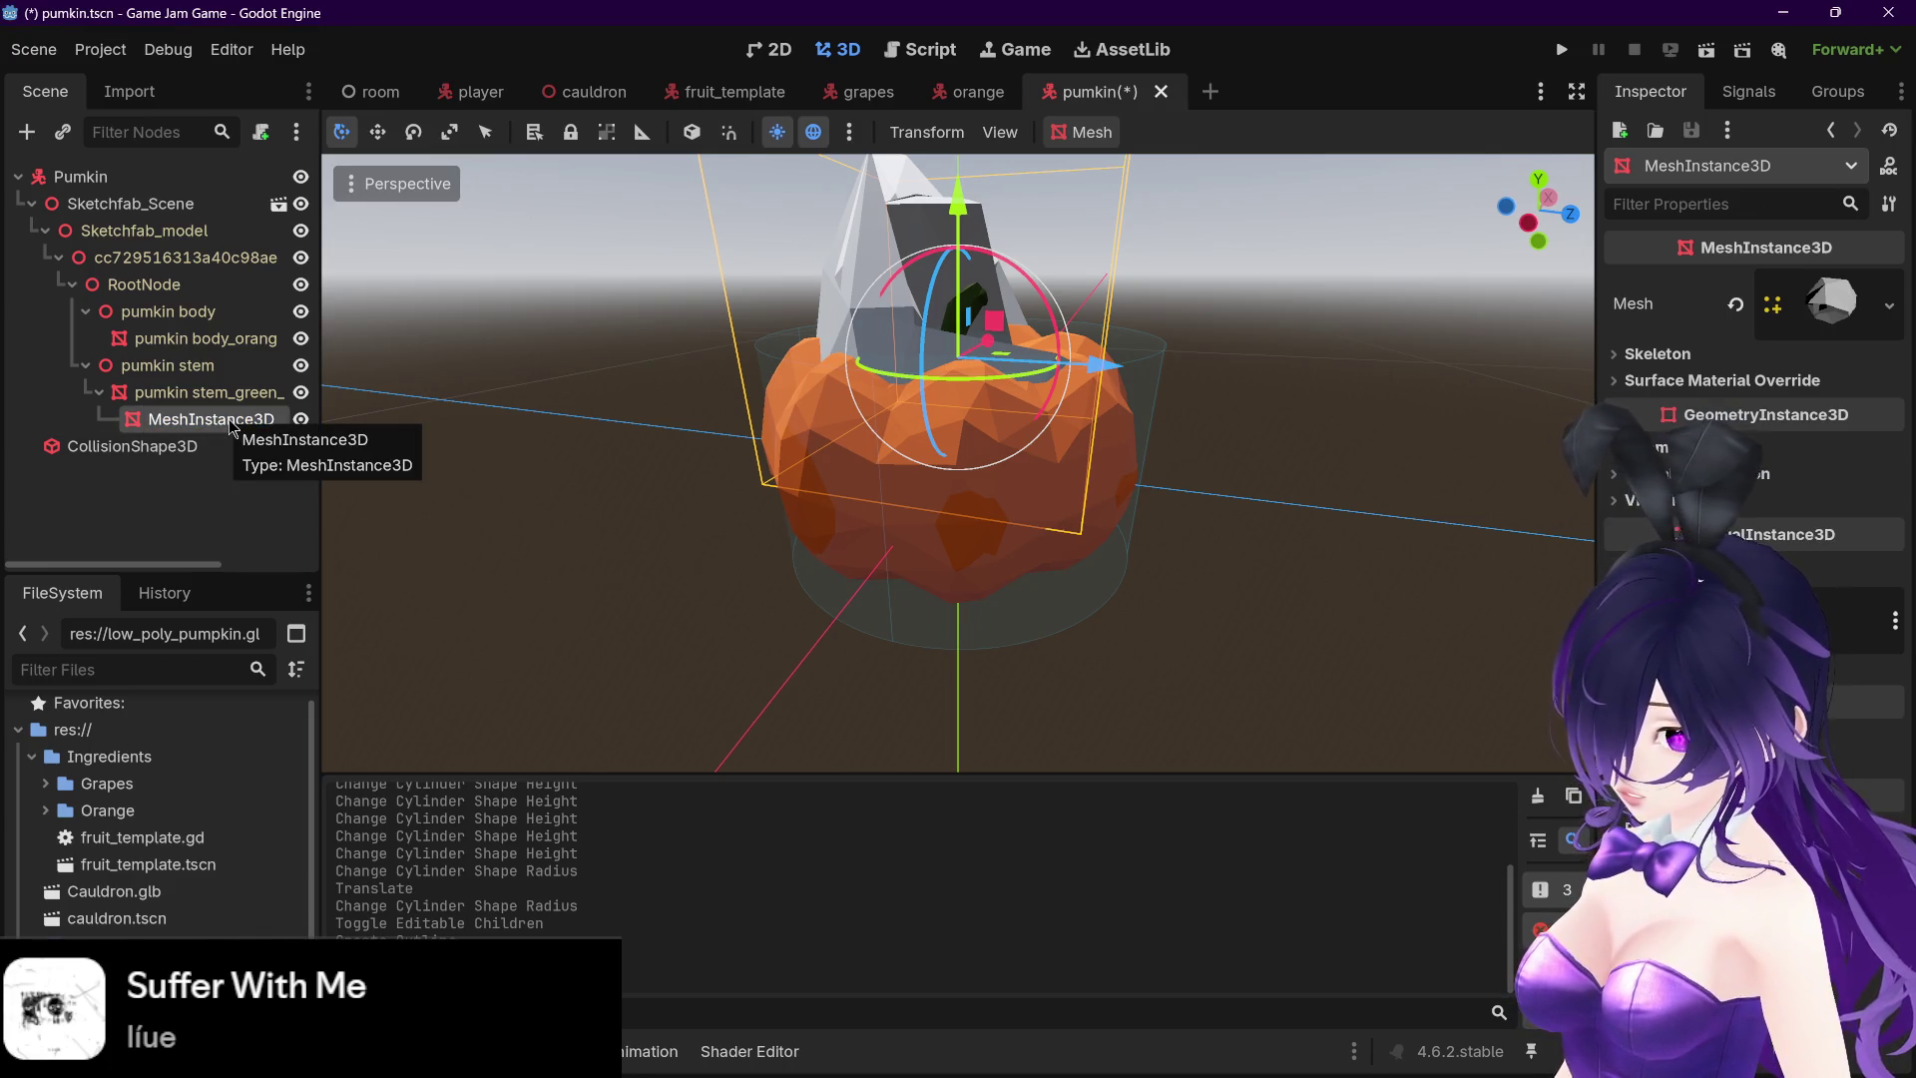
{"action": "key", "text": "Delete"}
{"action": "left_click", "coordinate": [892, 556]}
- Create an outline mesh for the pumpkin body at size 1.0
{"action": "left_click", "coordinate": [213, 389]}
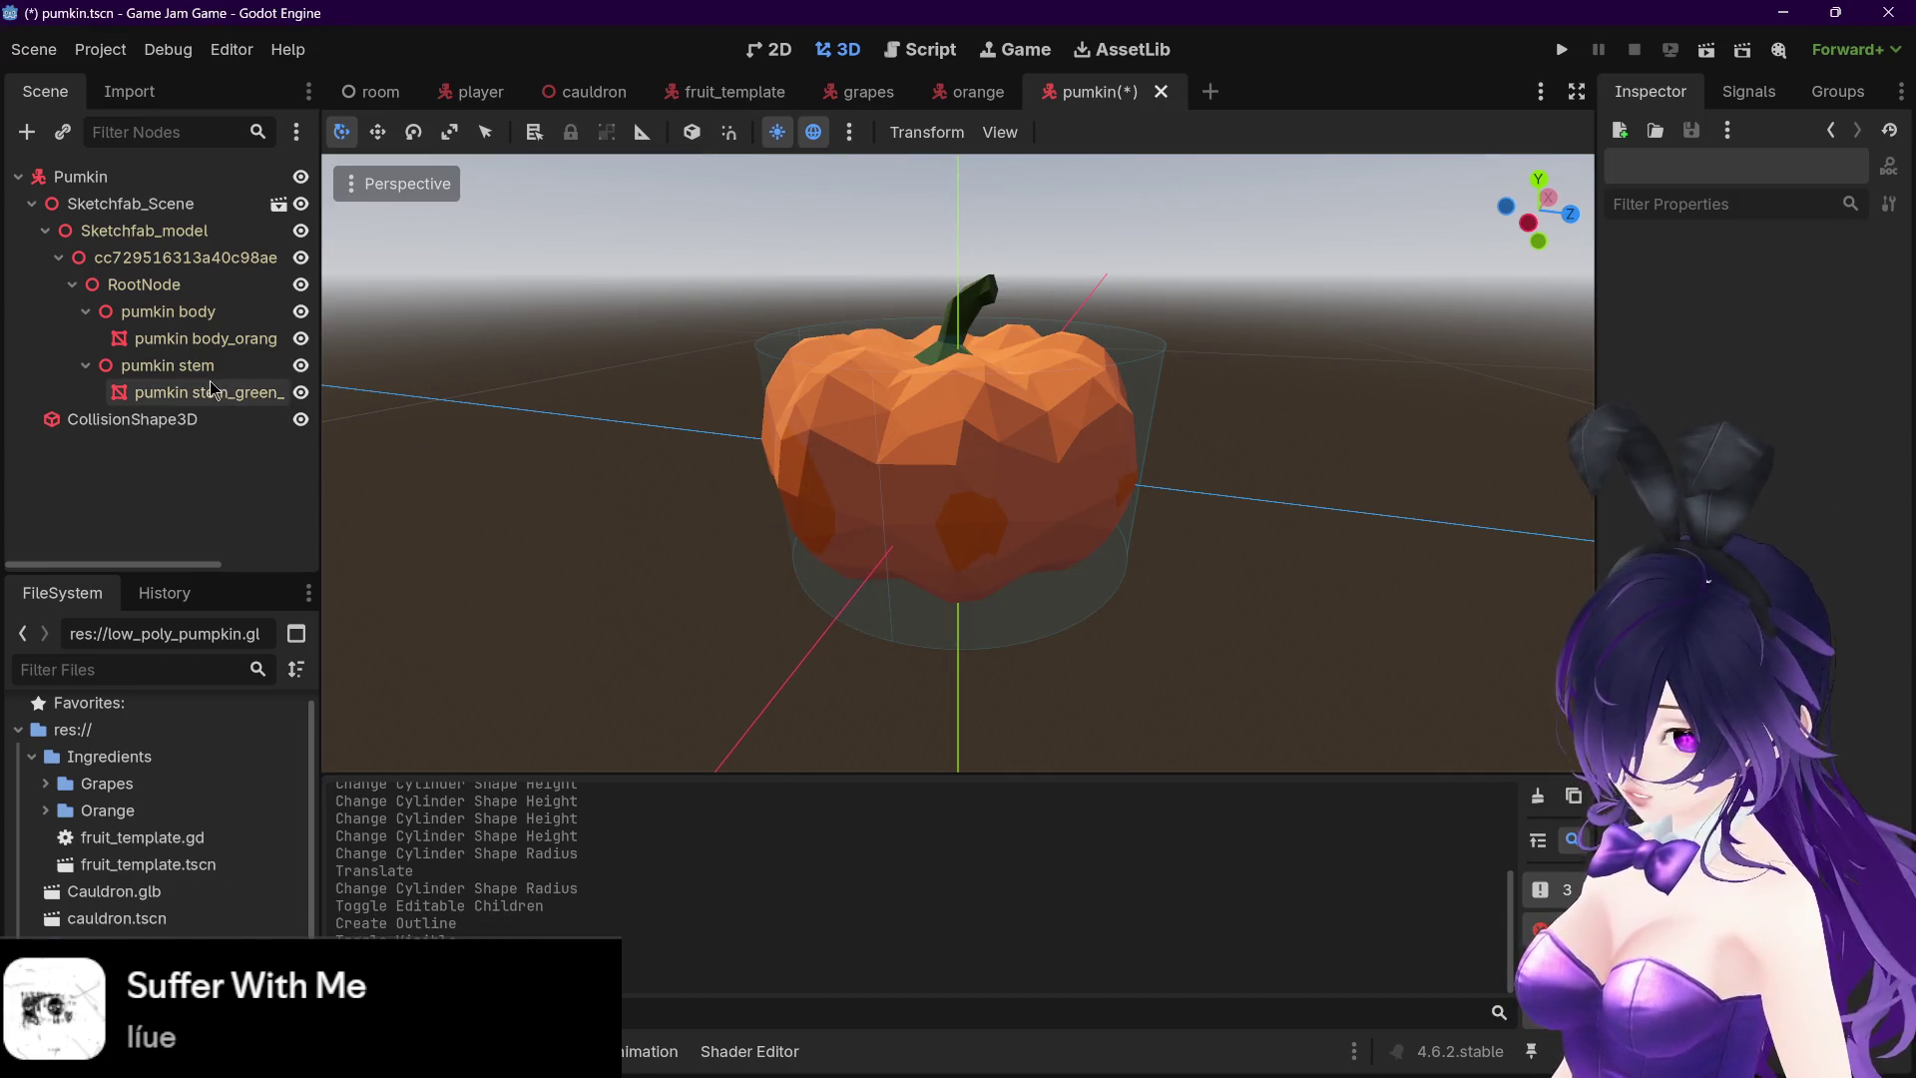
{"action": "left_click", "coordinate": [221, 342]}
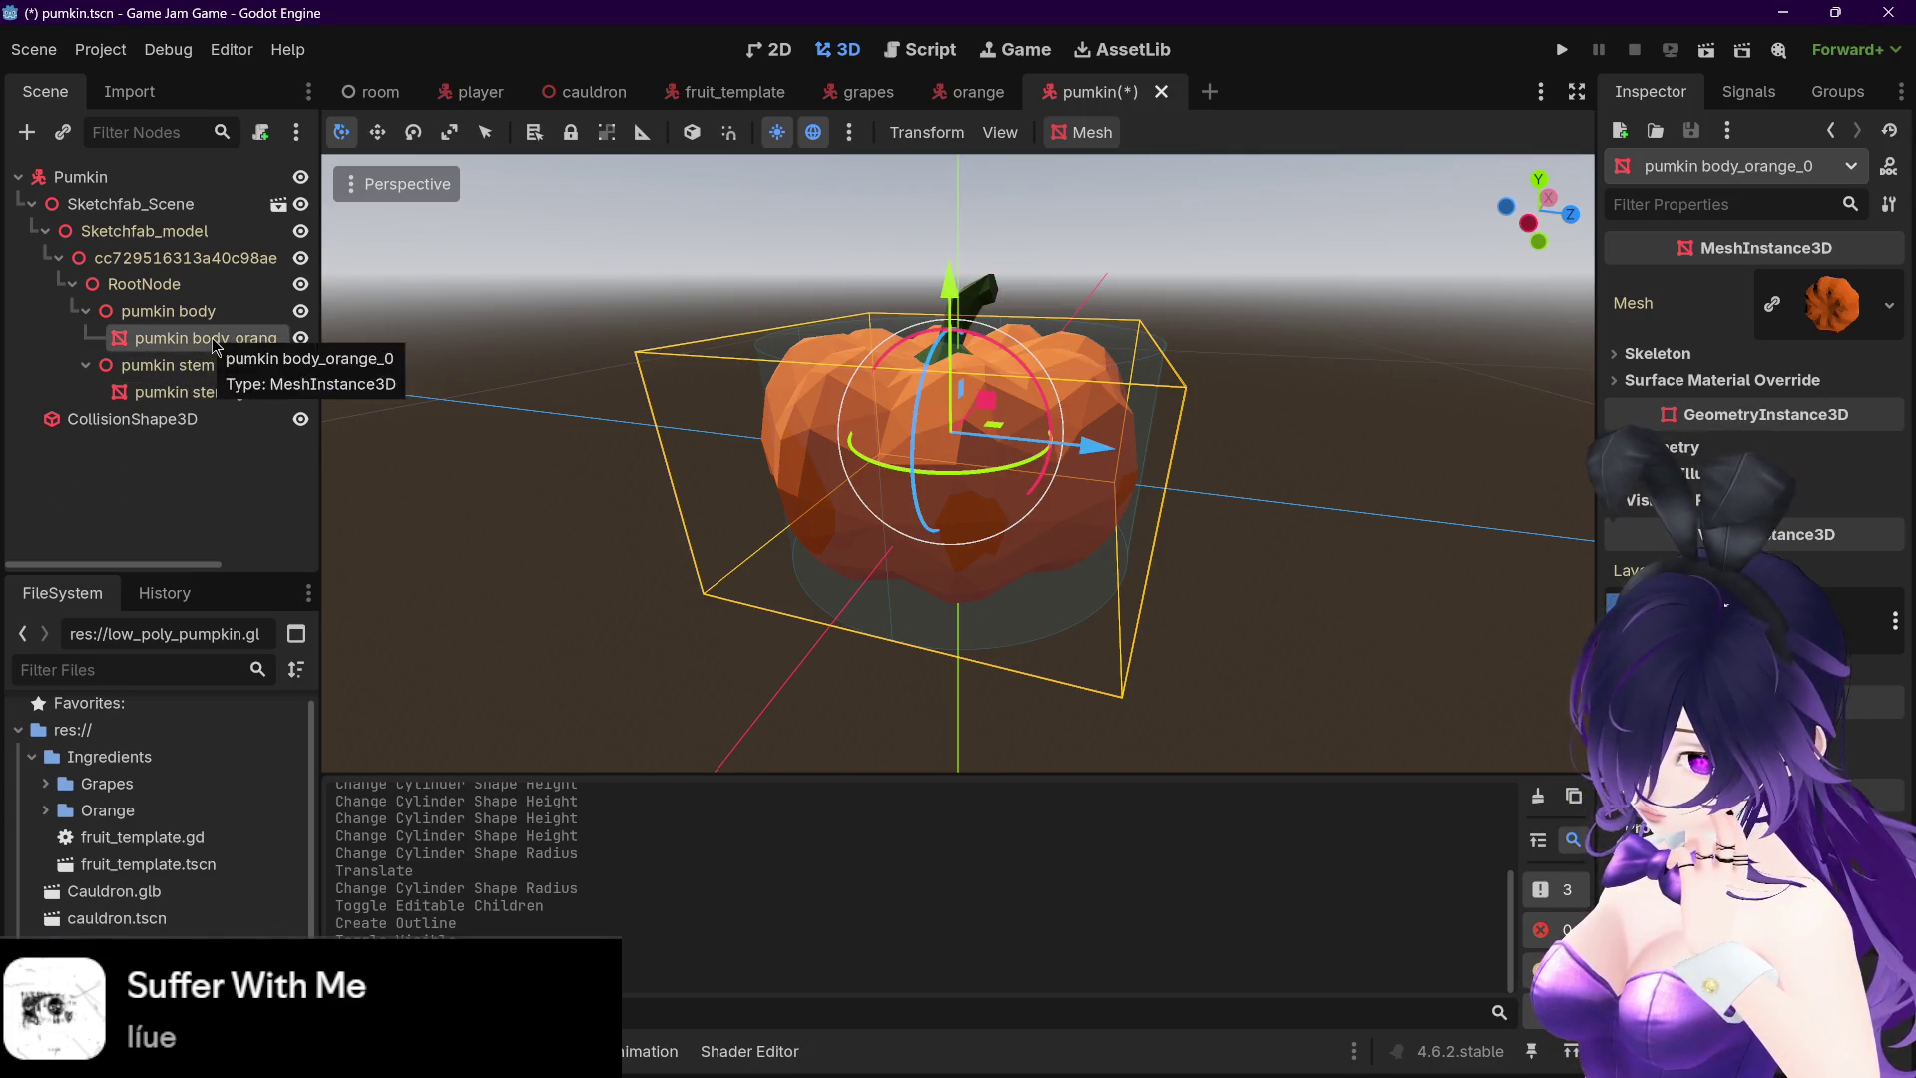
{"action": "right_click", "coordinate": [240, 346]}
{"action": "left_click", "coordinate": [121, 451]}
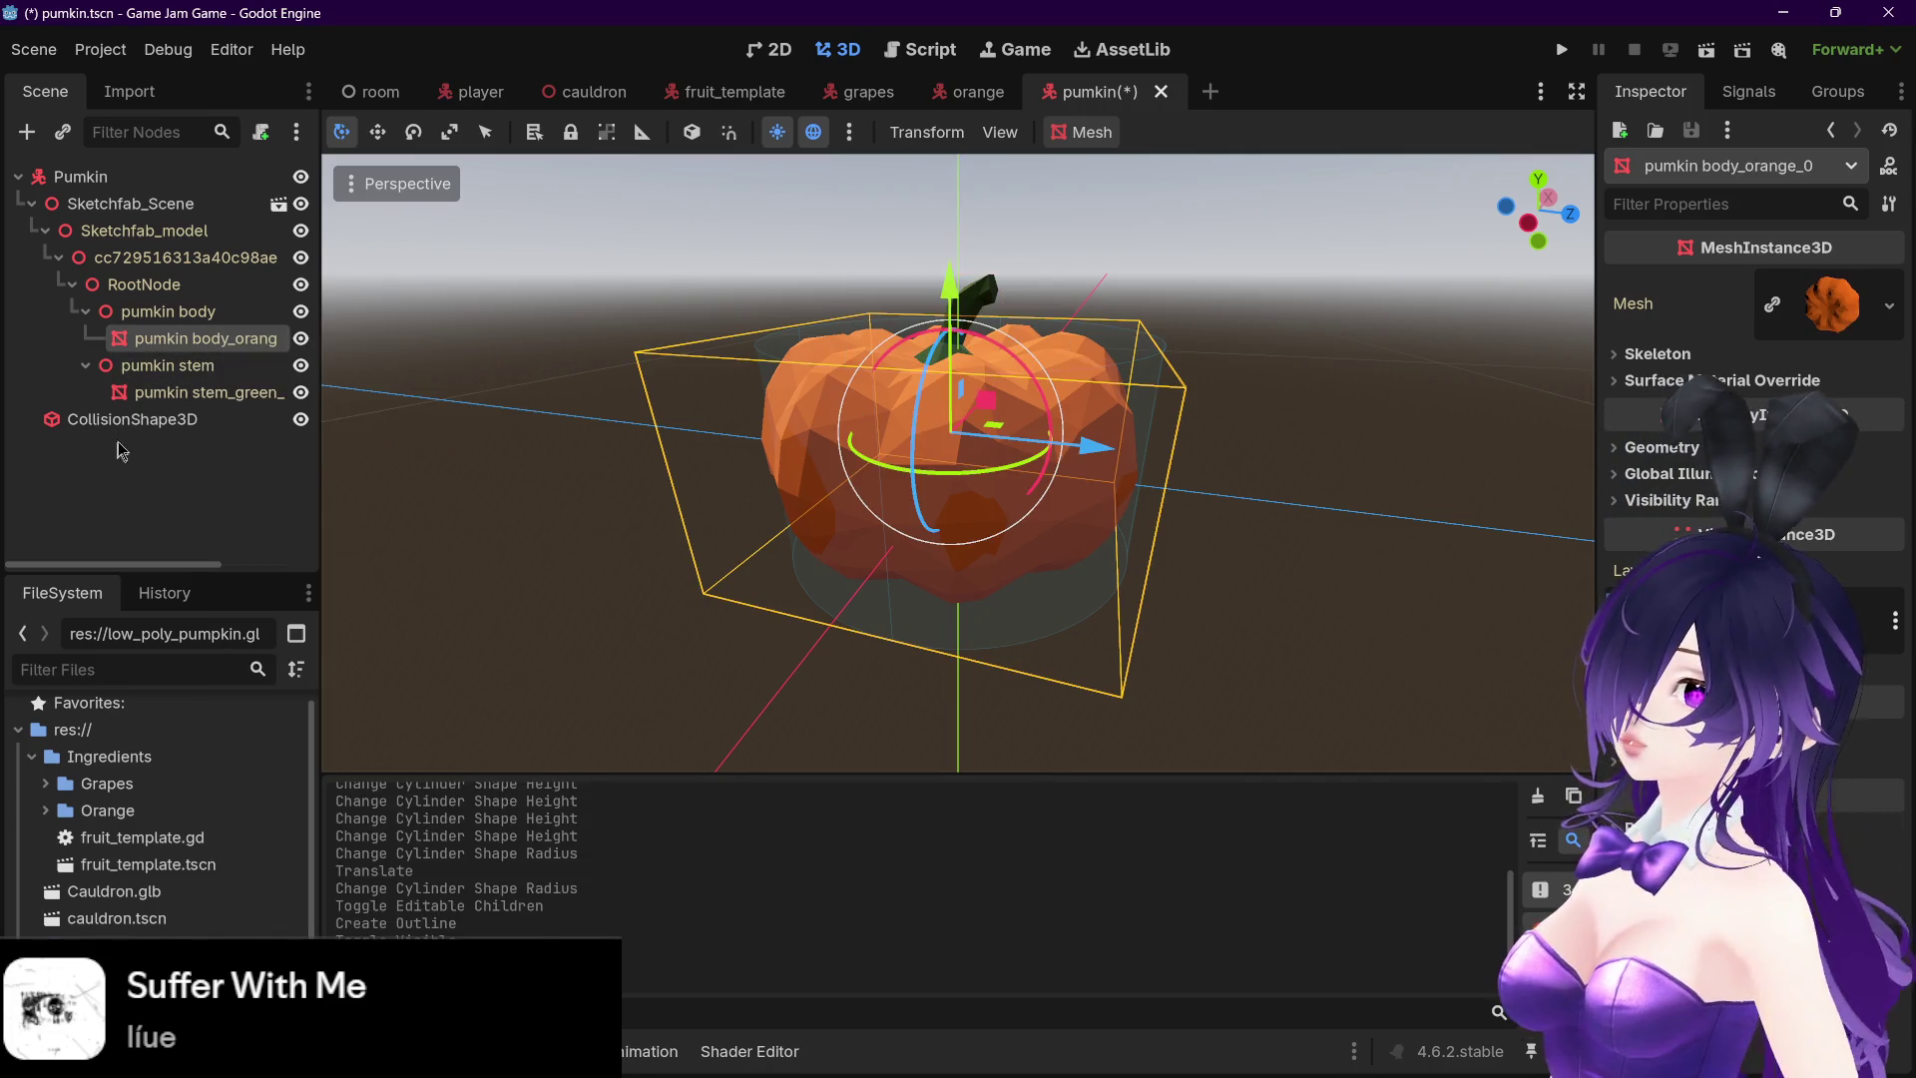
{"action": "left_click", "coordinate": [1095, 136]}
{"action": "left_click", "coordinate": [1118, 226]}
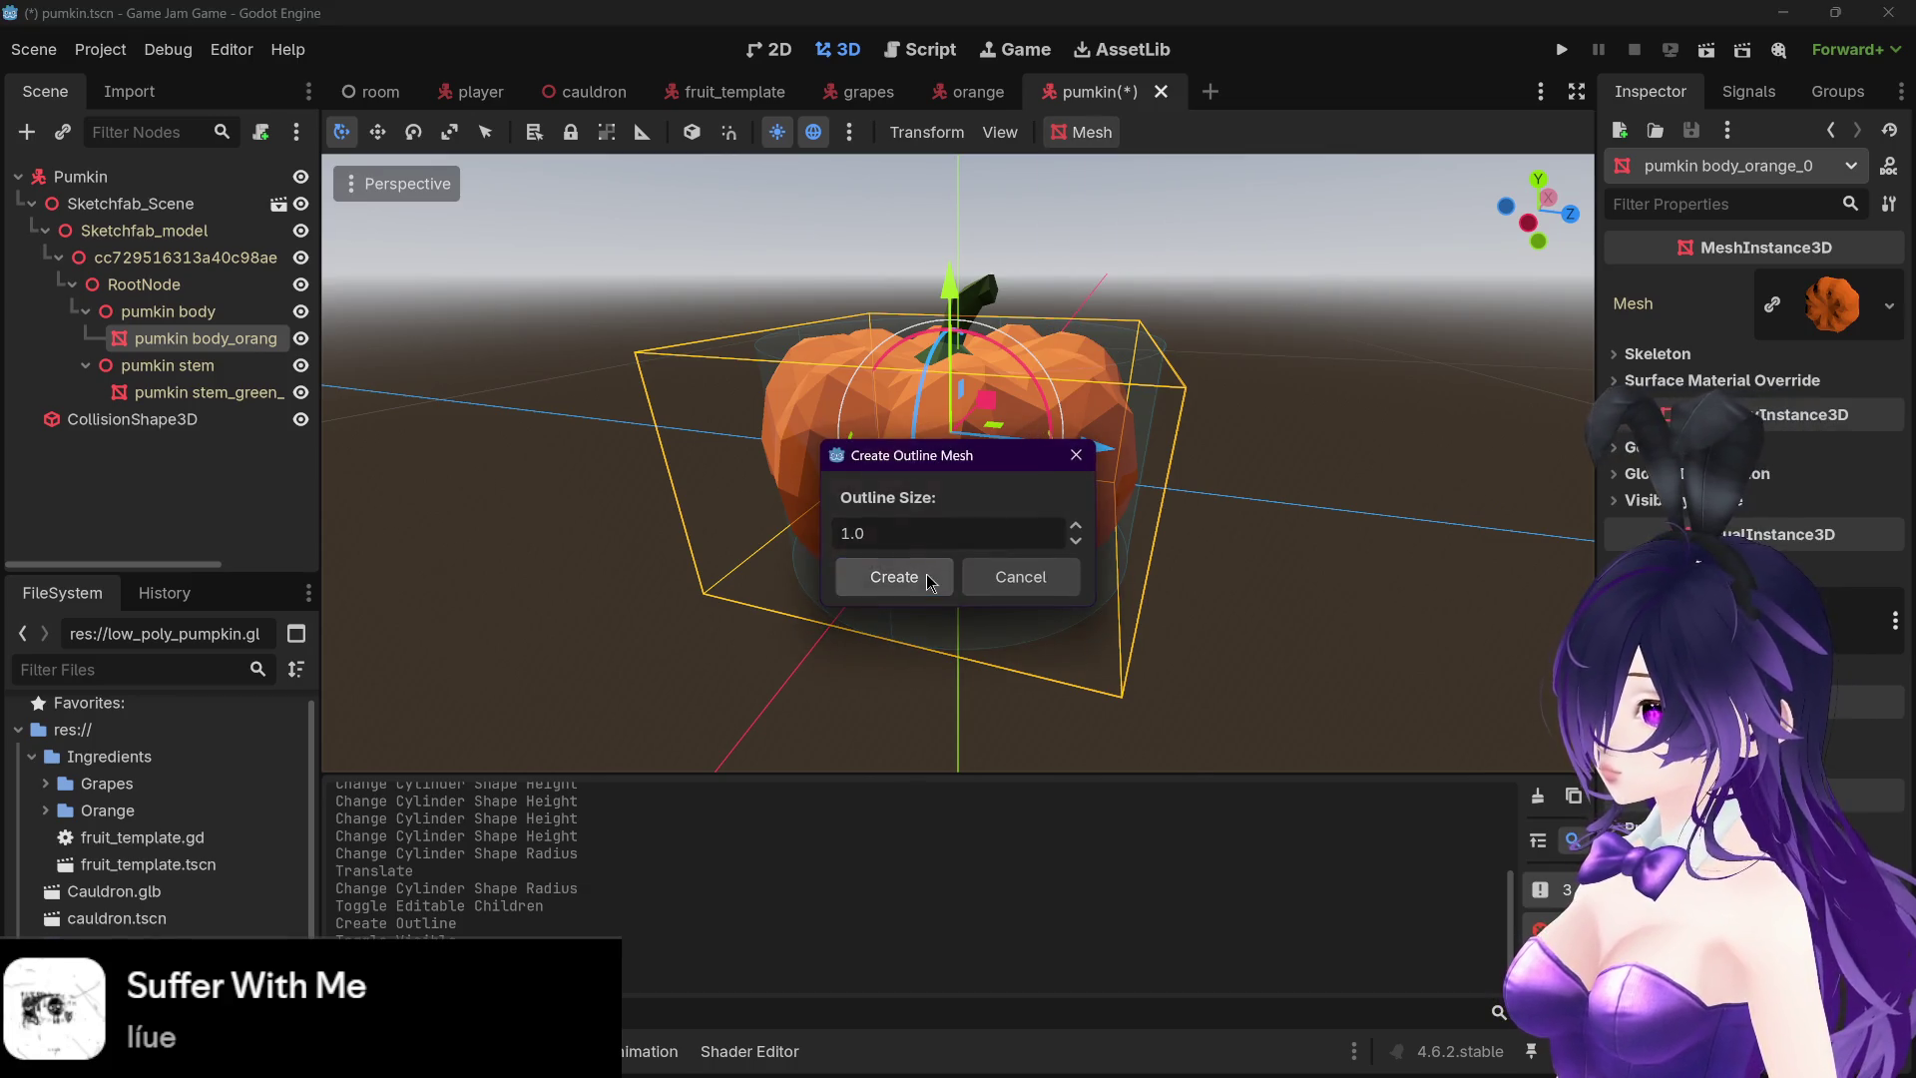
{"action": "left_click", "coordinate": [926, 576]}
{"action": "scroll", "coordinate": [1313, 451], "scroll_direction": "down", "scroll_amount": 3}
{"action": "mouse_move", "coordinate": [1243, 500]}
{"action": "left_mouse_down"}
{"action": "mouse_move", "coordinate": [1088, 443]}
{"action": "mouse_move", "coordinate": [1035, 483]}
{"action": "mouse_move", "coordinate": [1200, 439]}
{"action": "mouse_move", "coordinate": [1029, 425]}
{"action": "mouse_move", "coordinate": [1037, 409]}
{"action": "left_mouse_up"}
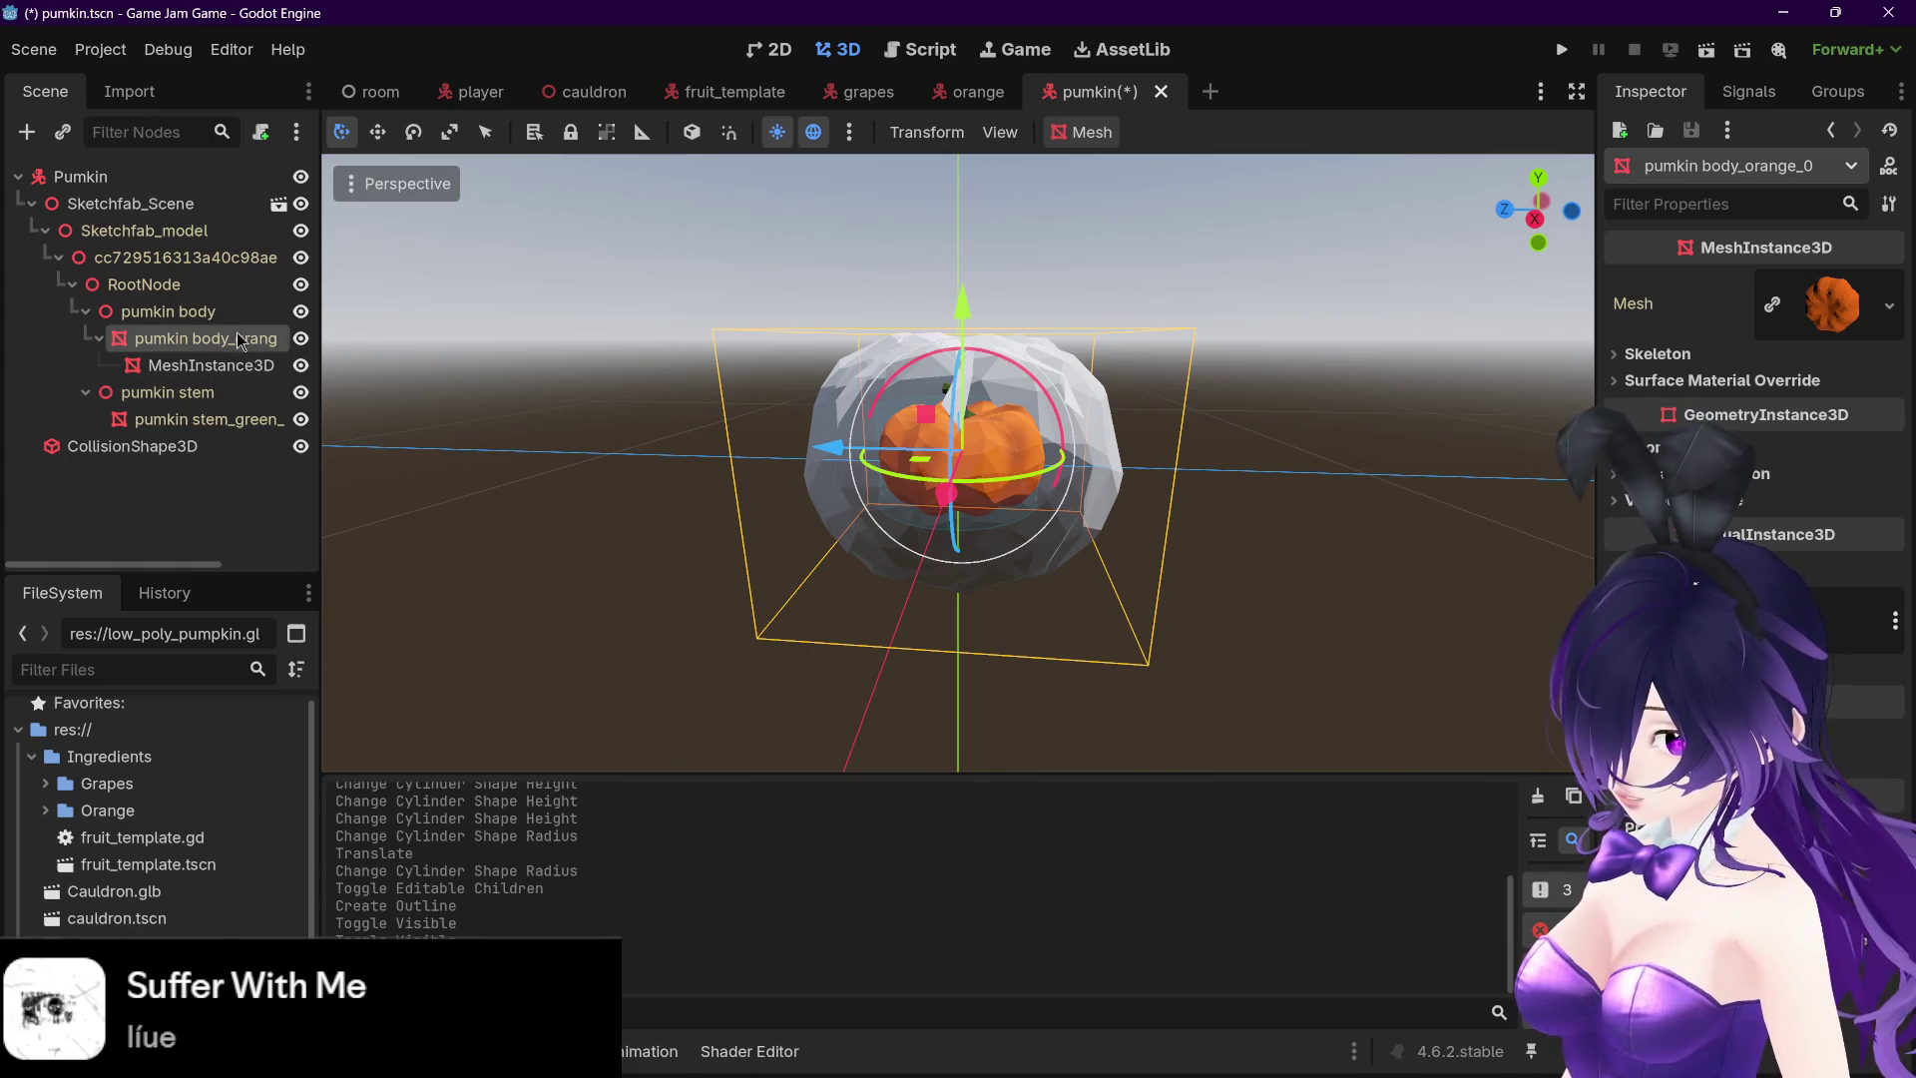
- Select the body's outline node and delete it
{"action": "left_click", "coordinate": [226, 370]}
{"action": "key", "text": "Down"}
{"action": "key", "text": "Up"}
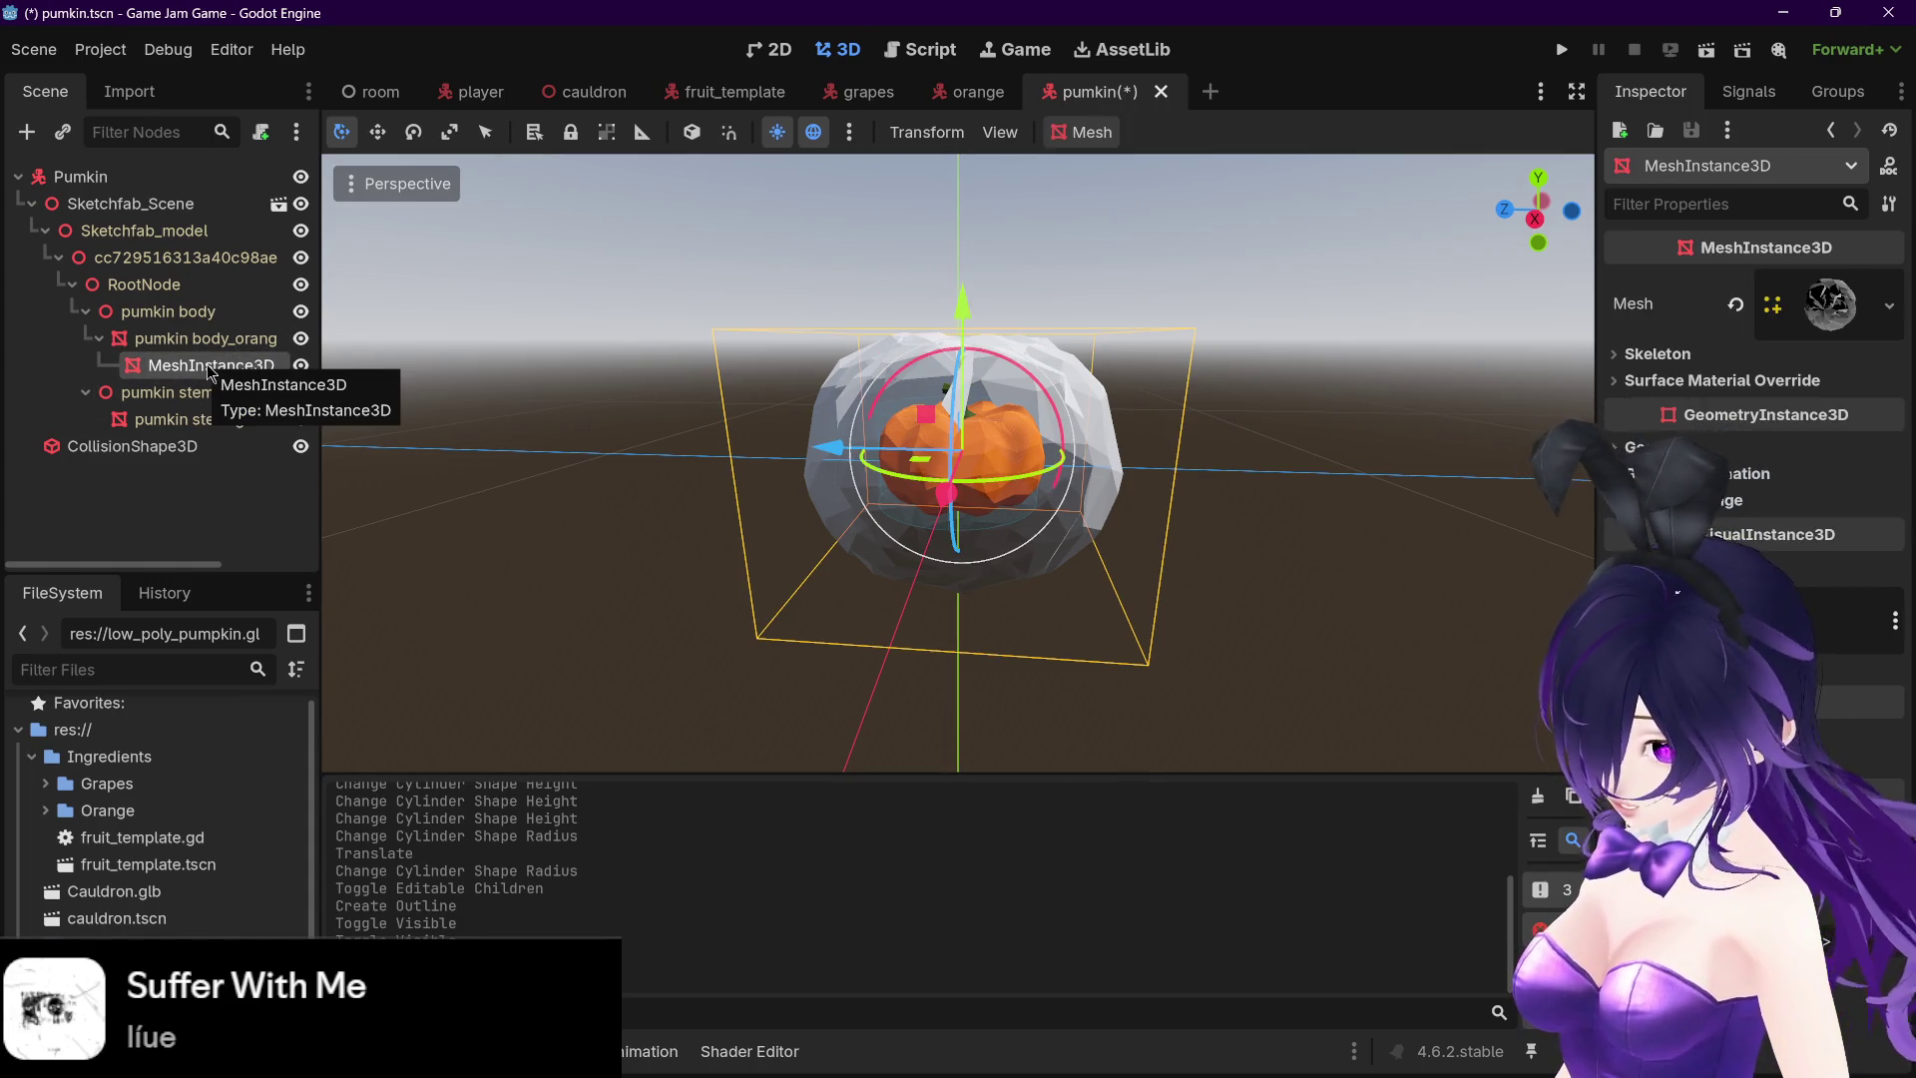
{"action": "key", "text": "Up"}
{"action": "key", "text": "Down"}
{"action": "key", "text": "Delete"}
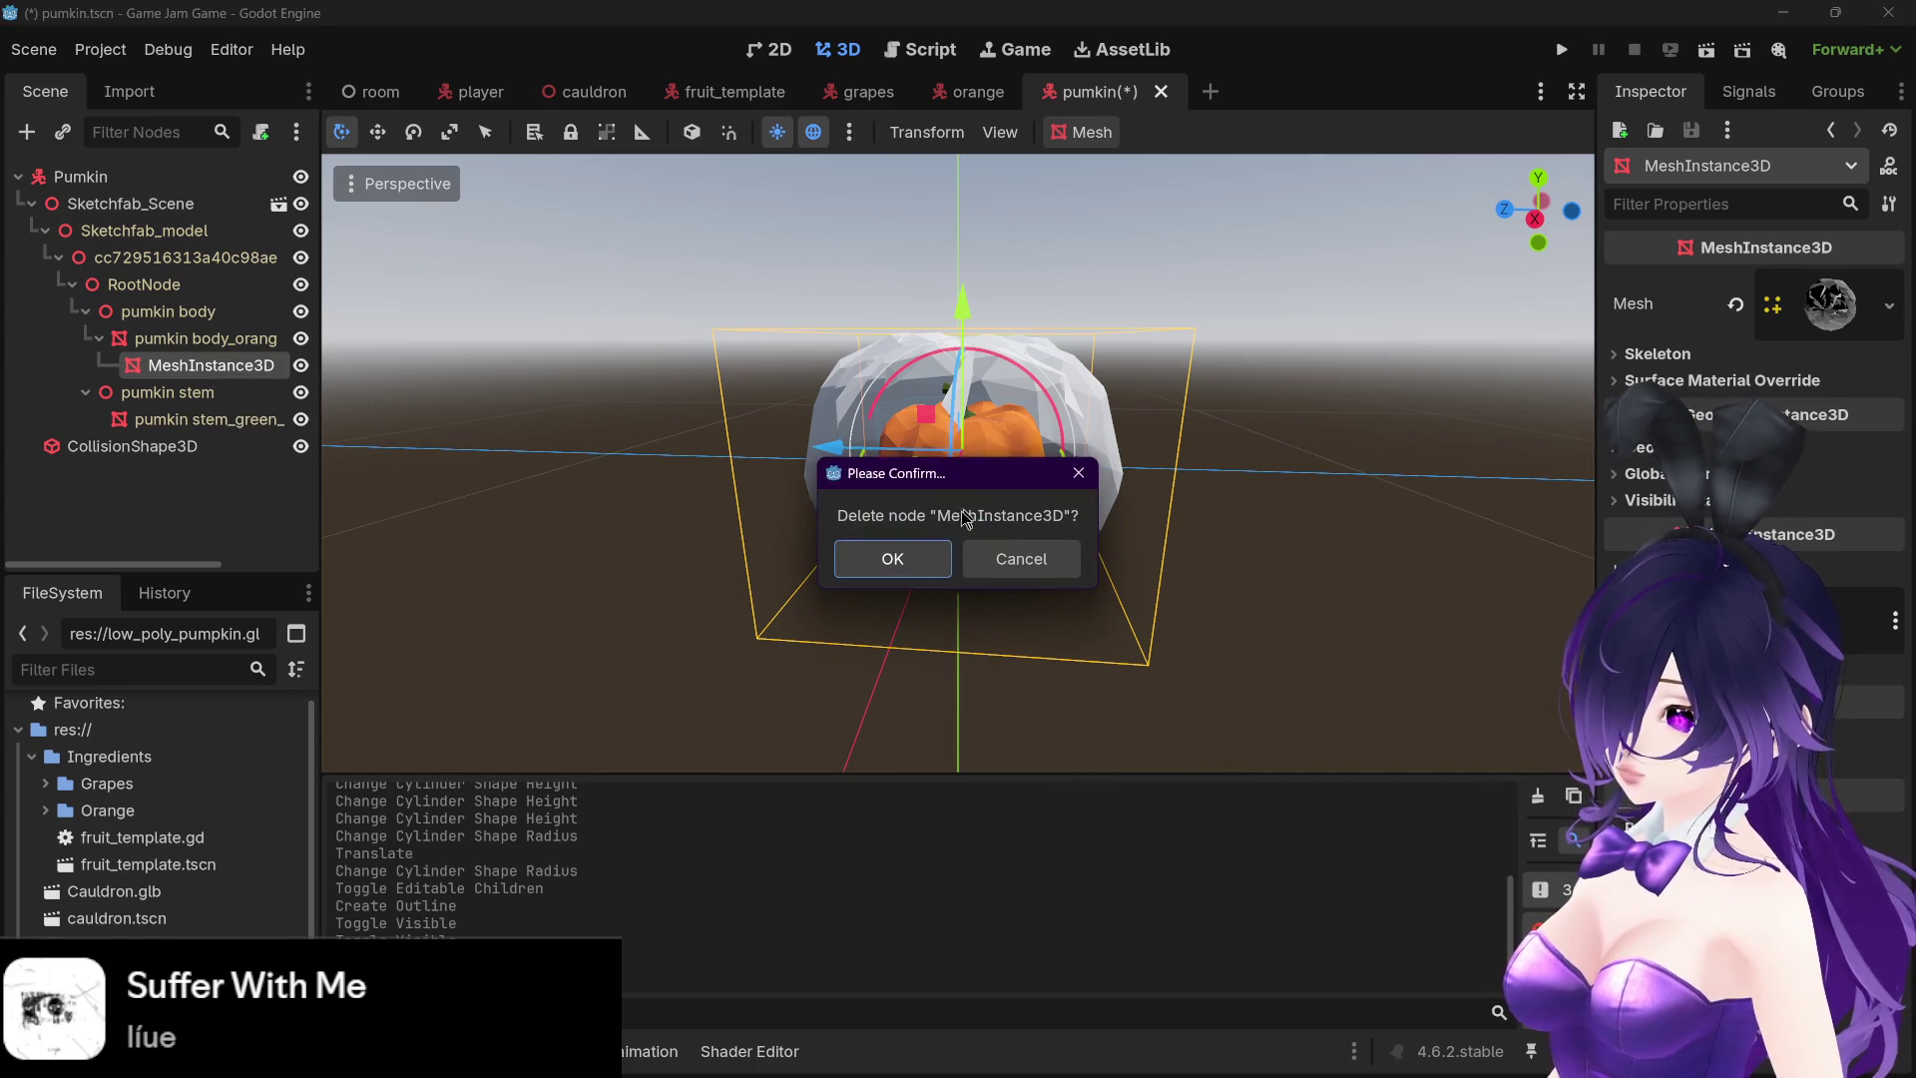
{"action": "key", "text": "Return"}
- Create a body outline mesh with size 0.1, then delete that outline node
{"action": "left_click", "coordinate": [953, 454]}
{"action": "left_click", "coordinate": [1088, 132]}
{"action": "left_click", "coordinate": [1124, 231]}
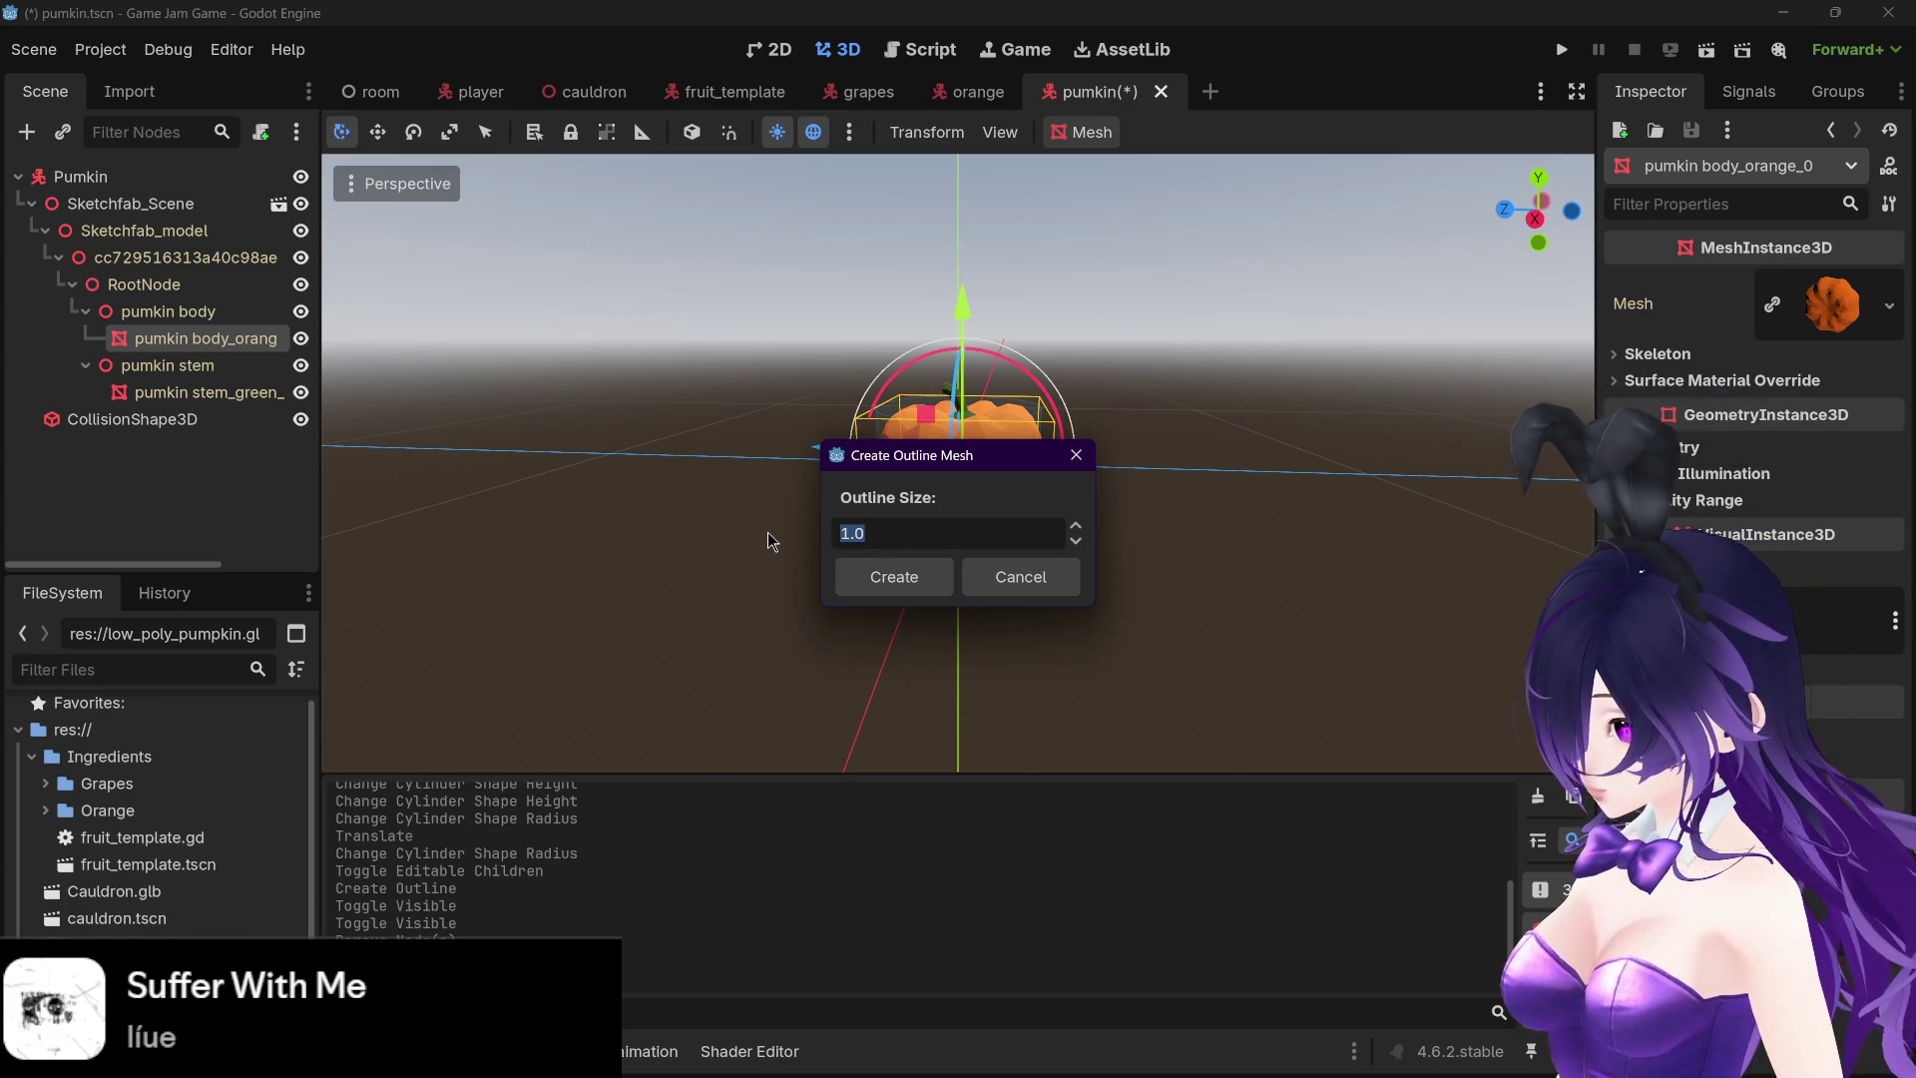
{"action": "type", "text": "0.1"}
{"action": "left_click", "coordinate": [908, 571]}
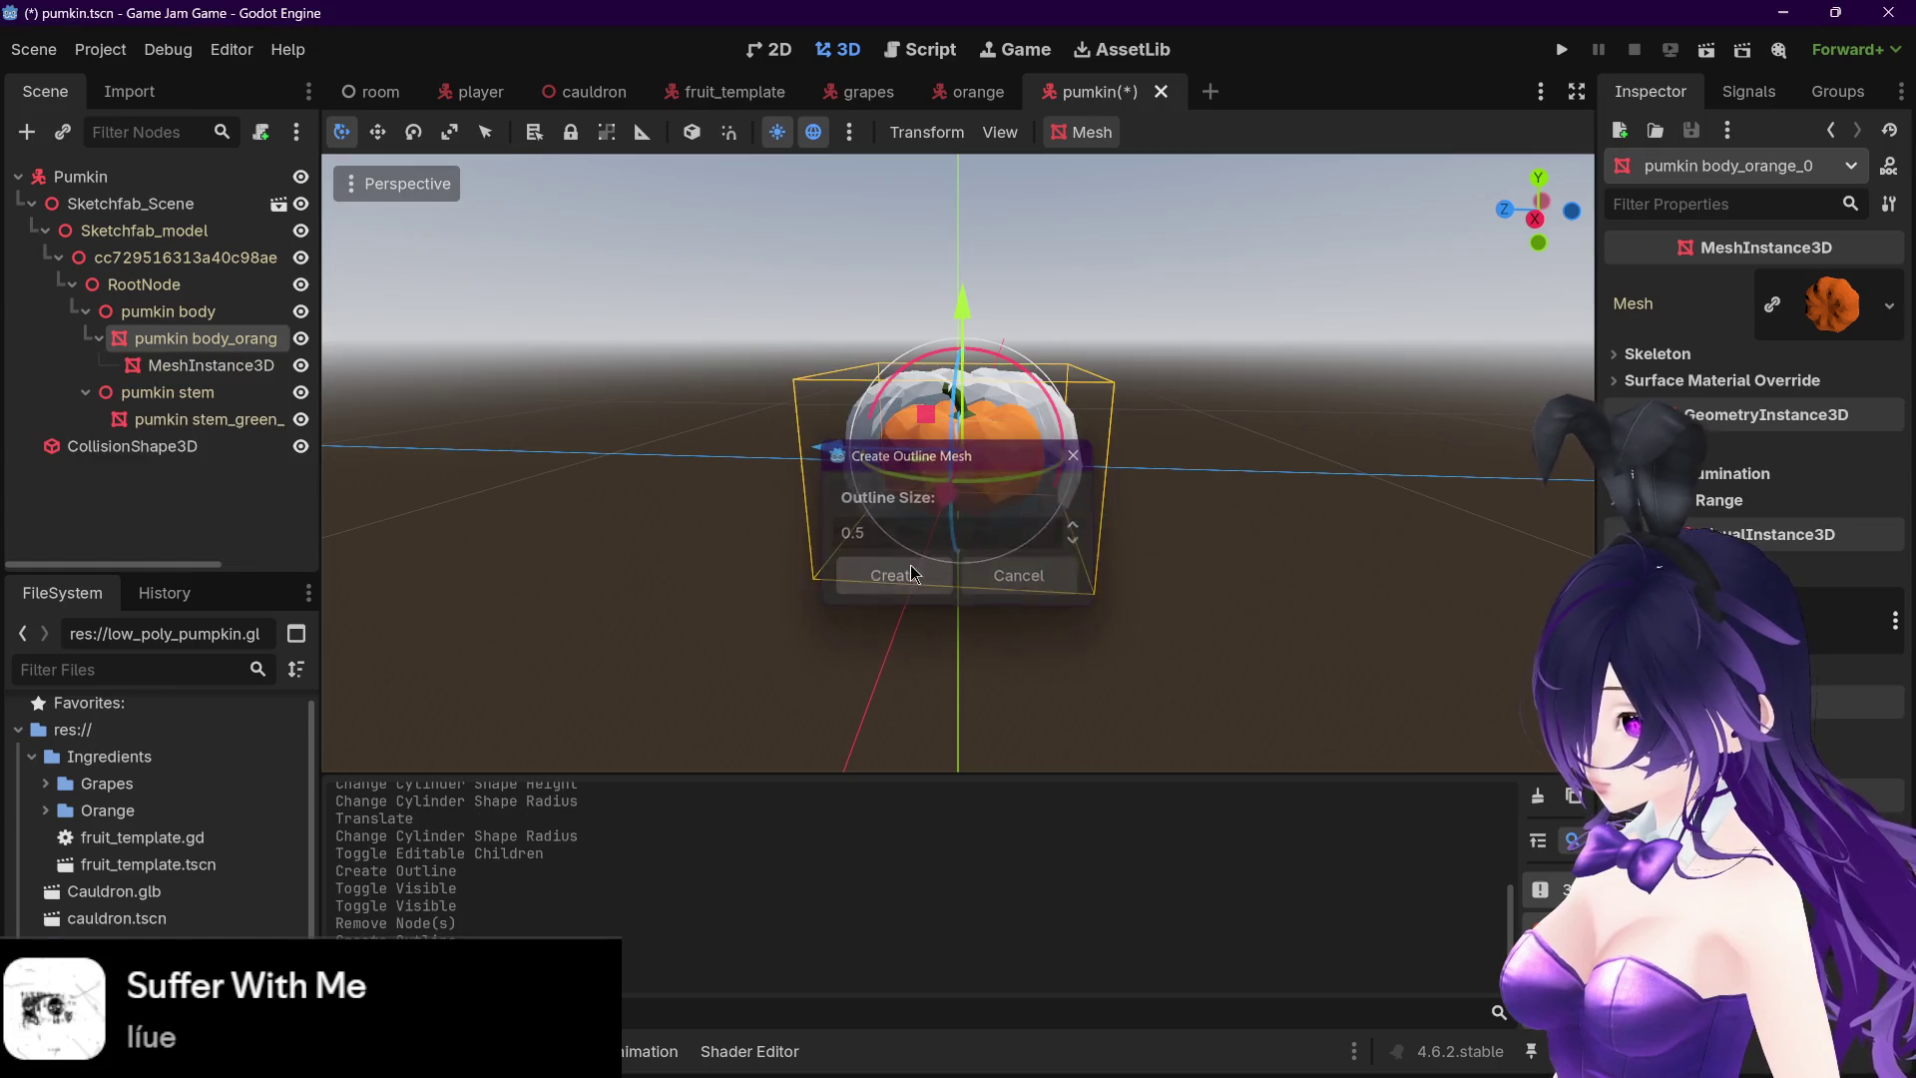
{"action": "left_click", "coordinate": [250, 367]}
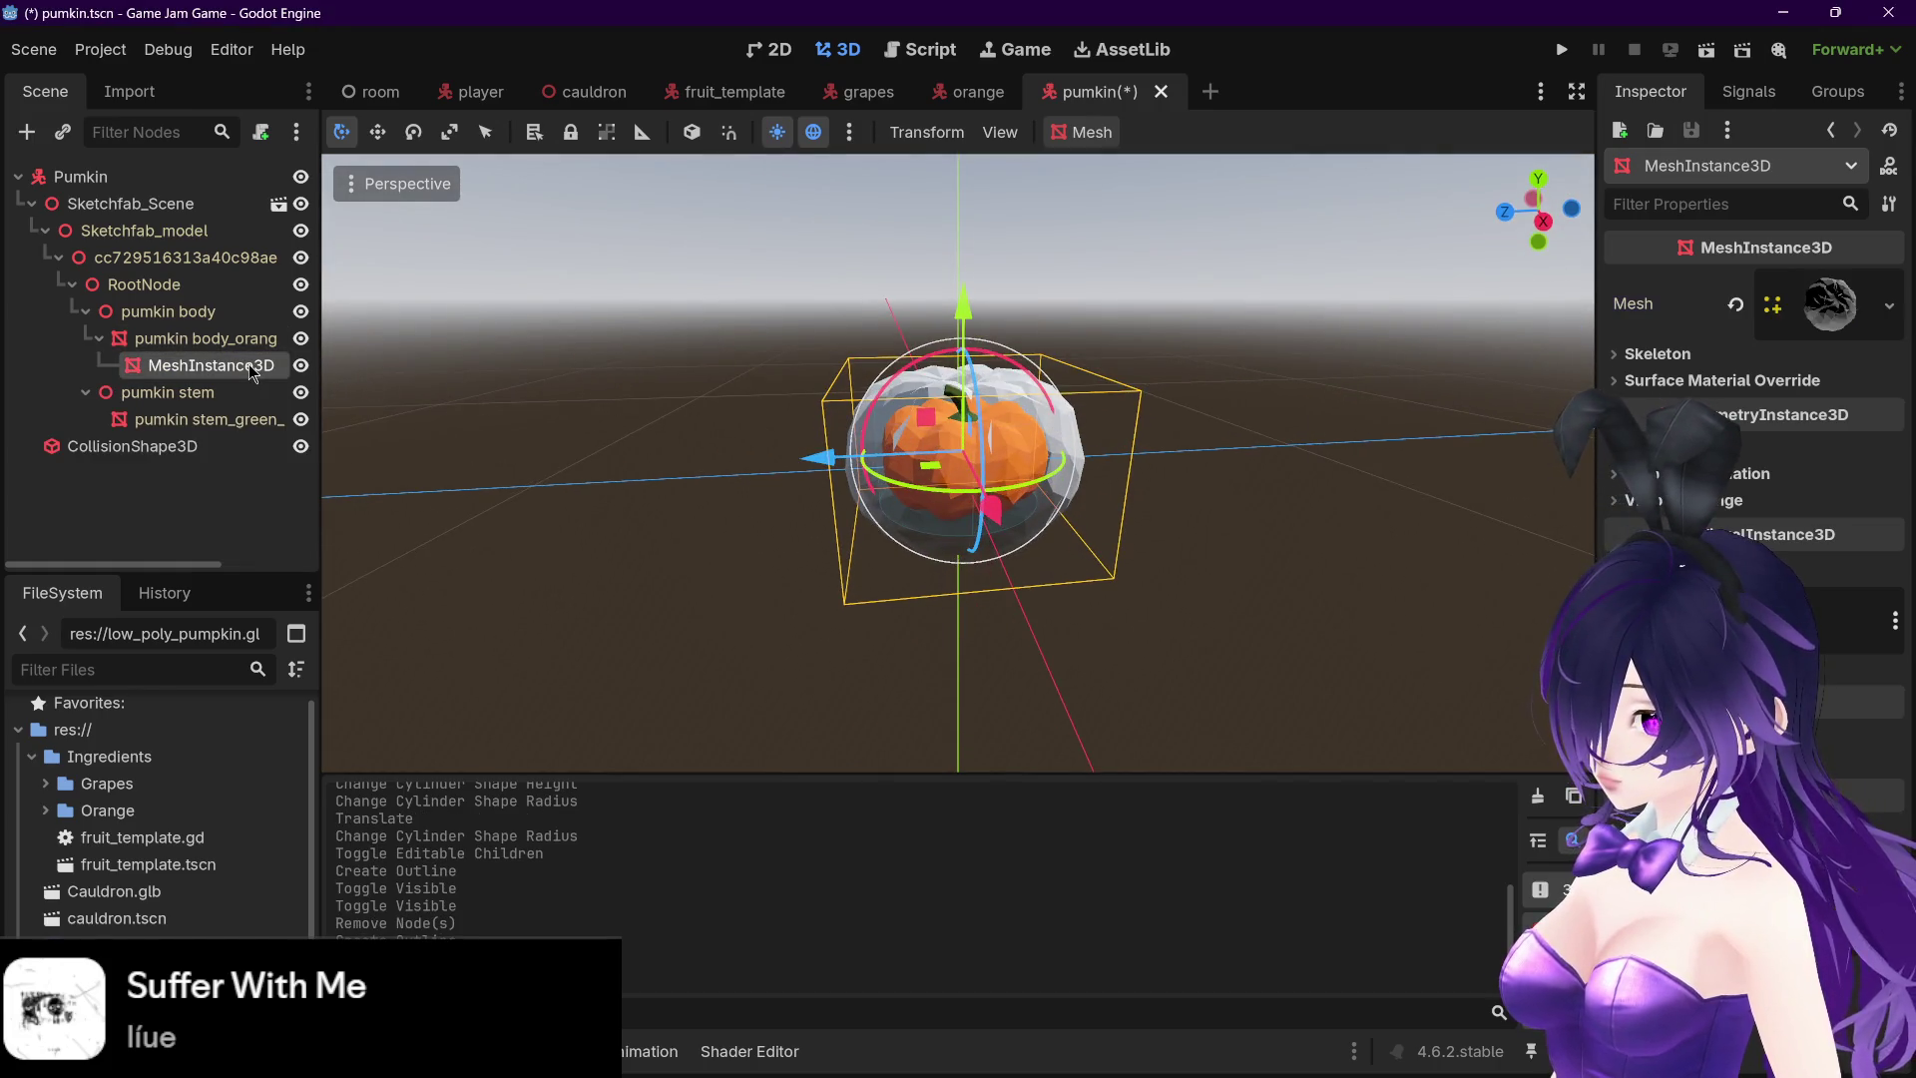
{"action": "key", "text": "Delete"}
{"action": "left_click", "coordinate": [888, 556]}
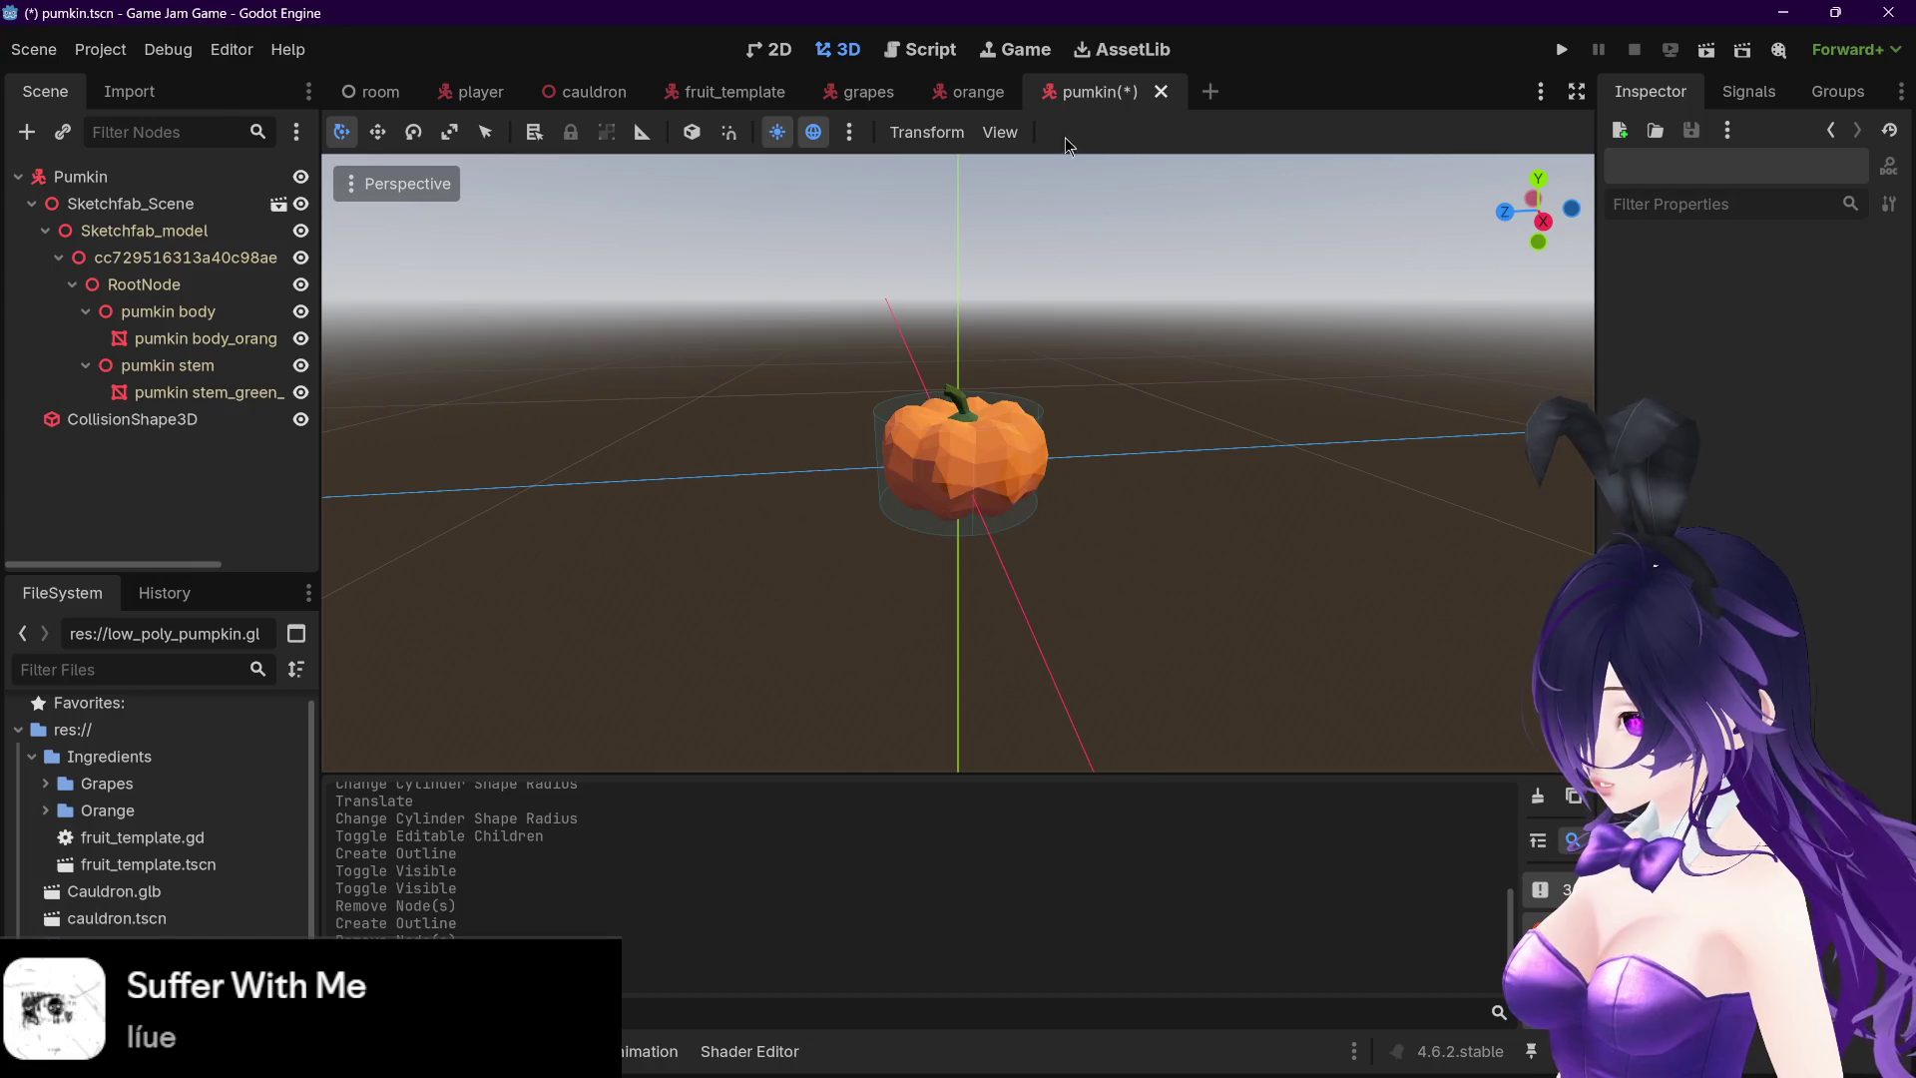
- Create a 0.3-size outline mesh for the pumpkin body
{"action": "left_click", "coordinate": [229, 338]}
{"action": "left_click", "coordinate": [1084, 132]}
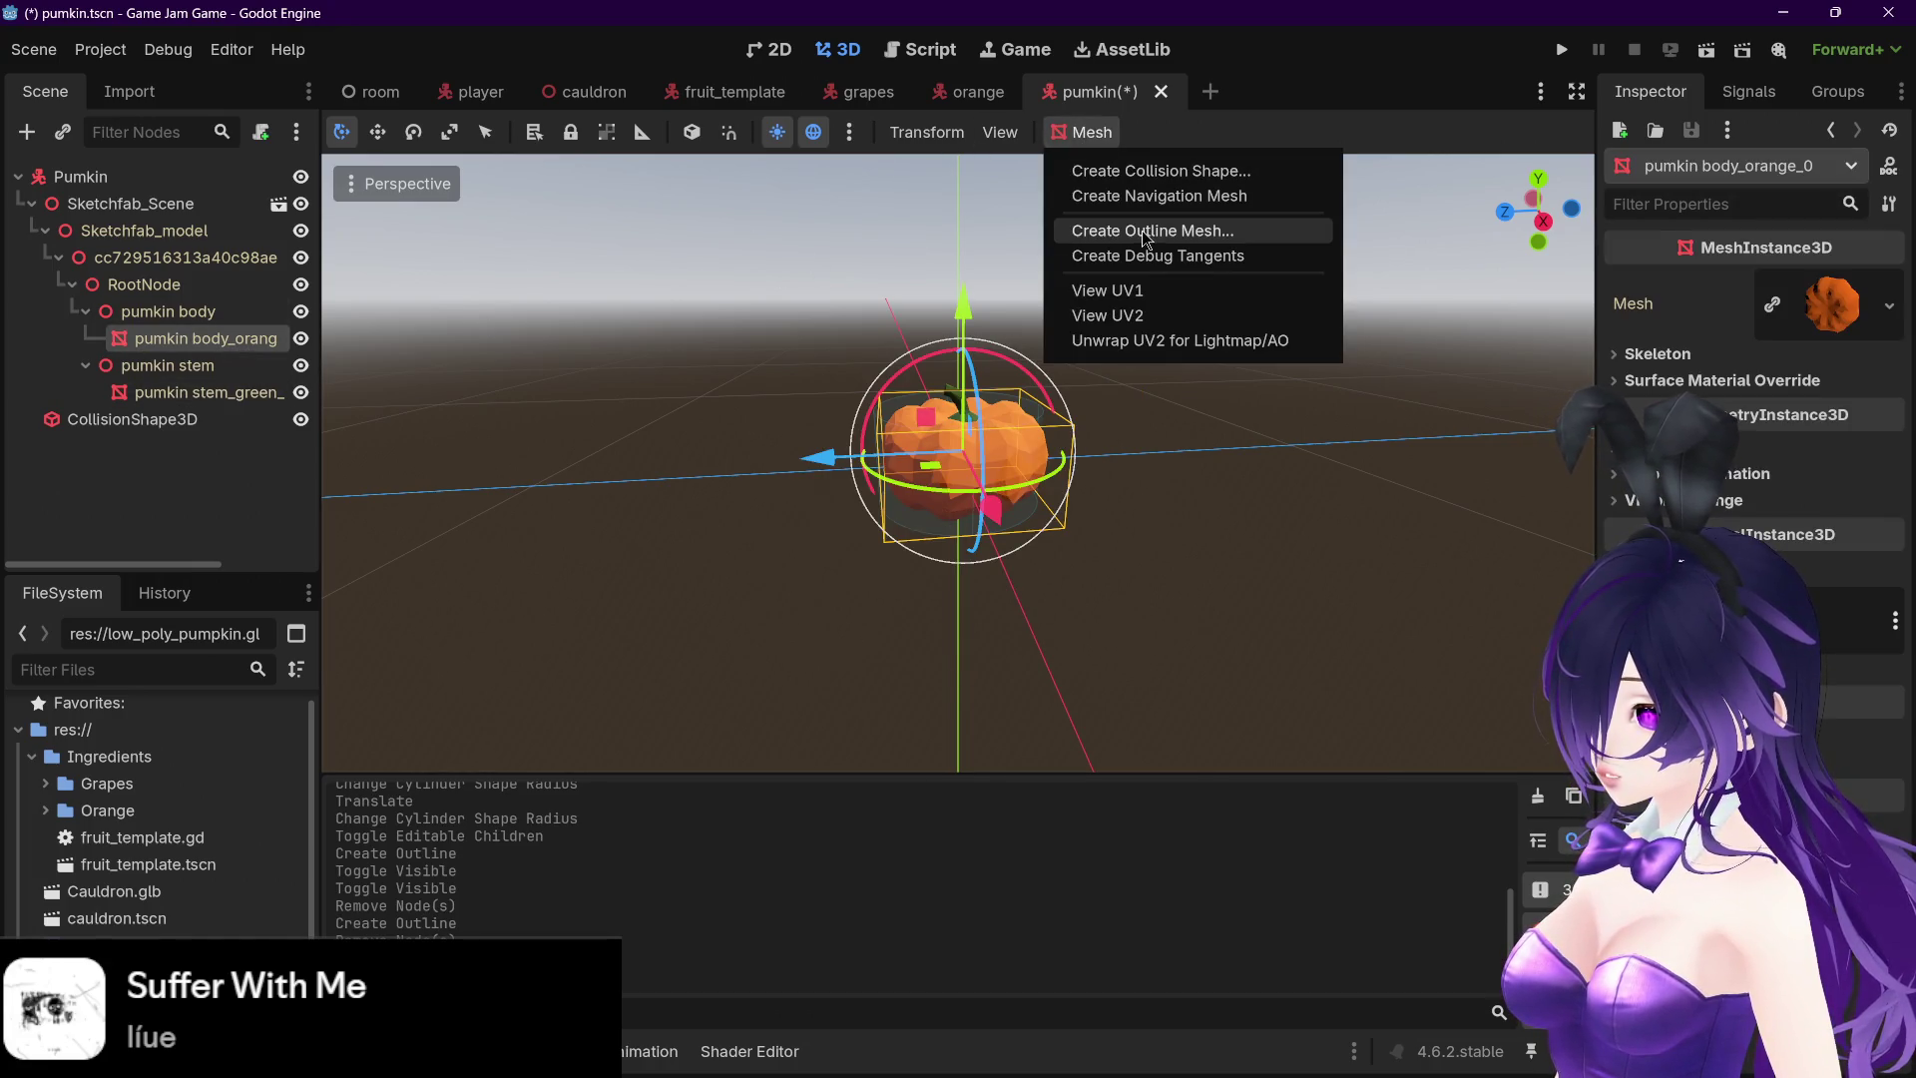
{"action": "left_click", "coordinate": [1144, 239]}
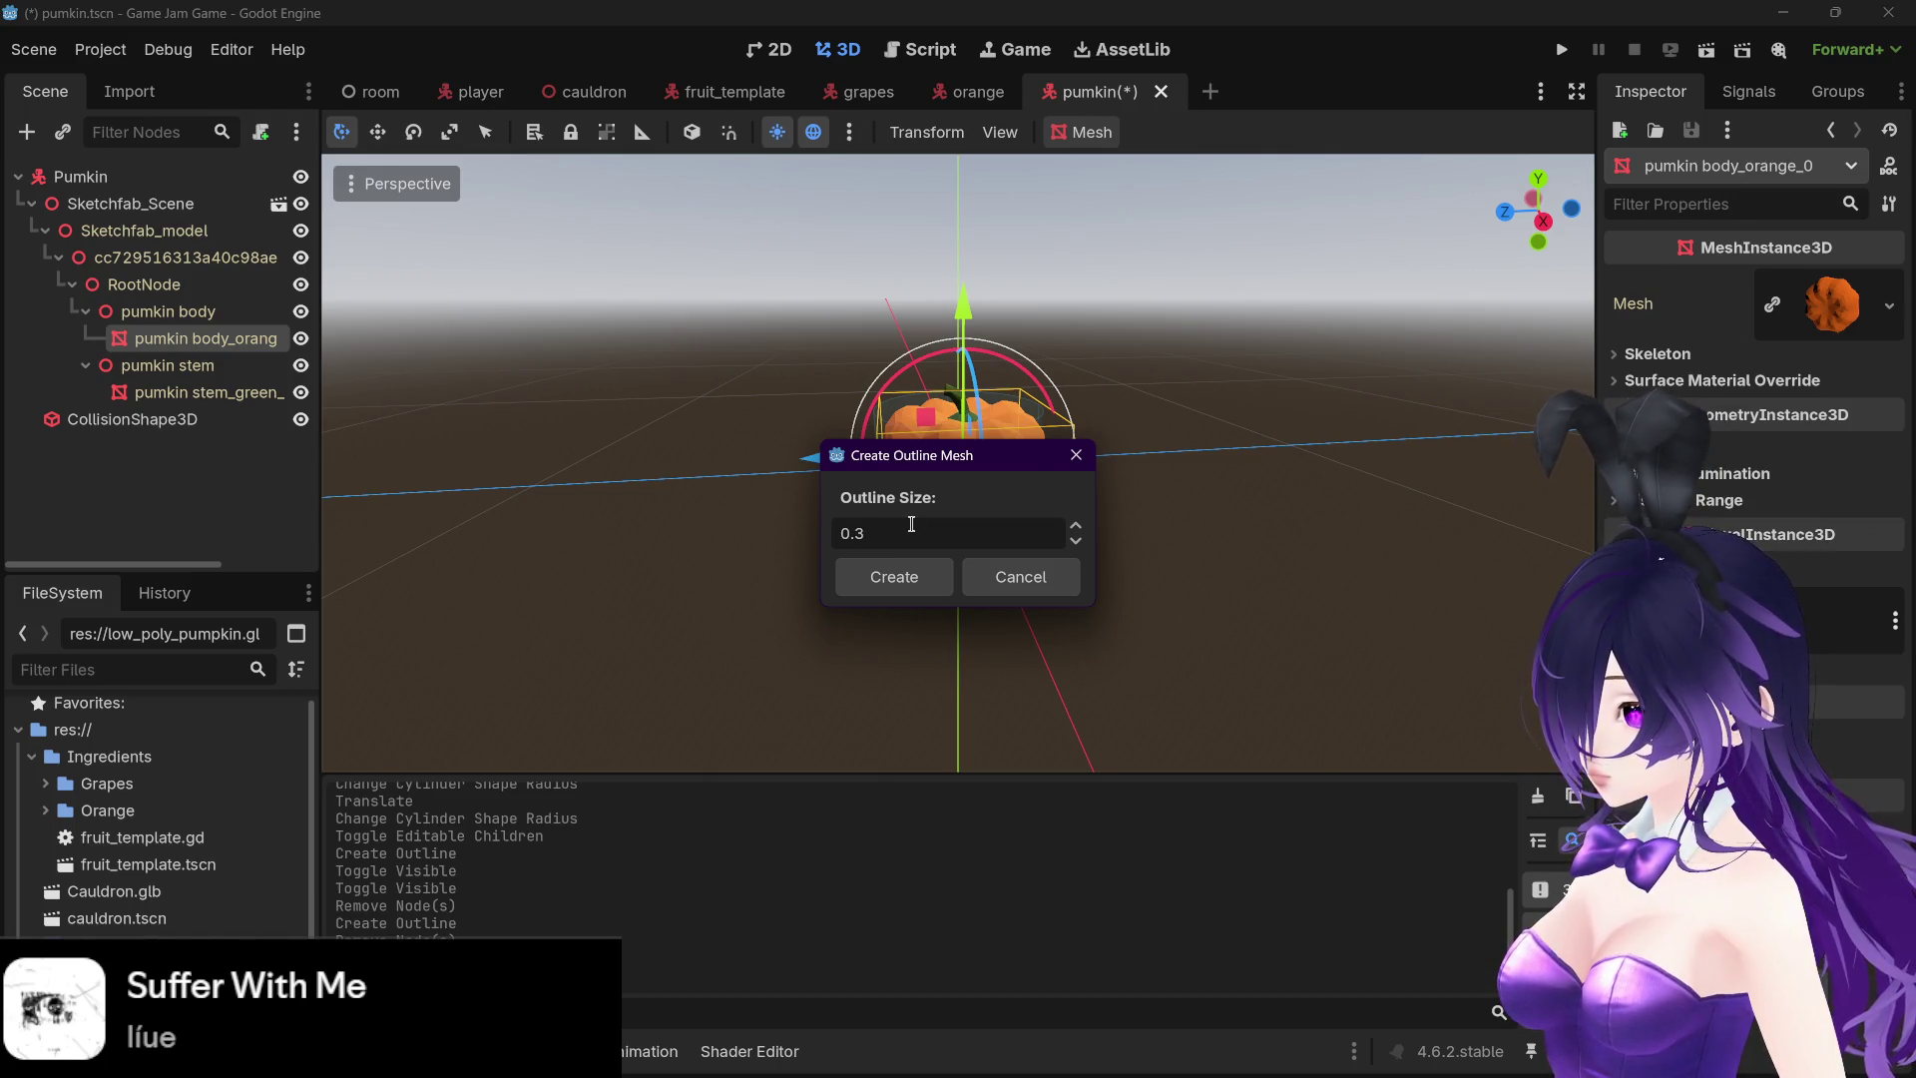
{"action": "left_click", "coordinate": [922, 579]}
- Select the new MeshInstance3D outline node and inspect its mesh and geometry settings
{"action": "scroll", "coordinate": [1228, 447], "scroll_direction": "up", "scroll_amount": 5}
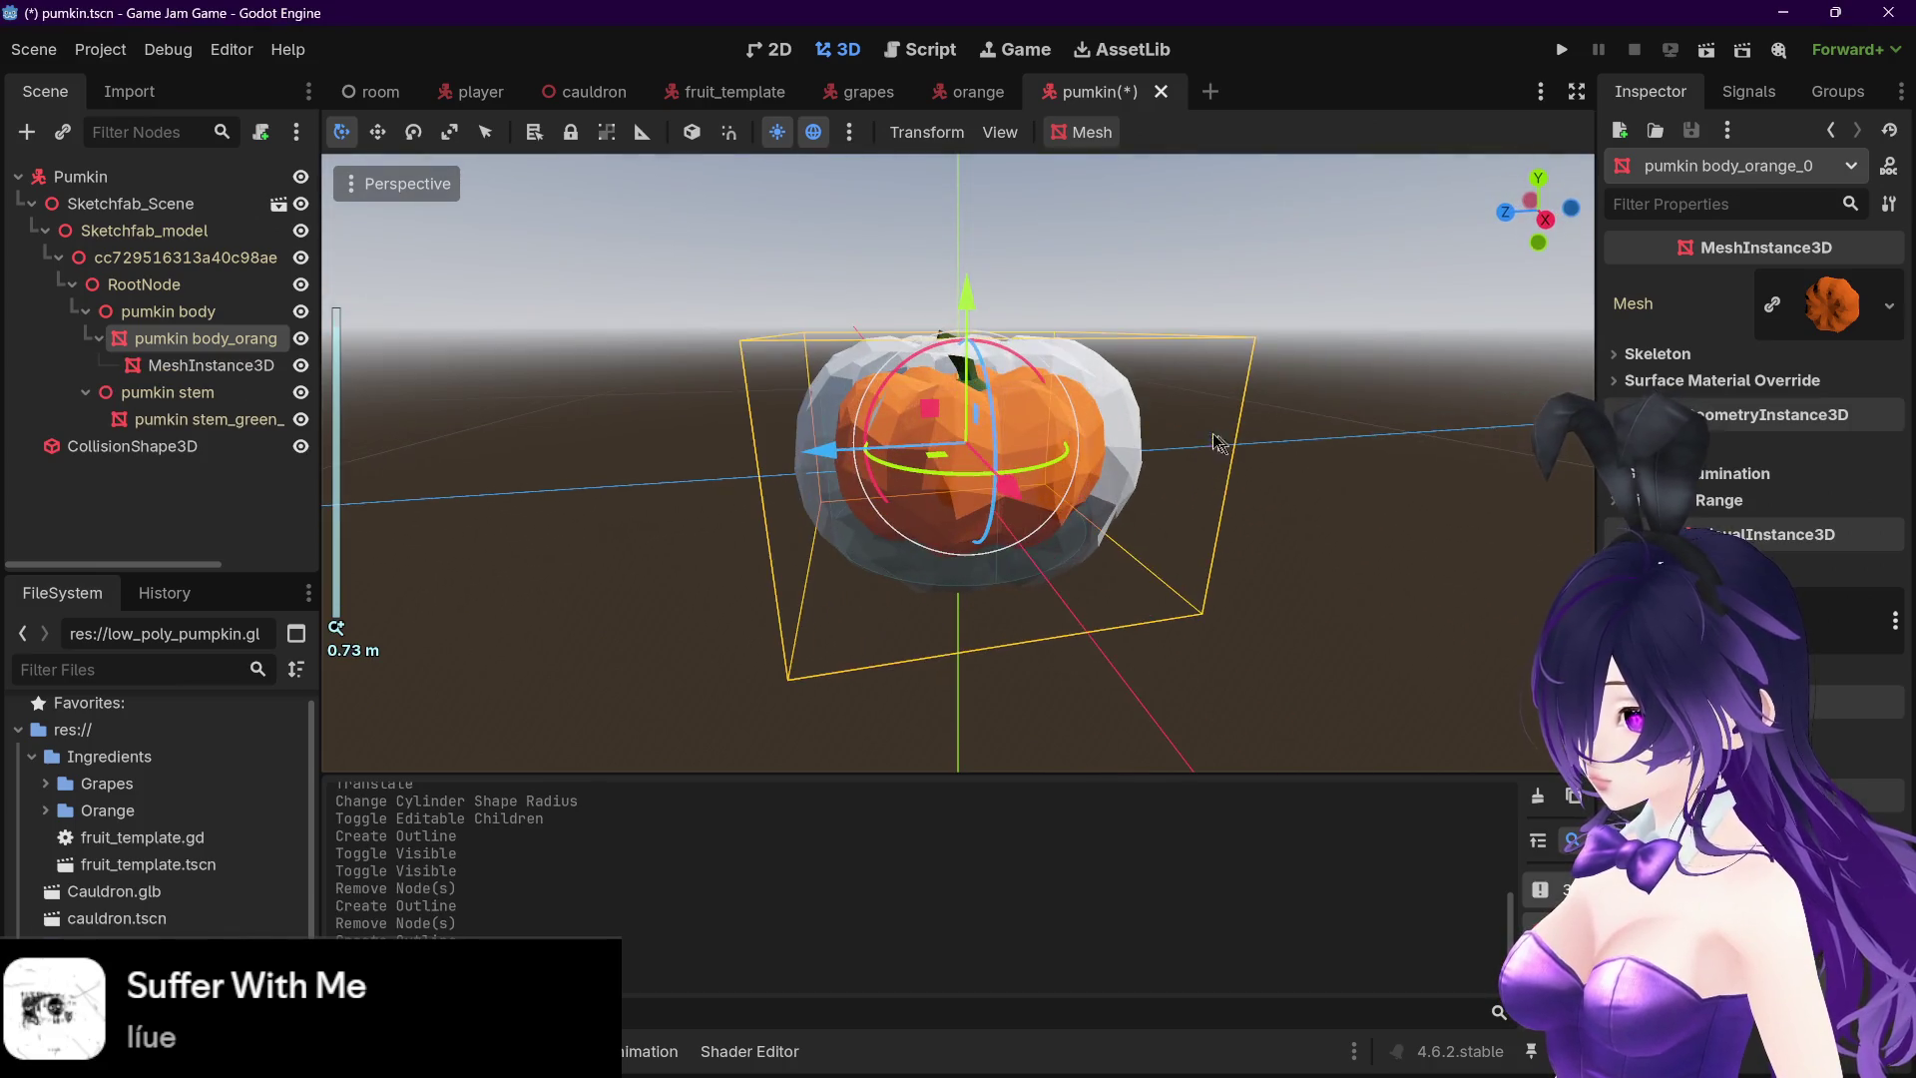
{"action": "key", "text": "Down"}
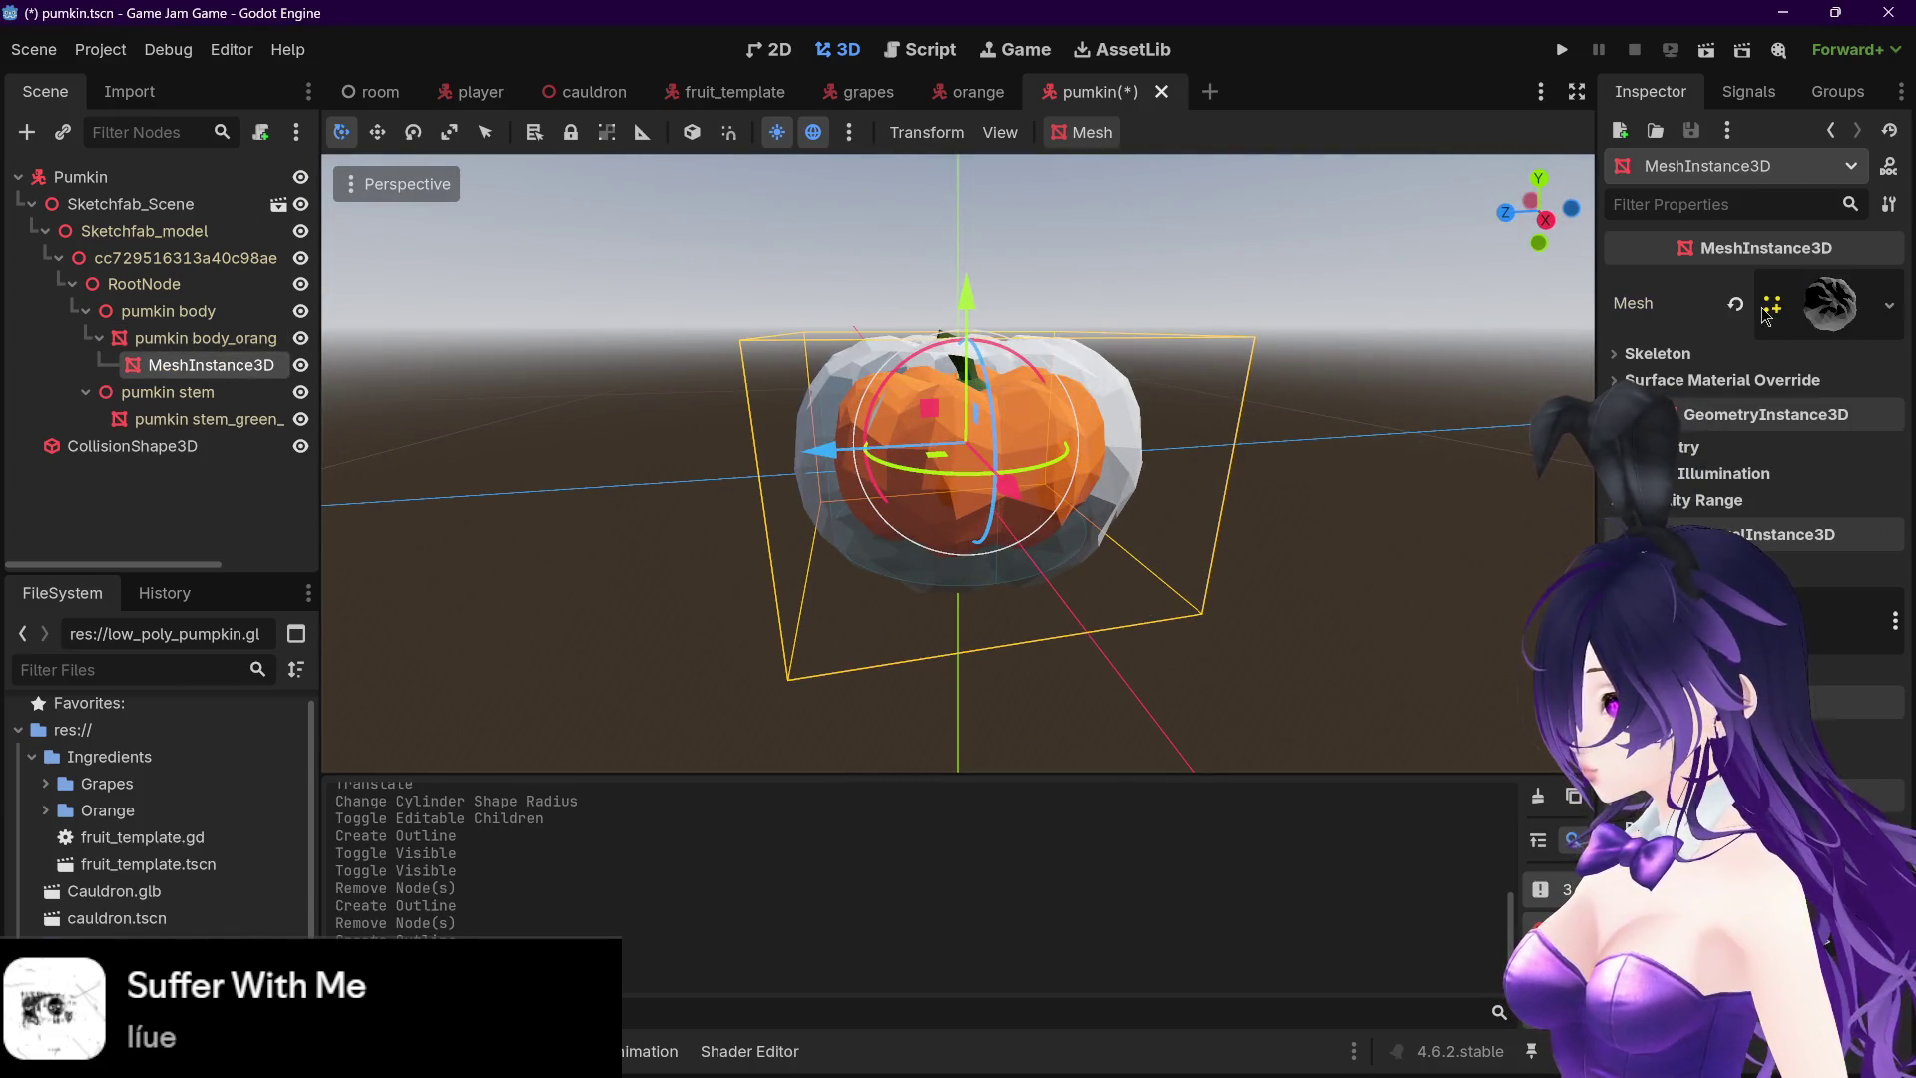
{"action": "left_click", "coordinate": [1773, 311]}
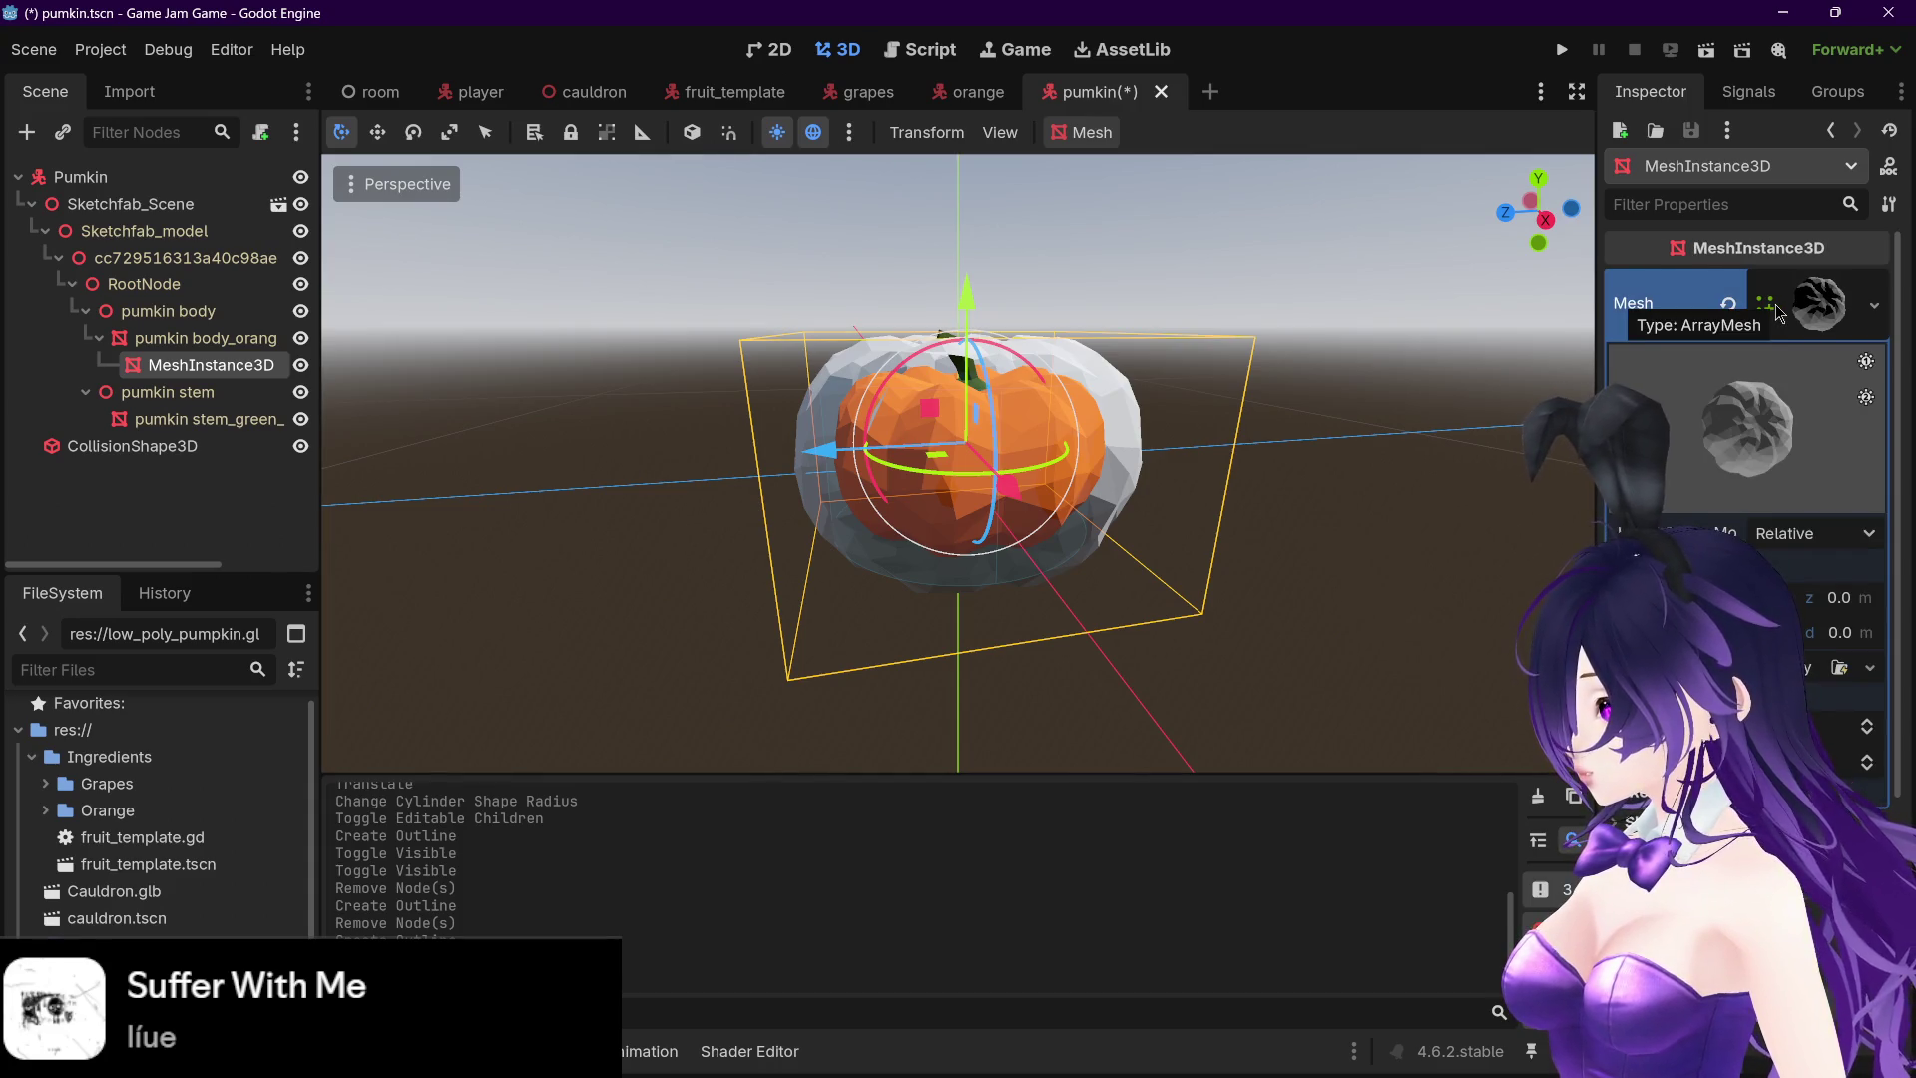
{"action": "left_click_drag", "start_coordinate": [1895, 484], "coordinate": [1859, 789]}
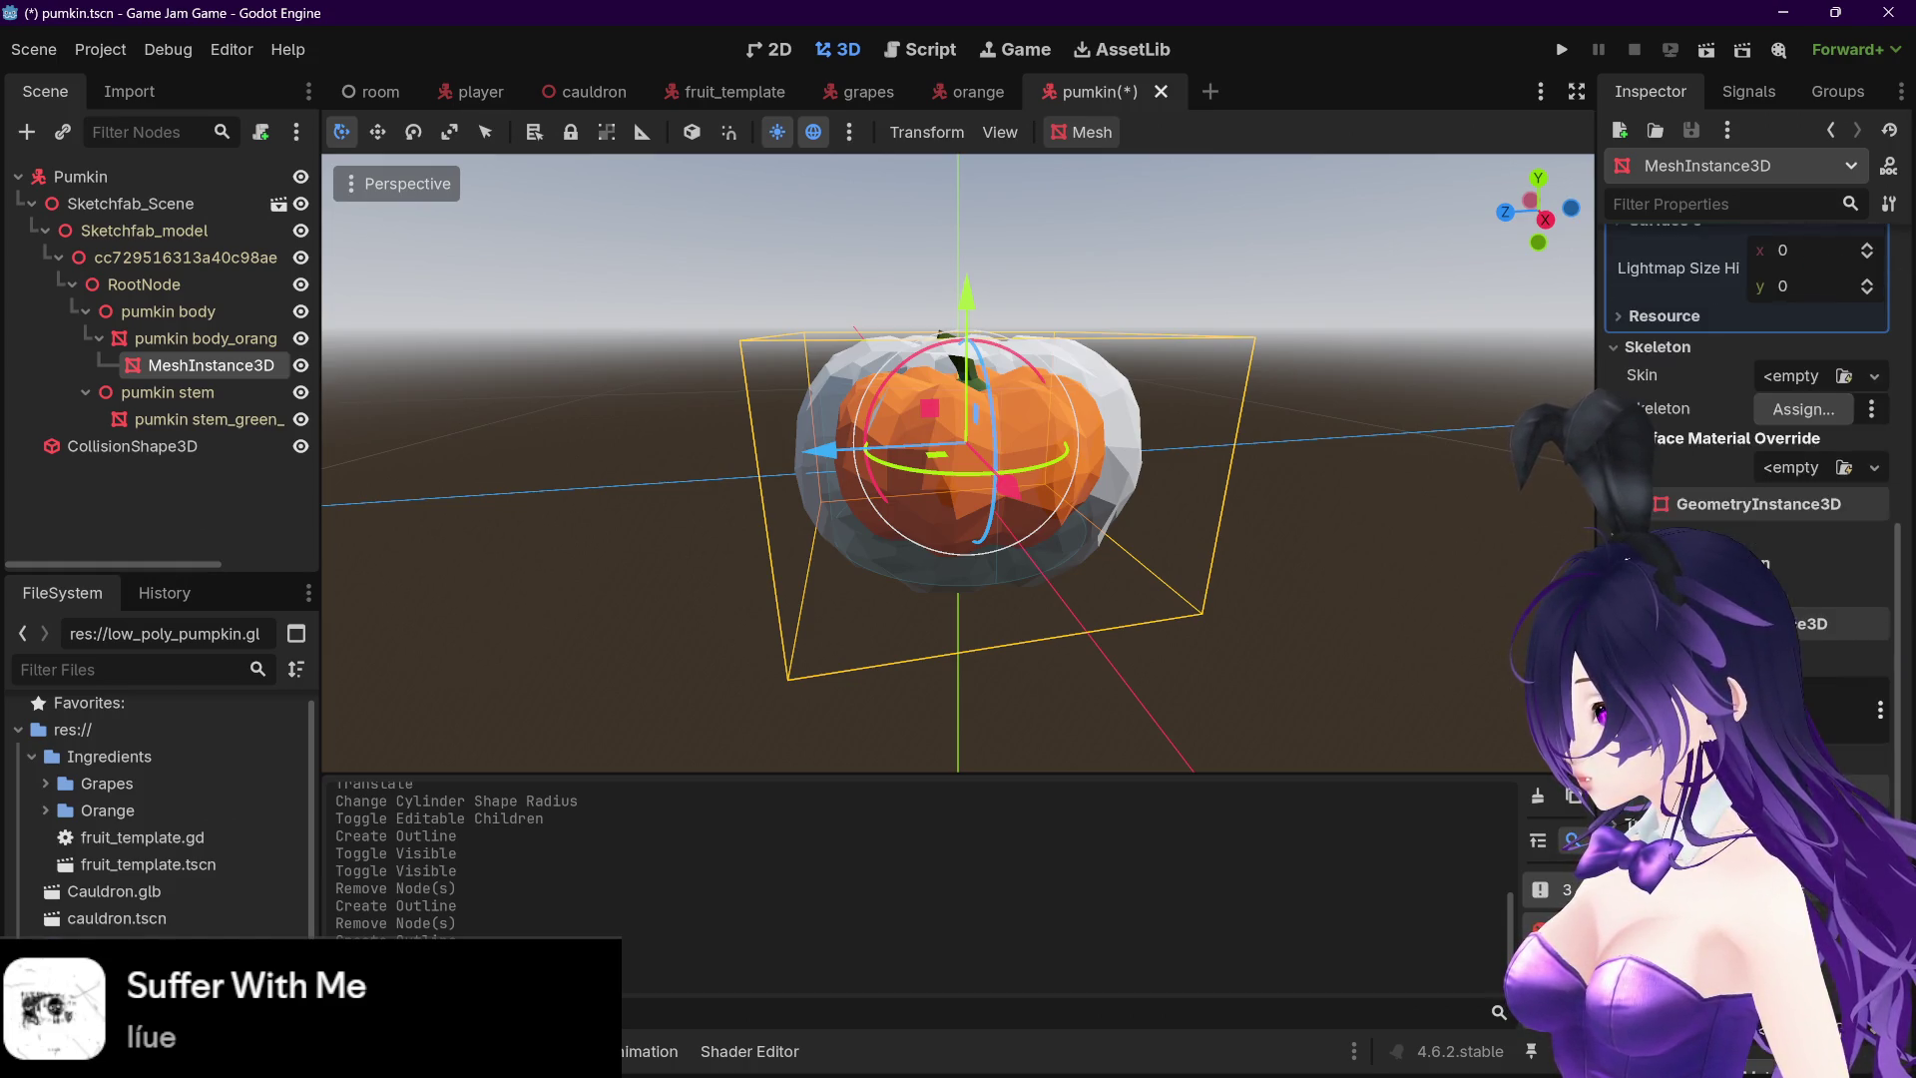
{"action": "left_click", "coordinate": [1758, 504]}
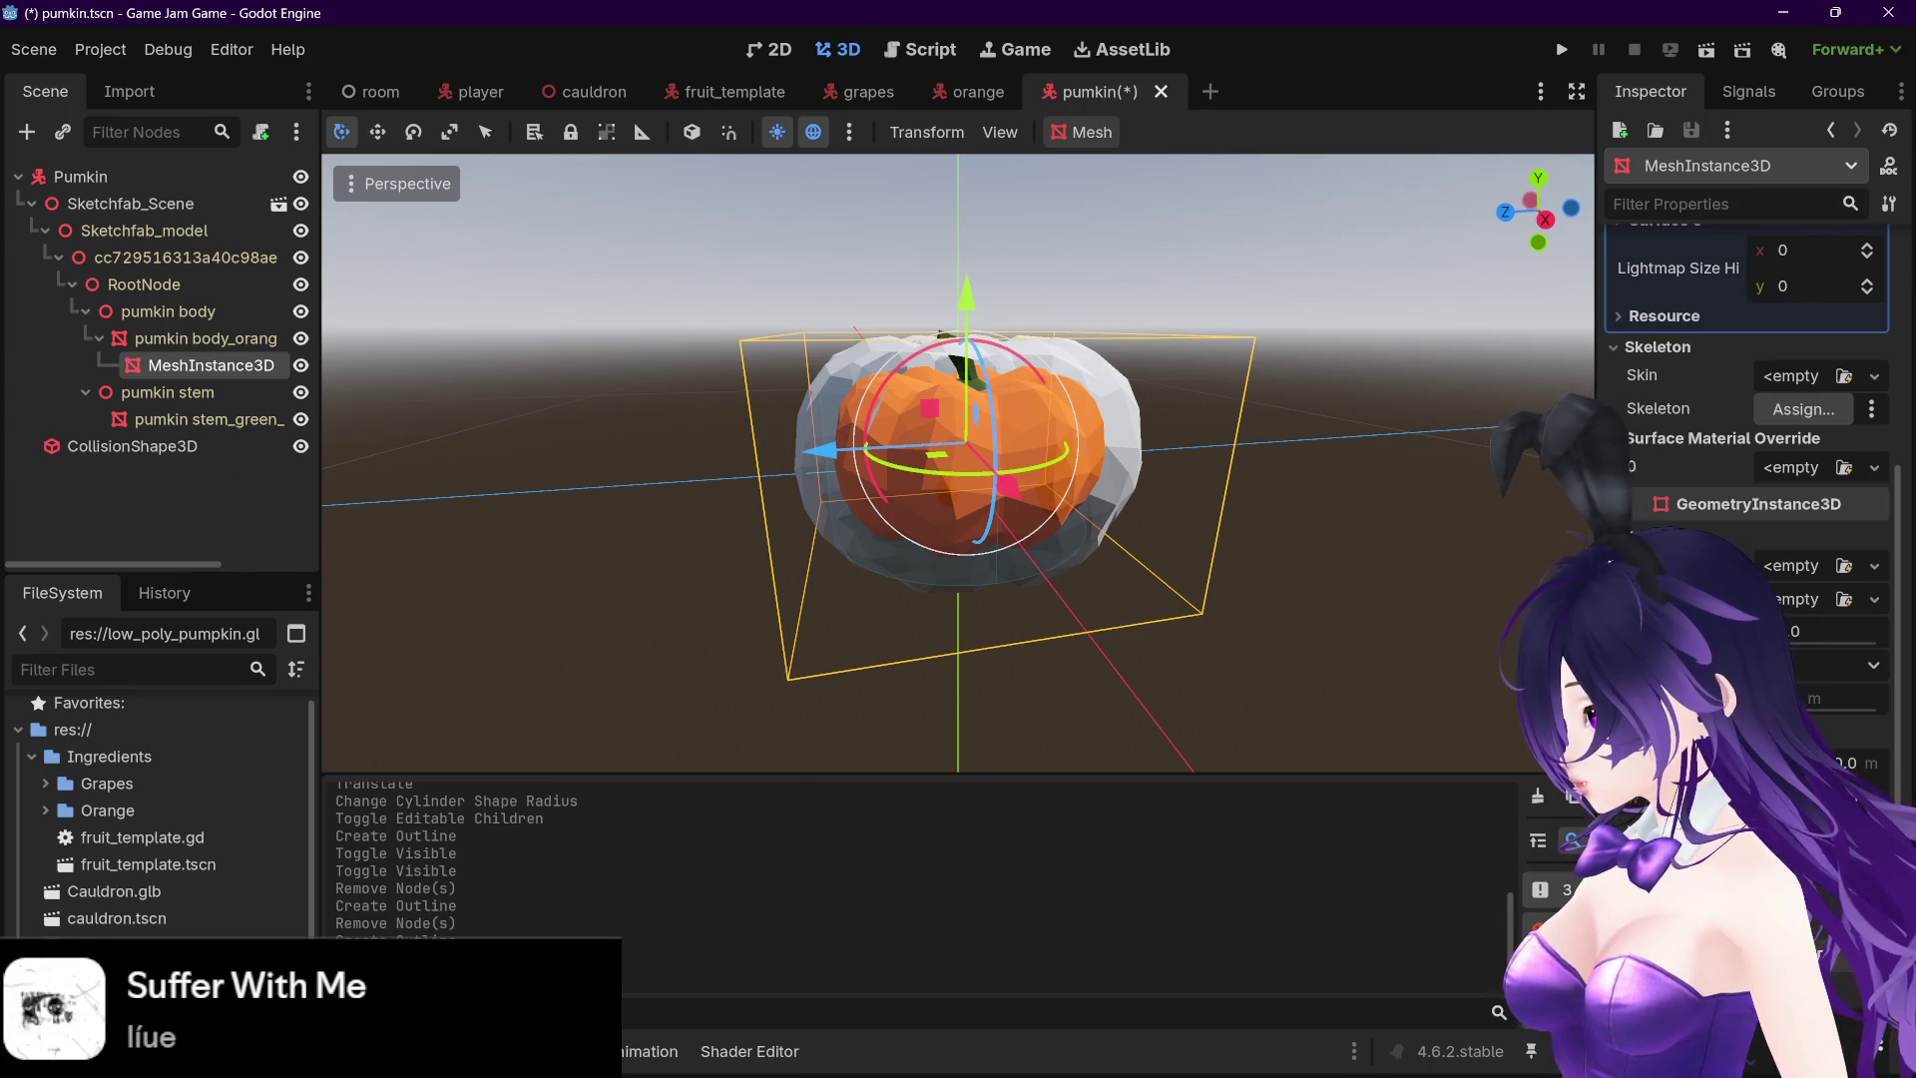
{"action": "scroll", "coordinate": [1758, 504], "scroll_direction": "down", "scroll_amount": 1}
{"action": "scroll", "coordinate": [1746, 449], "scroll_direction": "down", "scroll_amount": 4}
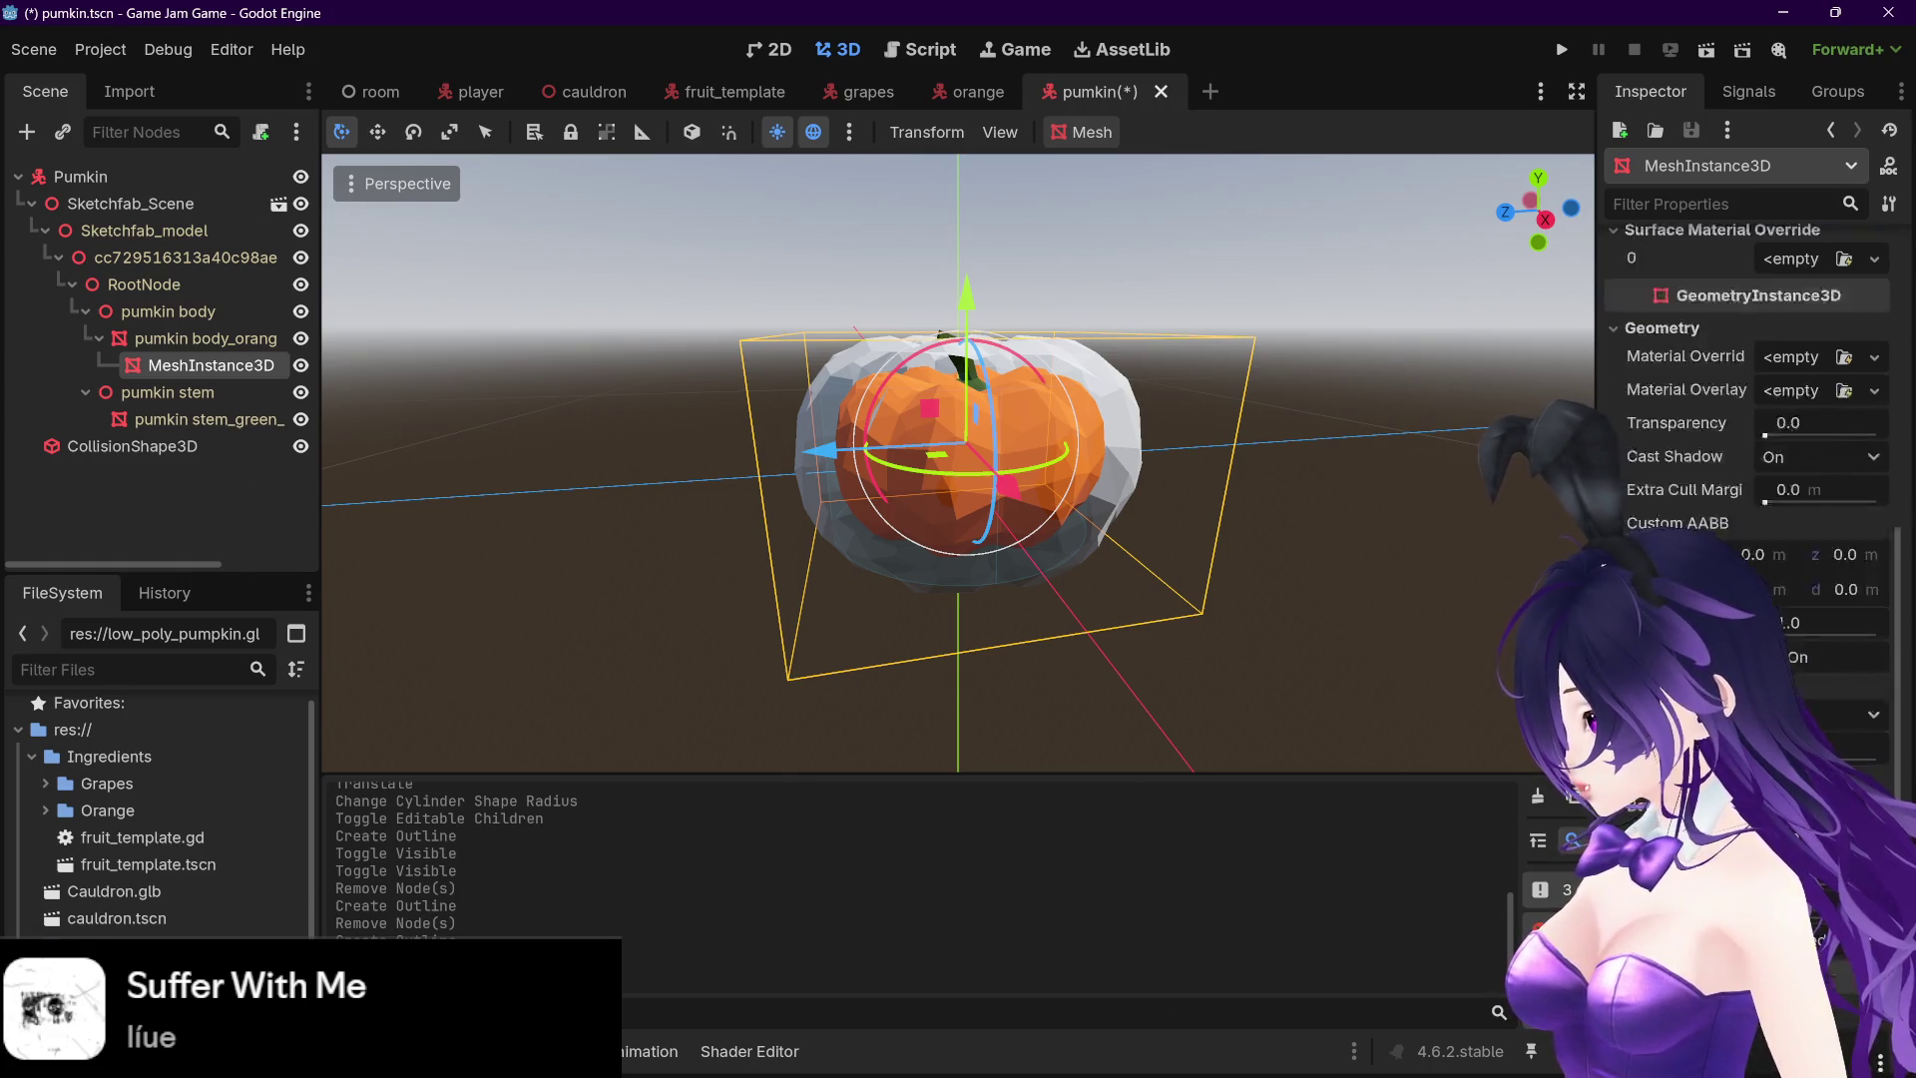
{"action": "scroll", "coordinate": [1746, 449], "scroll_direction": "down", "scroll_amount": 1}
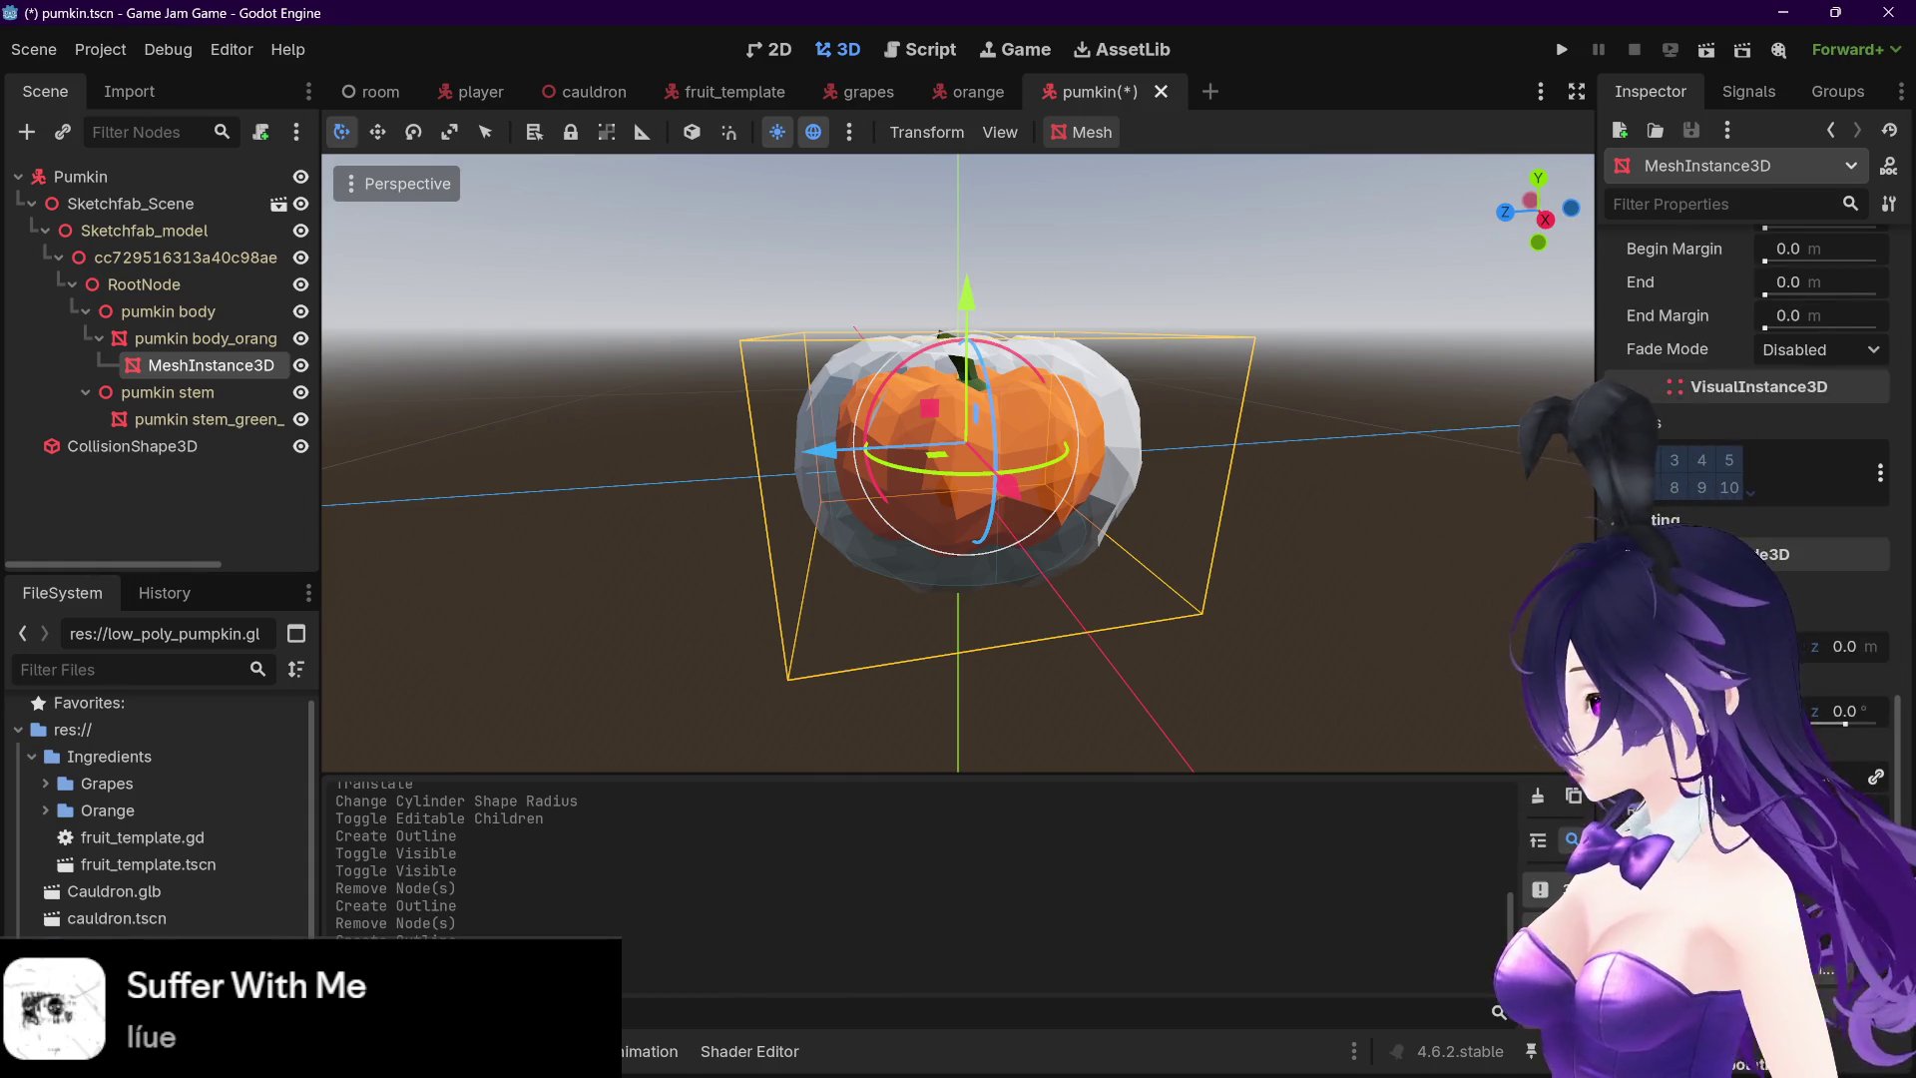
{"action": "scroll", "coordinate": [1746, 449], "scroll_direction": "down", "scroll_amount": 1}
{"action": "scroll", "coordinate": [1747, 449], "scroll_direction": "down", "scroll_amount": 1}
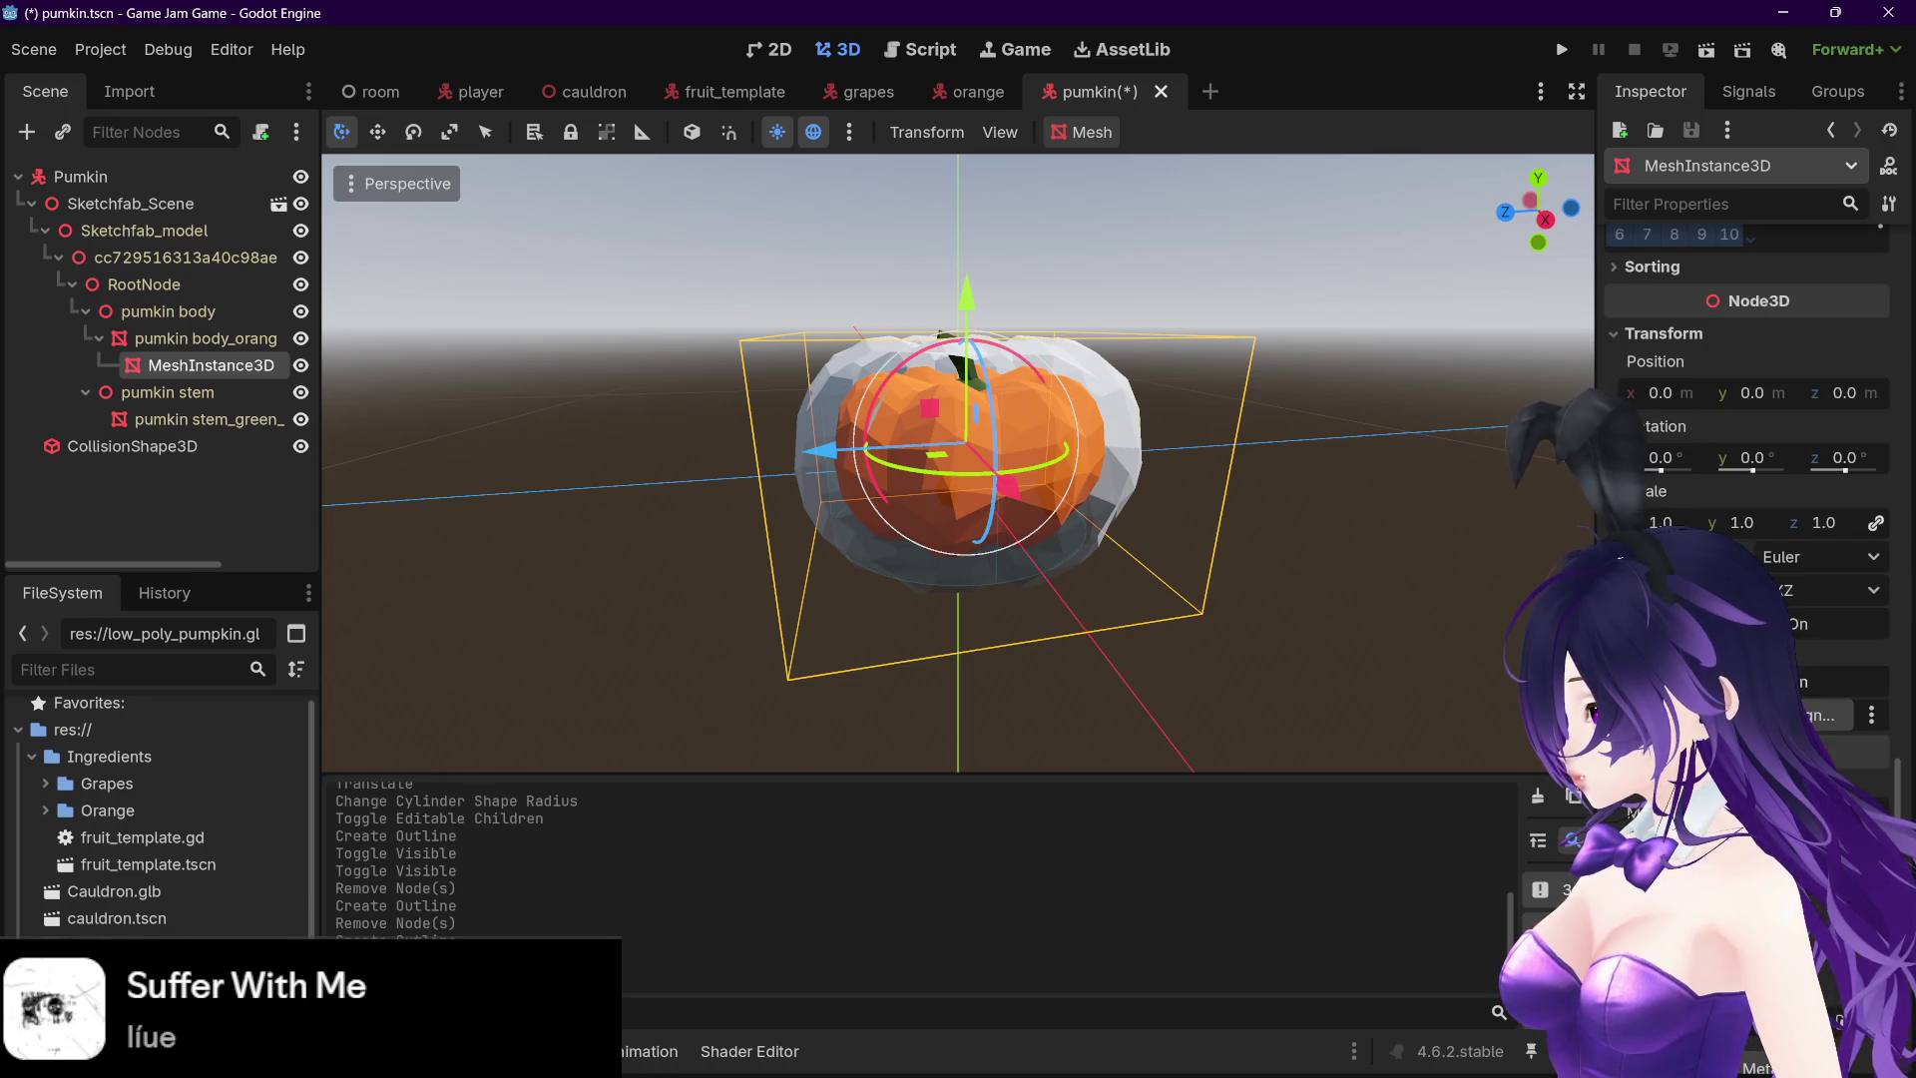
{"action": "scroll", "coordinate": [1769, 429], "scroll_direction": "up", "scroll_amount": 10}
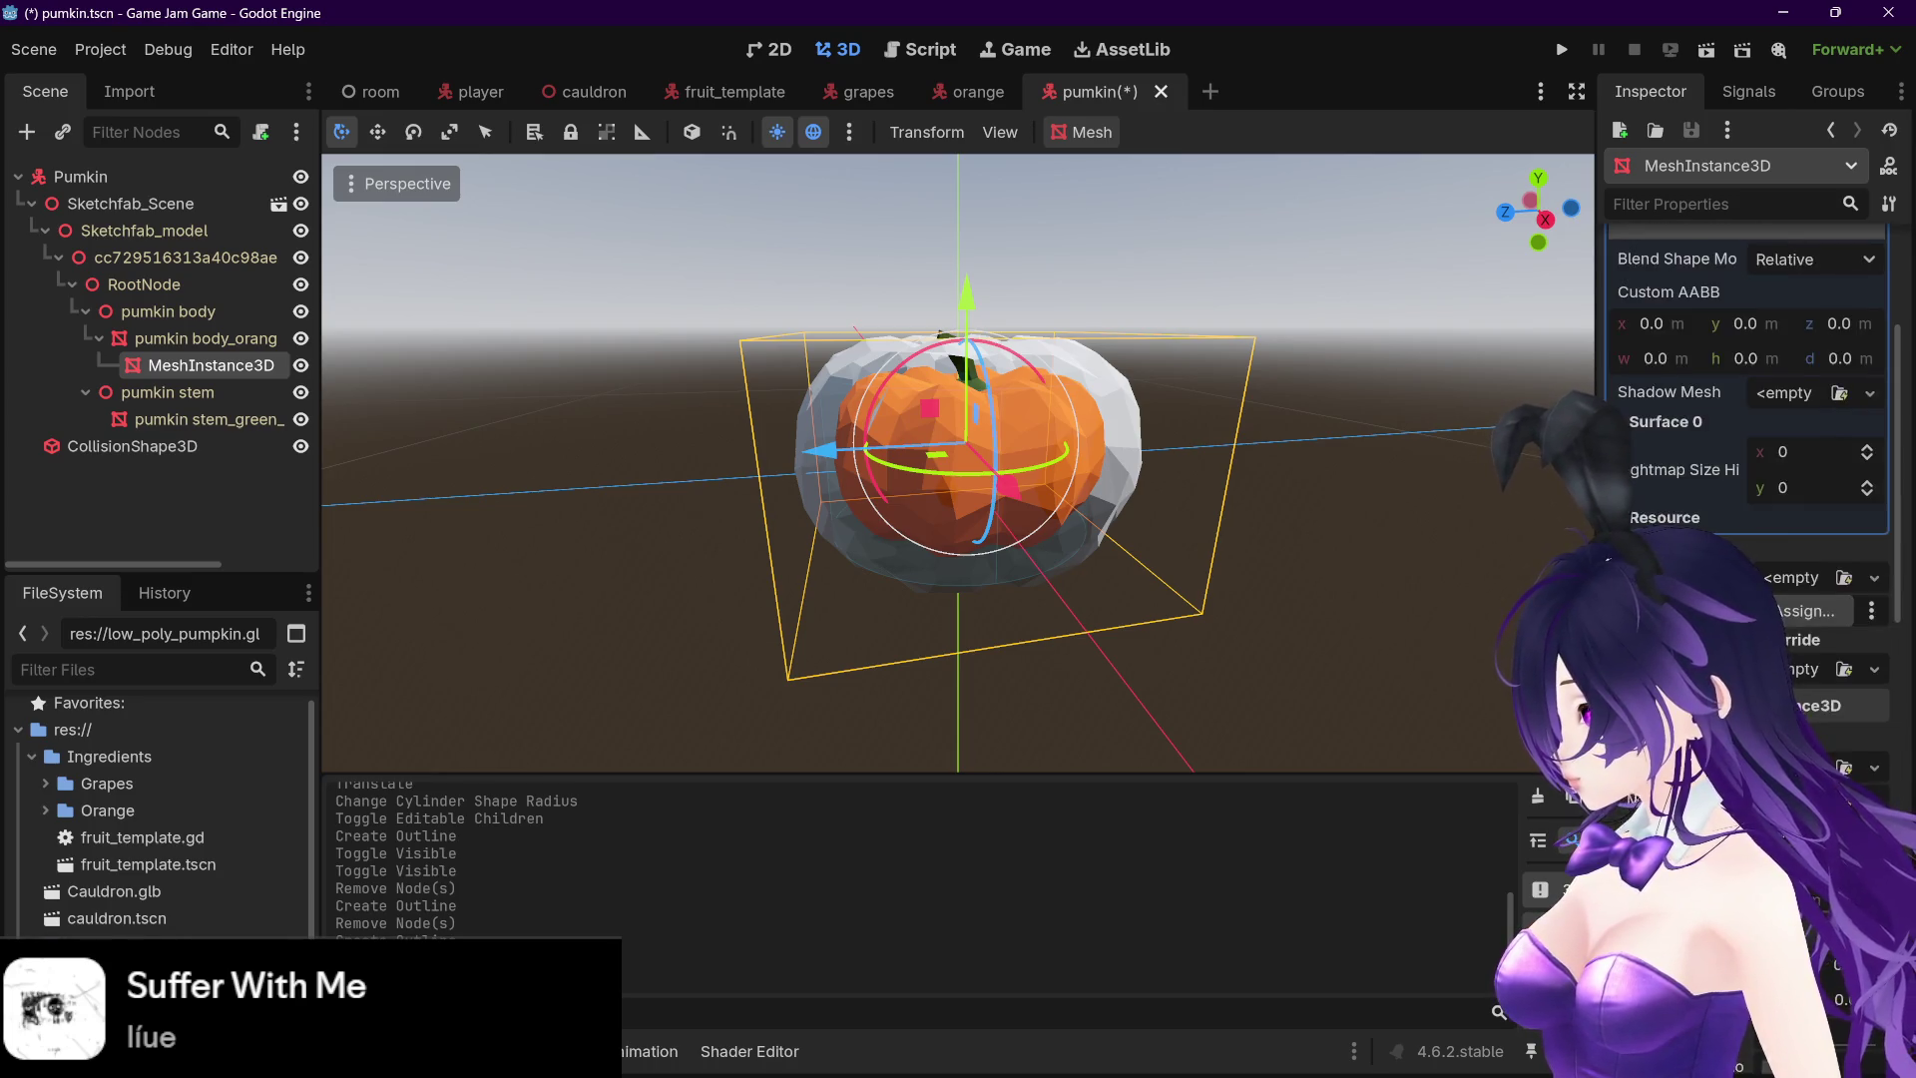
- Clear the outline node's Mesh property so it is empty
{"action": "left_click", "coordinate": [1871, 305]}
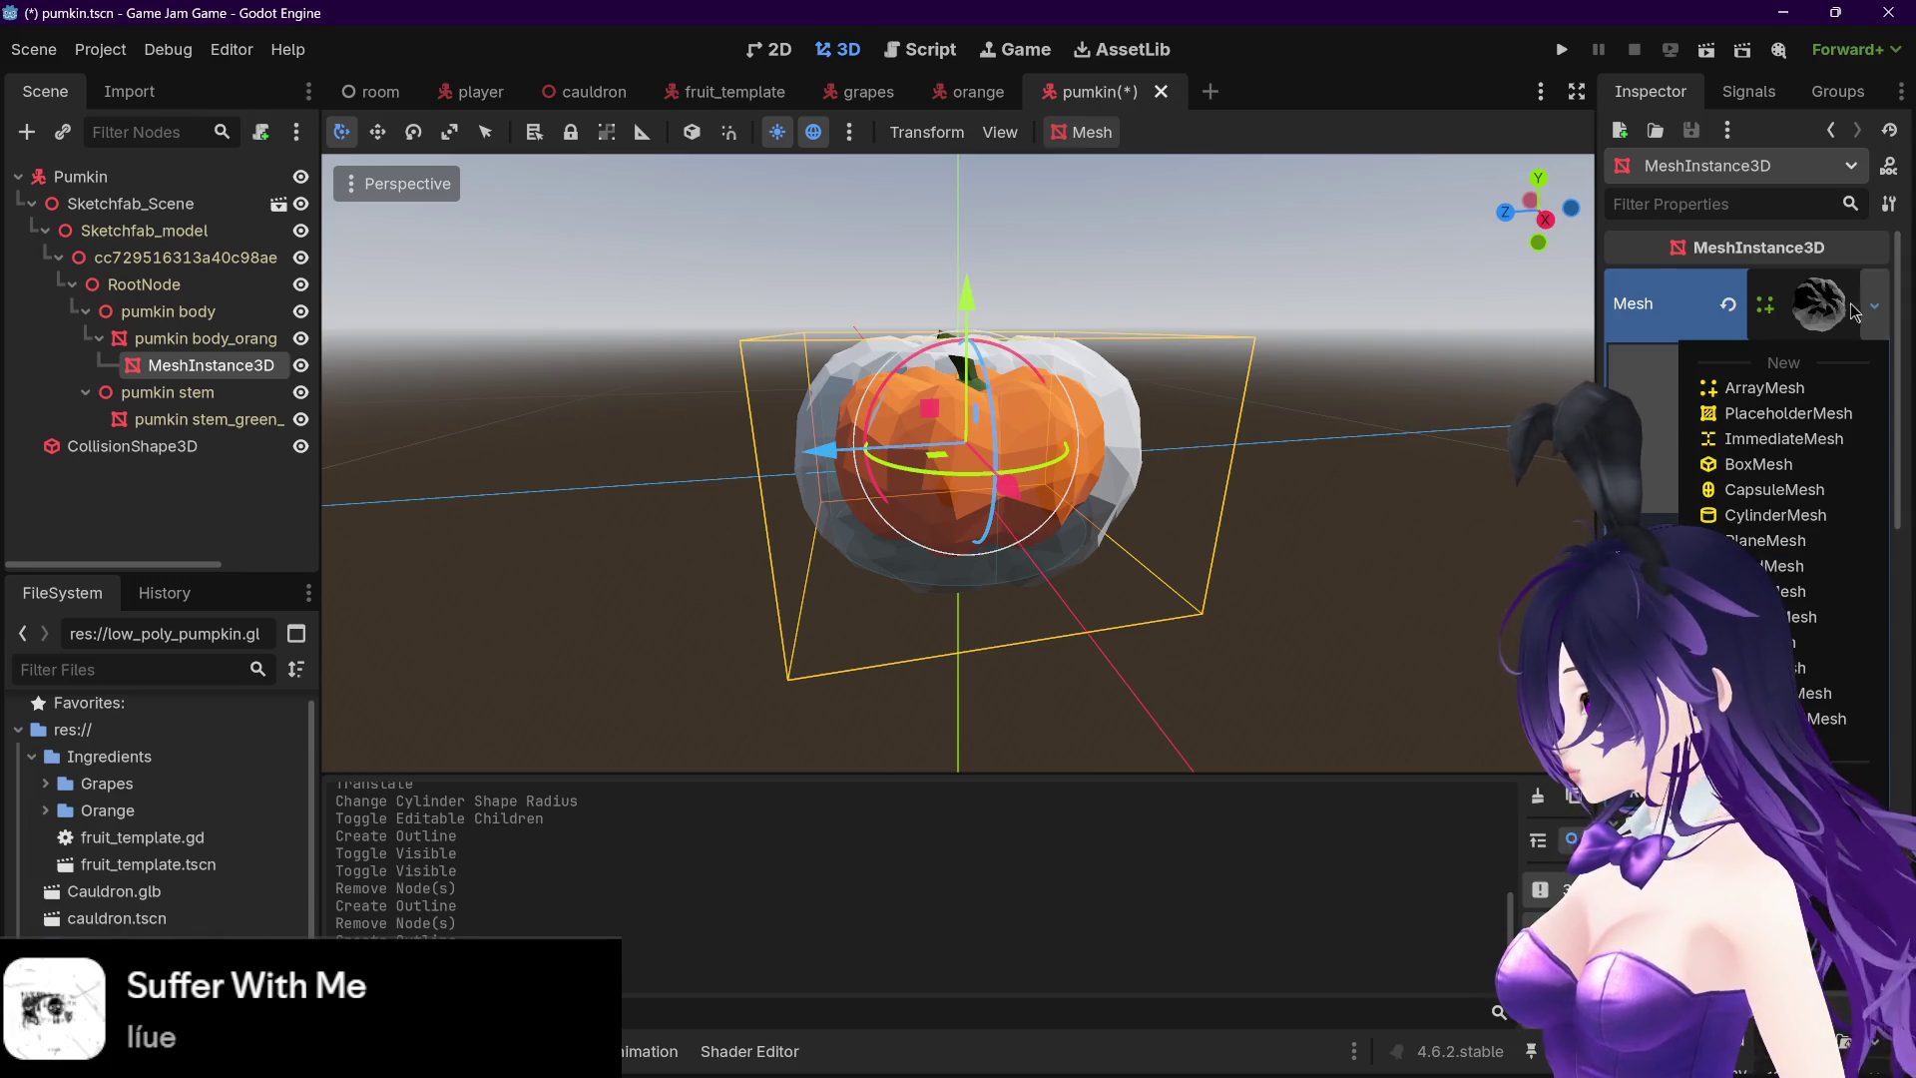
{"action": "left_click", "coordinate": [1836, 310]}
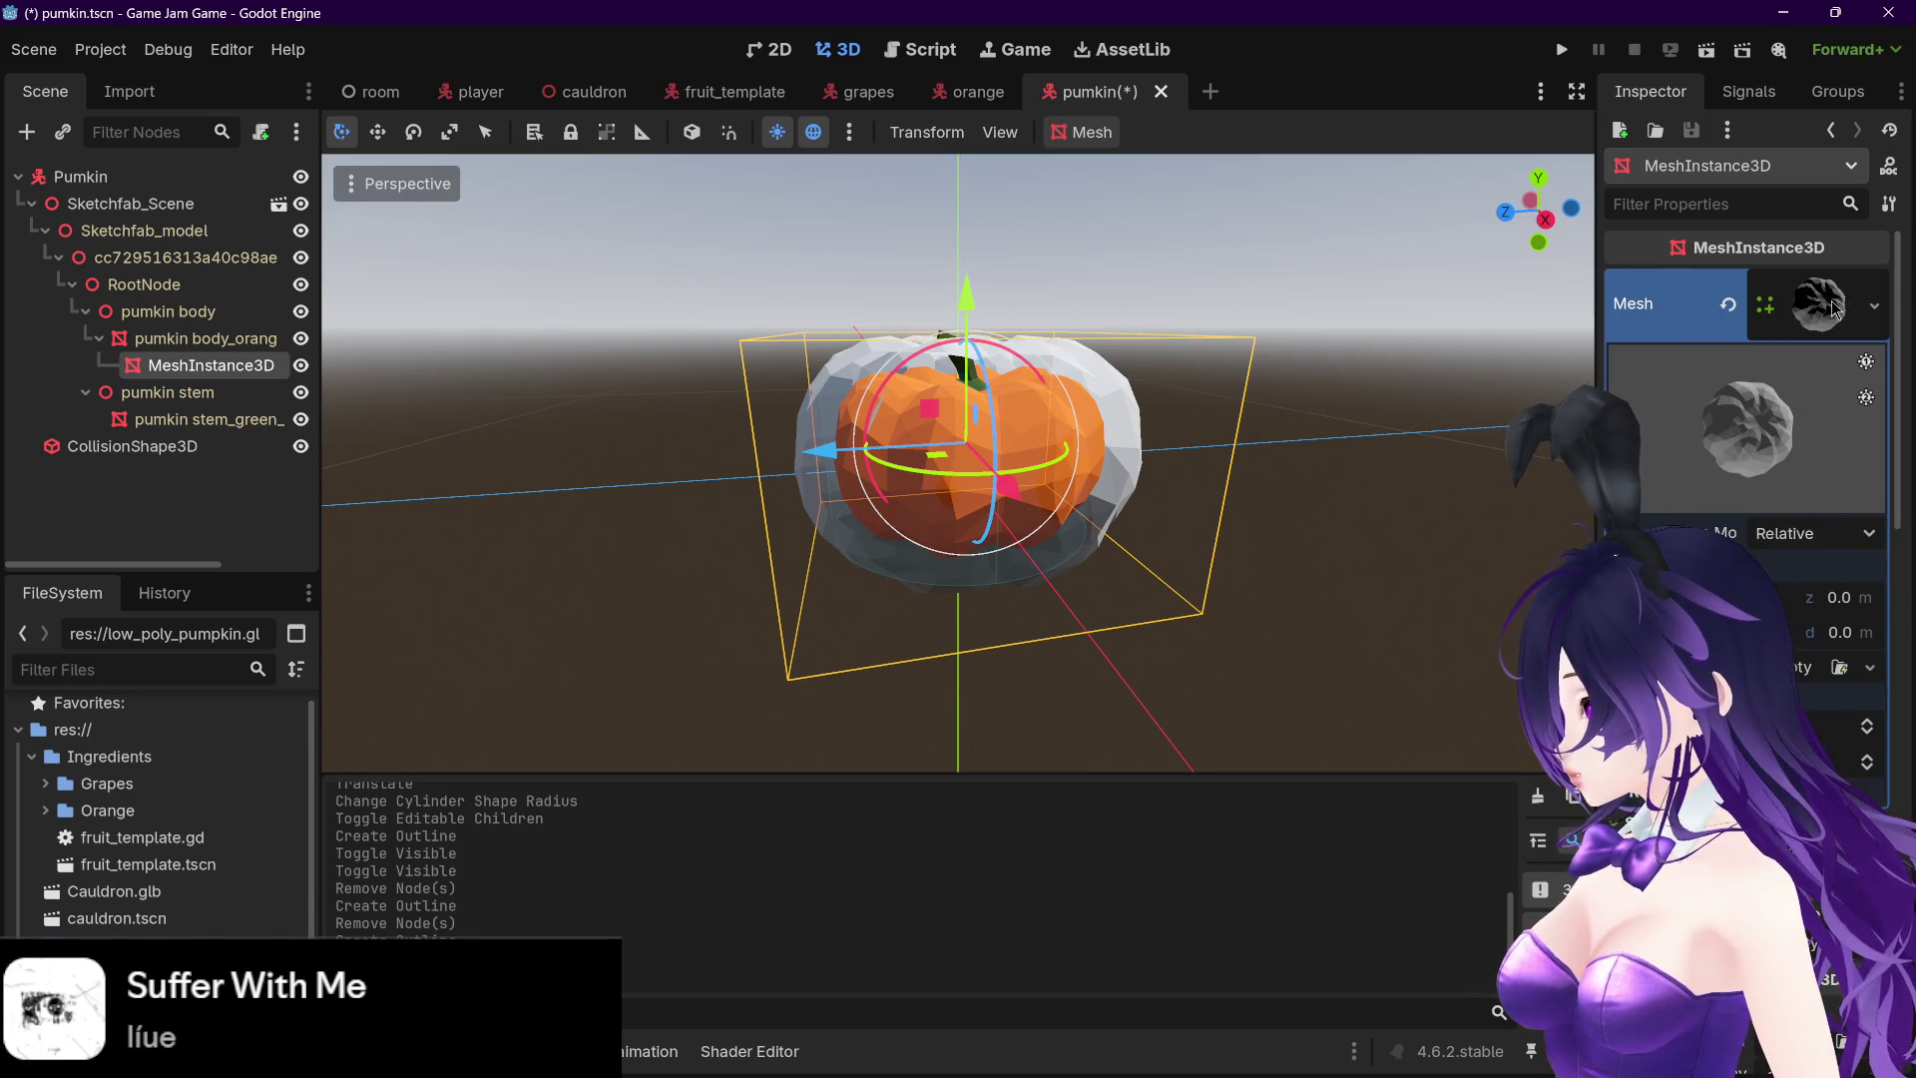
{"action": "left_click", "coordinate": [1831, 310]}
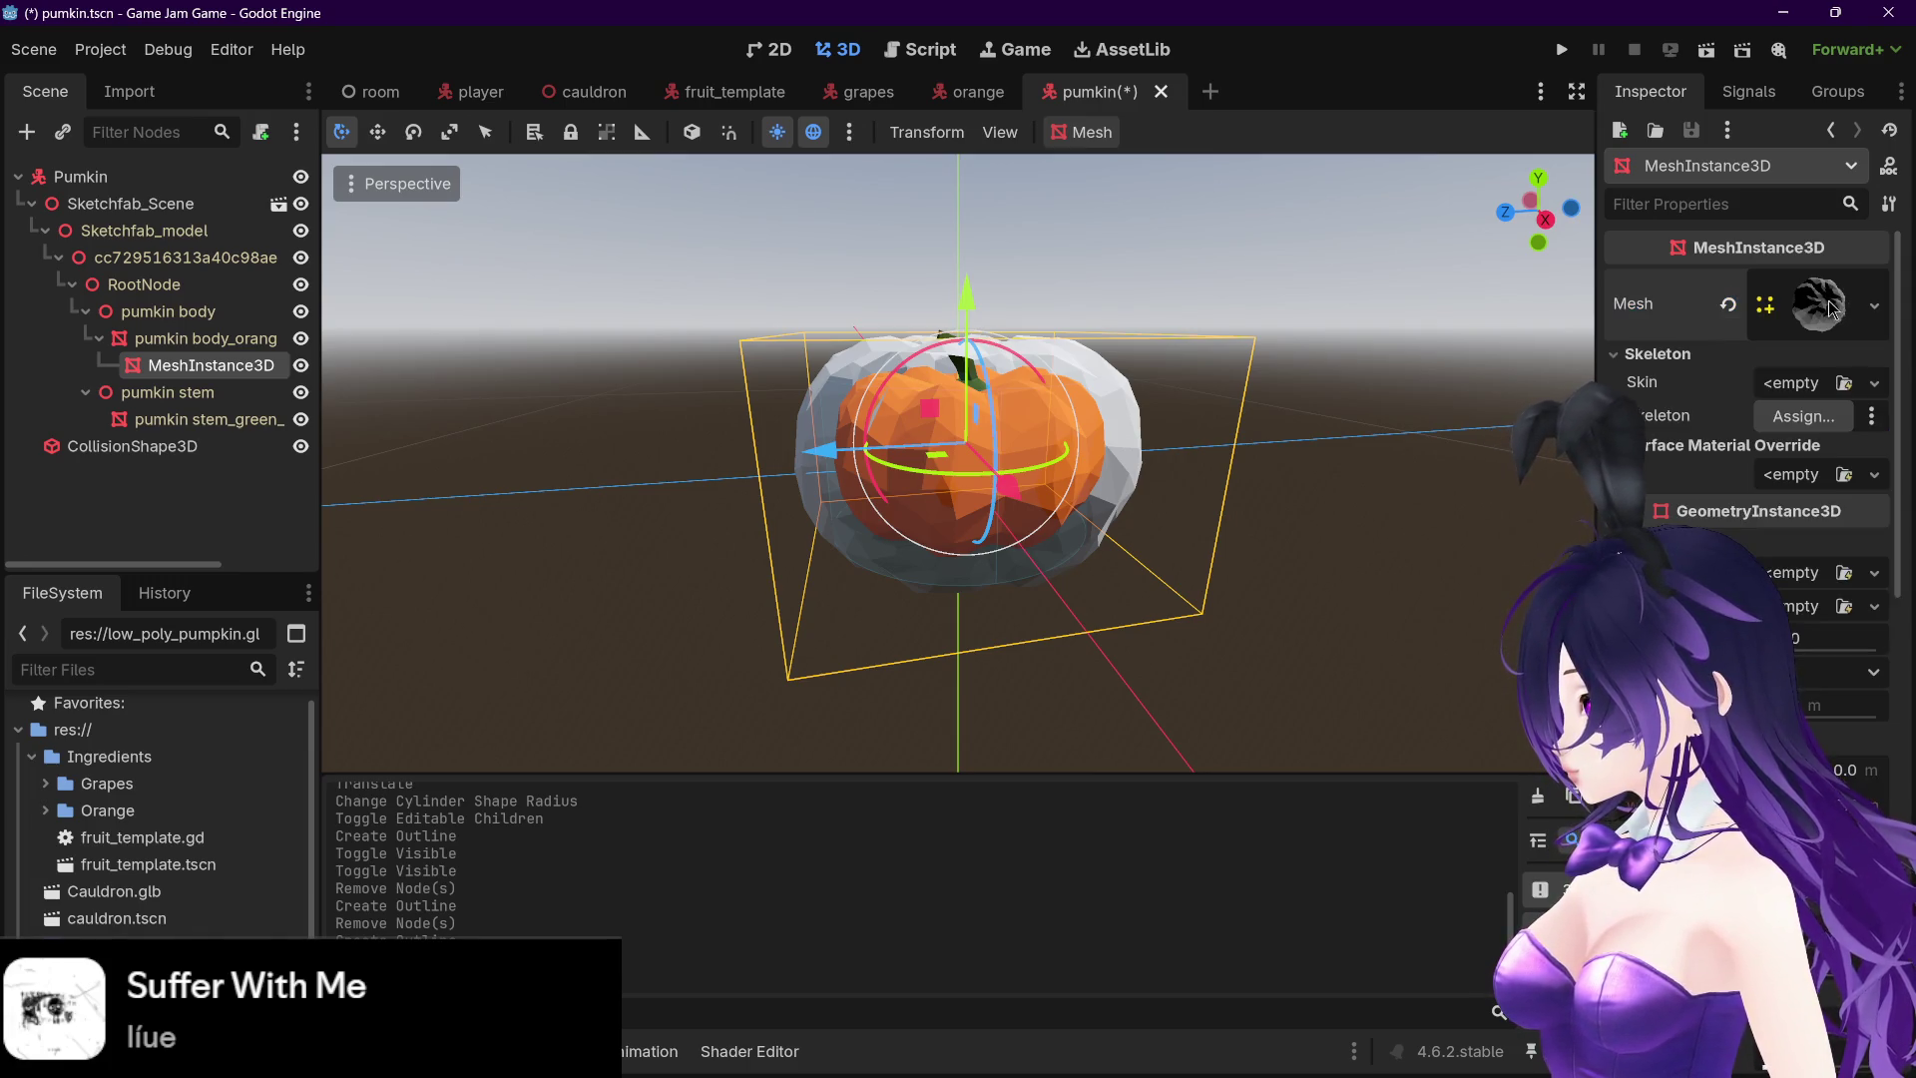
{"action": "left_click", "coordinate": [1730, 307]}
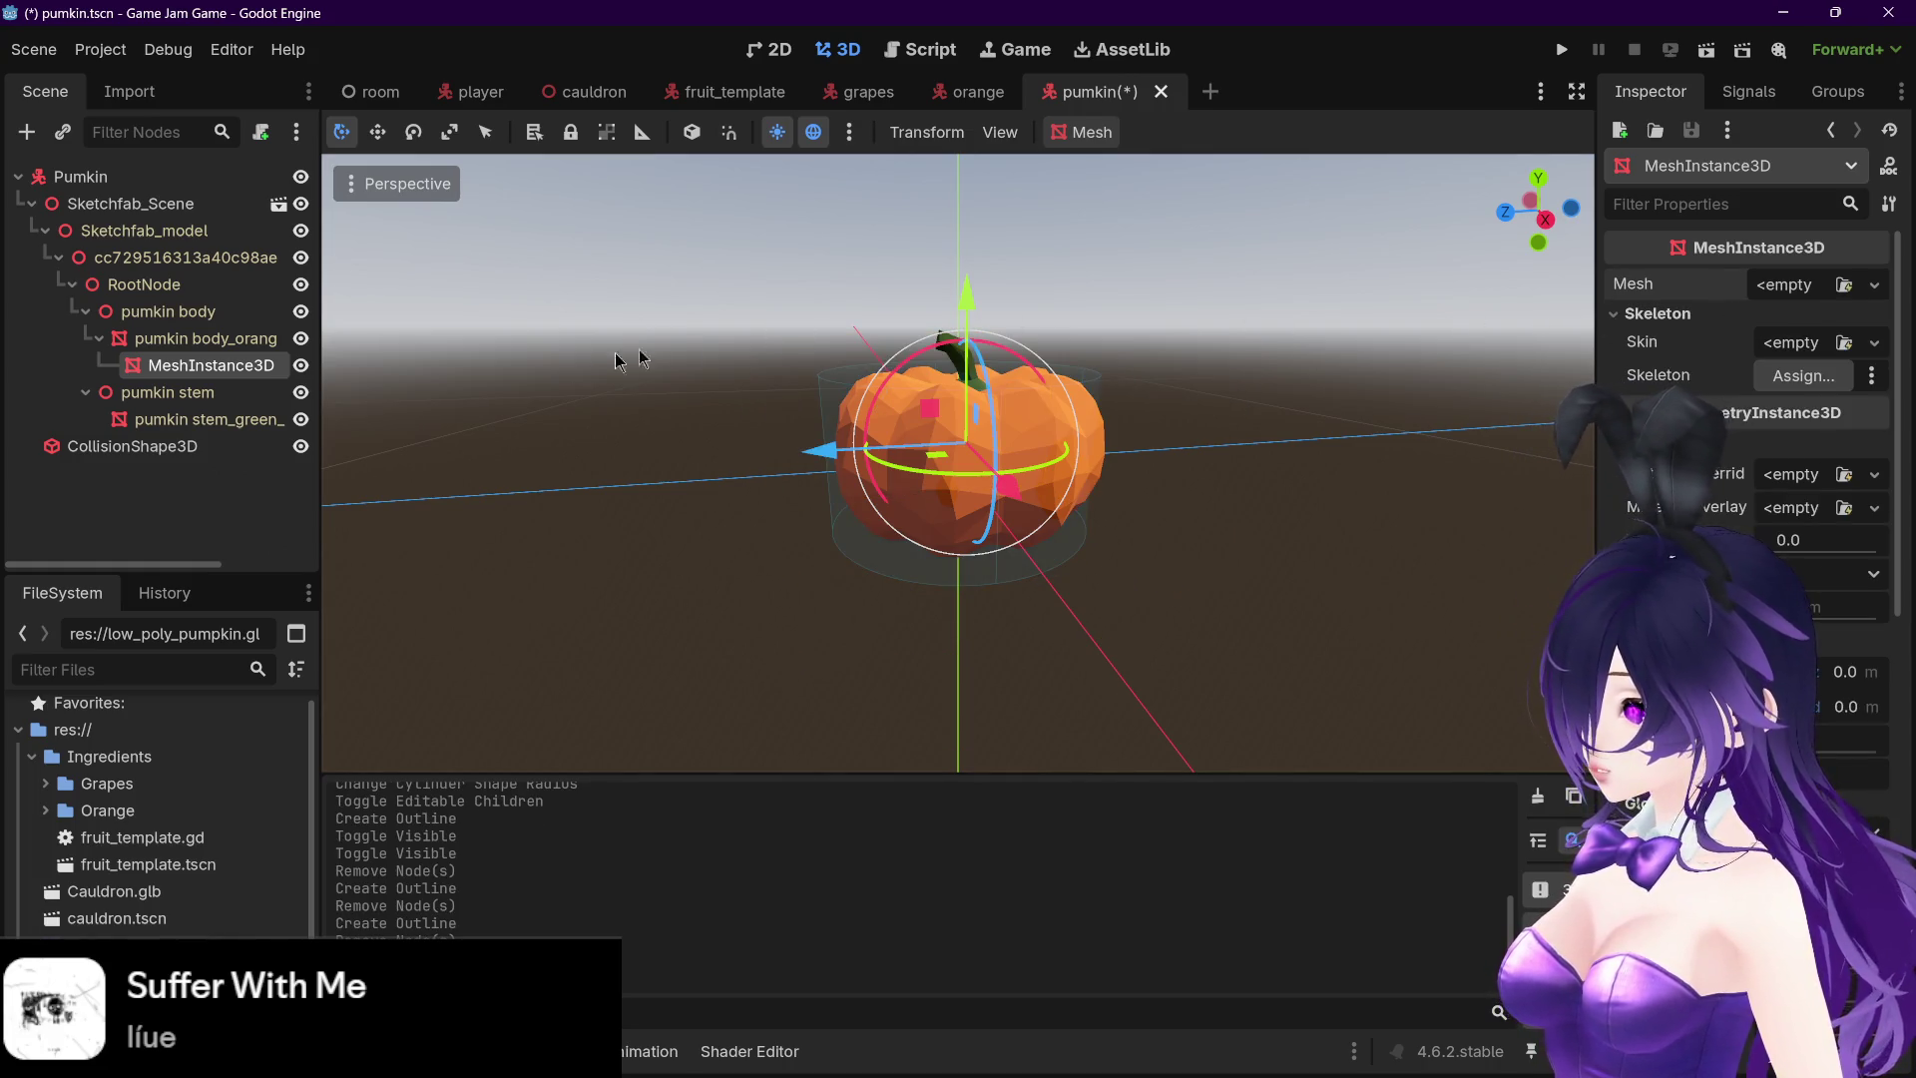
- Delete the empty MeshInstance3D node under the pumpkin body
{"action": "left_click", "coordinate": [185, 392]}
{"action": "left_click", "coordinate": [212, 365]}
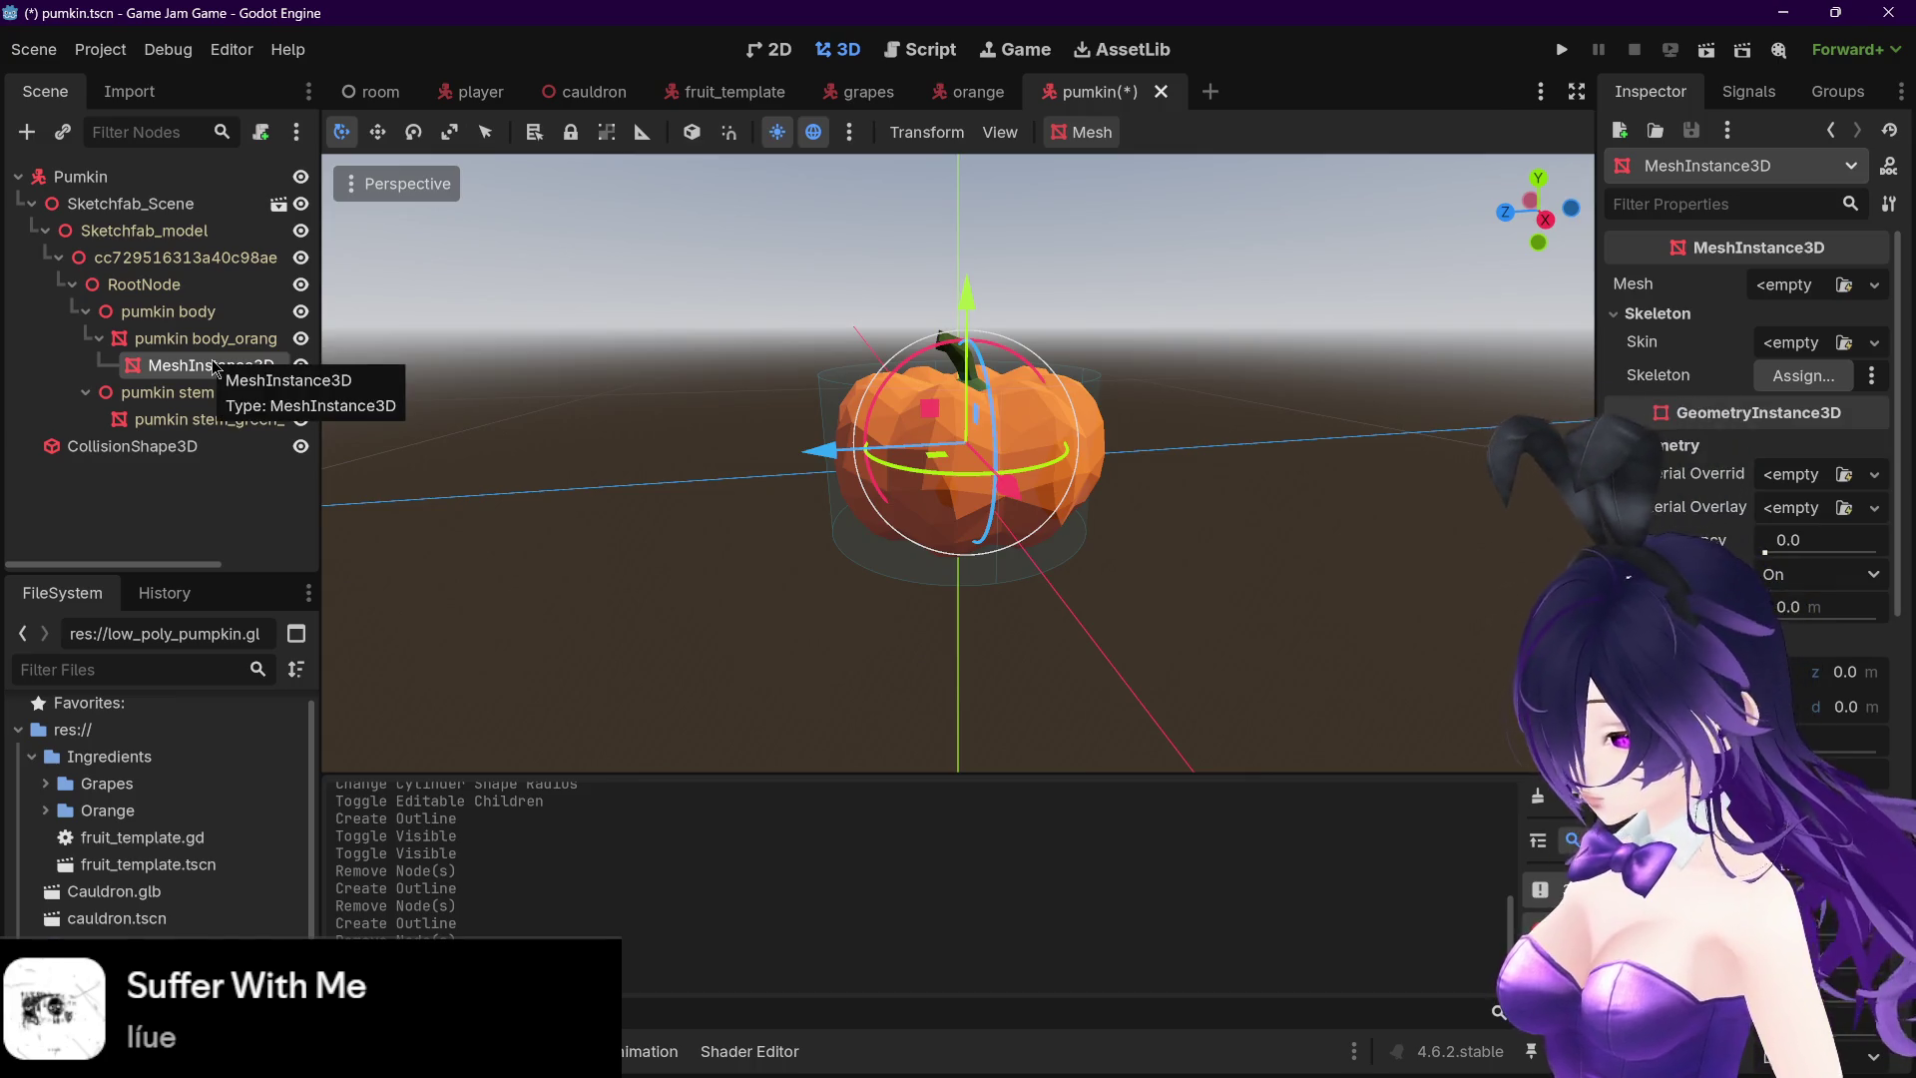
{"action": "key", "text": "Delete"}
{"action": "key", "text": "Return"}
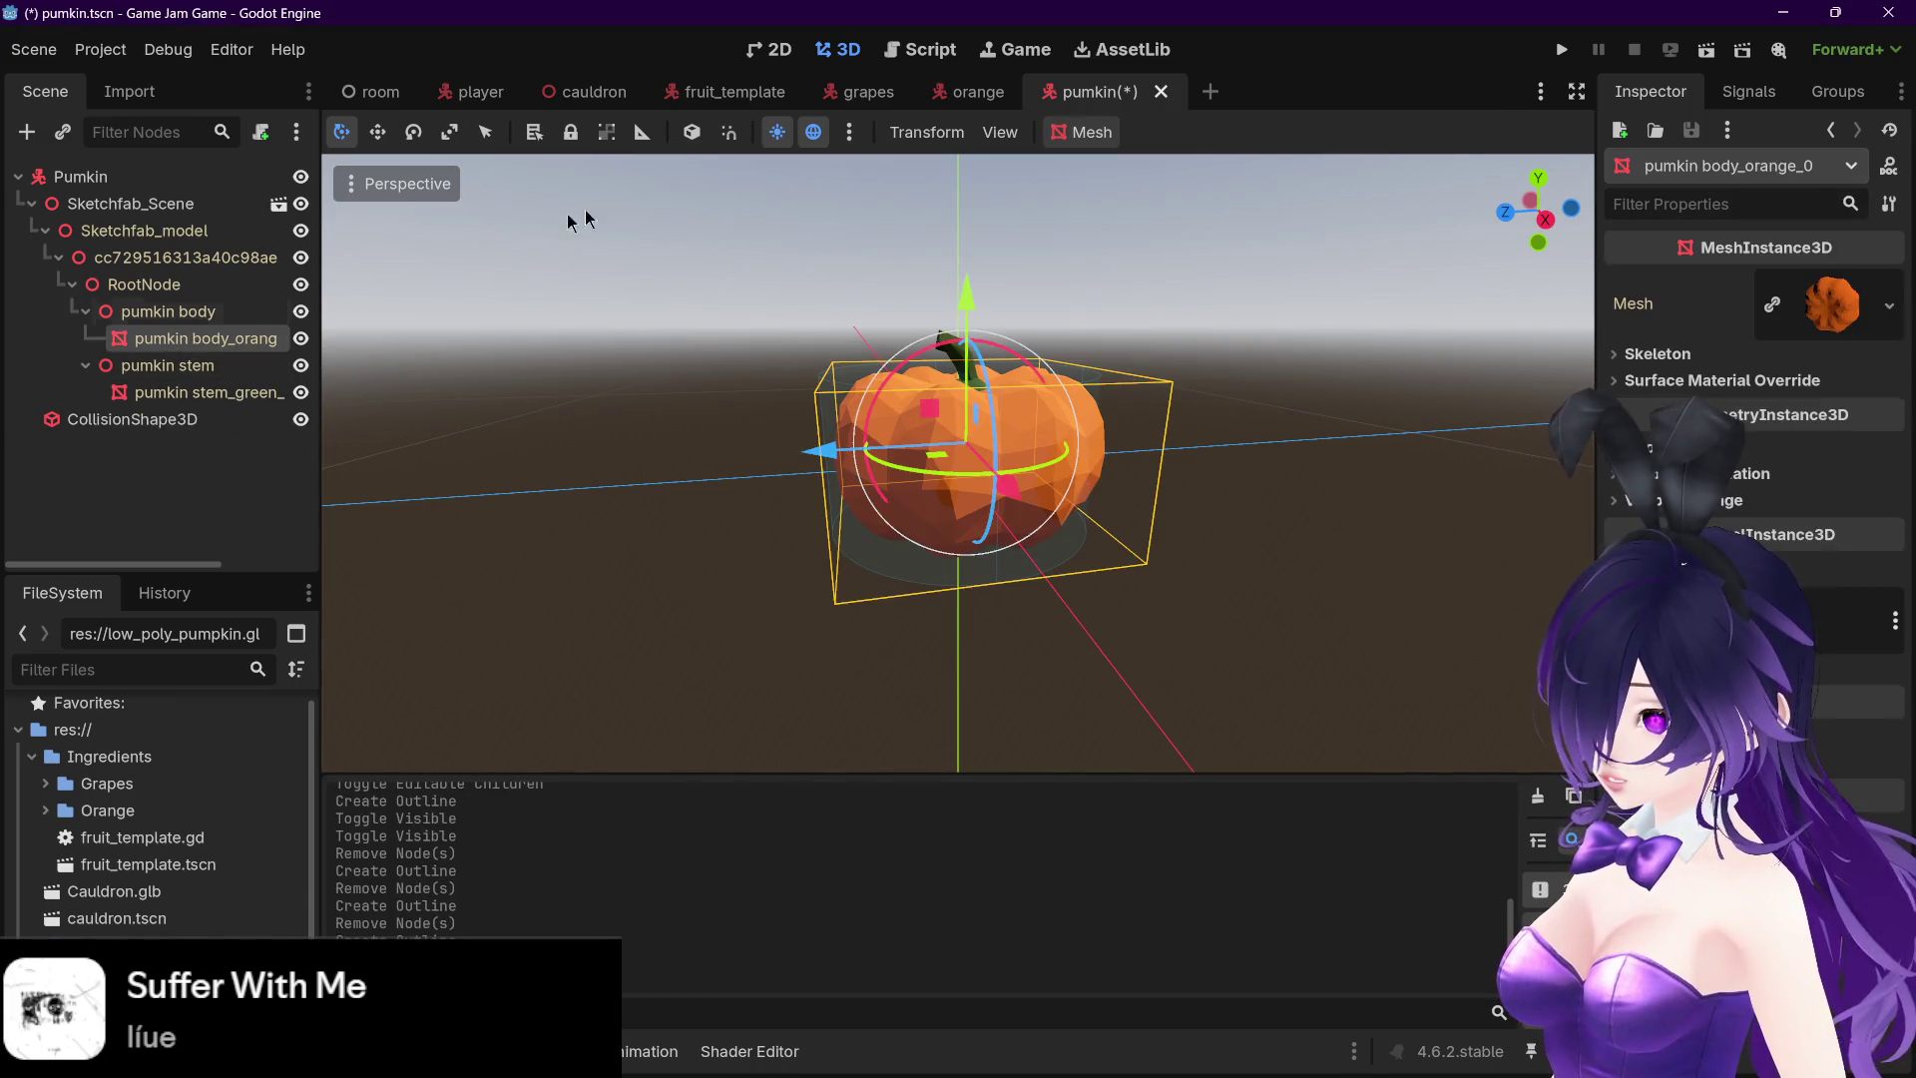
- Create a 0.15-size outline mesh around the pumpkin body
{"action": "left_click", "coordinate": [1081, 132]}
{"action": "left_click", "coordinate": [1142, 227]}
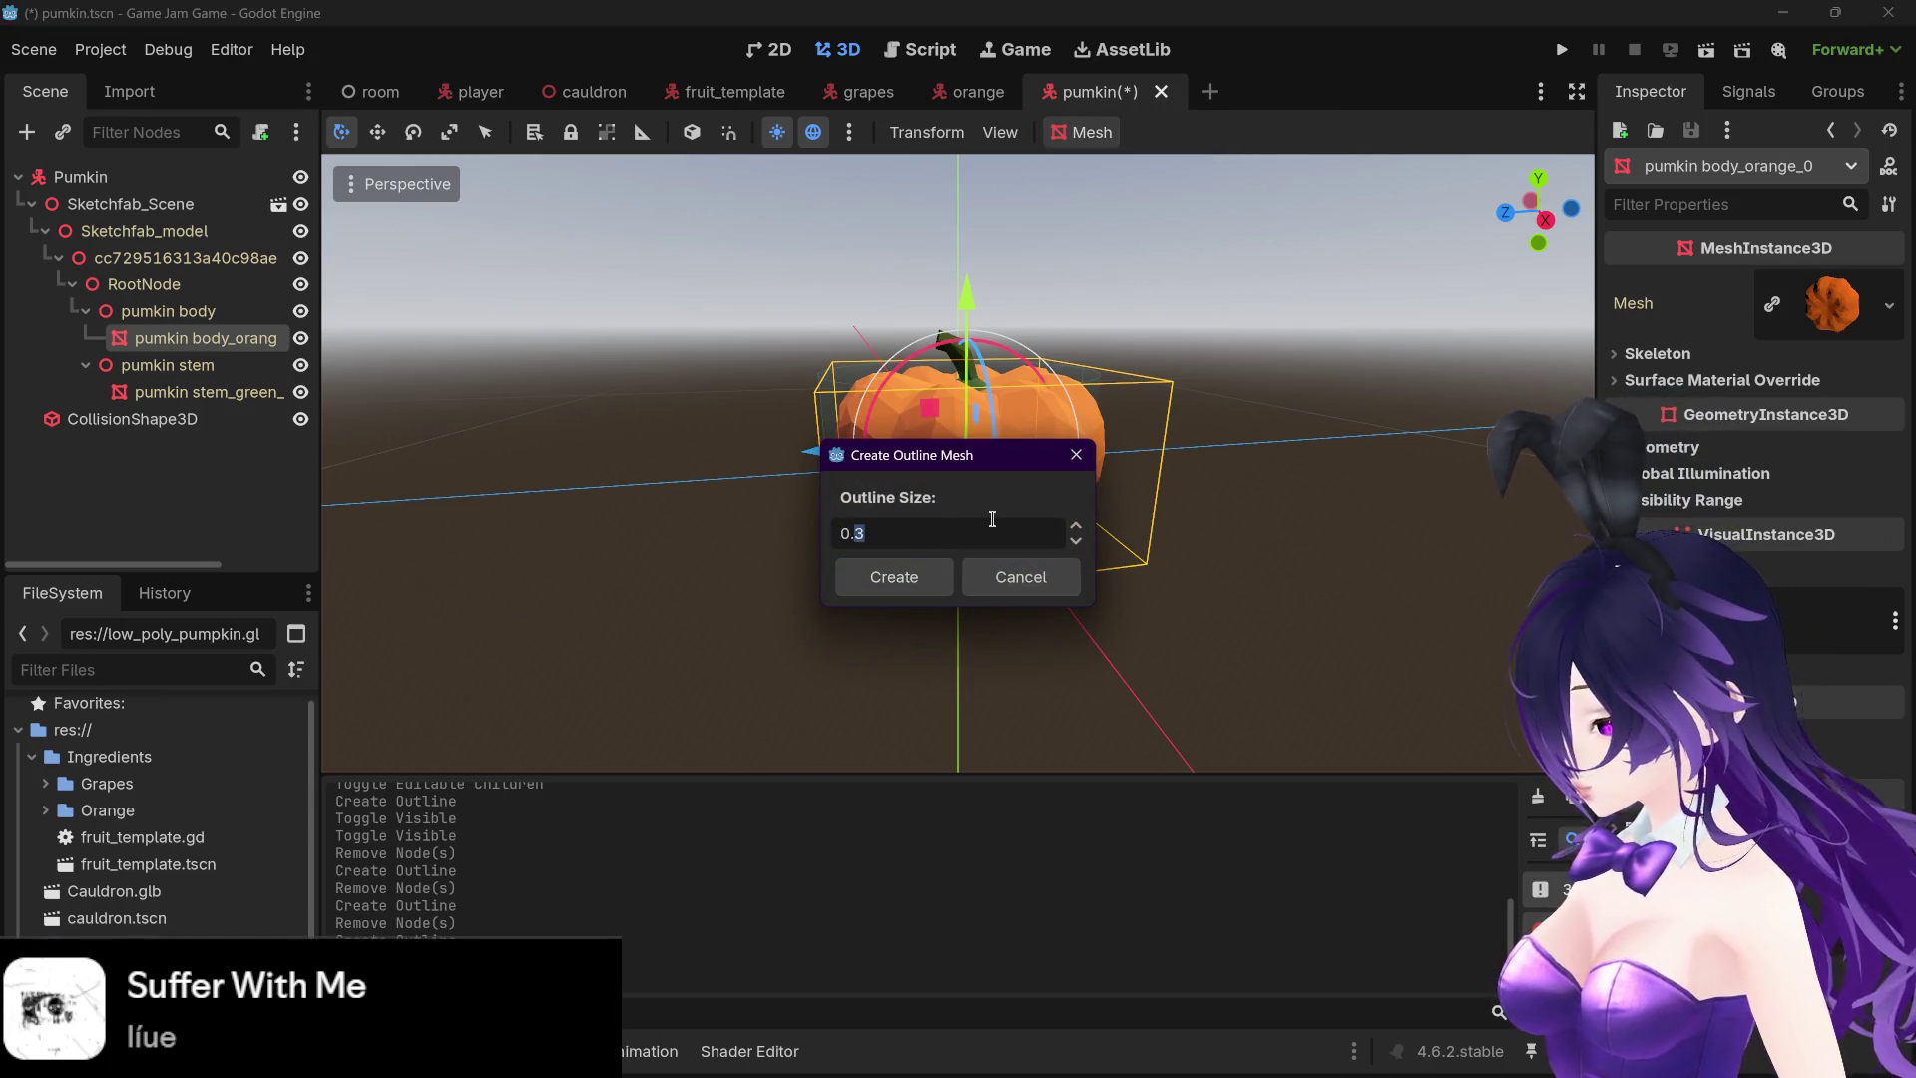
{"action": "left_click", "coordinate": [924, 566]}
{"action": "scroll", "coordinate": [1269, 394], "scroll_direction": "up", "scroll_amount": 5}
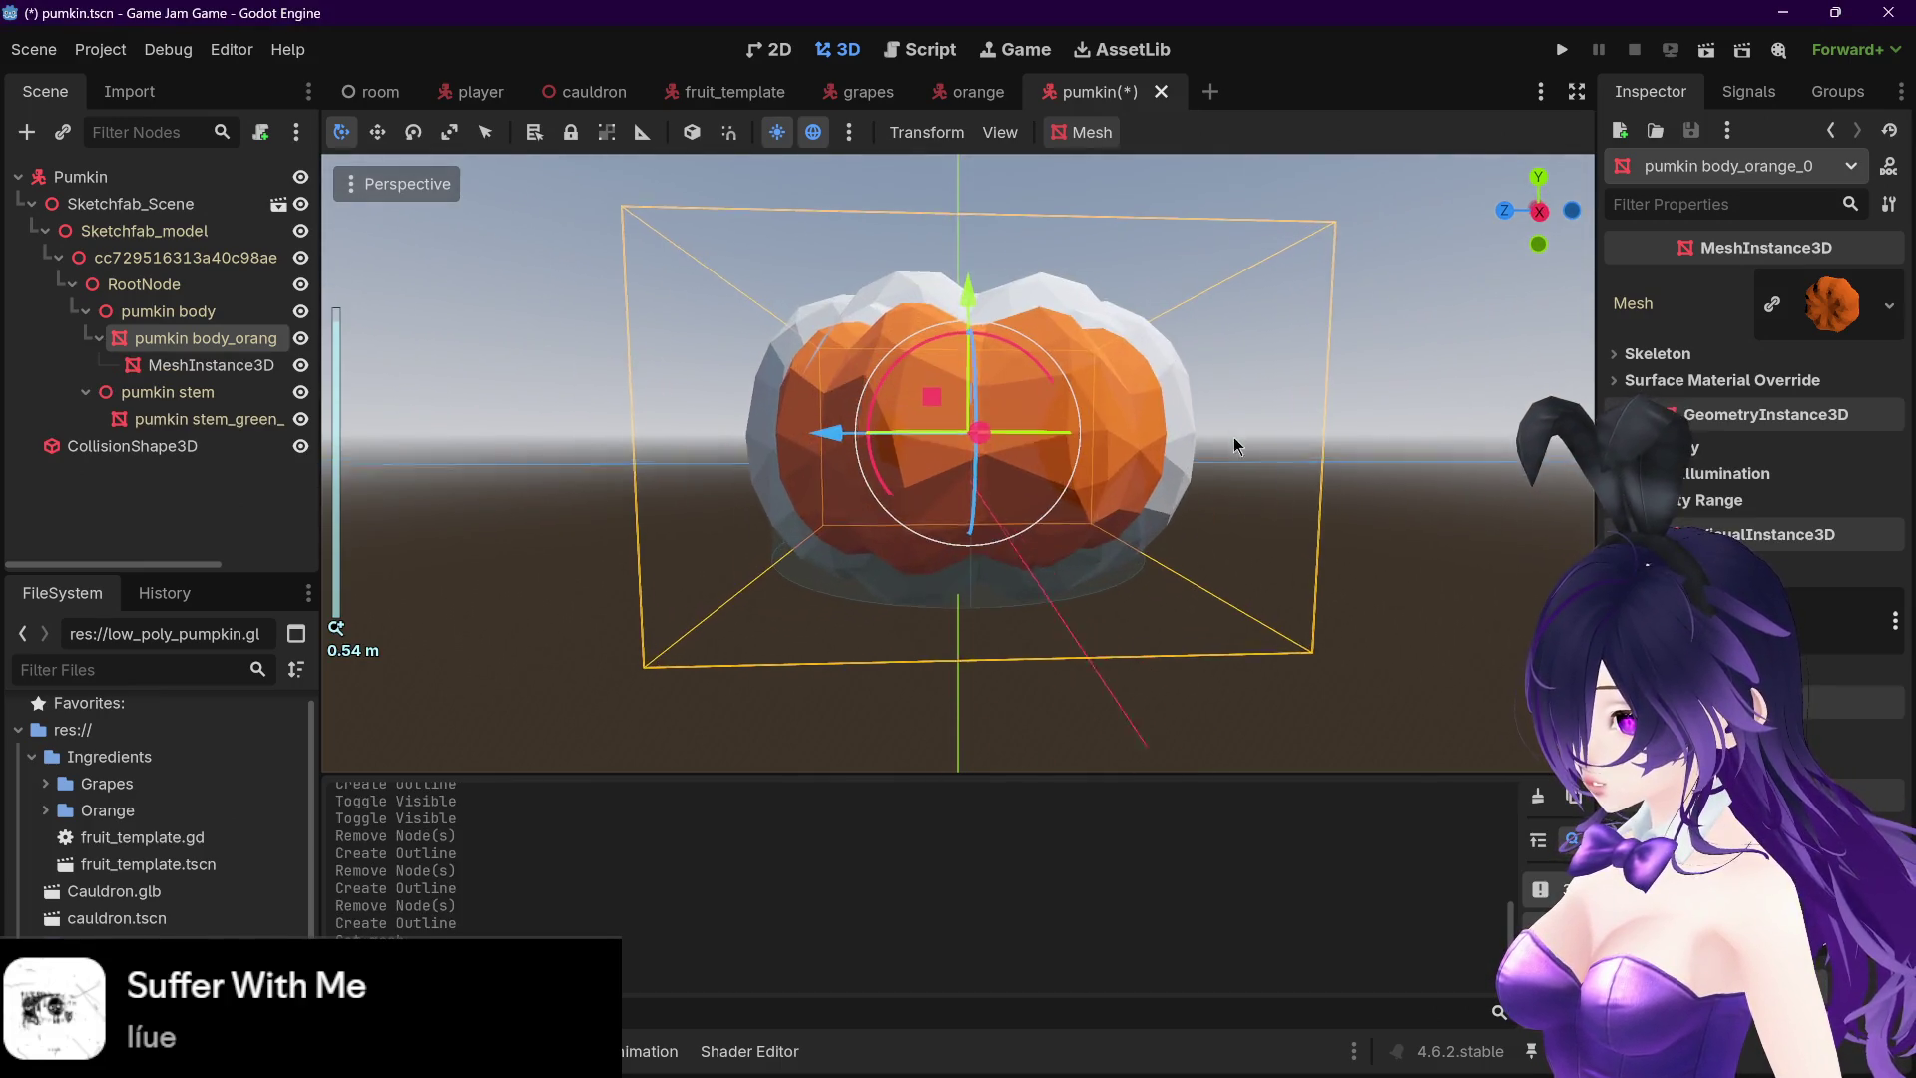
- Compare the 0.15 outline with the orange scene, then delete the outline node
{"action": "left_click", "coordinate": [1009, 92]}
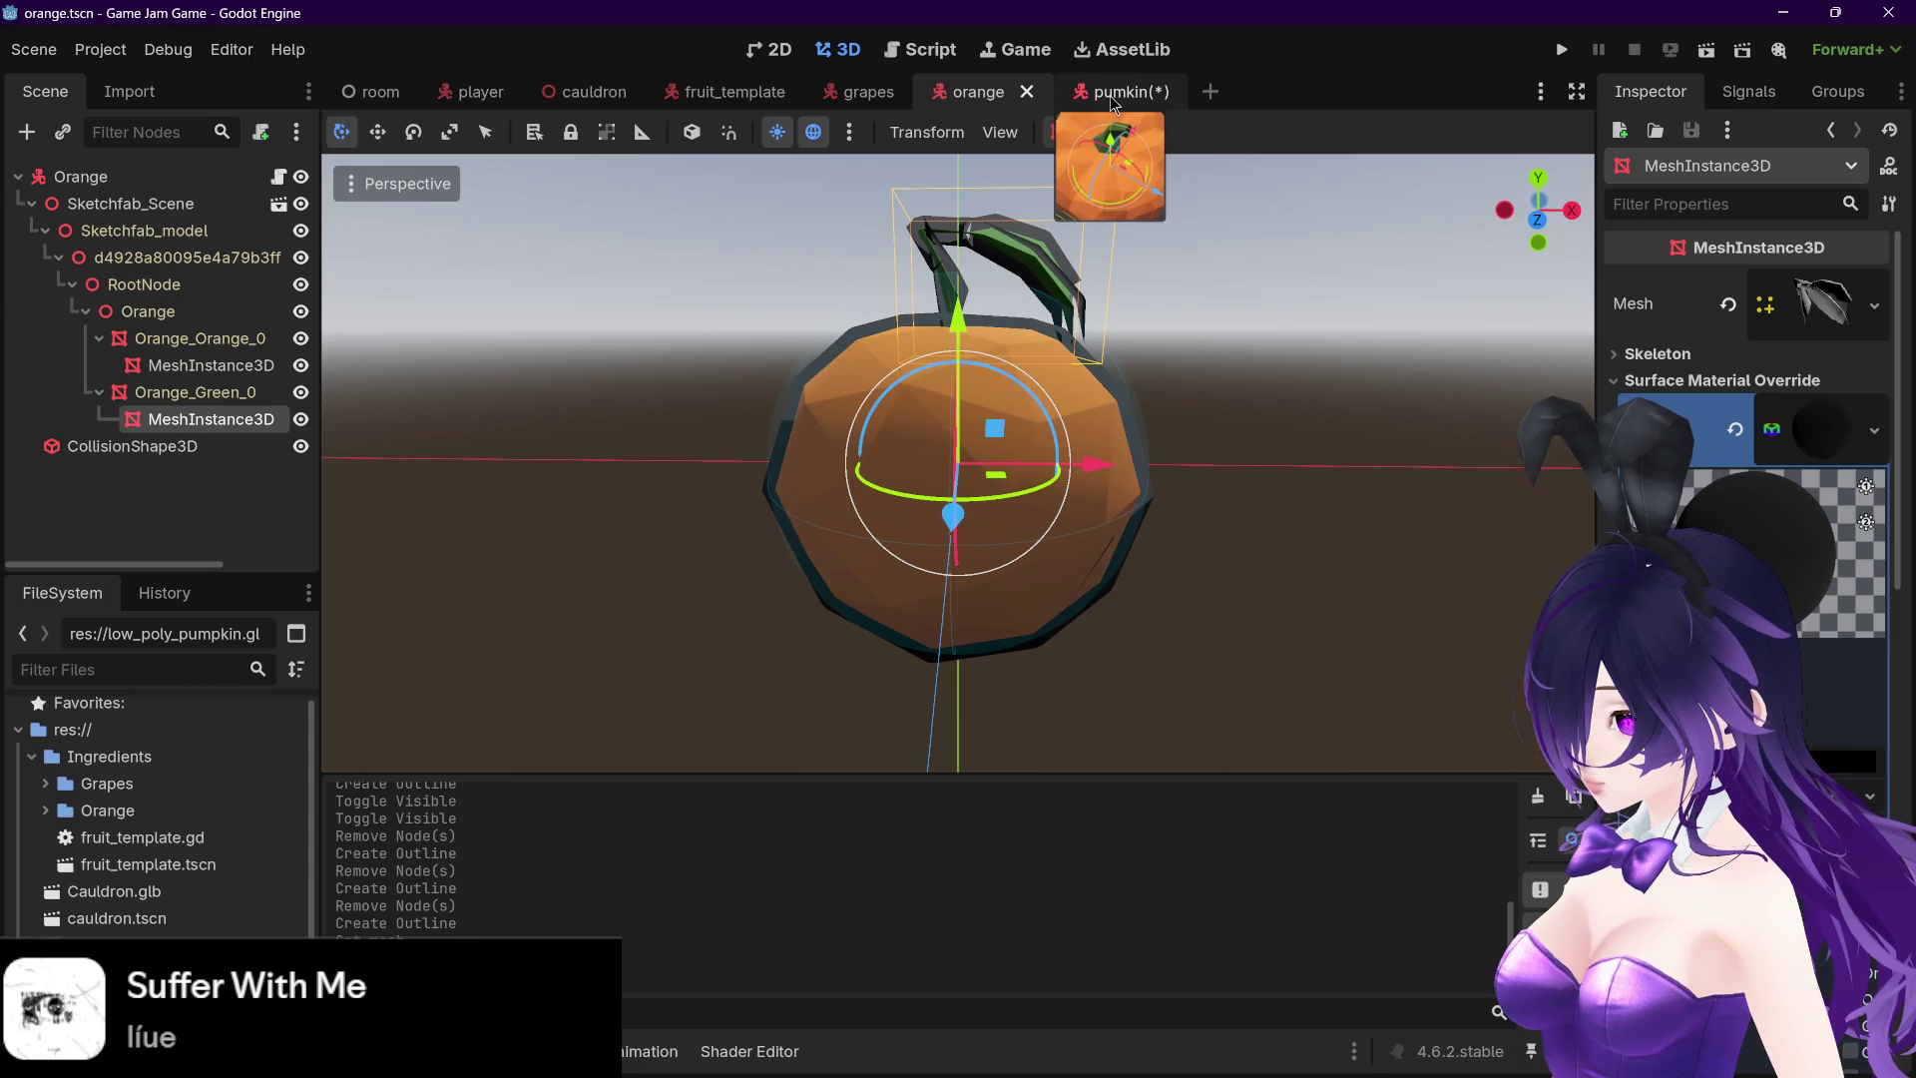
{"action": "left_click", "coordinate": [862, 91]}
{"action": "left_click", "coordinate": [1107, 95]}
{"action": "mouse_move", "coordinate": [988, 304]}
{"action": "left_mouse_down"}
{"action": "mouse_move", "coordinate": [1068, 302]}
{"action": "mouse_move", "coordinate": [892, 317]}
{"action": "left_mouse_up"}
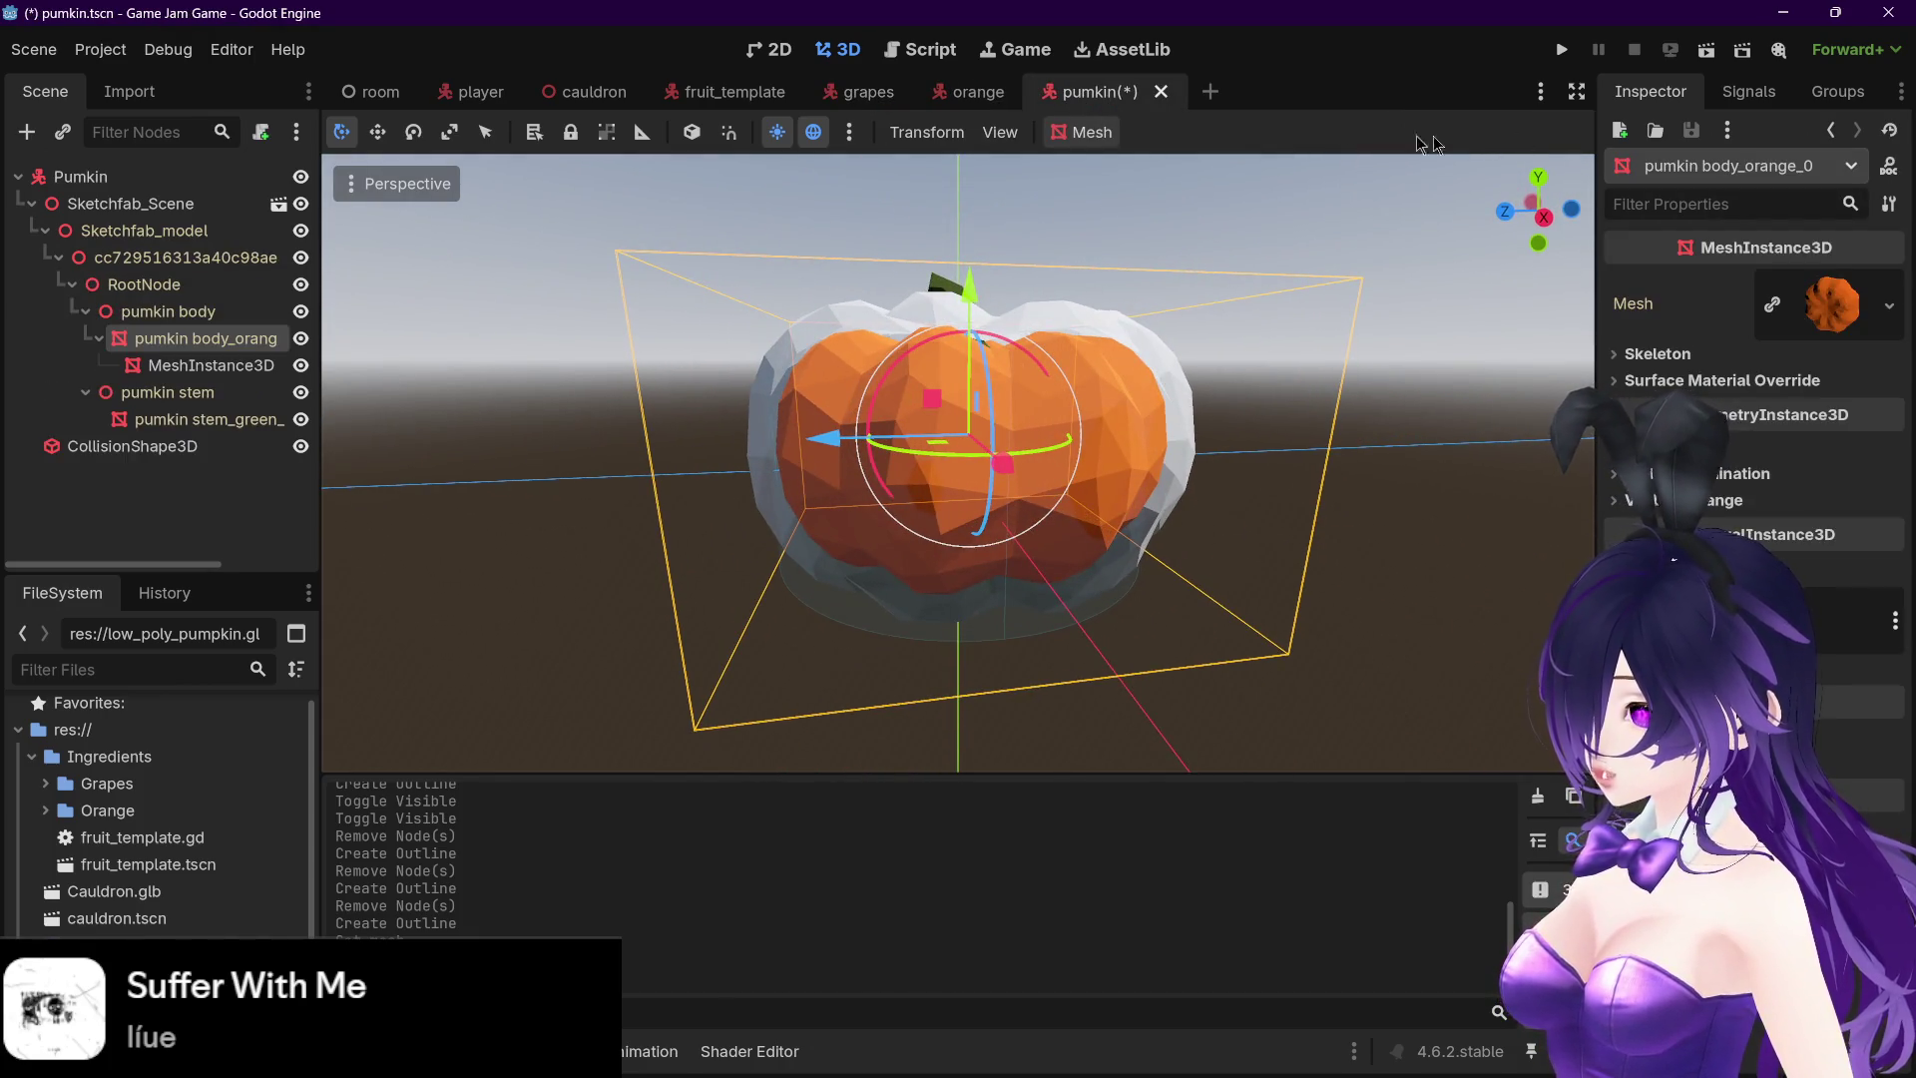
{"action": "left_click", "coordinate": [237, 366]}
{"action": "key", "text": "Delete"}
{"action": "key", "text": "Return"}
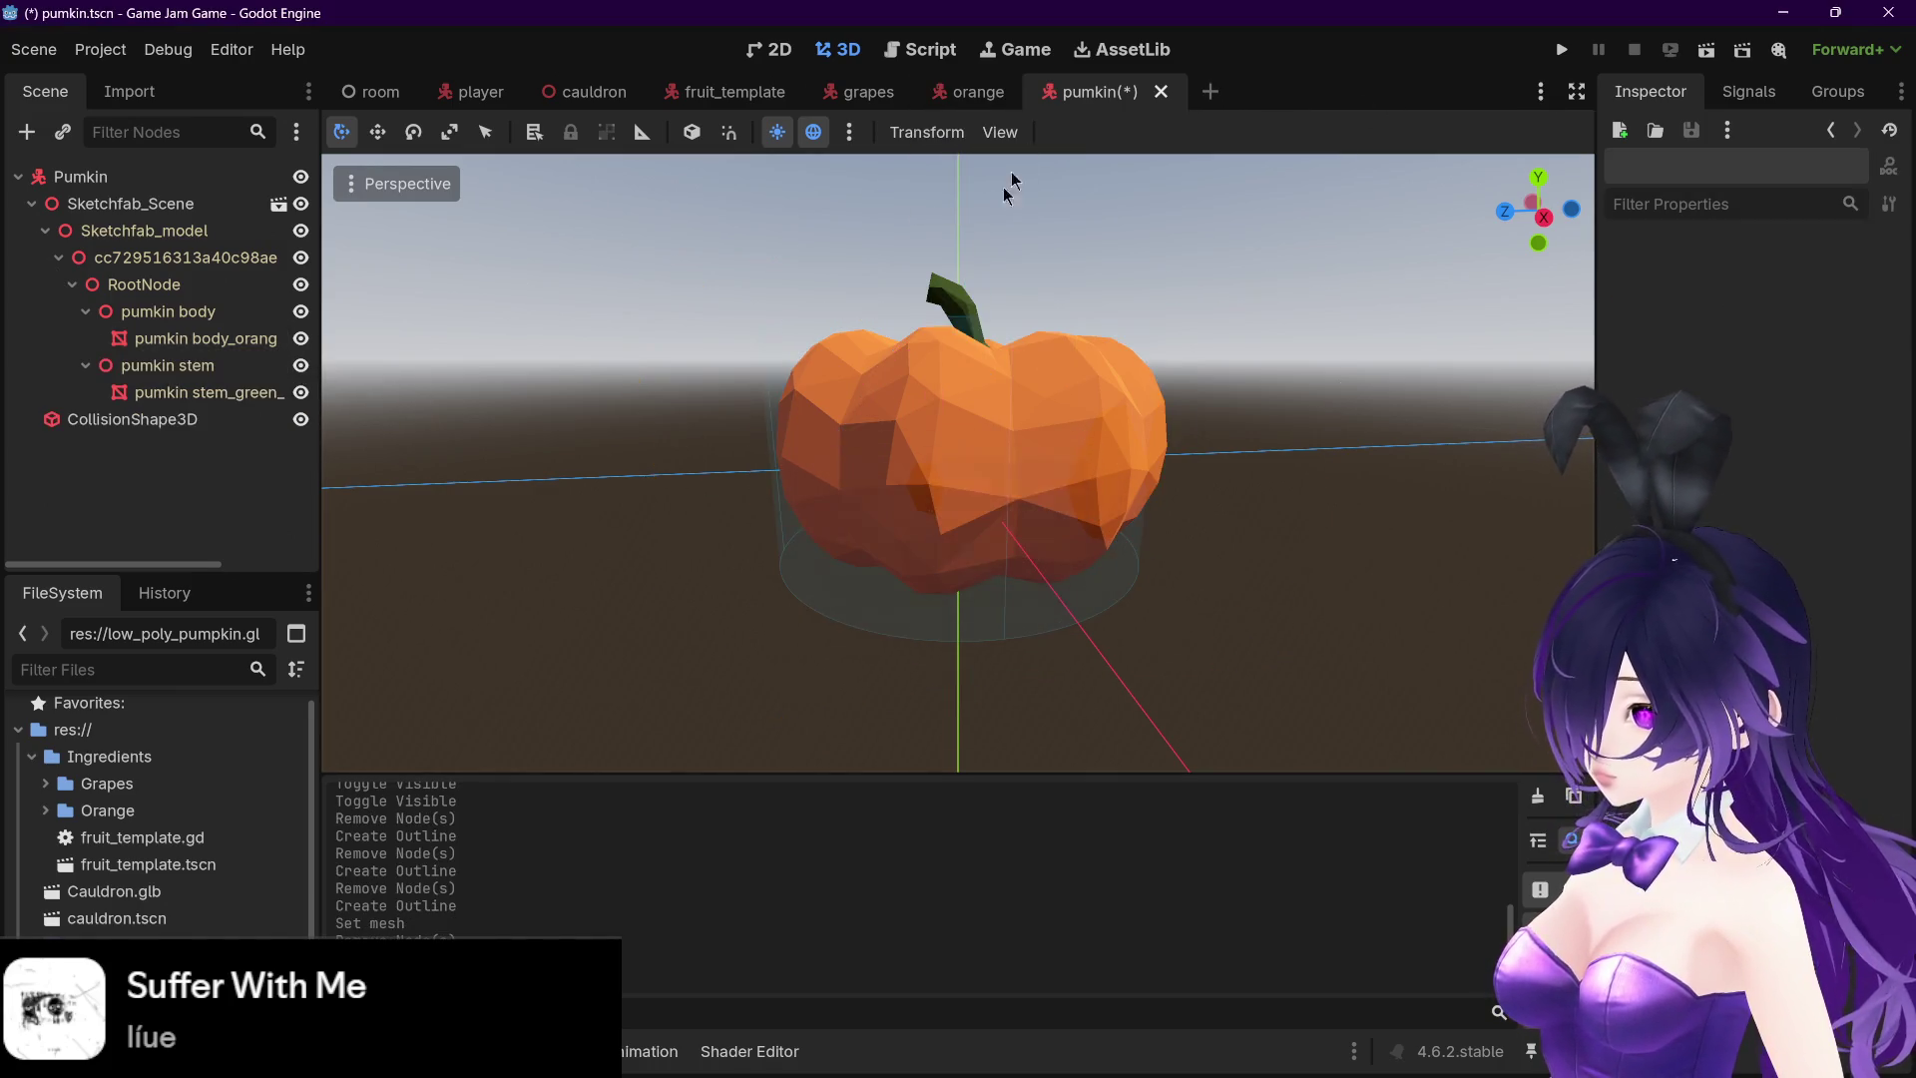
- Create another 0.15-size body outline and compare it with the orange scene
{"action": "left_click", "coordinate": [1070, 132]}
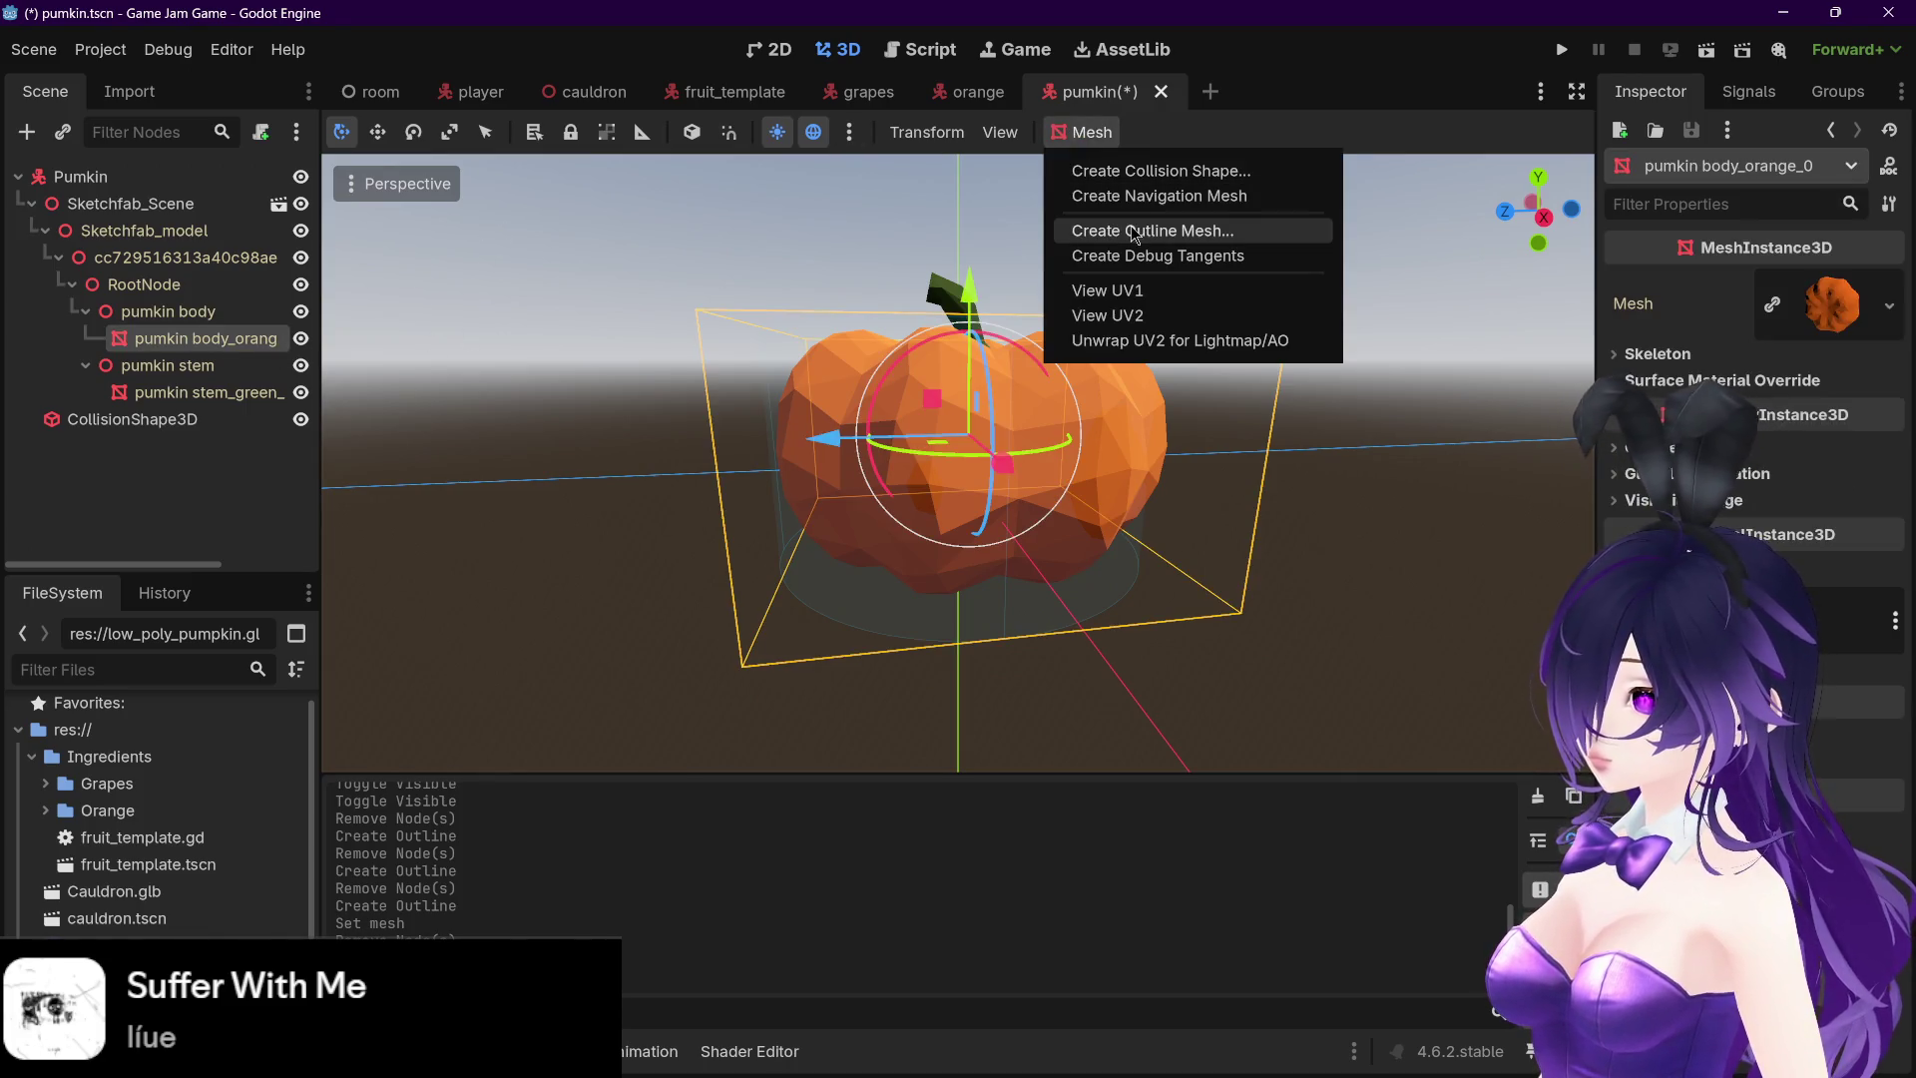
{"action": "left_click", "coordinate": [1138, 228]}
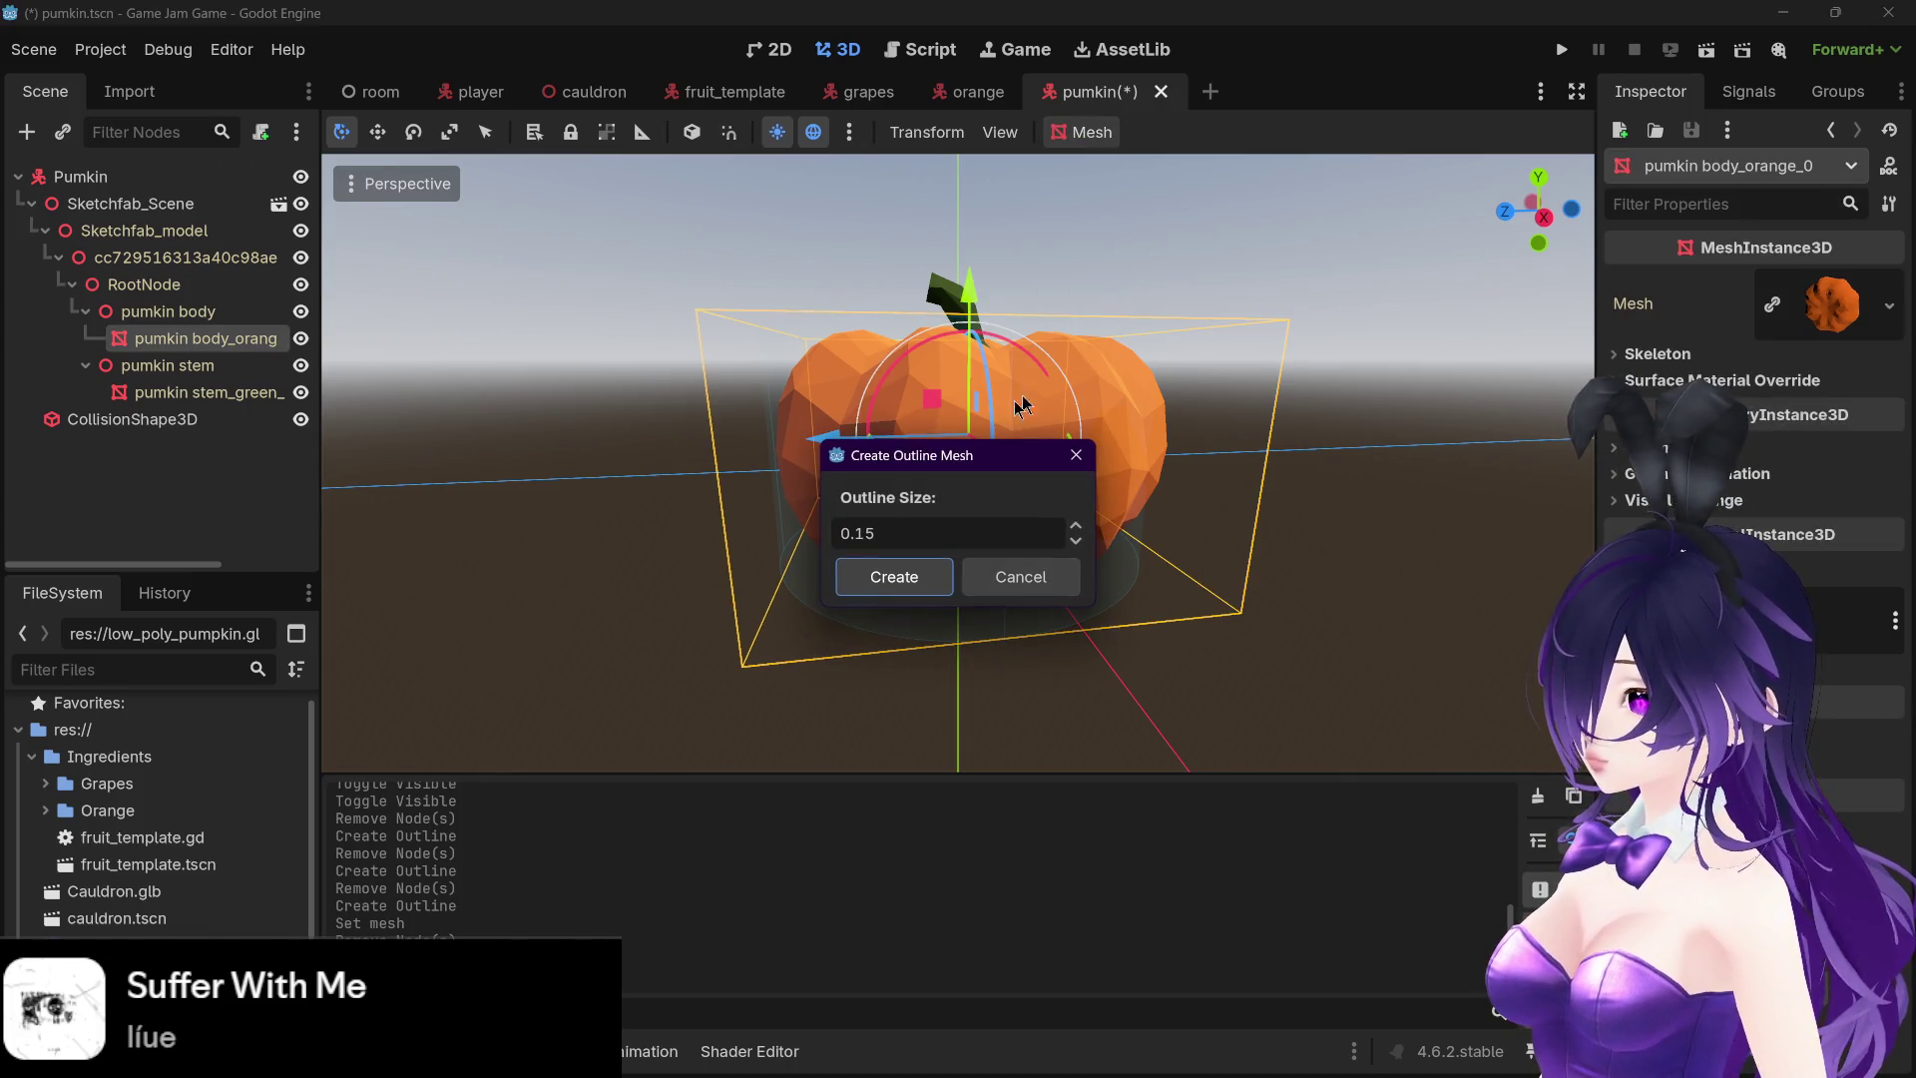
{"action": "left_click", "coordinate": [895, 587]}
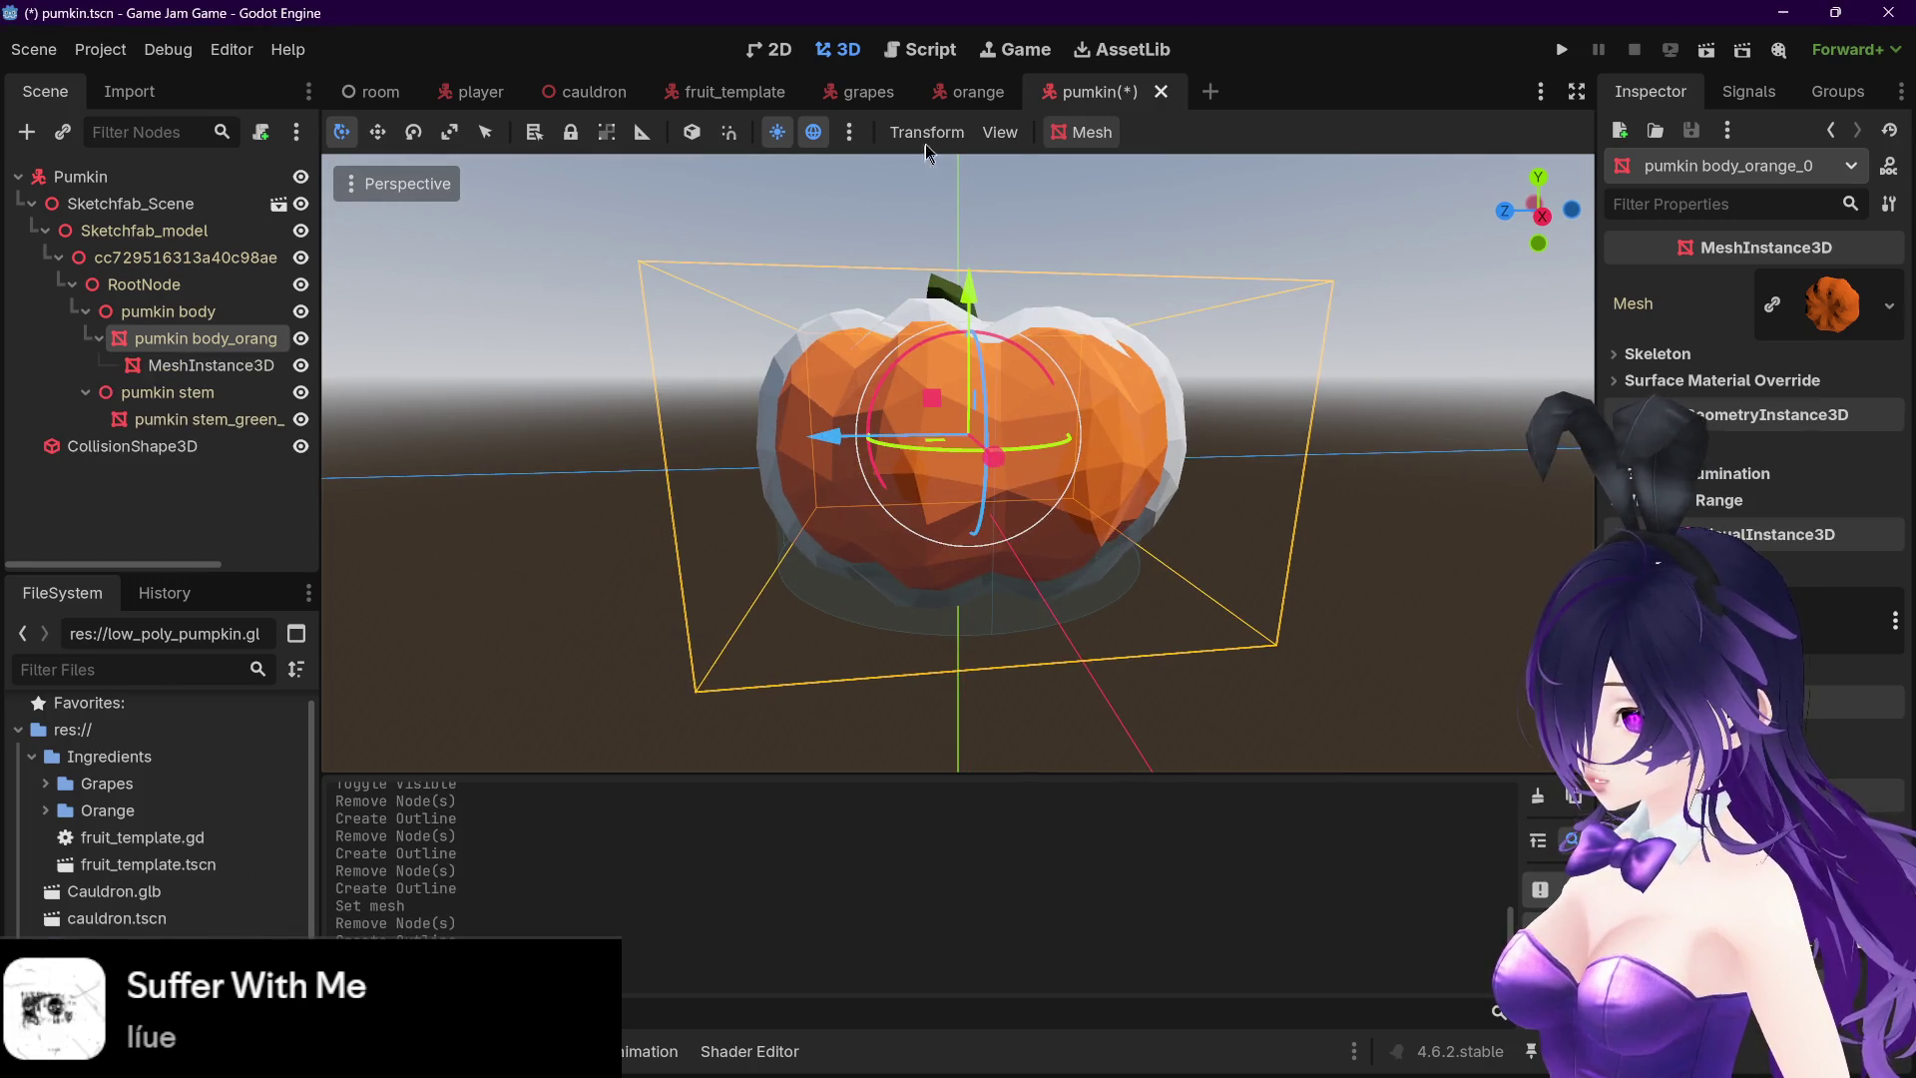
{"action": "left_click", "coordinate": [958, 95]}
{"action": "left_click", "coordinate": [1079, 100]}
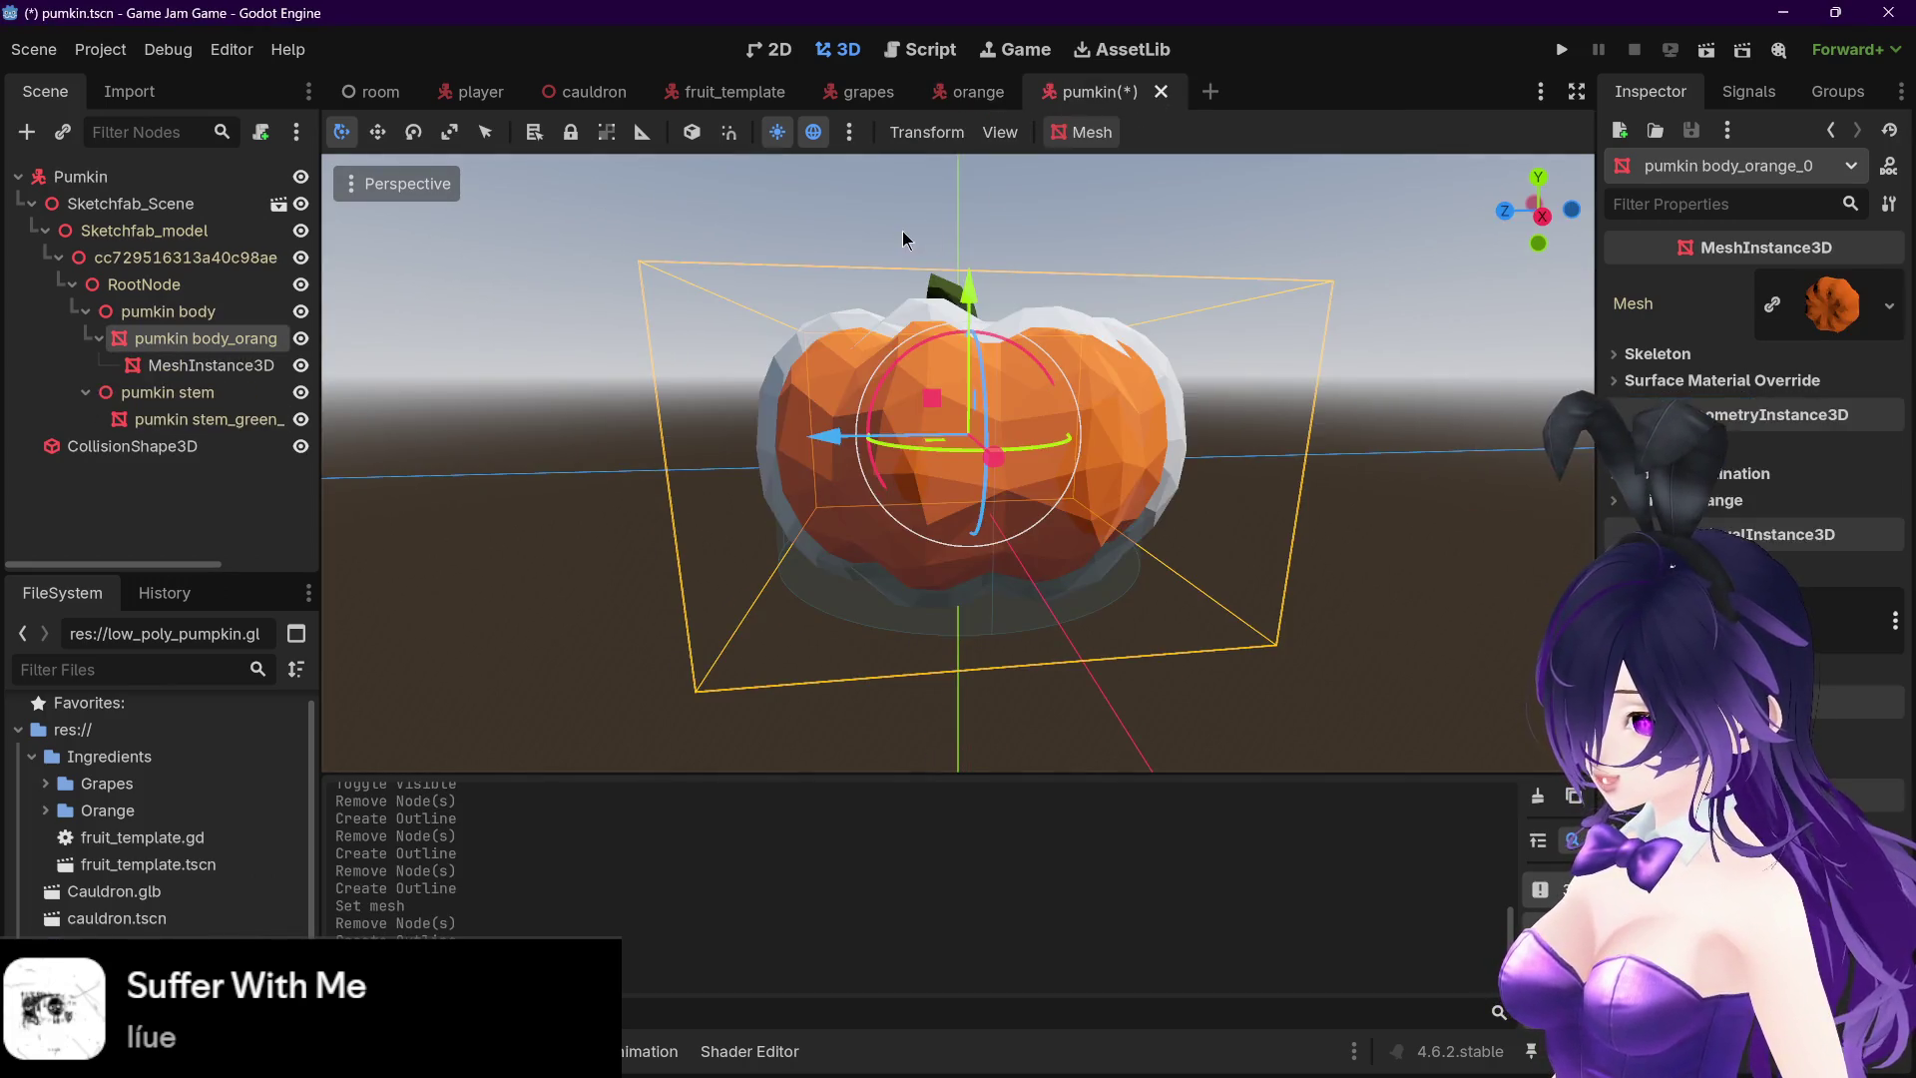
- Delete the trial 0.15 outline node from the pumpkin body
{"action": "left_click", "coordinate": [233, 361]}
{"action": "key", "text": "Delete"}
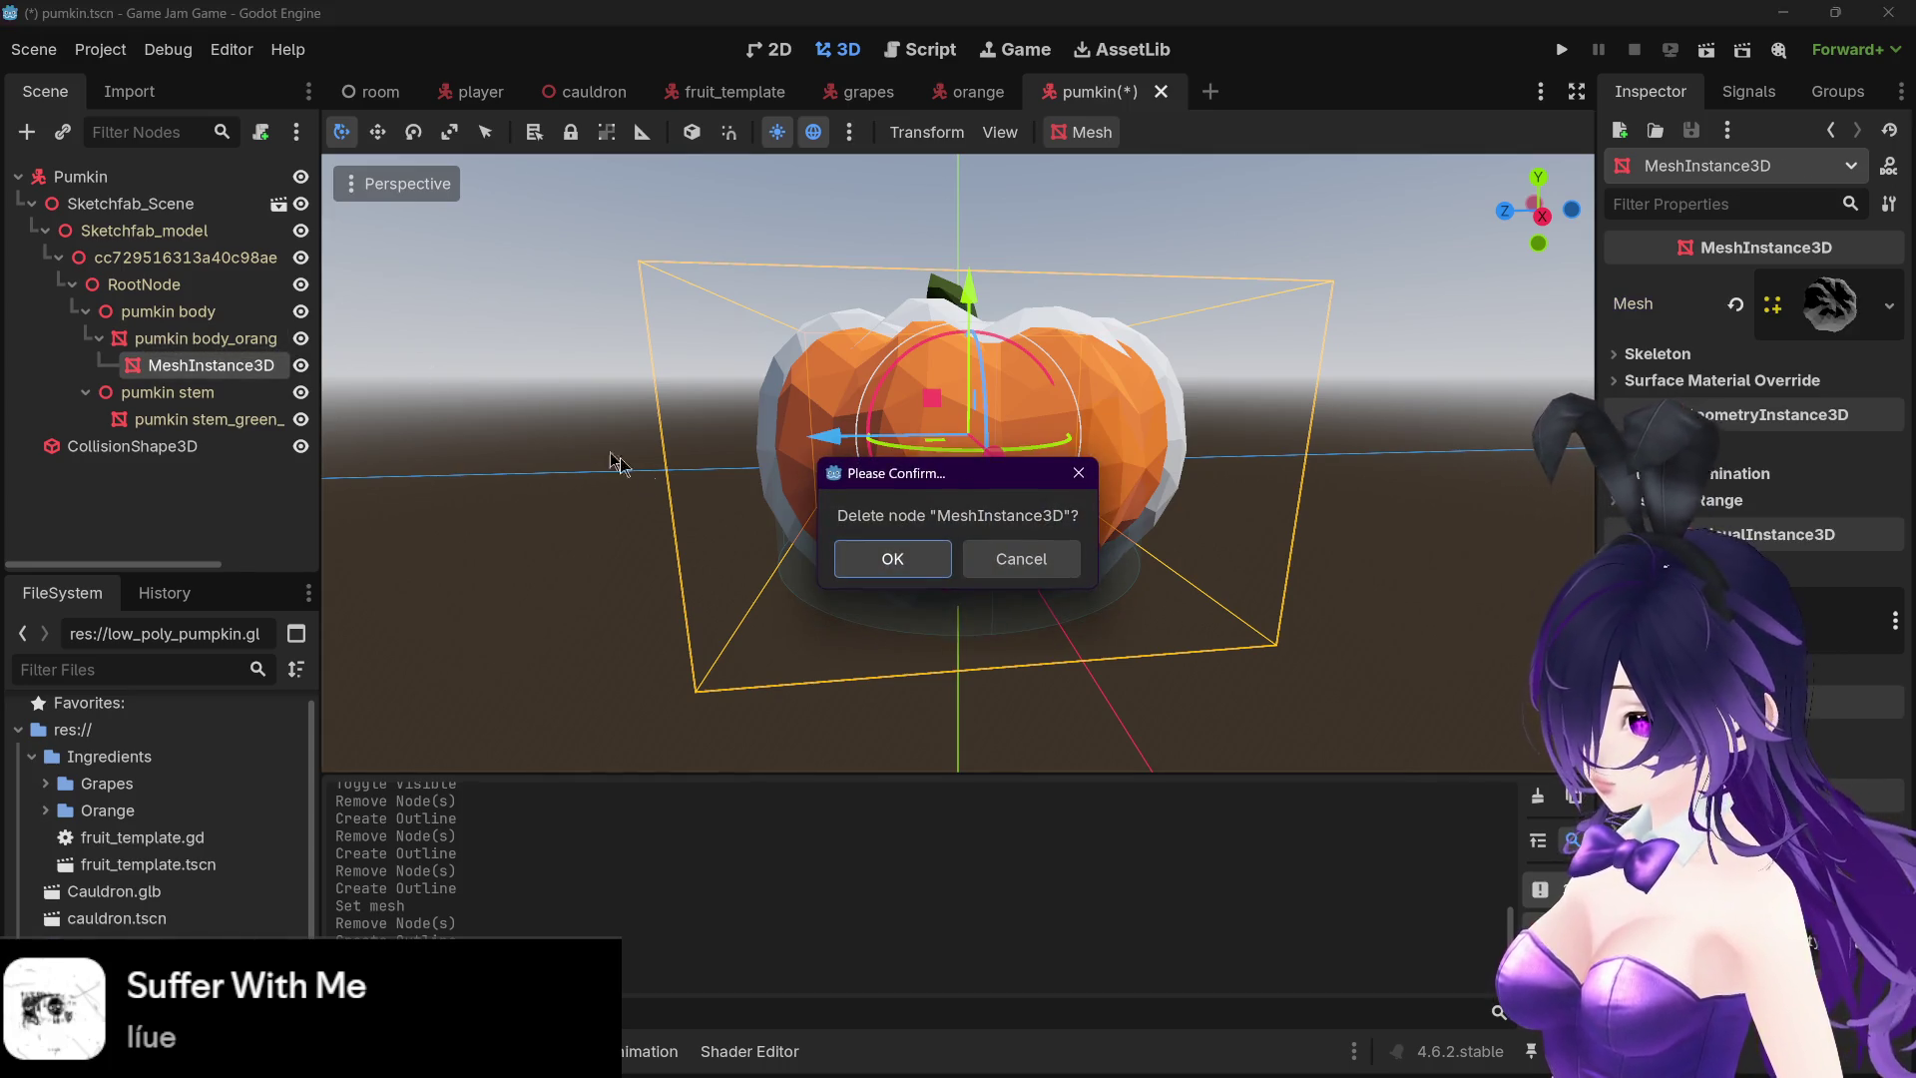
{"action": "left_click", "coordinate": [892, 559]}
{"action": "left_click", "coordinate": [244, 341]}
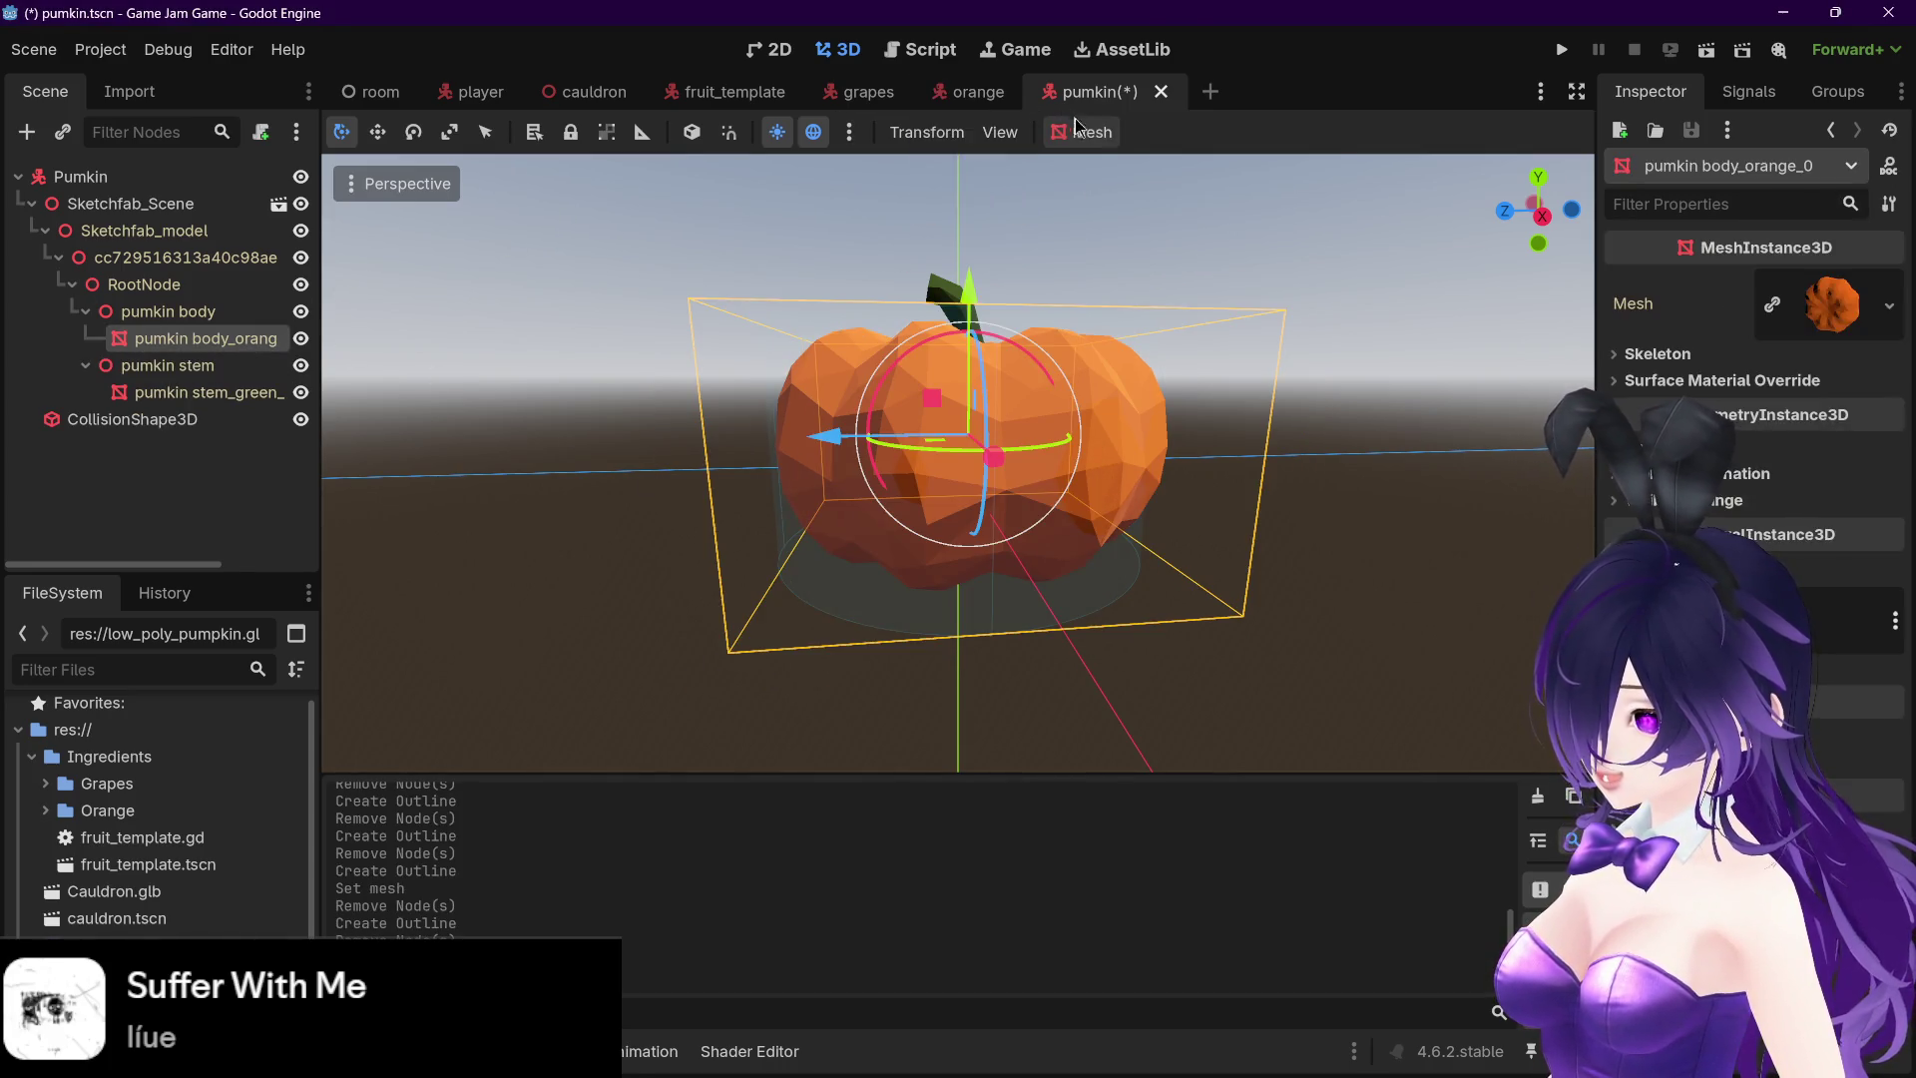
- Create the pumpkin body's outline mesh at size 0.08
{"action": "left_click", "coordinate": [1077, 126]}
{"action": "left_click", "coordinate": [1148, 231]}
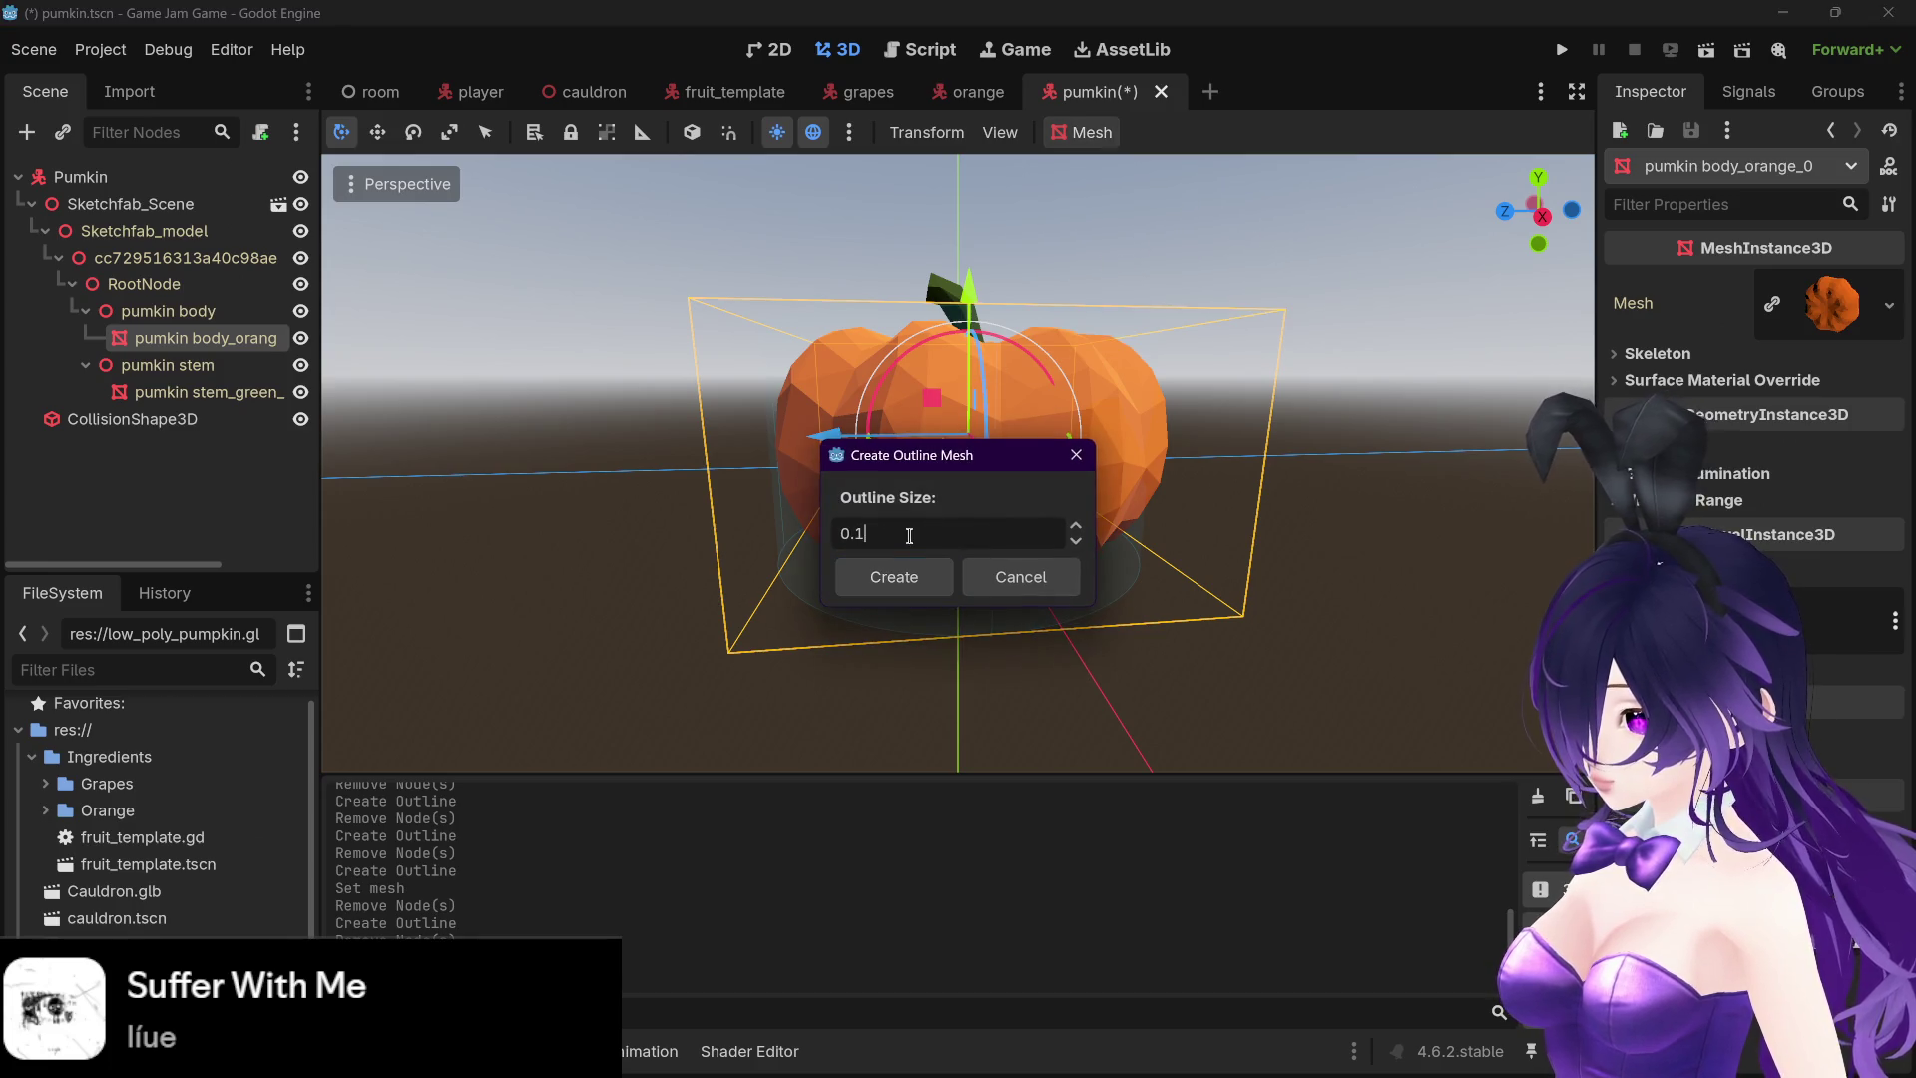
{"action": "type", "text": "2"}
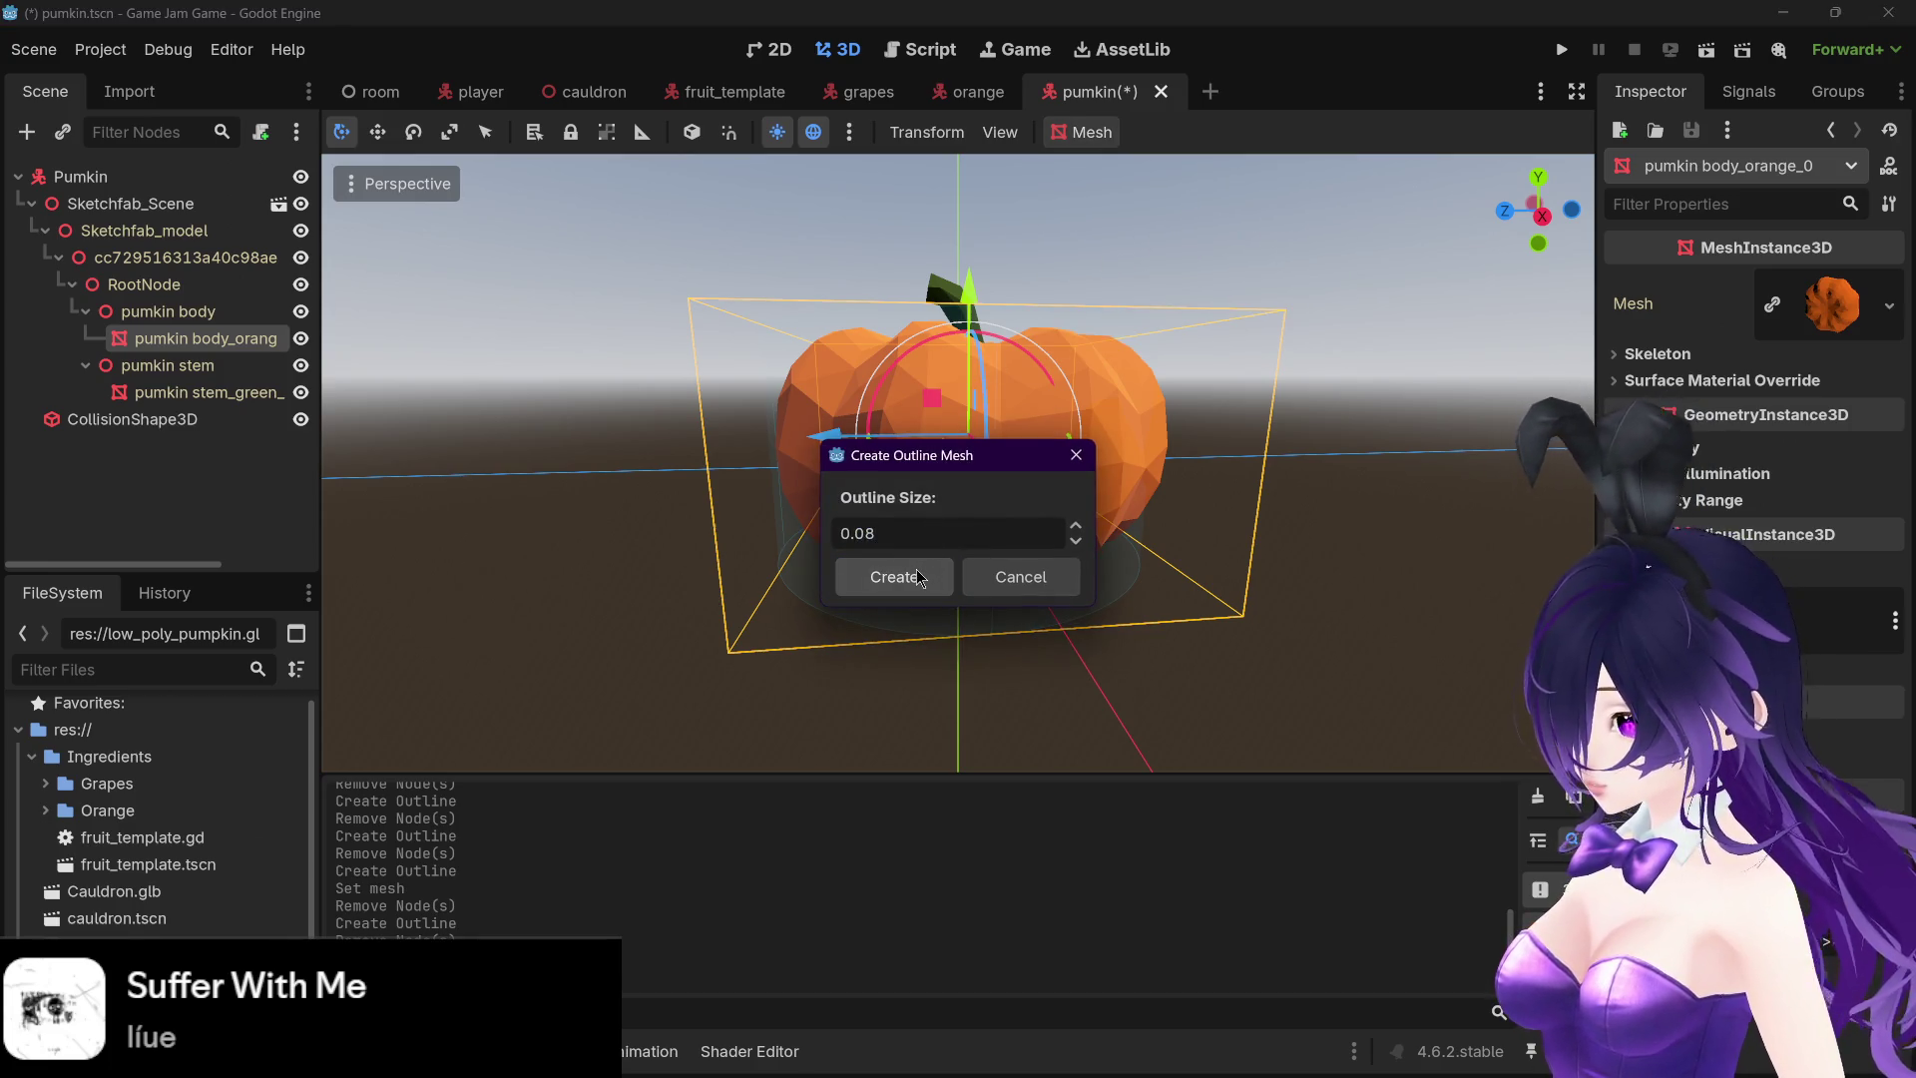
{"action": "left_click", "coordinate": [916, 569]}
{"action": "left_click", "coordinate": [205, 419]}
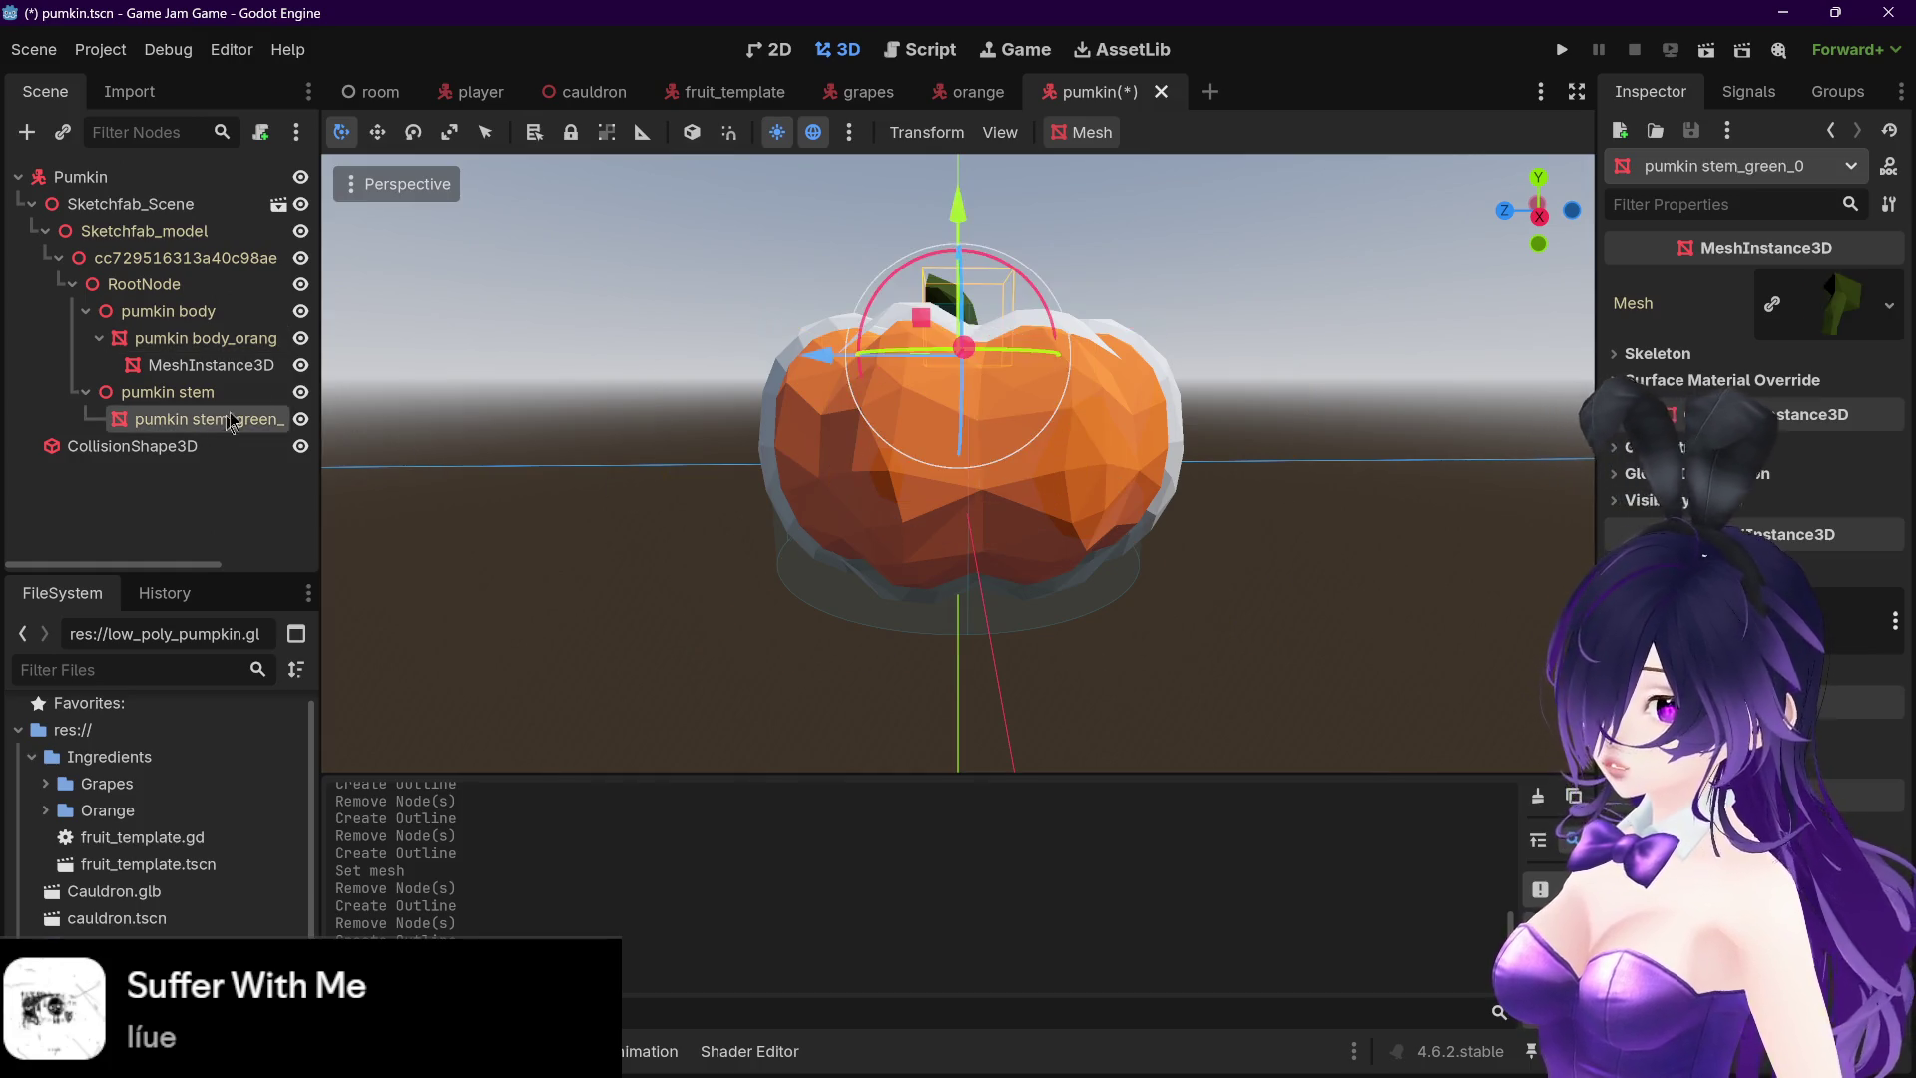
- Create an outline mesh for the stem, inspect it, then delete it
{"action": "left_click", "coordinate": [1083, 132]}
{"action": "left_click", "coordinate": [1142, 230]}
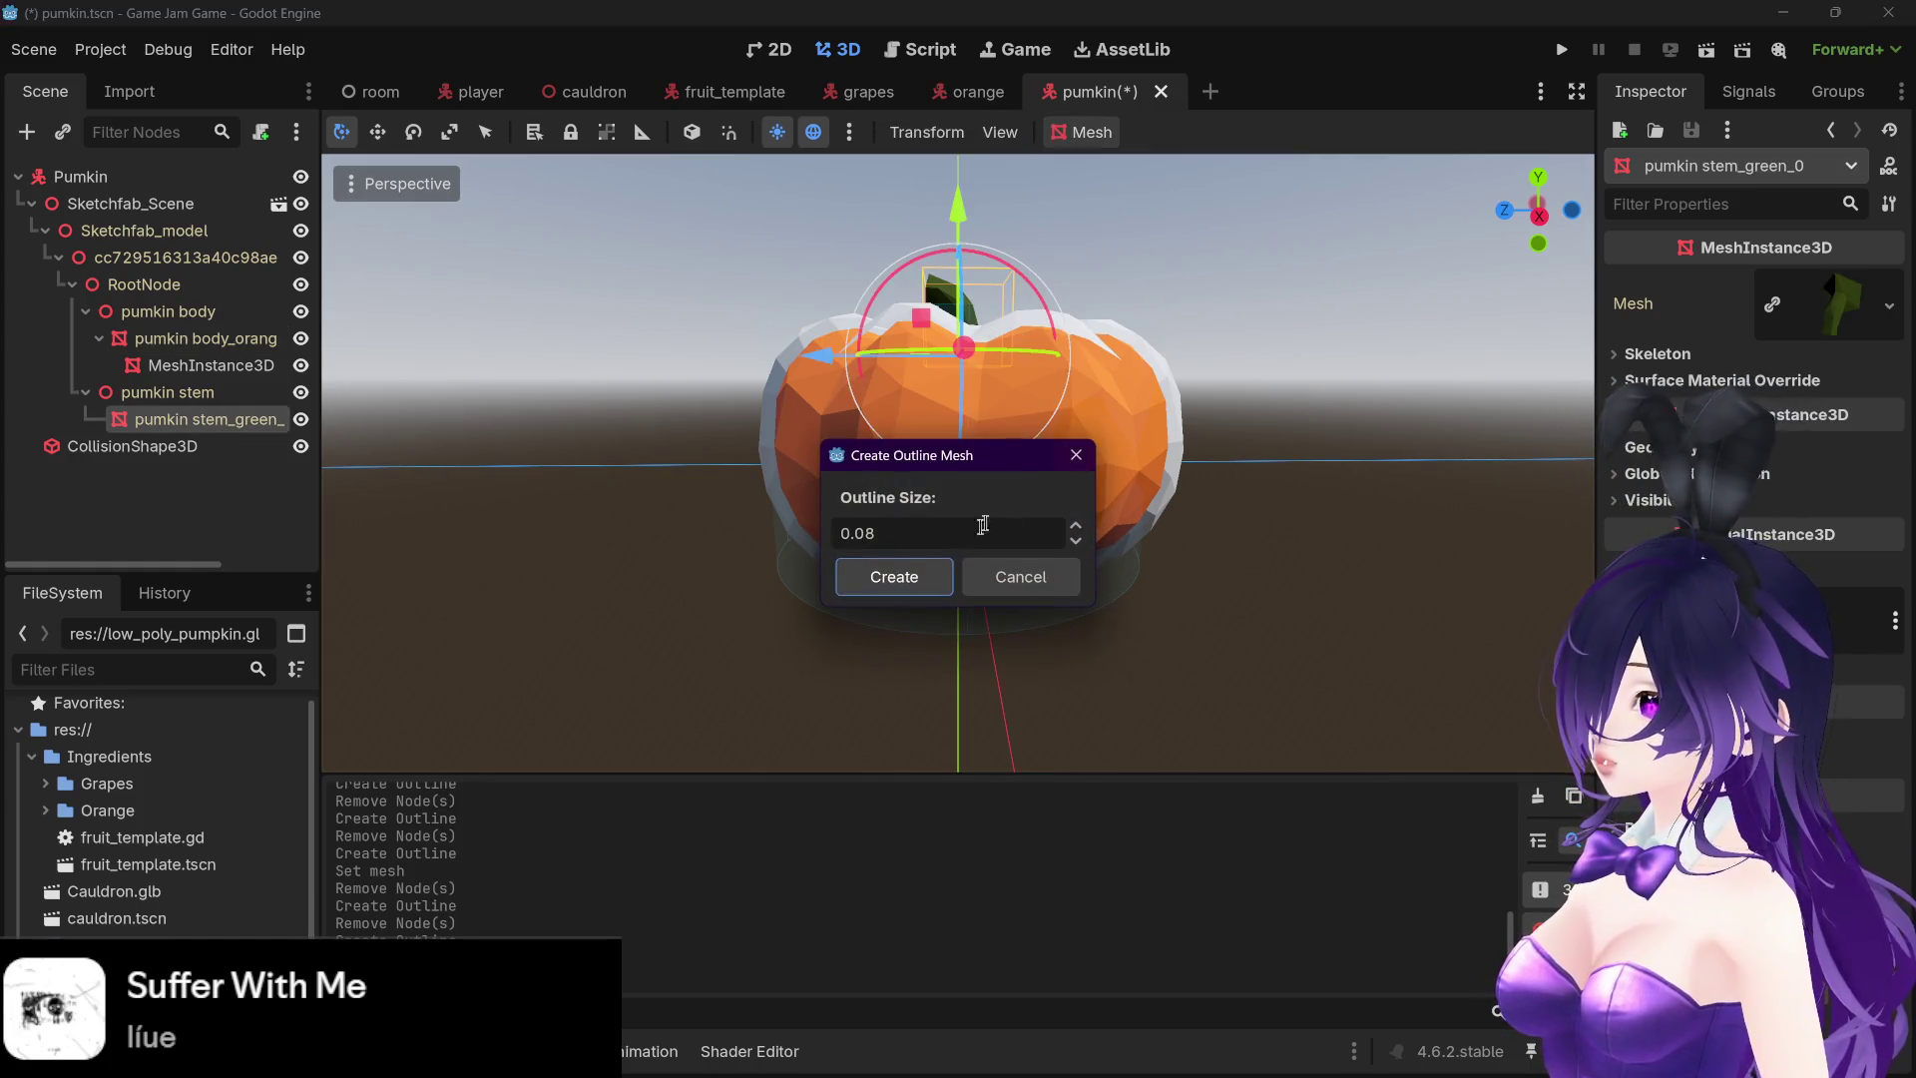
{"action": "left_click", "coordinate": [904, 569]}
{"action": "scroll", "coordinate": [1200, 456], "scroll_direction": "up", "scroll_amount": 4}
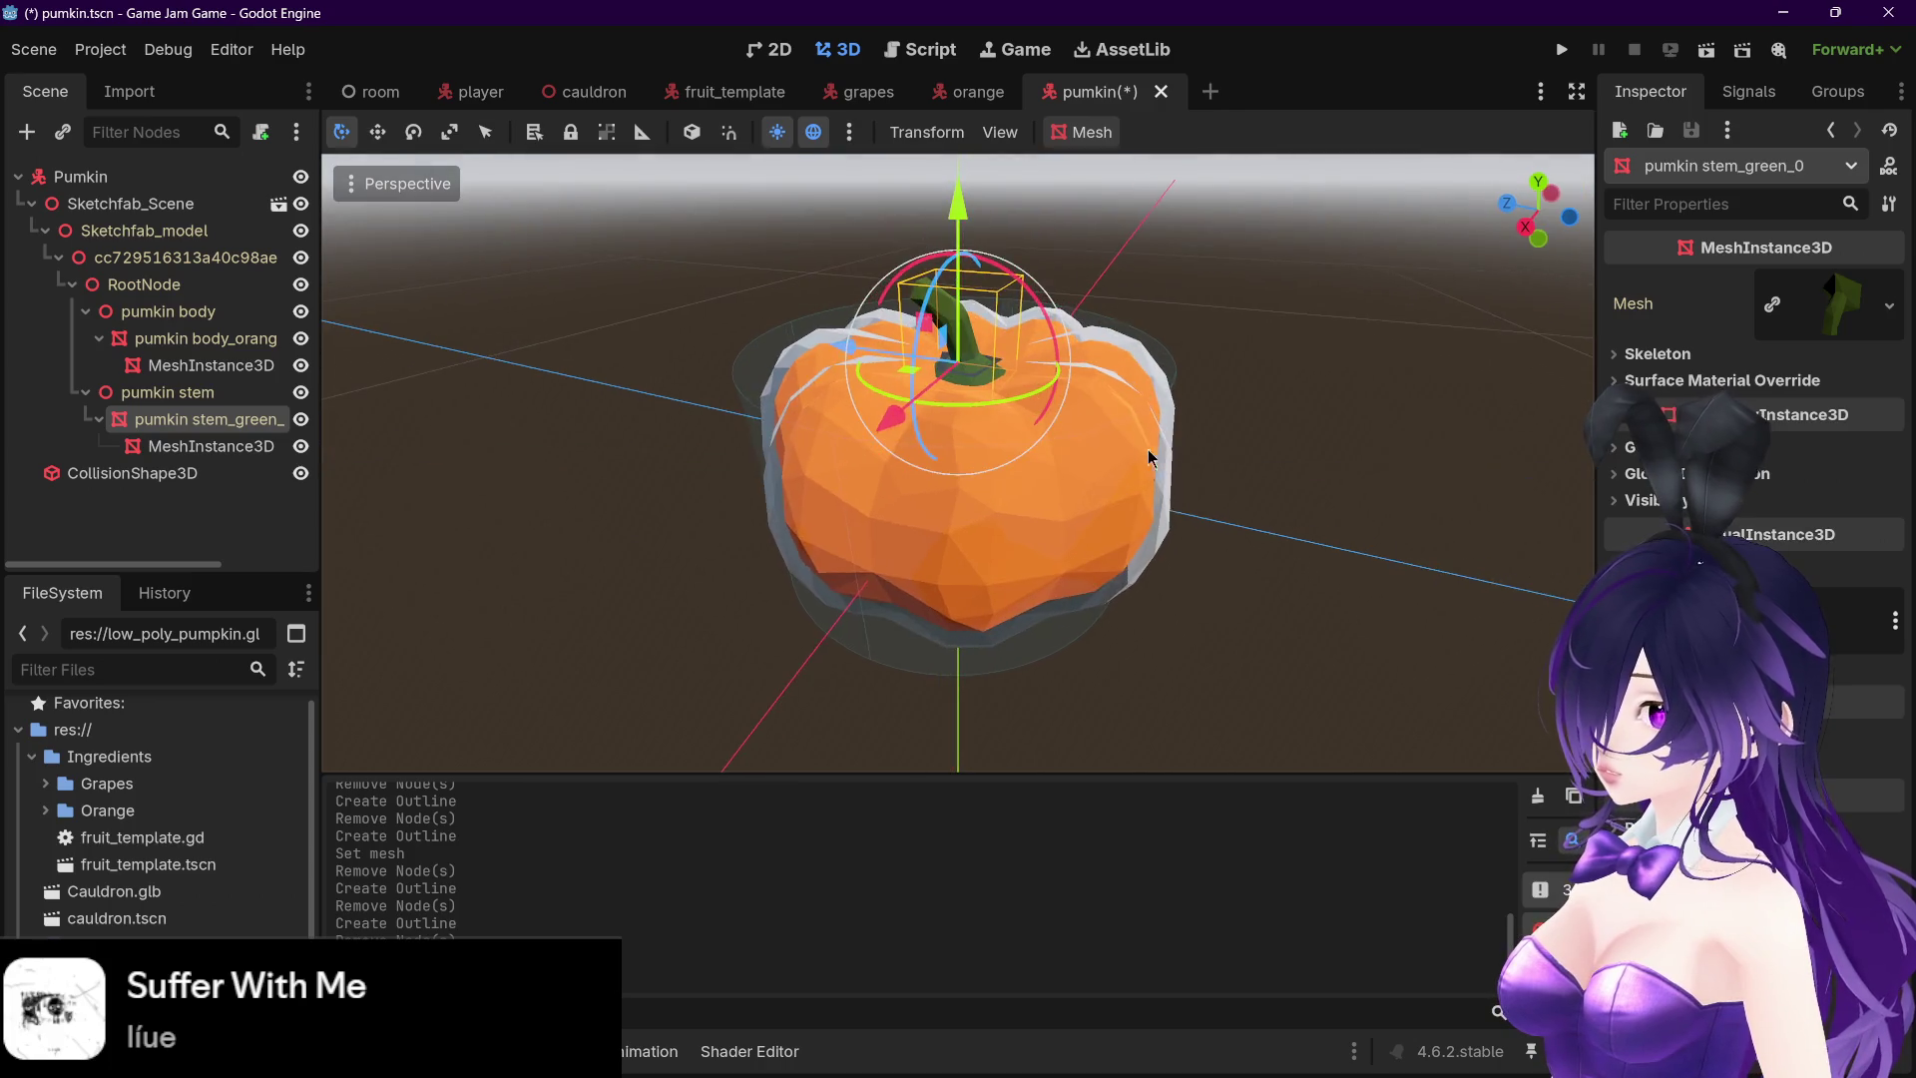
{"action": "left_click", "coordinate": [249, 443]}
{"action": "mouse_move", "coordinate": [718, 429]}
{"action": "left_mouse_down"}
{"action": "mouse_move", "coordinate": [836, 377]}
{"action": "mouse_move", "coordinate": [689, 333]}
{"action": "mouse_move", "coordinate": [474, 332]}
{"action": "left_mouse_up"}
{"action": "left_click", "coordinate": [200, 419]}
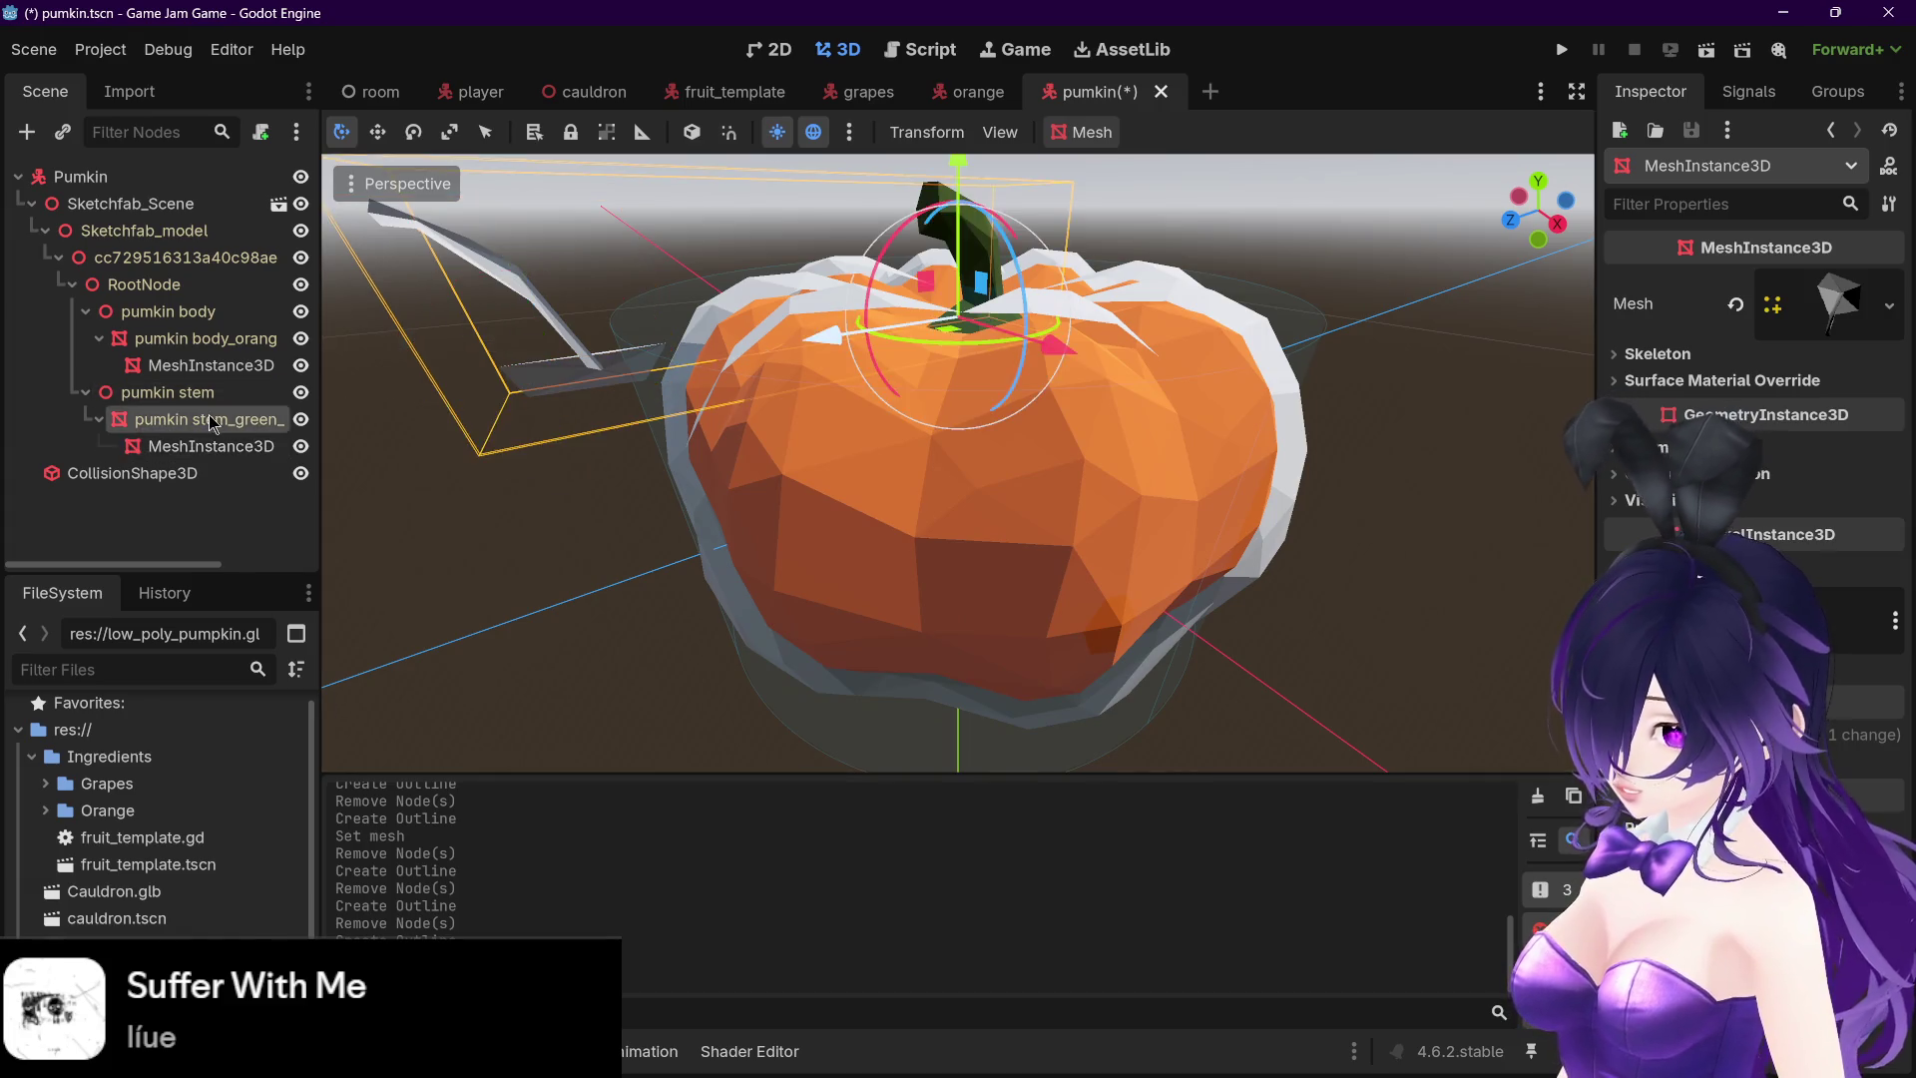
{"action": "left_click", "coordinate": [207, 446]}
{"action": "key", "text": "Delete"}
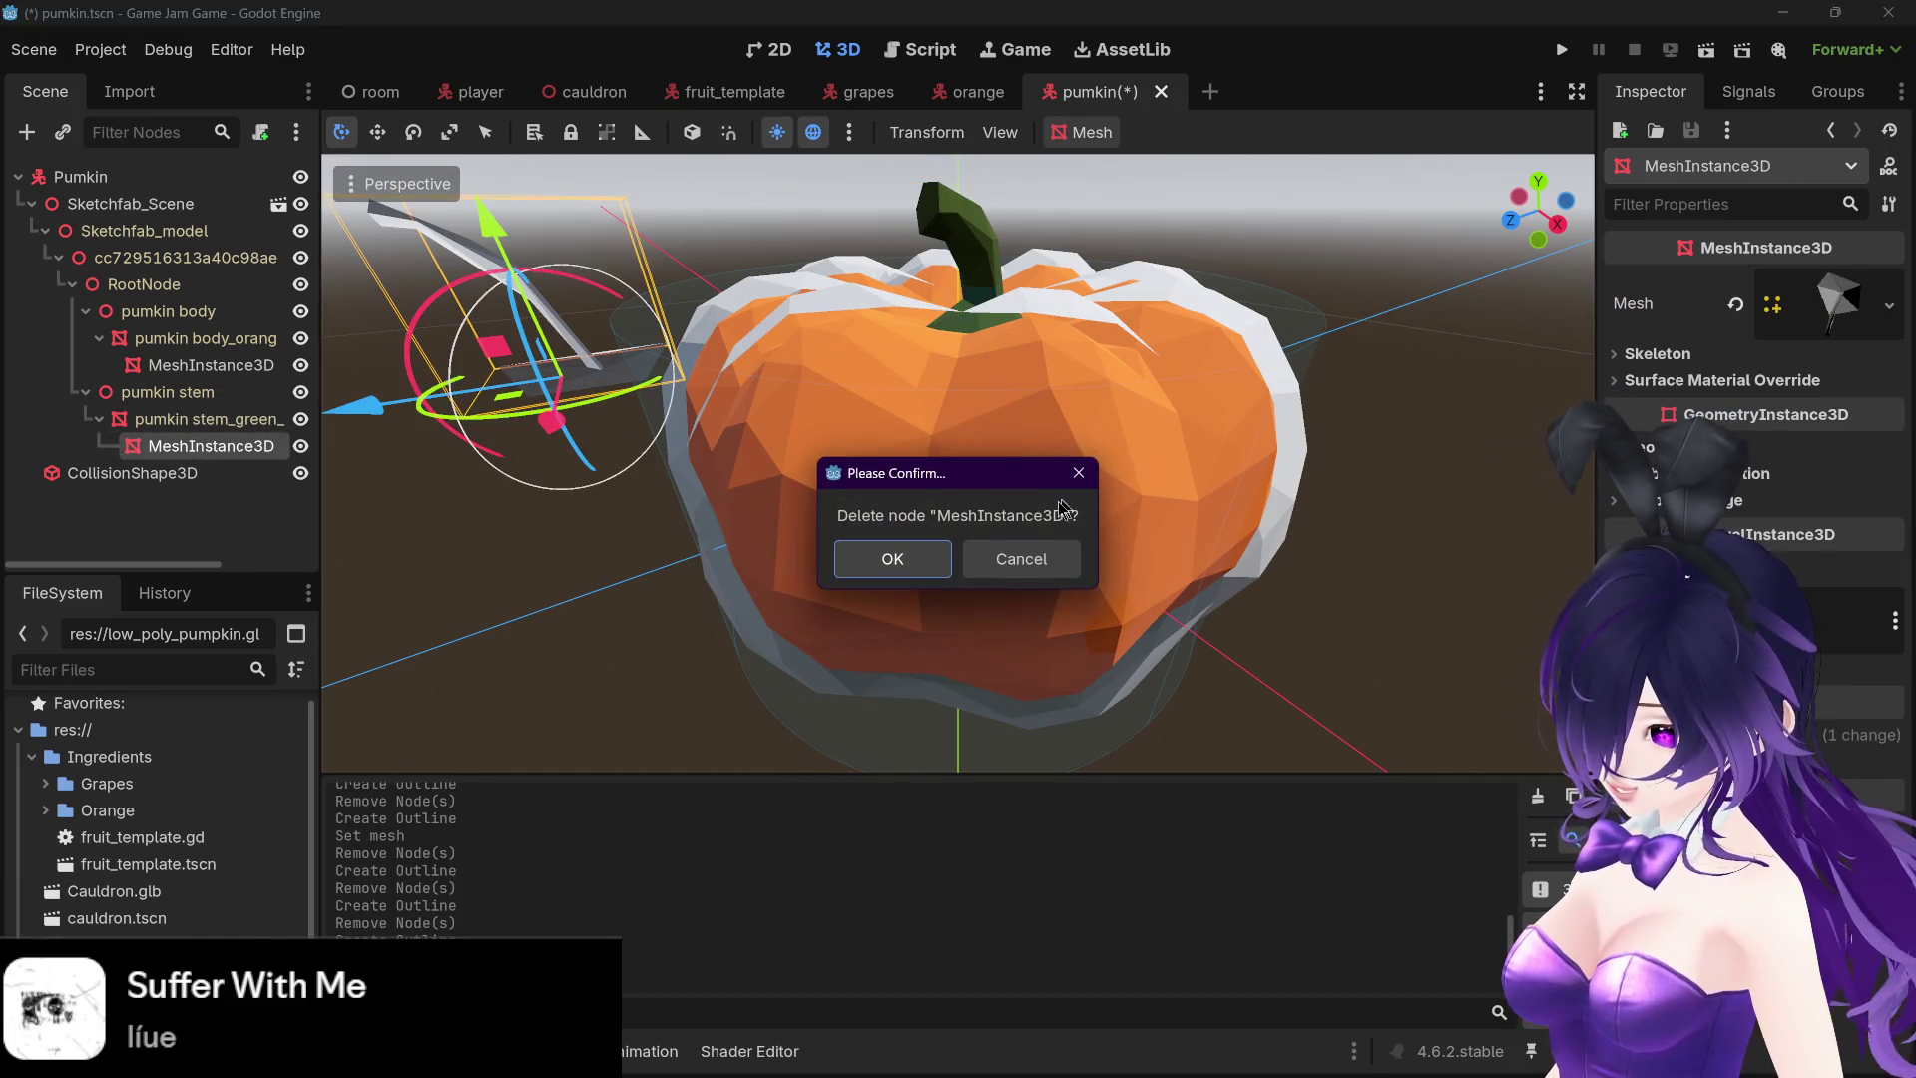
{"action": "key", "text": "Return"}
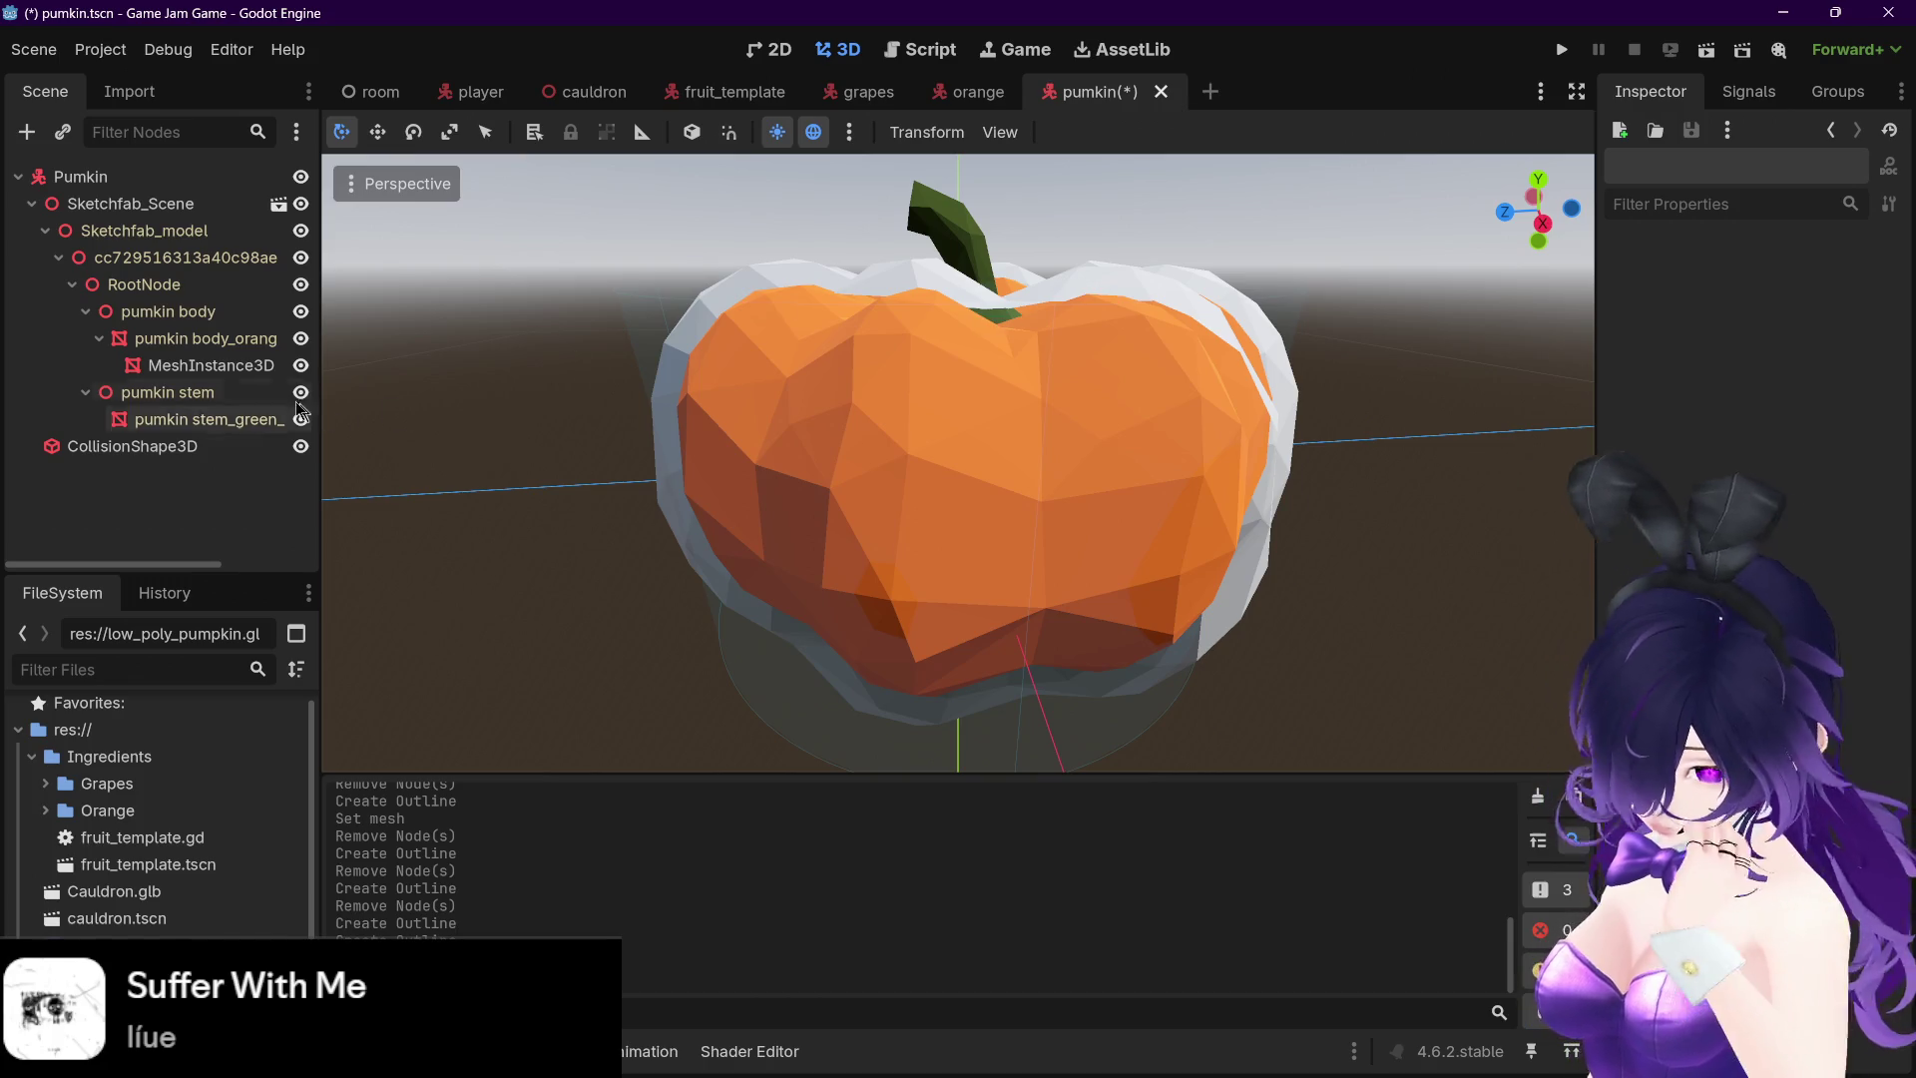
- Create an outline around the body's outline mesh, shift it aside, and undo the move
{"action": "left_click", "coordinate": [211, 365]}
{"action": "left_click", "coordinate": [1114, 136]}
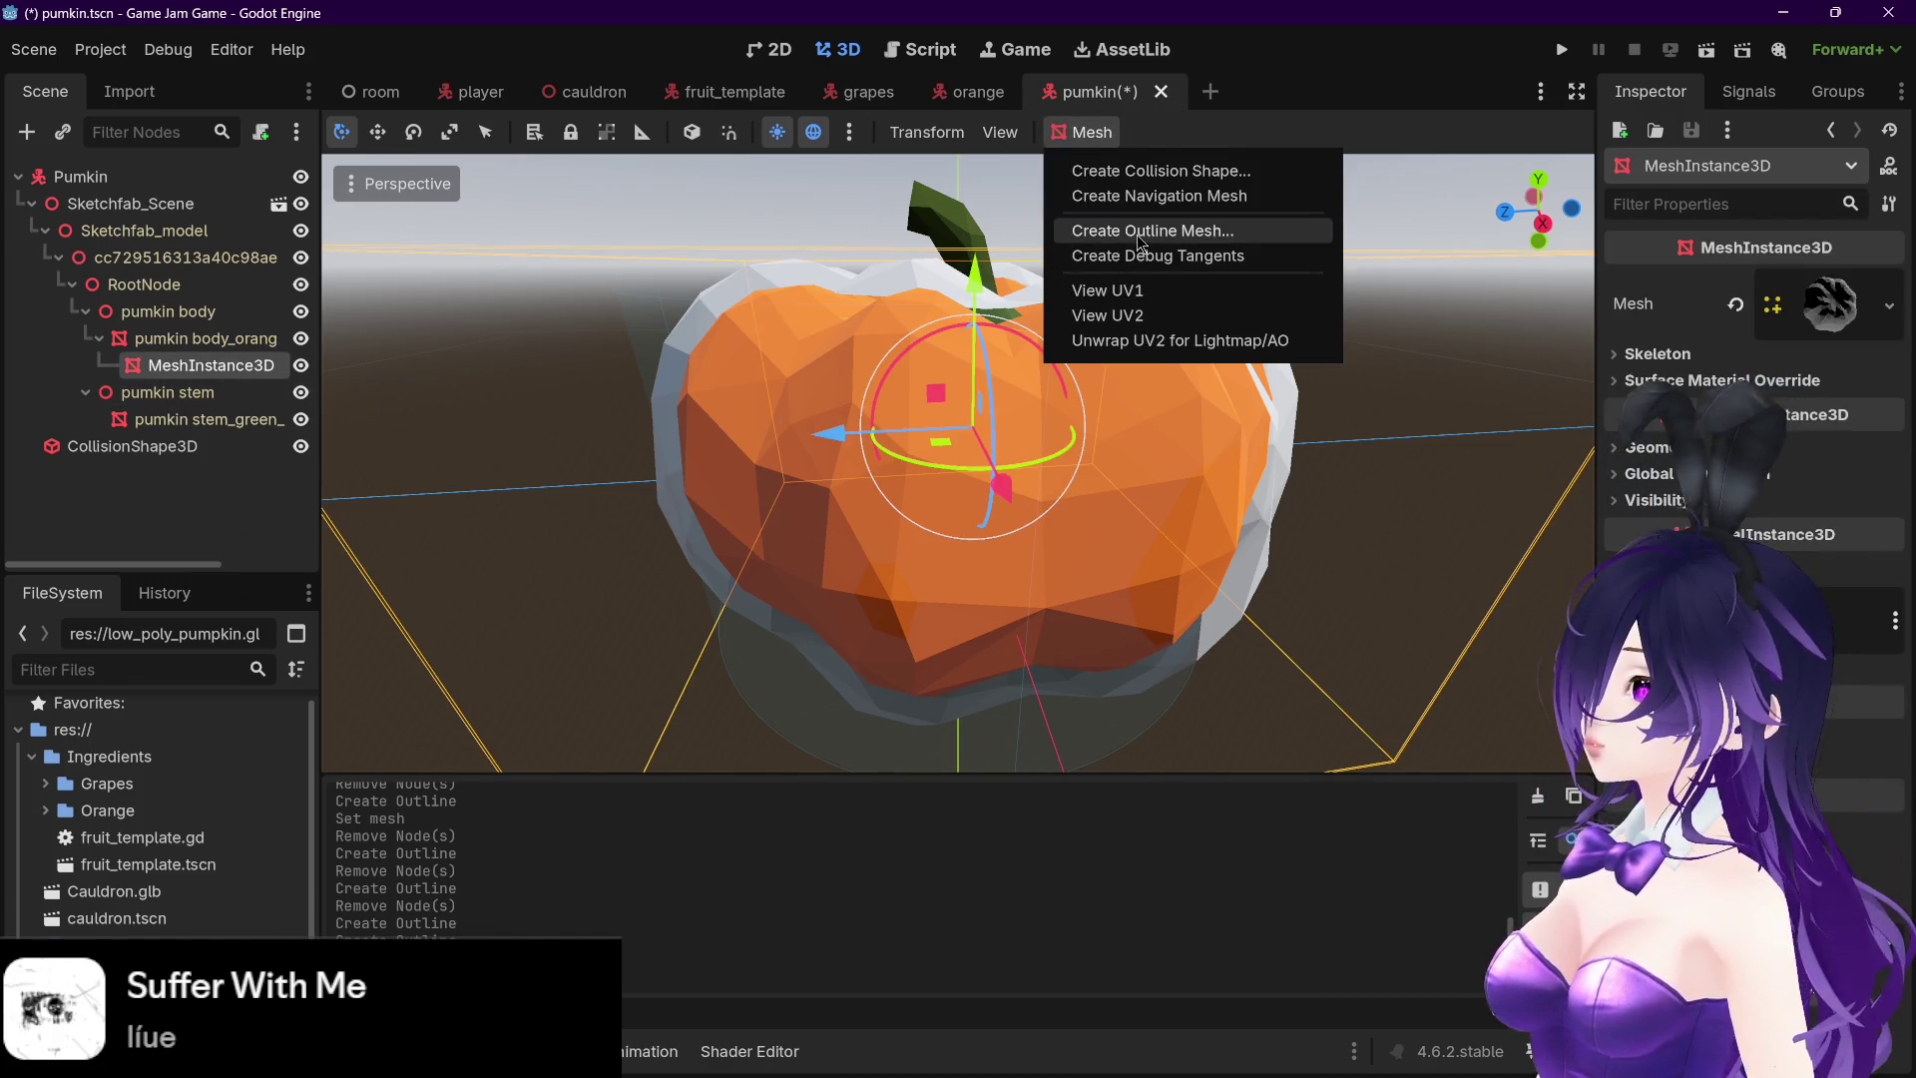
{"action": "left_click", "coordinate": [1143, 237]}
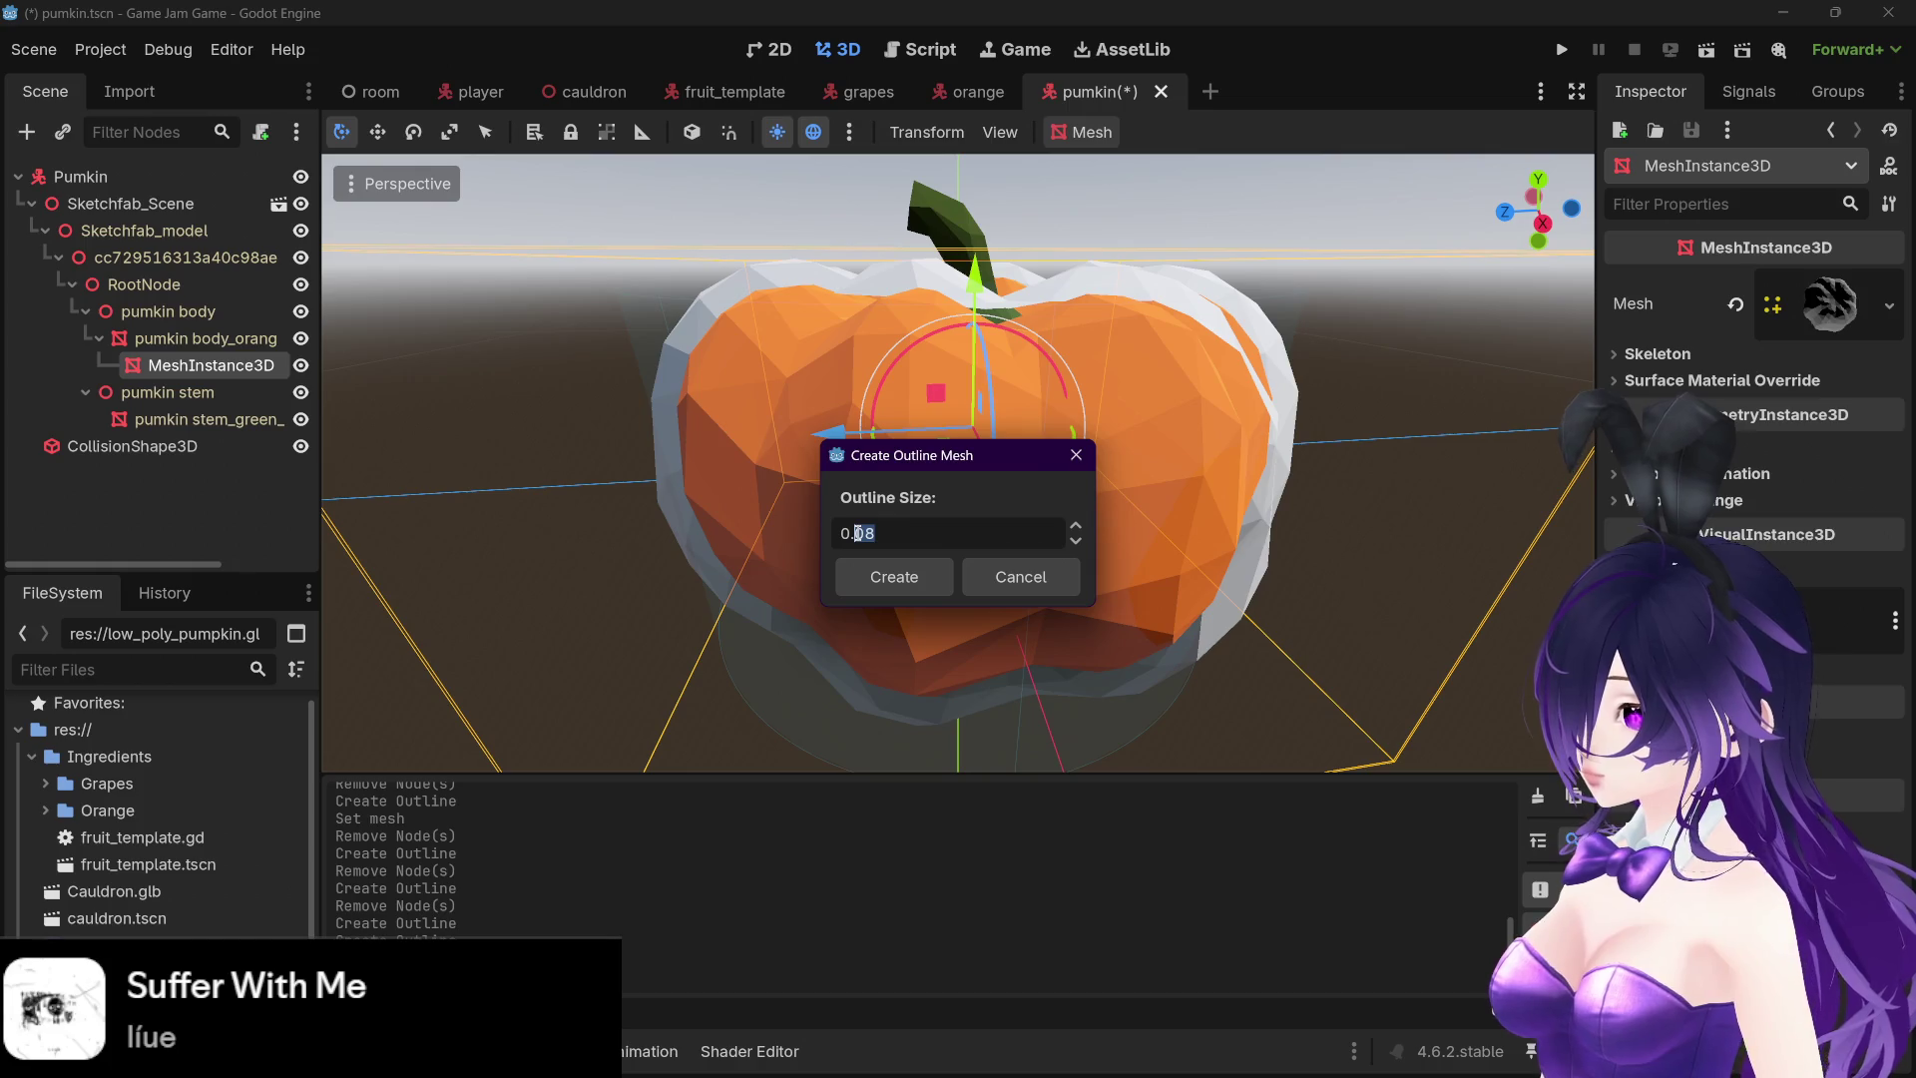
{"action": "left_click", "coordinate": [894, 576]}
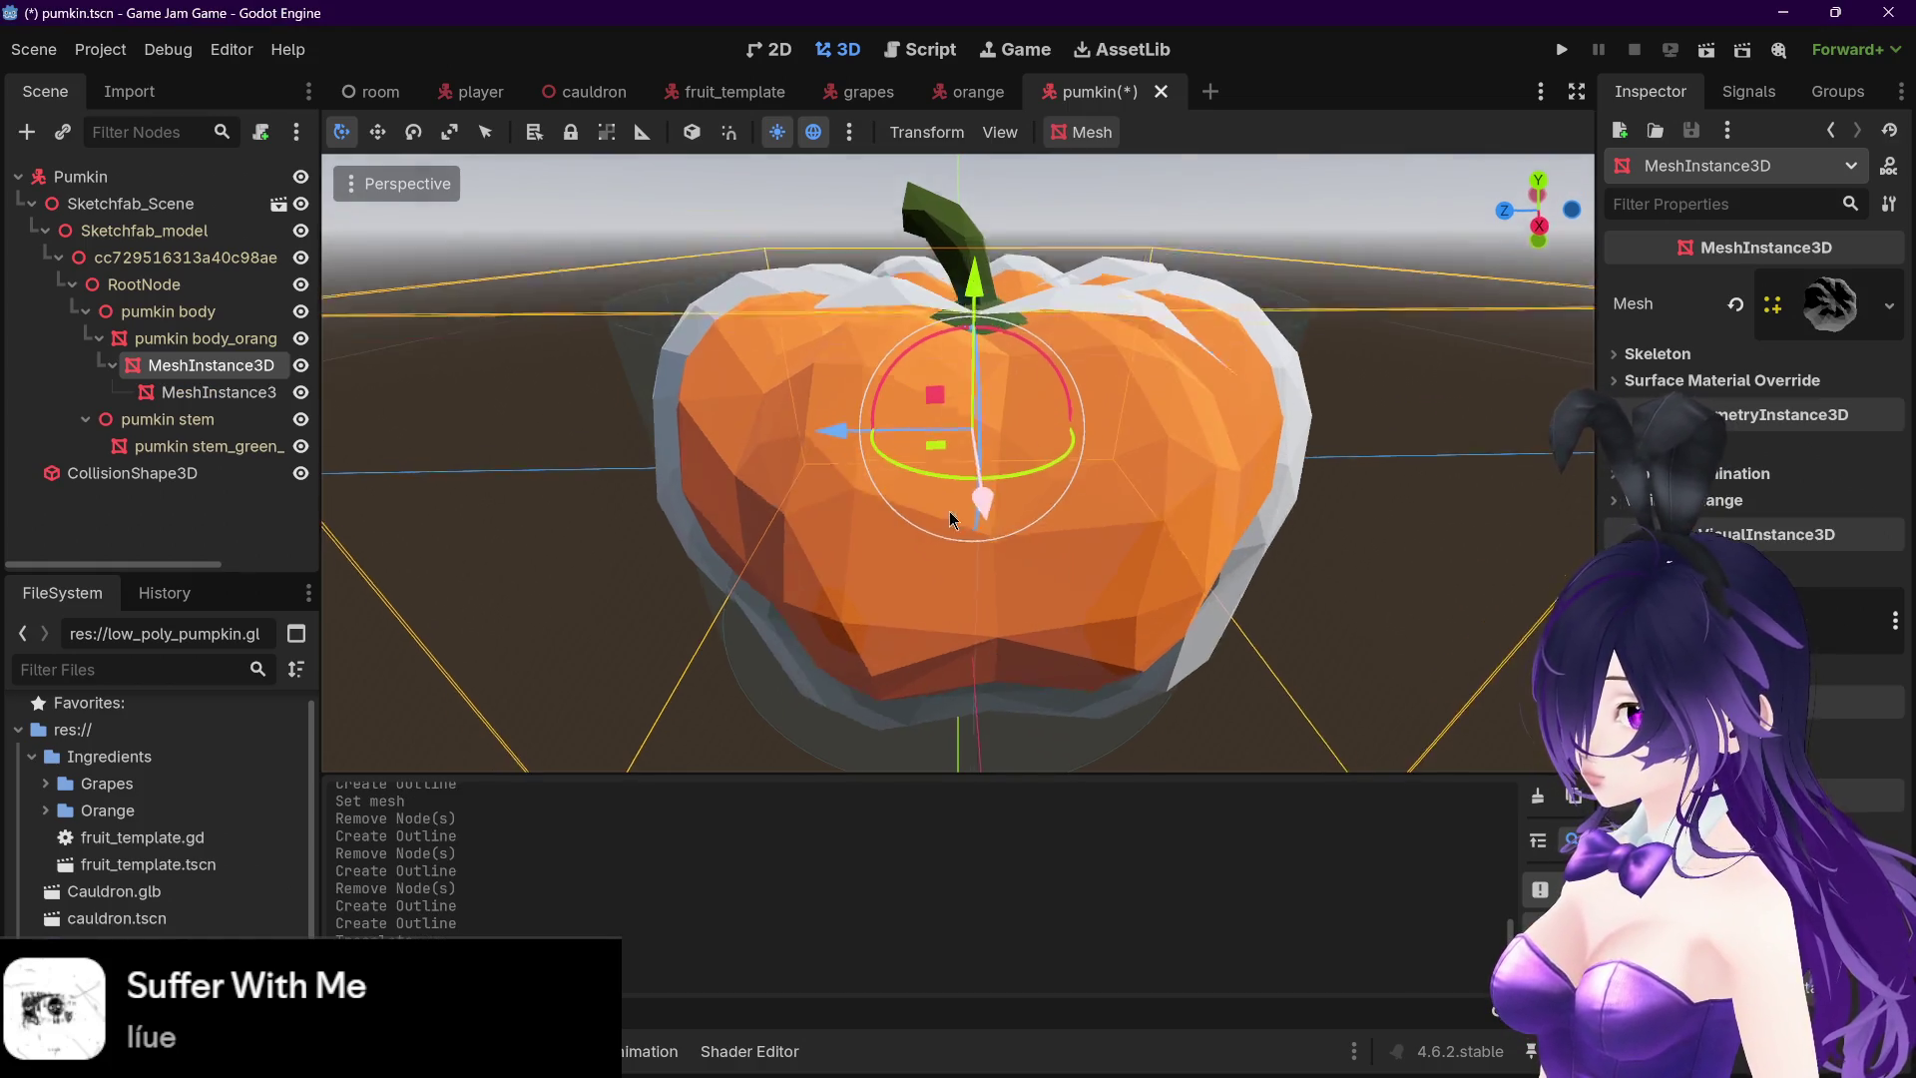
{"action": "left_click_drag", "start_coordinate": [833, 436], "coordinate": [733, 439]}
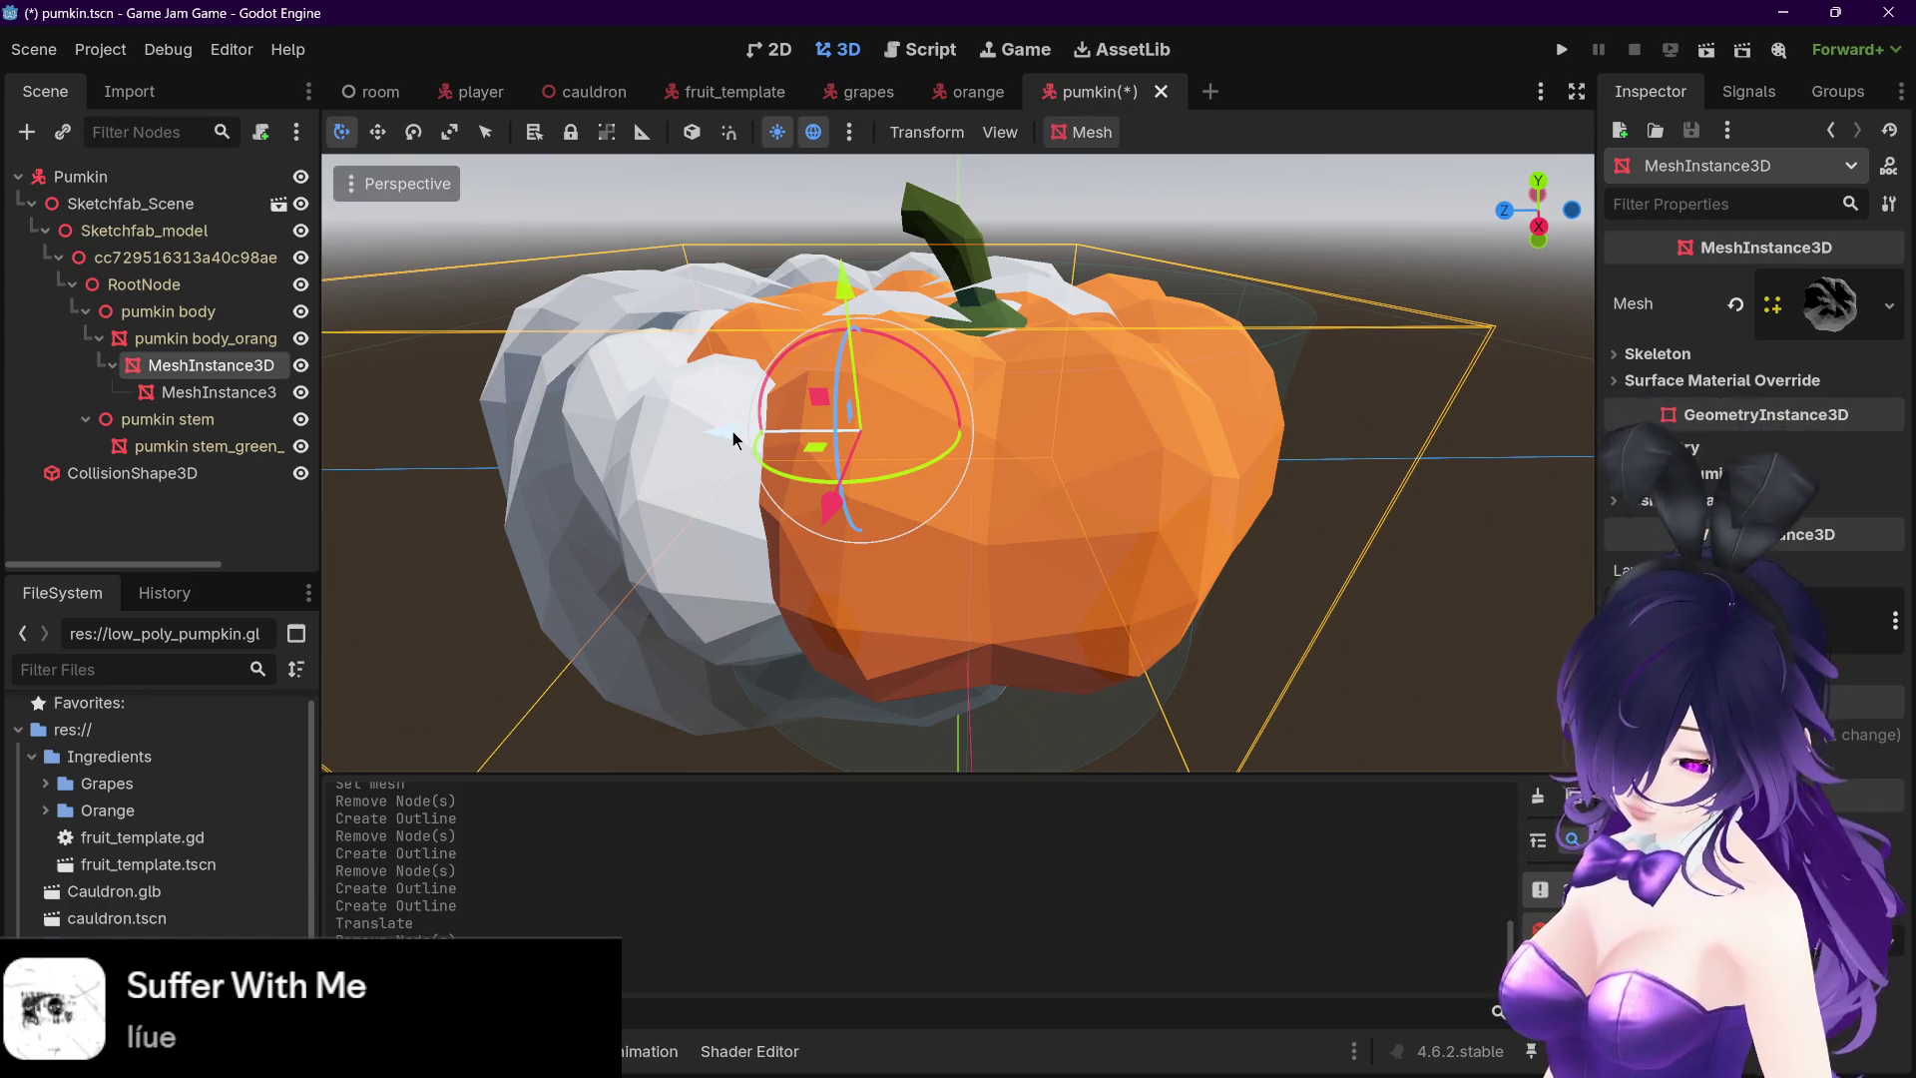
{"action": "mouse_move", "coordinate": [729, 443]}
{"action": "left_mouse_down"}
{"action": "mouse_move", "coordinate": [555, 445]}
{"action": "mouse_move", "coordinate": [462, 415]}
{"action": "mouse_move", "coordinate": [491, 415]}
{"action": "left_mouse_up"}
{"action": "key", "text": "ctrl+z"}
{"action": "key", "text": "ctrl+z"}
{"action": "key", "text": "ctrl+z"}
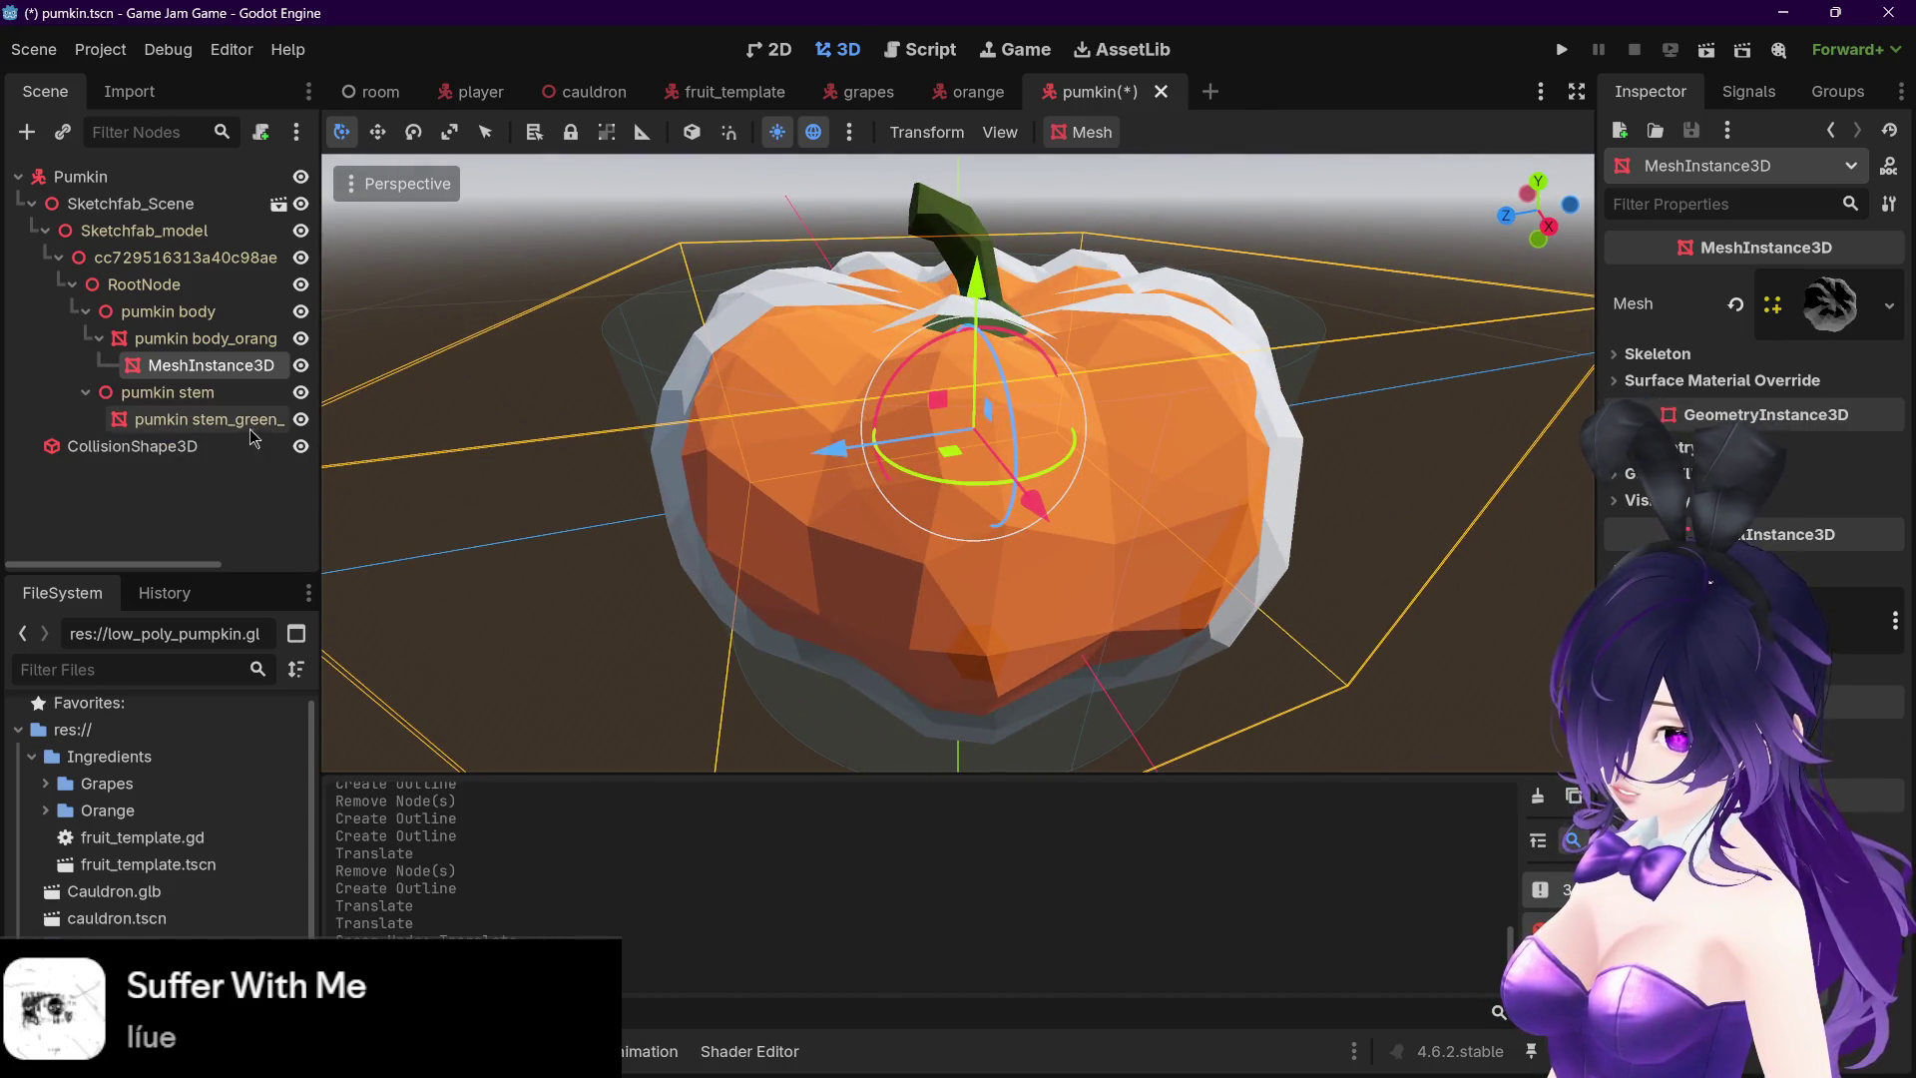
- Create another stem outline mesh and test-move the stem, undoing the move
{"action": "left_click", "coordinate": [229, 420]}
{"action": "left_click", "coordinate": [228, 404]}
{"action": "left_click", "coordinate": [1076, 138]}
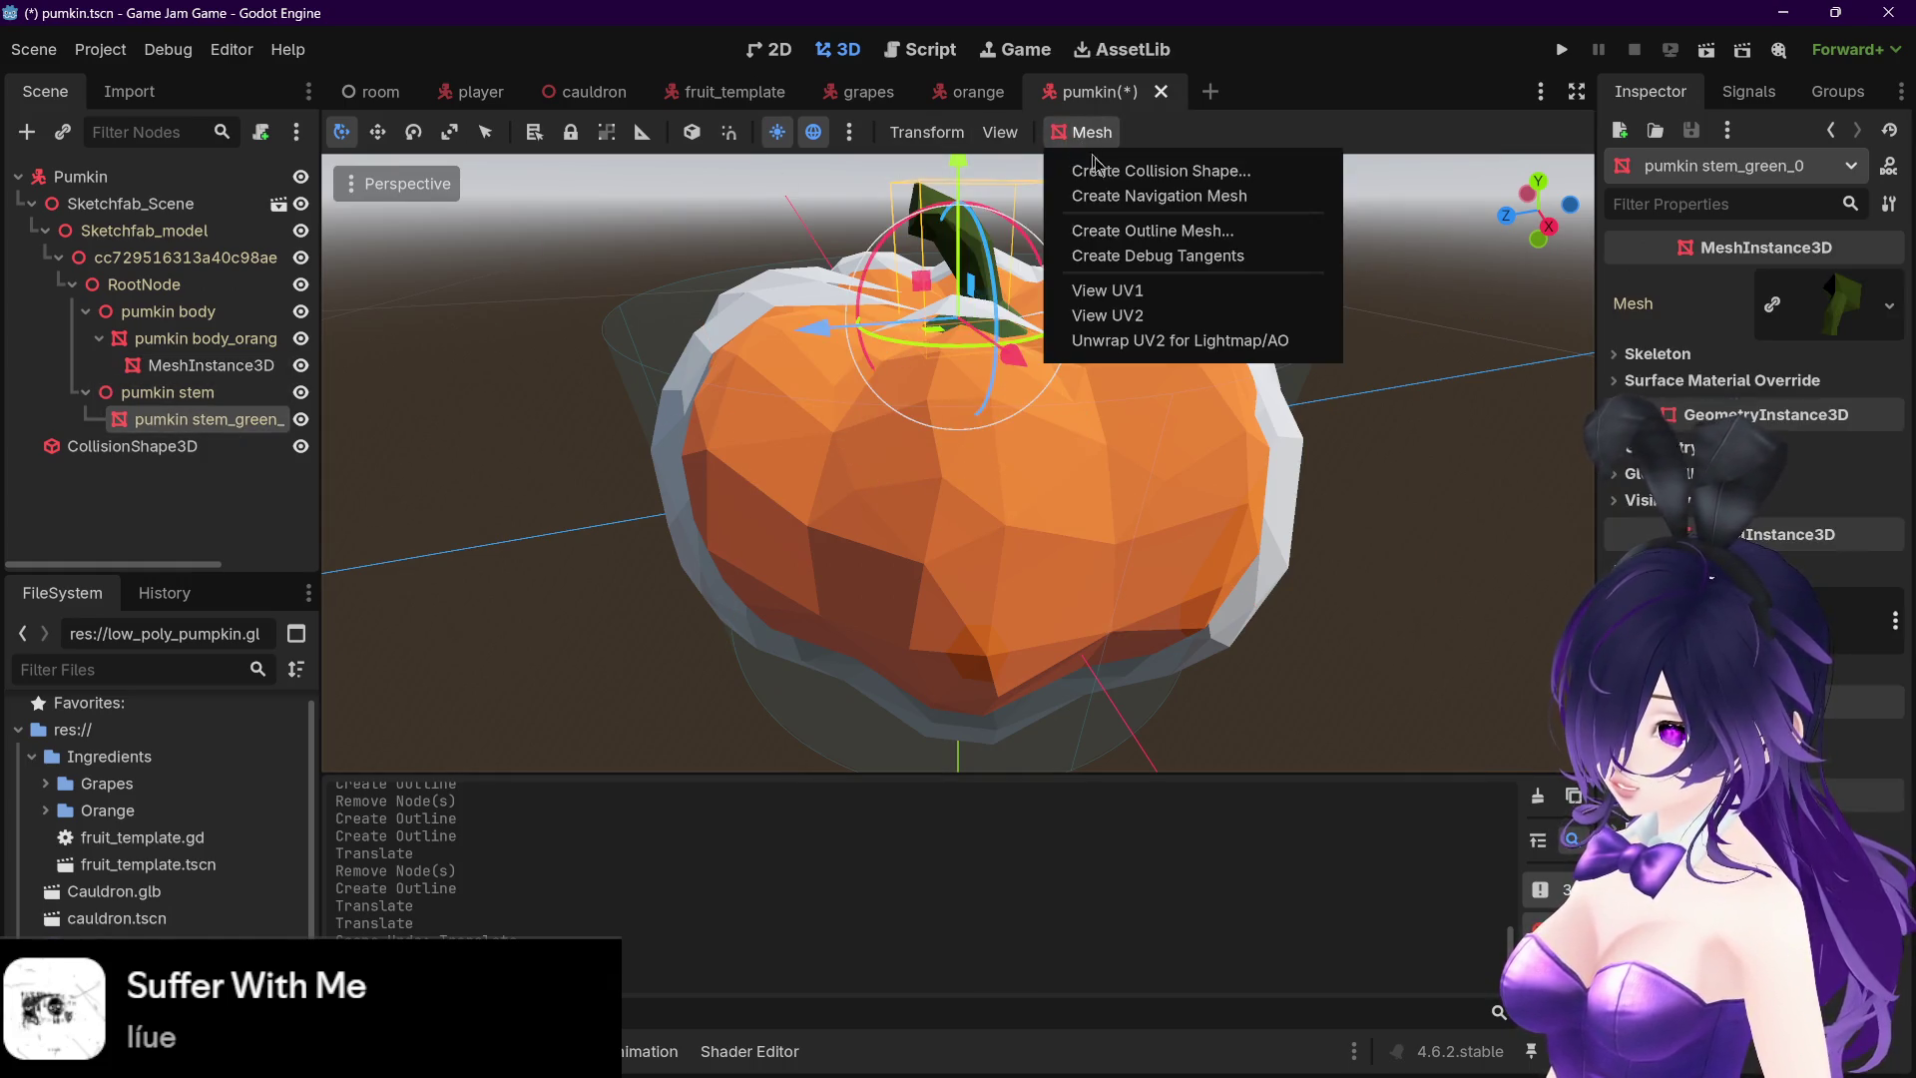
{"action": "left_click", "coordinate": [1105, 236]}
{"action": "left_click", "coordinate": [928, 578]}
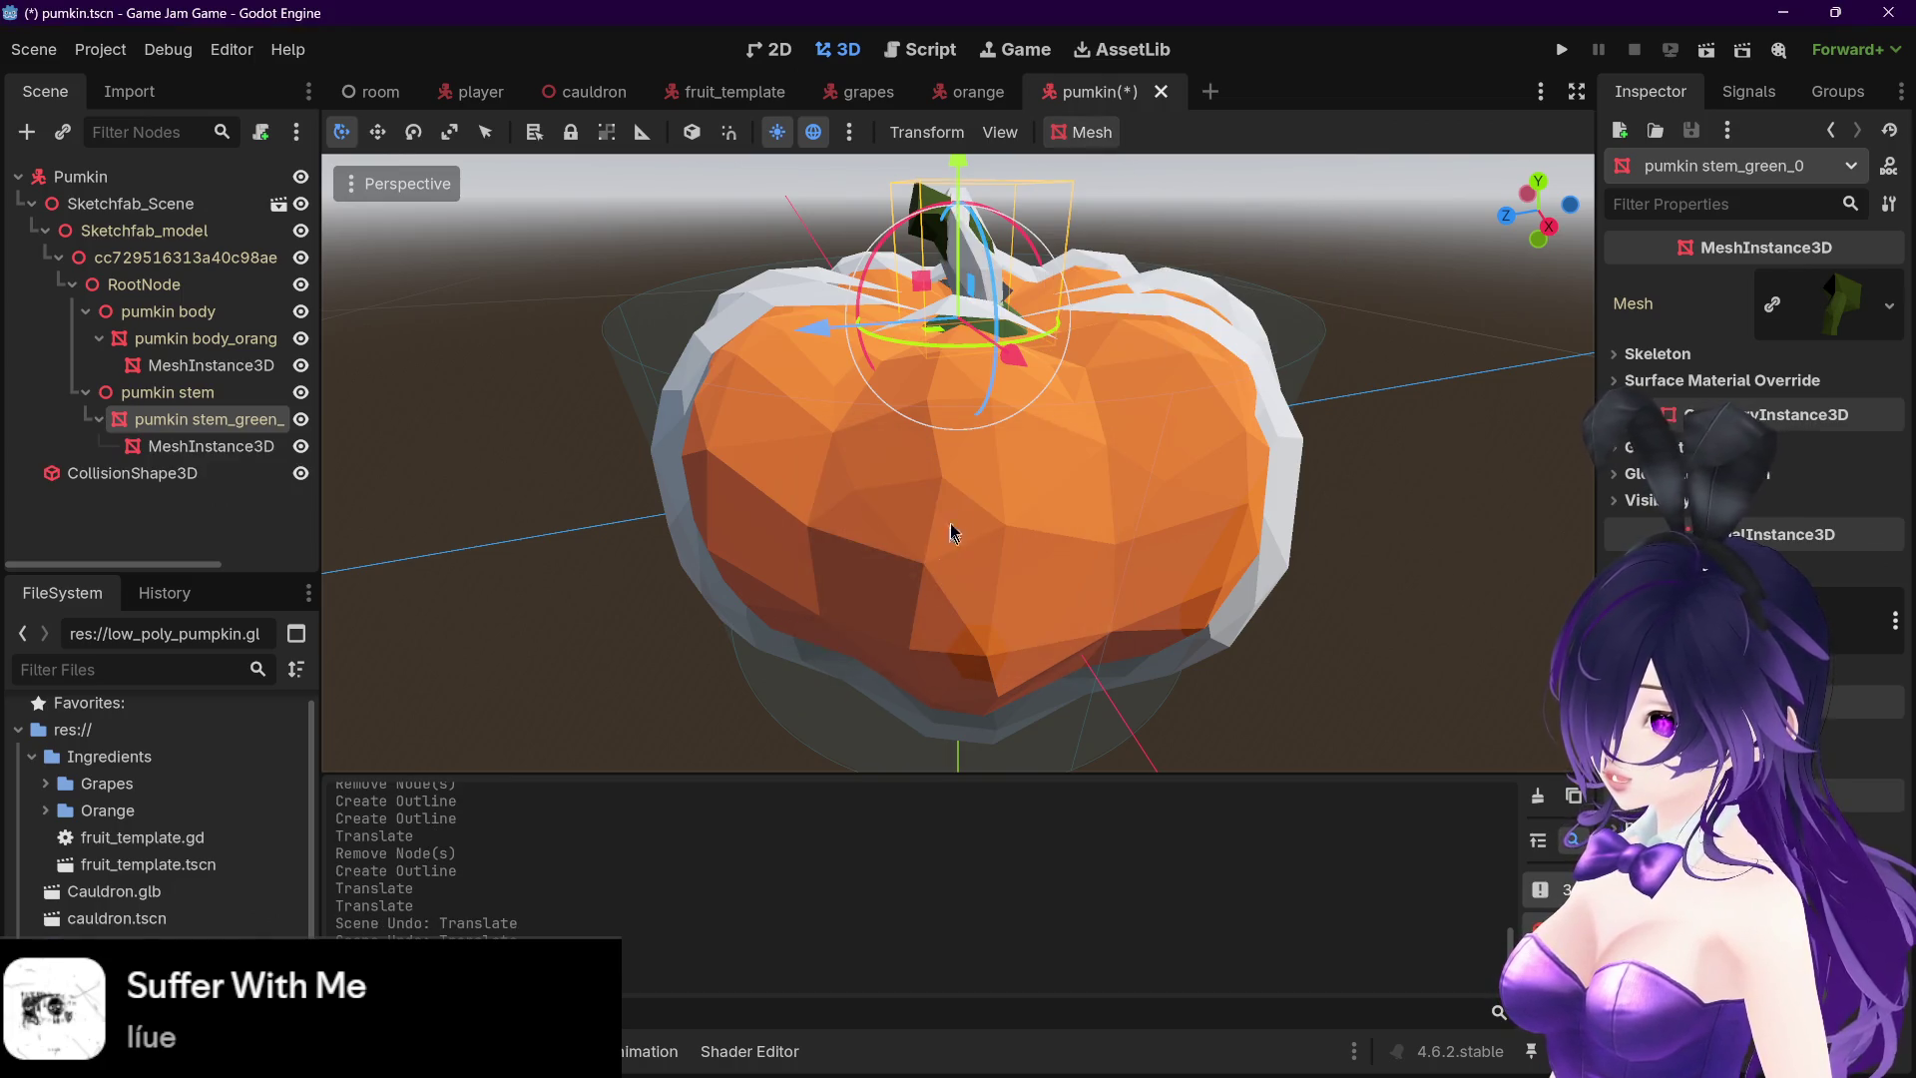
{"action": "left_click_drag", "start_coordinate": [863, 339], "coordinate": [629, 299]}
{"action": "key", "text": "ctrl+z"}
- Slide the stem outline aside to check it, undo, and delete it
{"action": "left_click", "coordinate": [212, 446]}
{"action": "mouse_move", "coordinate": [836, 315]}
{"action": "left_mouse_down"}
{"action": "mouse_move", "coordinate": [734, 304]}
{"action": "mouse_move", "coordinate": [609, 239]}
{"action": "mouse_move", "coordinate": [834, 325]}
{"action": "mouse_move", "coordinate": [1083, 380]}
{"action": "mouse_move", "coordinate": [1293, 533]}
{"action": "mouse_move", "coordinate": [1153, 556]}
{"action": "mouse_move", "coordinate": [1001, 543]}
{"action": "mouse_move", "coordinate": [1068, 558]}
{"action": "mouse_move", "coordinate": [1147, 519]}
{"action": "mouse_move", "coordinate": [1294, 543]}
{"action": "mouse_move", "coordinate": [1439, 614]}
{"action": "left_mouse_up"}
{"action": "mouse_move", "coordinate": [1133, 631]}
{"action": "left_mouse_down"}
{"action": "mouse_move", "coordinate": [1377, 642]}
{"action": "mouse_move", "coordinate": [1218, 609]}
{"action": "left_mouse_up"}
{"action": "key", "text": "ctrl+z"}
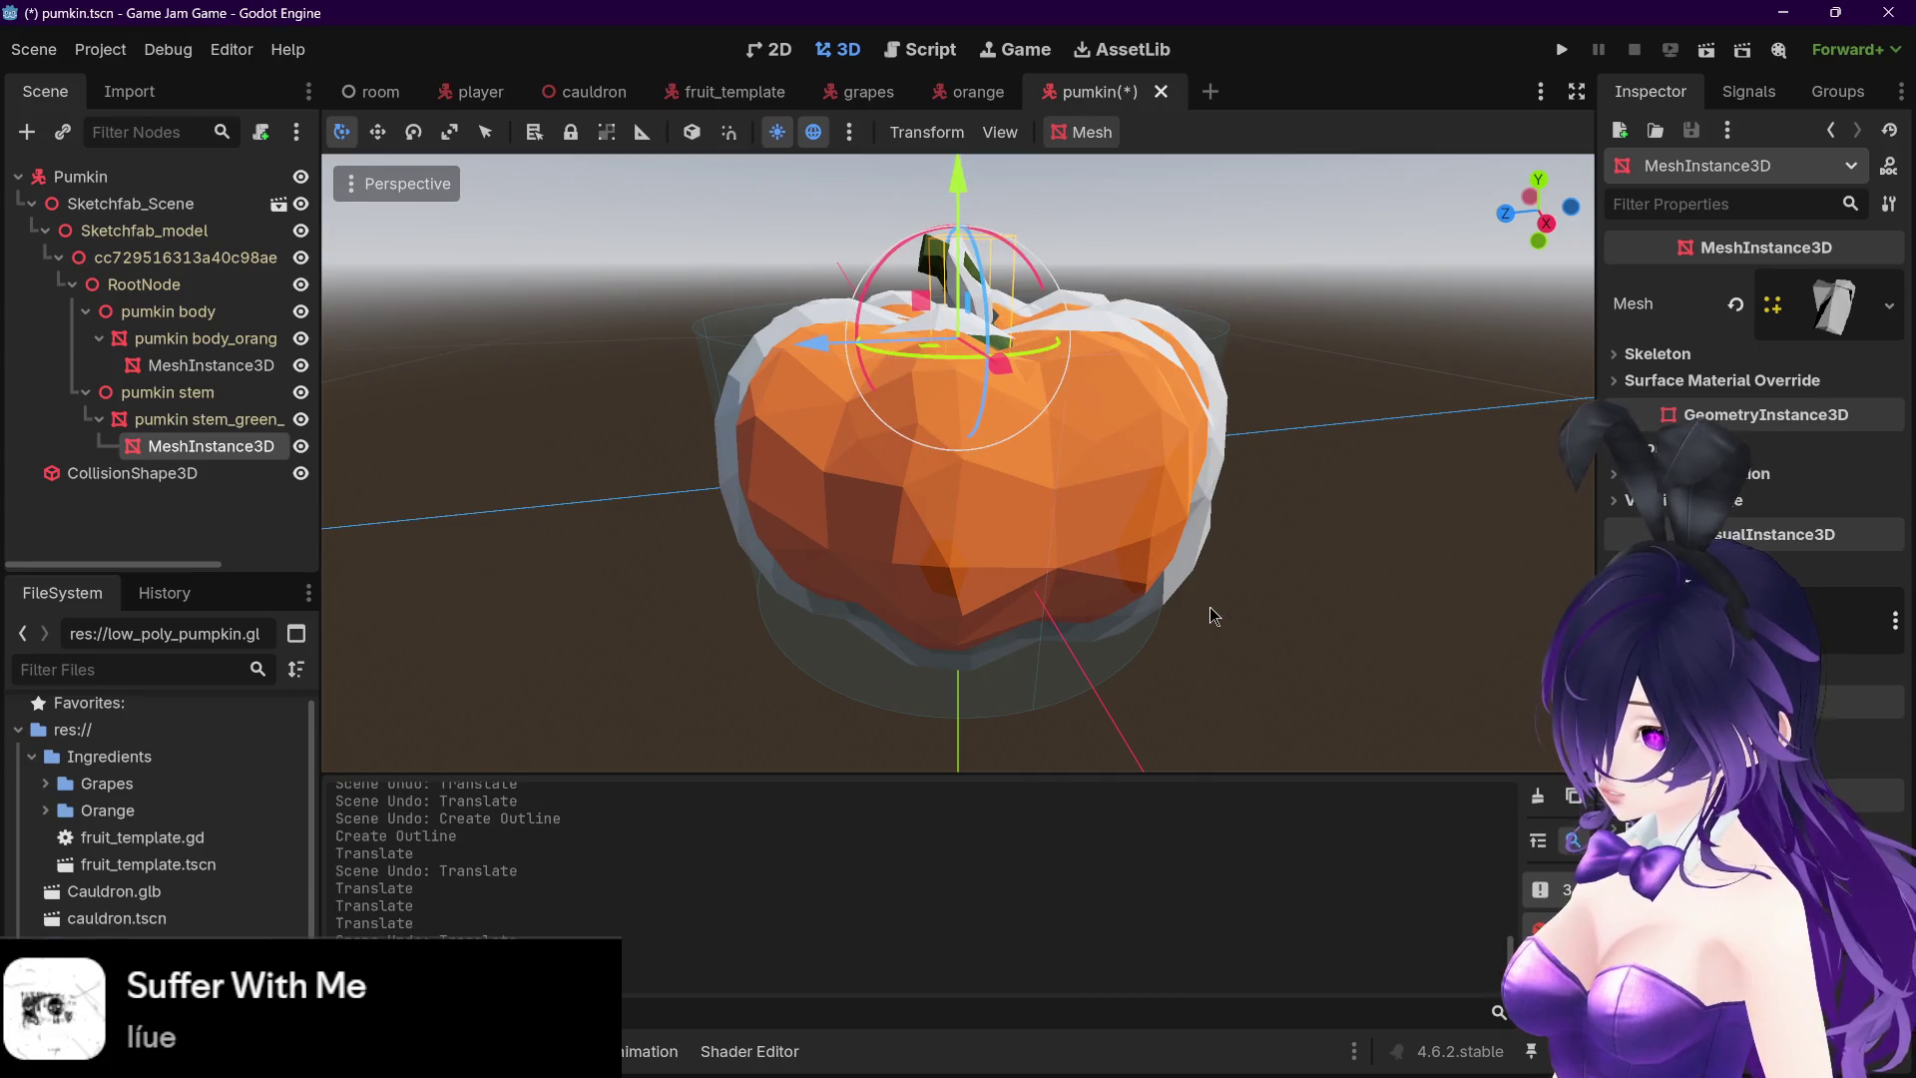
{"action": "key", "text": "Delete"}
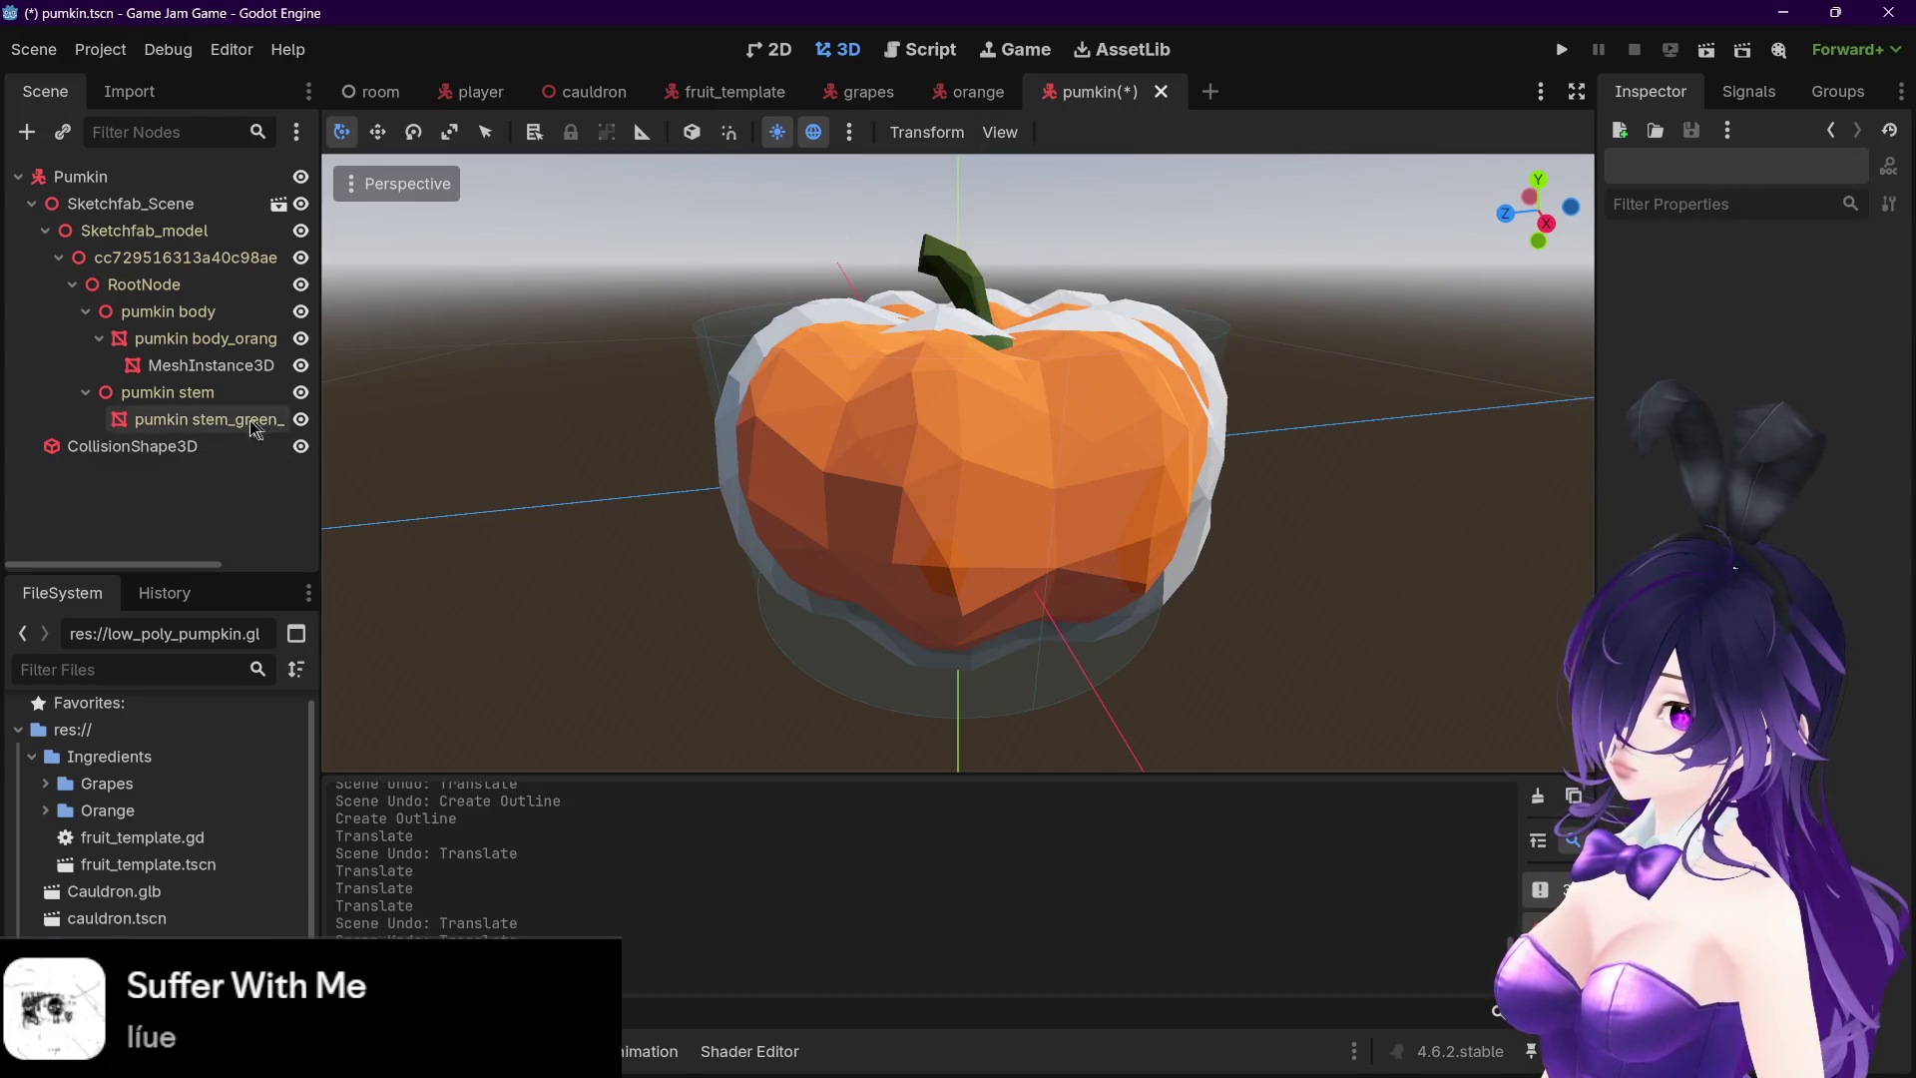
- Create a stem outline at the reduced size 0.177, then delete it
{"action": "left_click", "coordinate": [199, 419]}
{"action": "left_click", "coordinate": [1083, 132]}
{"action": "left_click", "coordinate": [1128, 233]}
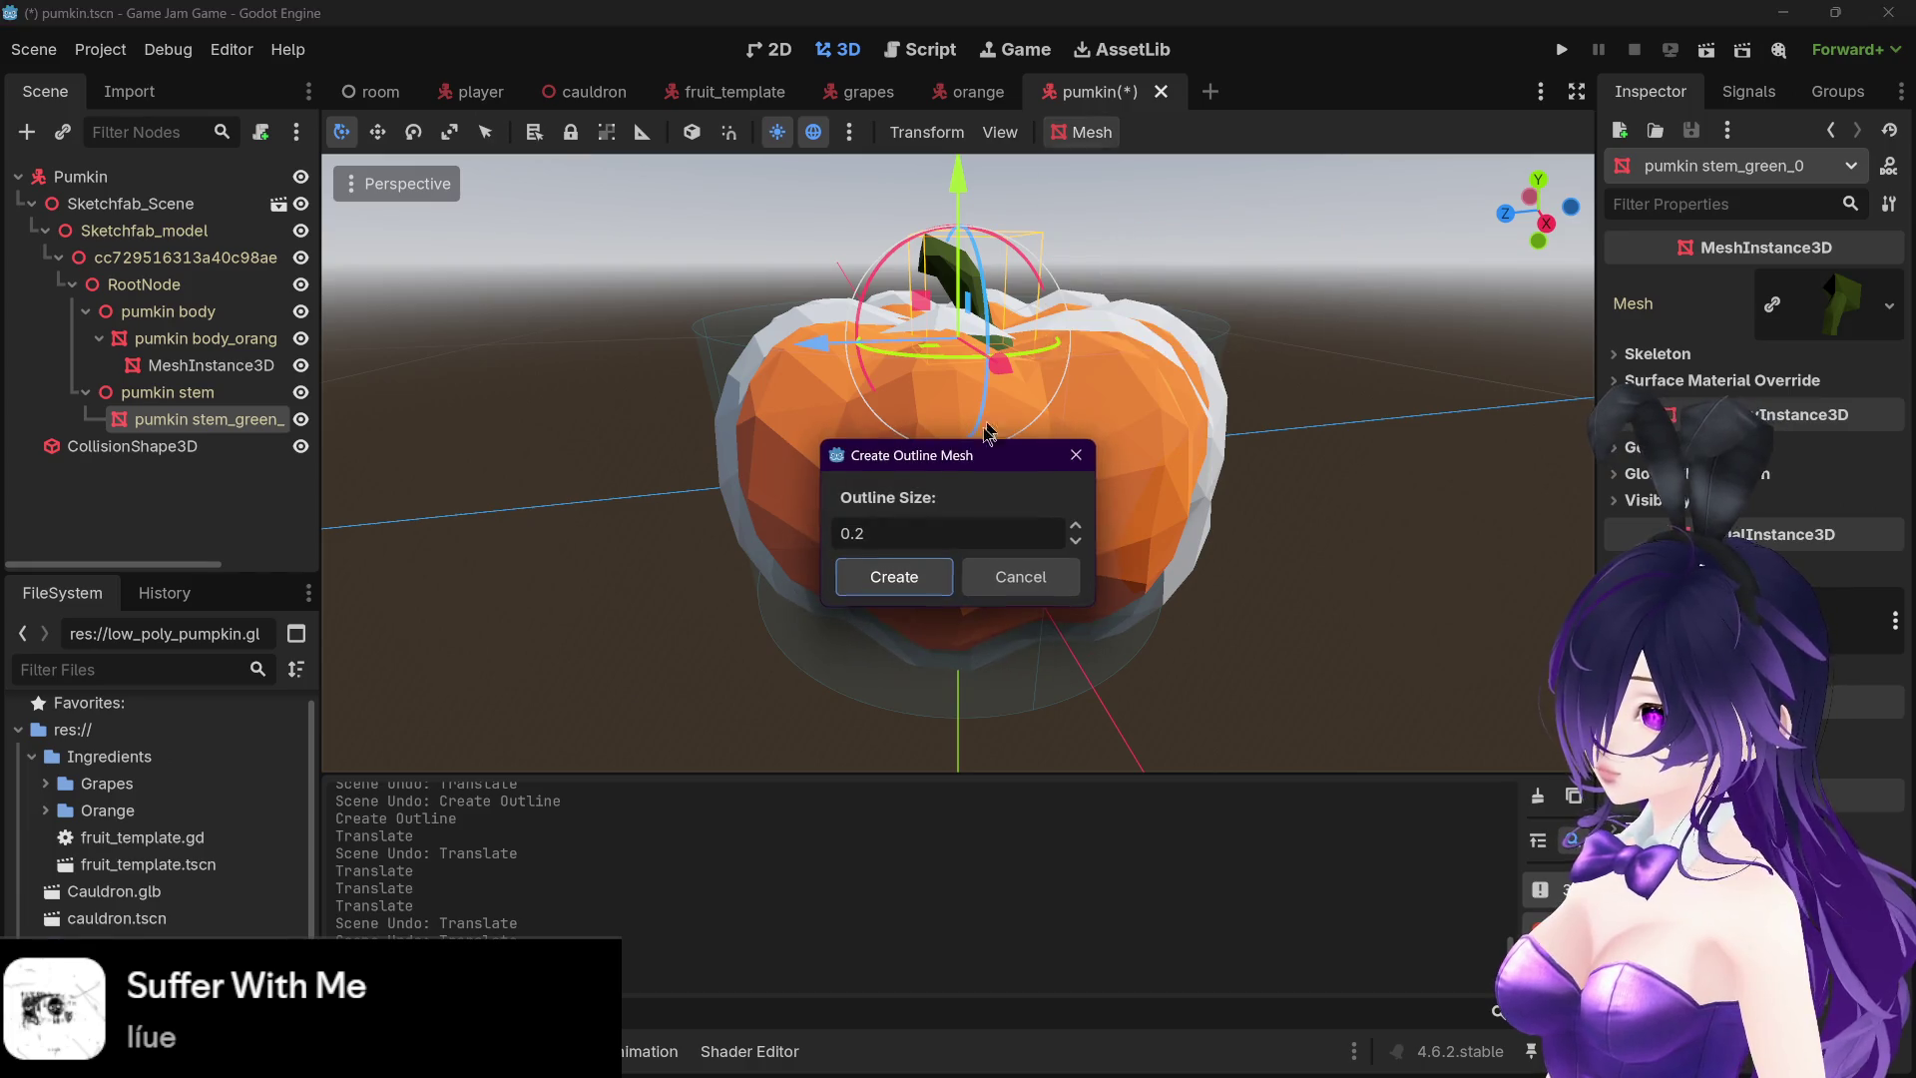
{"action": "left_click", "coordinate": [1075, 541]}
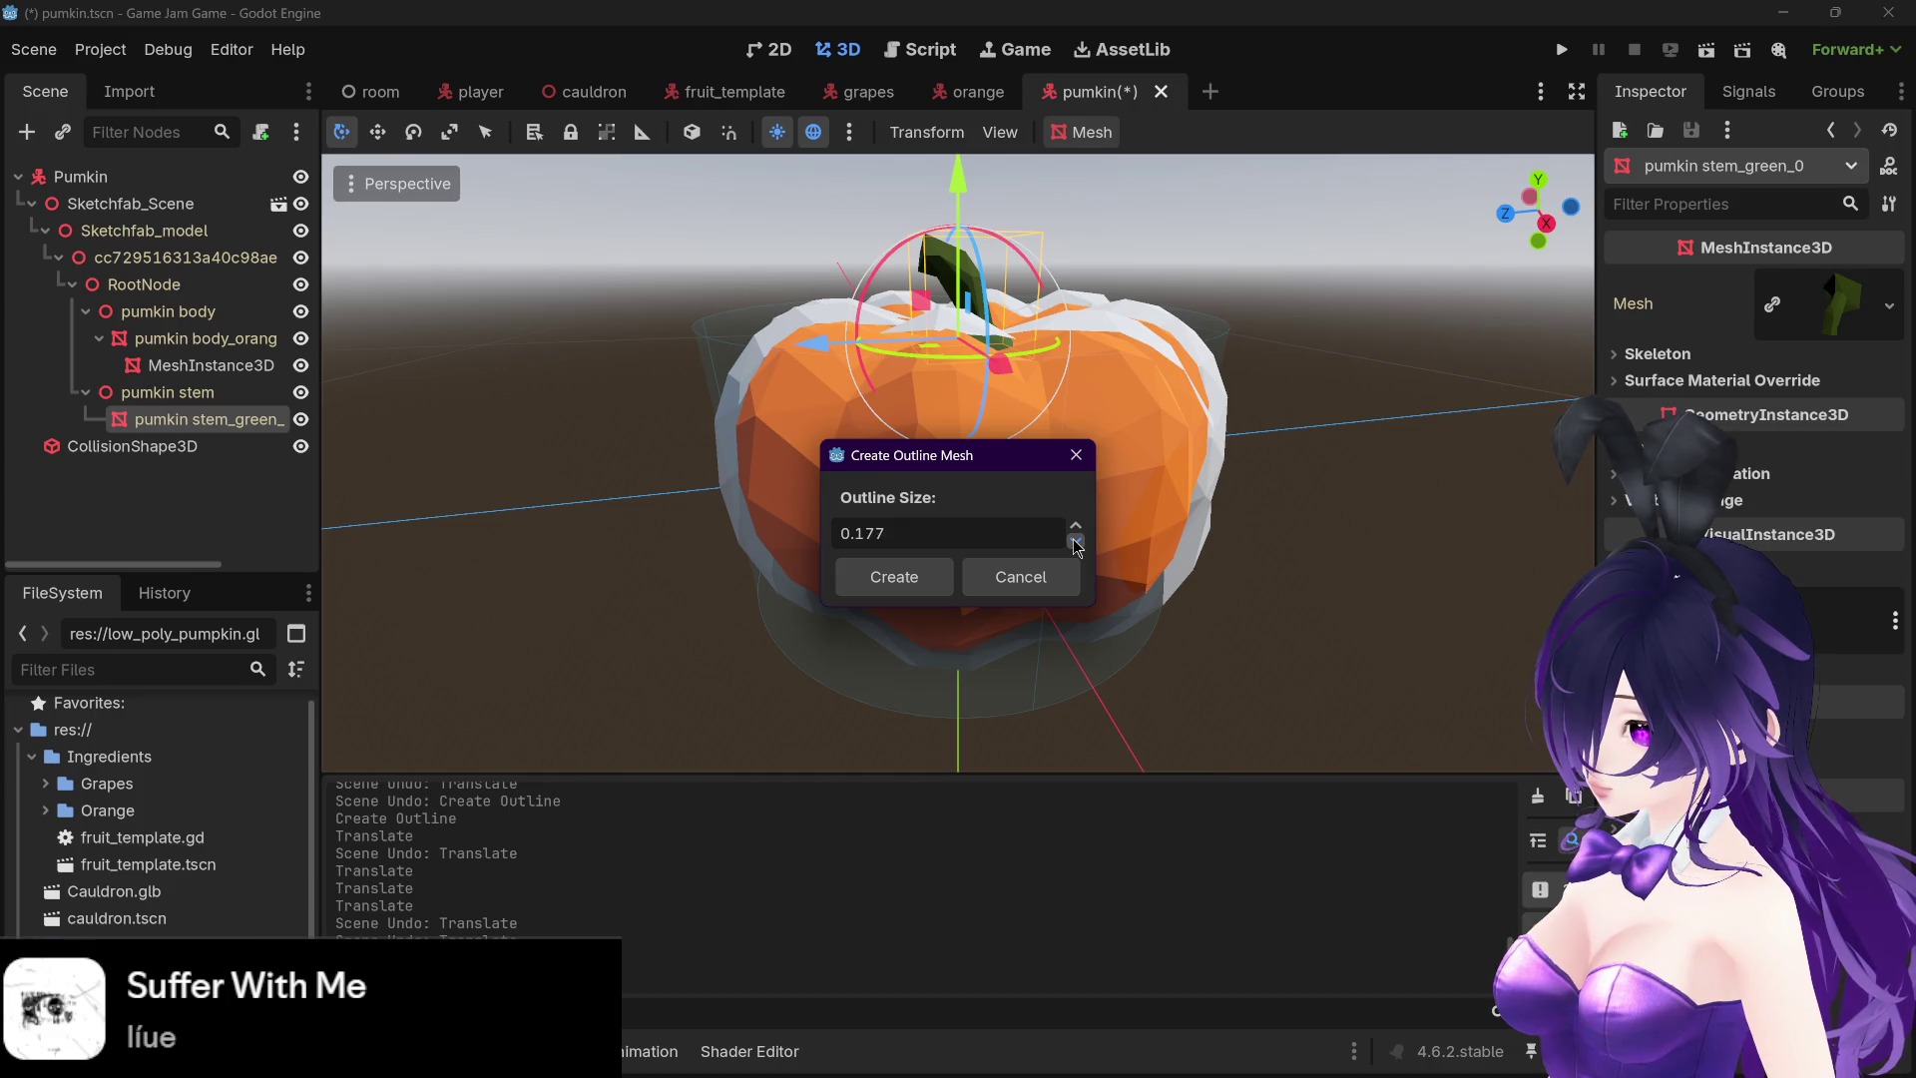
{"action": "left_click", "coordinate": [894, 577]}
{"action": "mouse_move", "coordinate": [1115, 550]}
{"action": "left_mouse_down"}
{"action": "mouse_move", "coordinate": [1281, 515]}
{"action": "mouse_move", "coordinate": [1398, 539]}
{"action": "mouse_move", "coordinate": [1180, 552]}
{"action": "left_mouse_up"}
{"action": "left_click", "coordinate": [204, 395]}
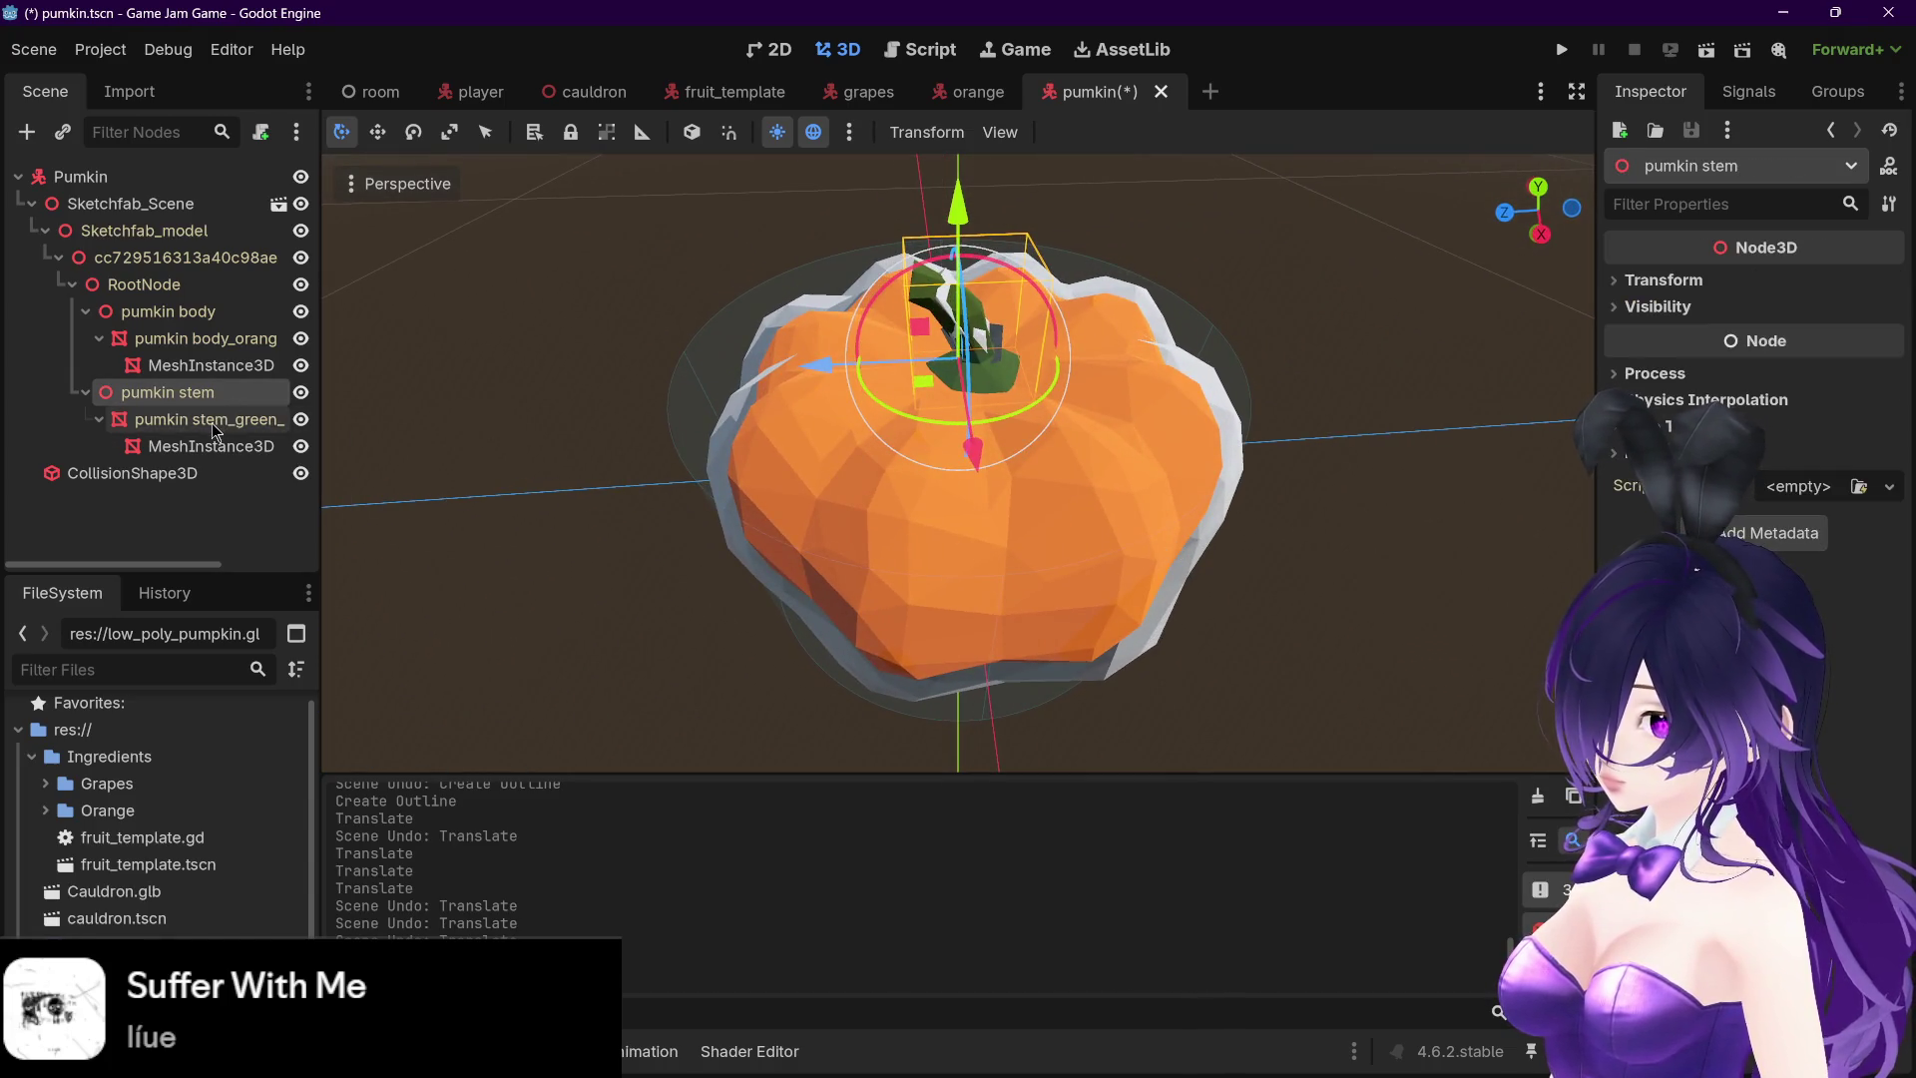
{"action": "left_click", "coordinate": [212, 423]}
{"action": "left_click", "coordinate": [212, 446]}
{"action": "key", "text": "Delete"}
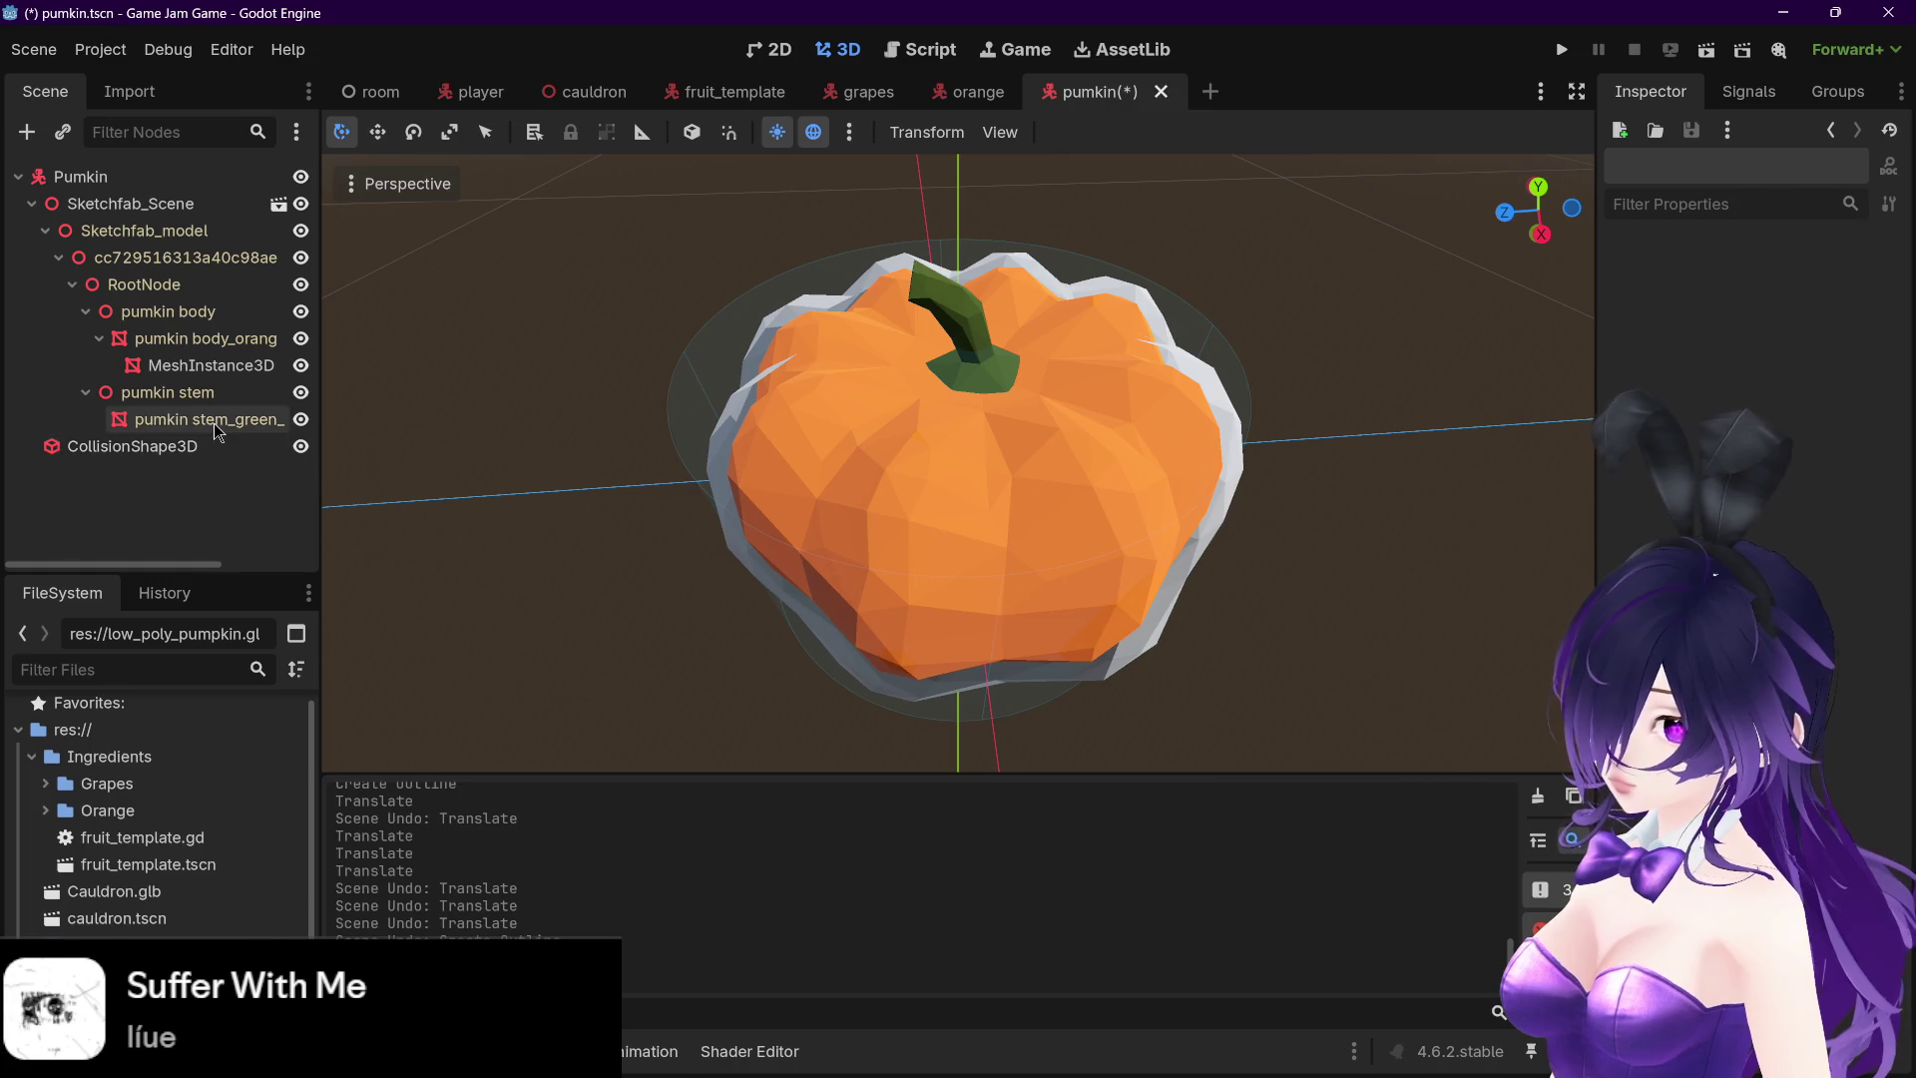
- Create a 0.215-size stem outline and undo it
{"action": "left_click", "coordinate": [217, 428]}
{"action": "left_click", "coordinate": [212, 398]}
{"action": "left_click", "coordinate": [203, 426]}
{"action": "left_click", "coordinate": [1091, 133]}
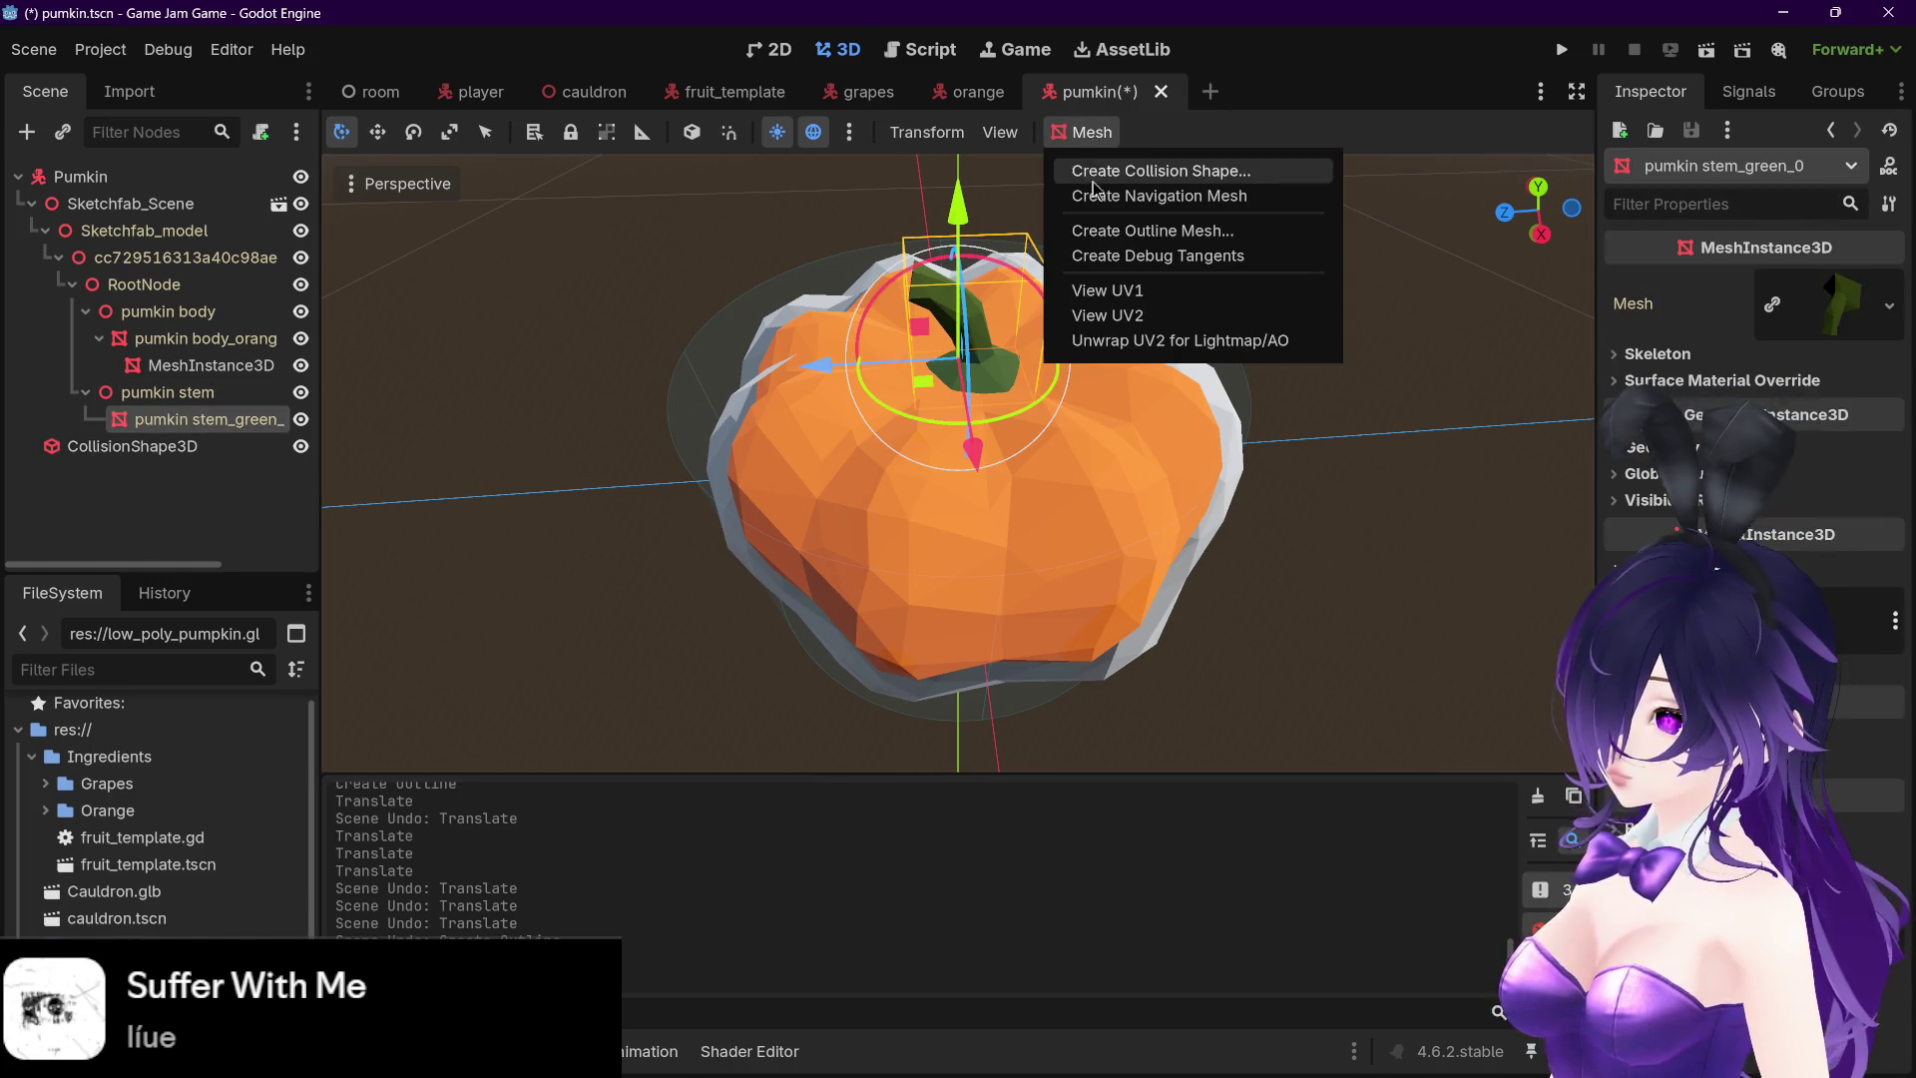
{"action": "left_click", "coordinate": [1121, 236]}
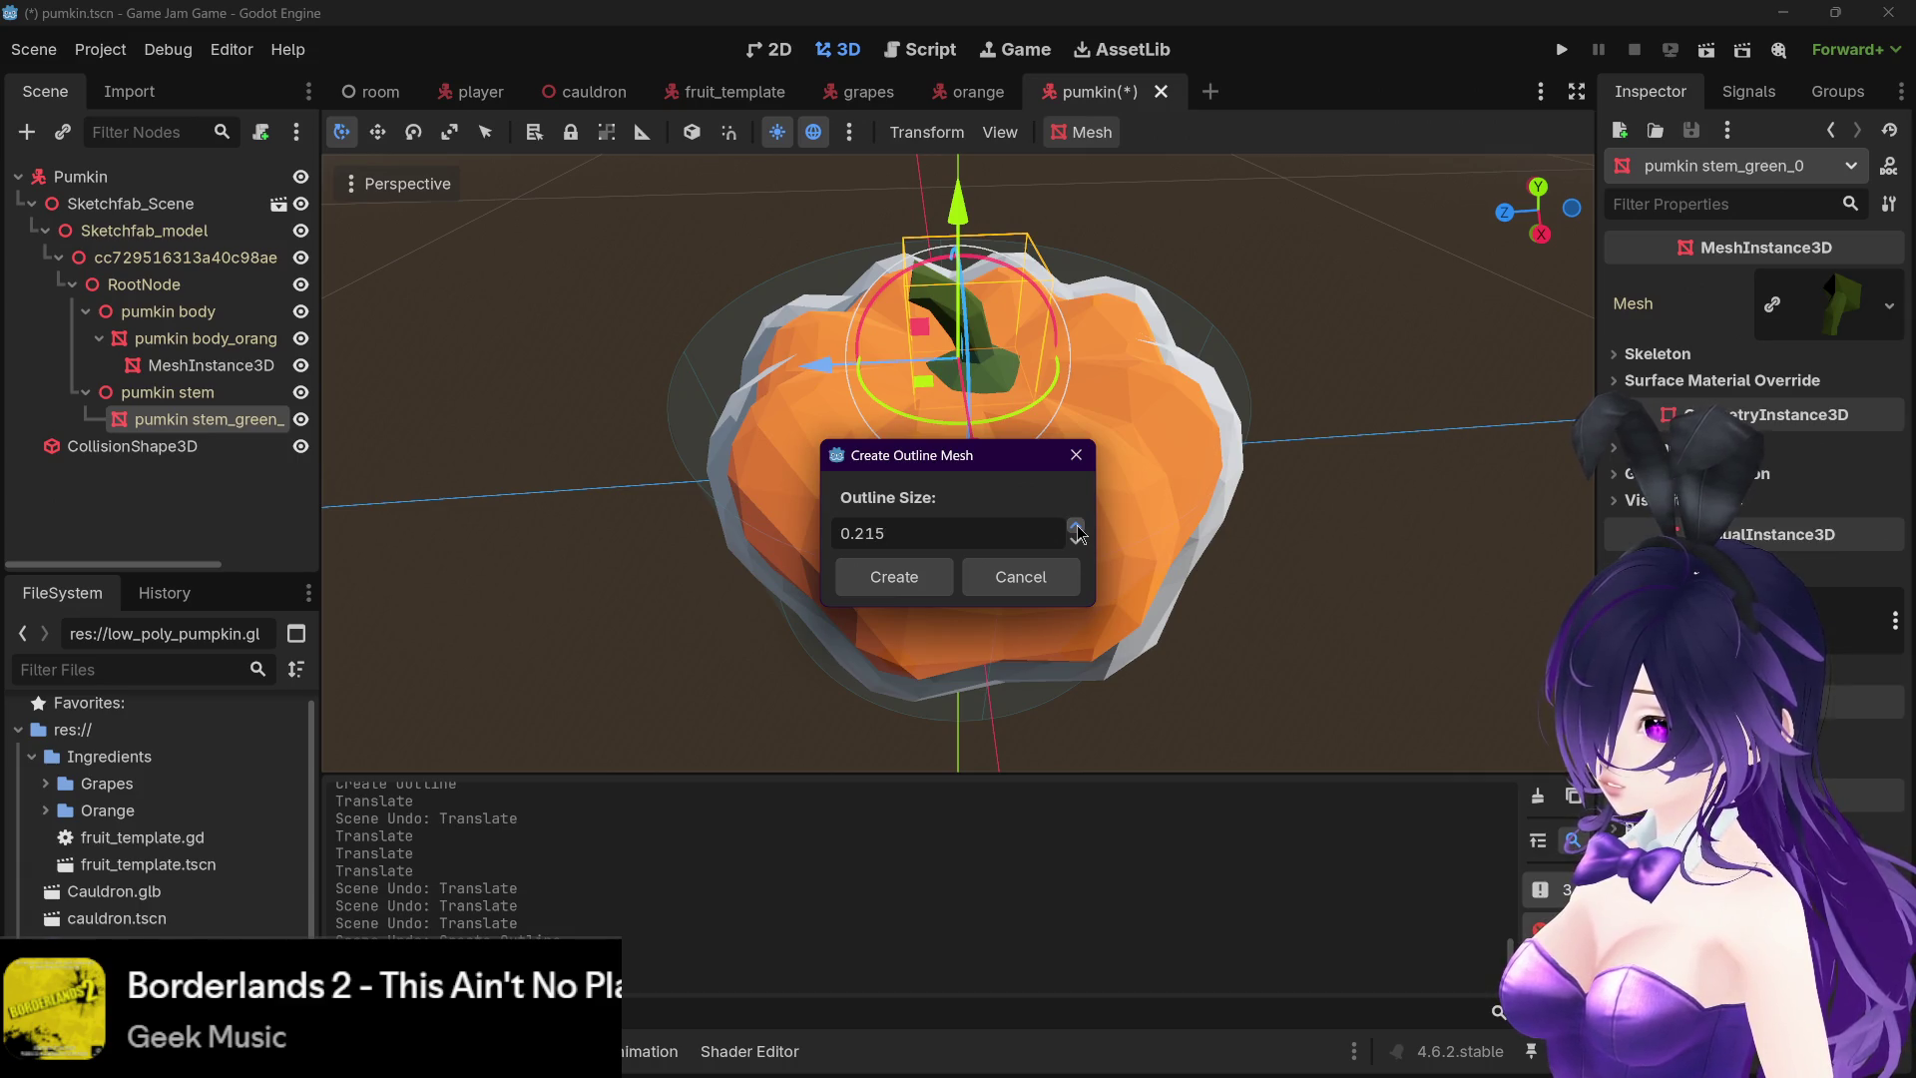
{"action": "left_click", "coordinate": [895, 570]}
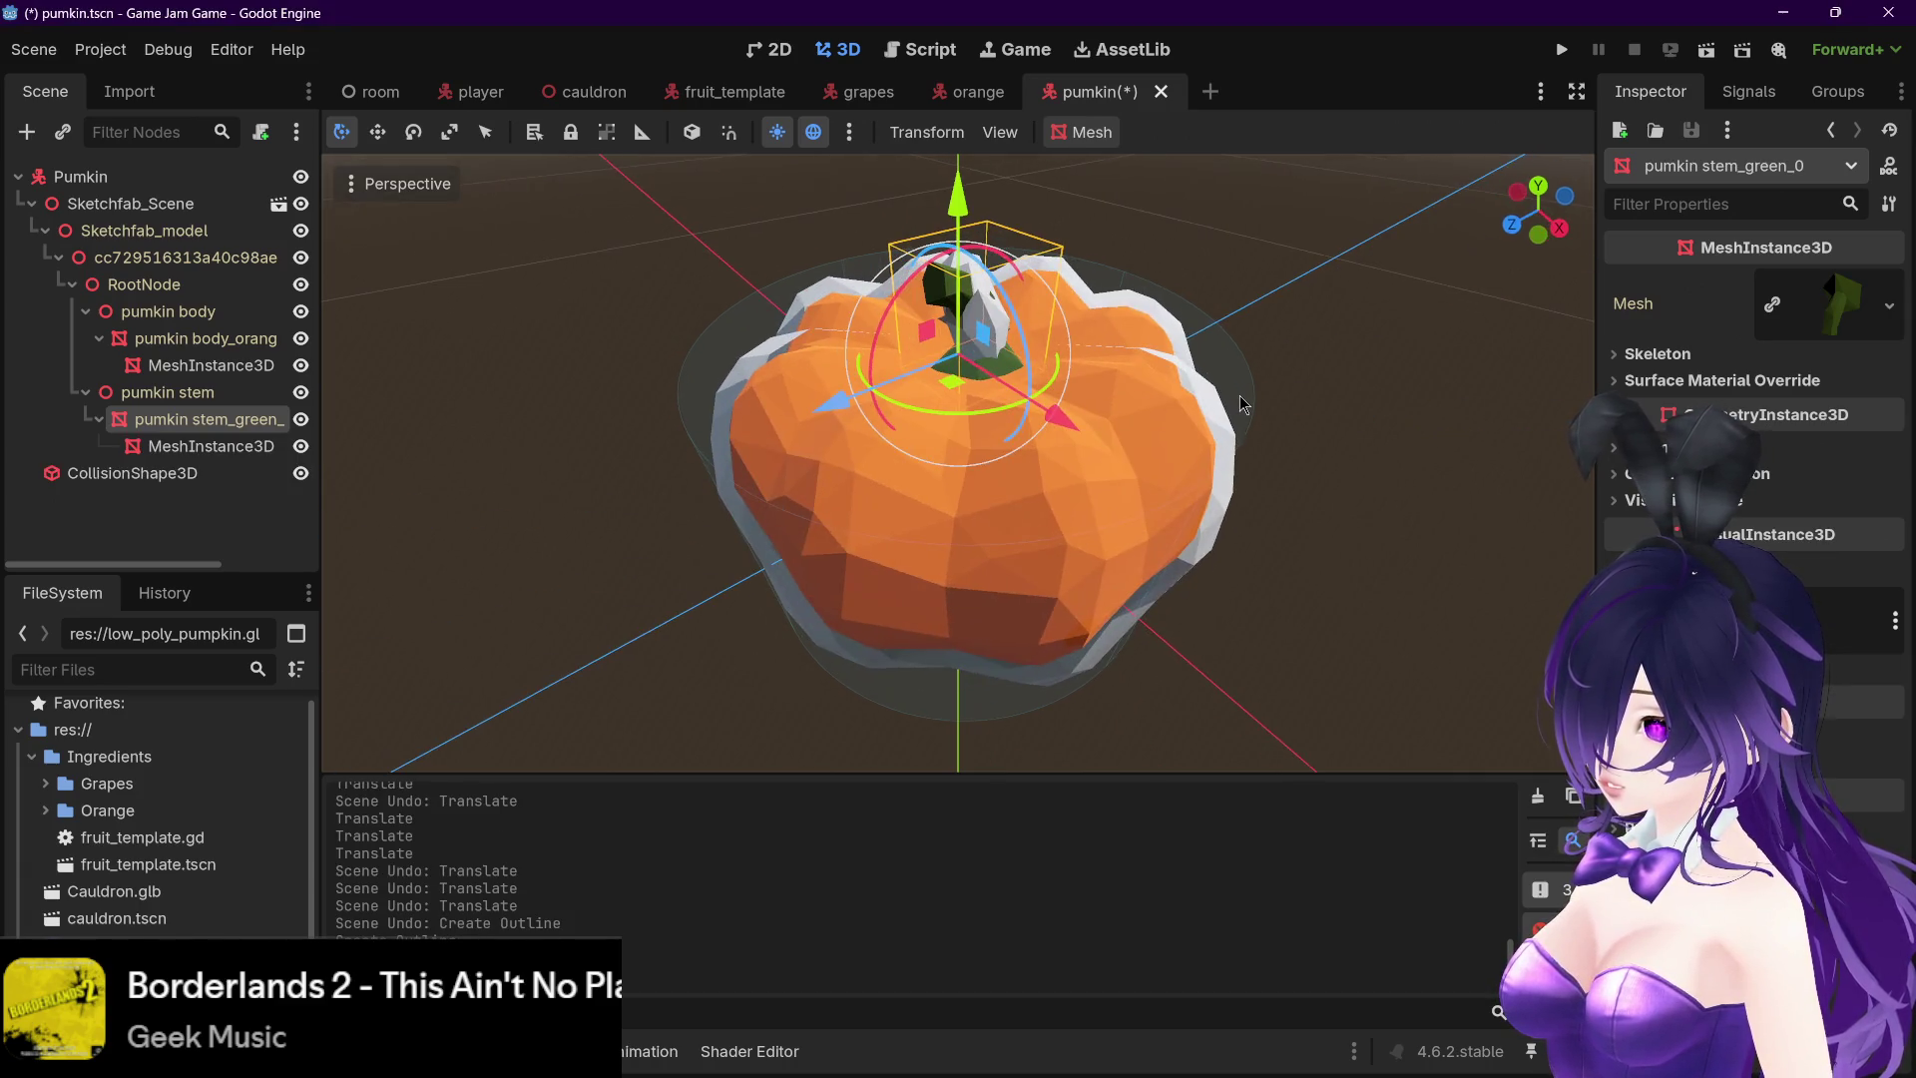
{"action": "key", "text": "ctrl+z"}
- Create a 0.224-size stem outline, pull it aside to inspect, then delete it
{"action": "left_click", "coordinate": [1056, 128]}
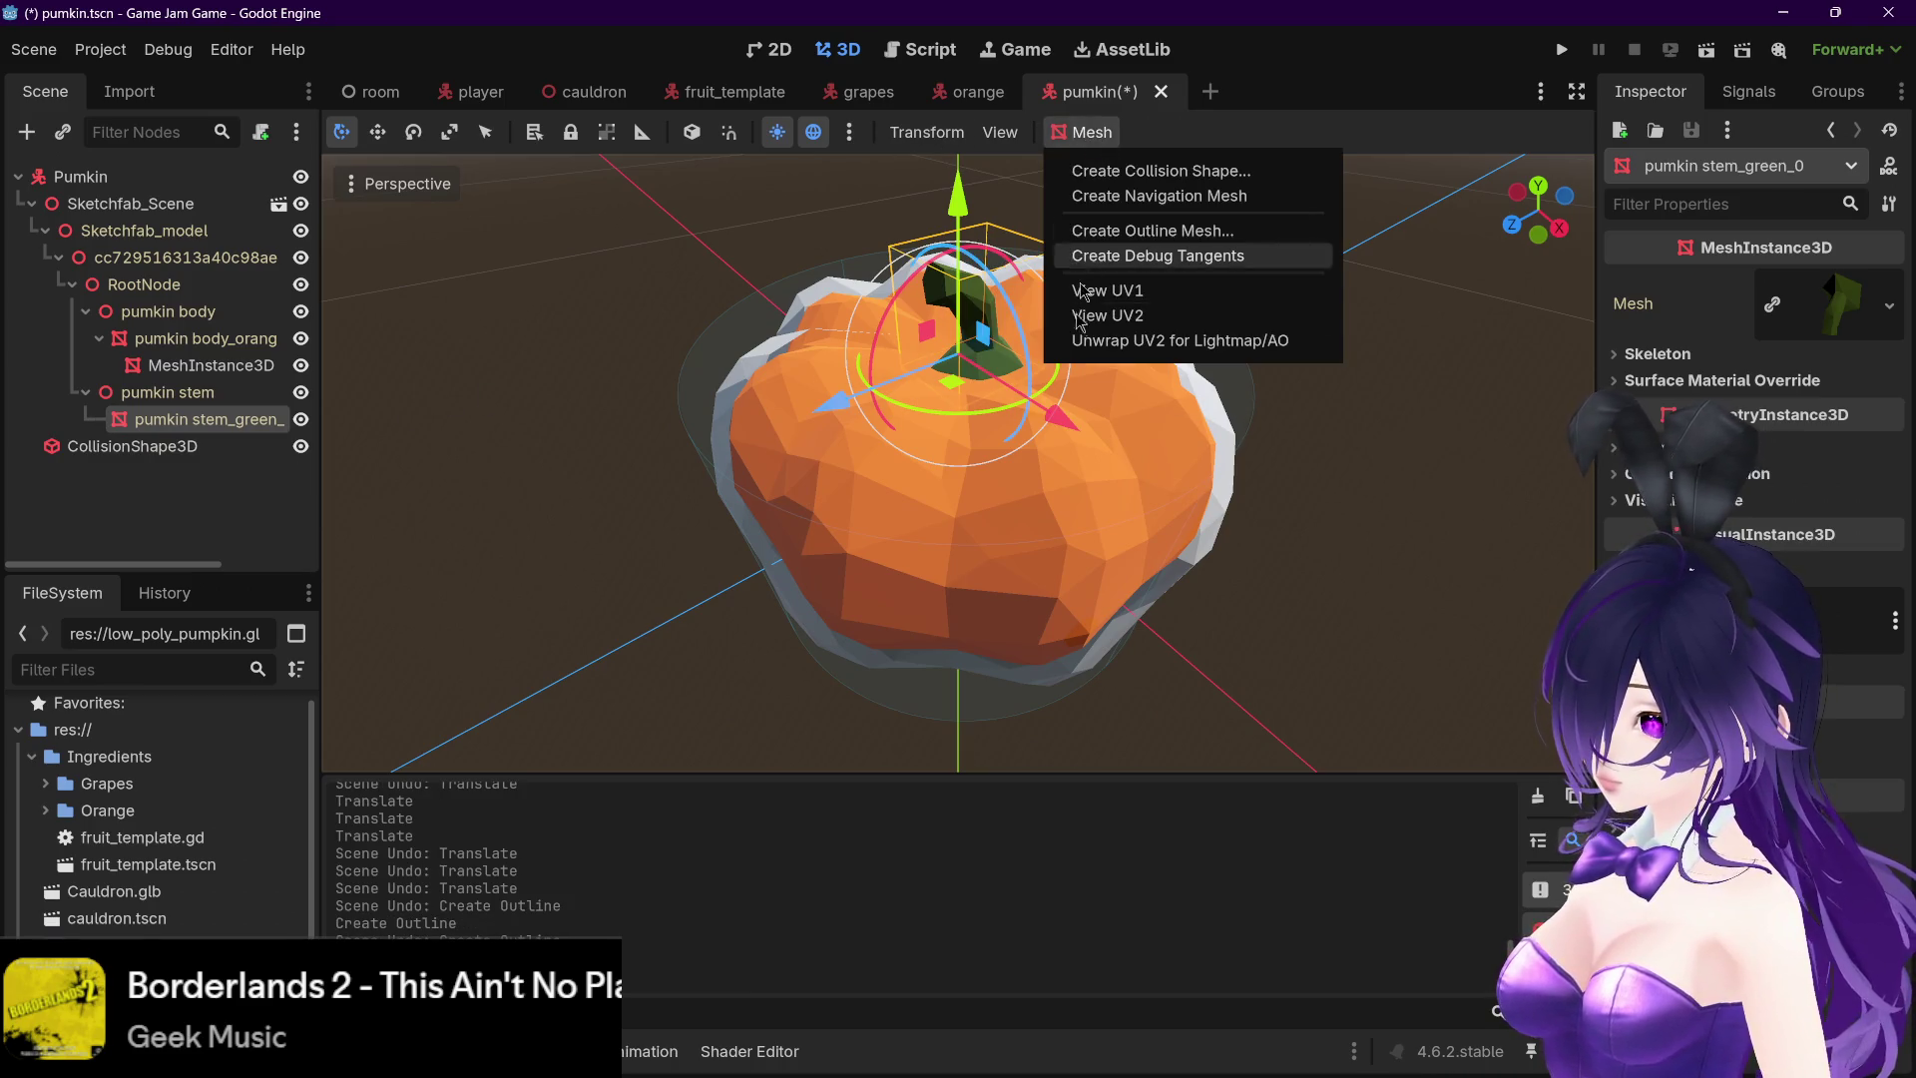
{"action": "left_click", "coordinate": [1098, 224]}
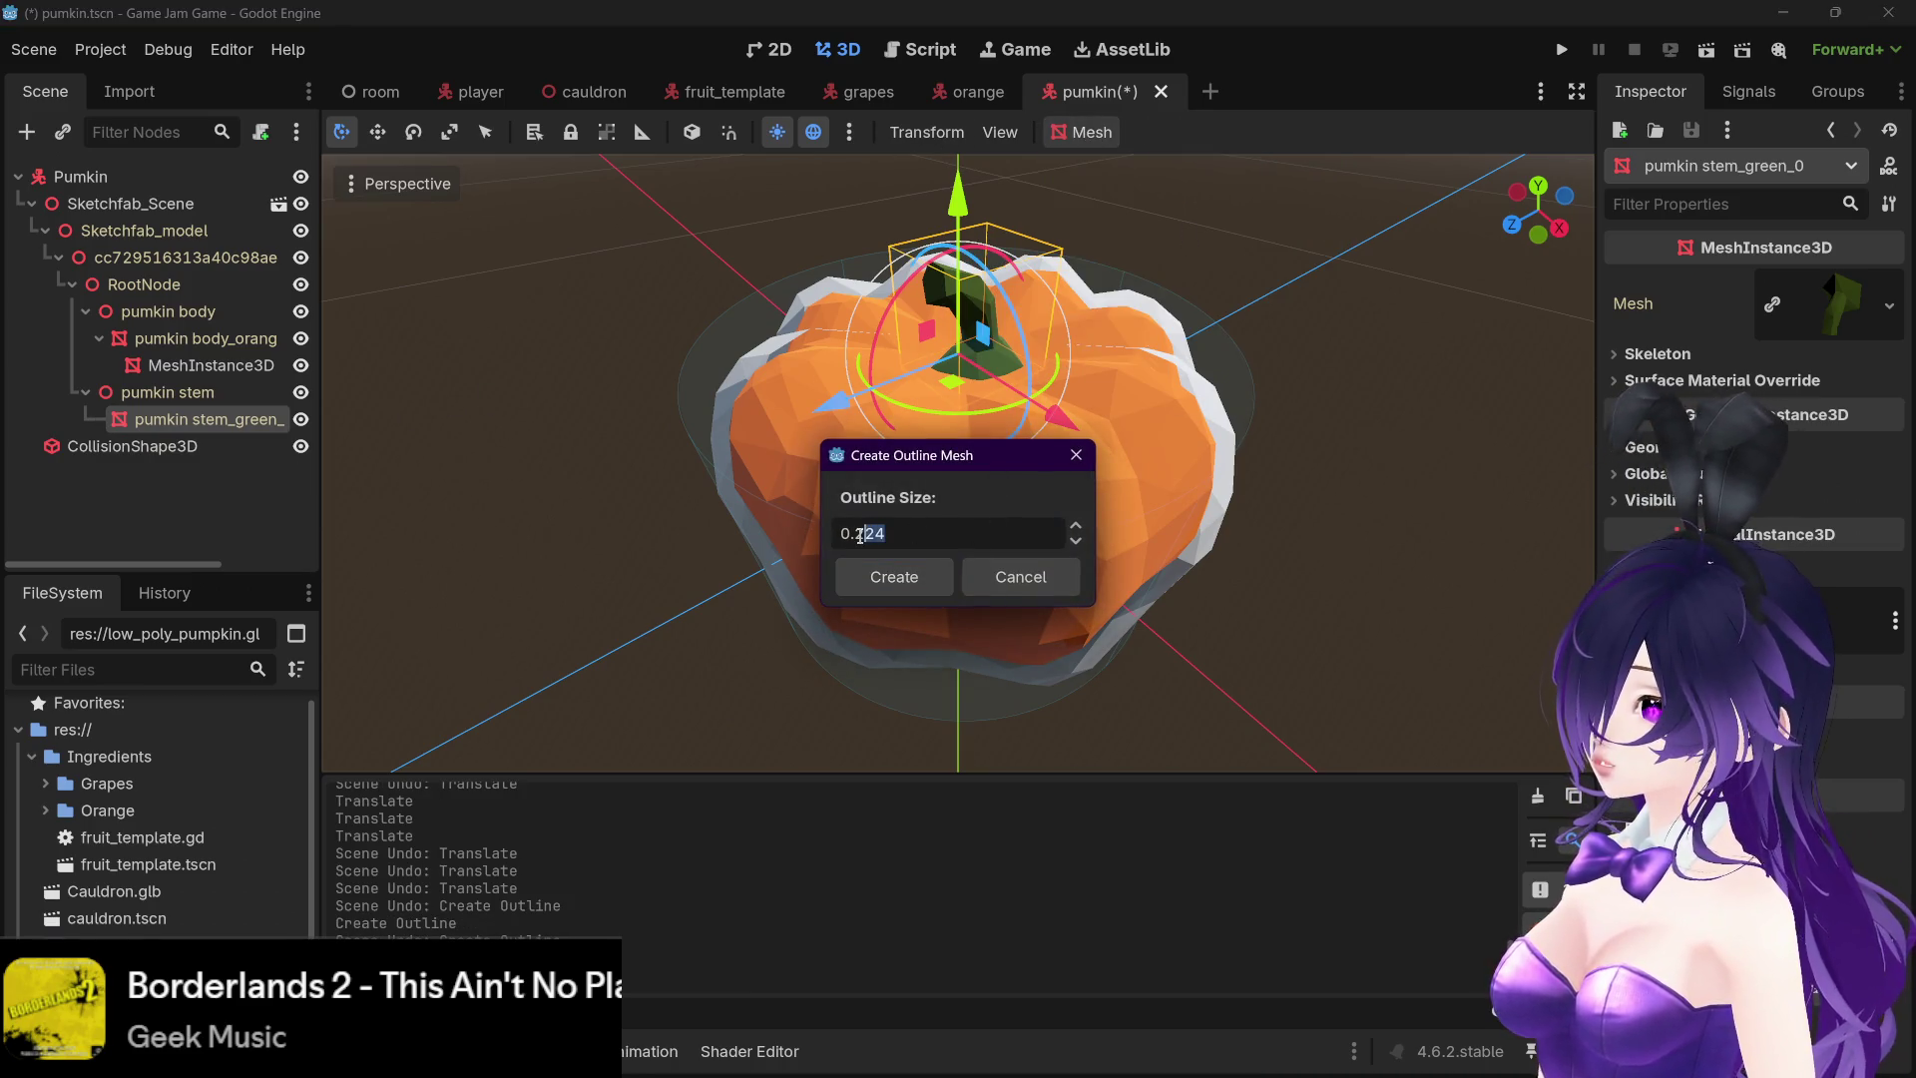
{"action": "left_click", "coordinate": [899, 579]}
{"action": "left_click_drag", "start_coordinate": [895, 436], "coordinate": [563, 448]}
{"action": "key", "text": "ctrl+z"}
{"action": "left_click", "coordinate": [221, 451]}
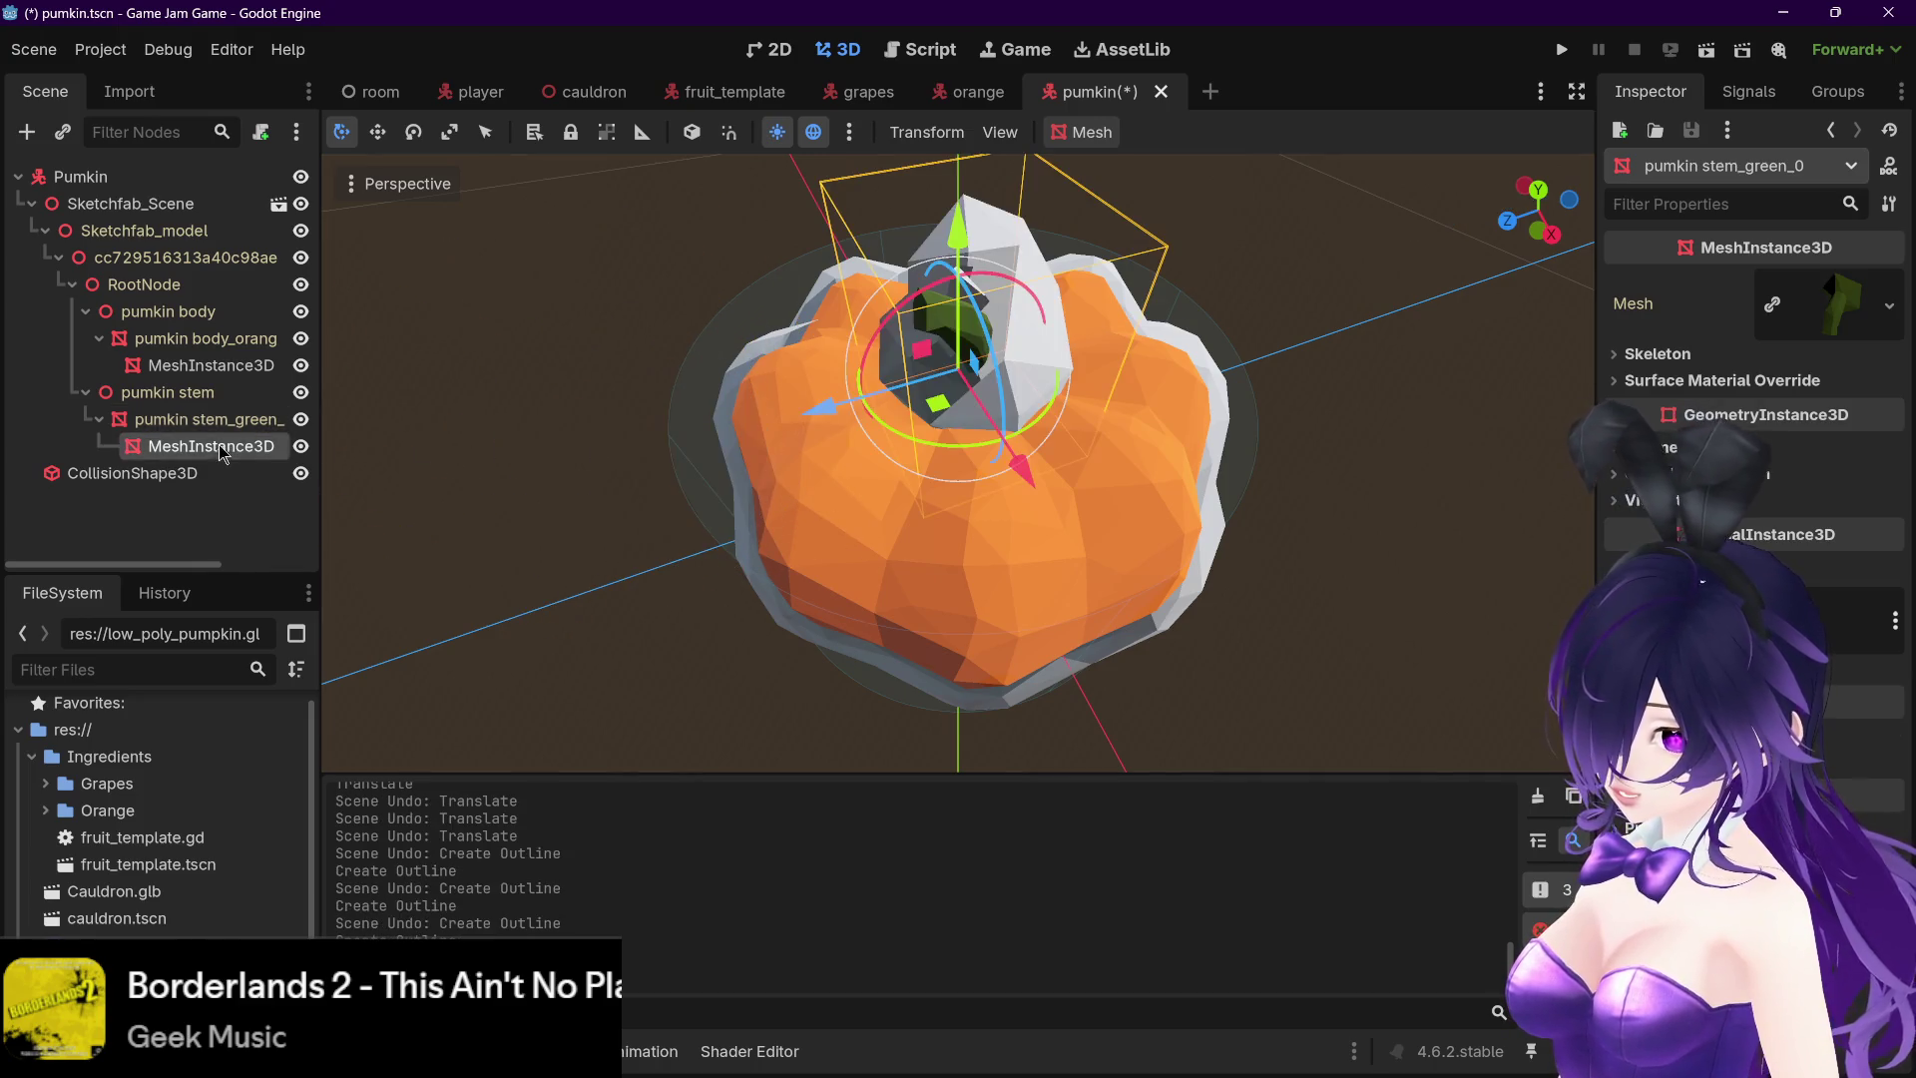
{"action": "left_click_drag", "start_coordinate": [808, 414], "coordinate": [479, 439]}
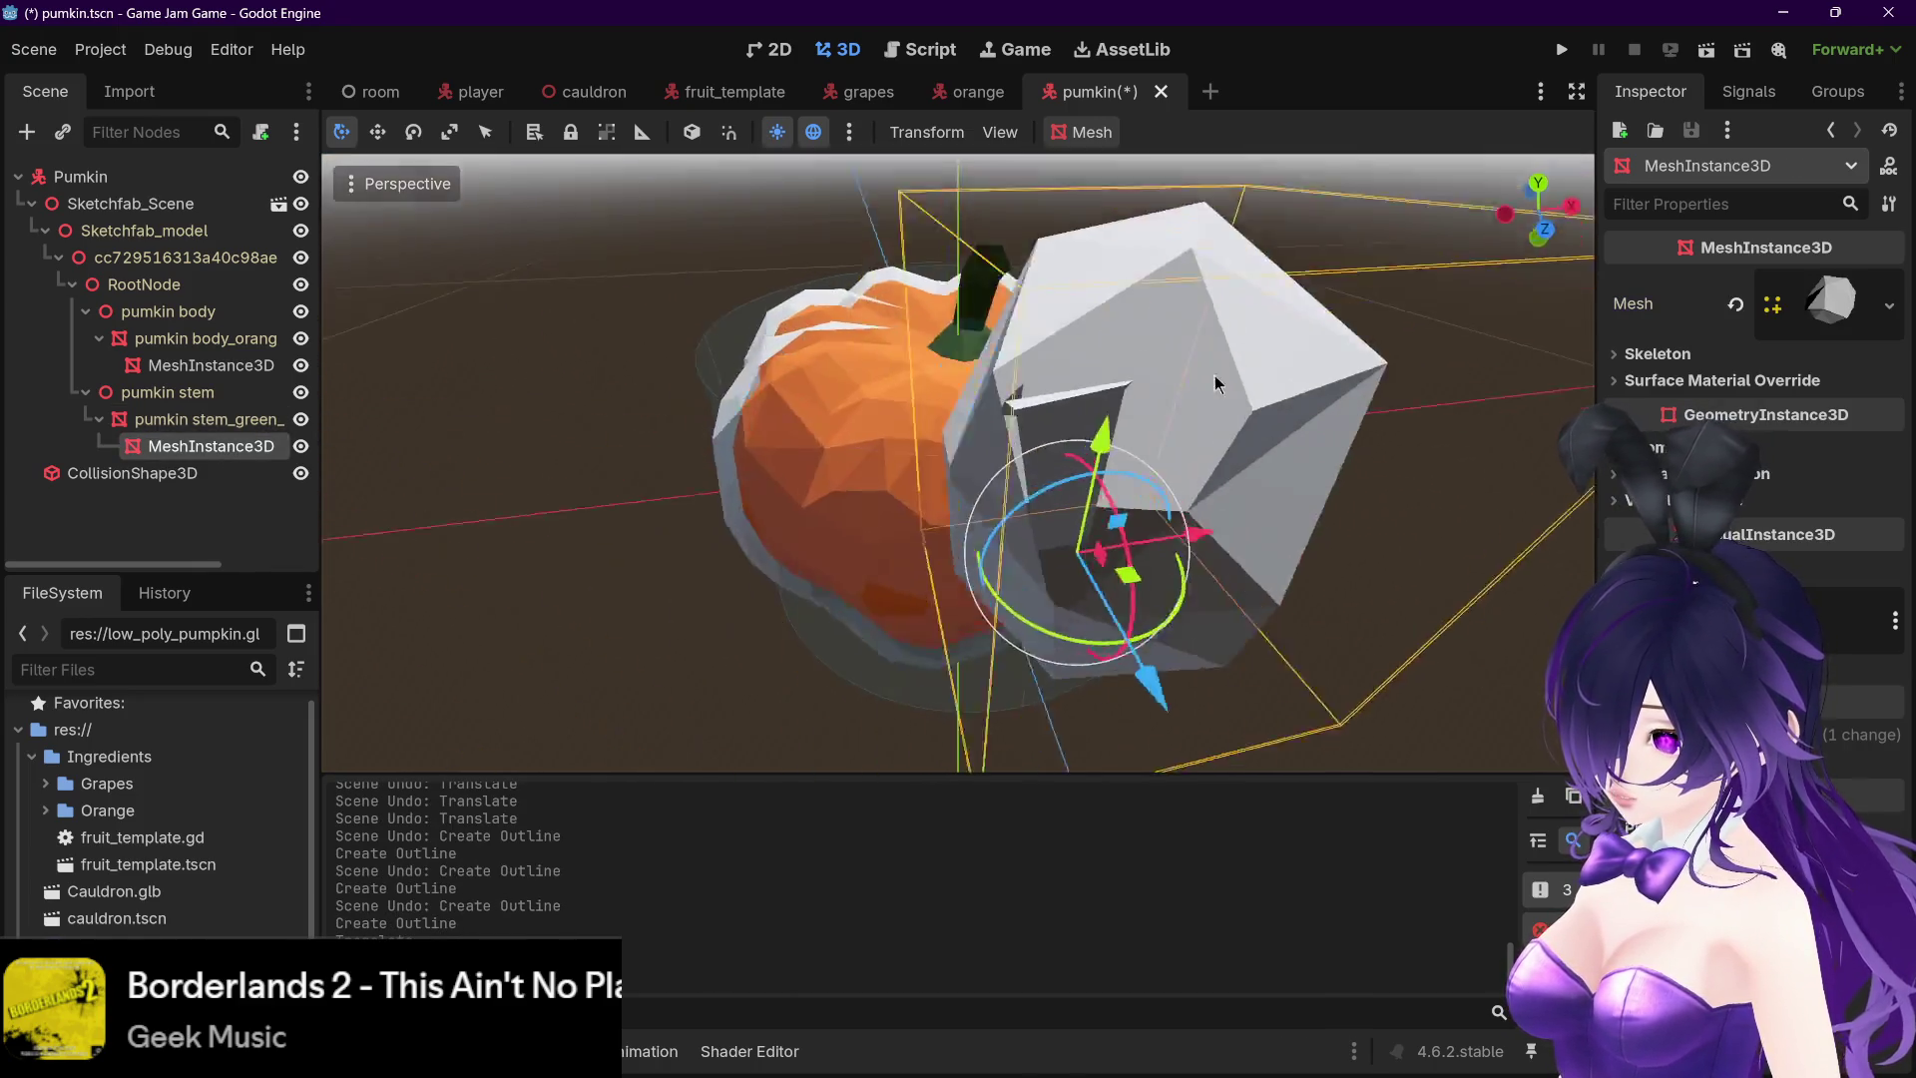
{"action": "left_click", "coordinate": [205, 419]}
{"action": "left_click", "coordinate": [211, 446]}
{"action": "key", "text": "Delete"}
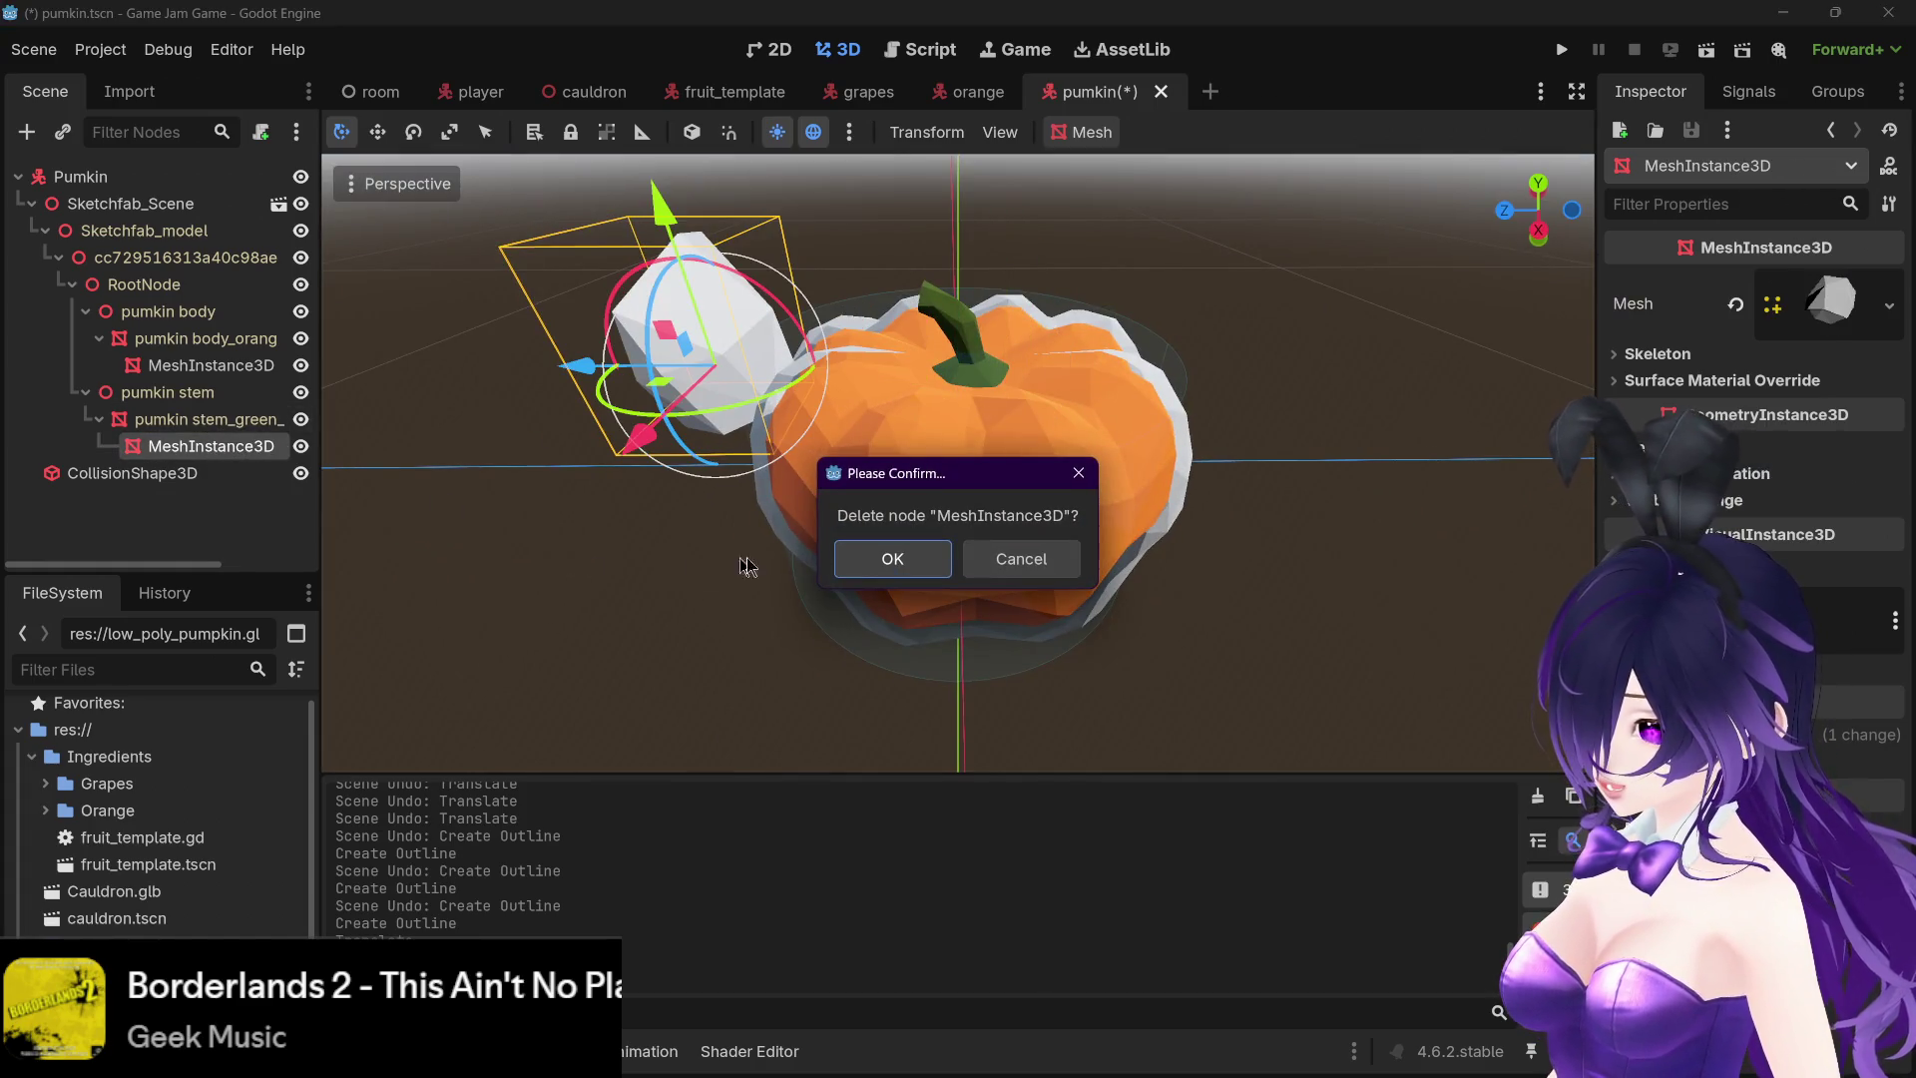
{"action": "left_click", "coordinate": [871, 559]}
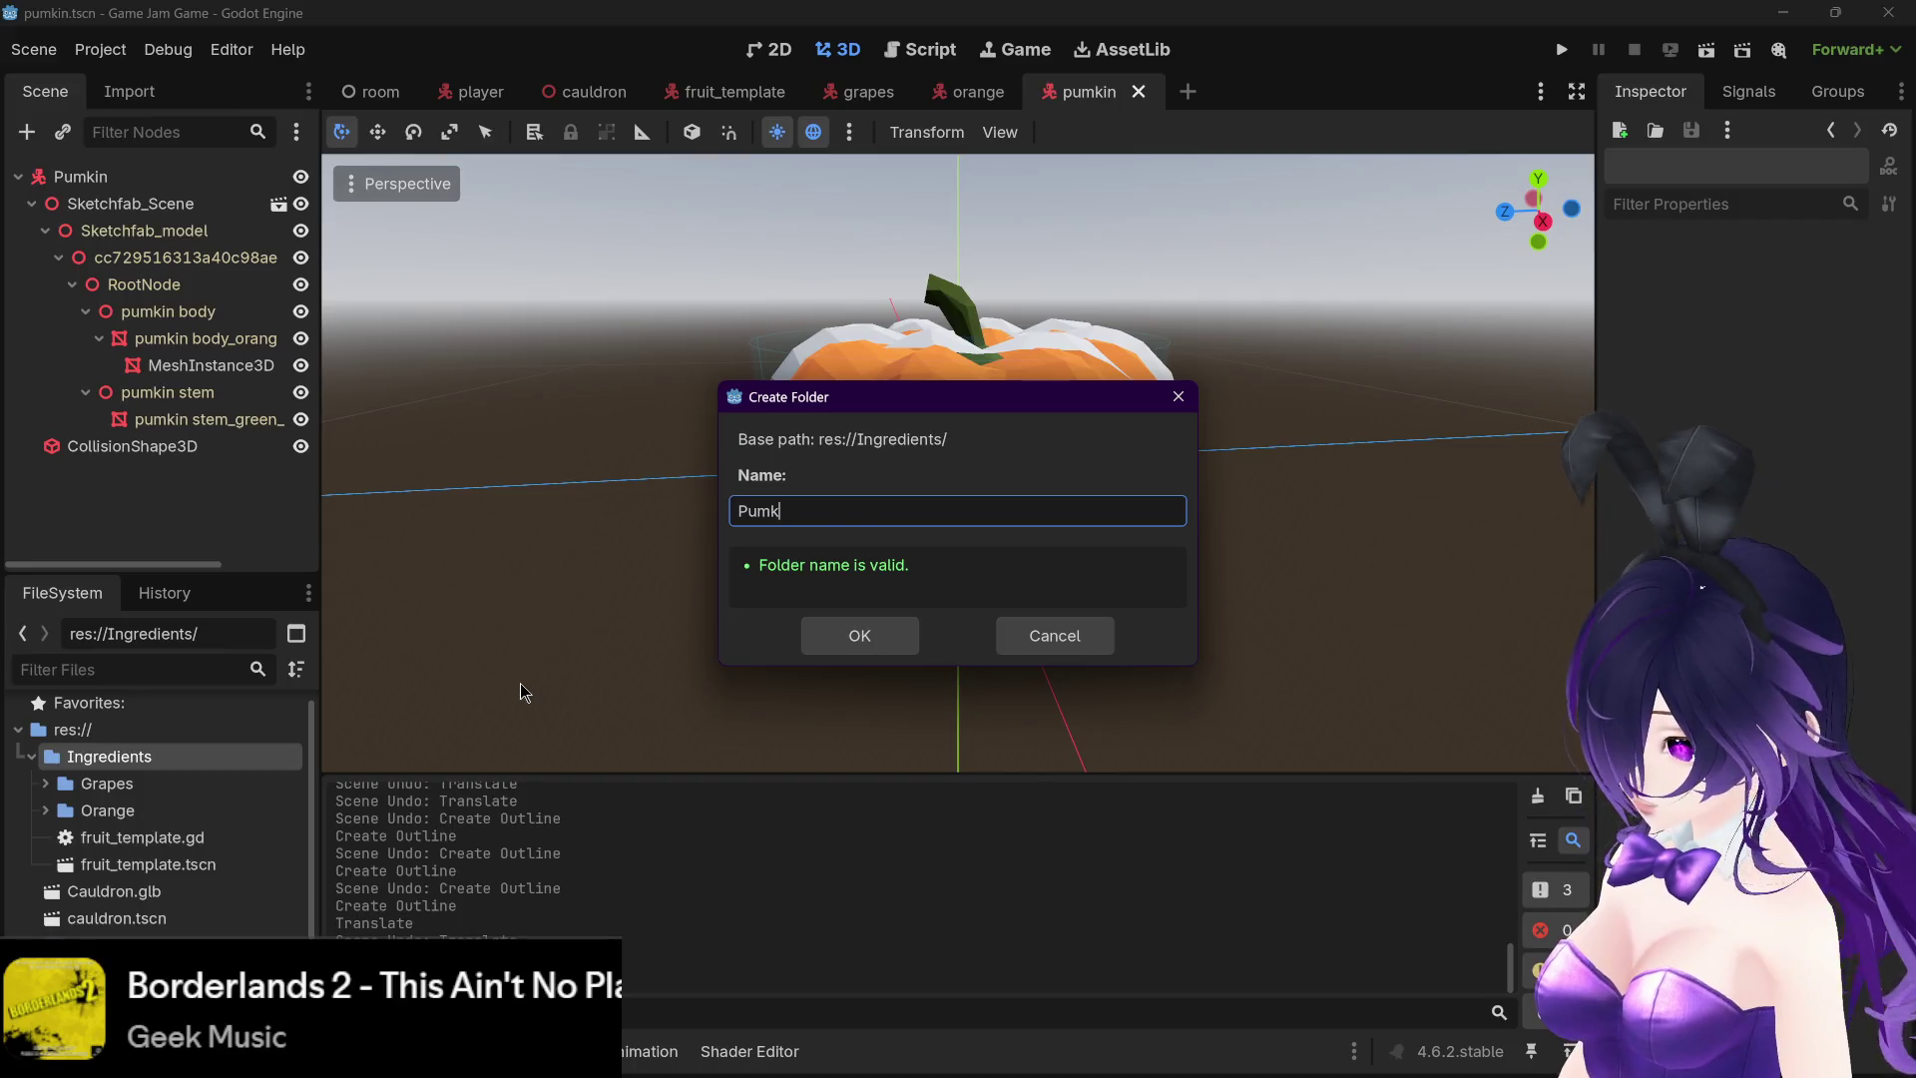
- Create the Pumkin folder and move pumkin.tscn into it
{"action": "left_click", "coordinate": [827, 643]}
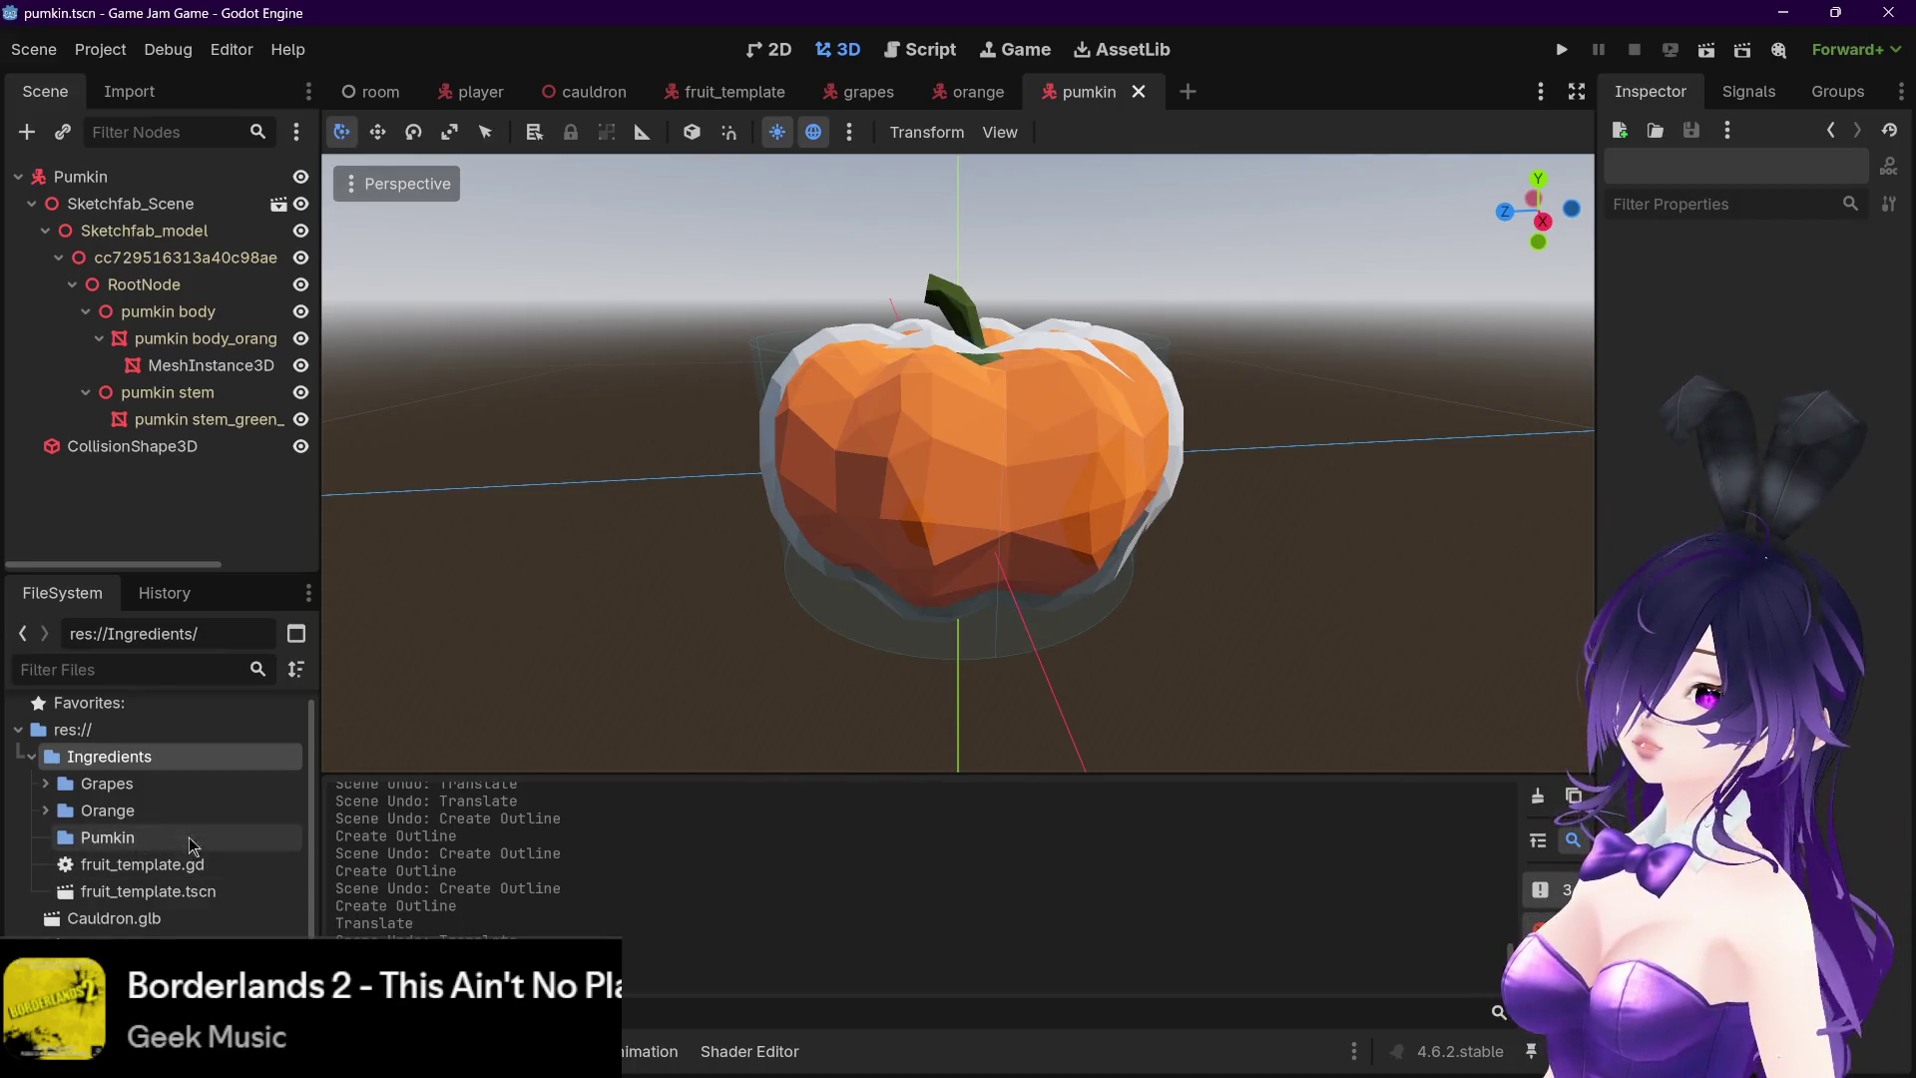
{"action": "scroll", "coordinate": [135, 928], "scroll_direction": "down", "scroll_amount": 1}
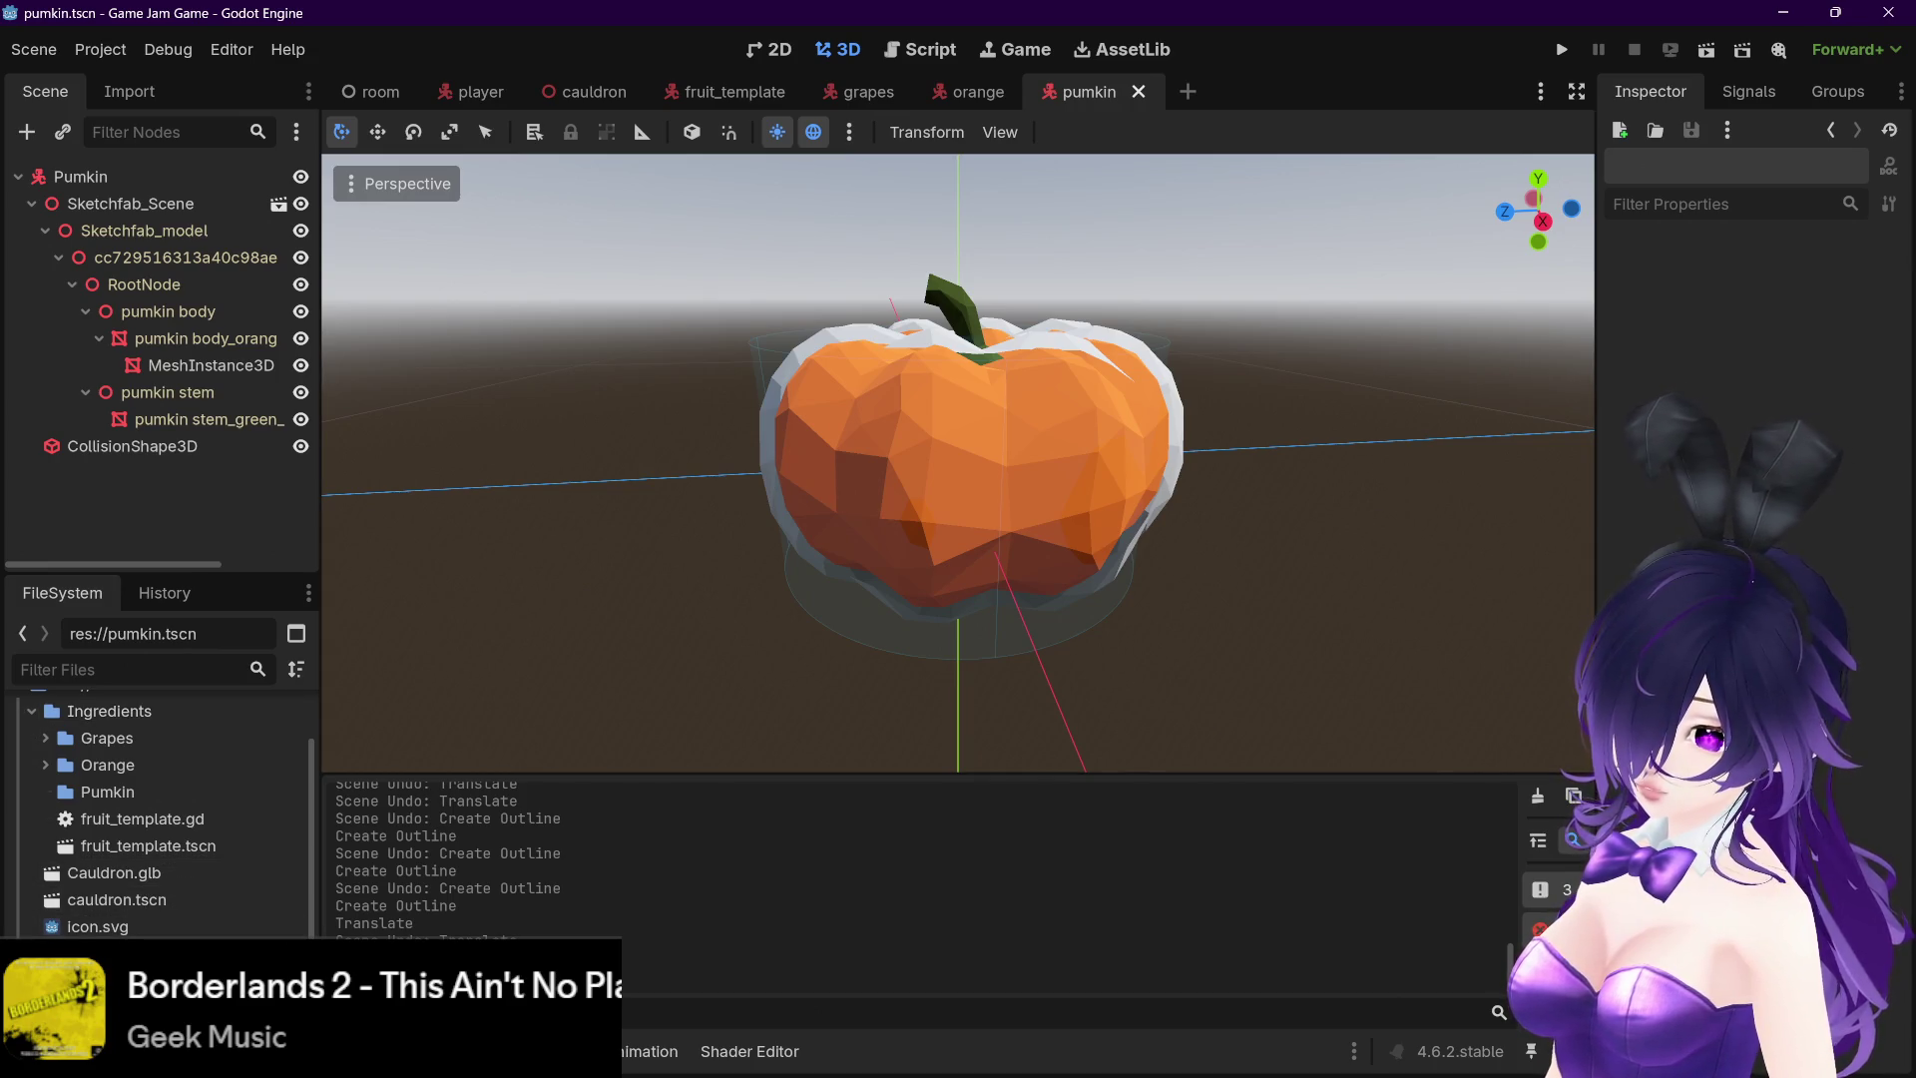
{"action": "left_click_drag", "start_coordinate": [128, 792], "coordinate": [133, 799]}
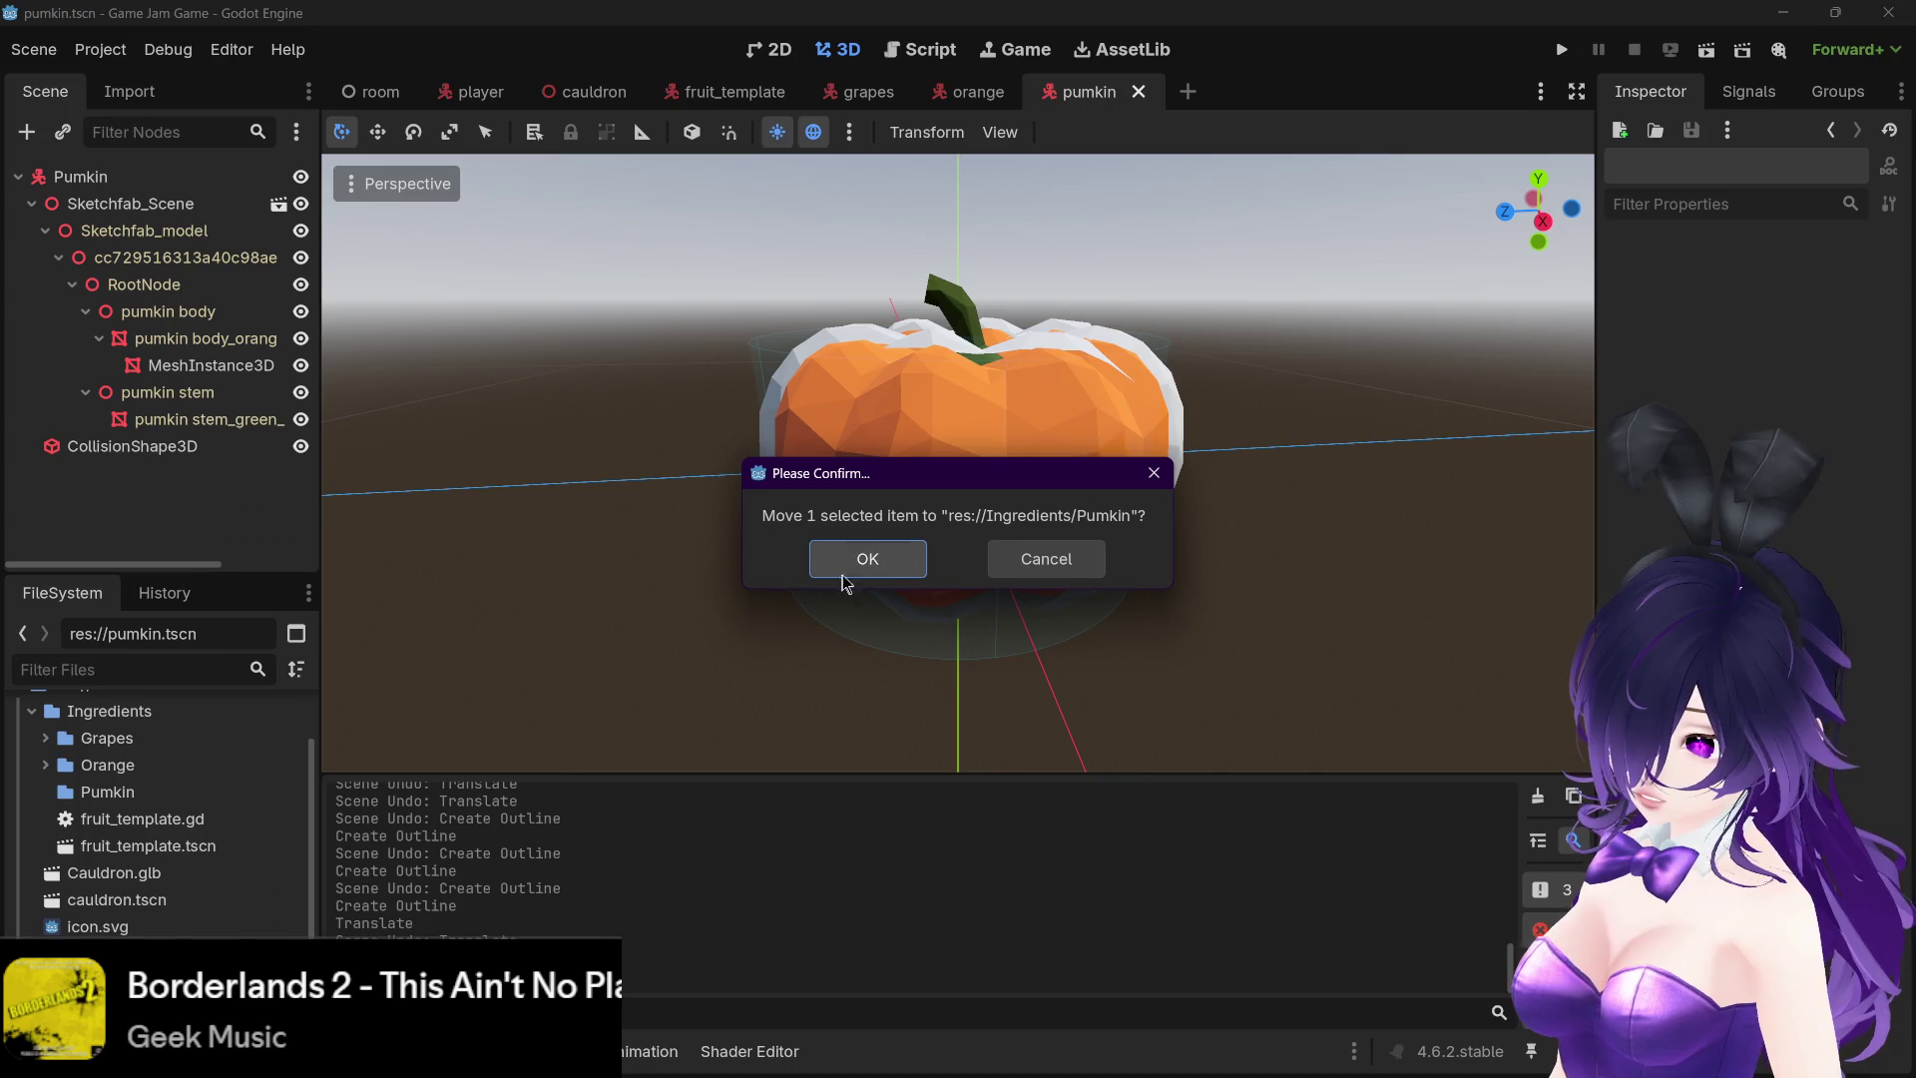
{"action": "left_click", "coordinate": [838, 574]}
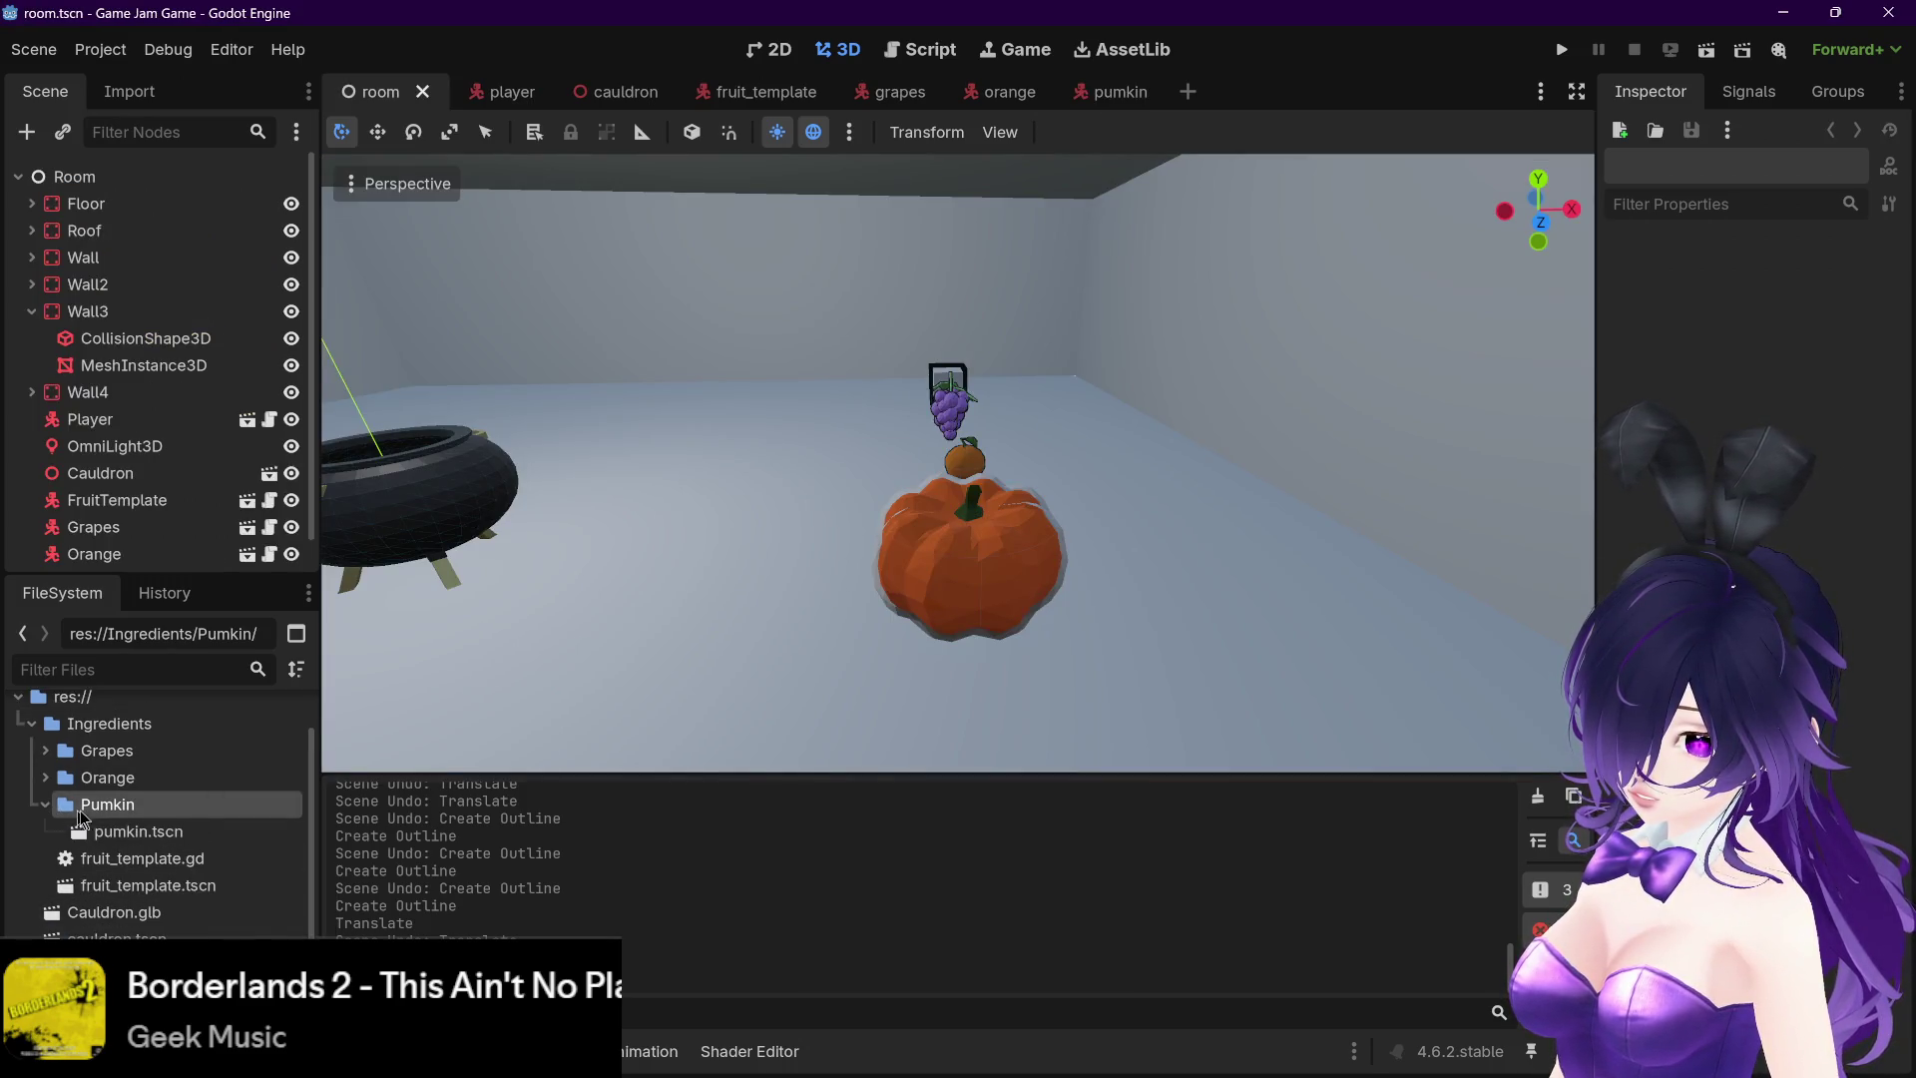
- Move low_poly_pumpkin.glb into the Pumkin folder and return to the pumpkin scene
{"action": "scroll", "coordinate": [166, 856], "scroll_direction": "down", "scroll_amount": 1}
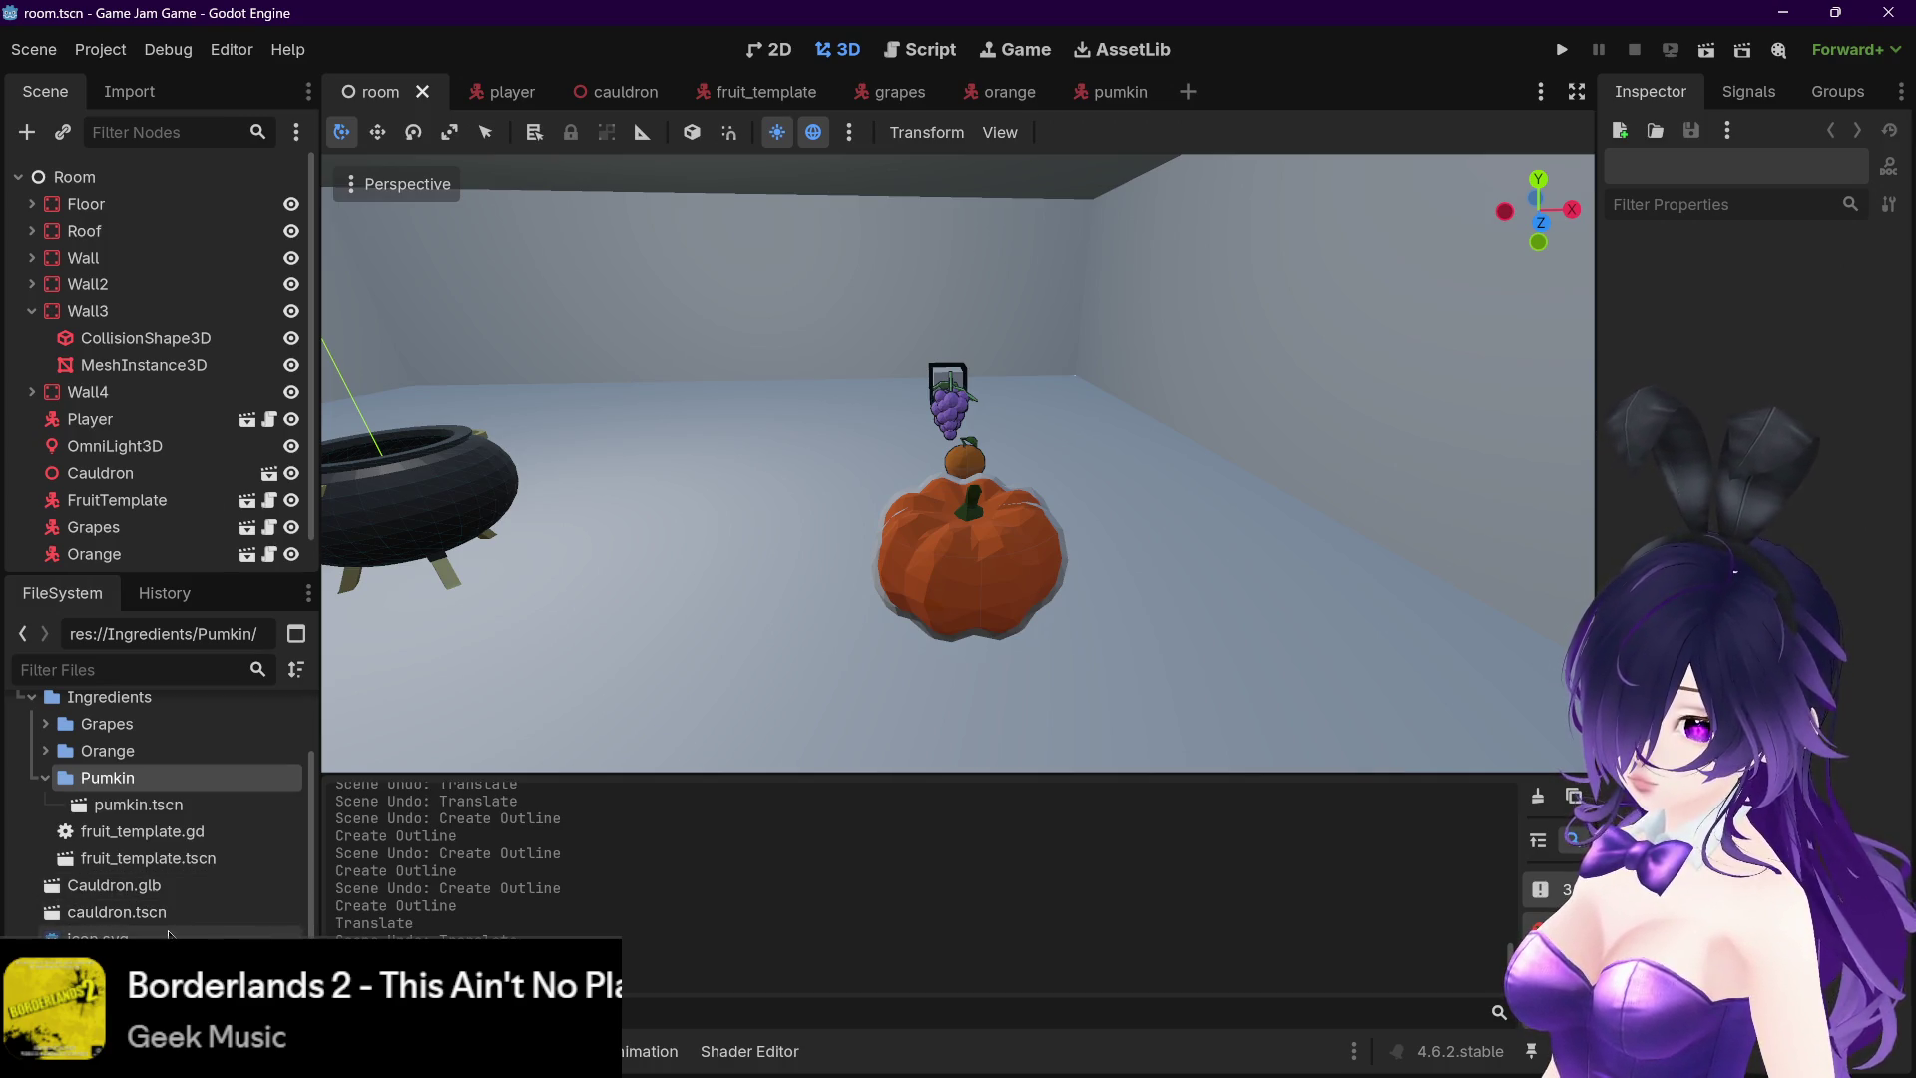
{"action": "scroll", "coordinate": [167, 931], "scroll_direction": "up", "scroll_amount": 3}
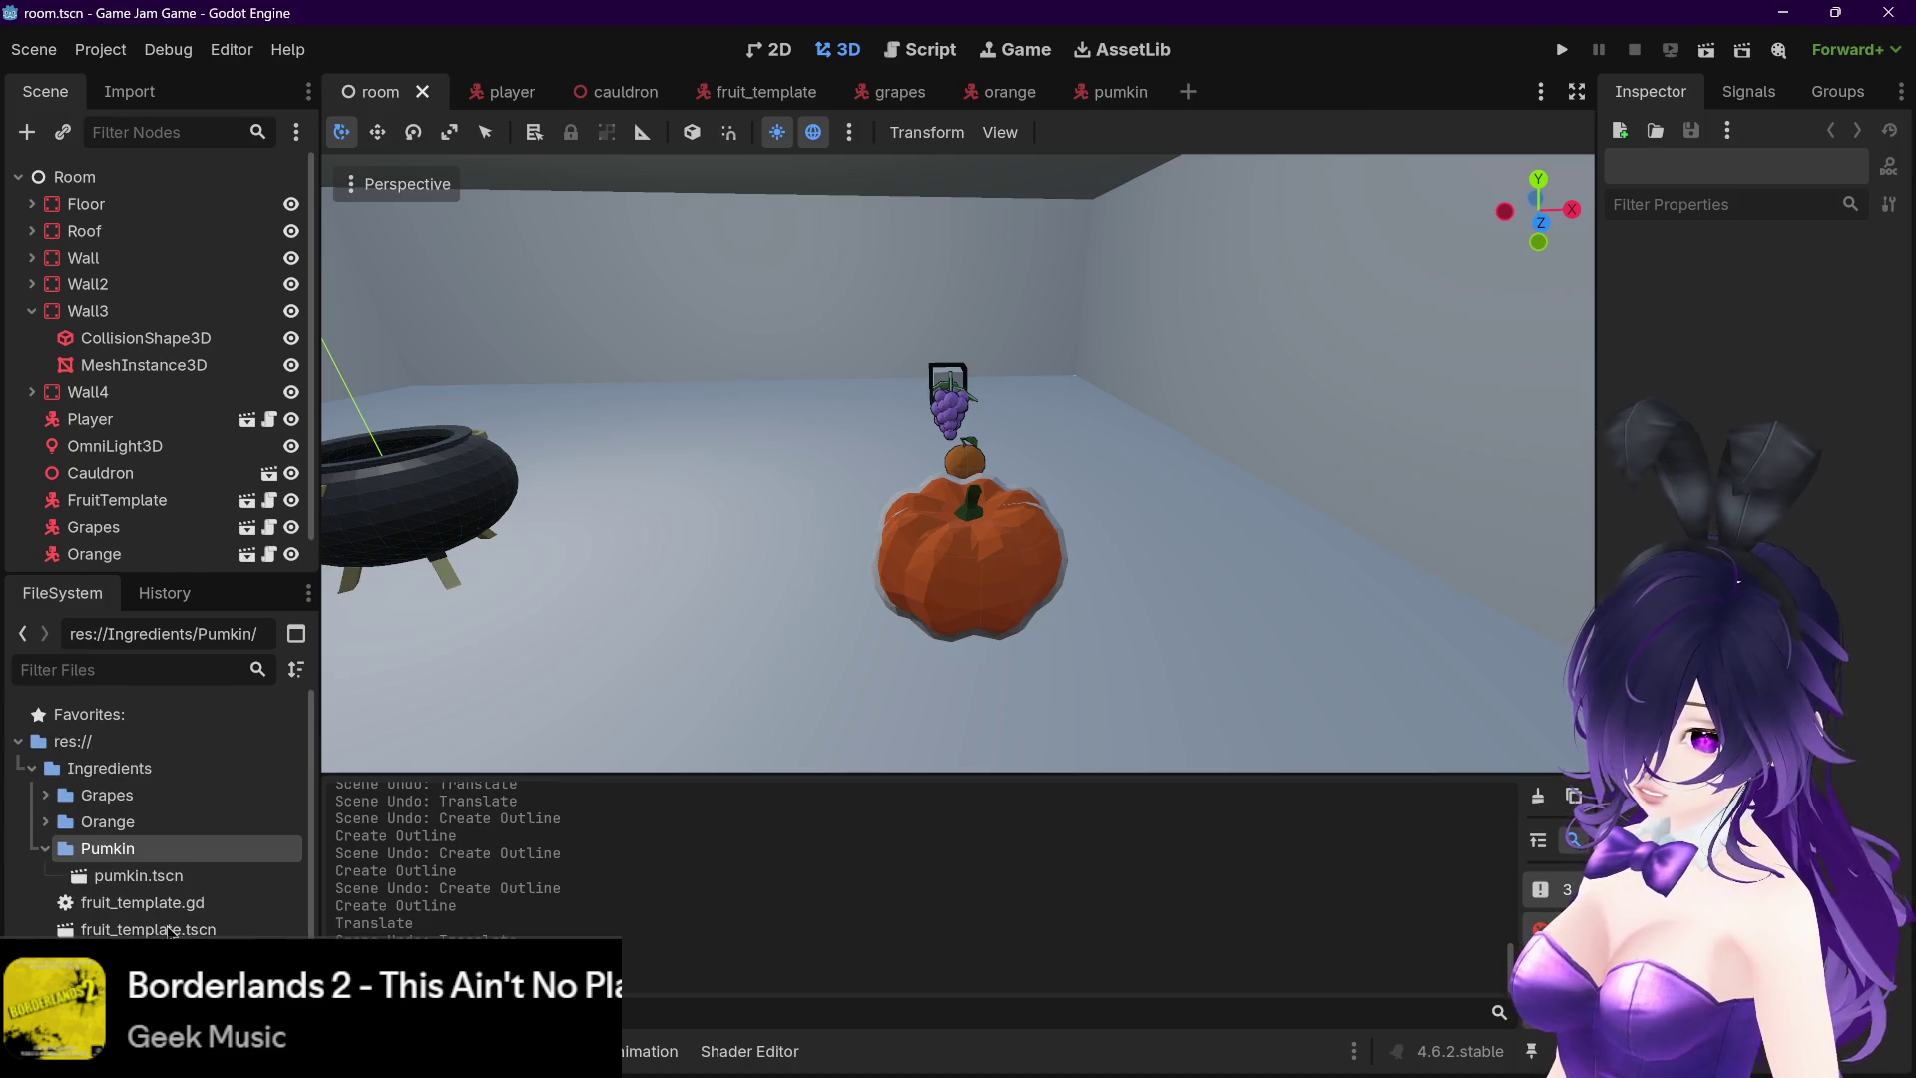
{"action": "scroll", "coordinate": [169, 931], "scroll_direction": "down", "scroll_amount": 1}
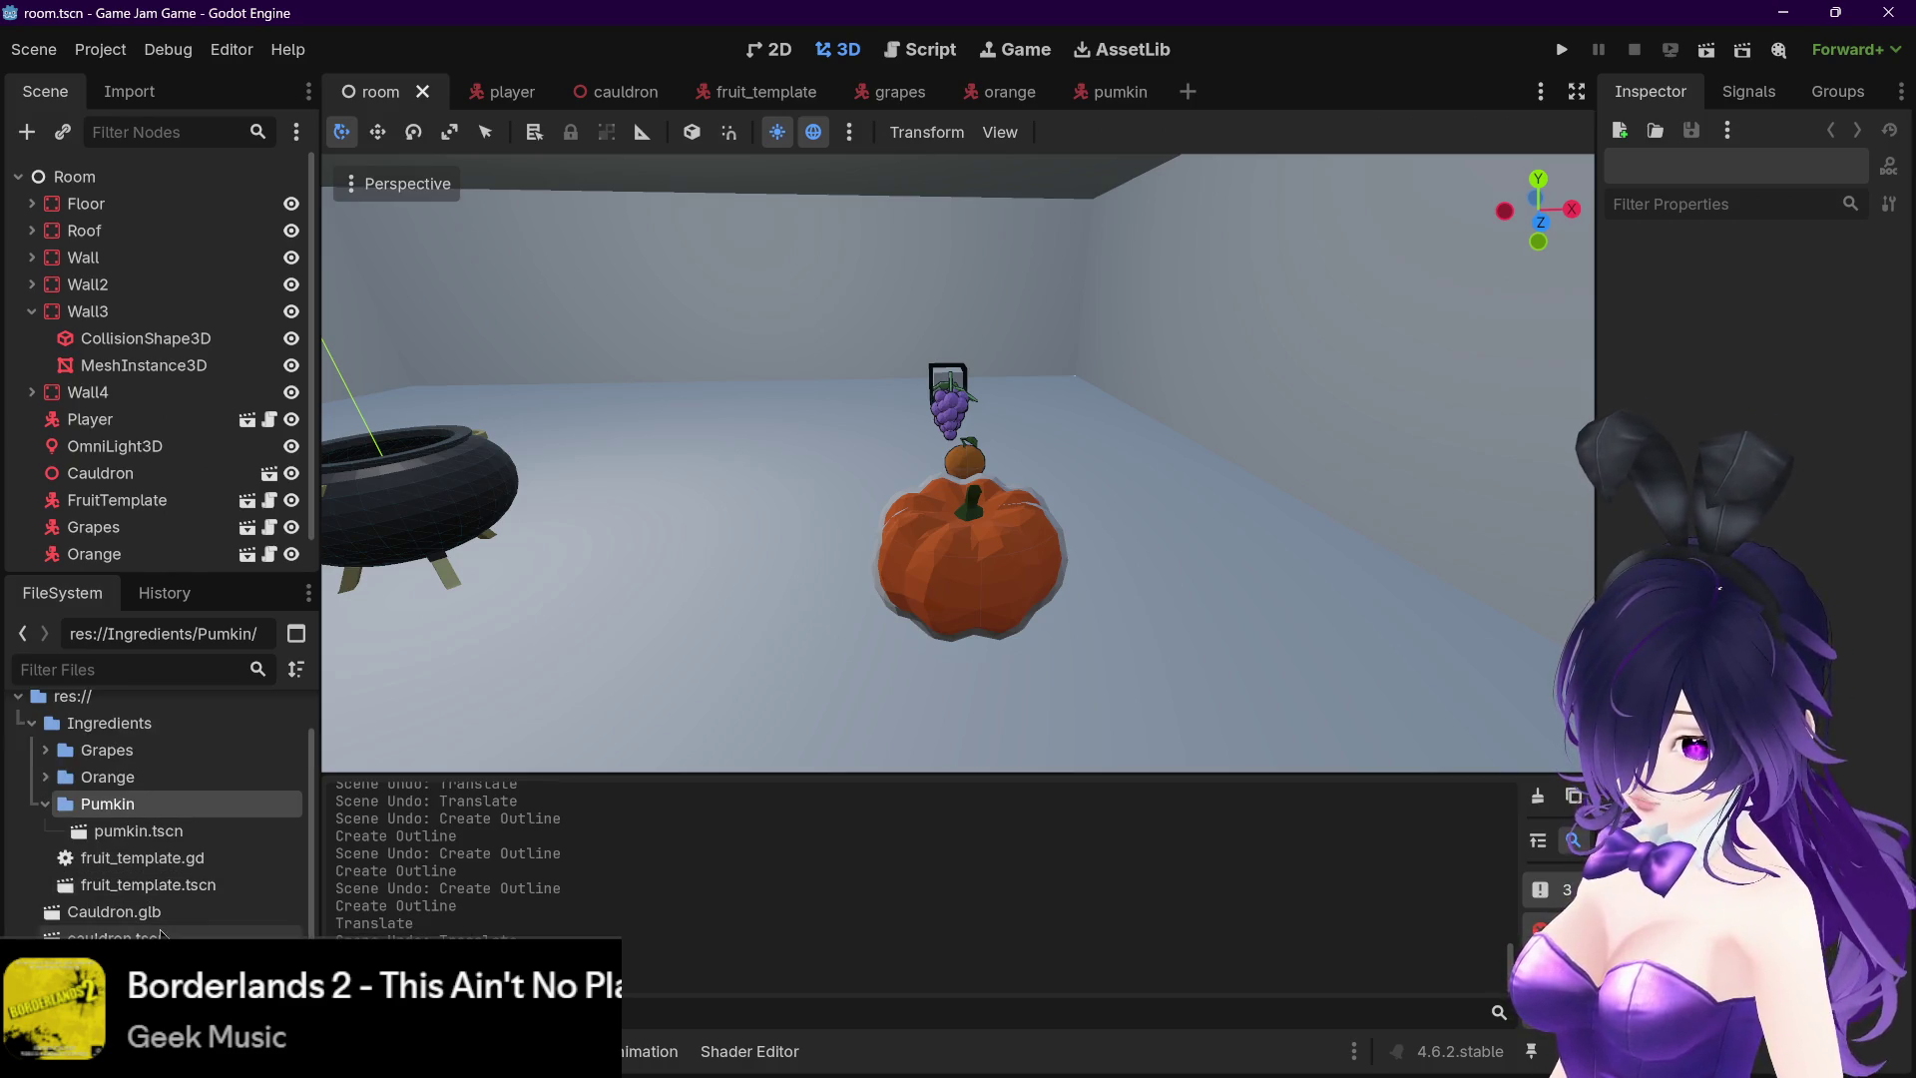
{"action": "scroll", "coordinate": [162, 933], "scroll_direction": "down", "scroll_amount": 1}
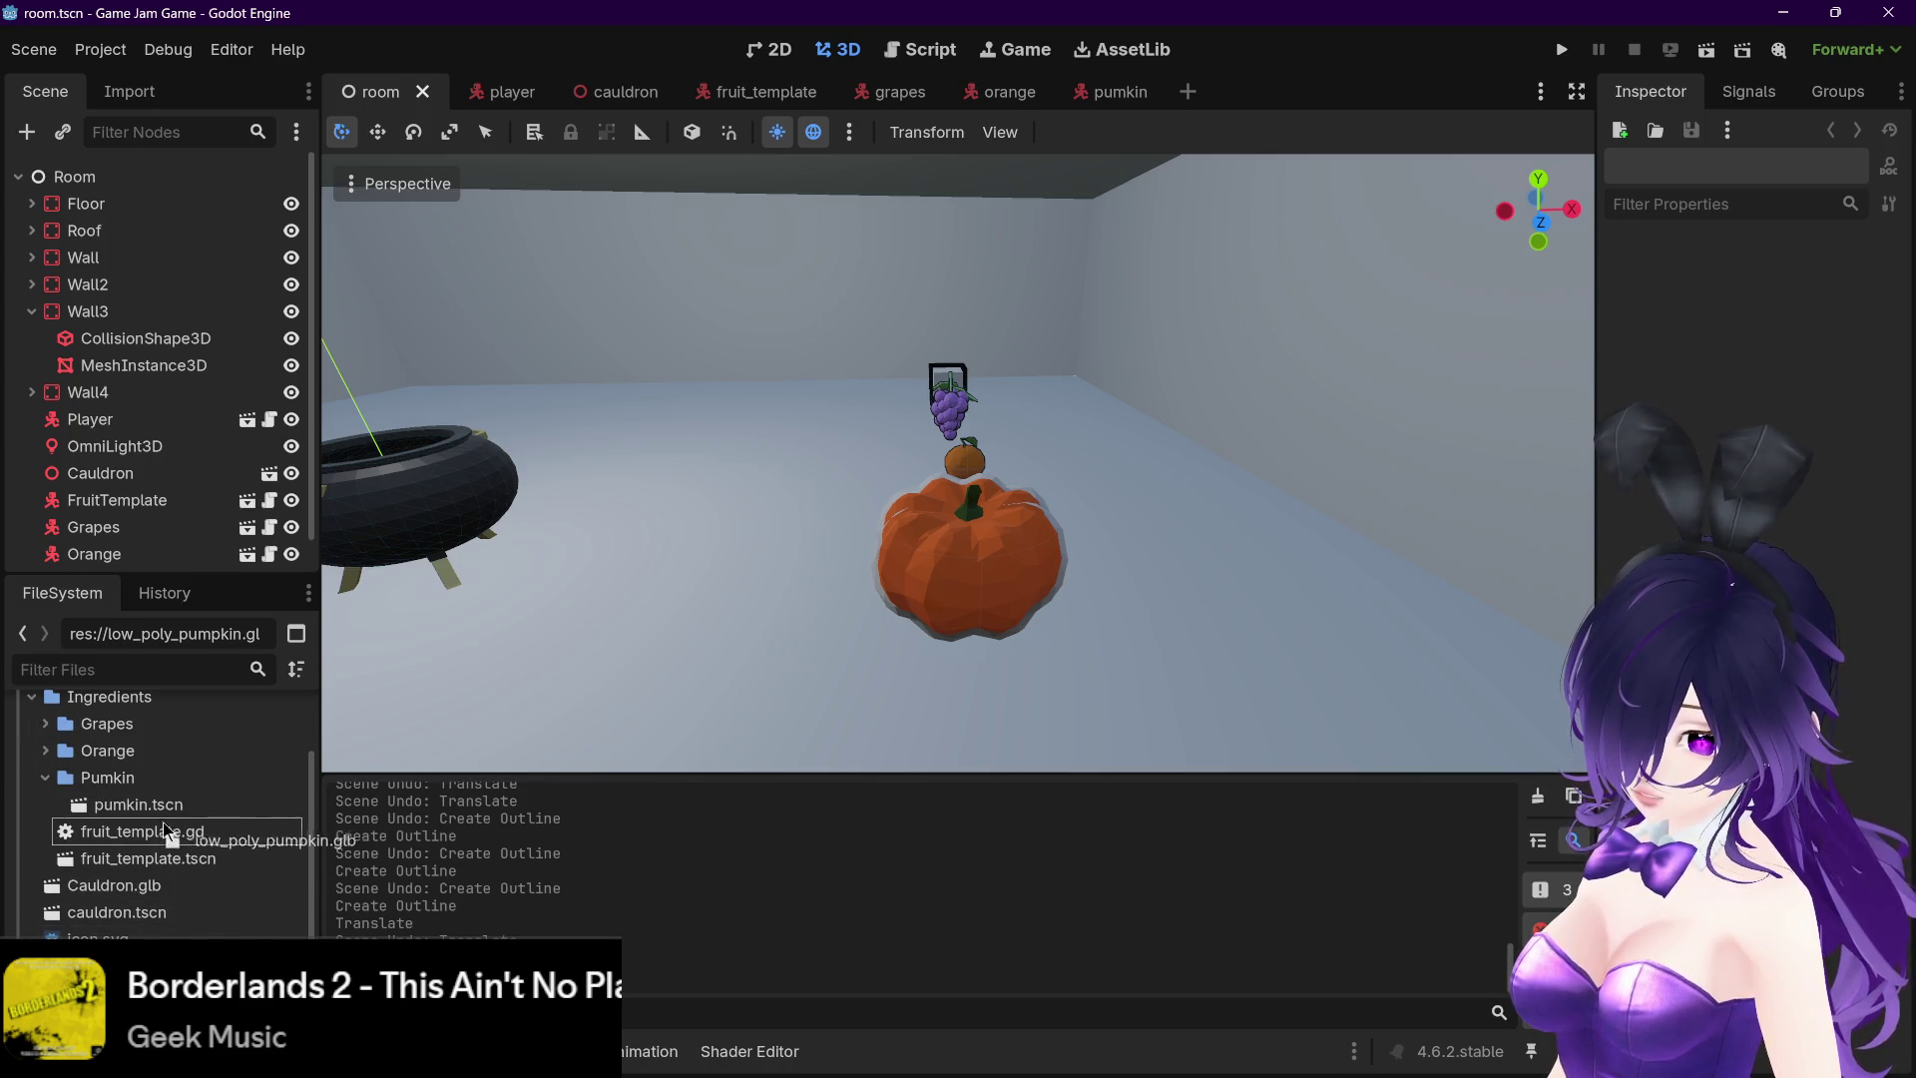
{"action": "left_click_drag", "start_coordinate": [166, 791], "coordinate": [167, 789]}
{"action": "left_click", "coordinate": [892, 560]}
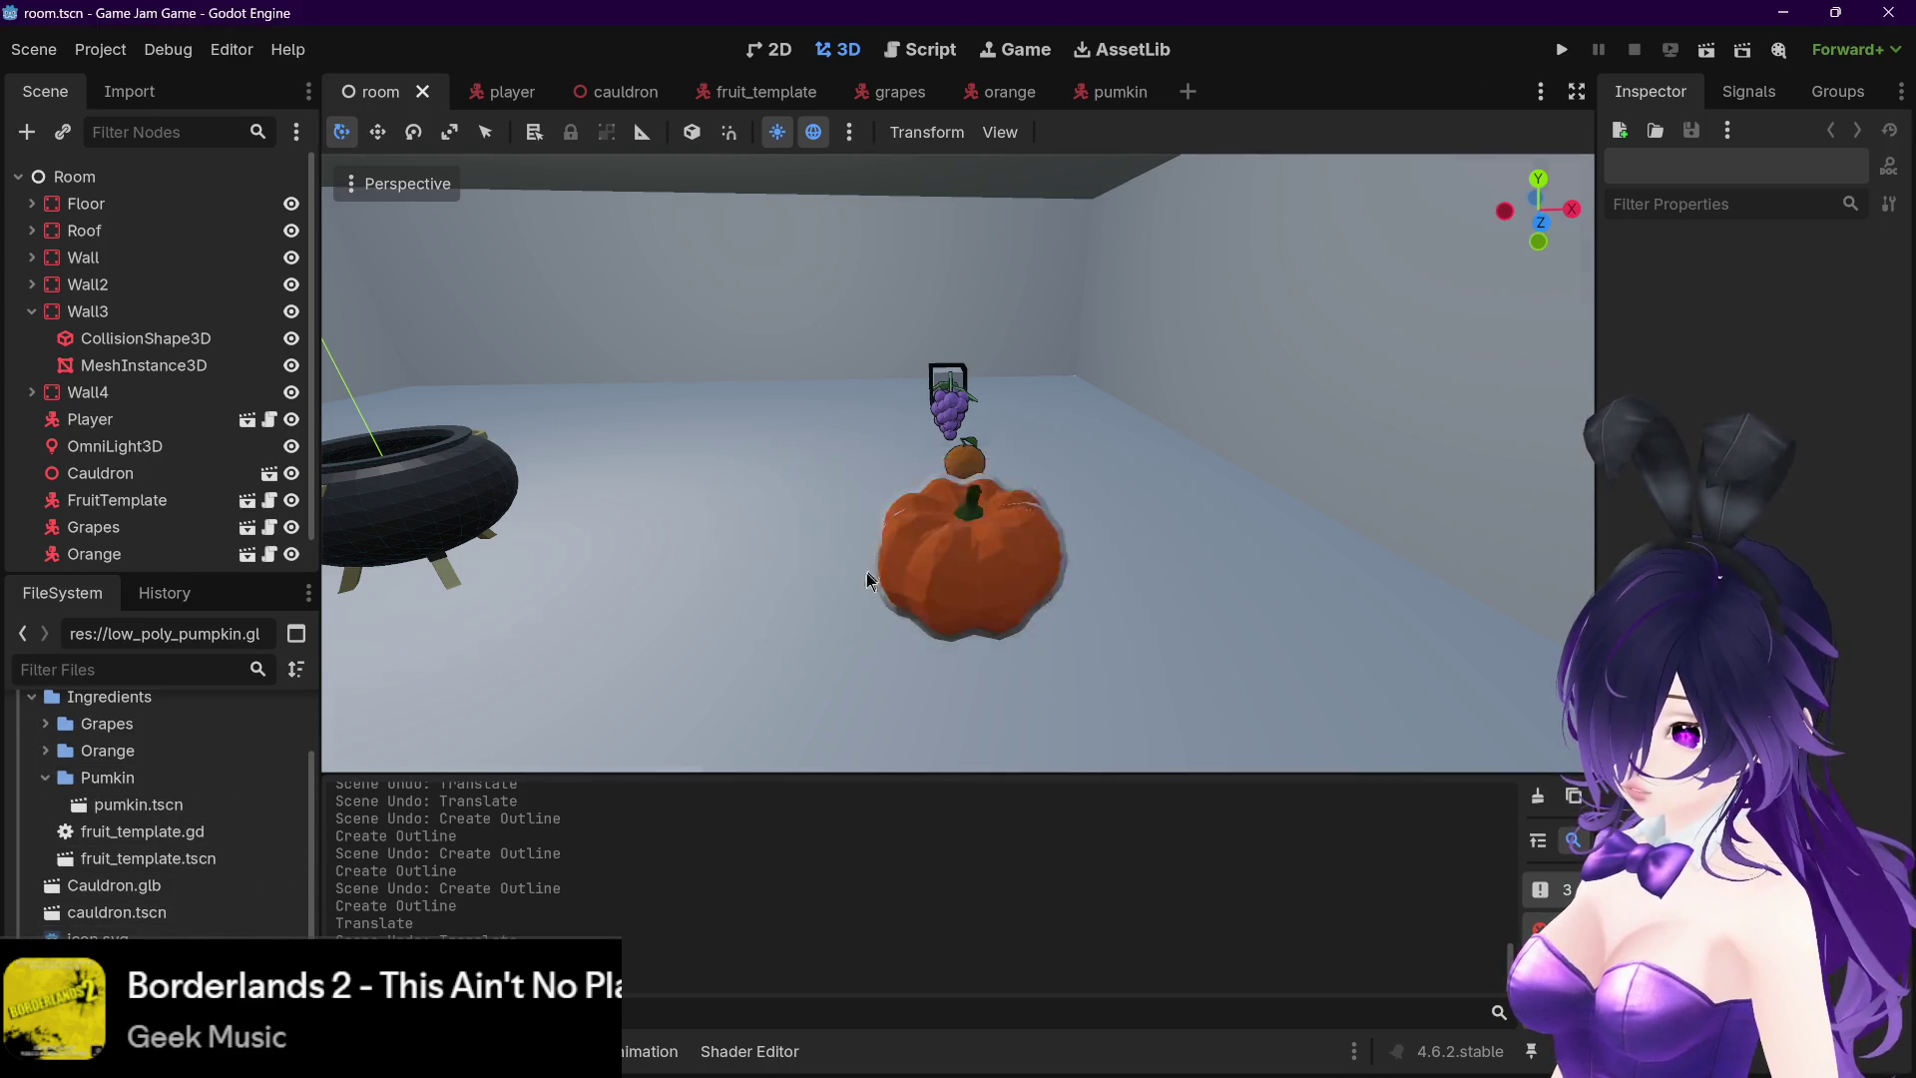
{"action": "left_click", "coordinate": [1112, 91]}
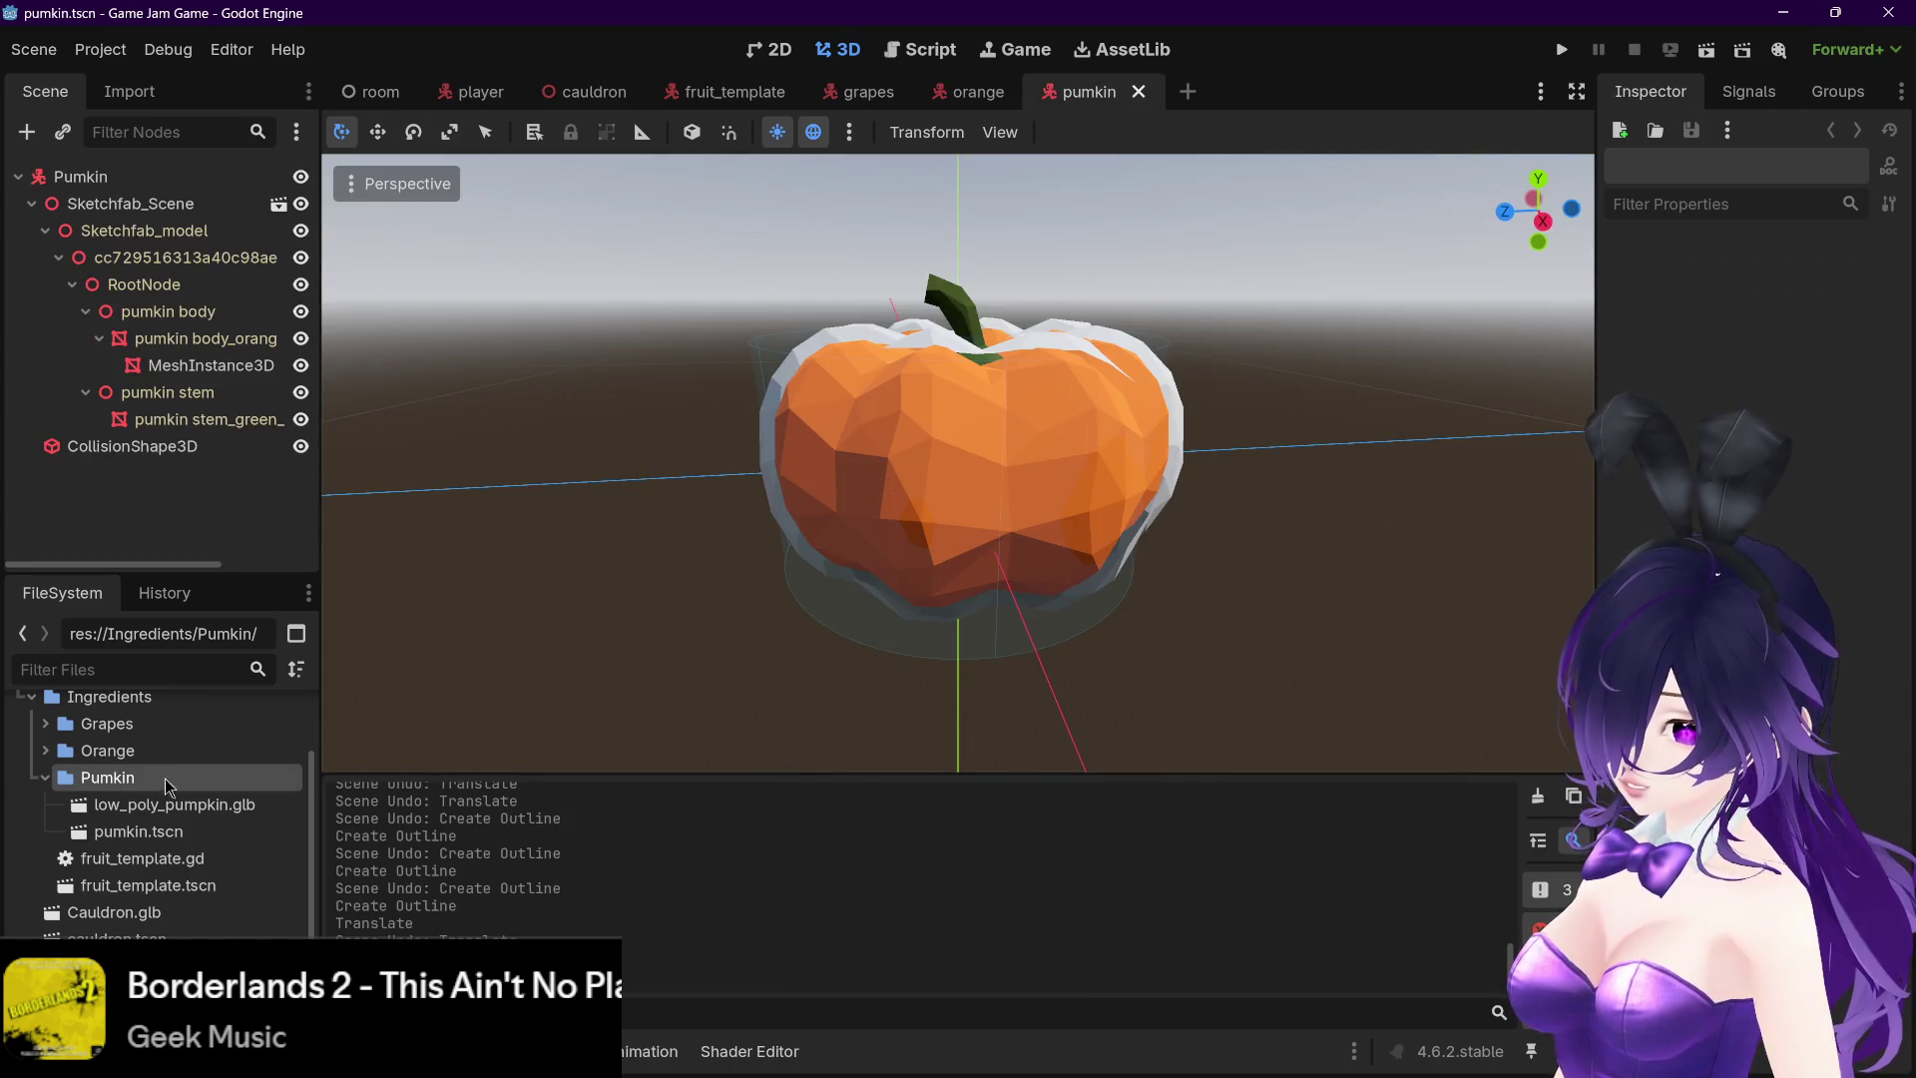
- Duplicate fruit_template.gd as pumkin.gd and move it into the Pumkin folder
{"action": "left_click", "coordinate": [177, 889]}
{"action": "left_click", "coordinate": [168, 859]}
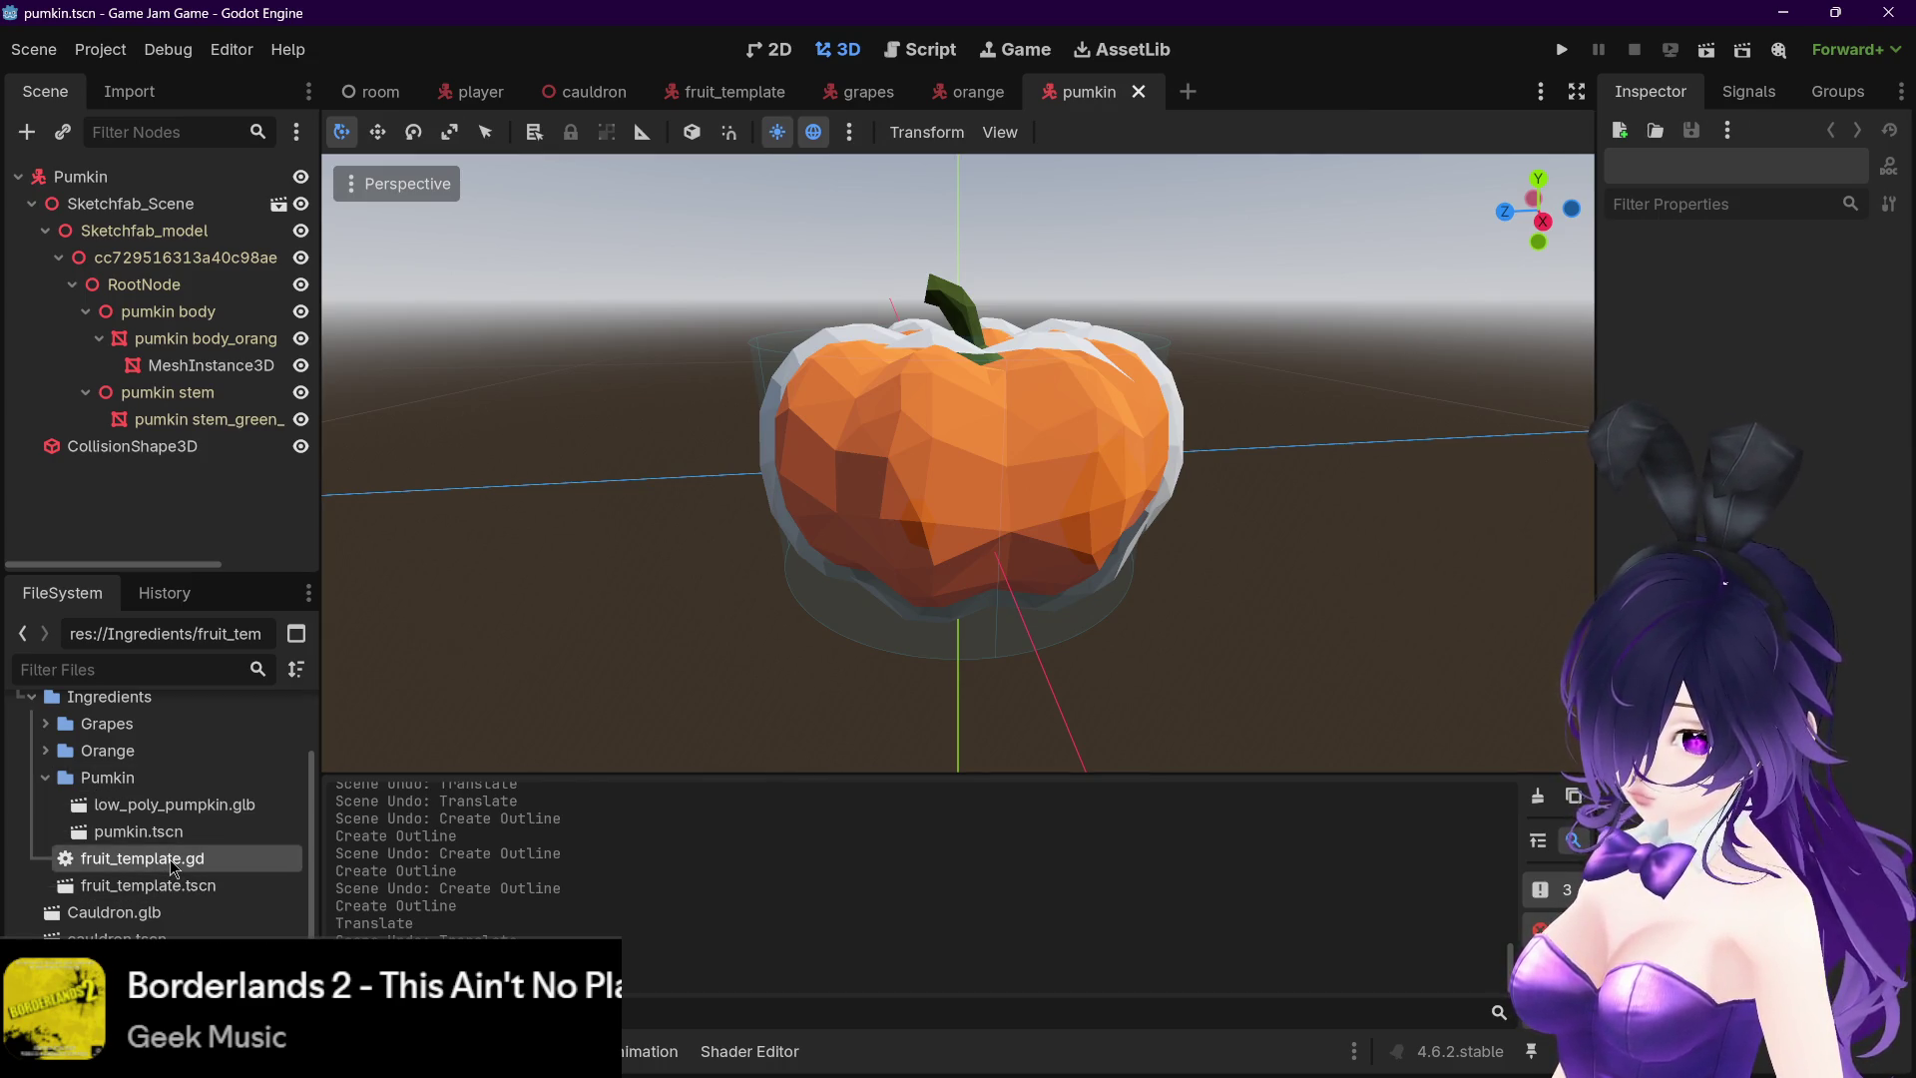
{"action": "right_click", "coordinate": [169, 859]}
{"action": "left_click", "coordinate": [284, 882]}
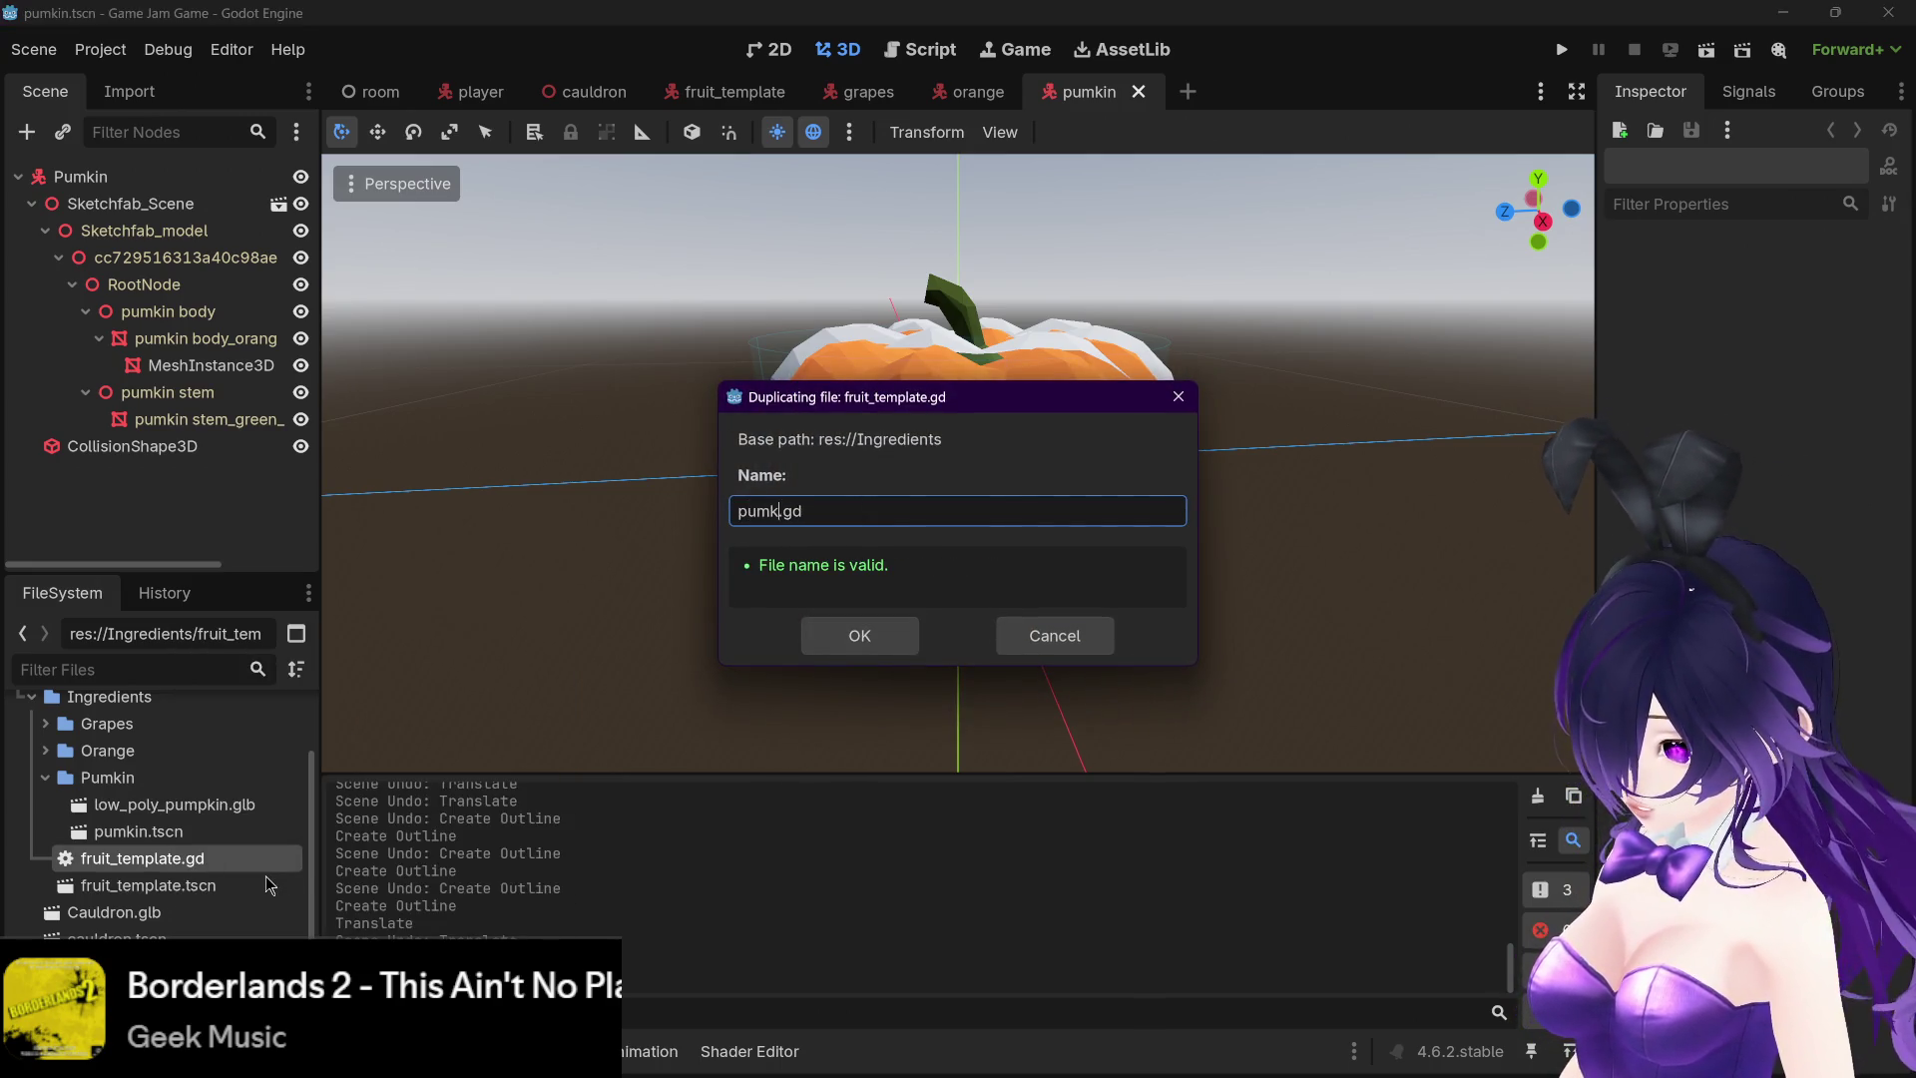
{"action": "left_click", "coordinate": [812, 632]}
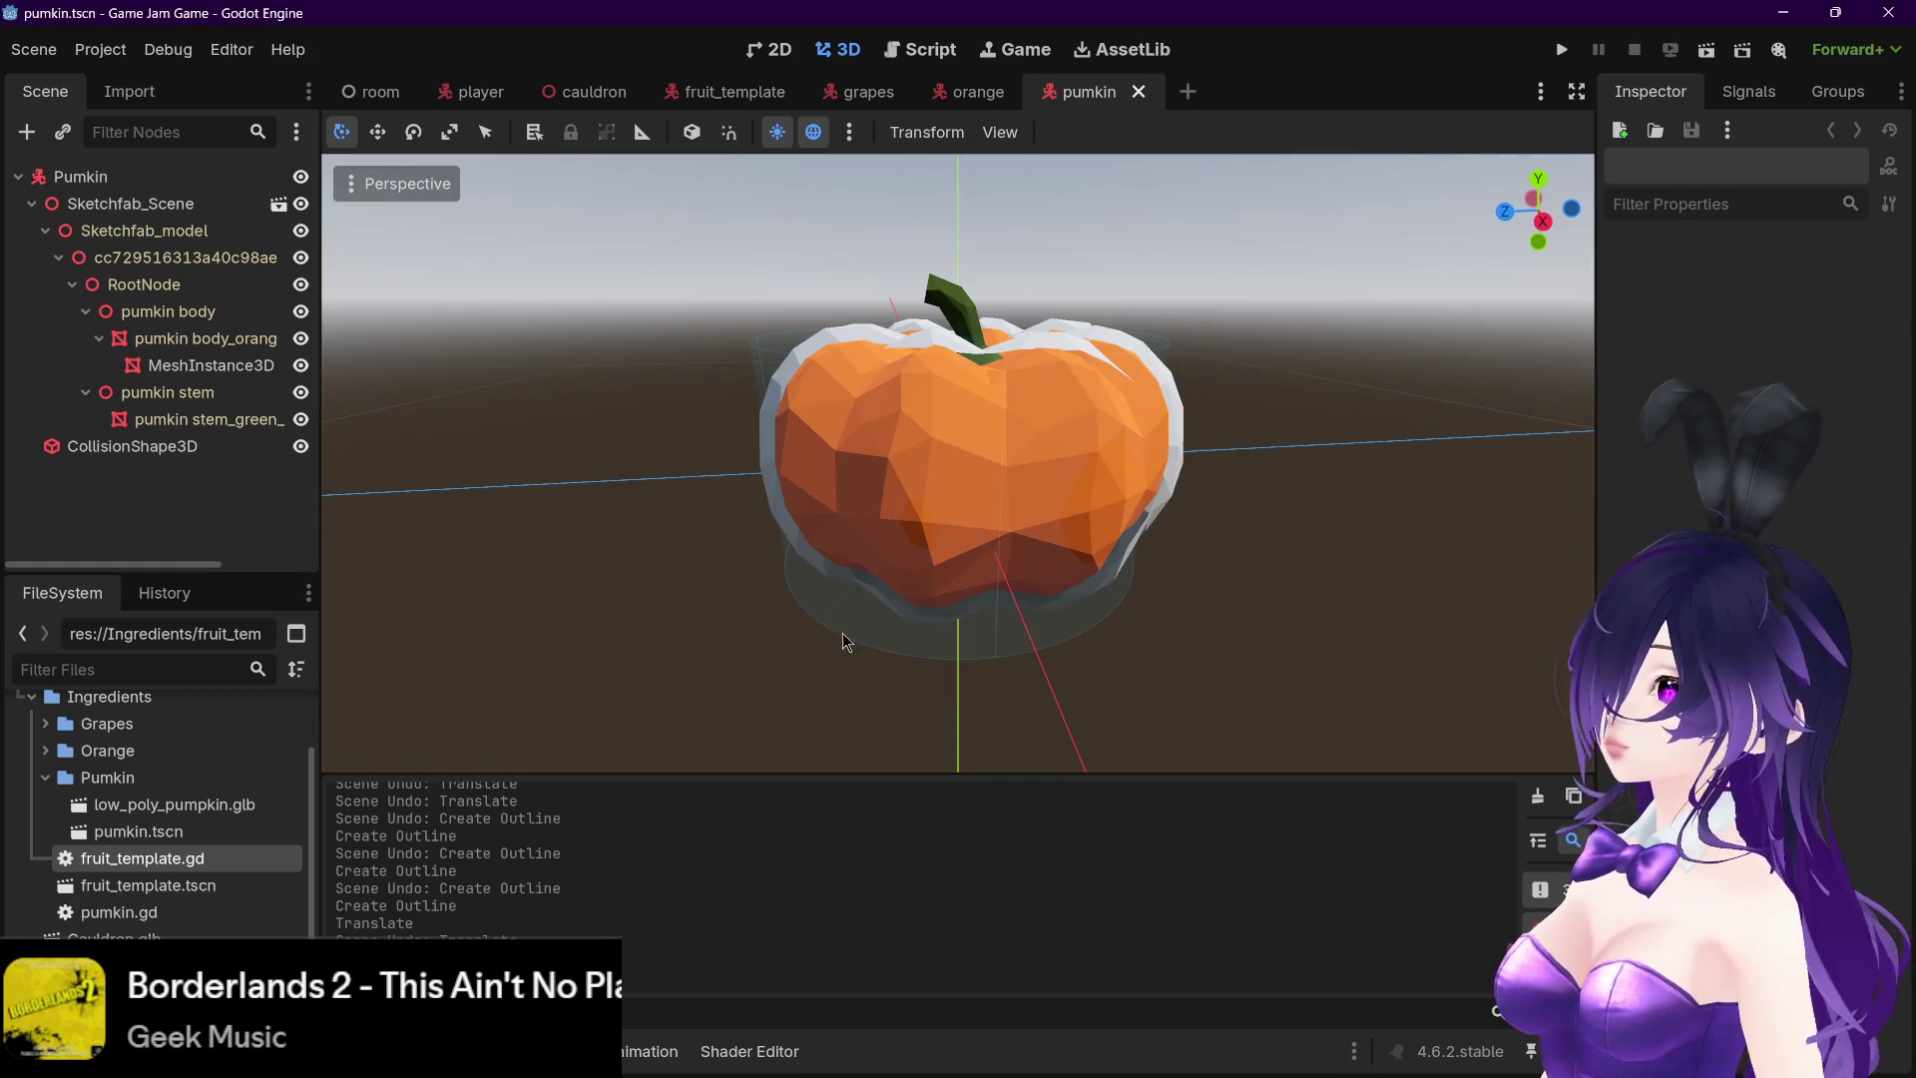
{"action": "left_click", "coordinate": [143, 913]}
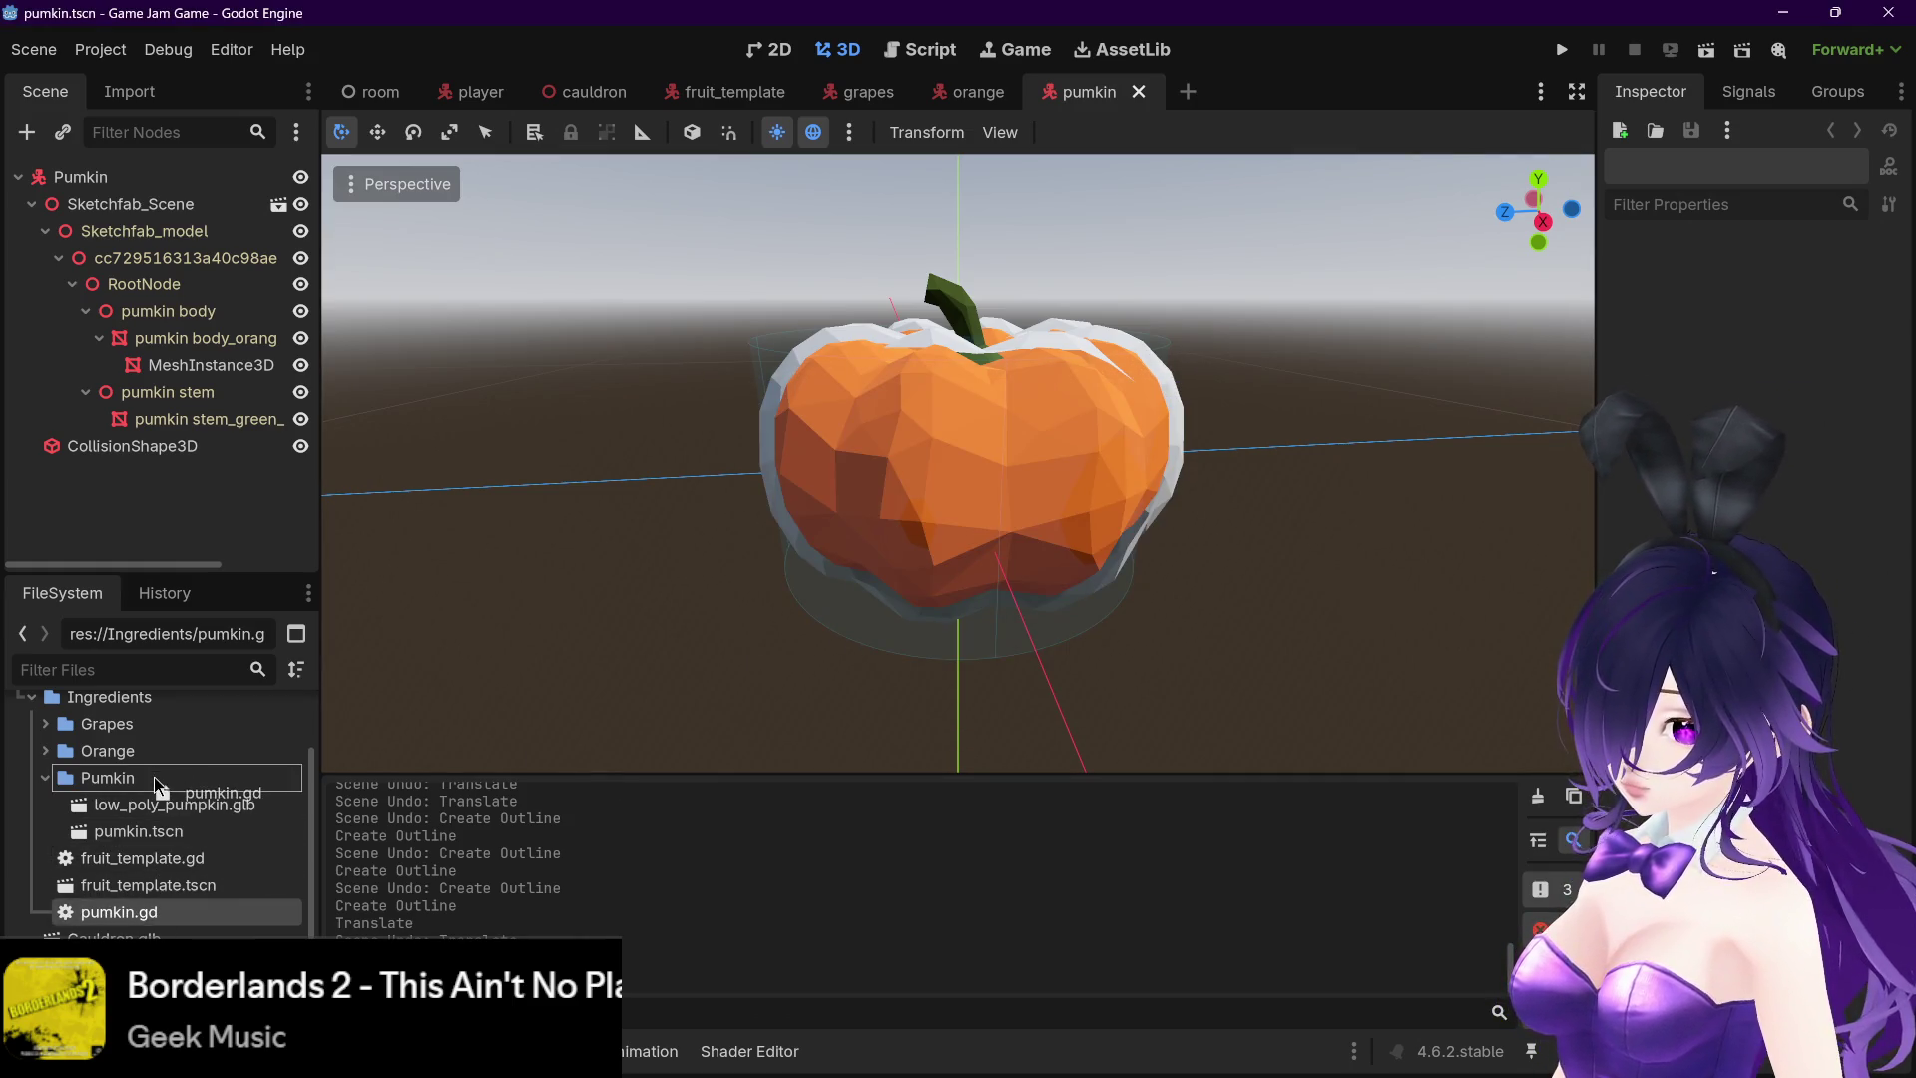
{"action": "left_click_drag", "start_coordinate": [157, 783], "coordinate": [157, 785]}
{"action": "left_click", "coordinate": [867, 558]}
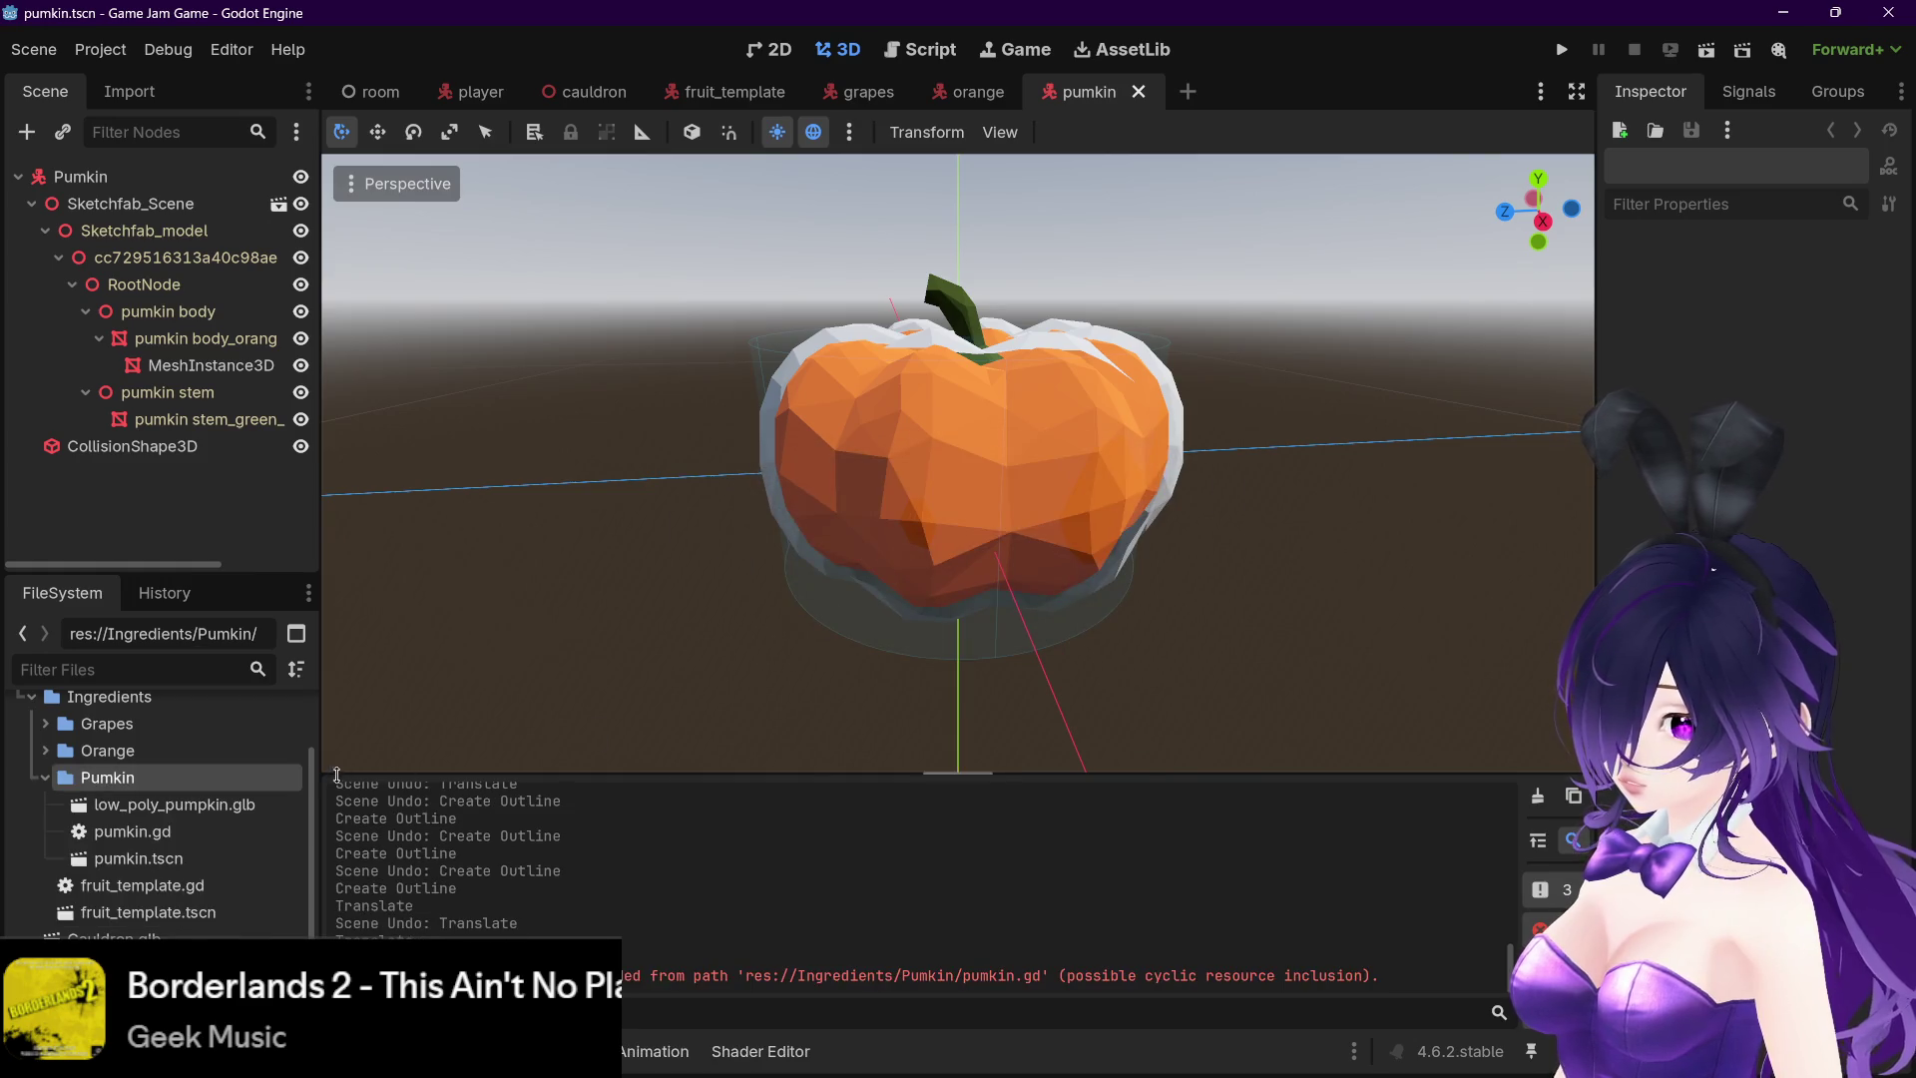
- Attach pumkin.gd to the Pumkin root node and open it for editing
{"action": "left_click", "coordinate": [178, 841]}
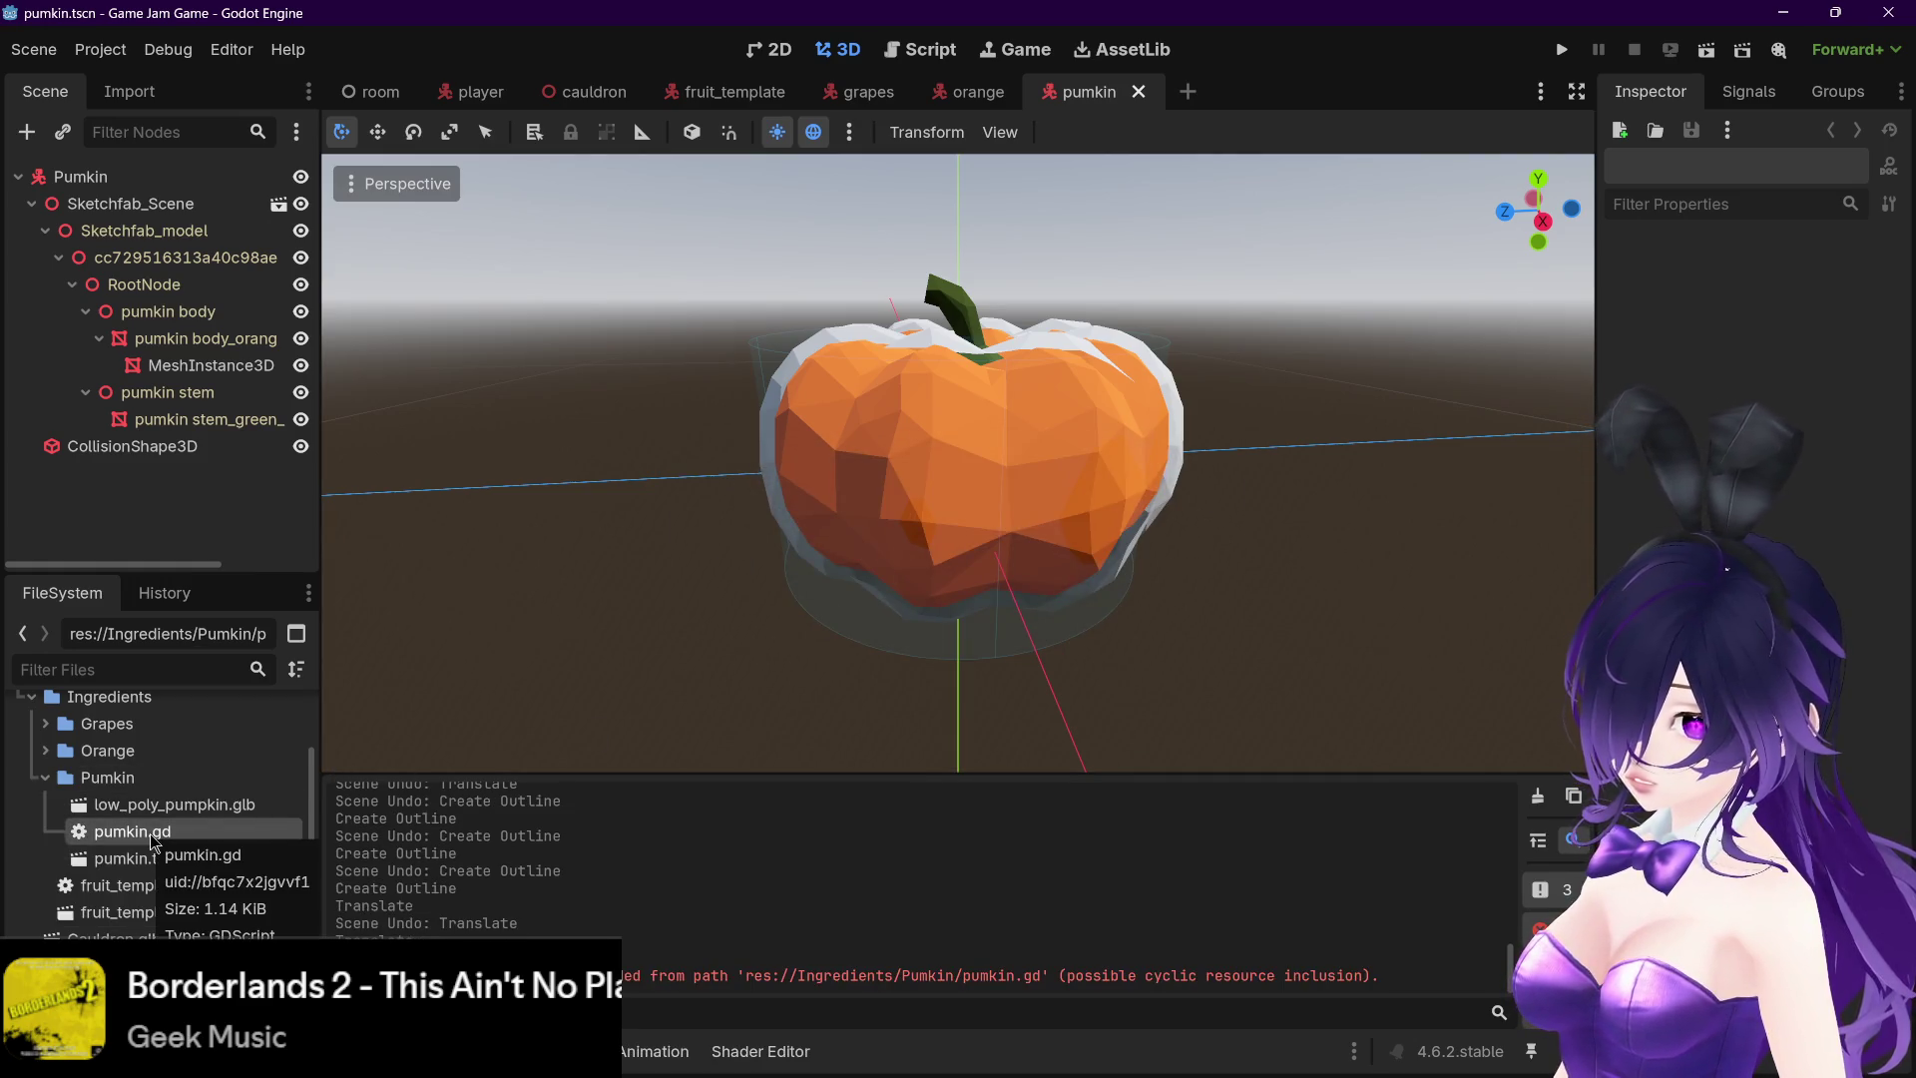
{"action": "mouse_move", "coordinate": [154, 841]}
{"action": "left_mouse_down"}
{"action": "mouse_move", "coordinate": [224, 838]}
{"action": "mouse_move", "coordinate": [240, 310]}
{"action": "left_mouse_up"}
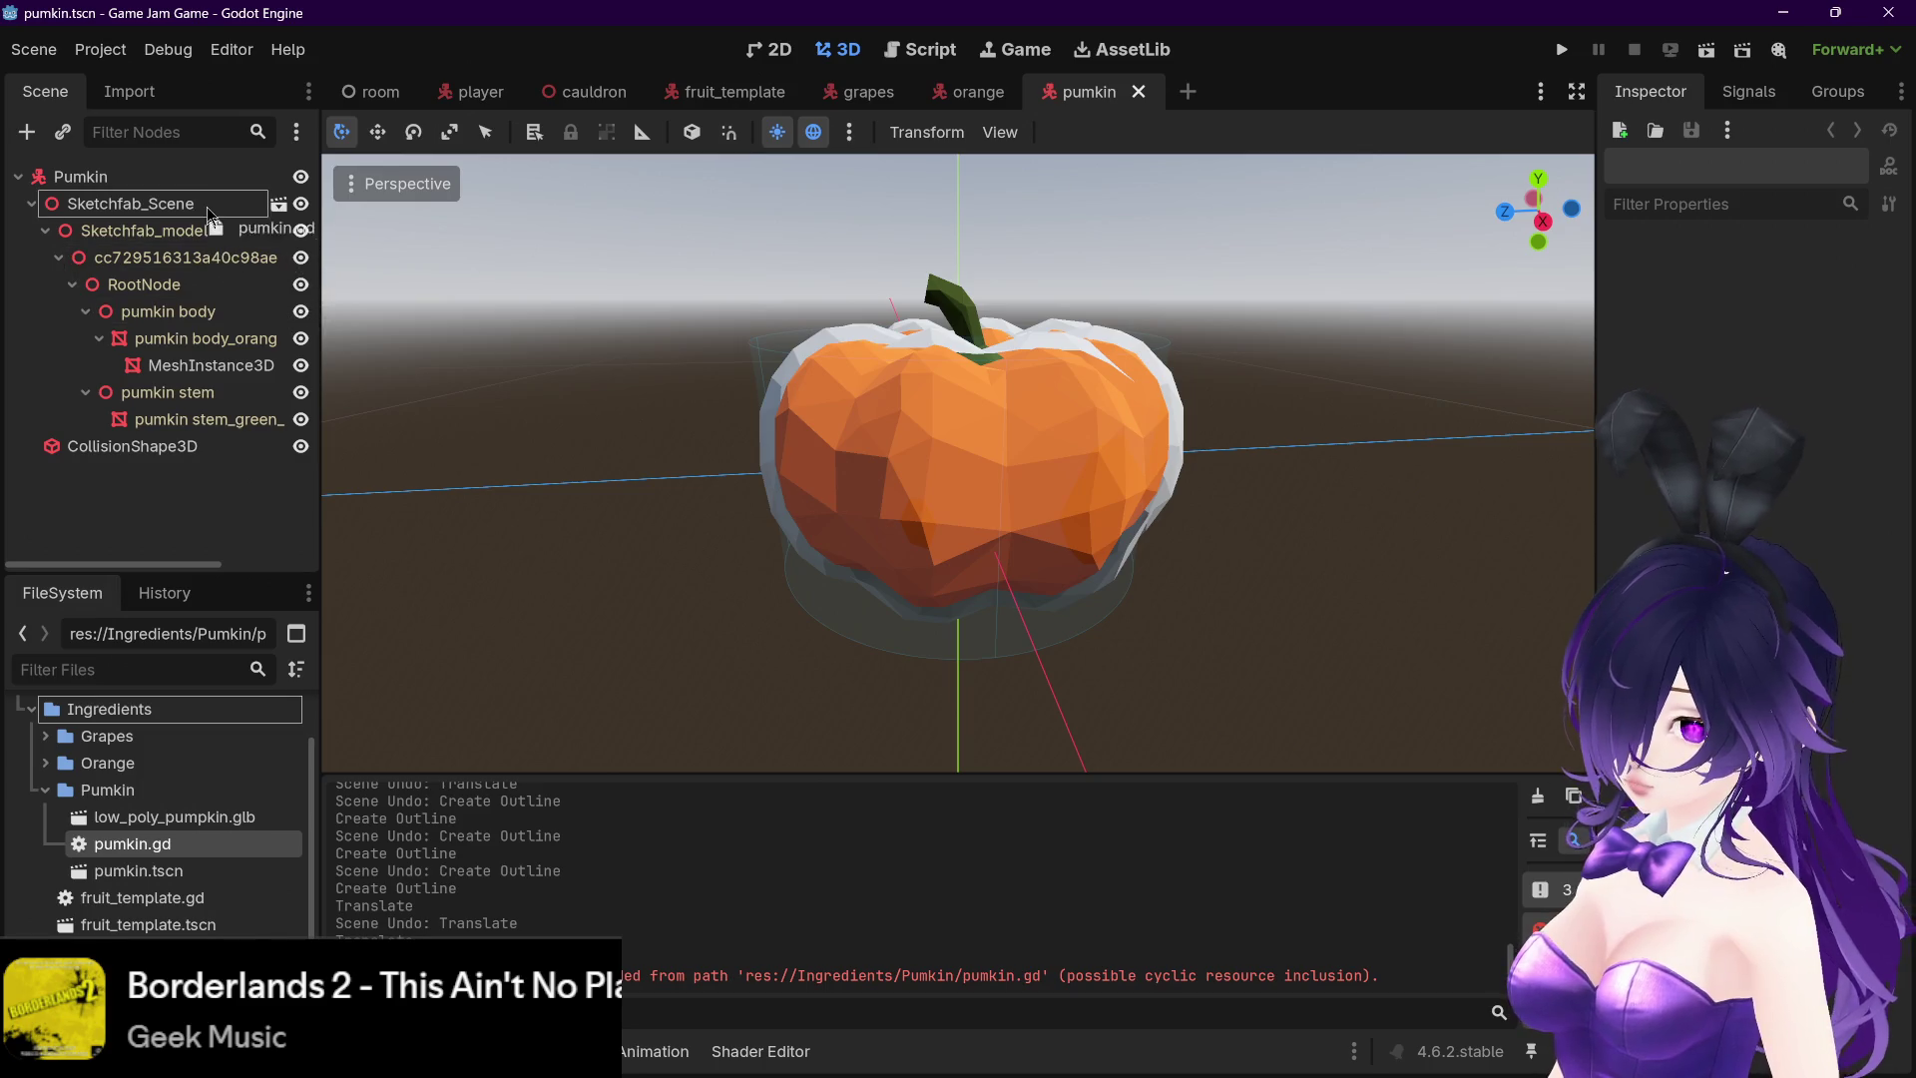
{"action": "left_click_drag", "start_coordinate": [210, 183], "coordinate": [209, 182]}
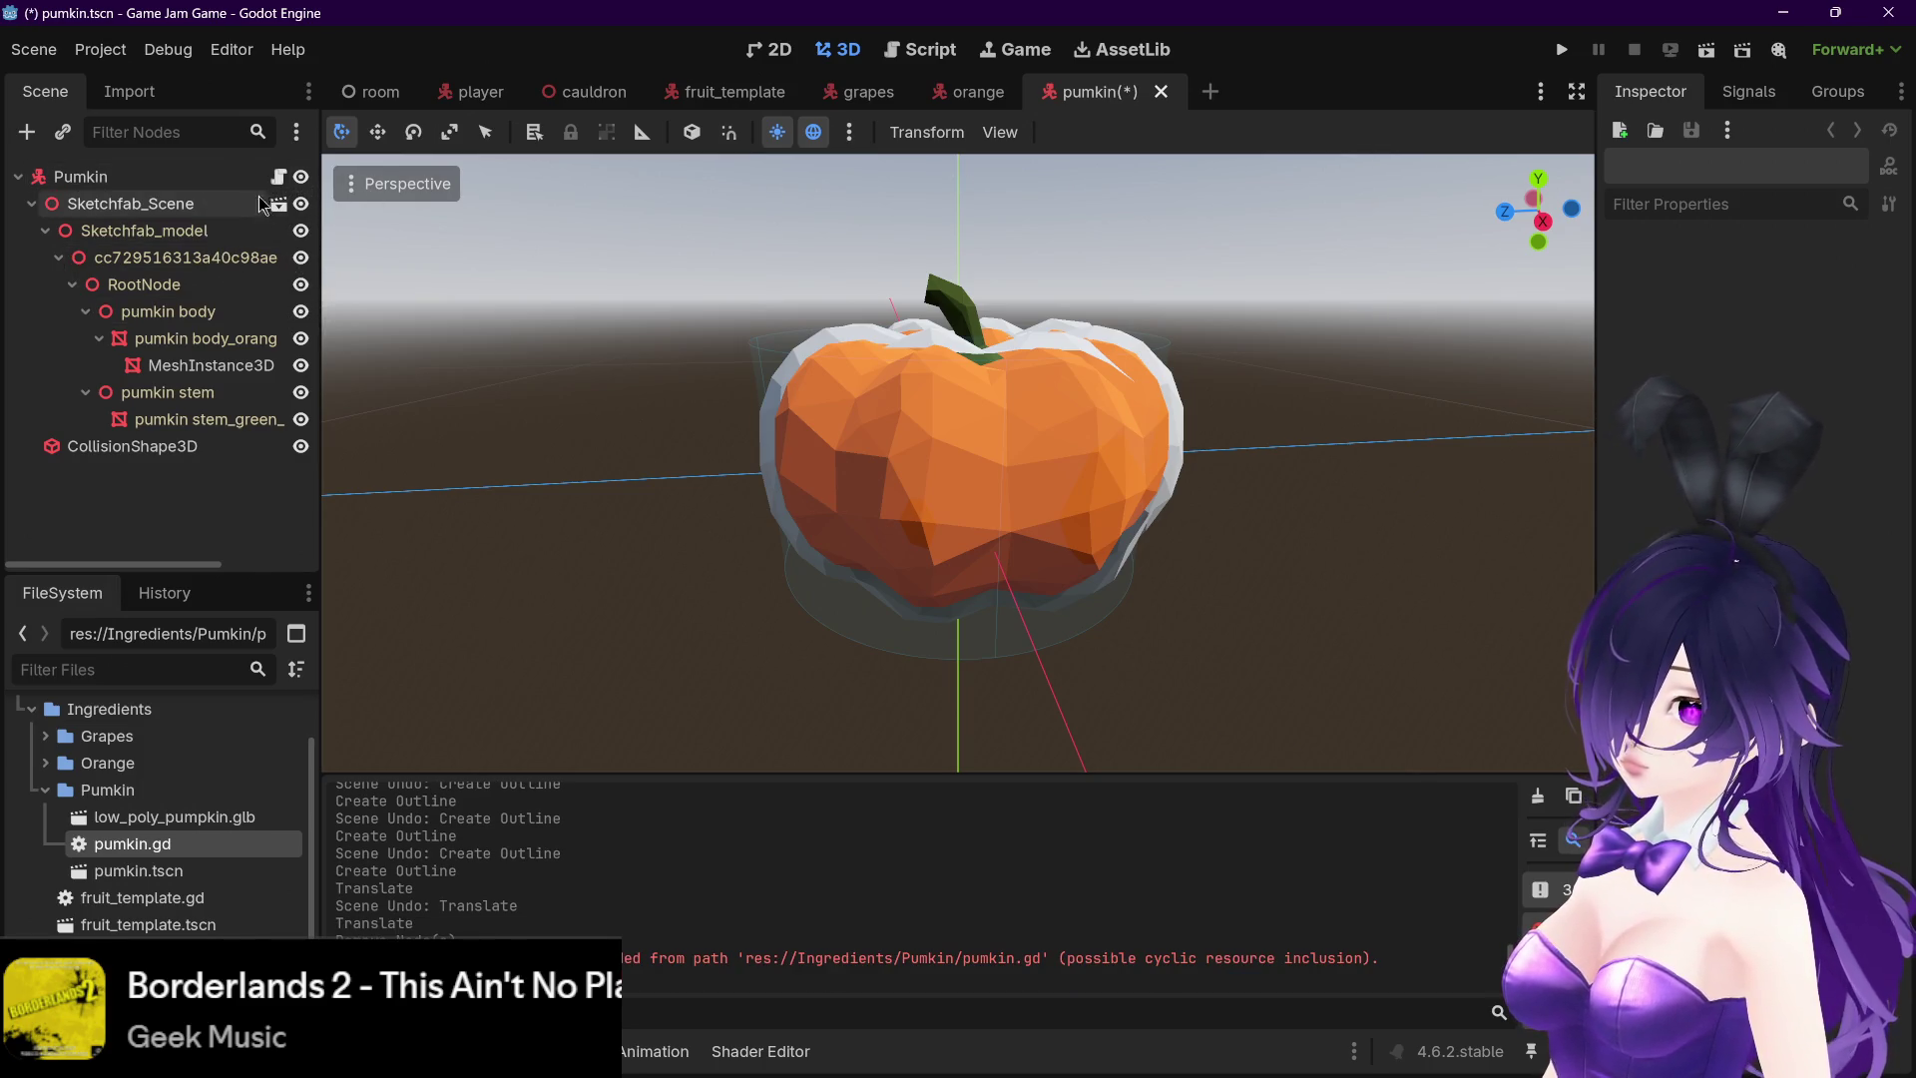
{"action": "left_click", "coordinate": [279, 178]}
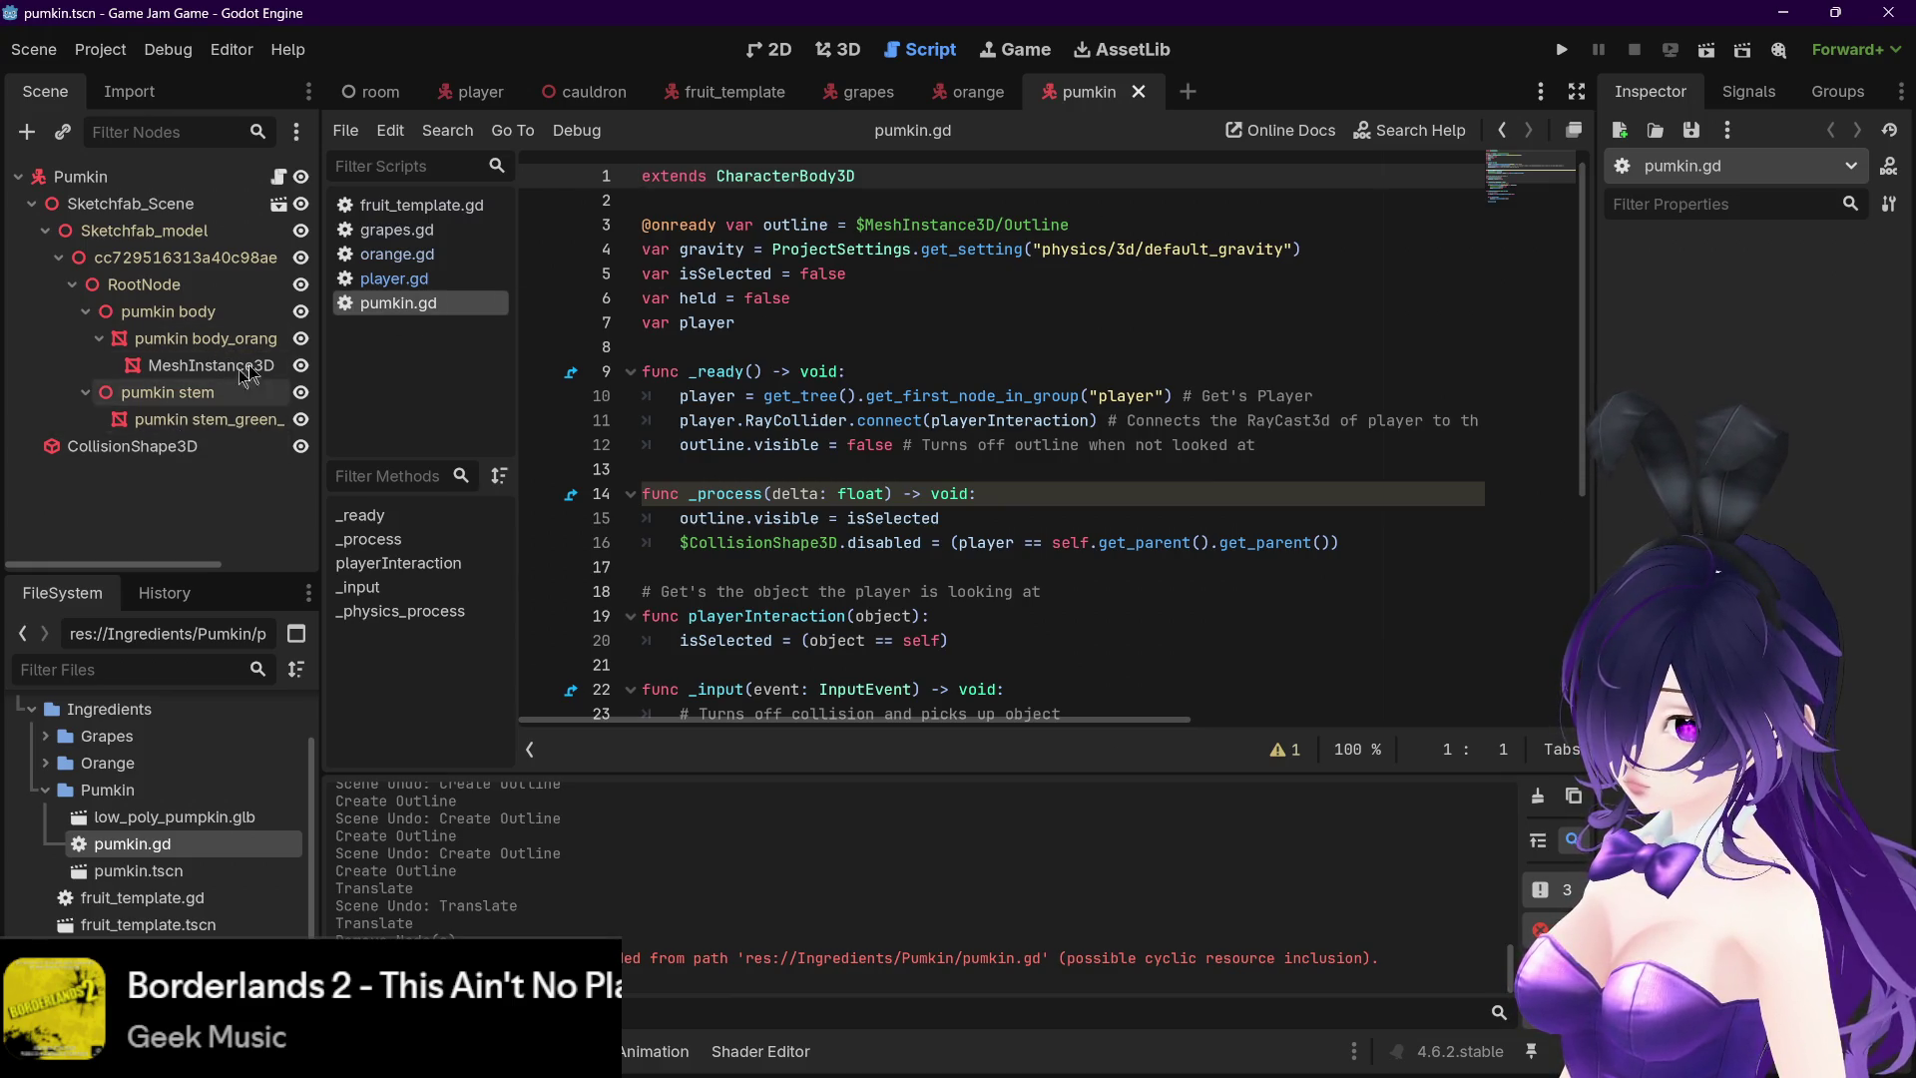
- Point the outline variable on line 3 at the MeshInstance3D node path, then save and run with F5
{"action": "left_click", "coordinate": [1077, 225]}
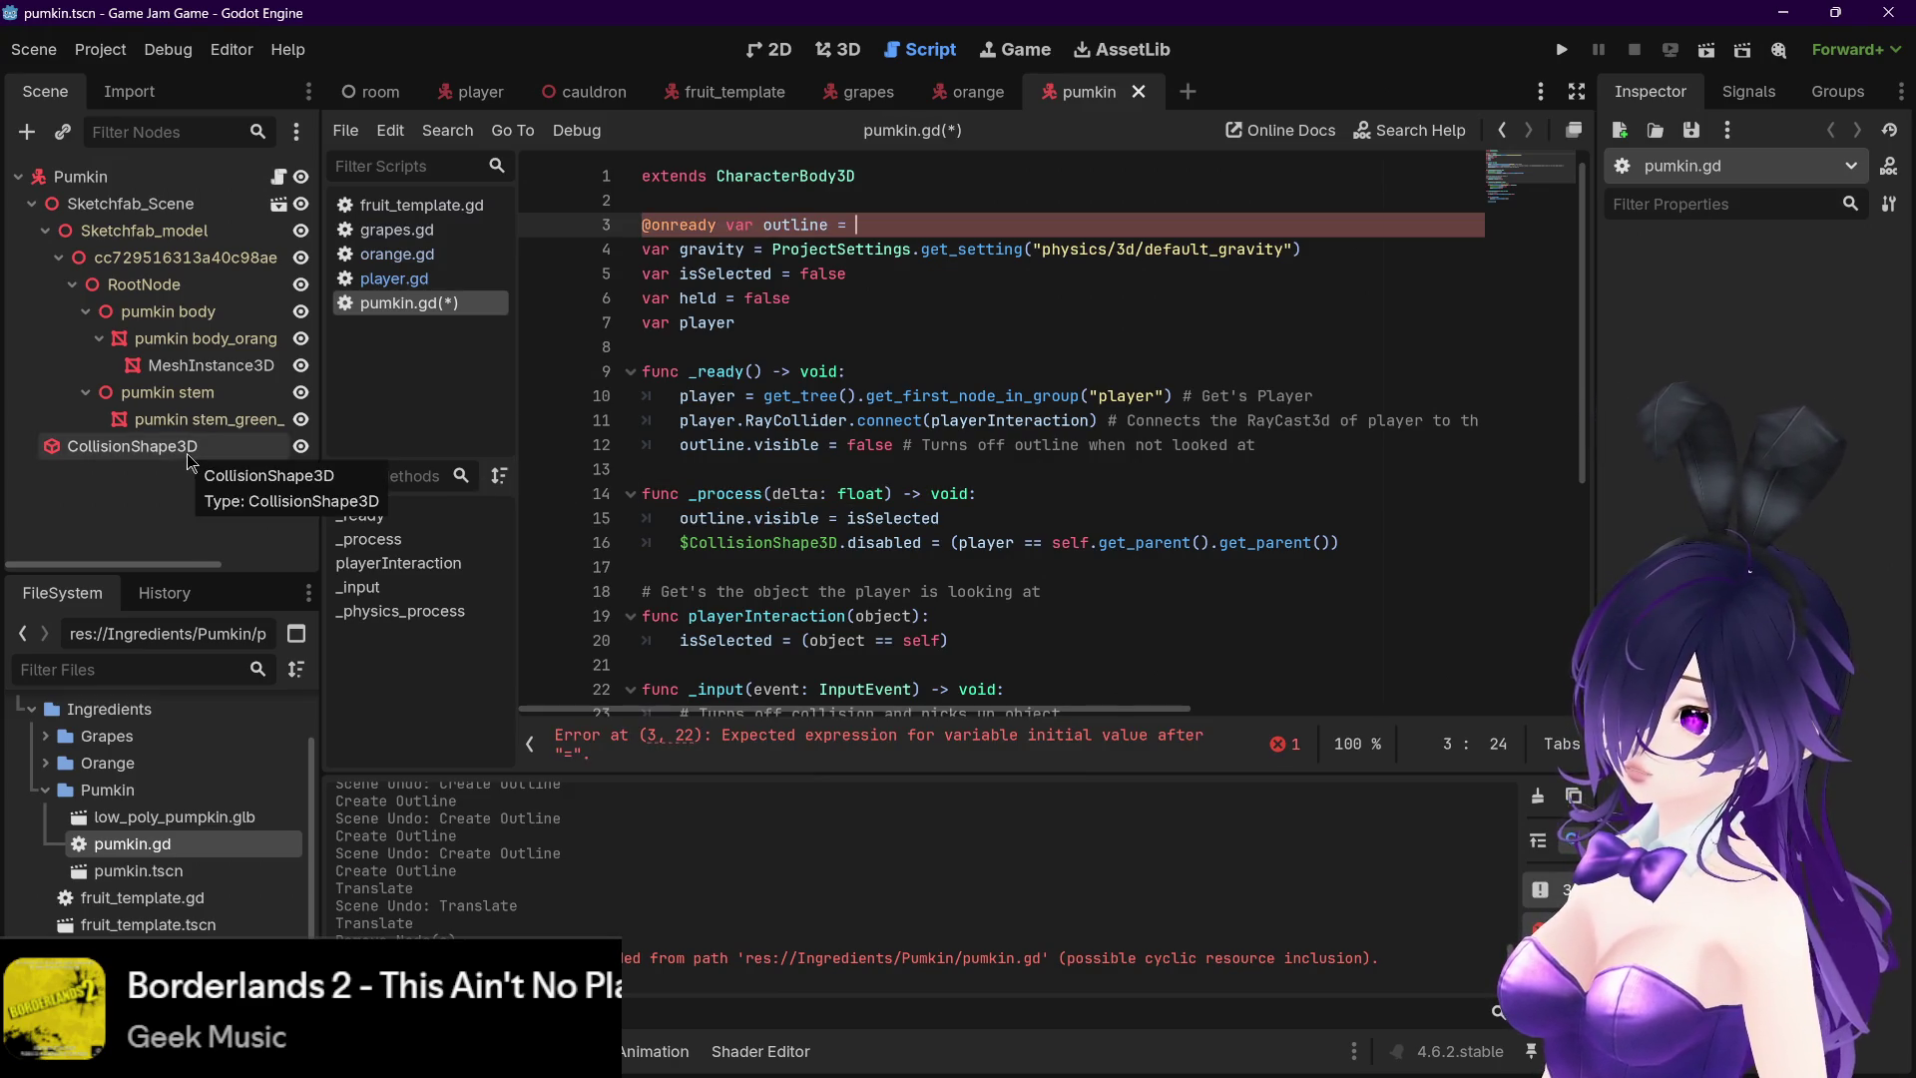
{"action": "mouse_move", "coordinate": [199, 365]}
{"action": "left_mouse_down"}
{"action": "mouse_move", "coordinate": [858, 280]}
{"action": "mouse_move", "coordinate": [864, 234]}
{"action": "left_mouse_up"}
{"action": "left_click_drag", "start_coordinate": [1121, 729], "coordinate": [751, 729]}
{"action": "key", "text": "F5"}
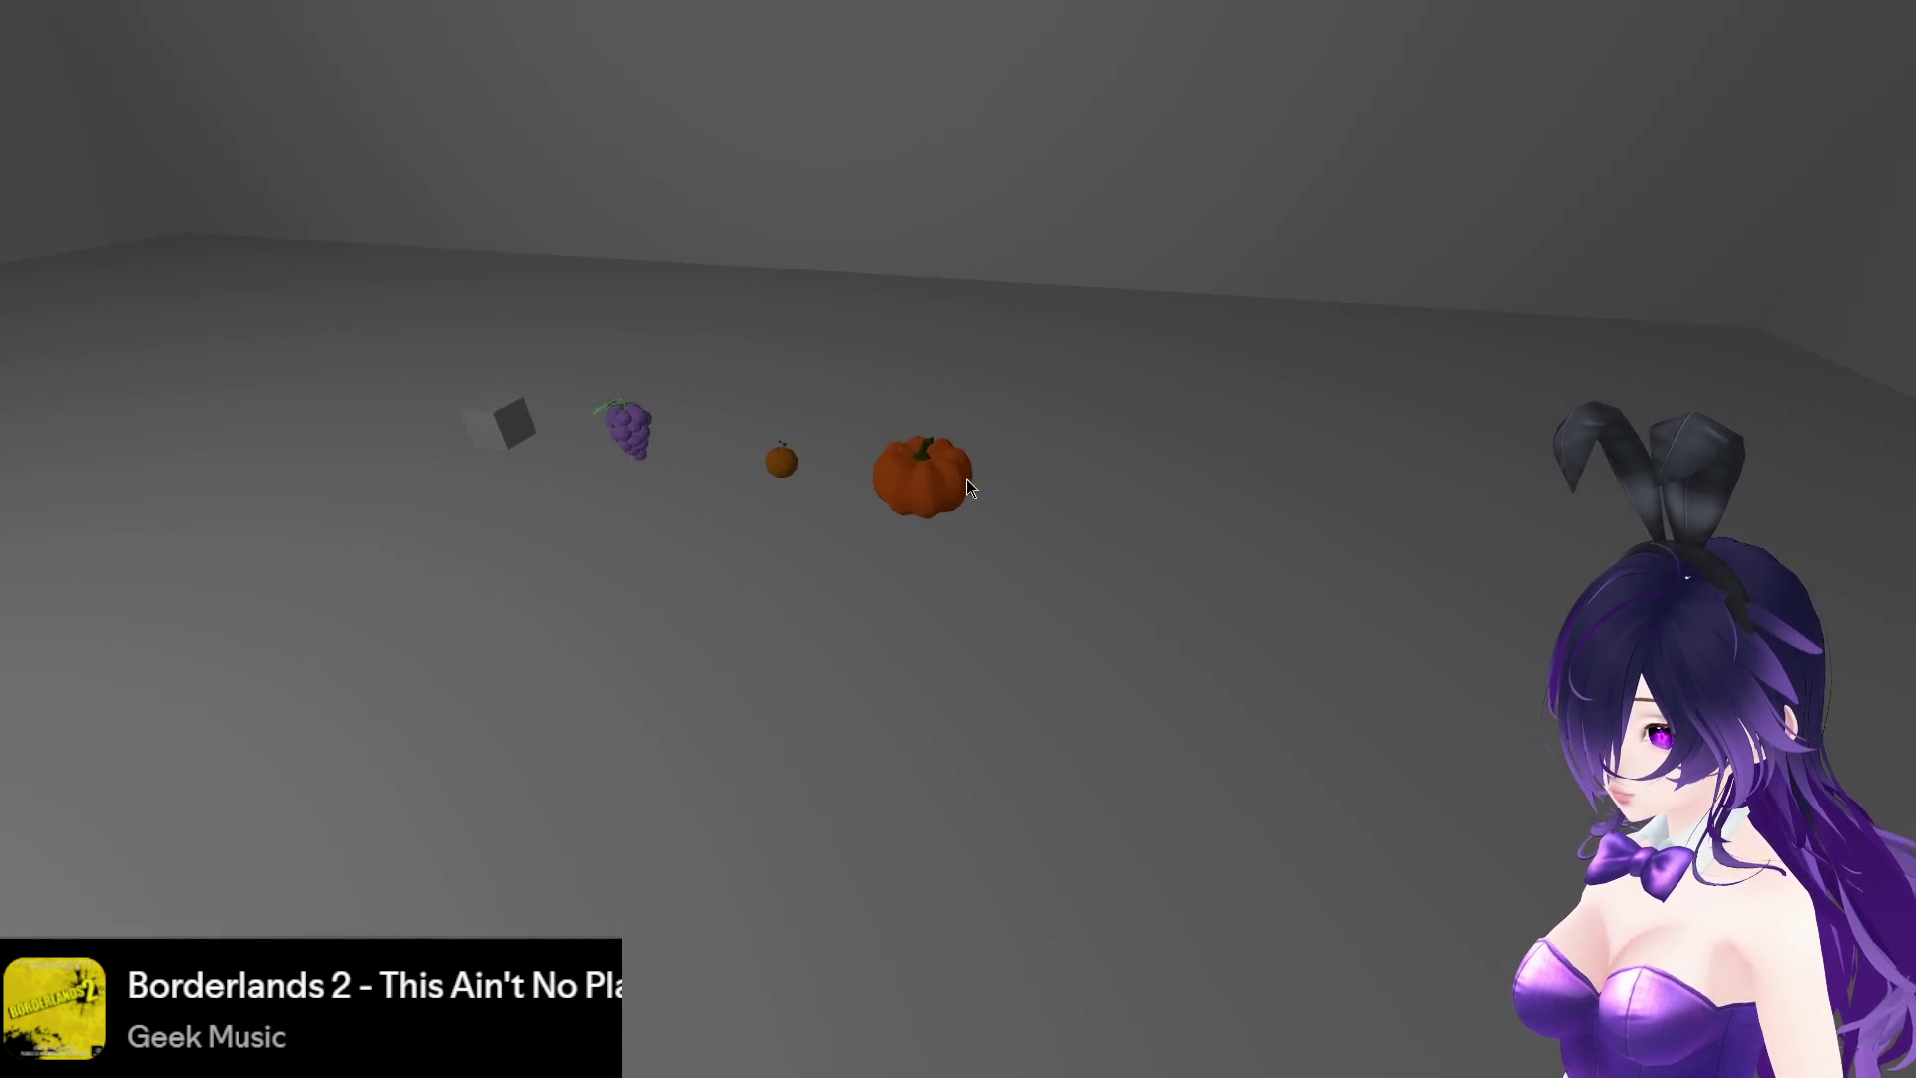
- Carry the pumpkin and then the grapes into the cauldron in the running game
{"action": "mouse_move", "coordinate": [966, 479]}
{"action": "left_mouse_down"}
{"action": "mouse_move", "coordinate": [966, 506]}
{"action": "mouse_move", "coordinate": [860, 443]}
{"action": "mouse_move", "coordinate": [857, 459]}
{"action": "left_mouse_up"}
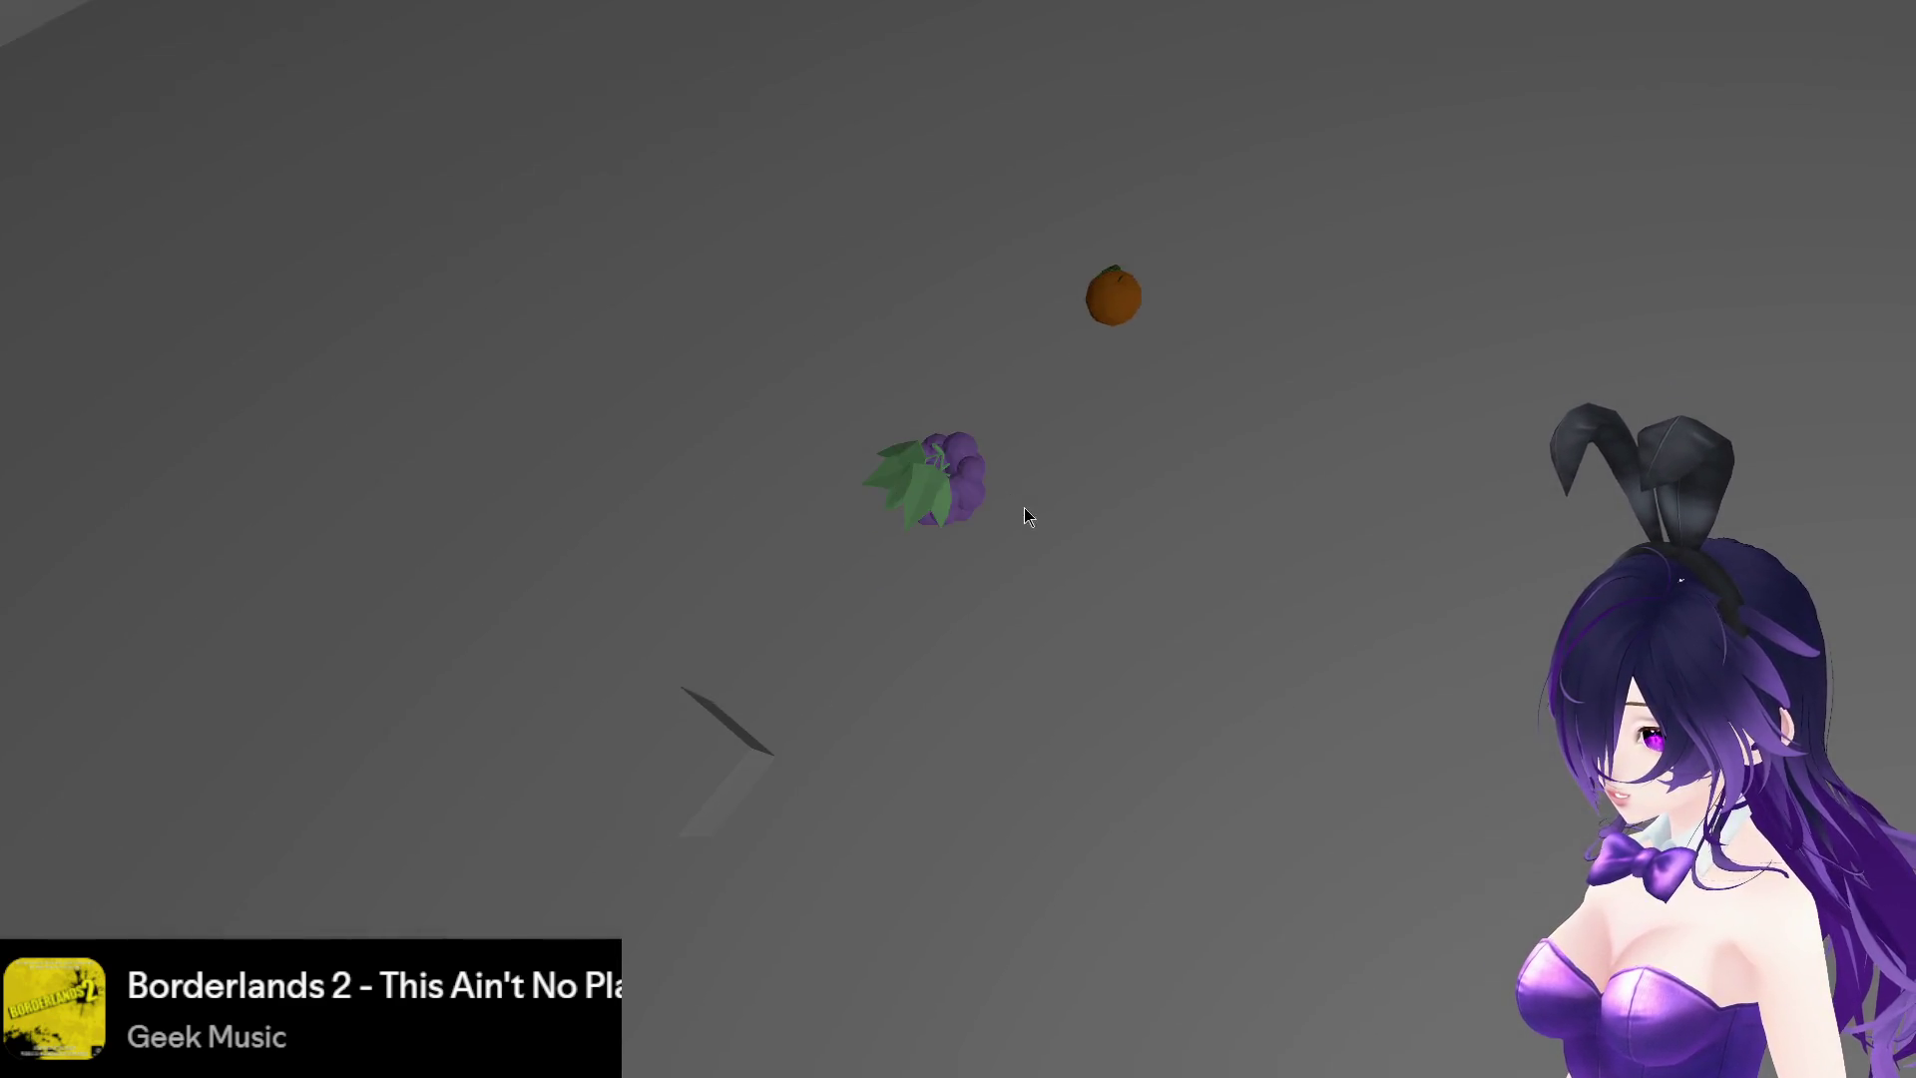
{"action": "mouse_move", "coordinate": [1028, 516]}
{"action": "left_mouse_down"}
{"action": "mouse_move", "coordinate": [1015, 505]}
{"action": "mouse_move", "coordinate": [1163, 460]}
{"action": "mouse_move", "coordinate": [1119, 455]}
{"action": "mouse_move", "coordinate": [1113, 507]}
{"action": "left_mouse_up"}
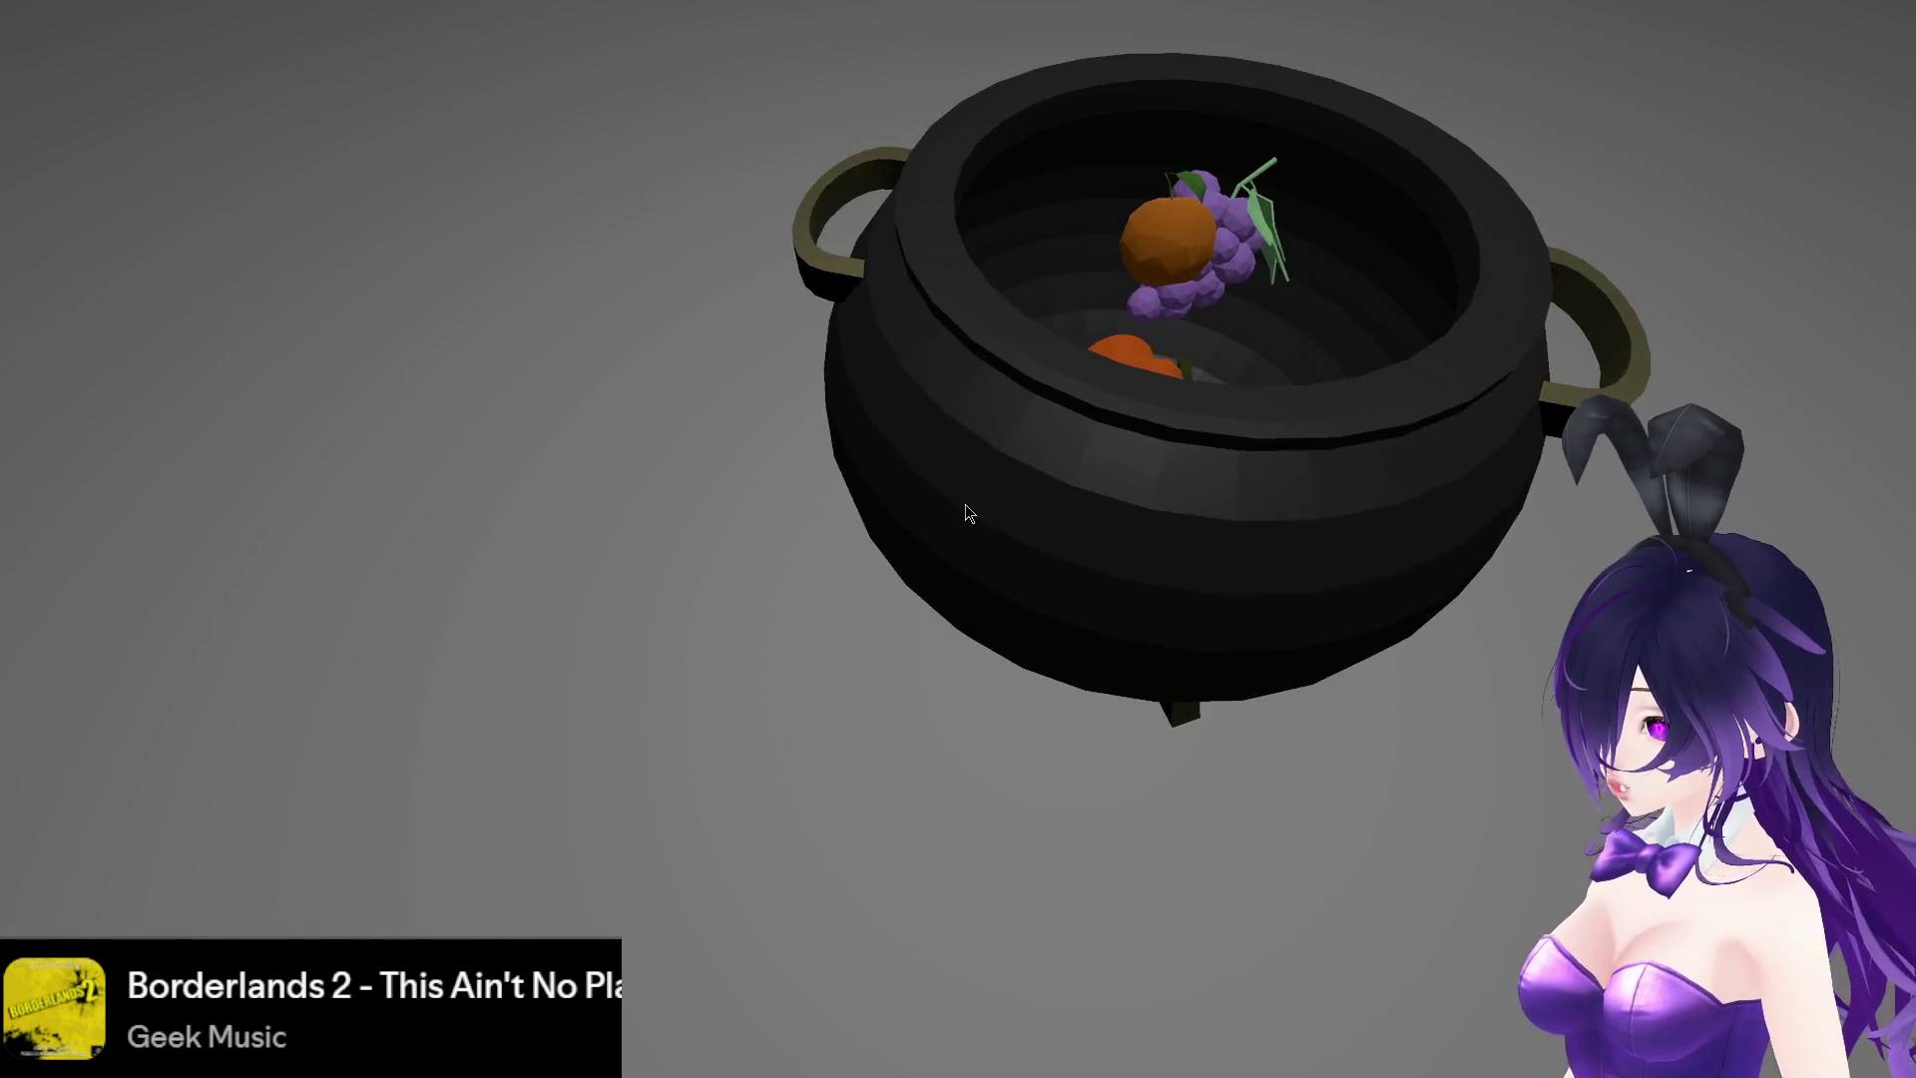
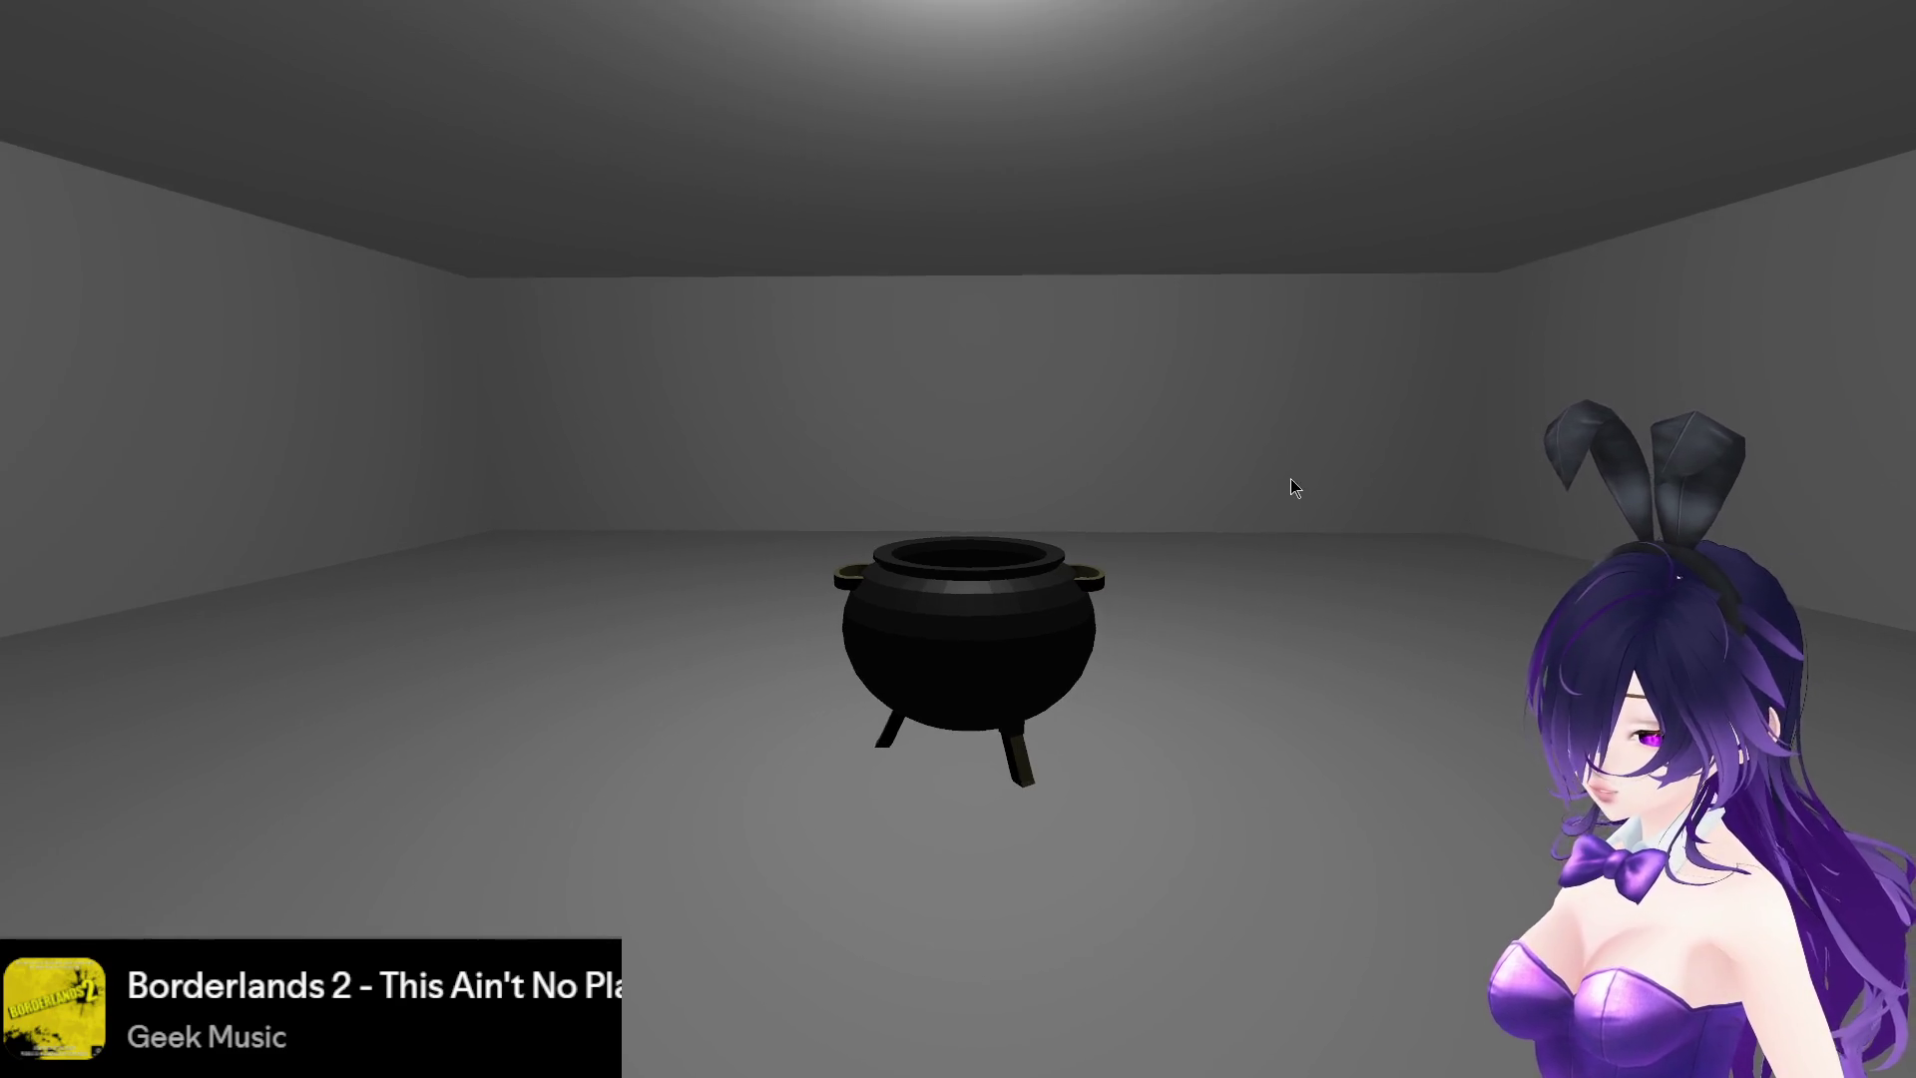
- Close the running cauldron-room game window to get back to the pumpkin.gd script
{"action": "key", "text": "alt+F4"}
{"action": "mouse_move", "coordinate": [644, 1074]}
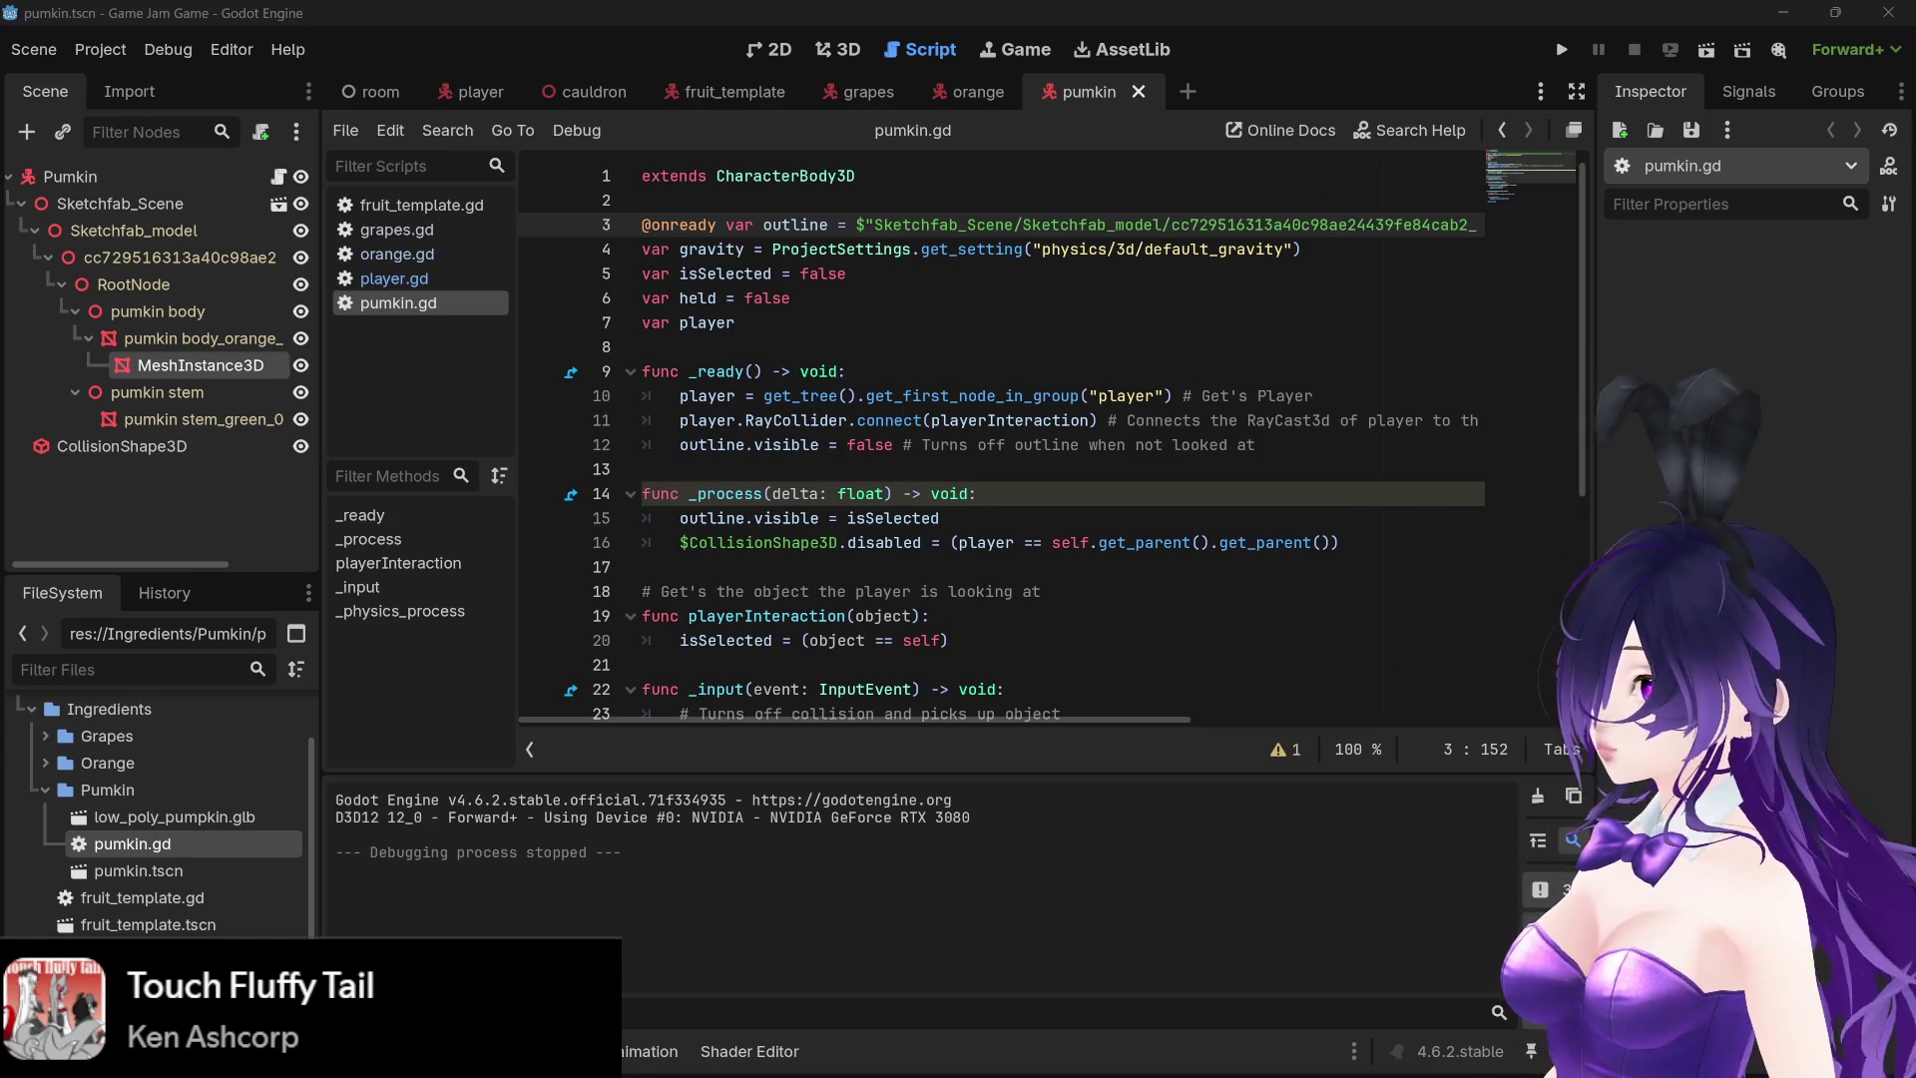
- Return to Firefox, close the pumpkin Download dialog, and search Sketchfab for 'room low poly'
{"action": "mouse_move", "coordinate": [484, 1050]}
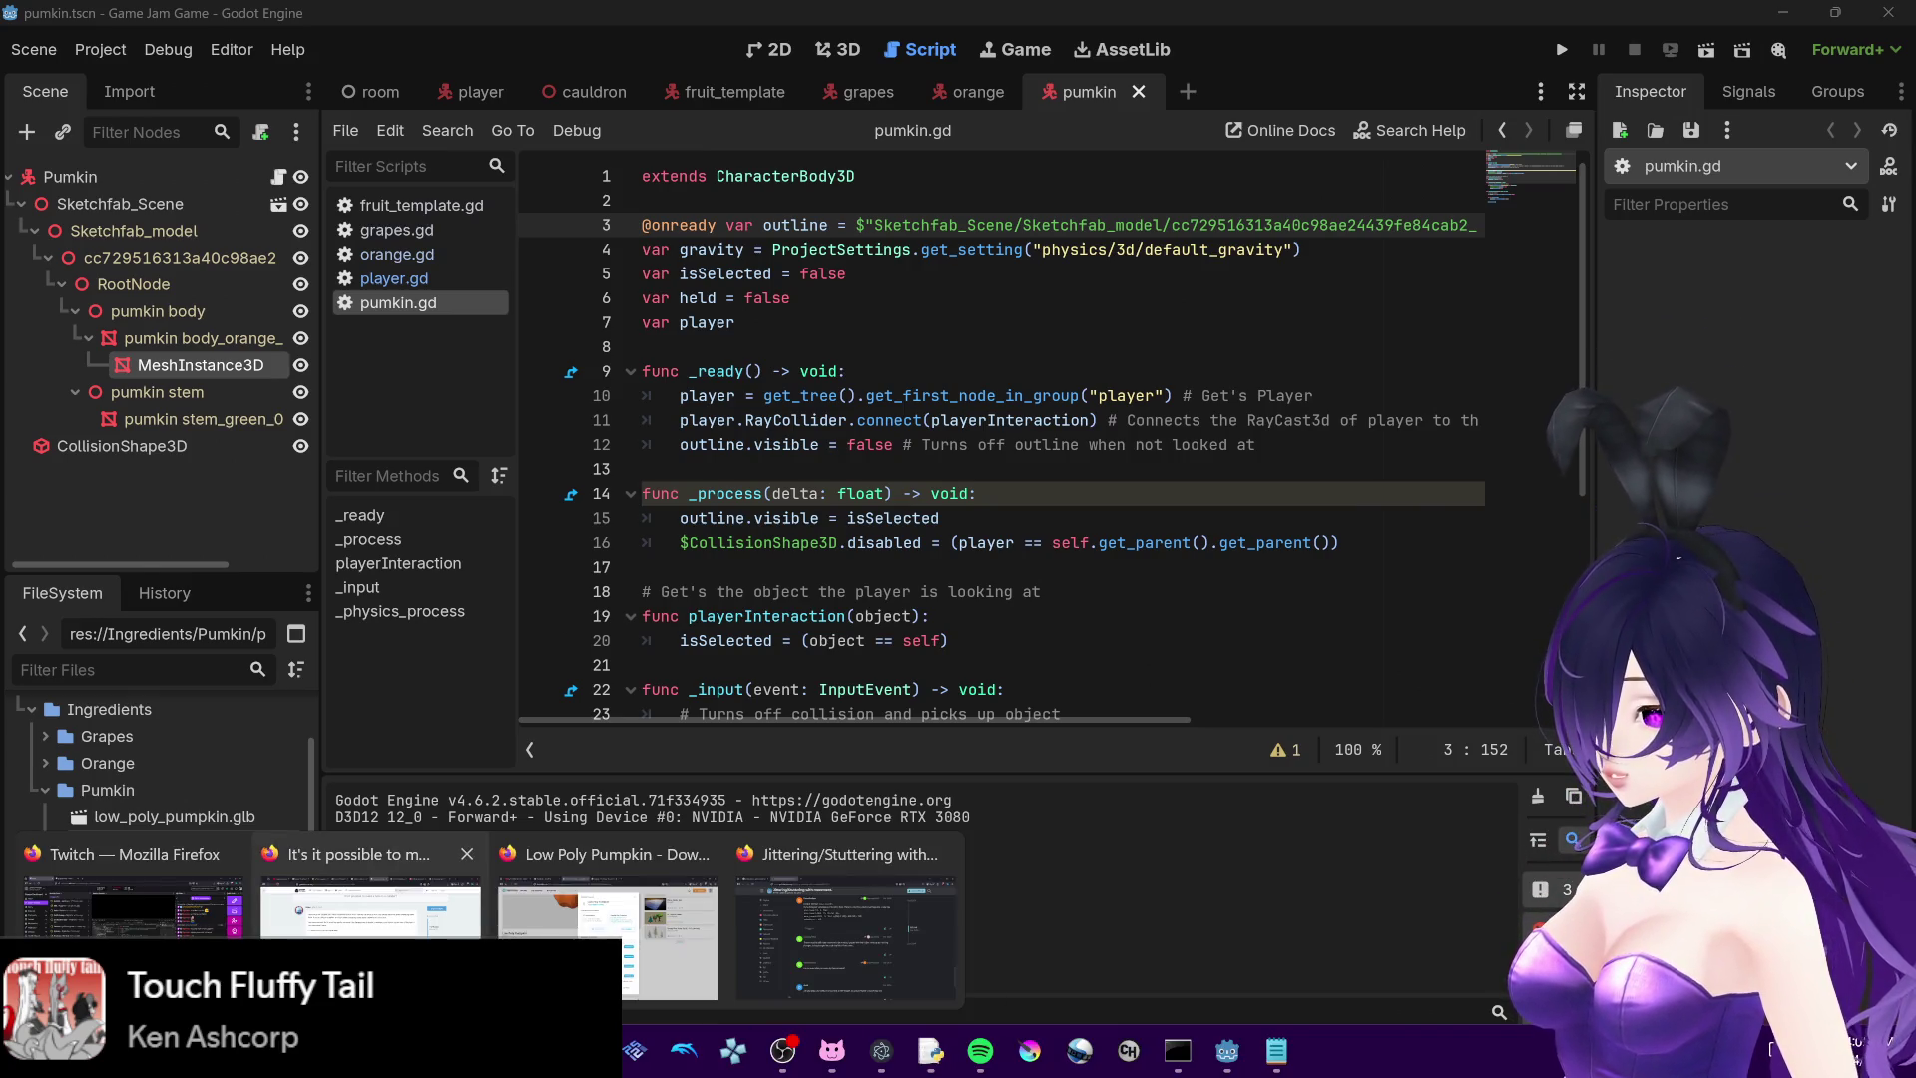
{"action": "mouse_move", "coordinate": [369, 903]}
{"action": "left_click", "coordinate": [609, 938]}
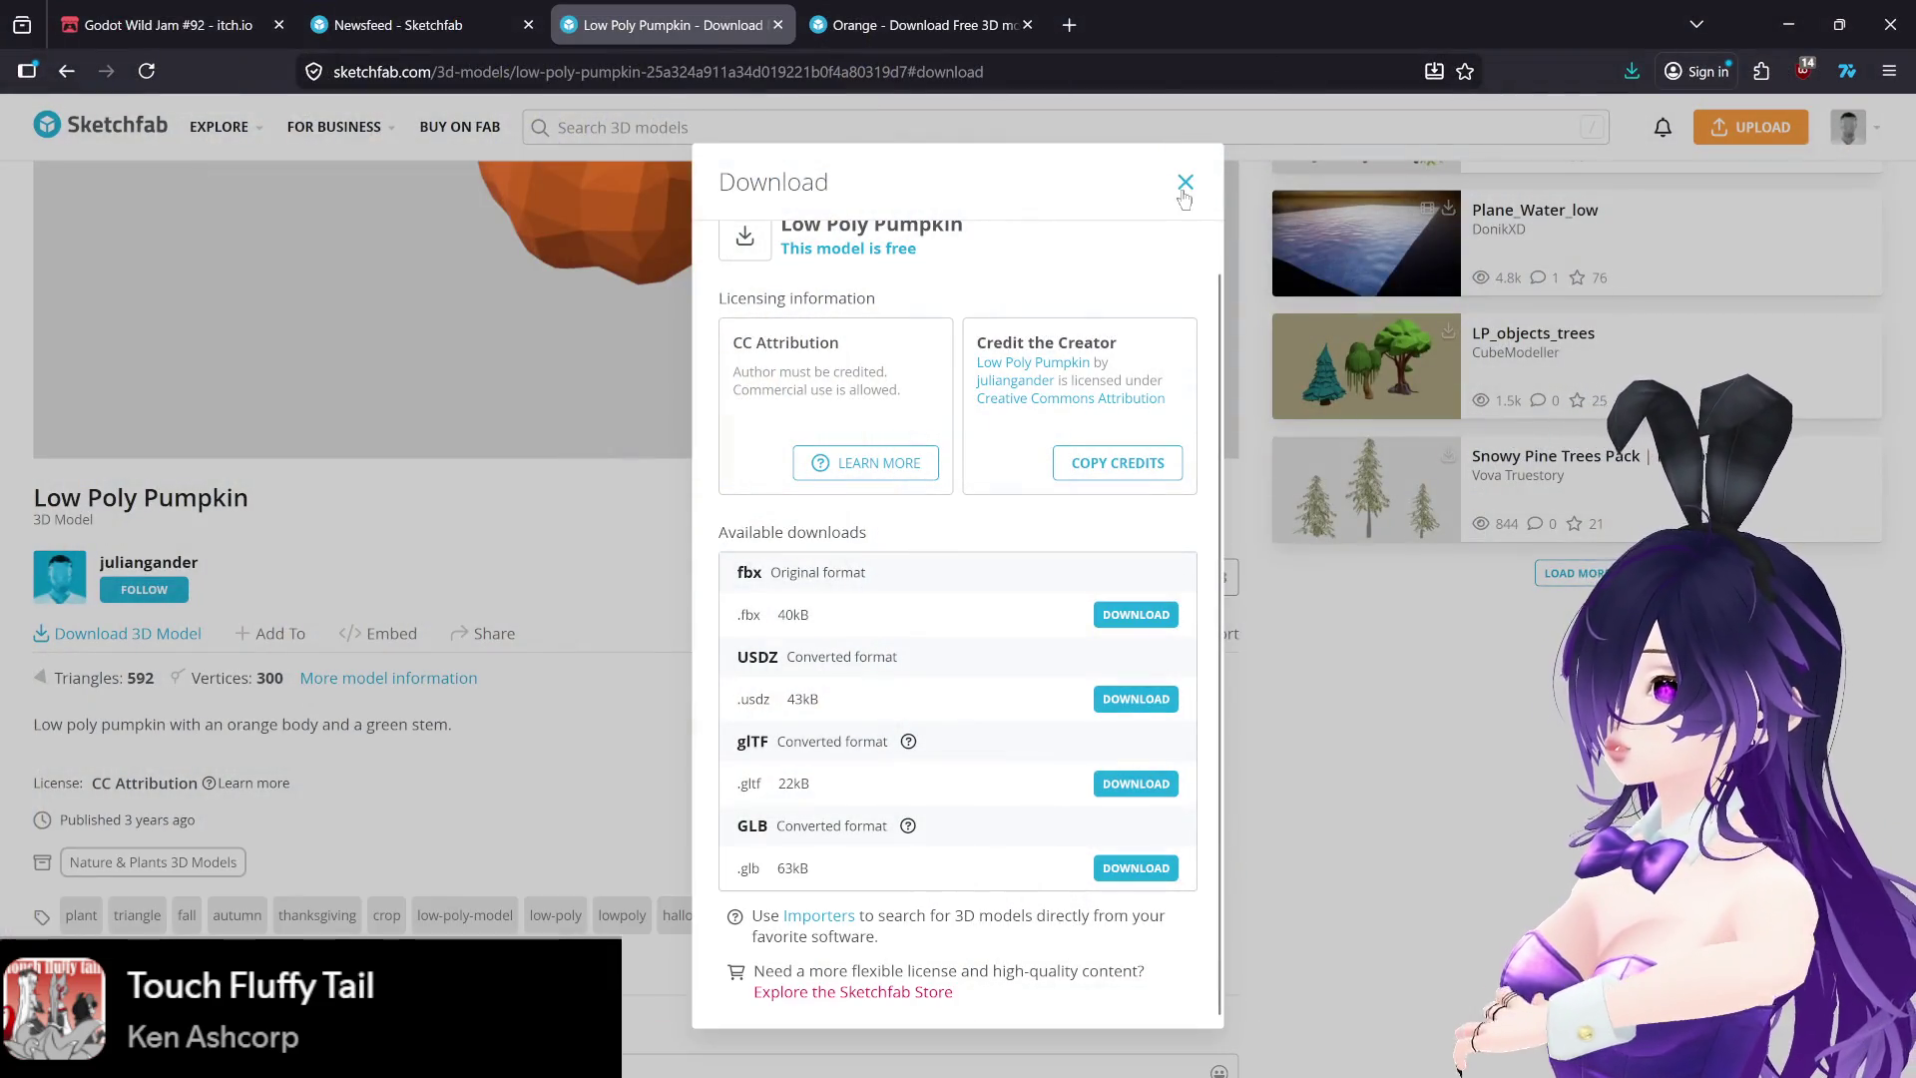
{"action": "left_click", "coordinate": [1185, 184]}
{"action": "left_click", "coordinate": [702, 135]}
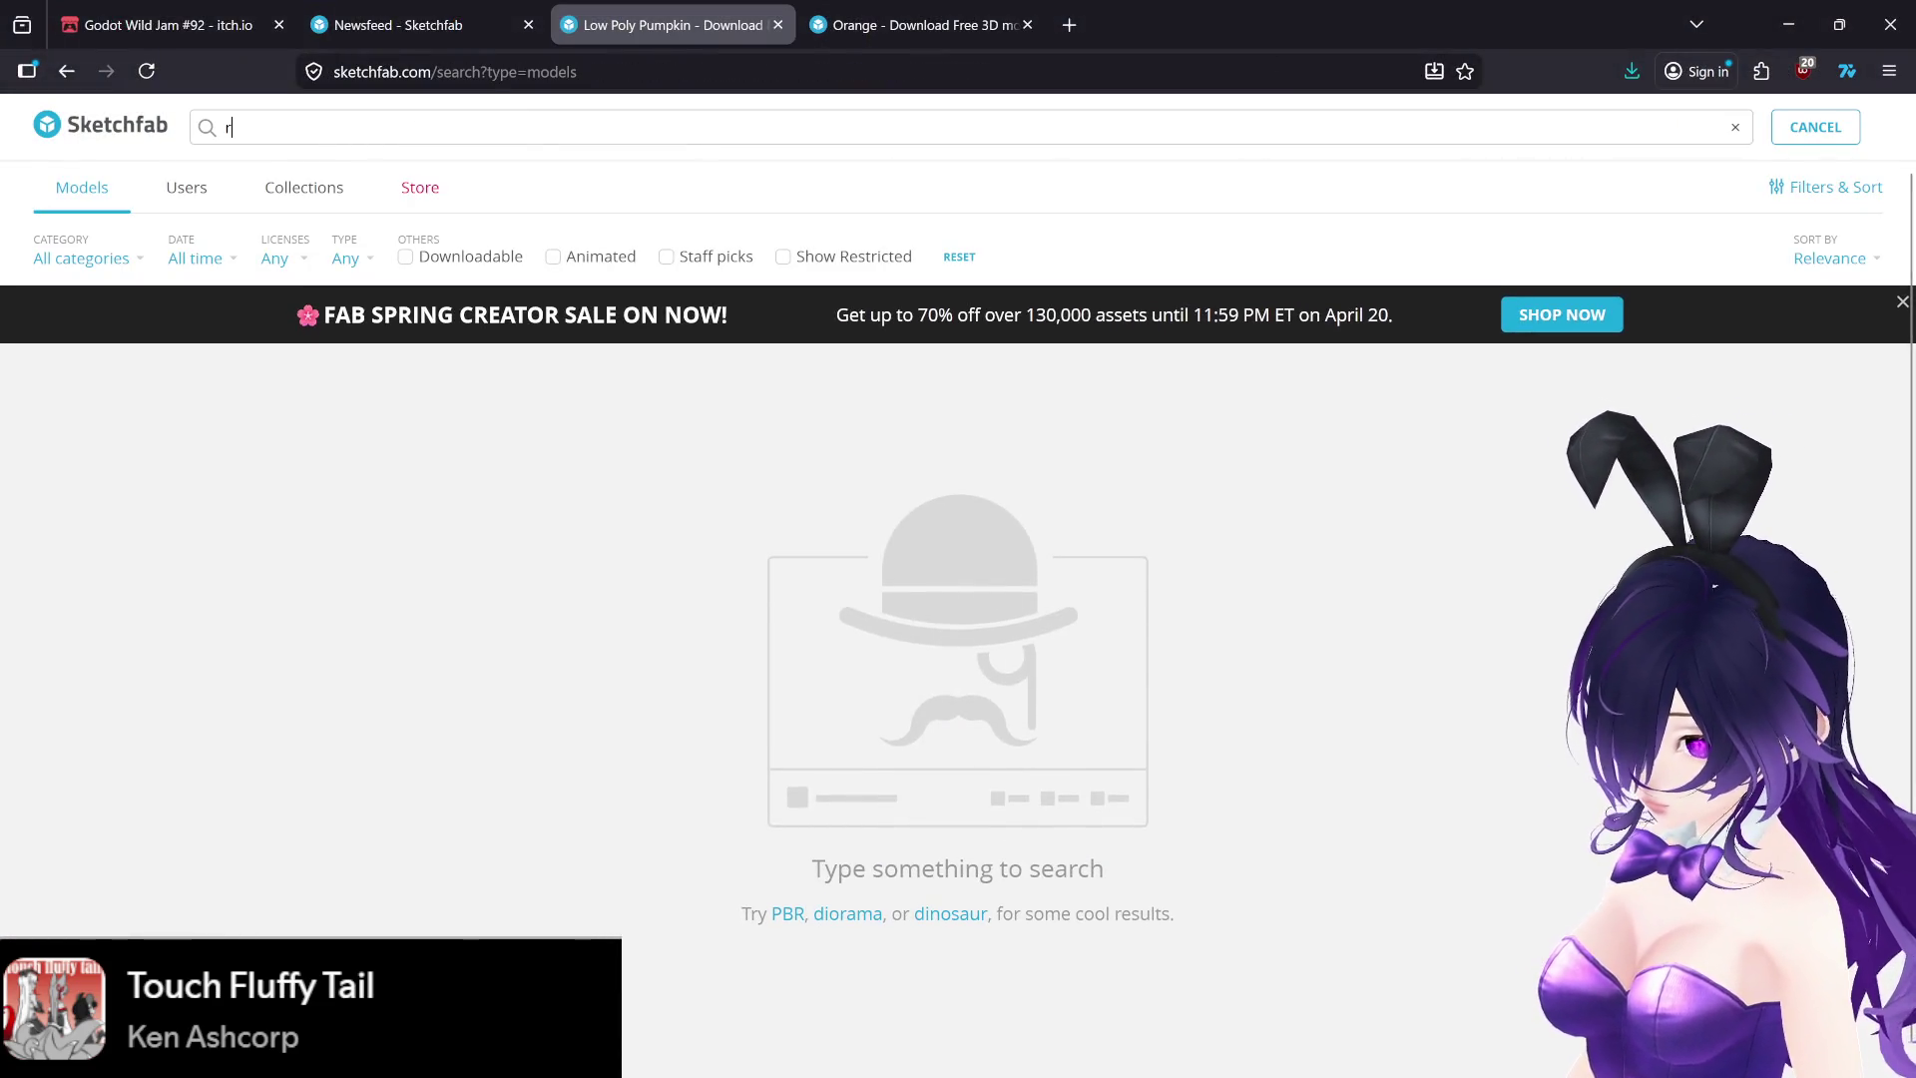
{"action": "type", "text": "oom low poly"}
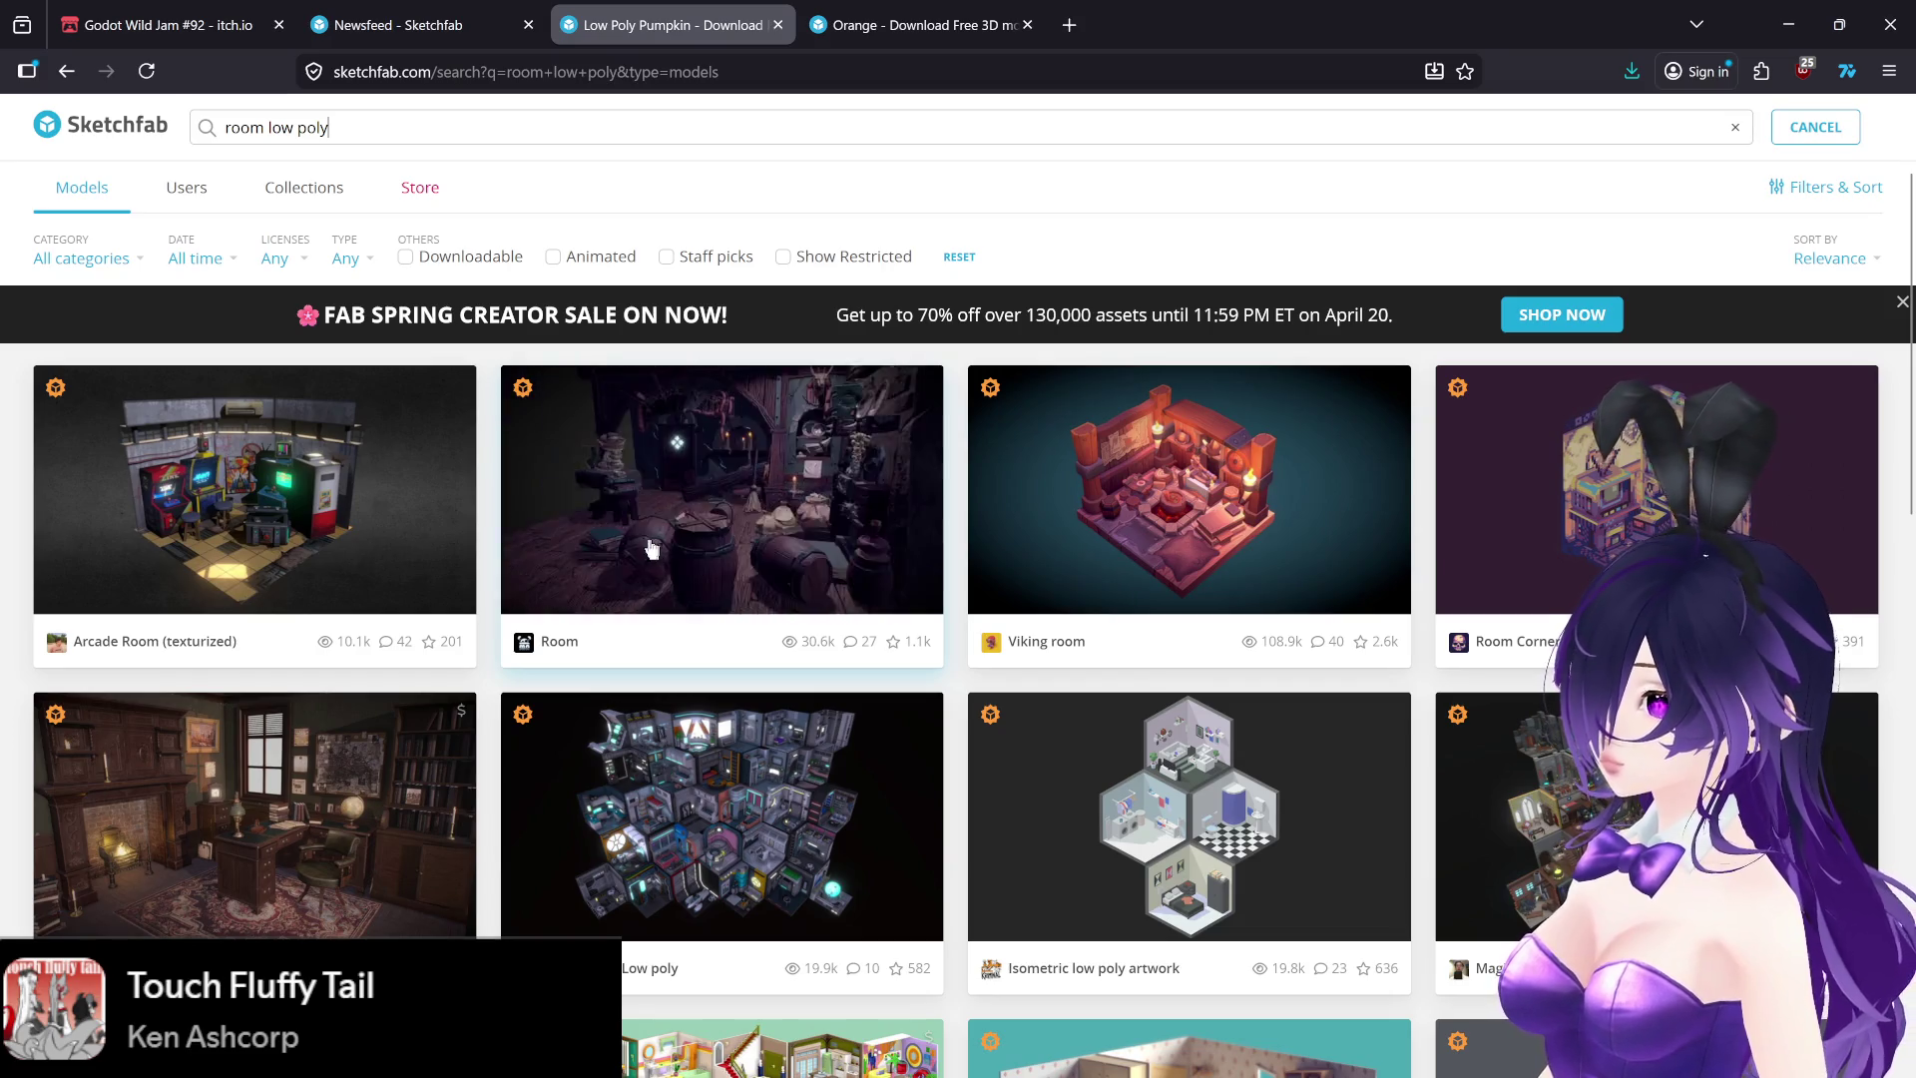
- Browse the 'room low poly' results and open Low Poly Simplistic Room in a new tab
{"action": "scroll", "coordinate": [657, 551], "scroll_direction": "down", "scroll_amount": 1}
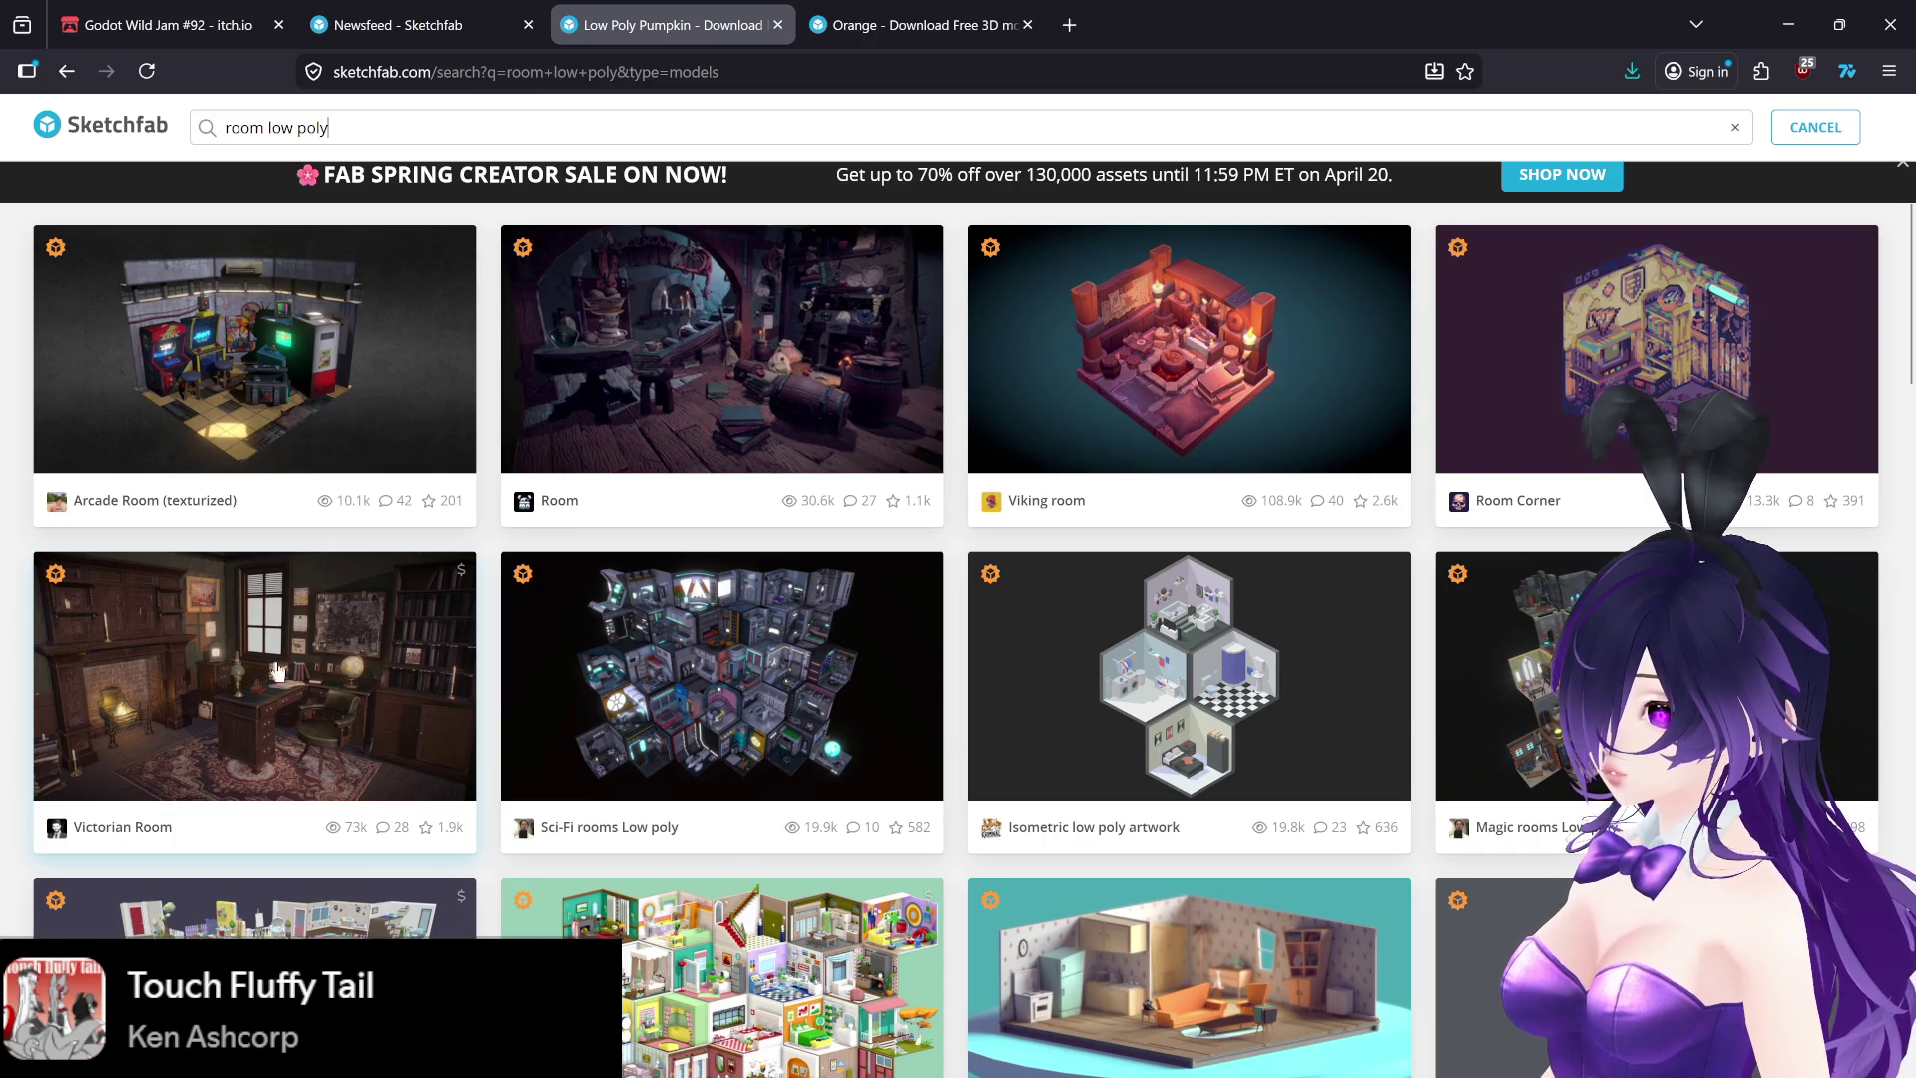
{"action": "scroll", "coordinate": [290, 682], "scroll_direction": "down", "scroll_amount": 7}
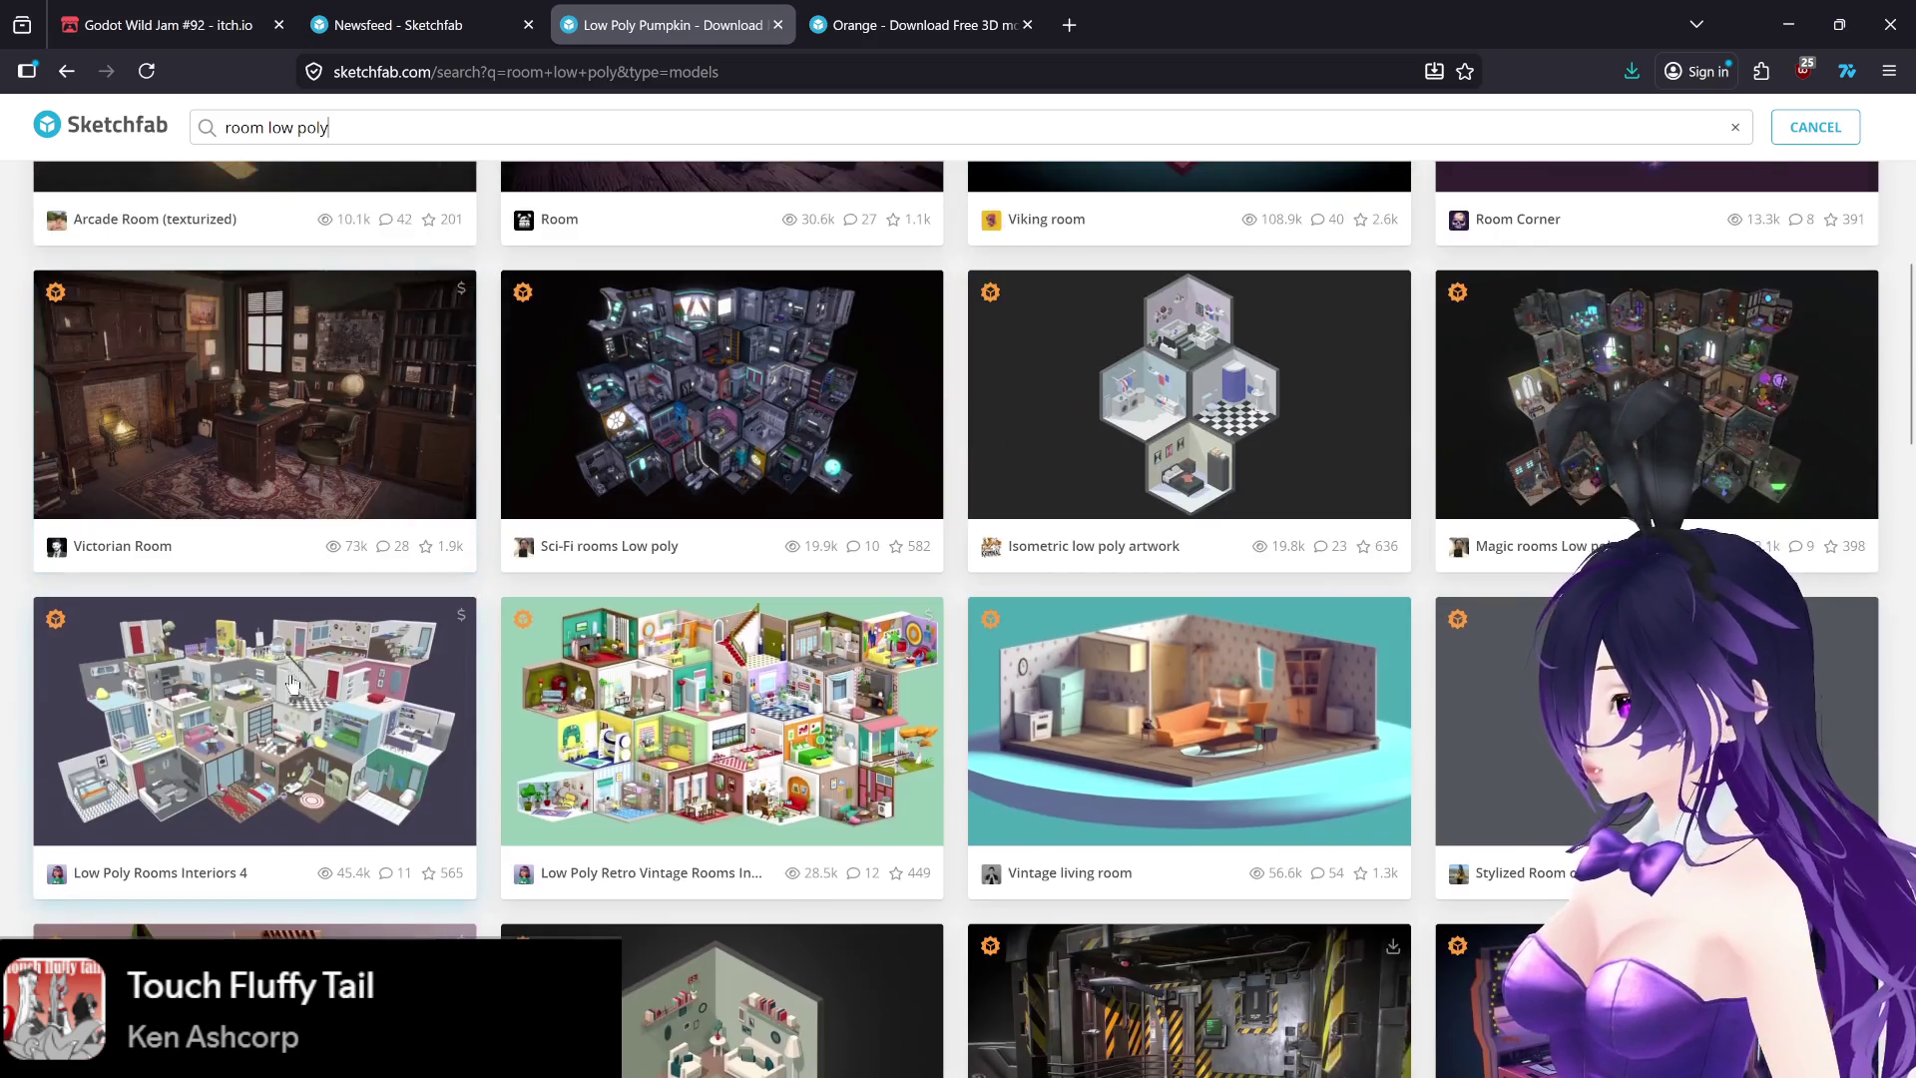
{"action": "scroll", "coordinate": [288, 683], "scroll_direction": "down", "scroll_amount": 2}
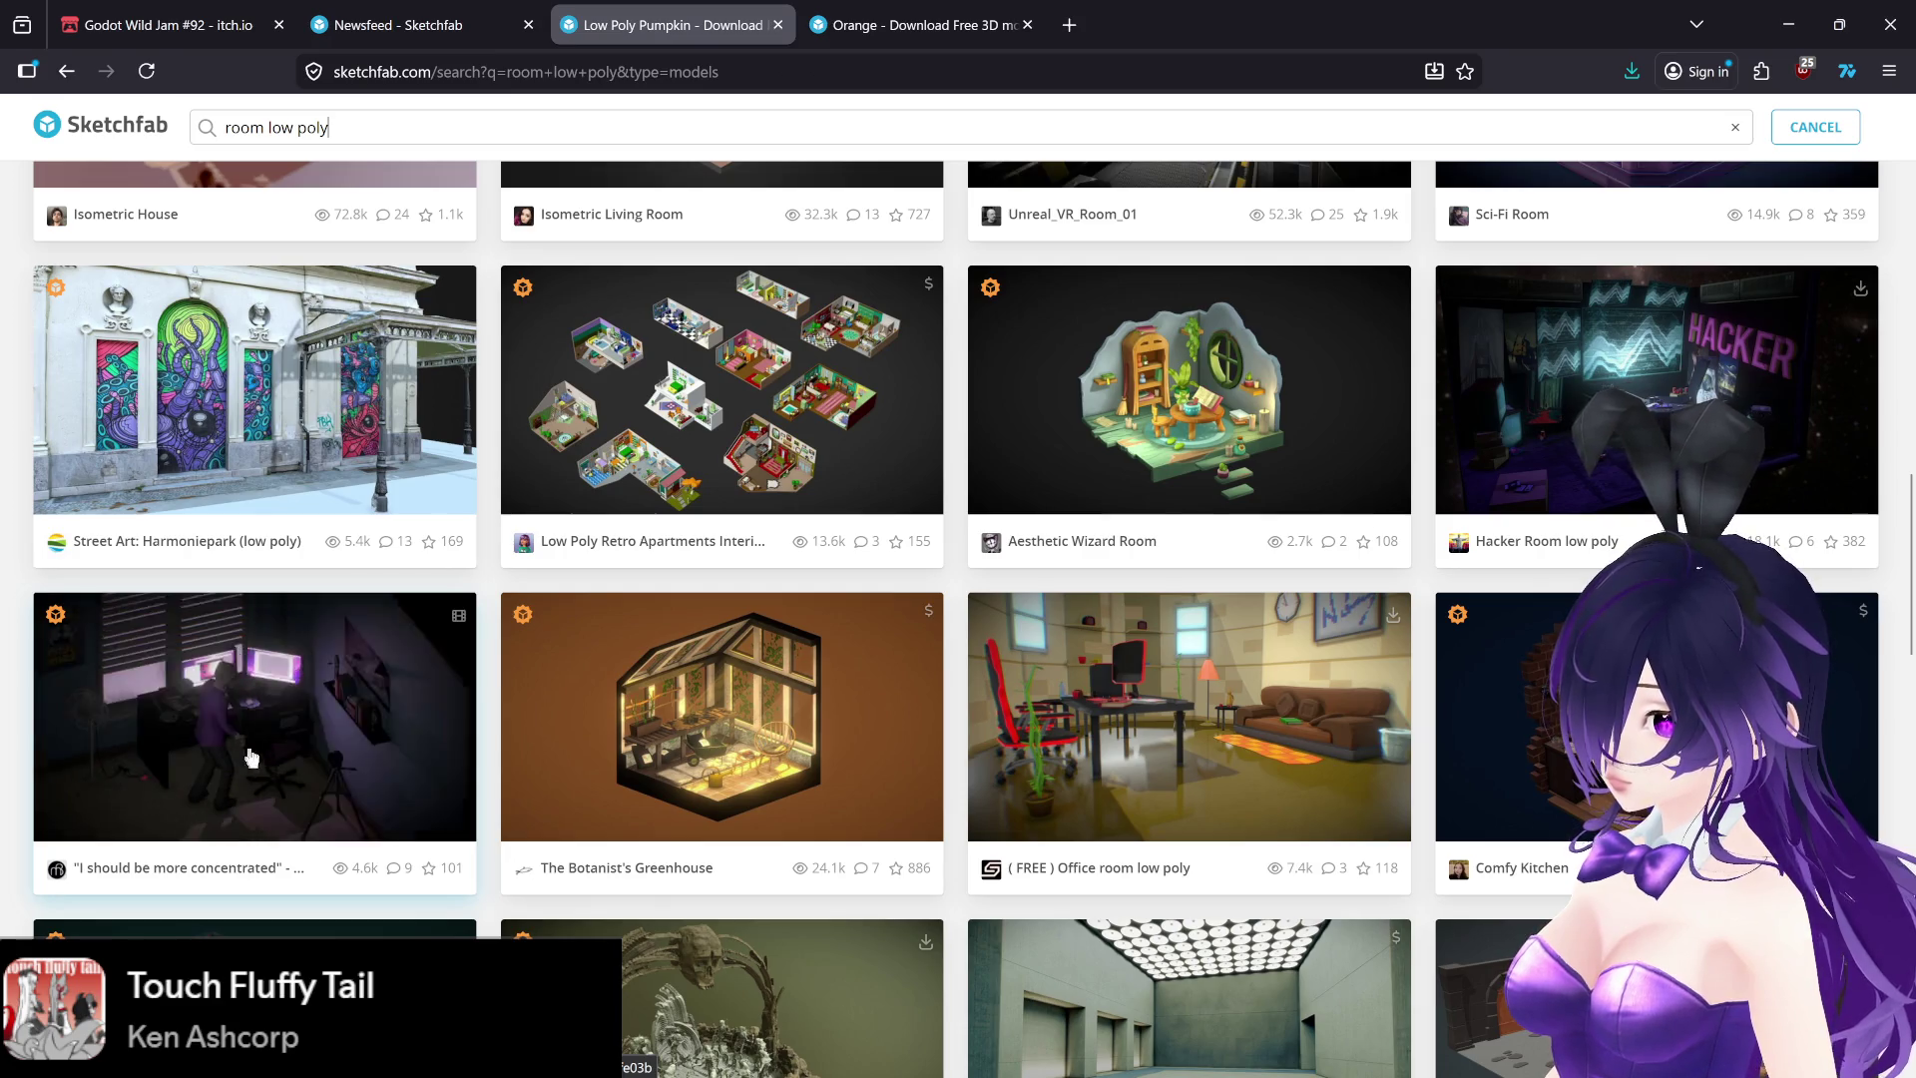
{"action": "scroll", "coordinate": [668, 706], "scroll_direction": "down", "scroll_amount": 4}
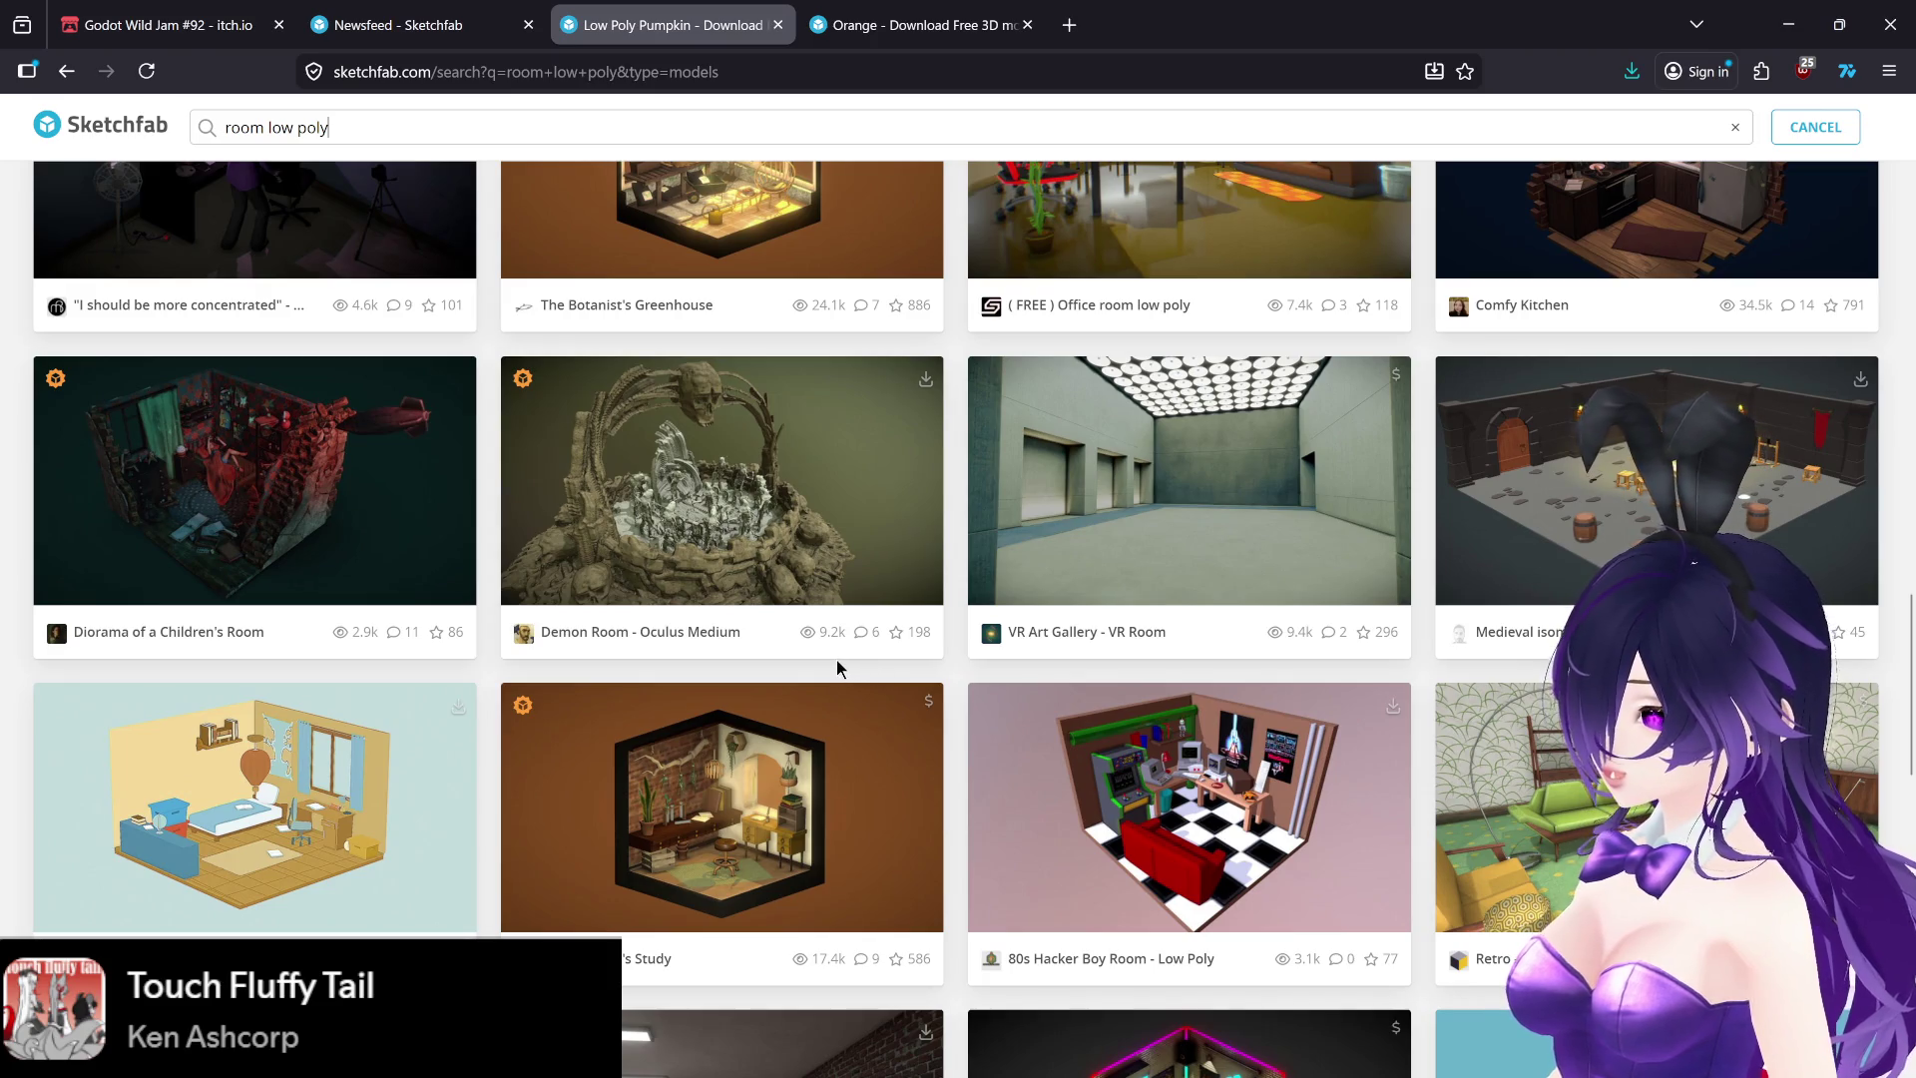
{"action": "scroll", "coordinate": [836, 666], "scroll_direction": "down", "scroll_amount": 3}
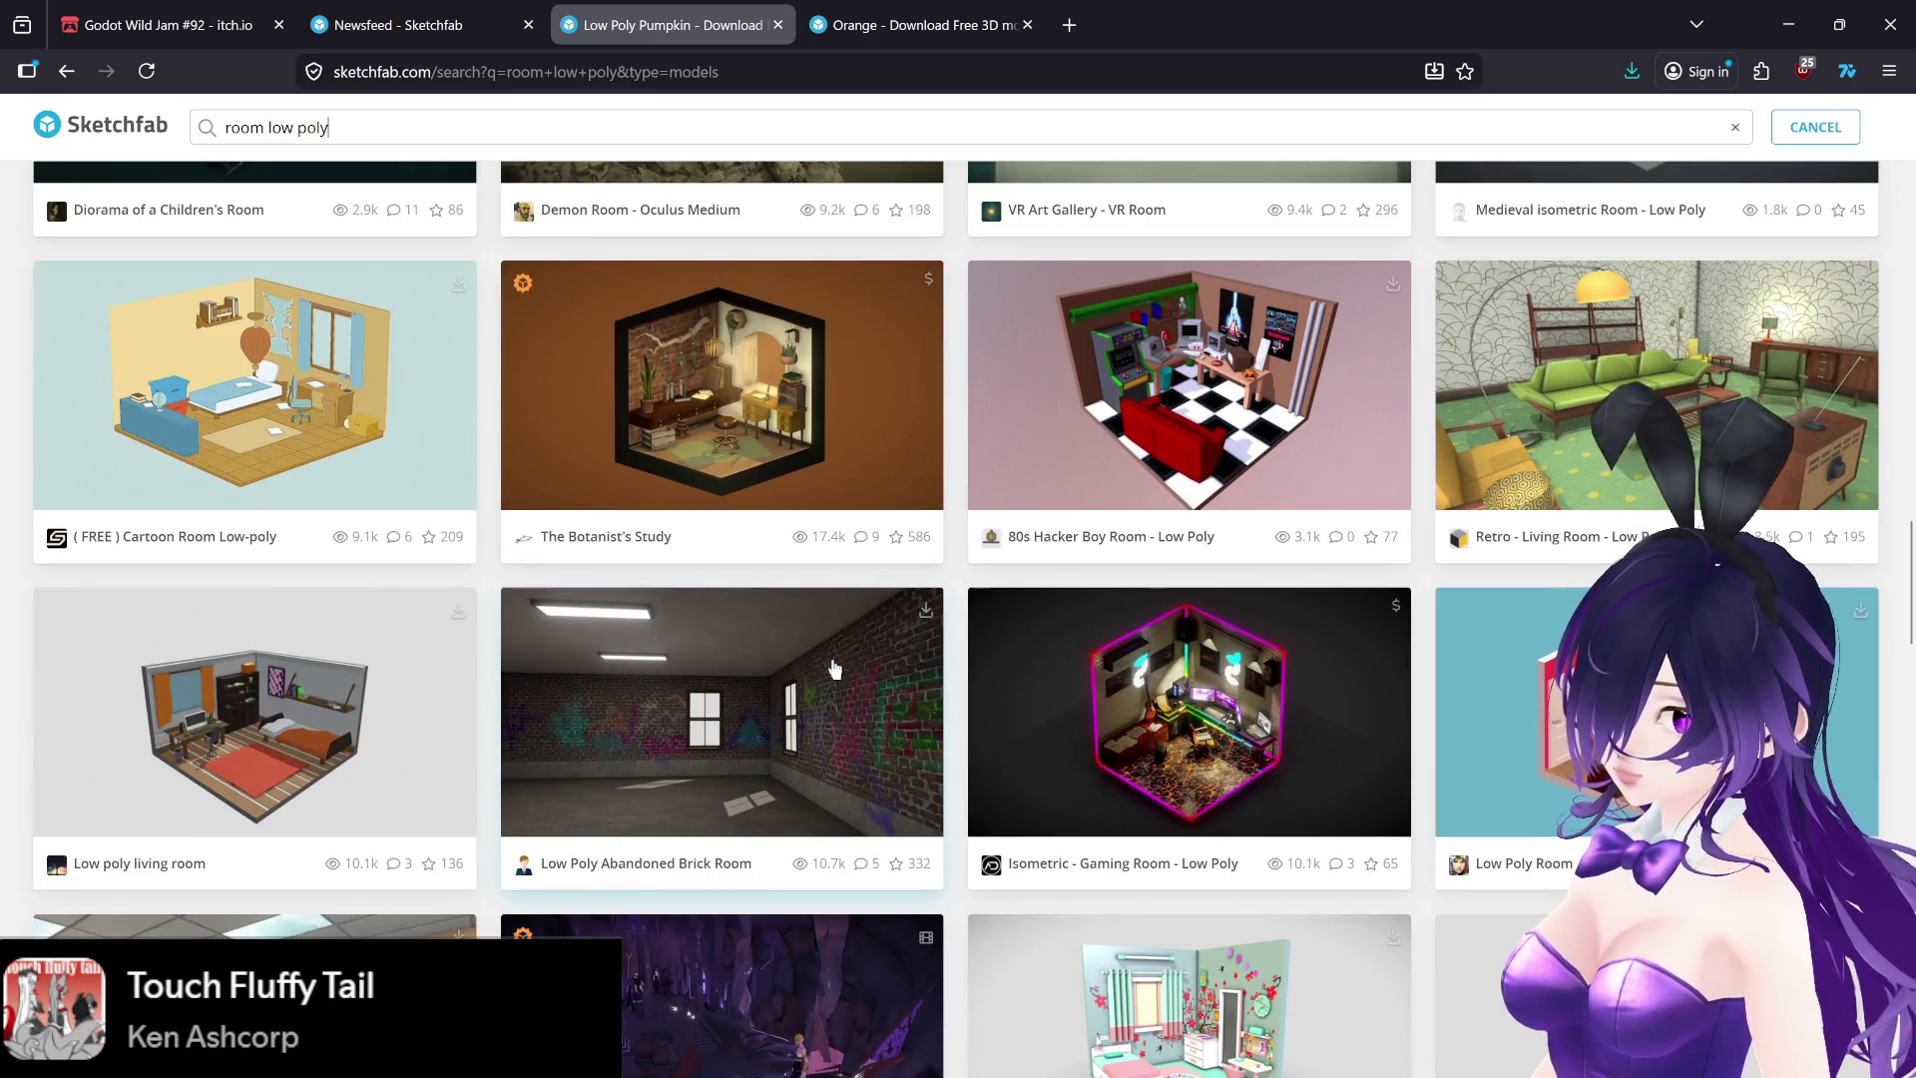
{"action": "scroll", "coordinate": [893, 634], "scroll_direction": "down", "scroll_amount": 2}
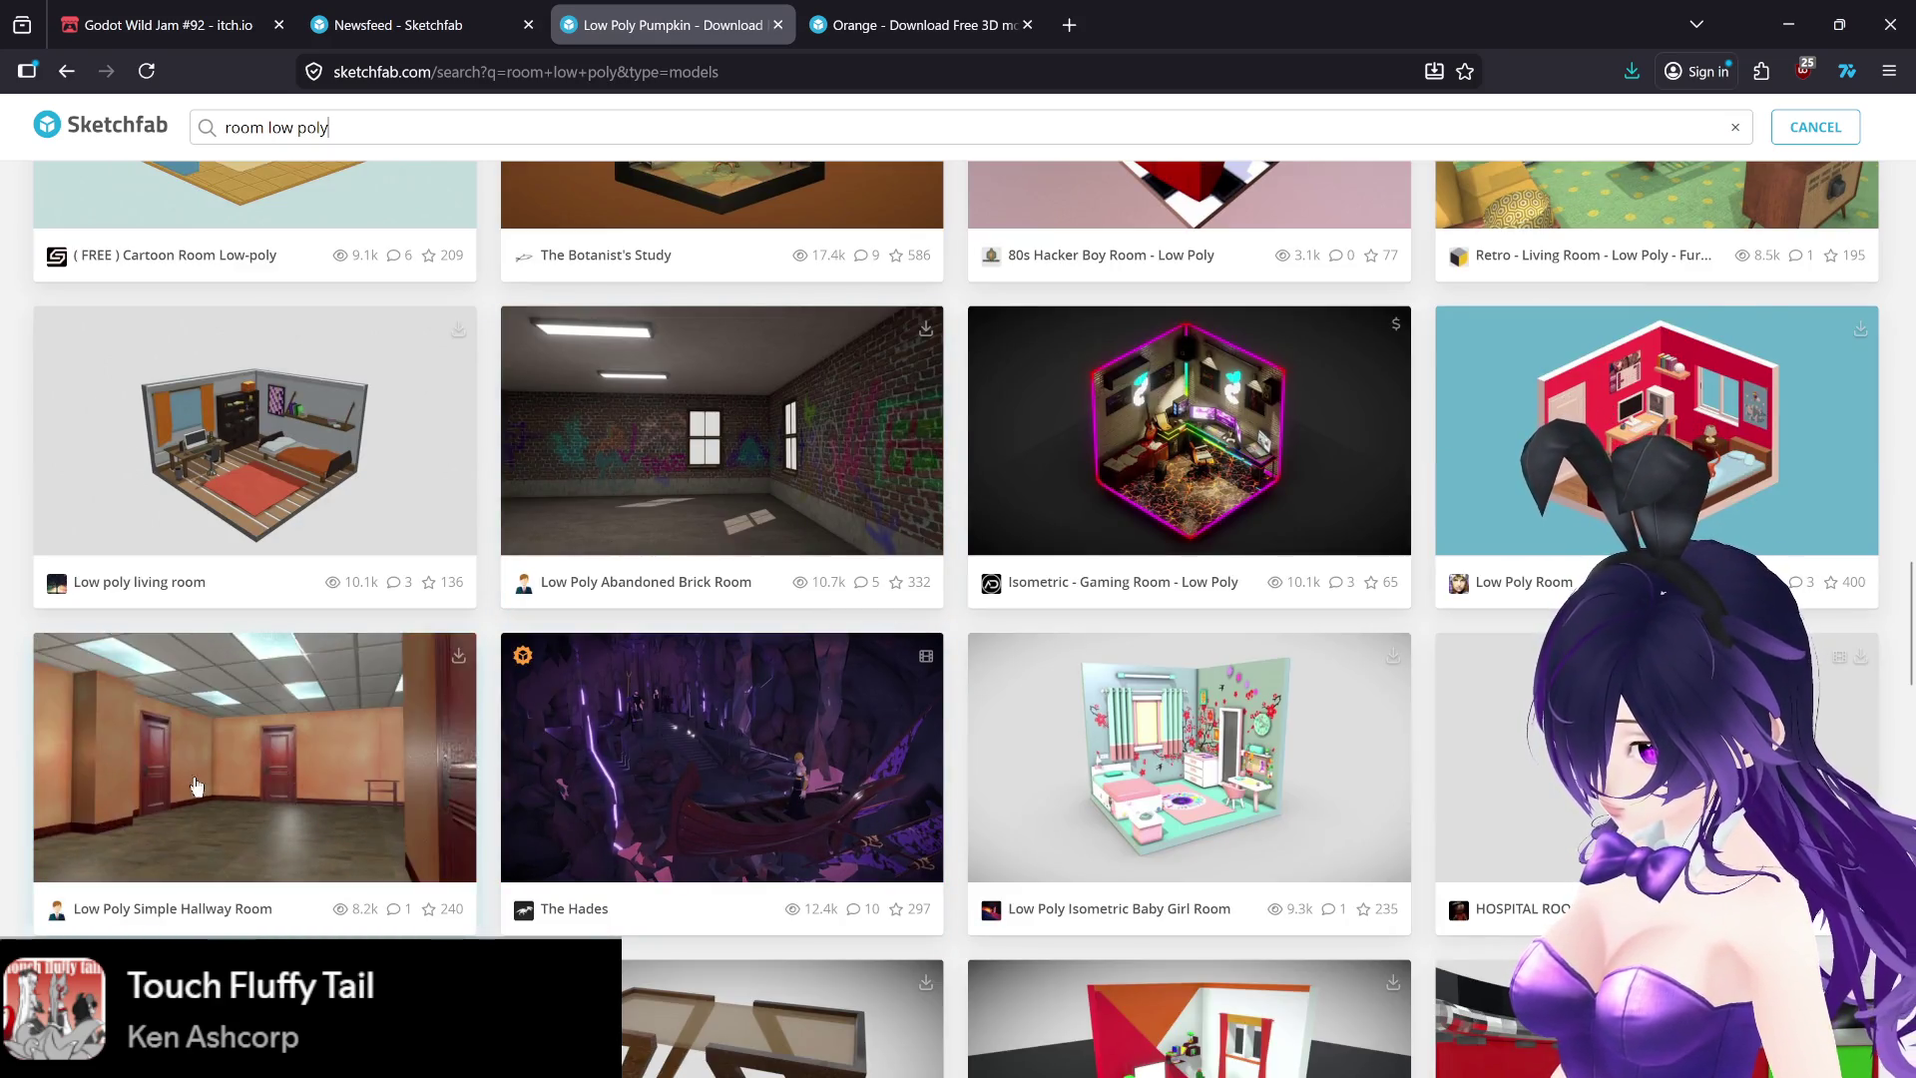
{"action": "scroll", "coordinate": [509, 786], "scroll_direction": "down", "scroll_amount": 6}
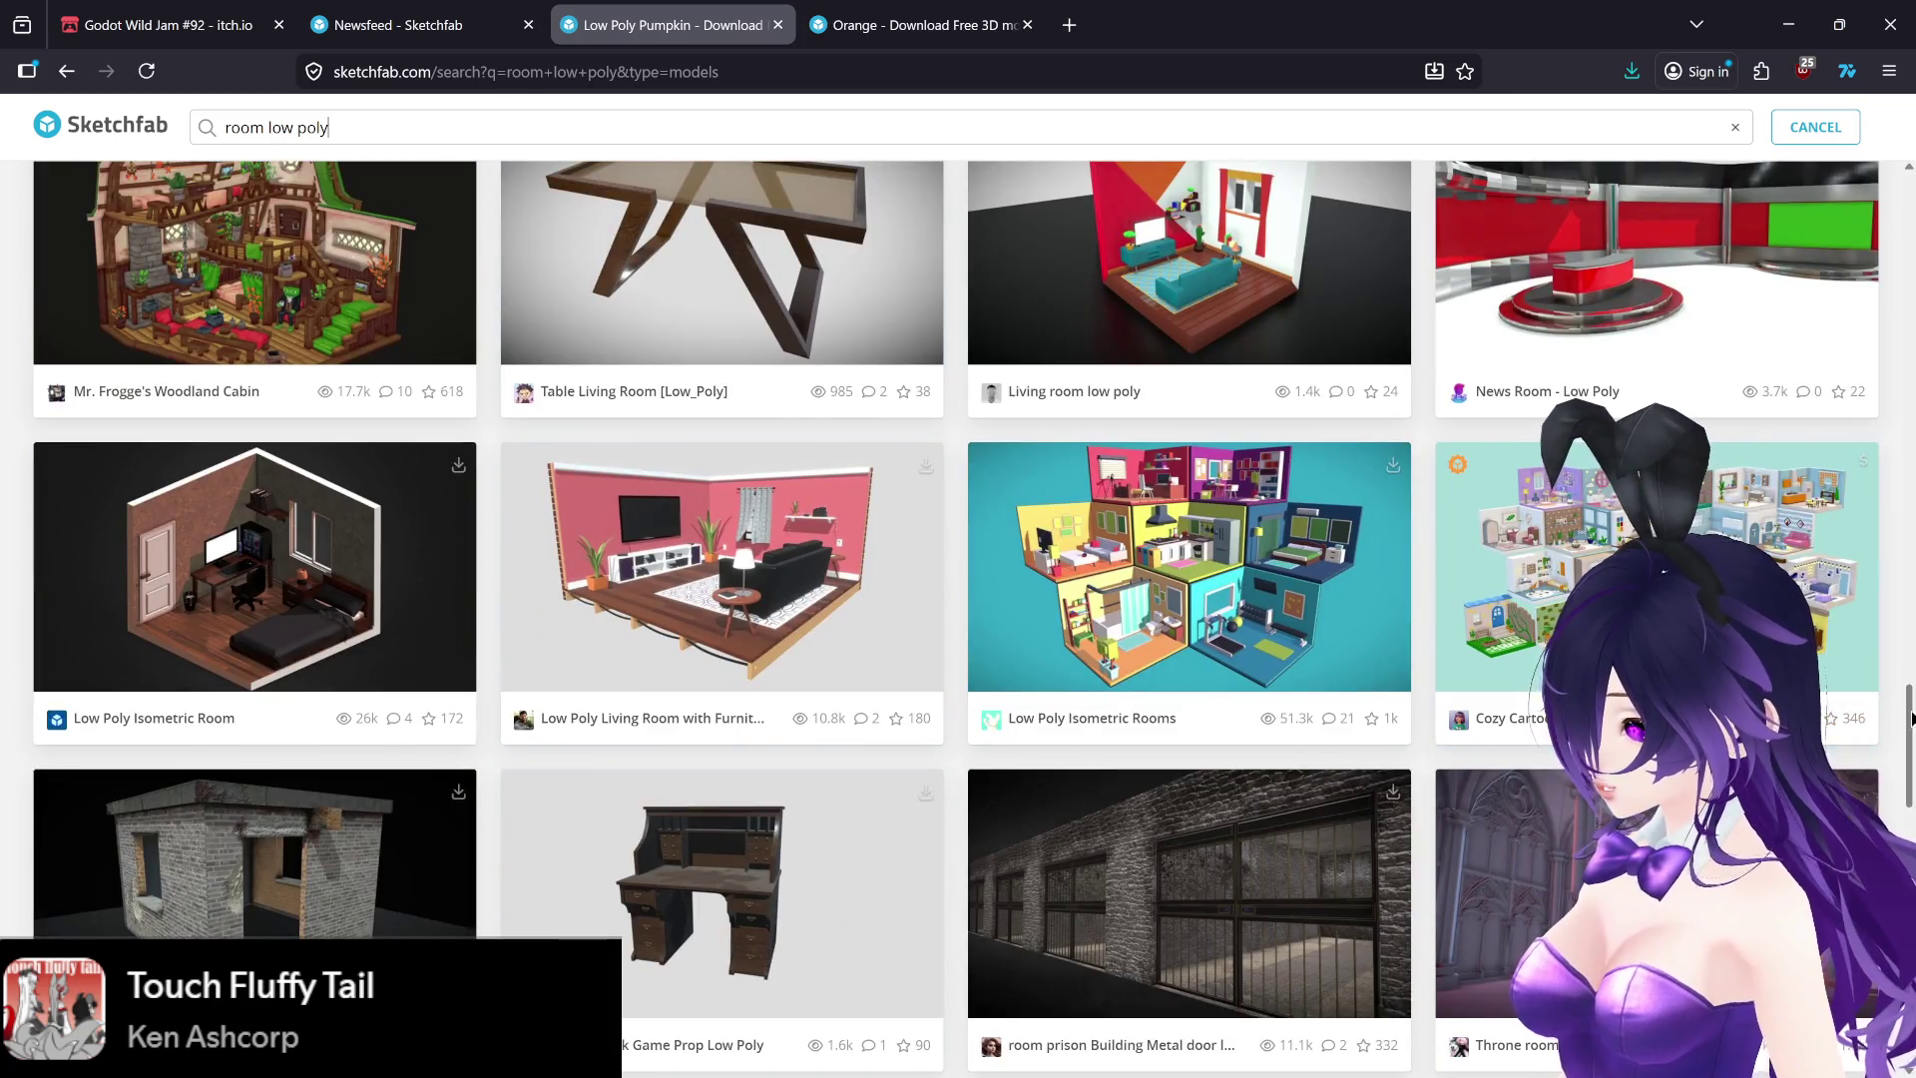
{"action": "left_click_drag", "start_coordinate": [1909, 717], "coordinate": [1908, 748]}
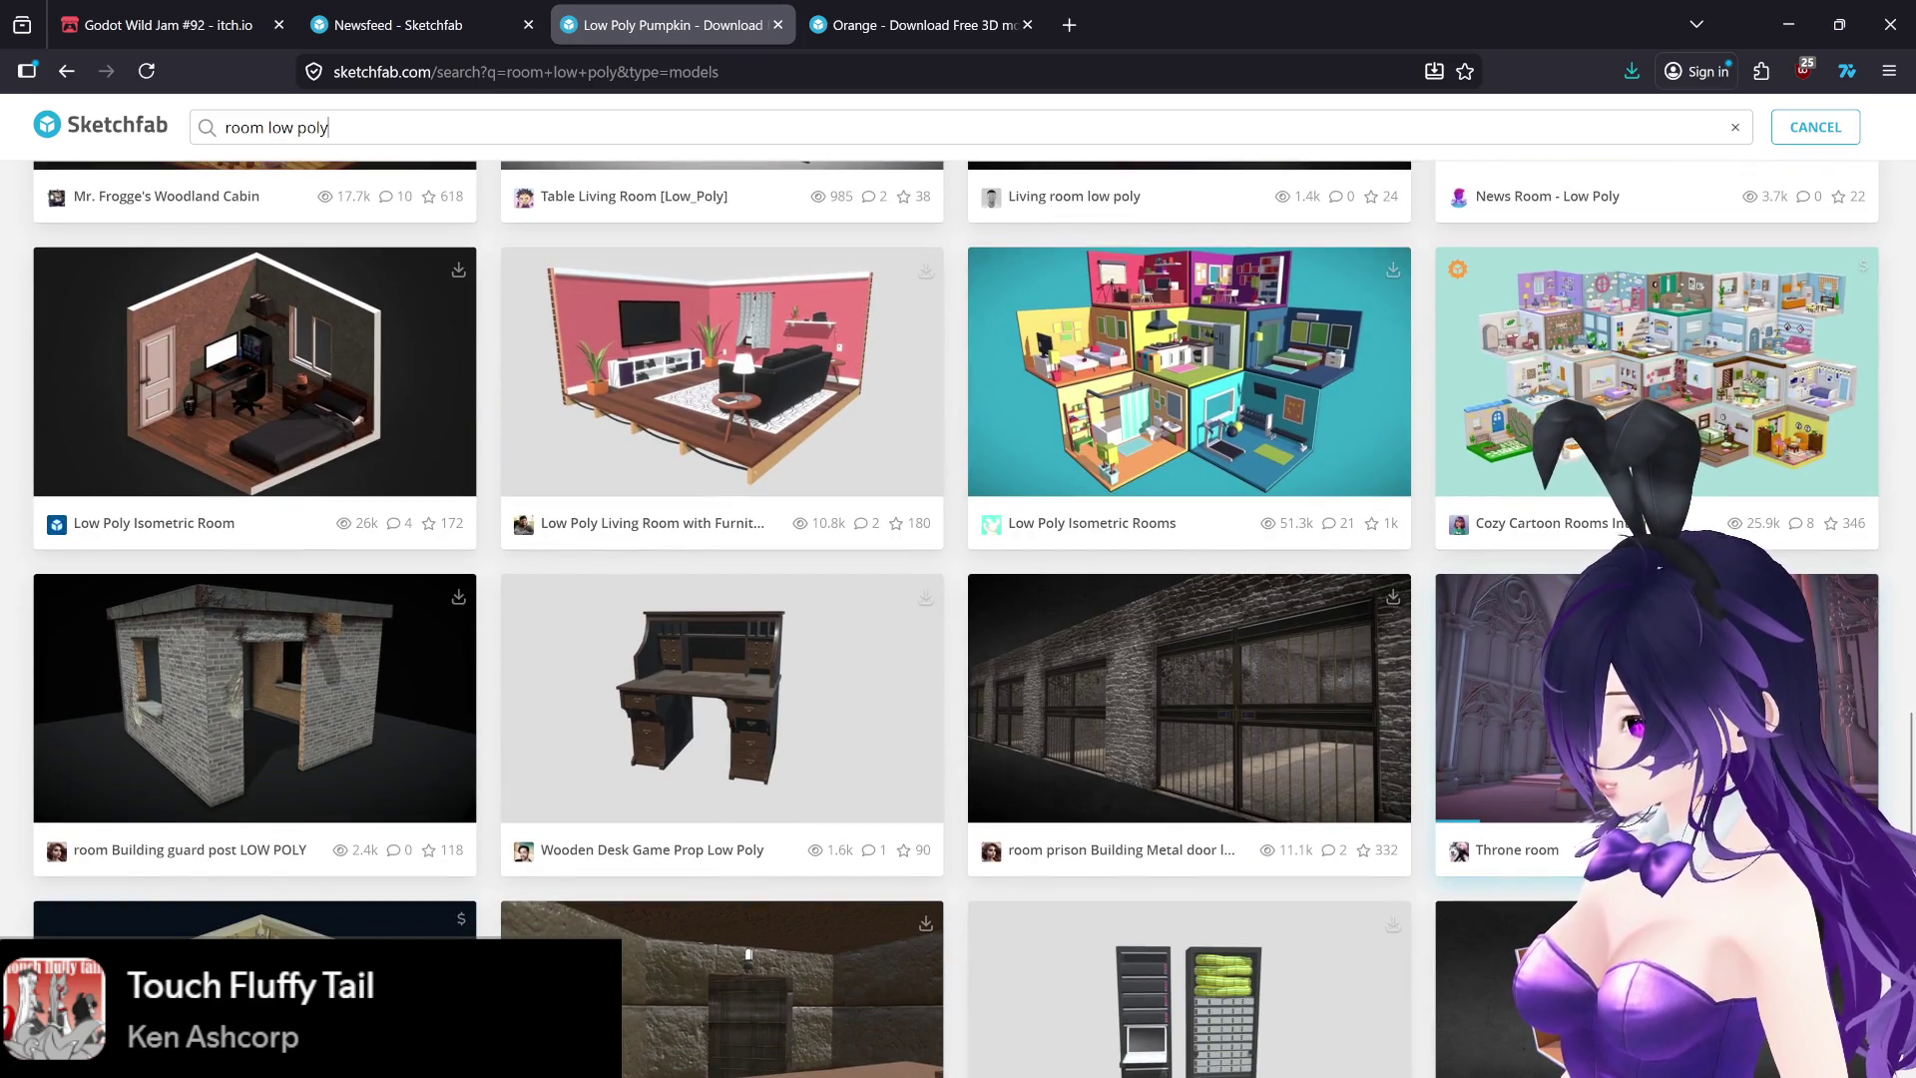
{"action": "scroll", "coordinate": [958, 619], "scroll_direction": "down", "scroll_amount": 3}
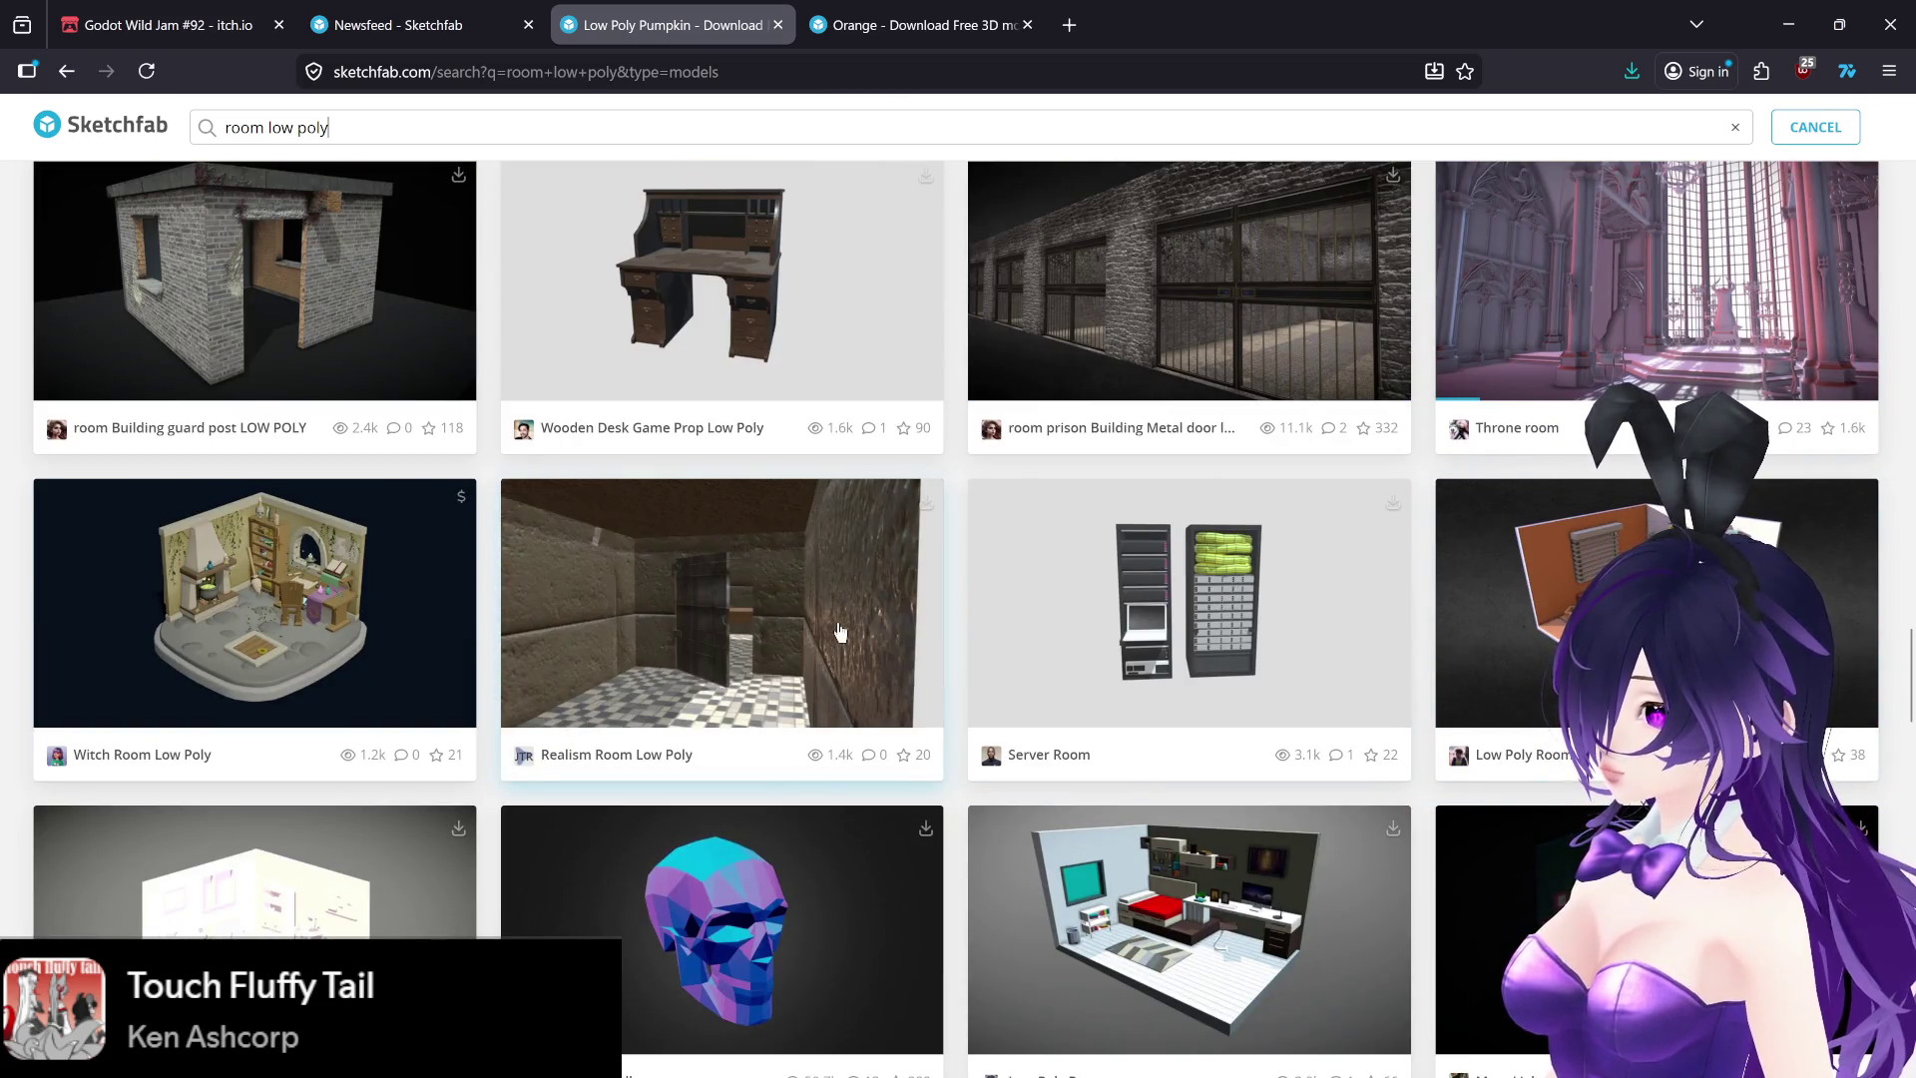
{"action": "scroll", "coordinate": [668, 638], "scroll_direction": "down", "scroll_amount": 2}
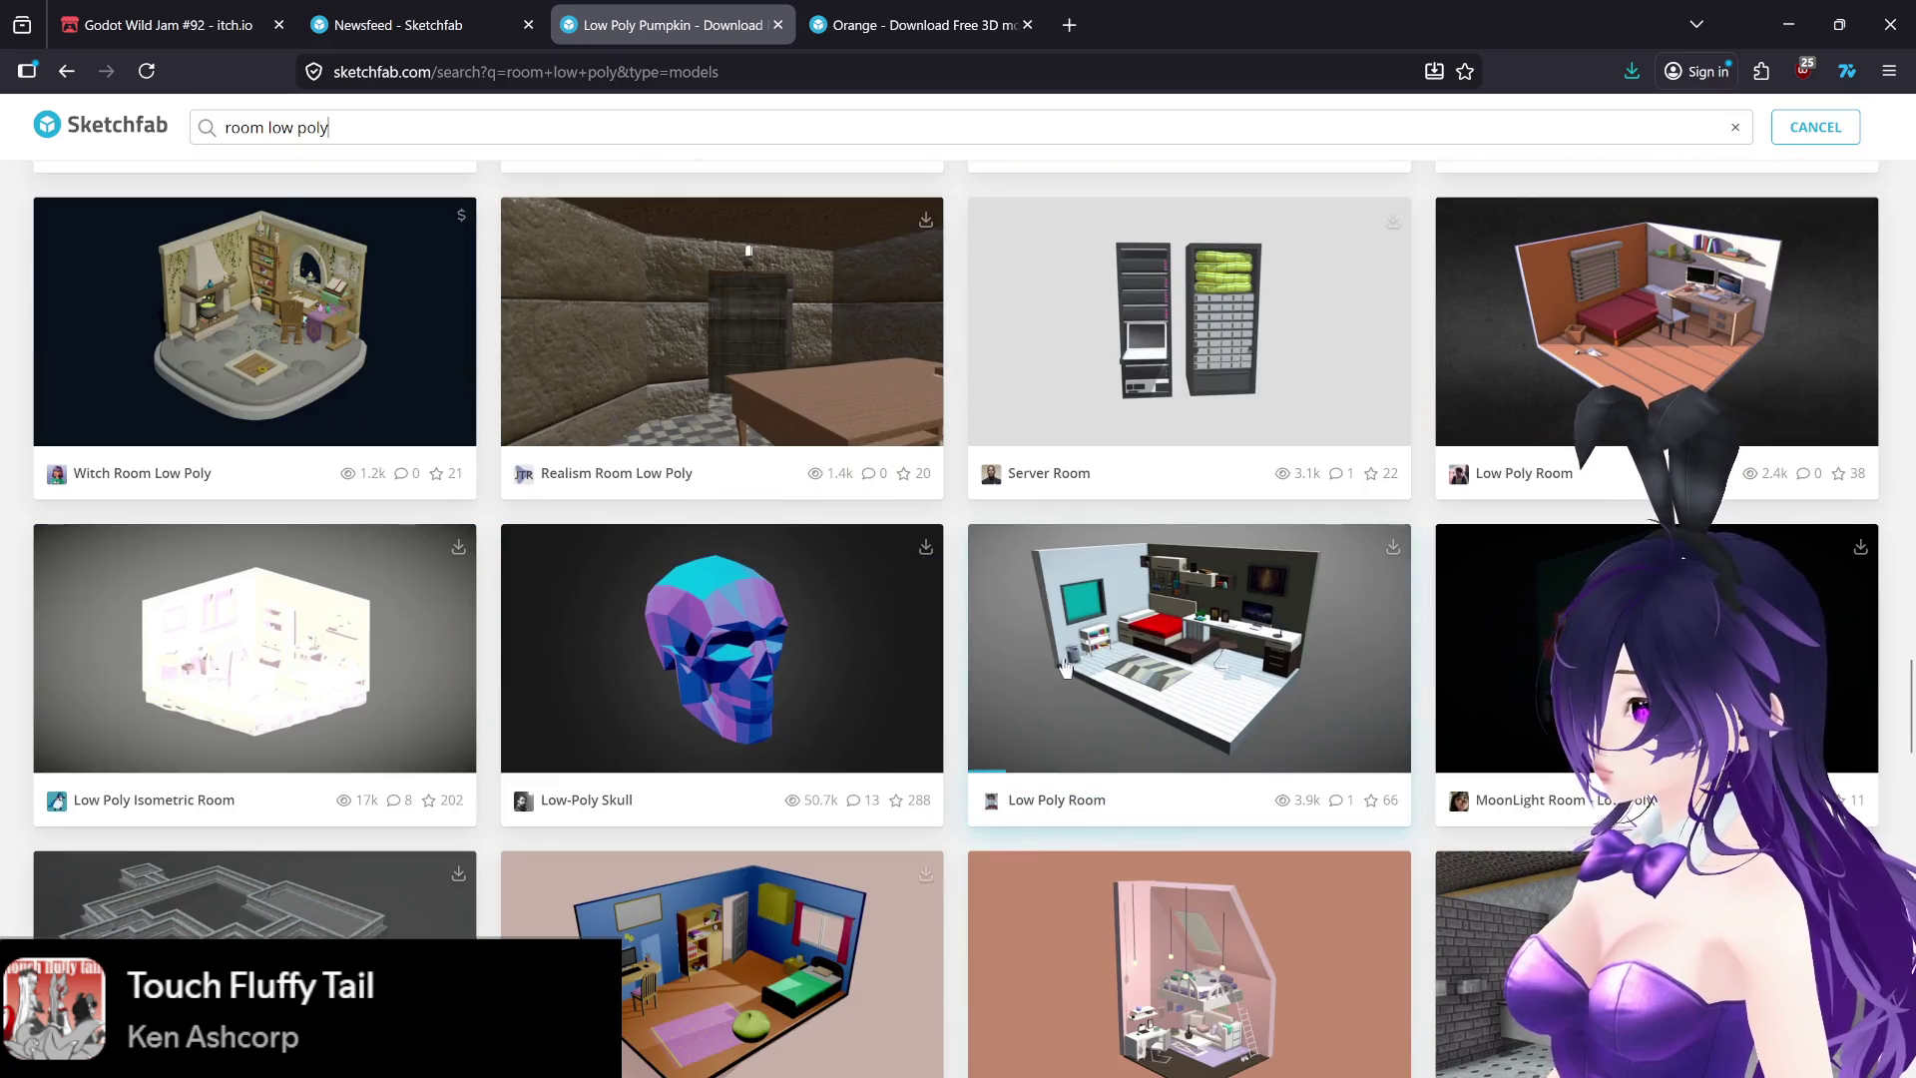
{"action": "scroll", "coordinate": [1097, 767], "scroll_direction": "down", "scroll_amount": 1}
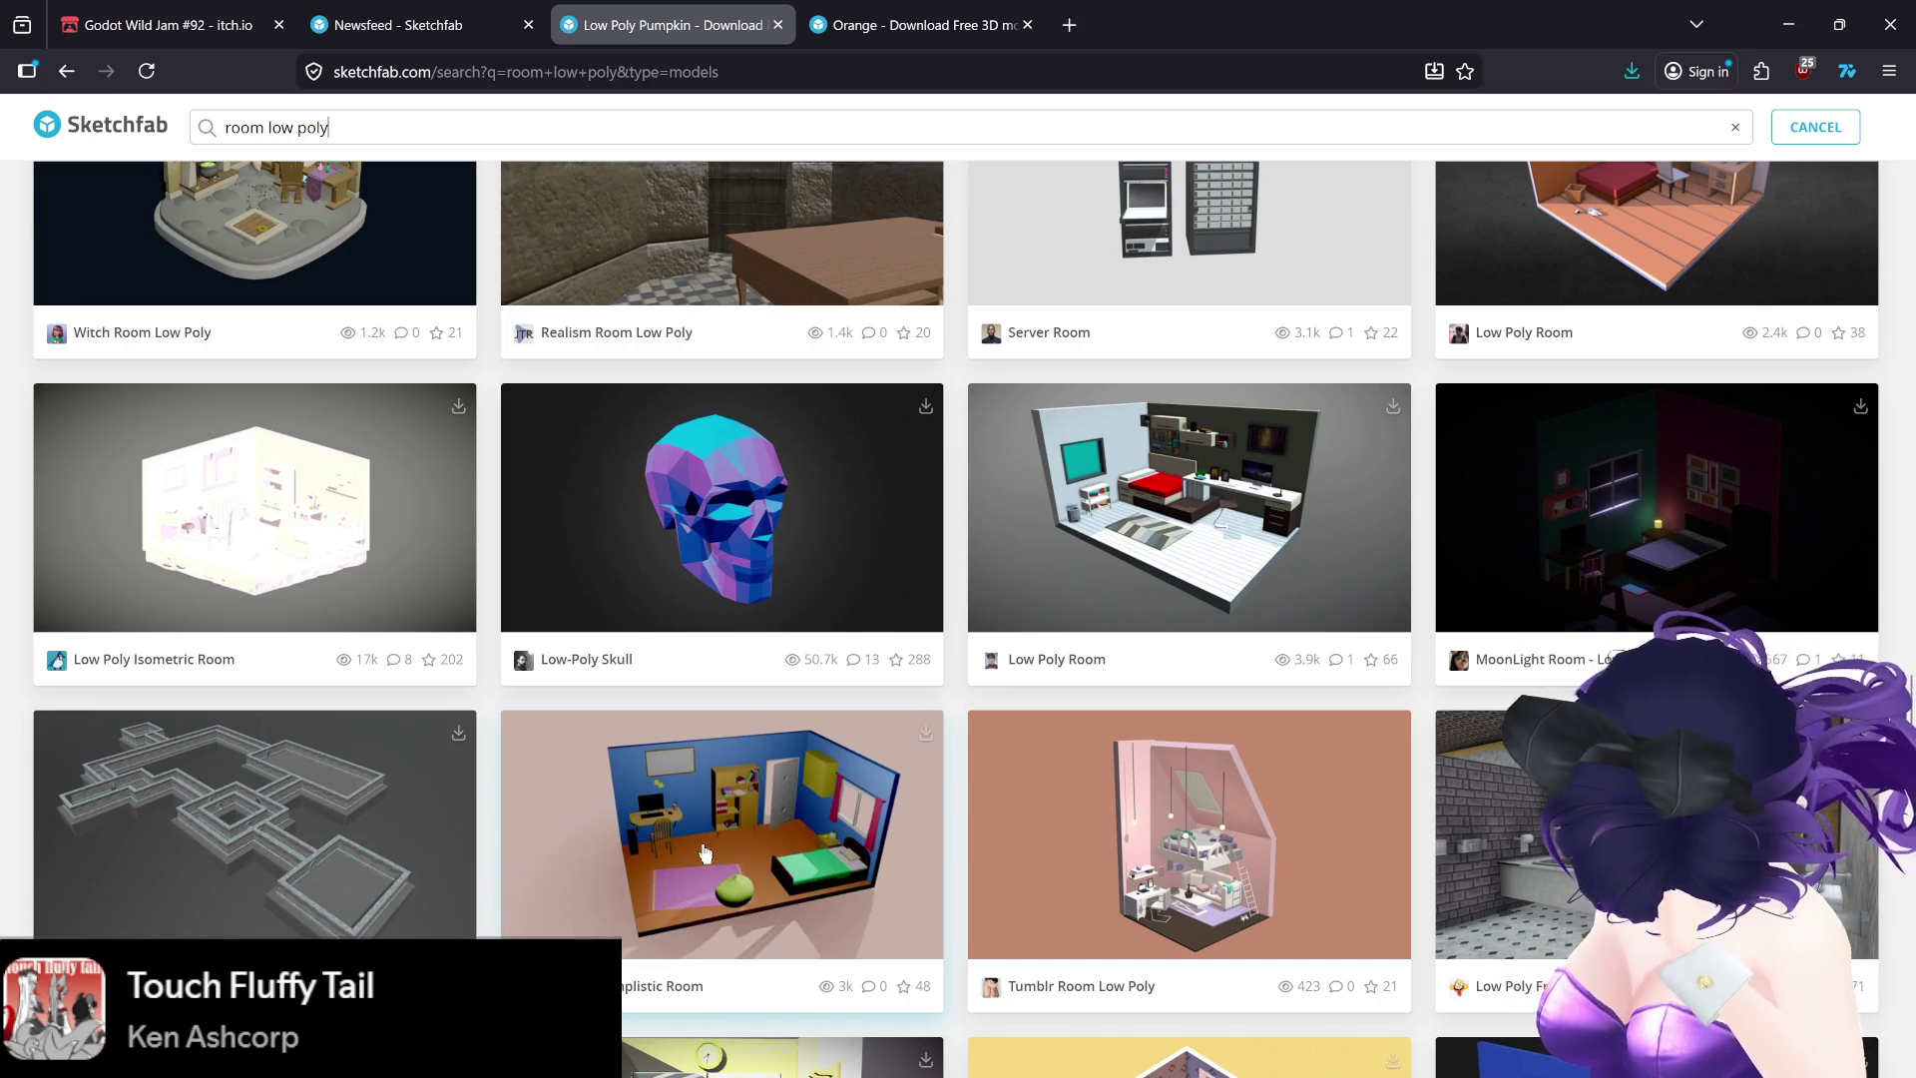
{"action": "scroll", "coordinate": [705, 851], "scroll_direction": "down", "scroll_amount": 1}
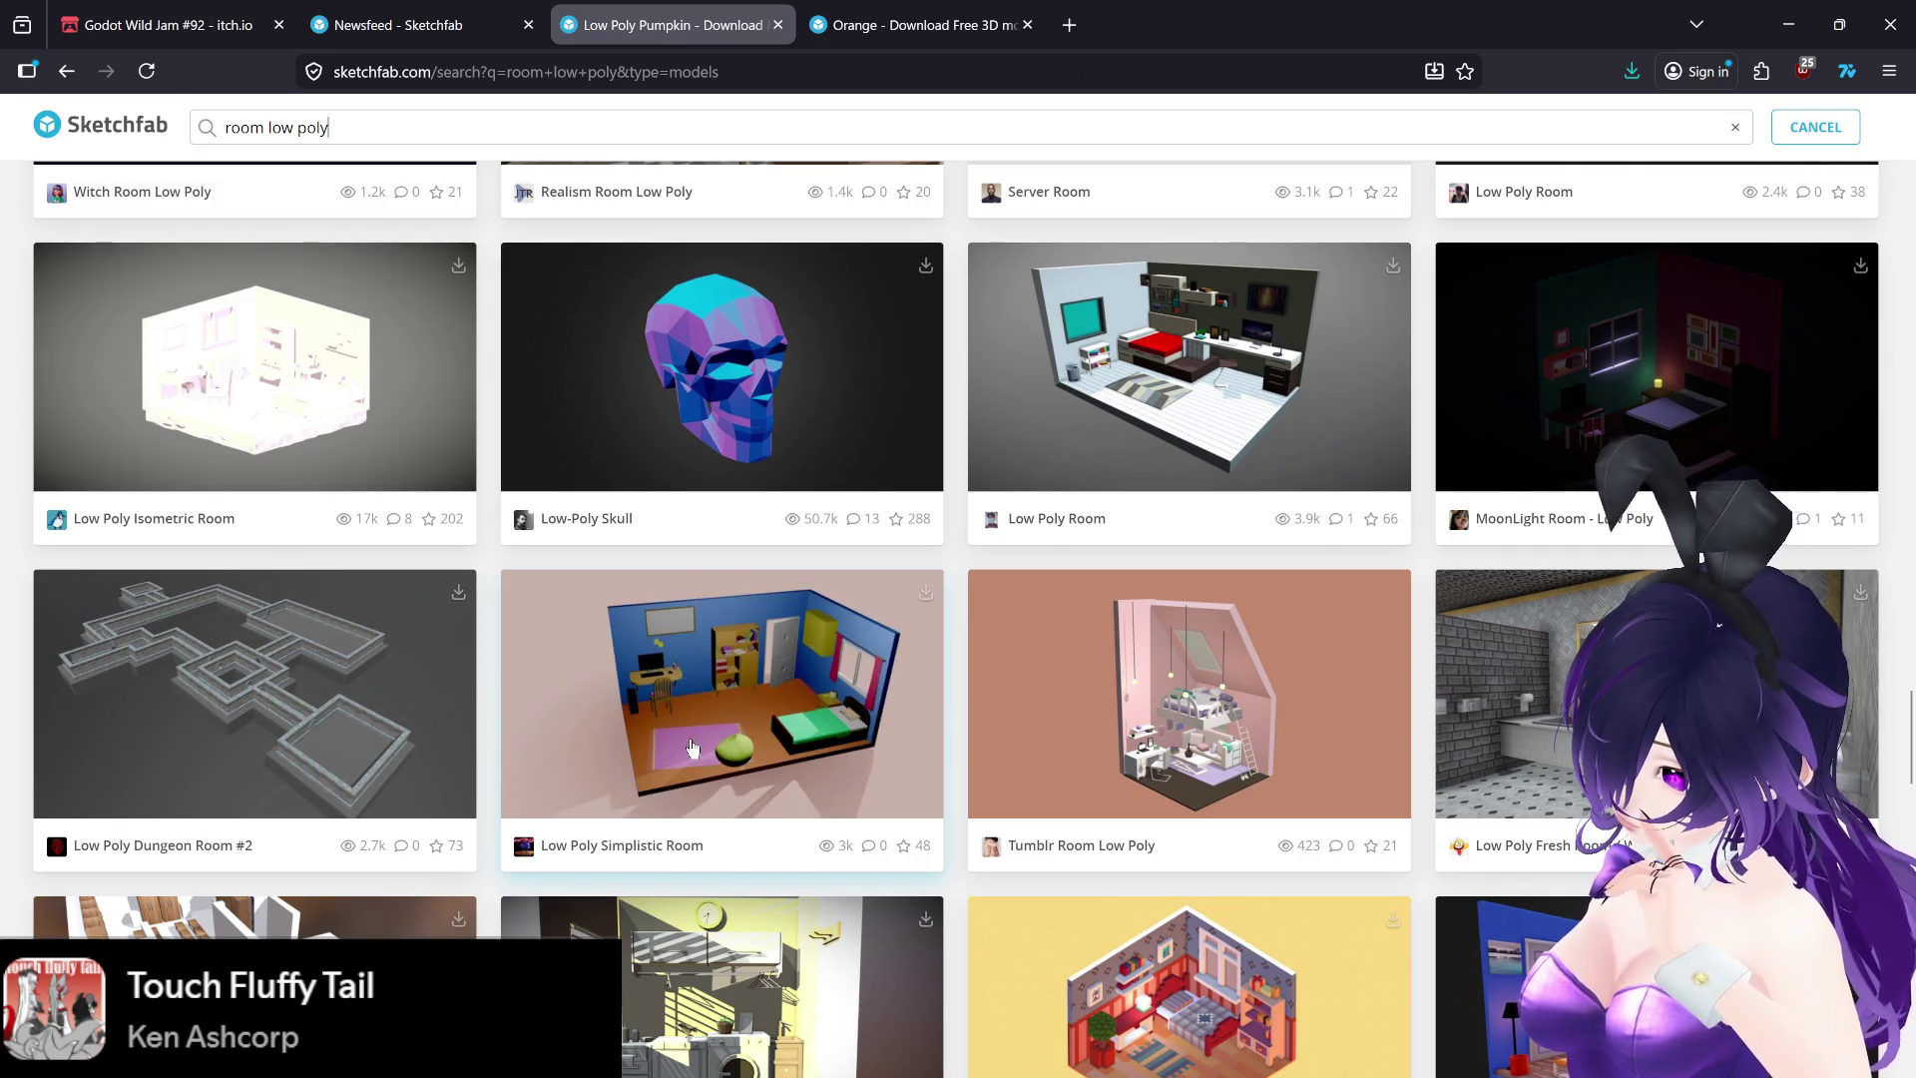
{"action": "middle_click", "coordinate": [695, 748]}
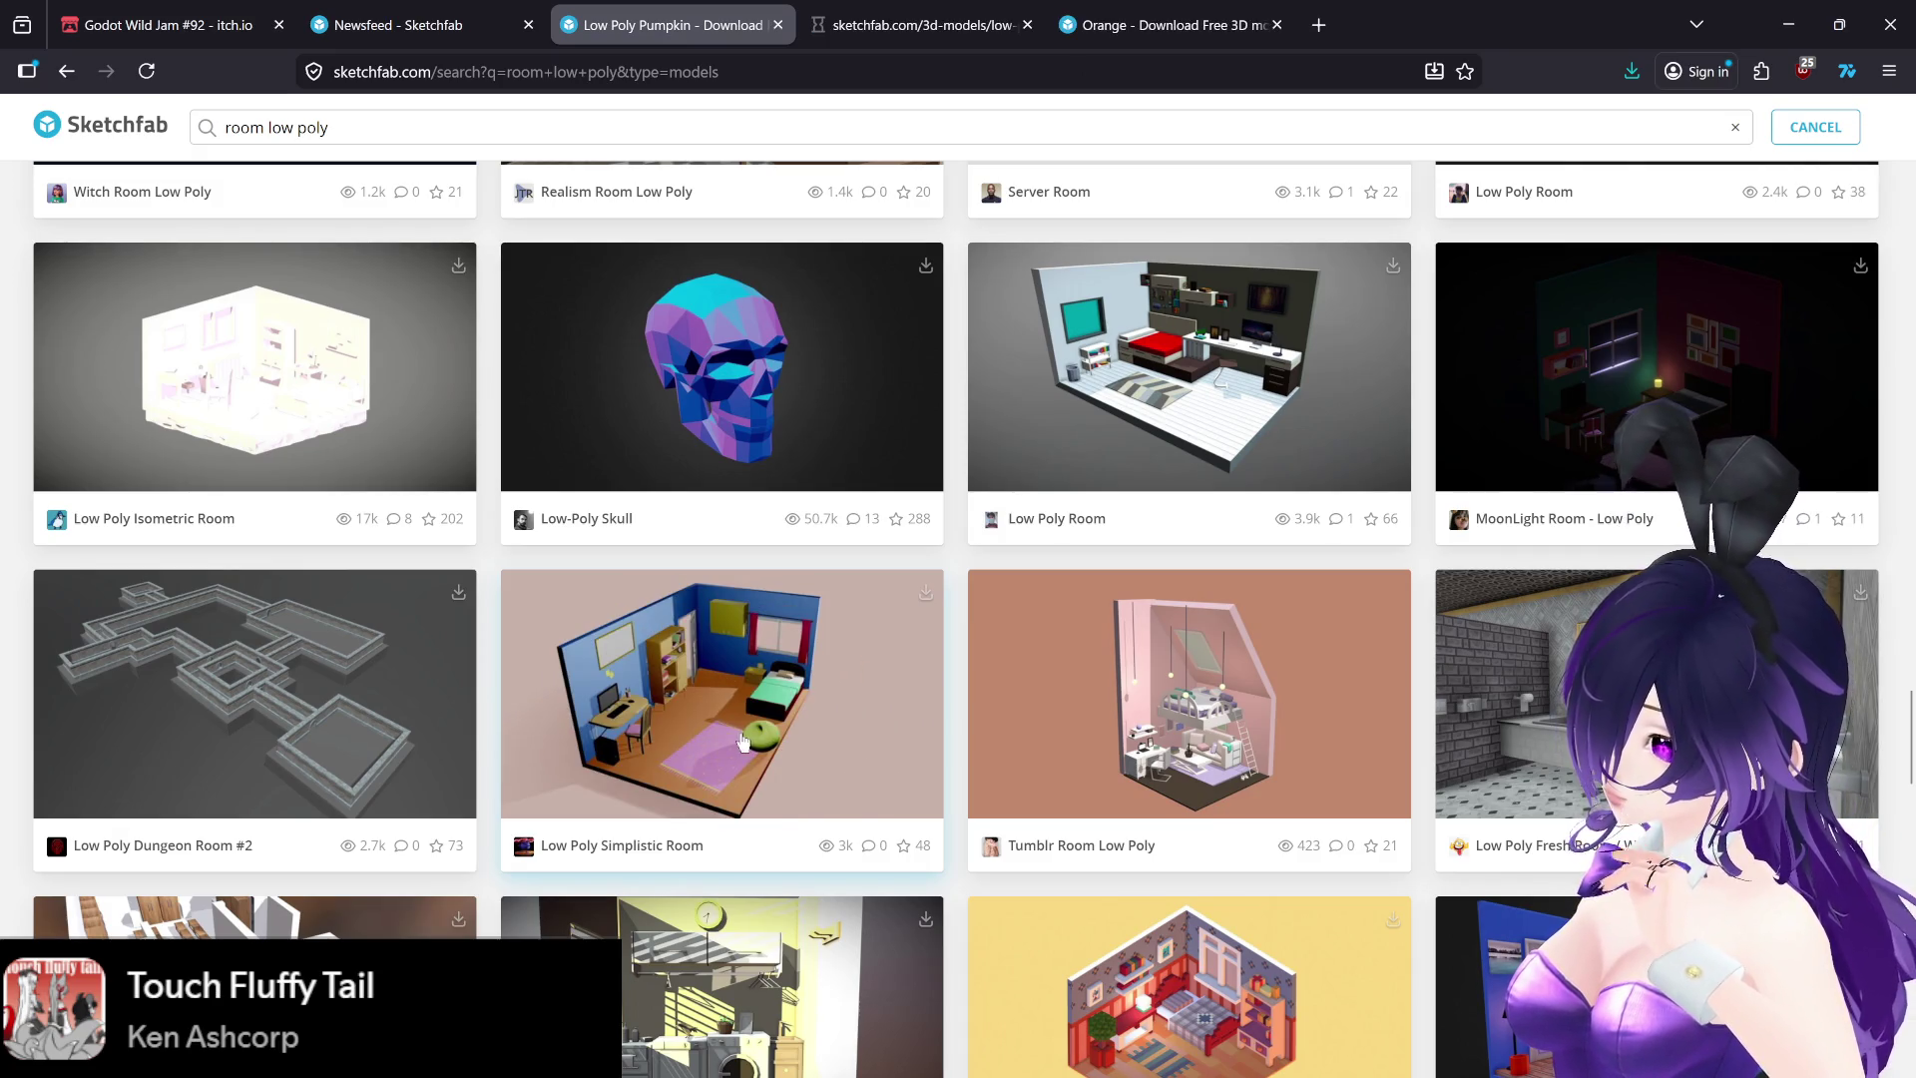
{"action": "left_click", "coordinate": [918, 30]}
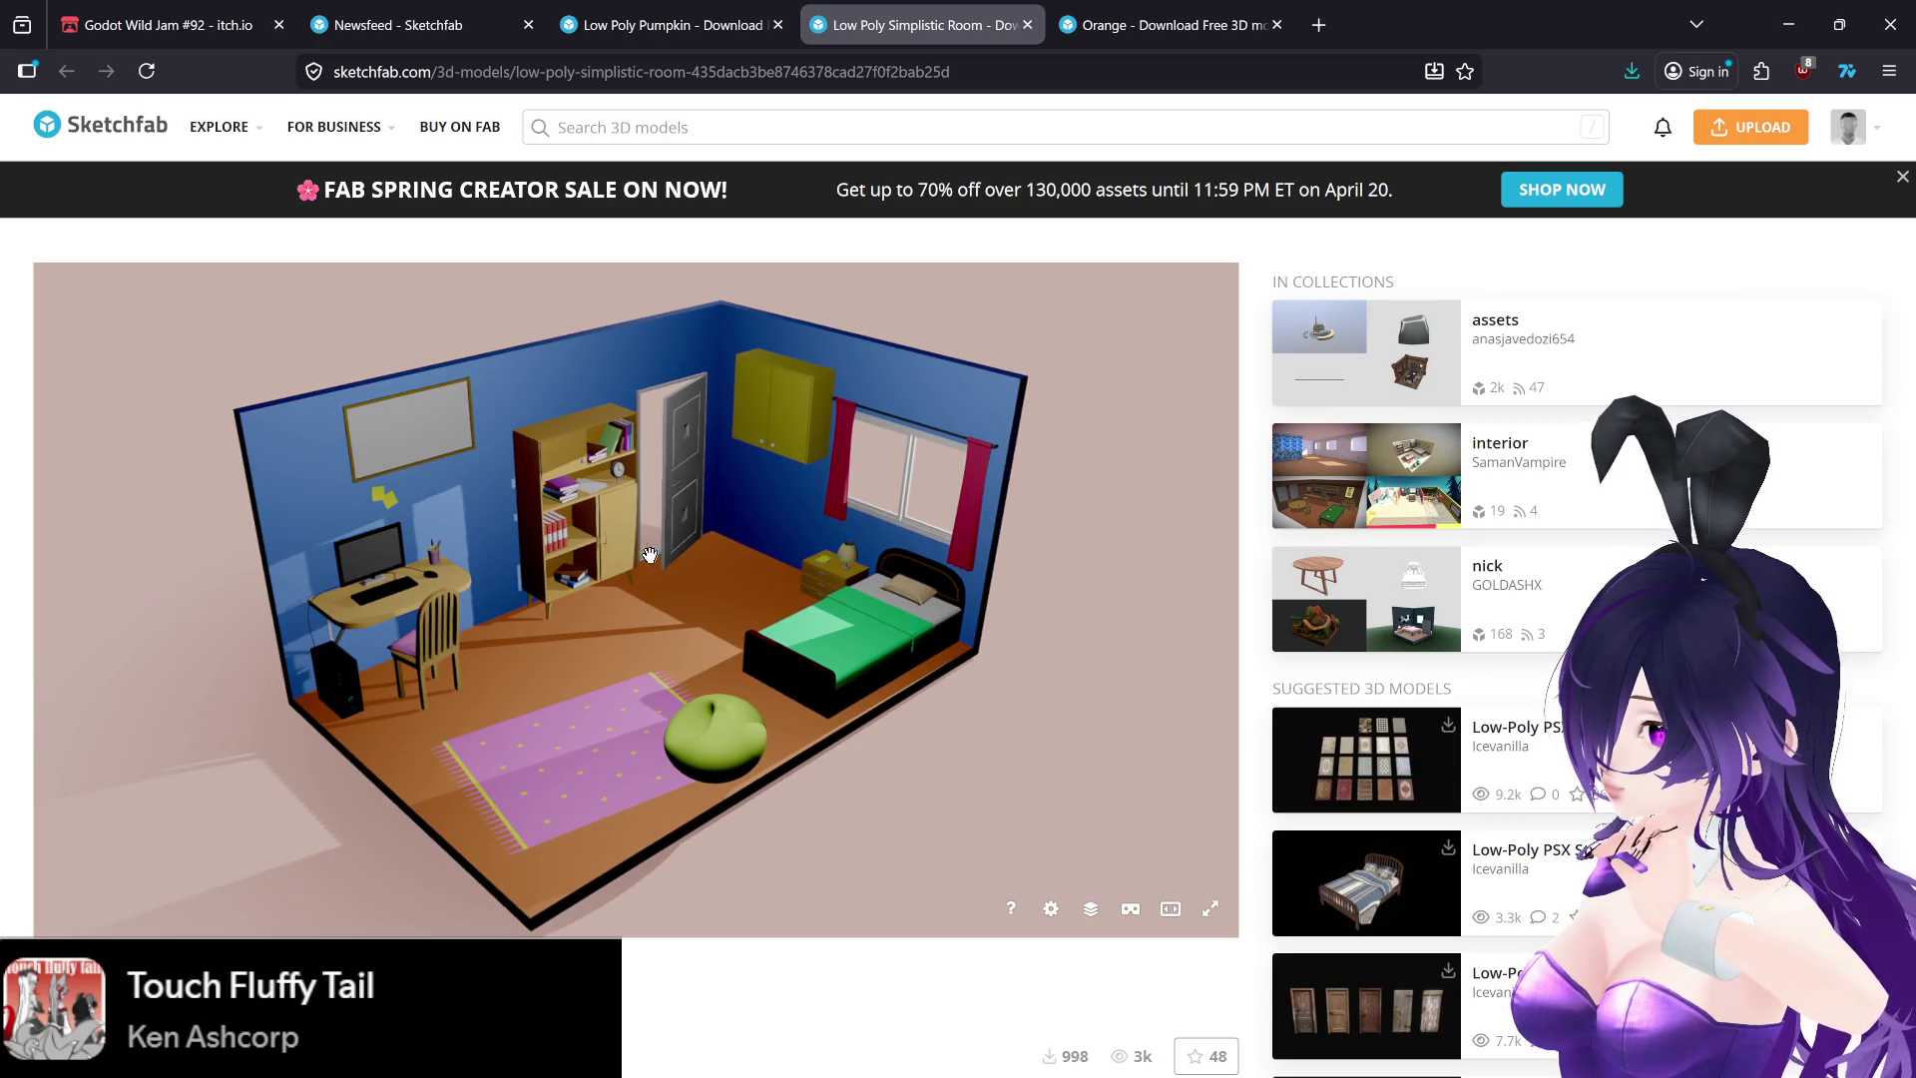
{"action": "mouse_move", "coordinate": [693, 560]}
{"action": "left_mouse_down"}
{"action": "mouse_move", "coordinate": [825, 526]}
{"action": "mouse_move", "coordinate": [668, 573]}
{"action": "mouse_move", "coordinate": [773, 605]}
{"action": "mouse_move", "coordinate": [883, 499]}
{"action": "left_mouse_up"}
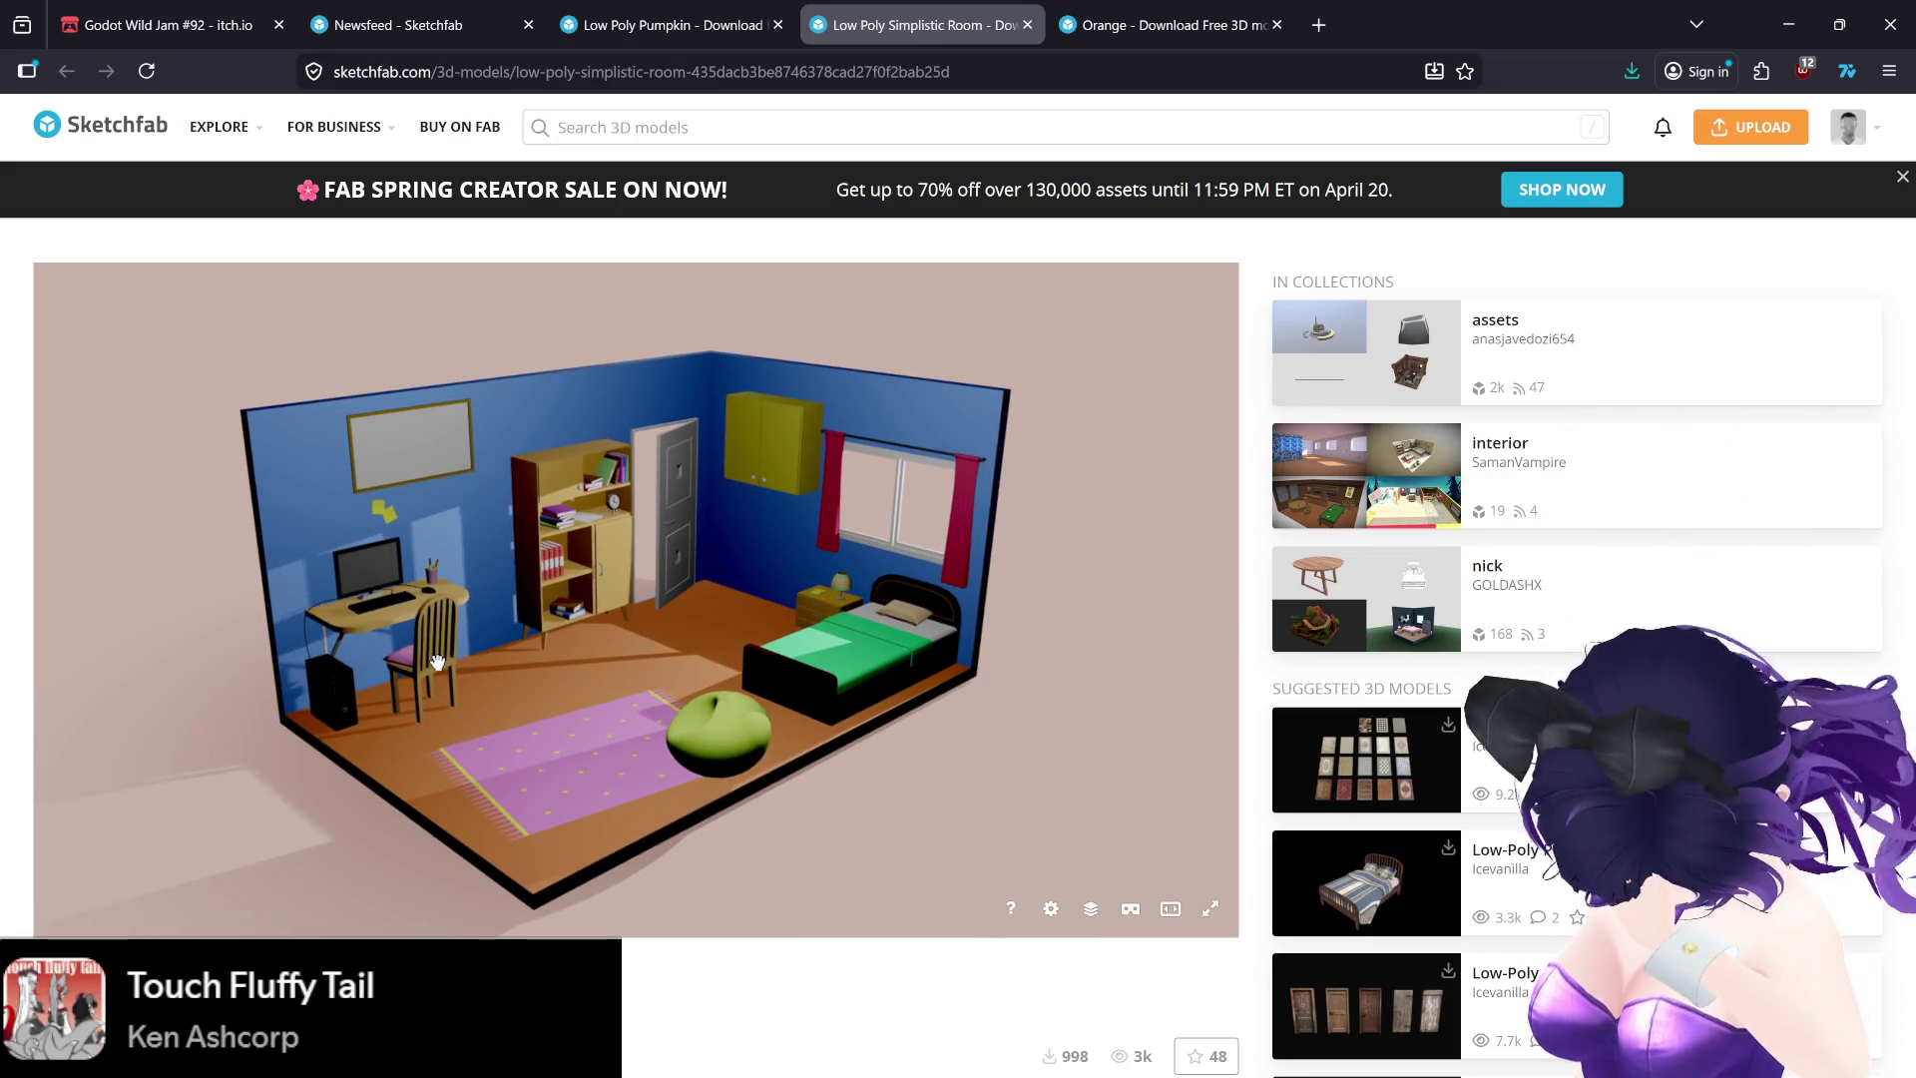
{"action": "mouse_move", "coordinate": [436, 658]}
{"action": "left_mouse_down"}
{"action": "mouse_move", "coordinate": [500, 668]}
{"action": "mouse_move", "coordinate": [500, 688]}
{"action": "mouse_move", "coordinate": [266, 675]}
{"action": "mouse_move", "coordinate": [295, 699]}
{"action": "mouse_move", "coordinate": [442, 690]}
{"action": "mouse_move", "coordinate": [445, 650]}
{"action": "mouse_move", "coordinate": [423, 647]}
{"action": "left_mouse_up"}
{"action": "scroll", "coordinate": [538, 678], "scroll_direction": "up", "scroll_amount": 5}
{"action": "scroll", "coordinate": [566, 701], "scroll_direction": "down", "scroll_amount": 5}
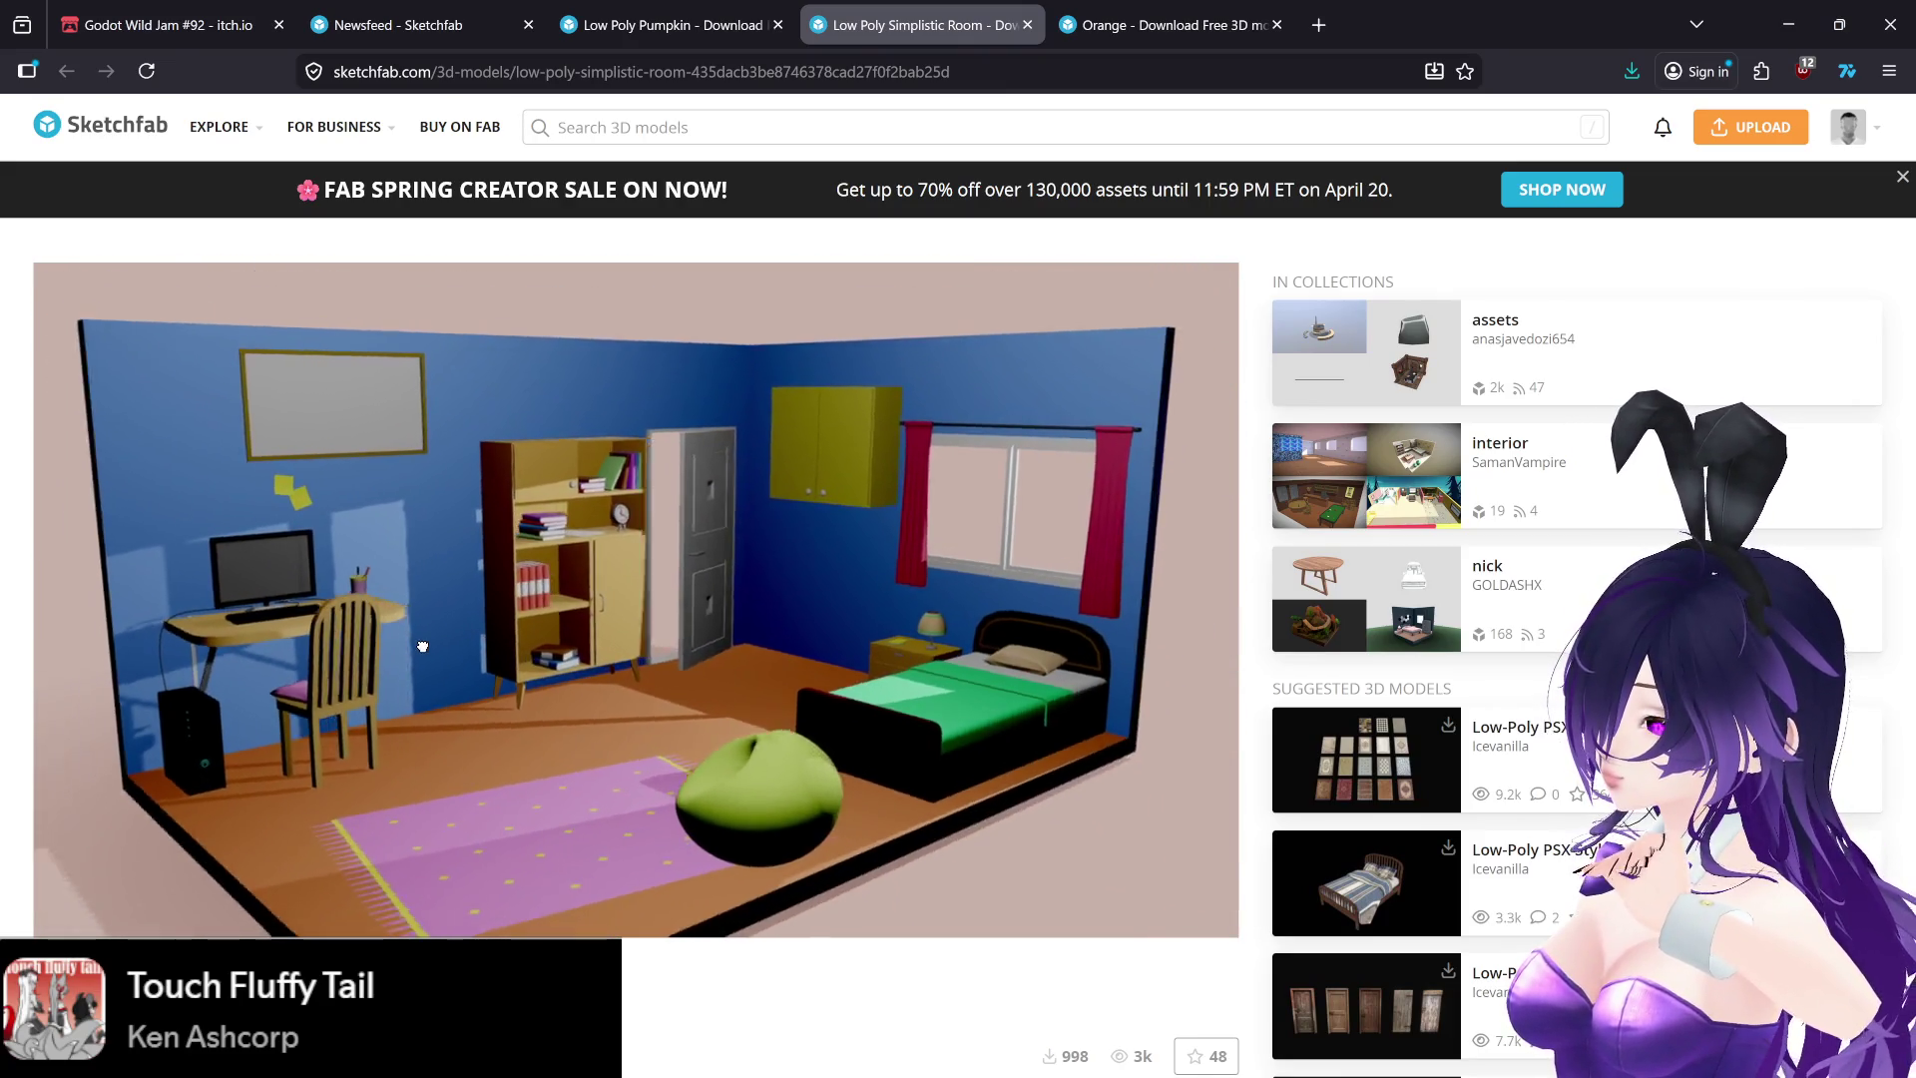
{"action": "left_click", "coordinate": [694, 12]}
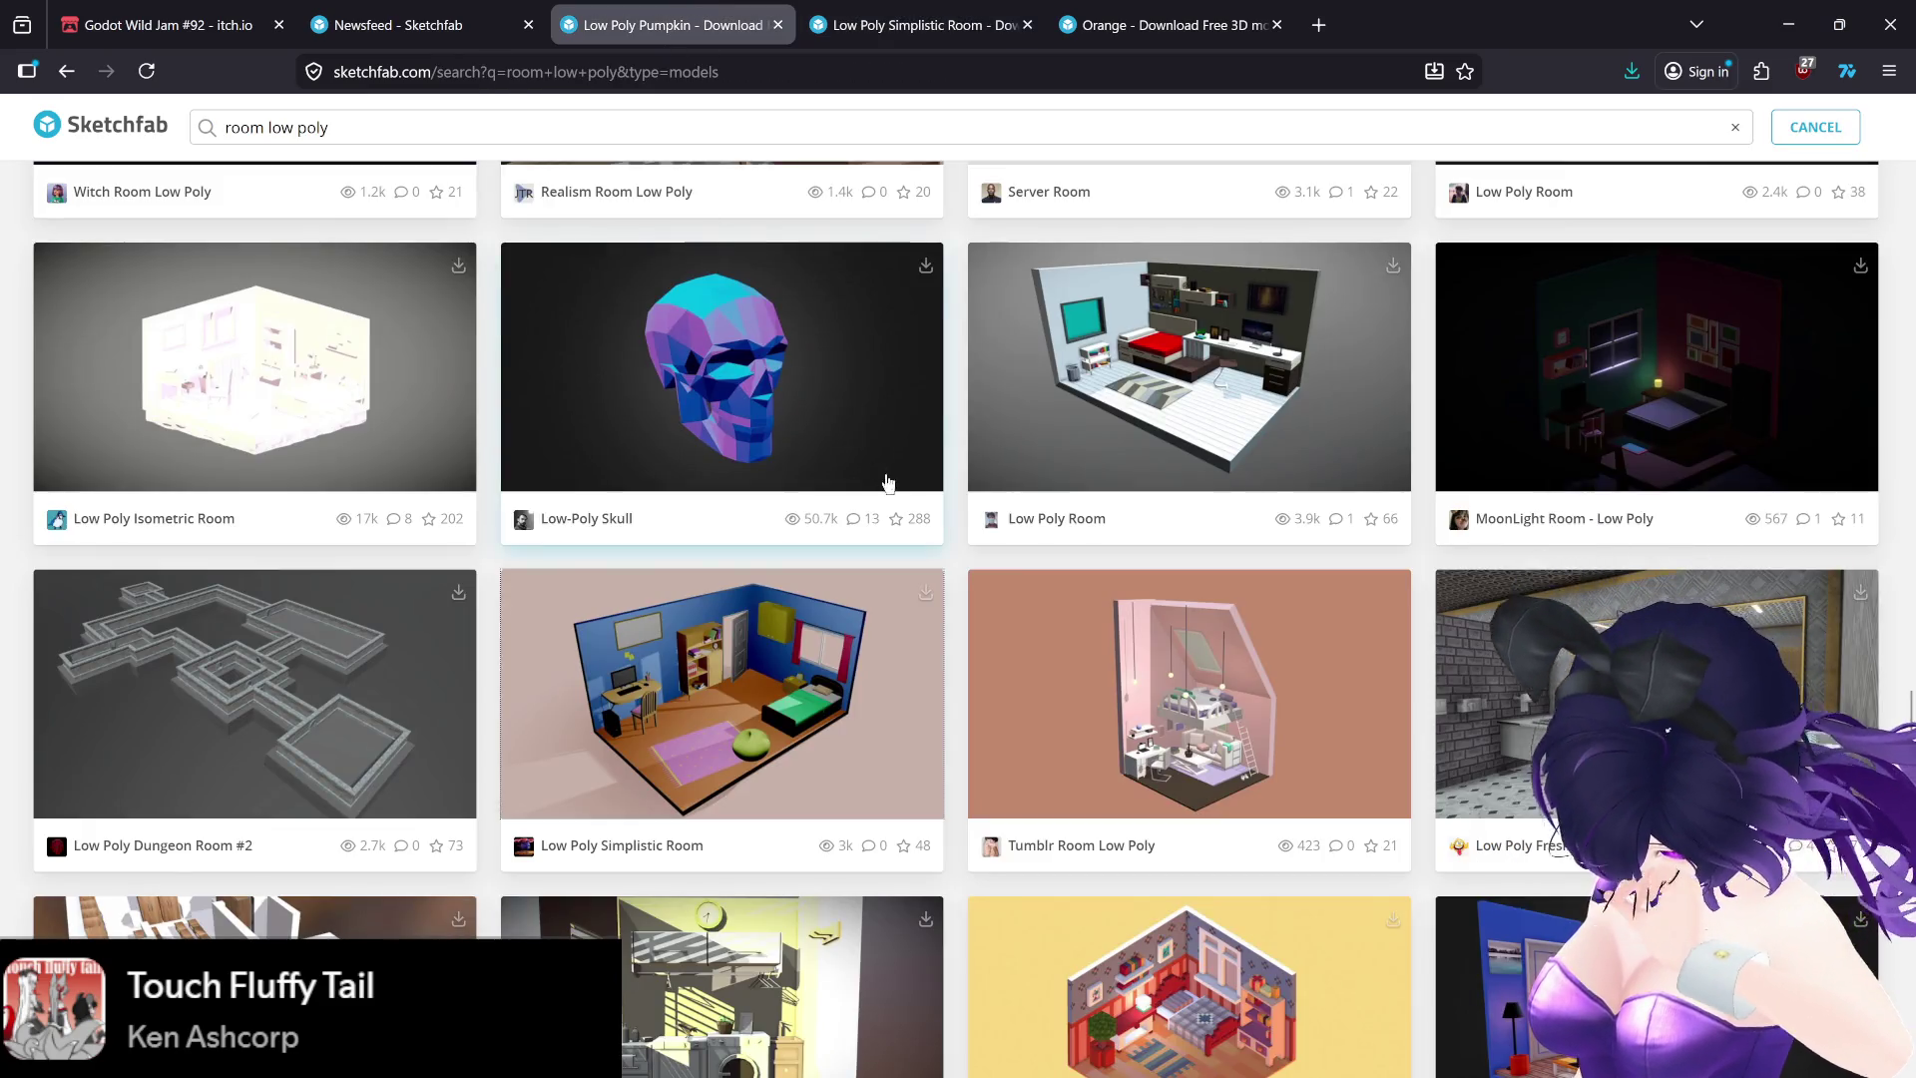
- Refine the search to 'room low poly witch' and open Stylized Witch's Room in a new tab
{"action": "scroll", "coordinate": [888, 483], "scroll_direction": "down", "scroll_amount": 7}
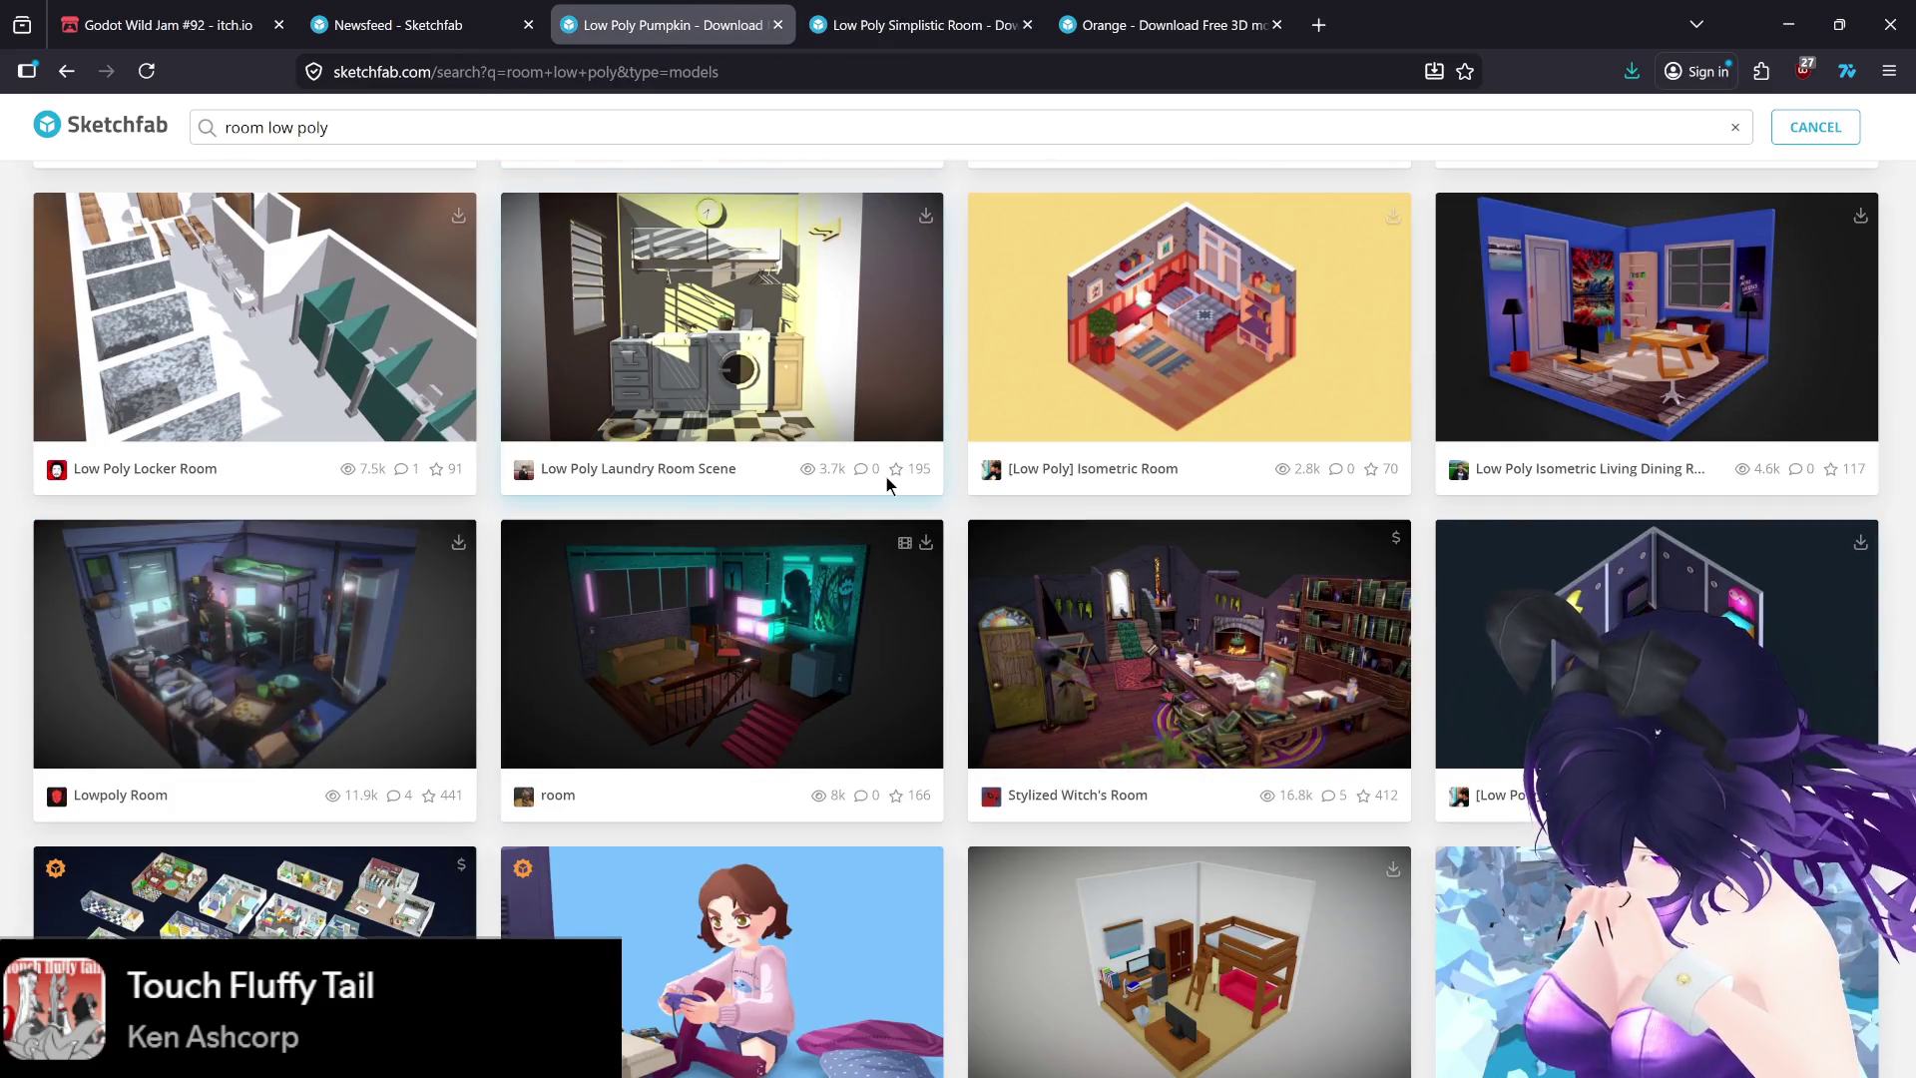
{"action": "scroll", "coordinate": [886, 477], "scroll_direction": "down", "scroll_amount": 4}
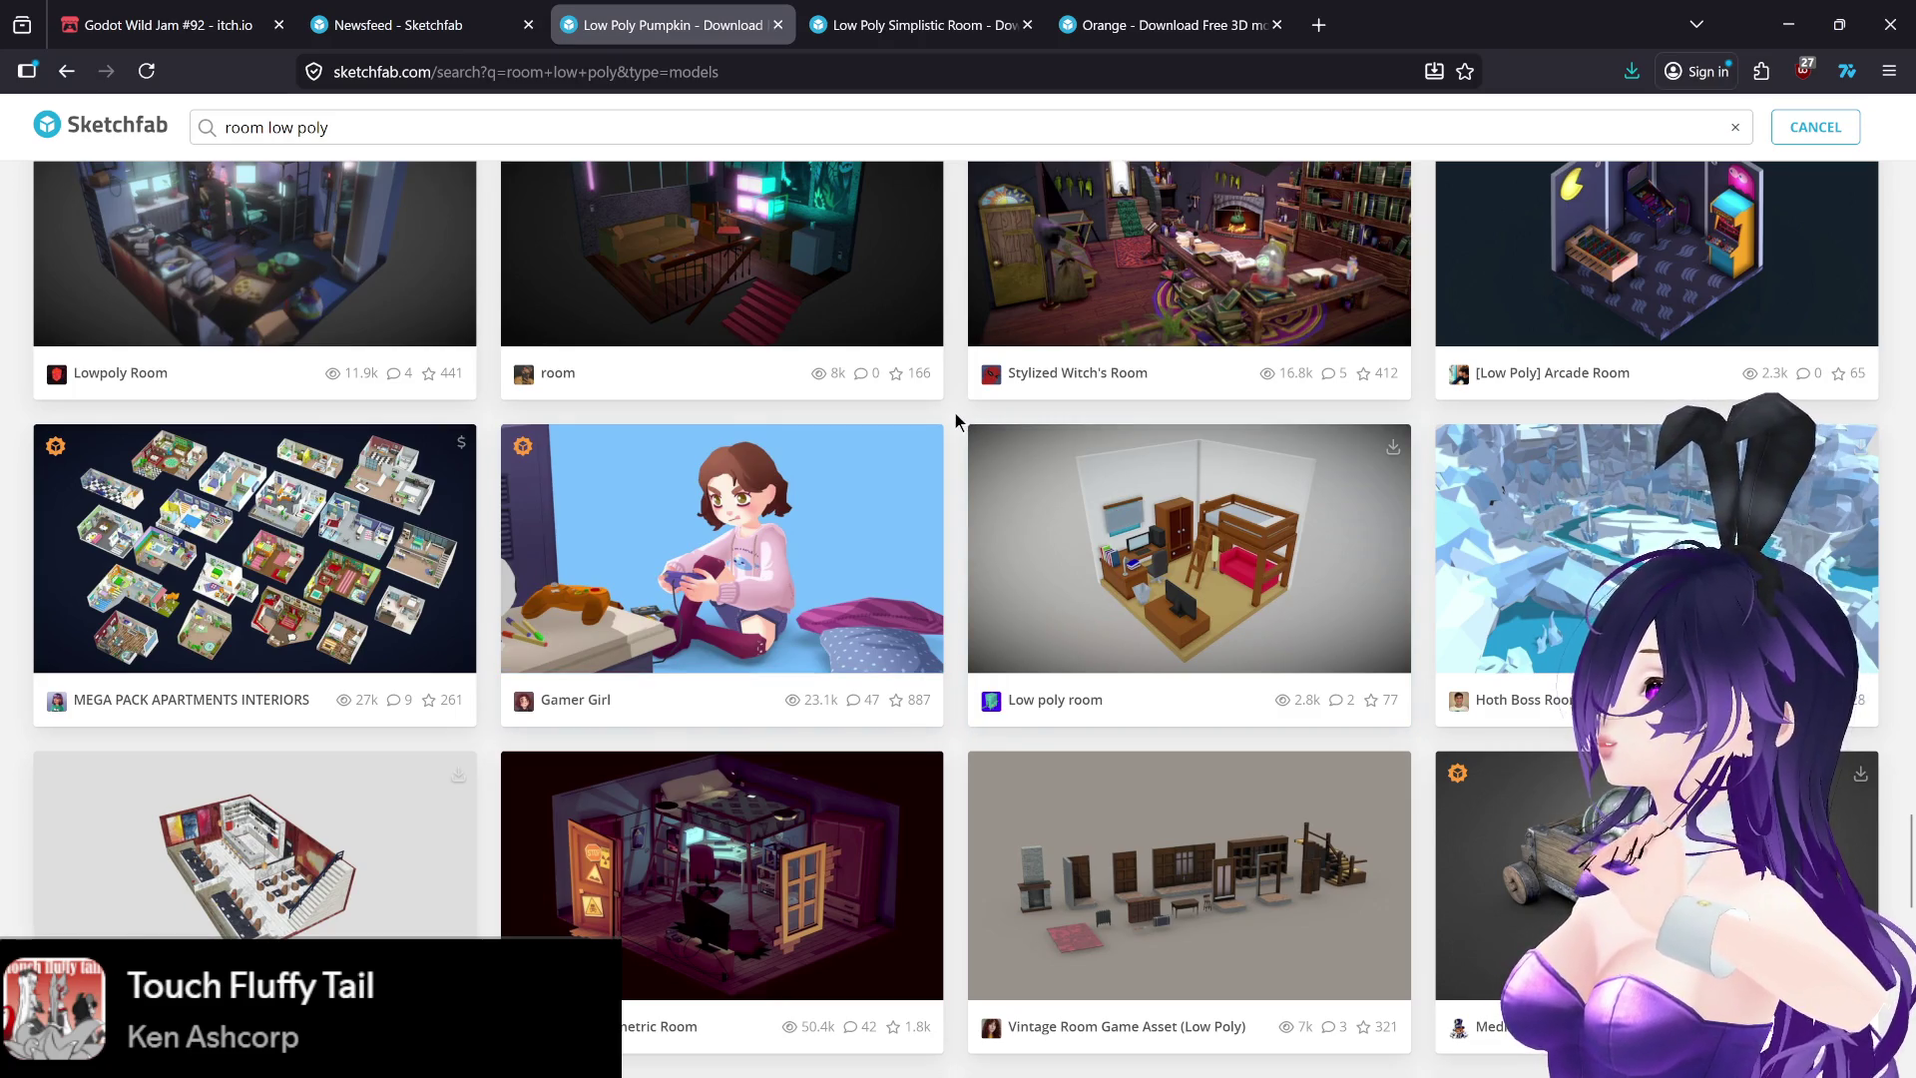
{"action": "scroll", "coordinate": [954, 419], "scroll_direction": "down", "scroll_amount": 8}
{"action": "scroll", "coordinate": [955, 413], "scroll_direction": "down", "scroll_amount": 3}
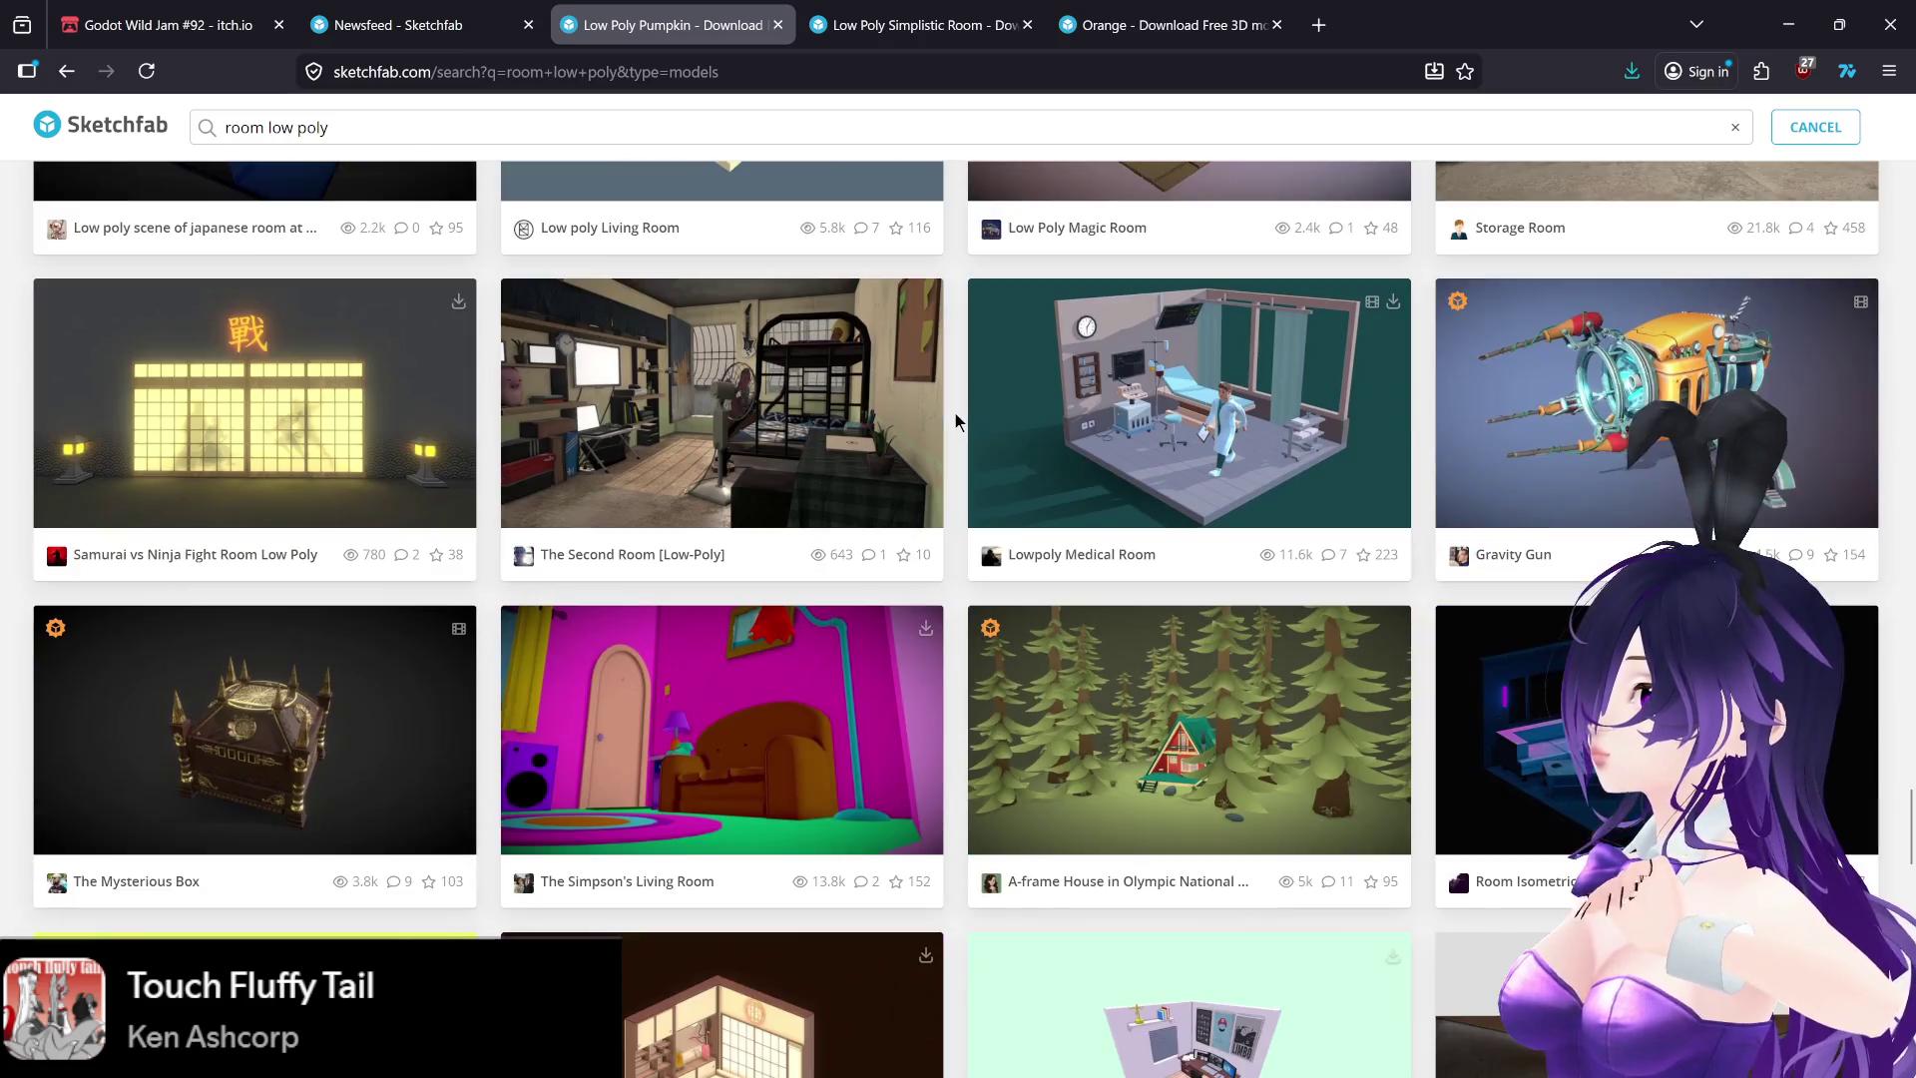
{"action": "left_click", "coordinate": [519, 121]}
{"action": "left_click", "coordinate": [407, 122]}
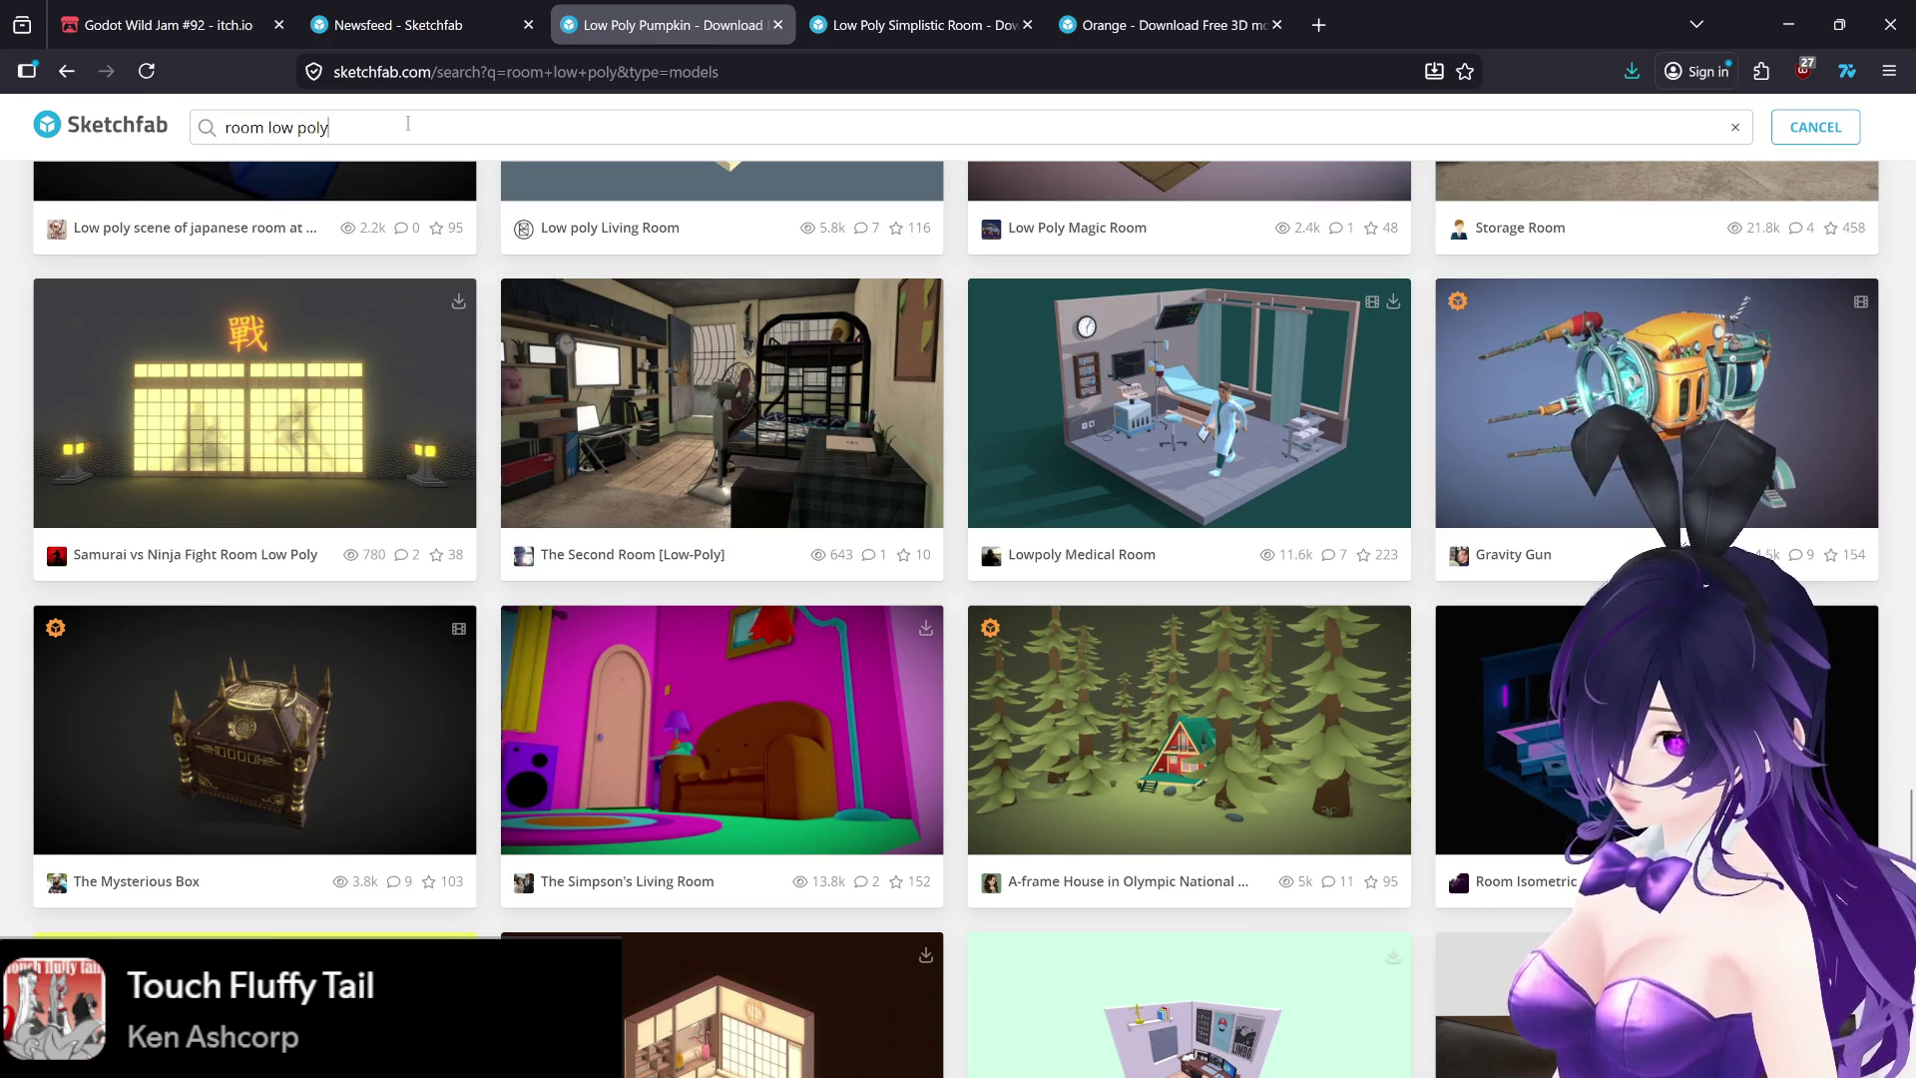
{"action": "type", "text": "witch"}
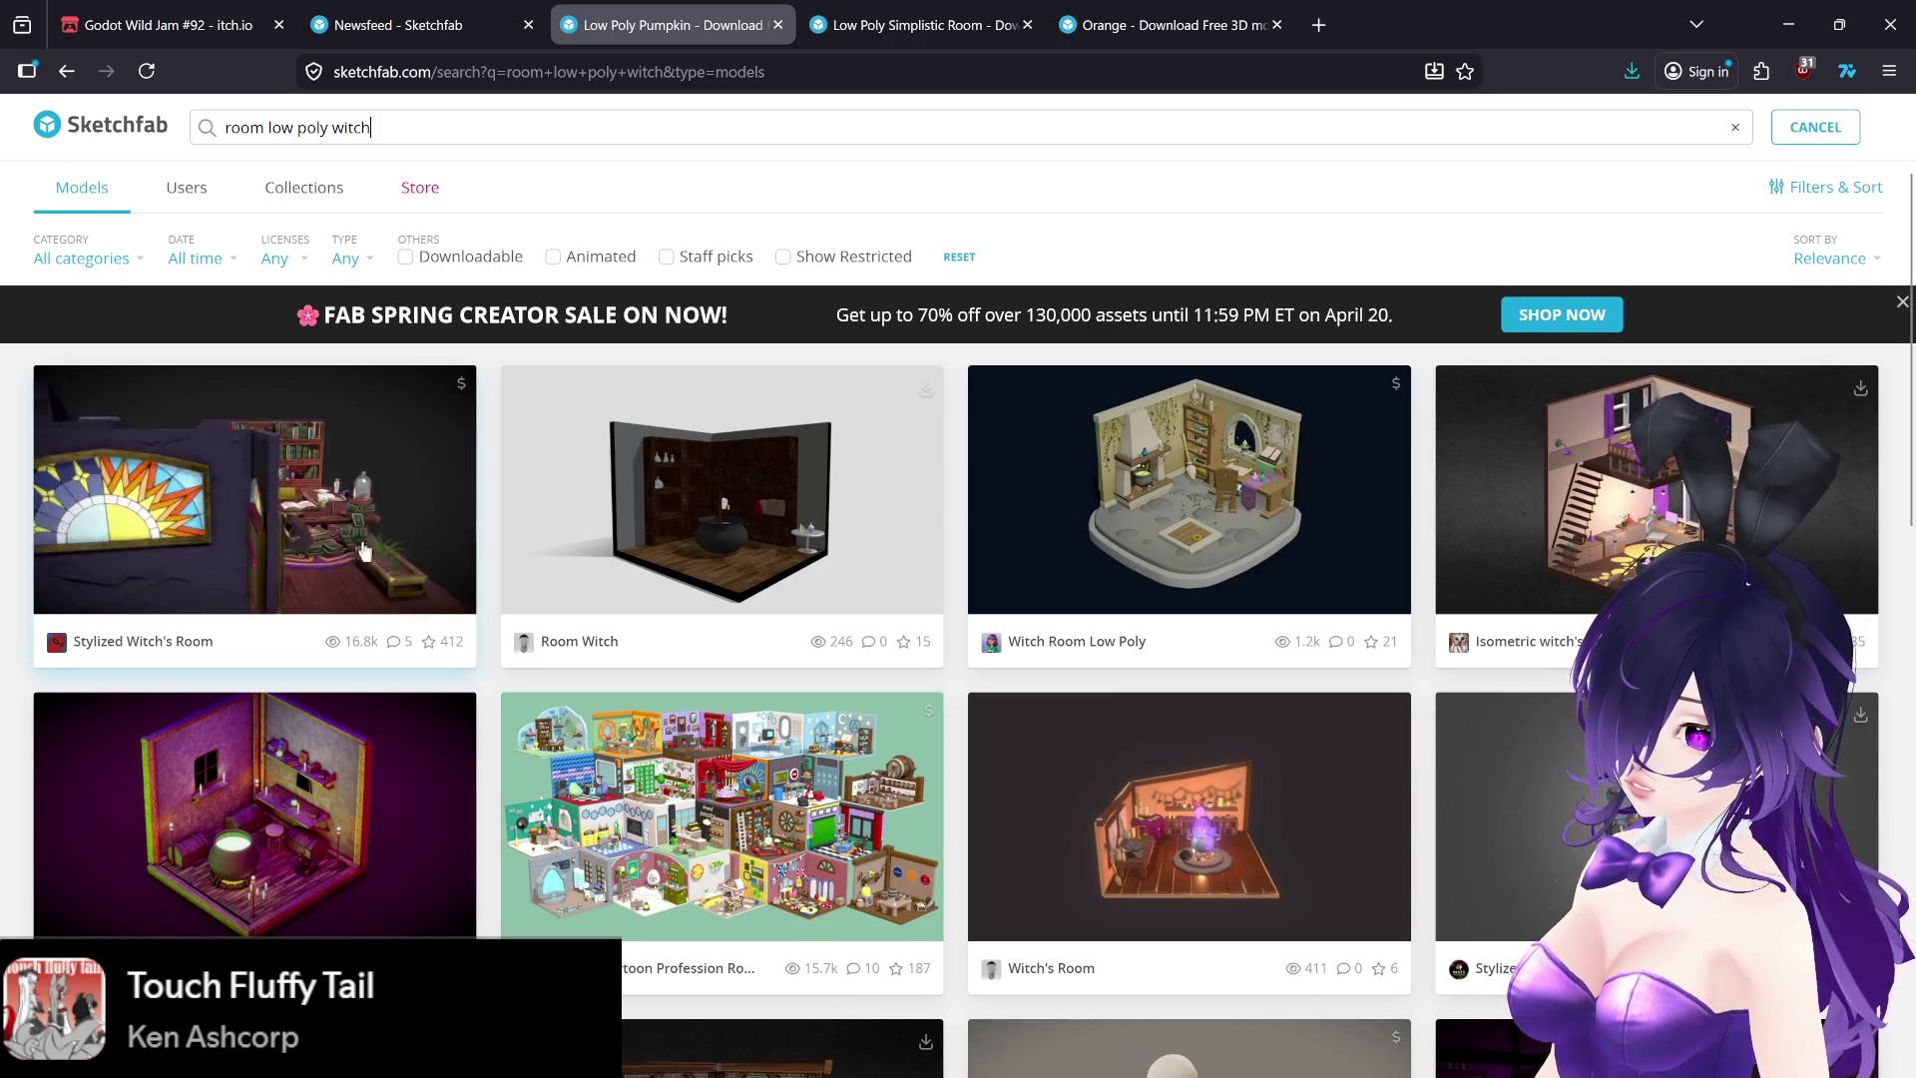
{"action": "middle_click", "coordinate": [245, 550]}
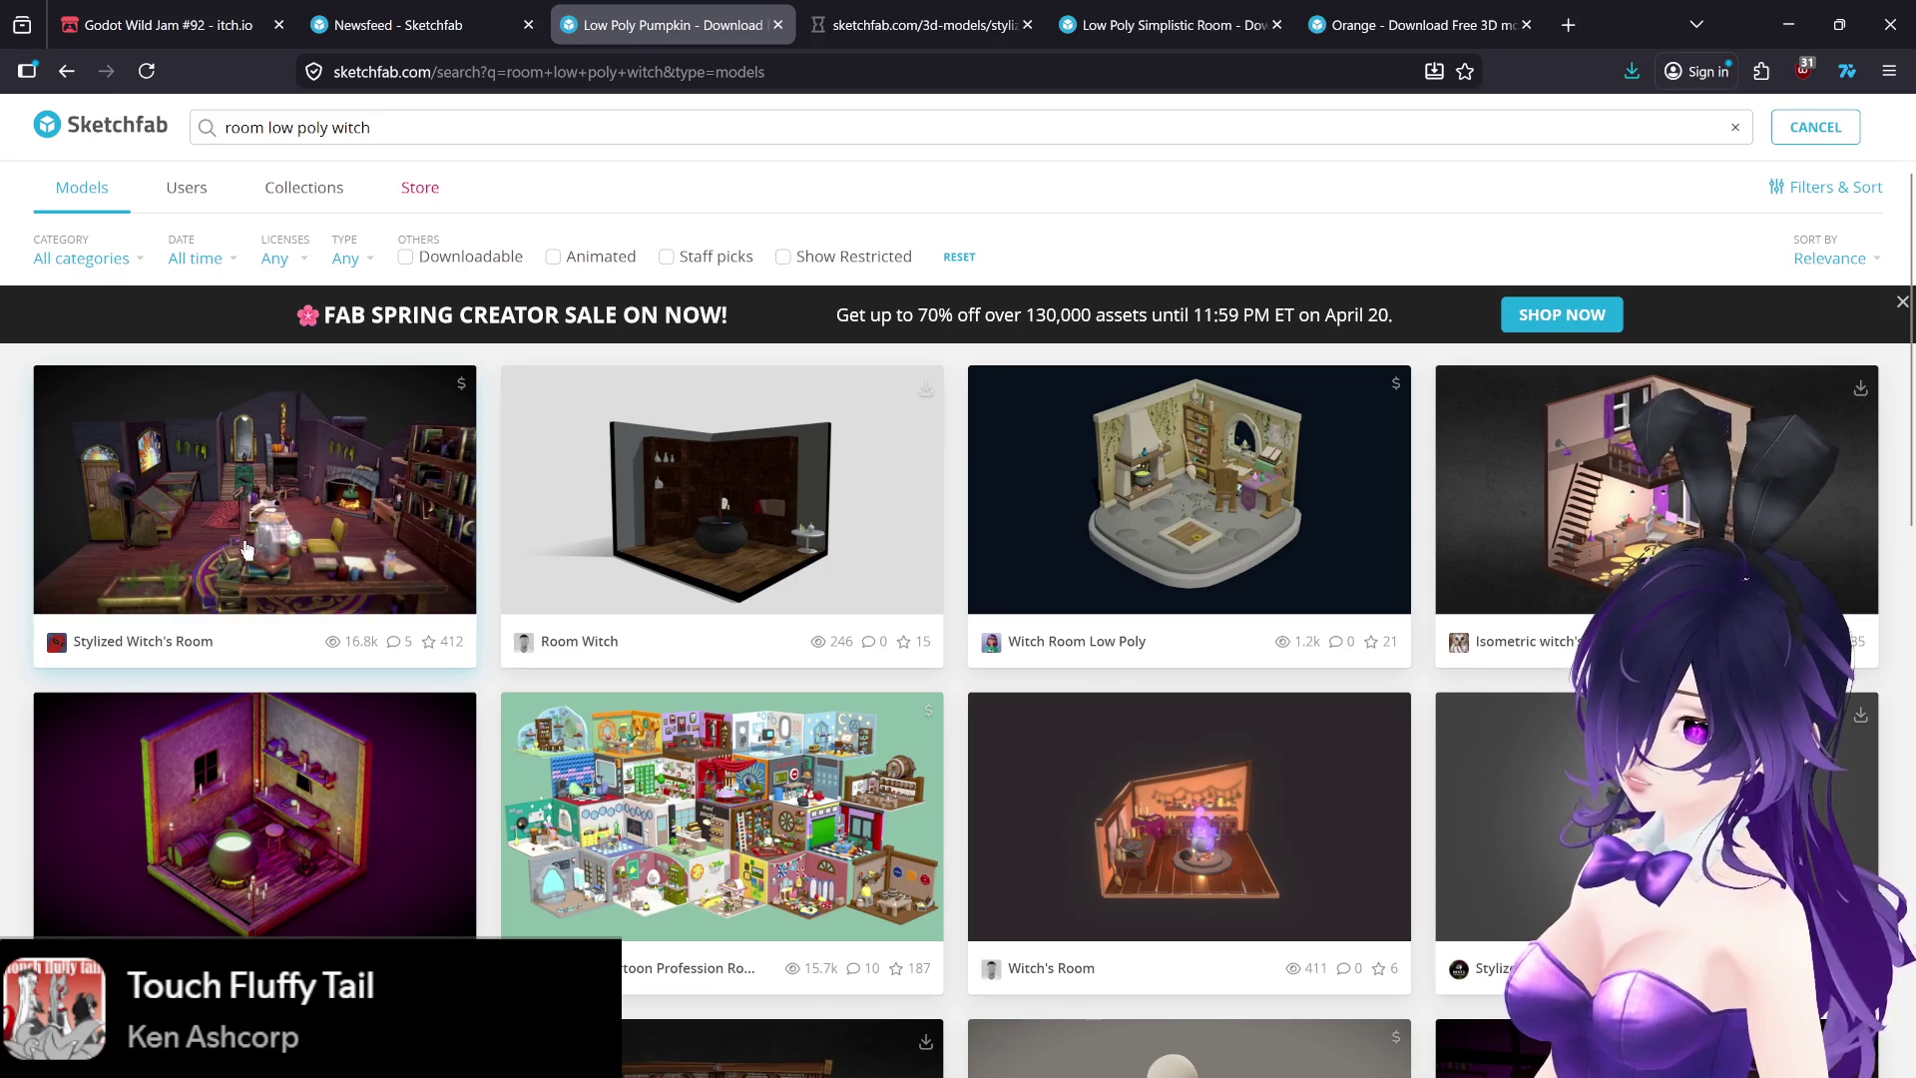
- Inspect the Stylized Witch's Room model, orbiting it and flying to the cat-in-mirror annotation
{"action": "left_click", "coordinate": [903, 25]}
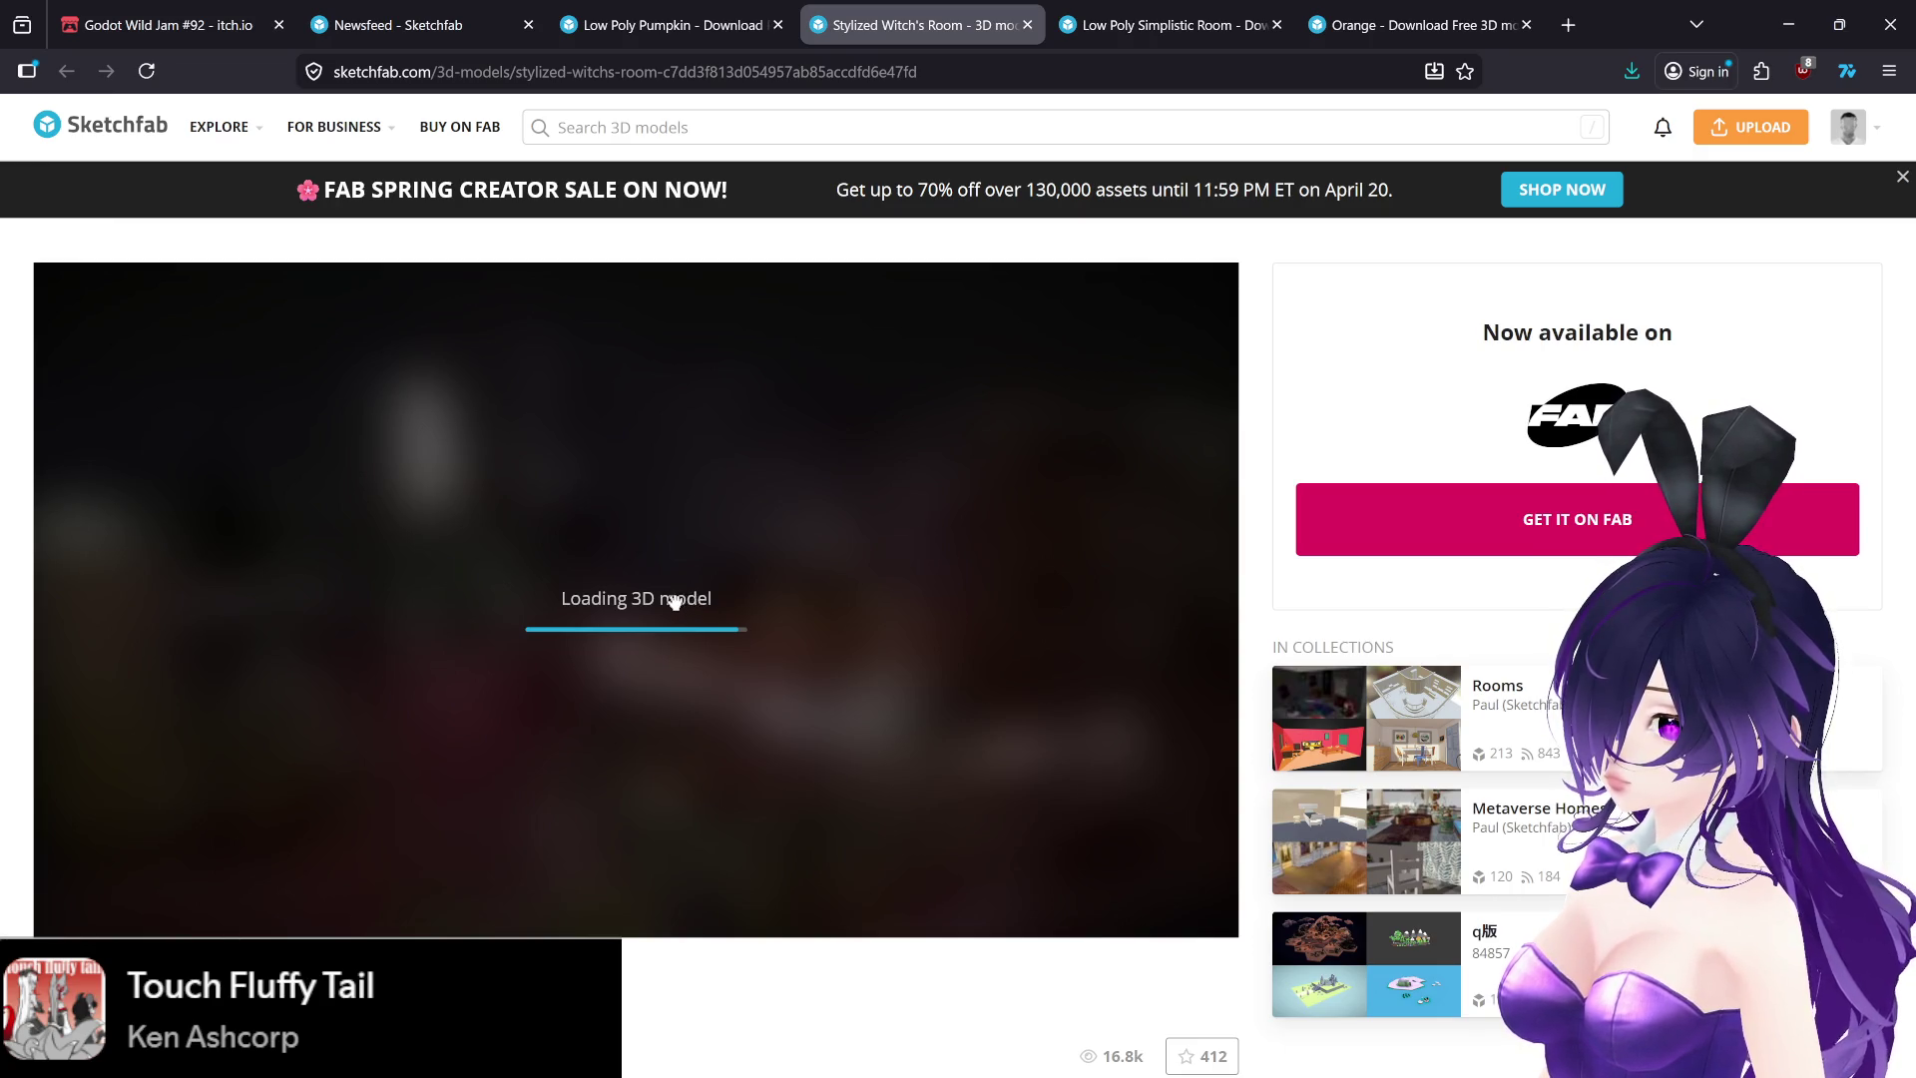
{"action": "scroll", "coordinate": [564, 918], "scroll_direction": "down", "scroll_amount": 3}
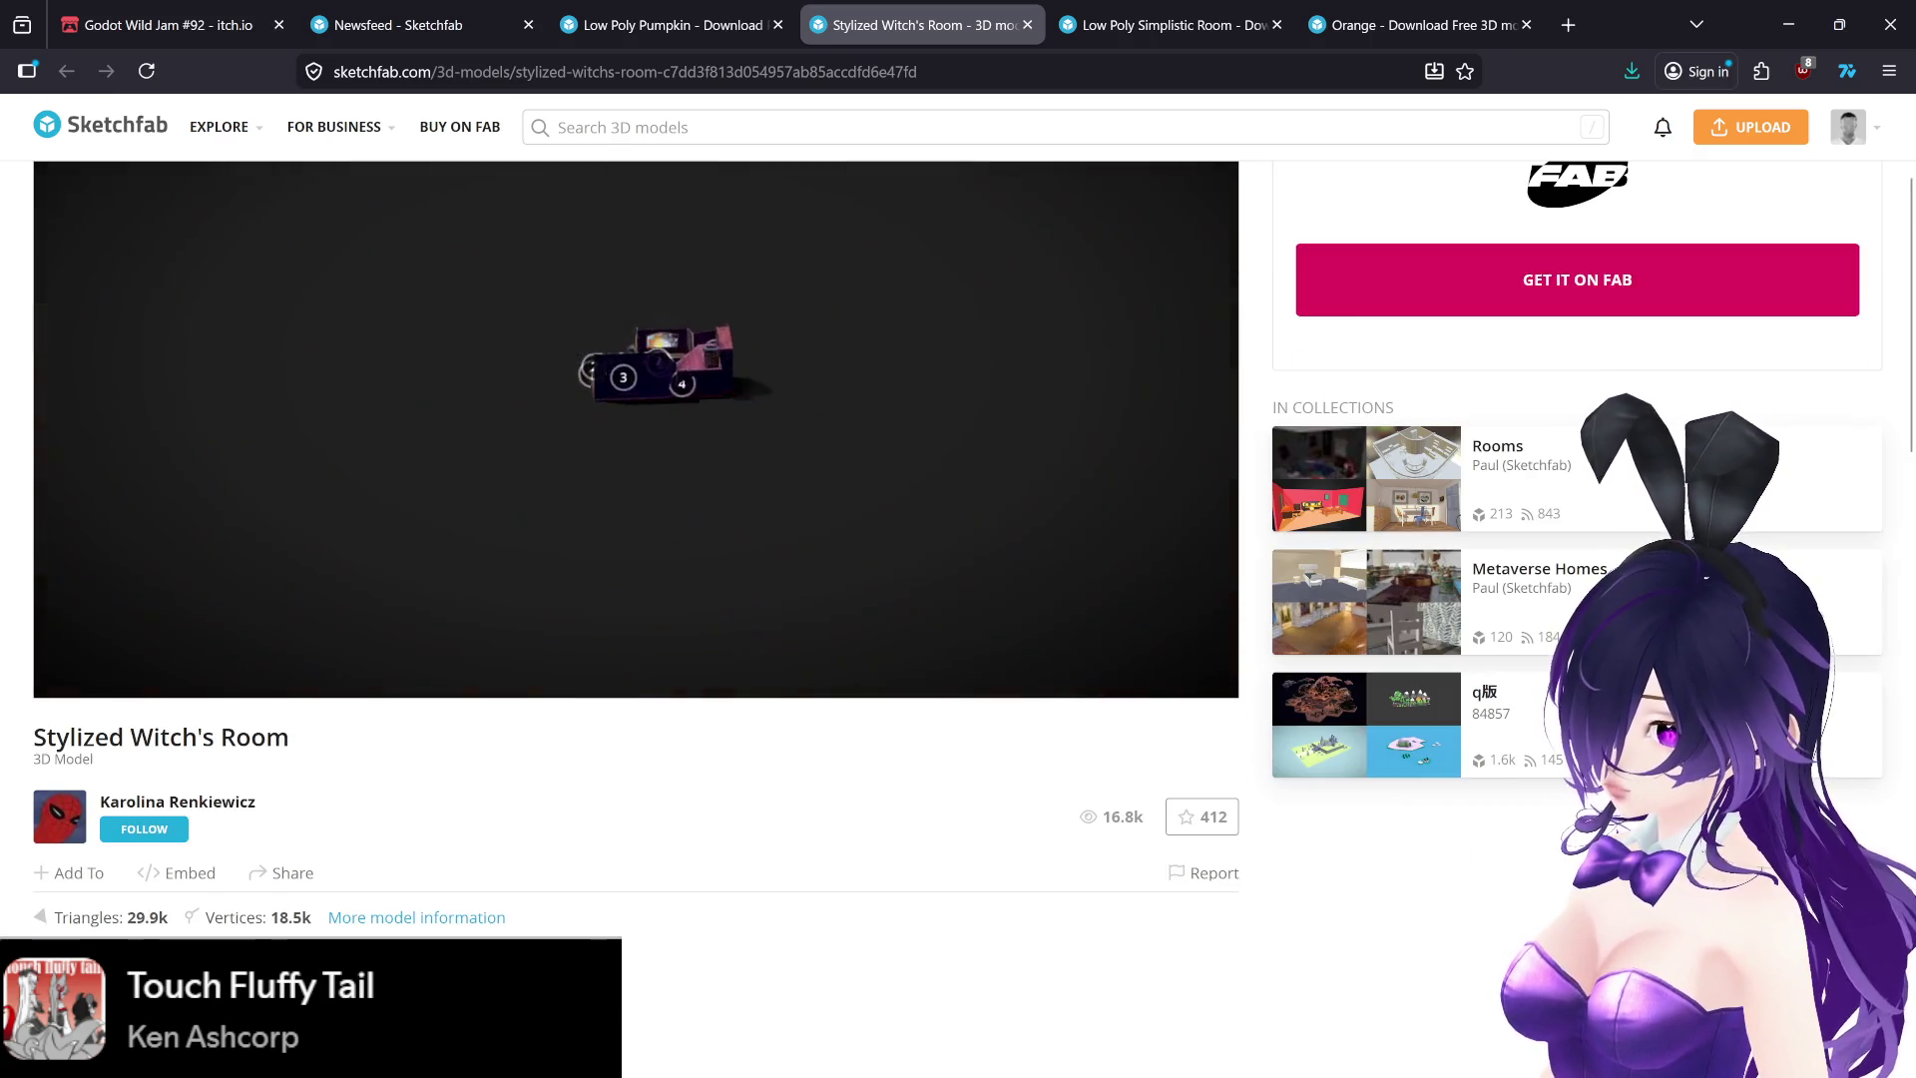
{"action": "scroll", "coordinate": [541, 933], "scroll_direction": "up", "scroll_amount": 3}
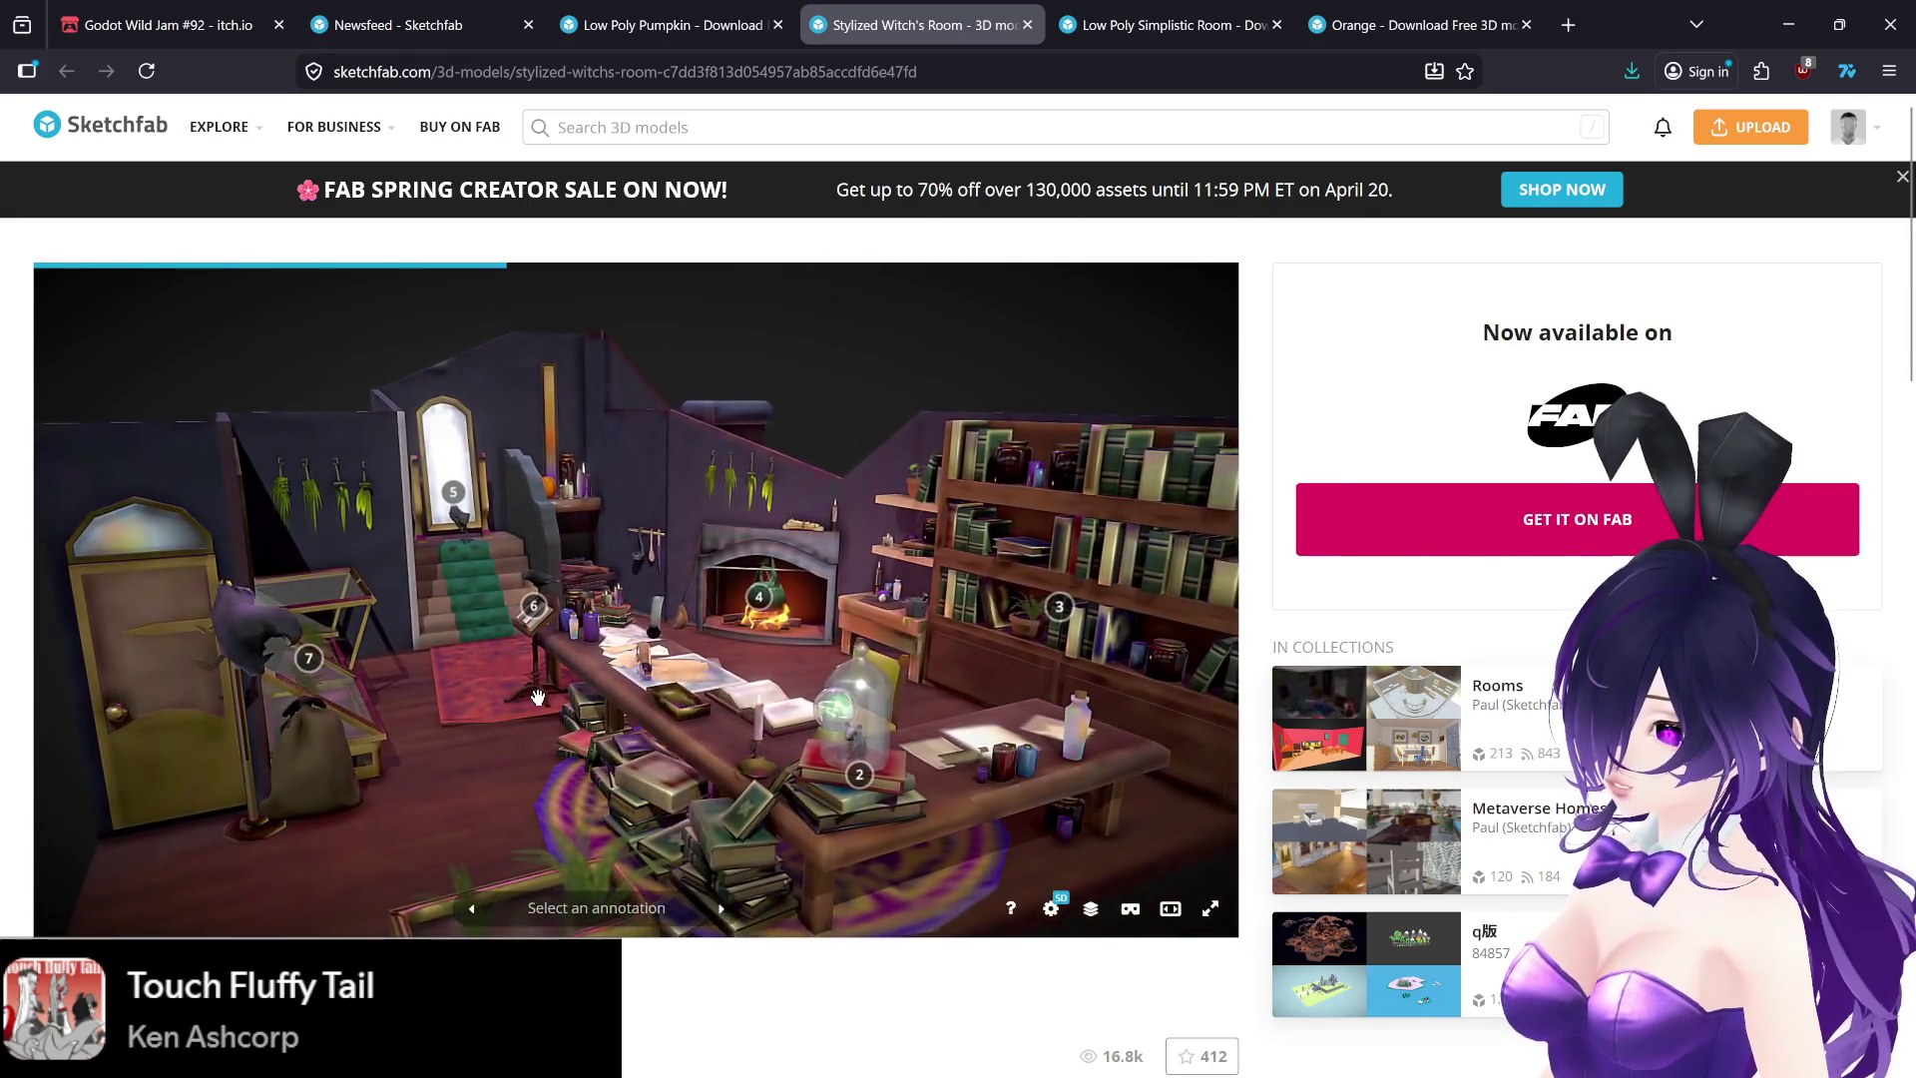
{"action": "mouse_move", "coordinate": [542, 933]}
{"action": "left_mouse_down"}
{"action": "mouse_move", "coordinate": [520, 608]}
{"action": "mouse_move", "coordinate": [607, 693]}
{"action": "left_mouse_up"}
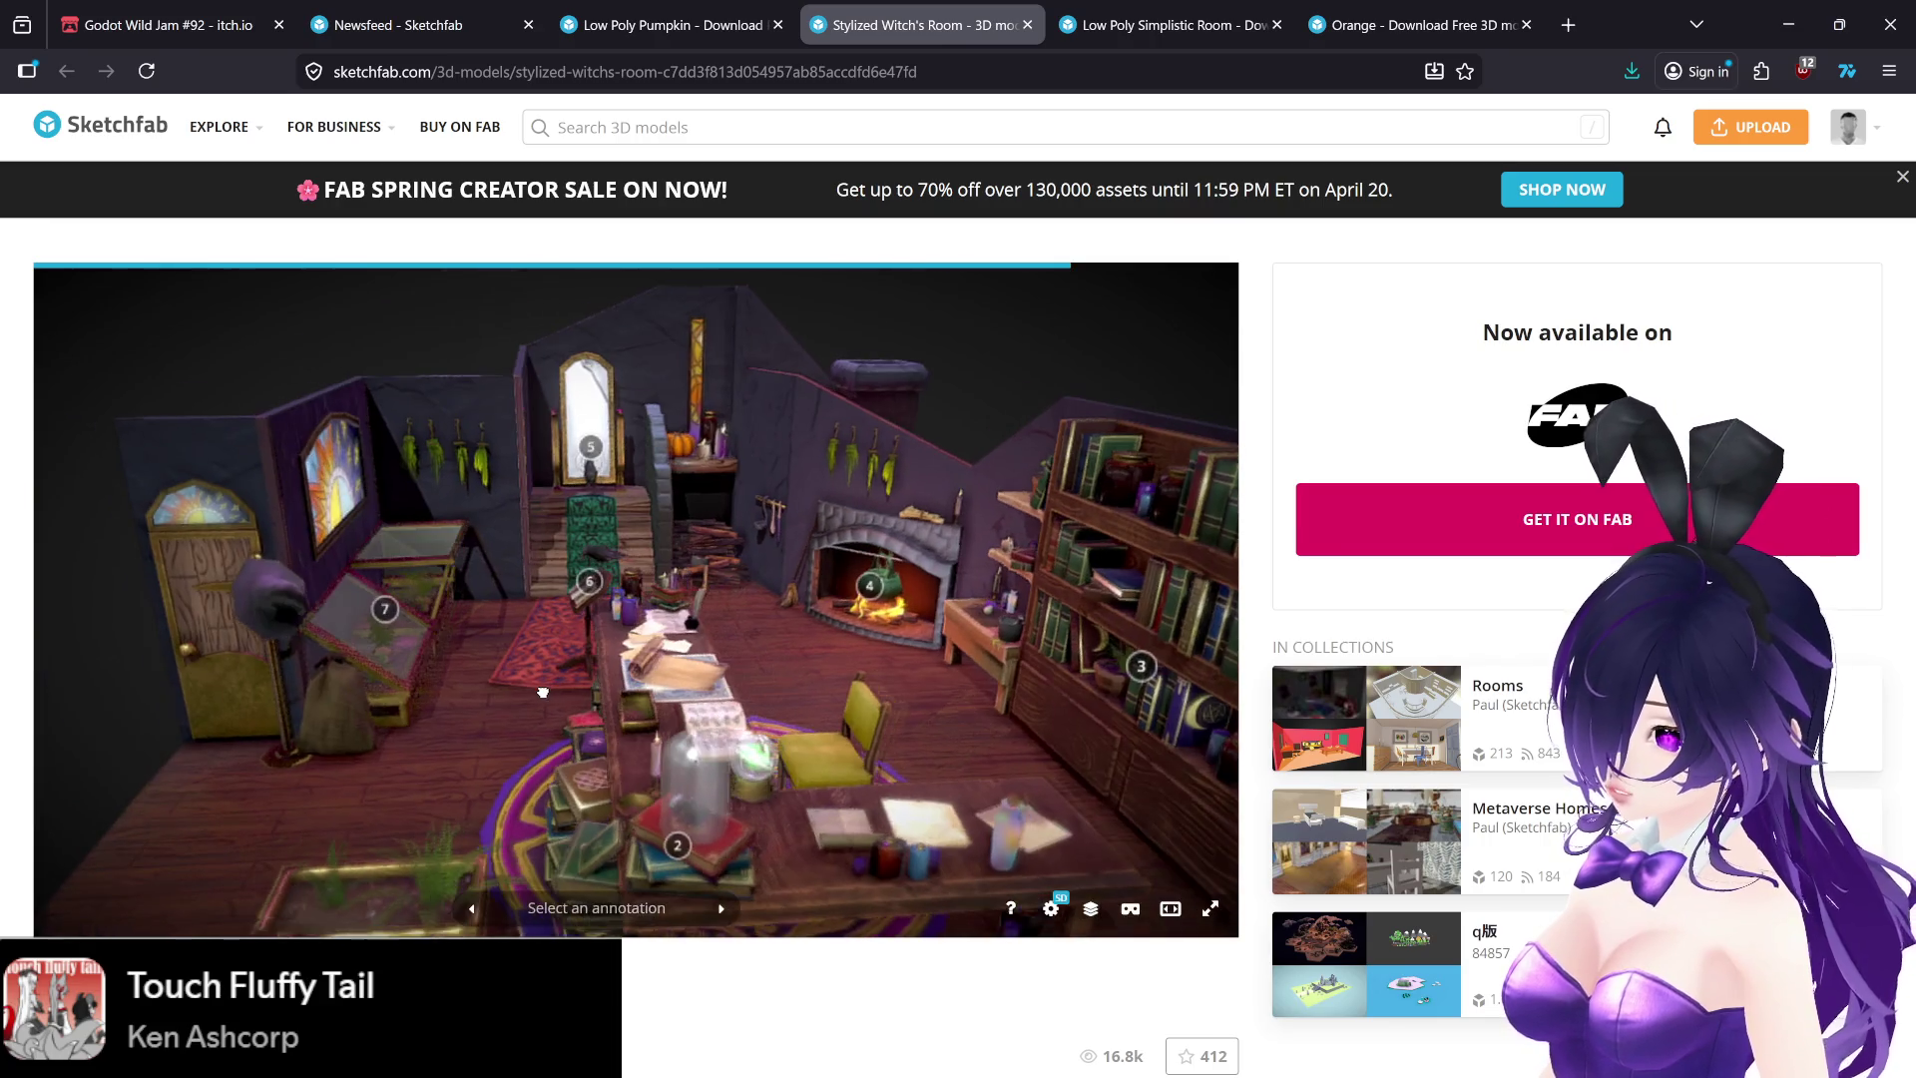
{"action": "left_click", "coordinate": [590, 448]}
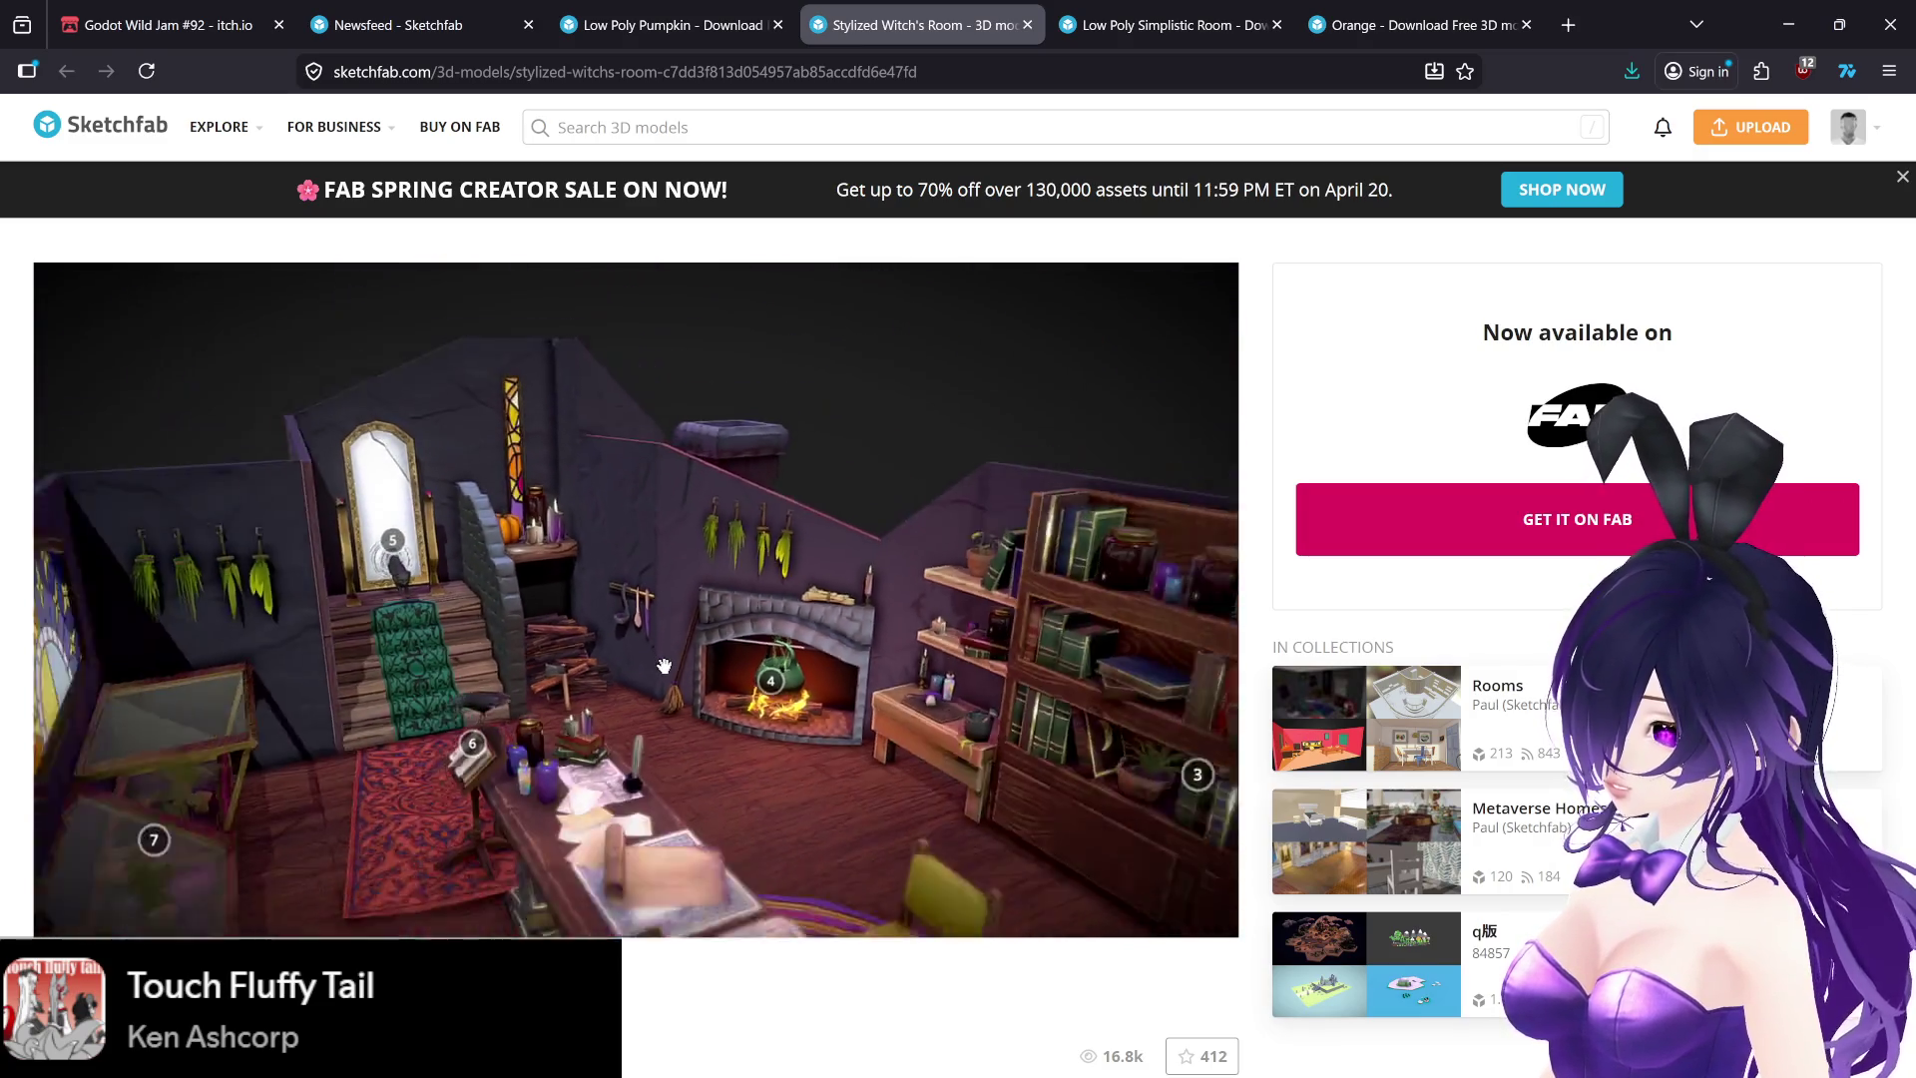
{"action": "scroll", "coordinate": [581, 721], "scroll_direction": "down", "scroll_amount": 3}
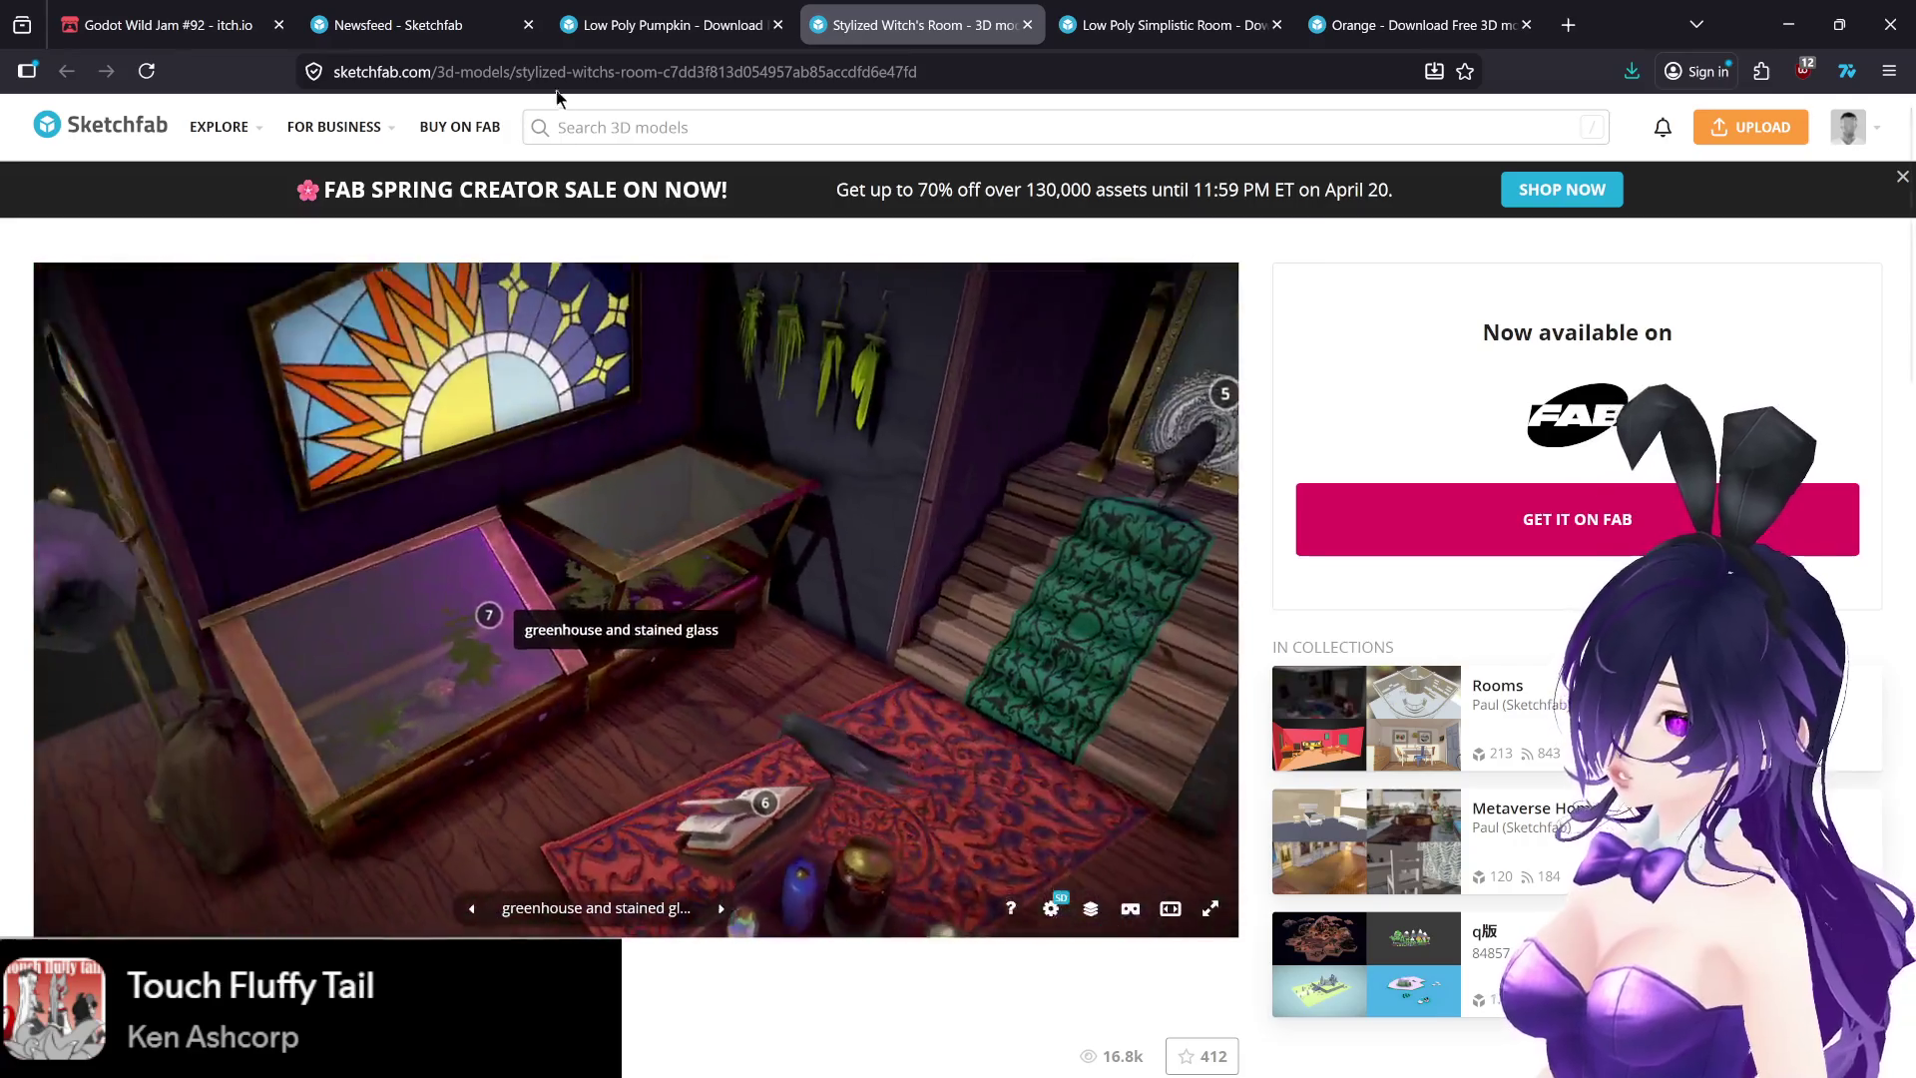
- Flip through the open model tabs and return to the 'room low poly witch' results
{"action": "left_click", "coordinate": [634, 22]}
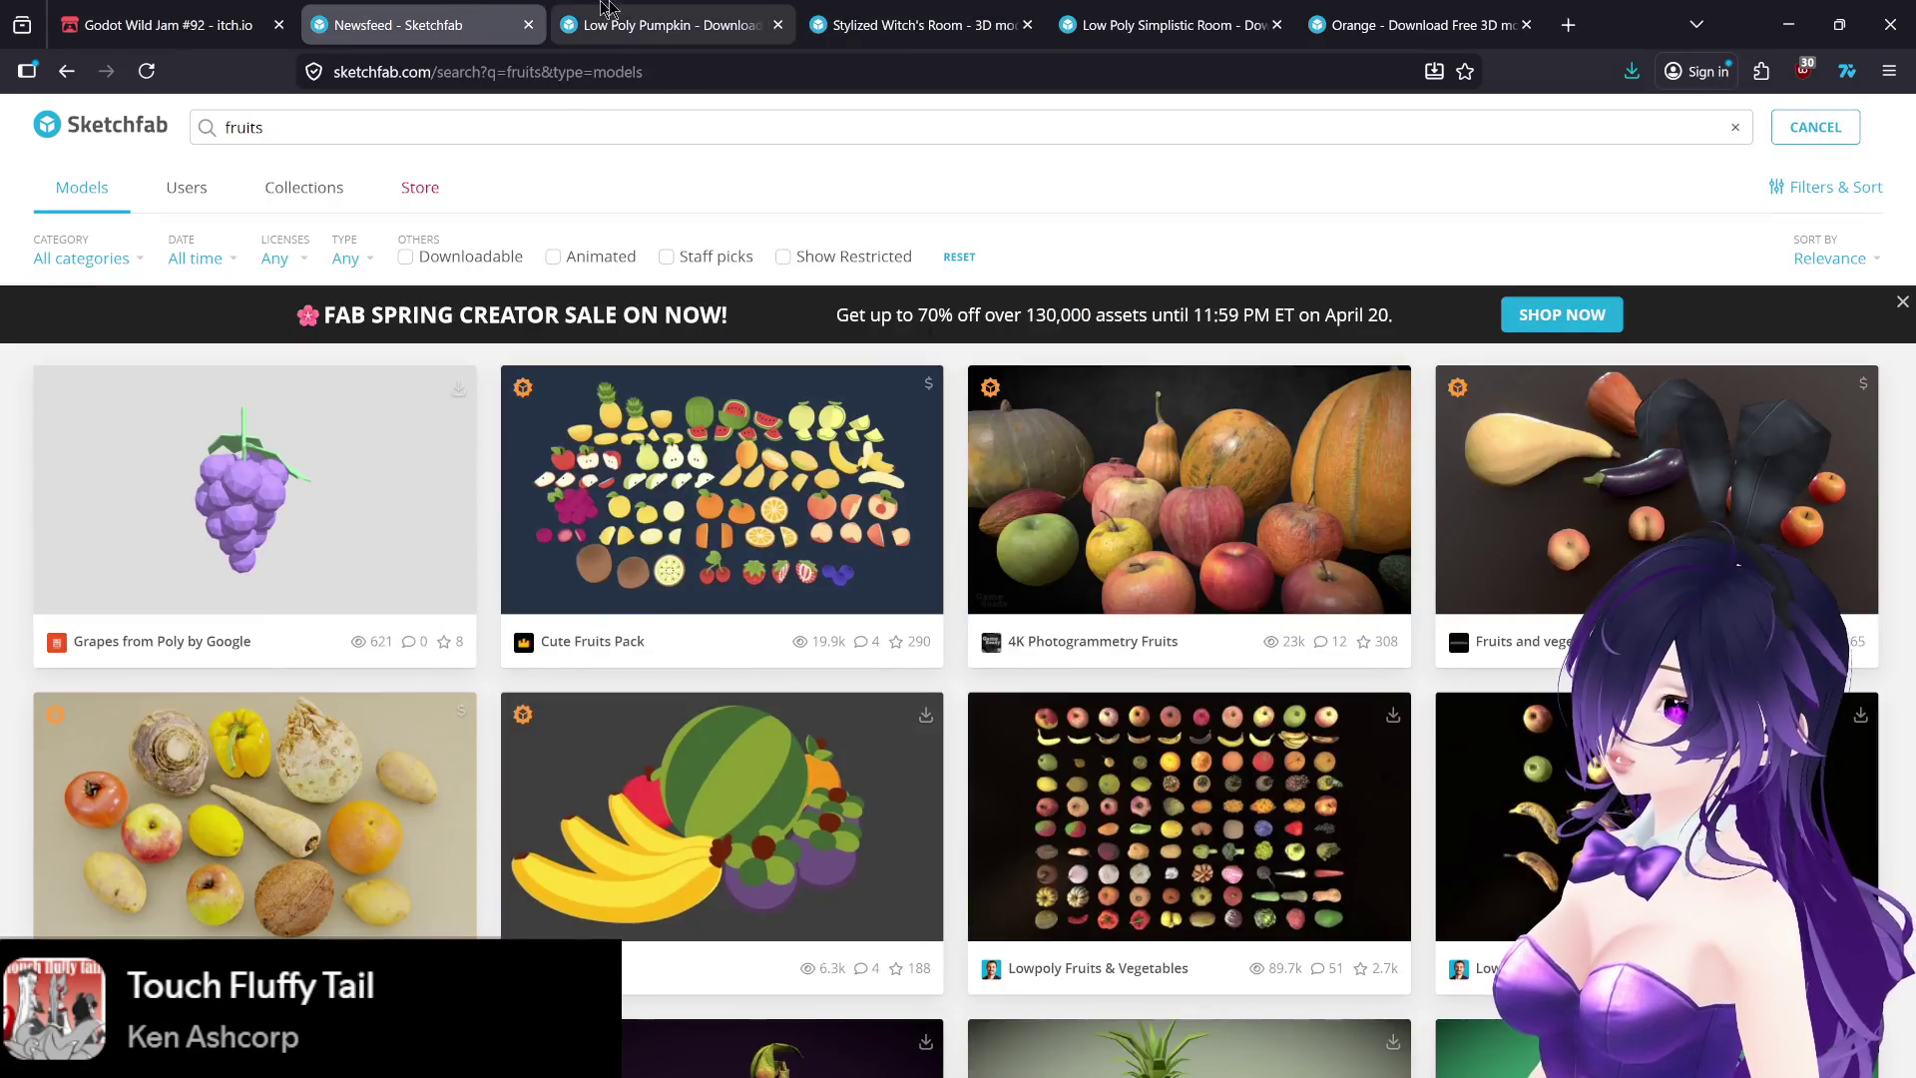
{"action": "left_click", "coordinate": [869, 22]}
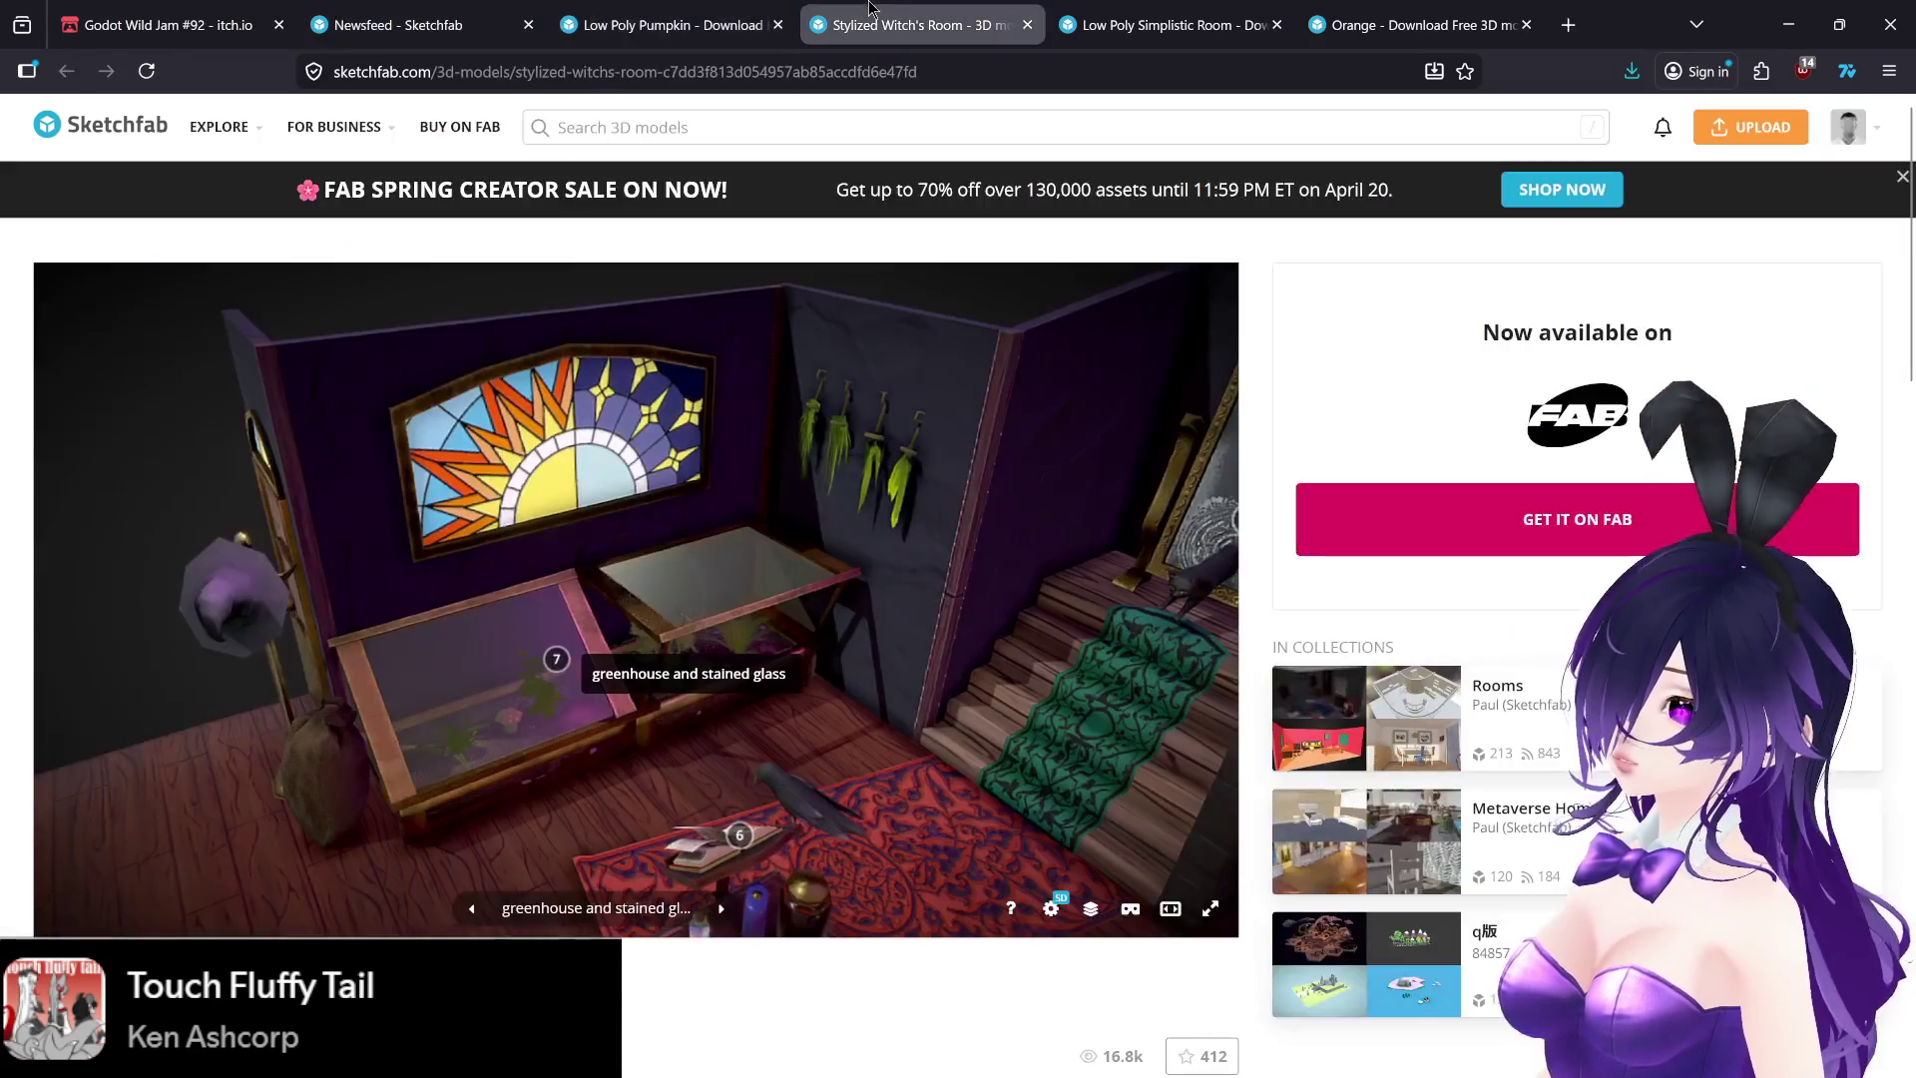
{"action": "left_click", "coordinate": [1147, 22]}
{"action": "left_click", "coordinate": [878, 22]}
{"action": "left_click", "coordinate": [781, 10]}
{"action": "left_click", "coordinate": [898, 22]}
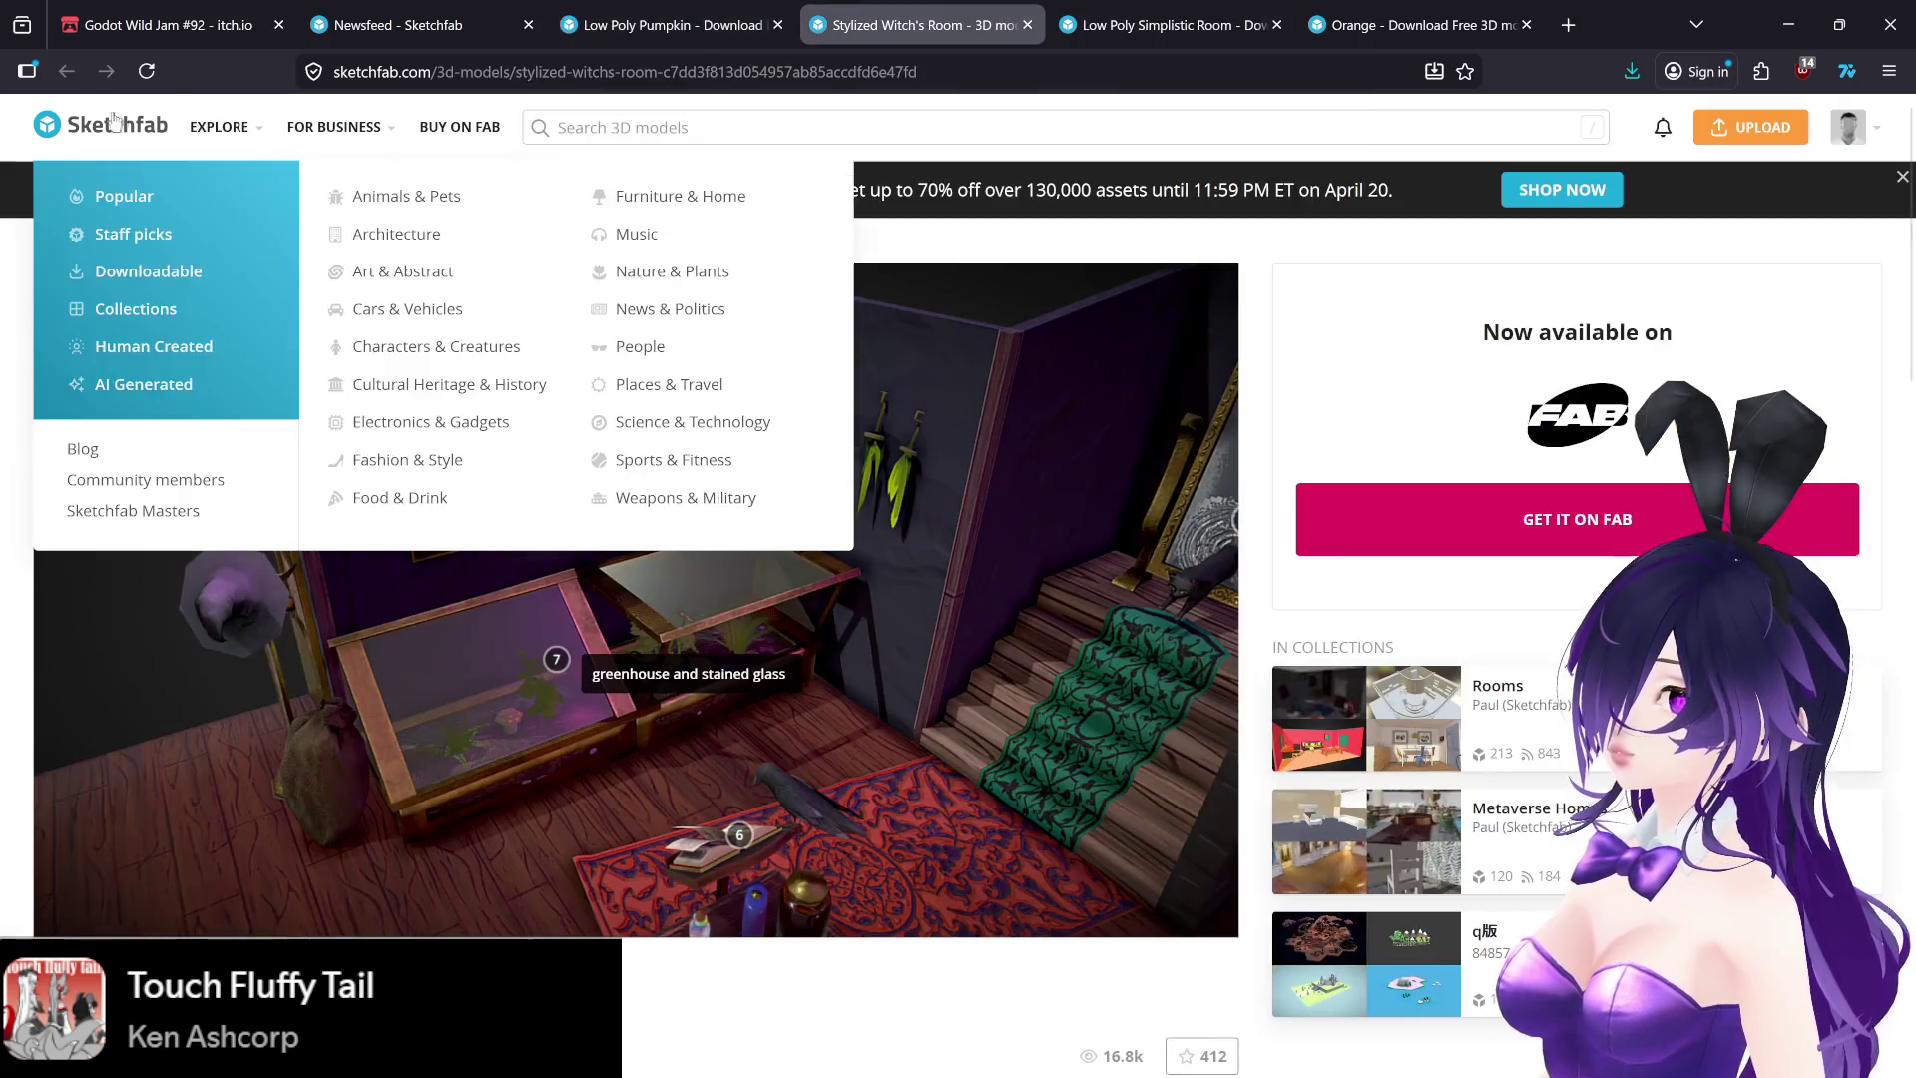
{"action": "left_click", "coordinate": [1407, 22]}
{"action": "left_click", "coordinate": [1157, 22]}
{"action": "left_click", "coordinate": [898, 22]}
{"action": "left_click", "coordinate": [436, 10]}
{"action": "left_click", "coordinate": [674, 24]}
{"action": "left_click", "coordinate": [918, 24]}
{"action": "left_click", "coordinate": [674, 24]}
- Open the Scholar's Room Interior result in a new tab
{"action": "scroll", "coordinate": [993, 751], "scroll_direction": "down", "scroll_amount": 5}
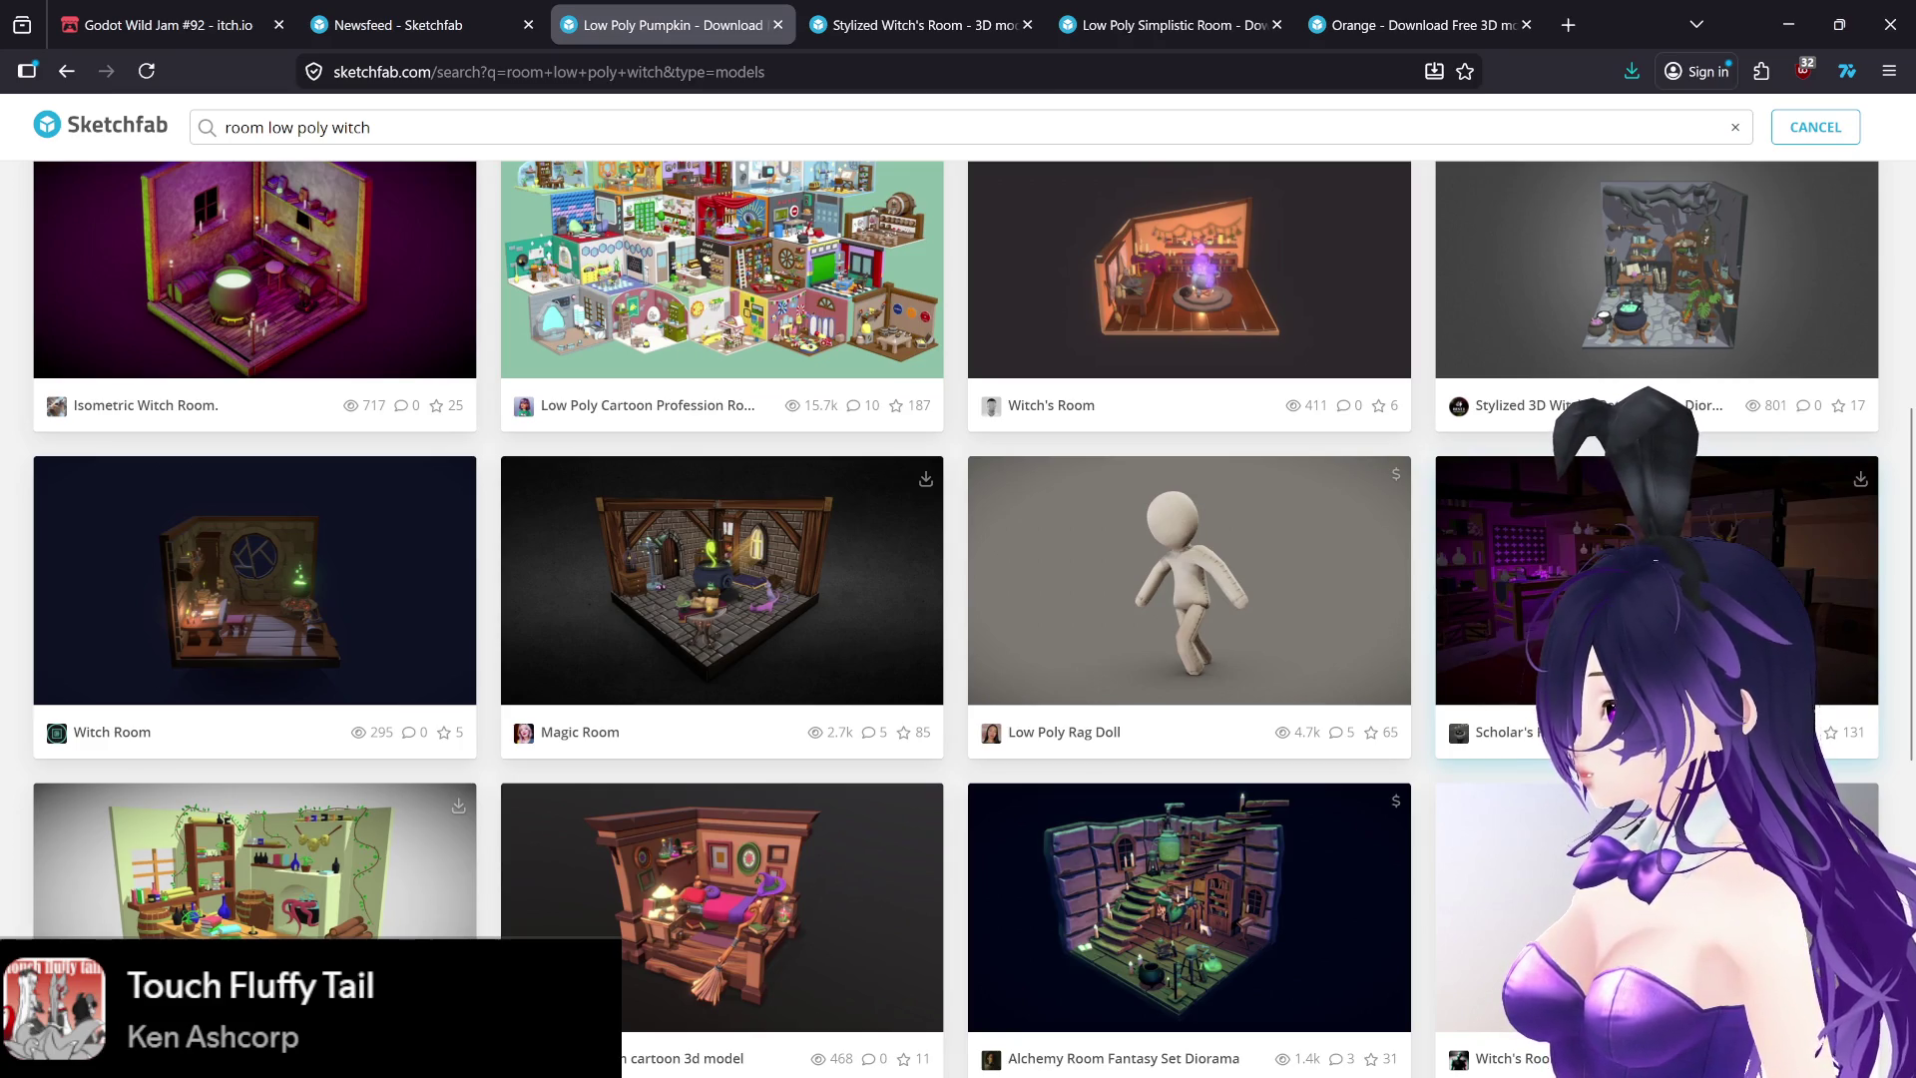
{"action": "middle_click", "coordinate": [1496, 579]}
{"action": "scroll", "coordinate": [1184, 820], "scroll_direction": "down", "scroll_amount": 7}
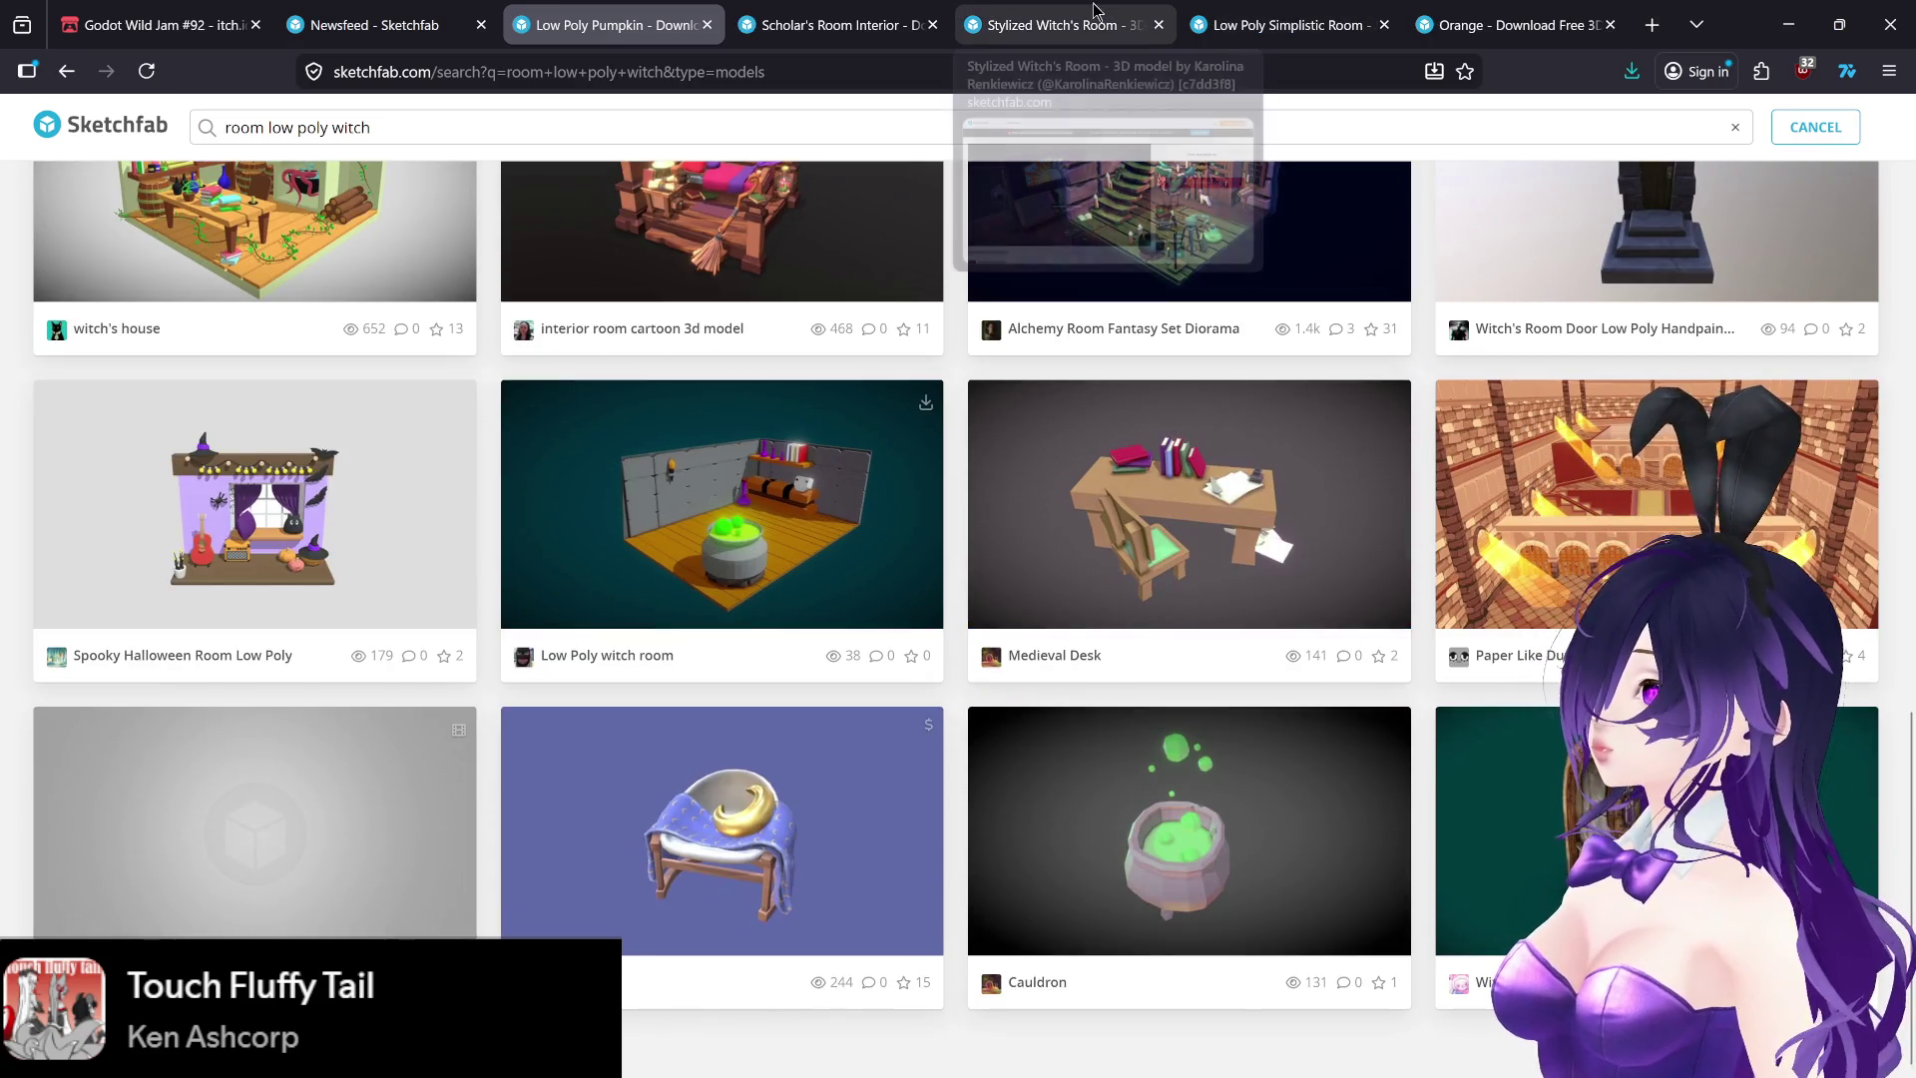
- Orbit the Scholar's Room Interior model from the fireplace around to the purple-lit bed
{"action": "left_click", "coordinate": [867, 12]}
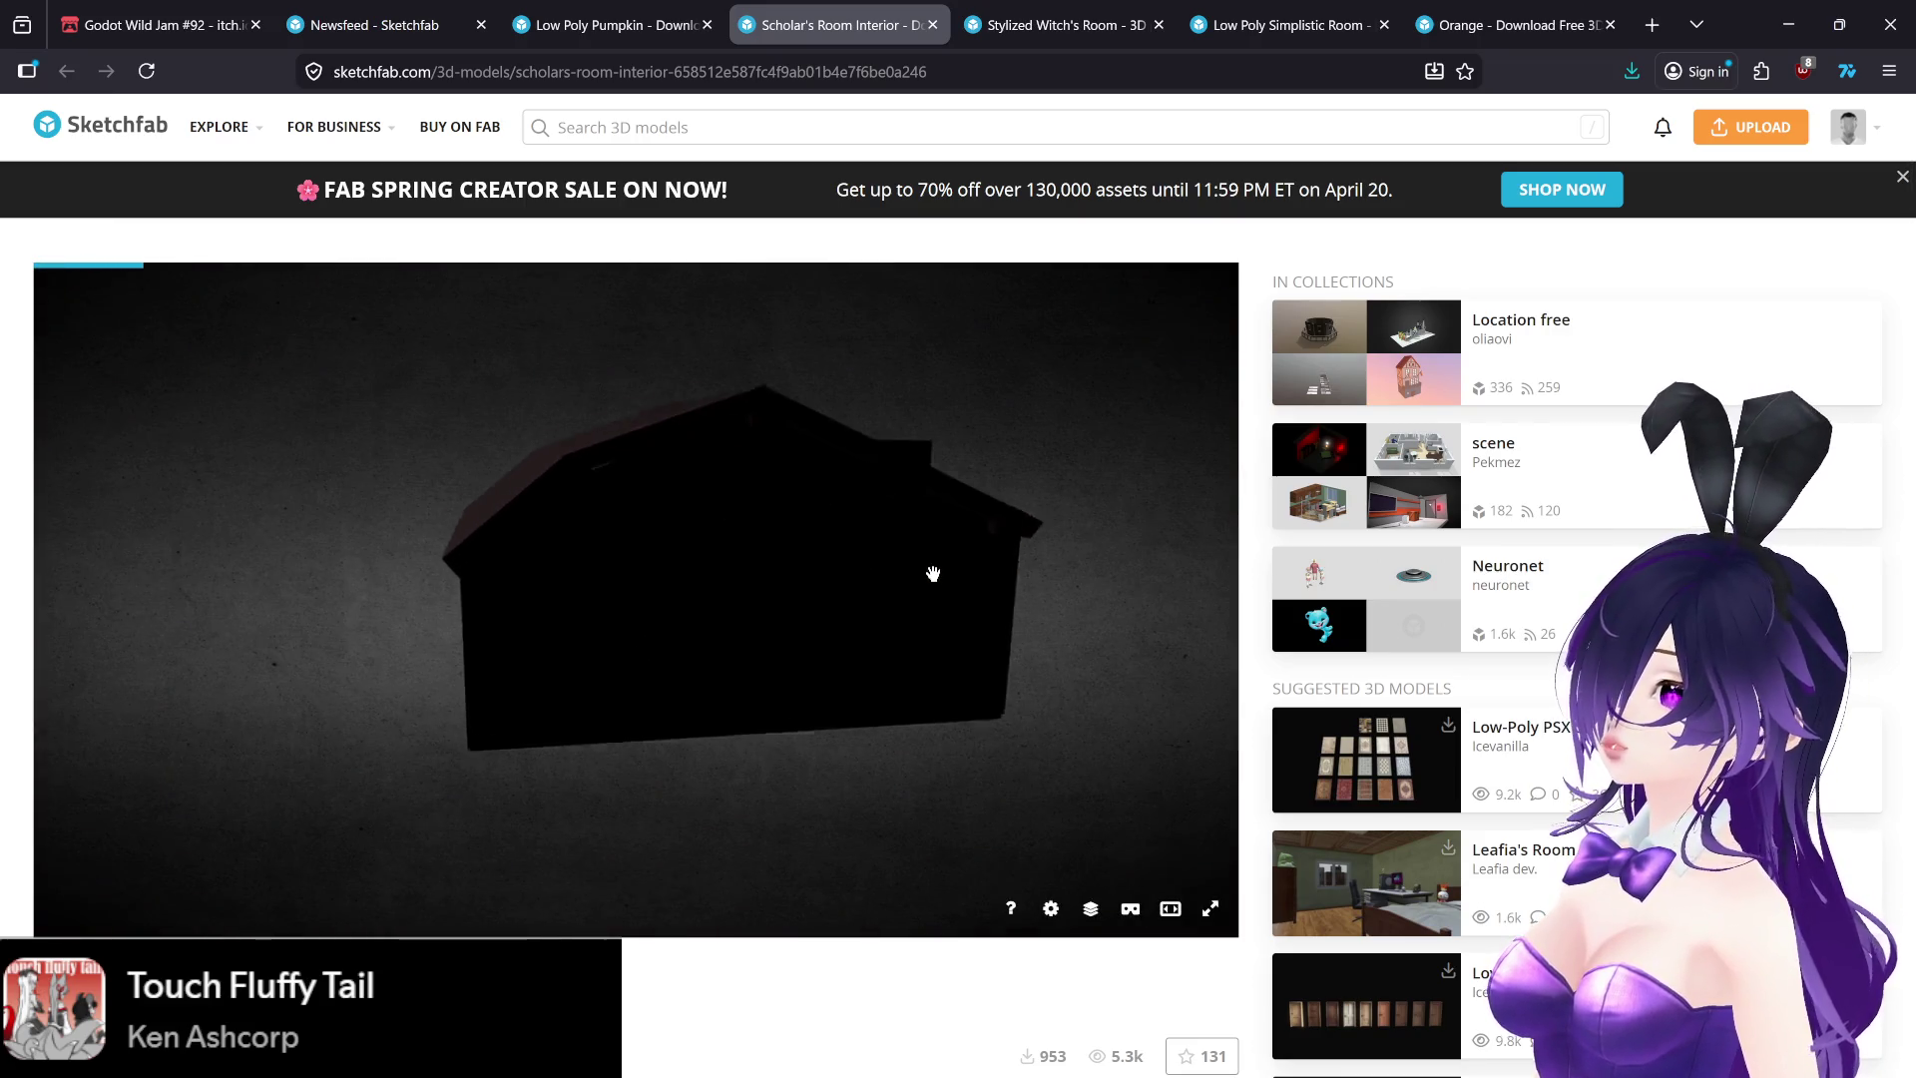
{"action": "left_click_drag", "start_coordinate": [949, 570], "coordinate": [923, 571]}
{"action": "mouse_move", "coordinate": [767, 583]}
{"action": "left_mouse_down"}
{"action": "mouse_move", "coordinate": [924, 582]}
{"action": "mouse_move", "coordinate": [842, 582]}
{"action": "mouse_move", "coordinate": [889, 598]}
{"action": "mouse_move", "coordinate": [782, 595]}
{"action": "mouse_move", "coordinate": [881, 586]}
{"action": "mouse_move", "coordinate": [774, 585]}
{"action": "mouse_move", "coordinate": [787, 573]}
{"action": "mouse_move", "coordinate": [543, 594]}
{"action": "mouse_move", "coordinate": [744, 591]}
{"action": "left_mouse_up"}
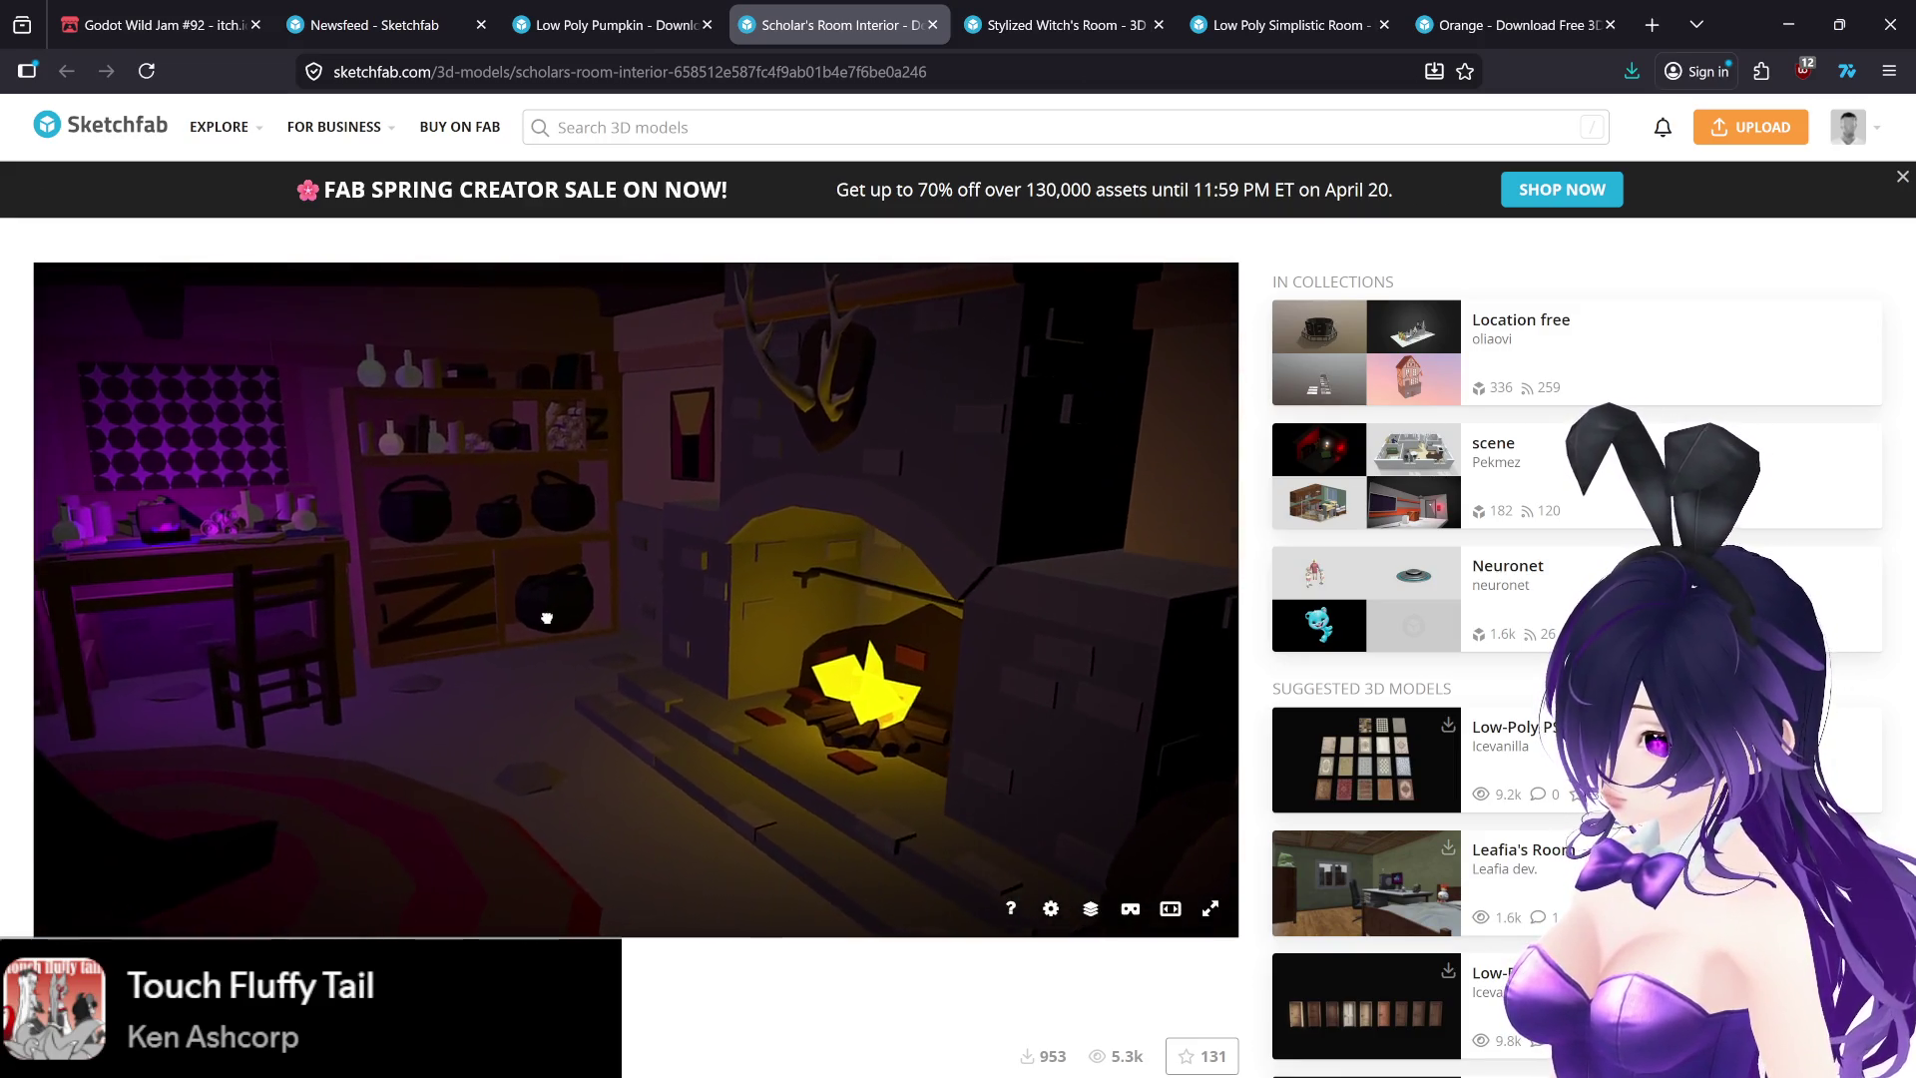
{"action": "mouse_move", "coordinate": [553, 614]}
{"action": "left_mouse_down"}
{"action": "mouse_move", "coordinate": [586, 565]}
{"action": "mouse_move", "coordinate": [569, 518]}
{"action": "mouse_move", "coordinate": [505, 596]}
{"action": "mouse_move", "coordinate": [415, 625]}
{"action": "mouse_move", "coordinate": [547, 628]}
{"action": "mouse_move", "coordinate": [543, 646]}
{"action": "mouse_move", "coordinate": [380, 644]}
{"action": "mouse_move", "coordinate": [522, 675]}
{"action": "mouse_move", "coordinate": [390, 615]}
{"action": "left_mouse_up"}
{"action": "left_click_drag", "start_coordinate": [563, 642], "coordinate": [413, 680]}
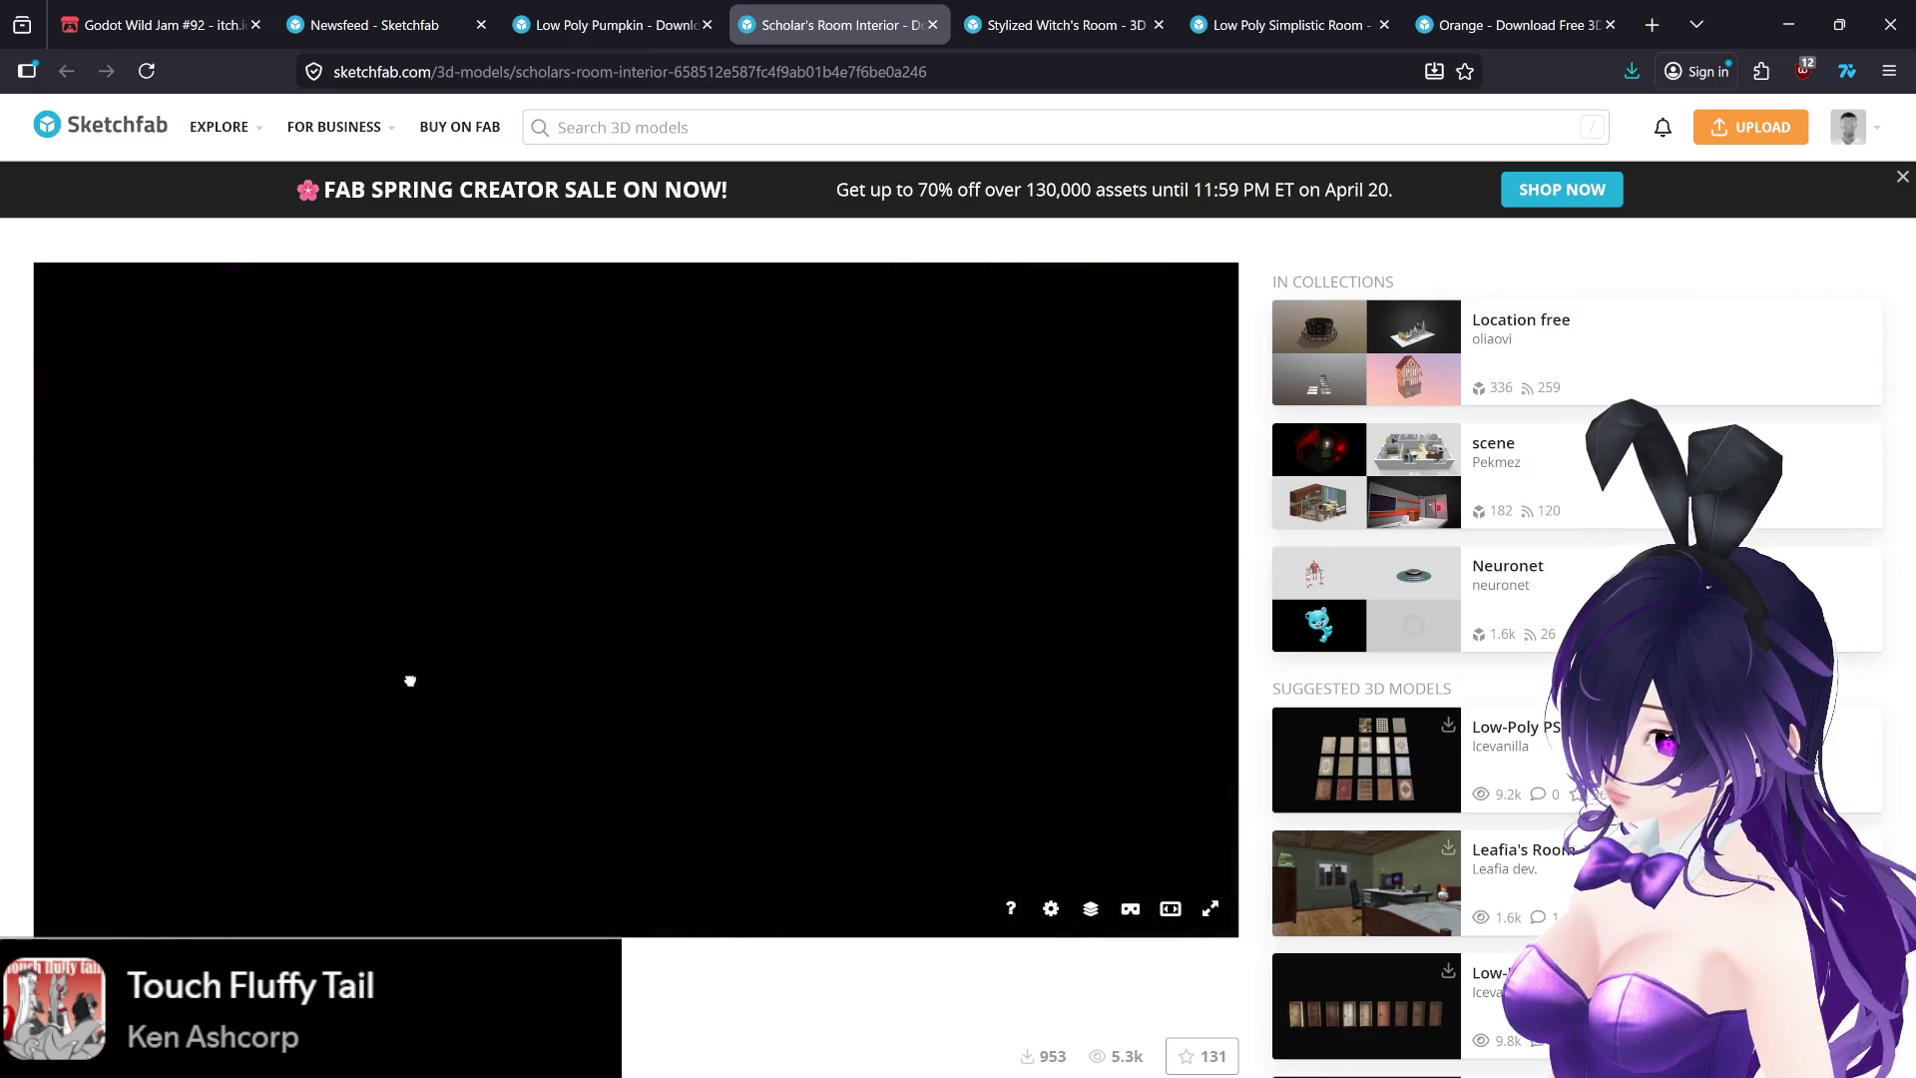
{"action": "mouse_move", "coordinate": [615, 739]}
{"action": "left_mouse_down"}
{"action": "mouse_move", "coordinate": [556, 688]}
{"action": "mouse_move", "coordinate": [419, 676]}
{"action": "mouse_move", "coordinate": [471, 688]}
{"action": "mouse_move", "coordinate": [64, 705]}
{"action": "mouse_move", "coordinate": [231, 727]}
{"action": "mouse_move", "coordinate": [427, 705]}
{"action": "left_mouse_up"}
{"action": "scroll", "coordinate": [300, 811], "scroll_direction": "down", "scroll_amount": 5}
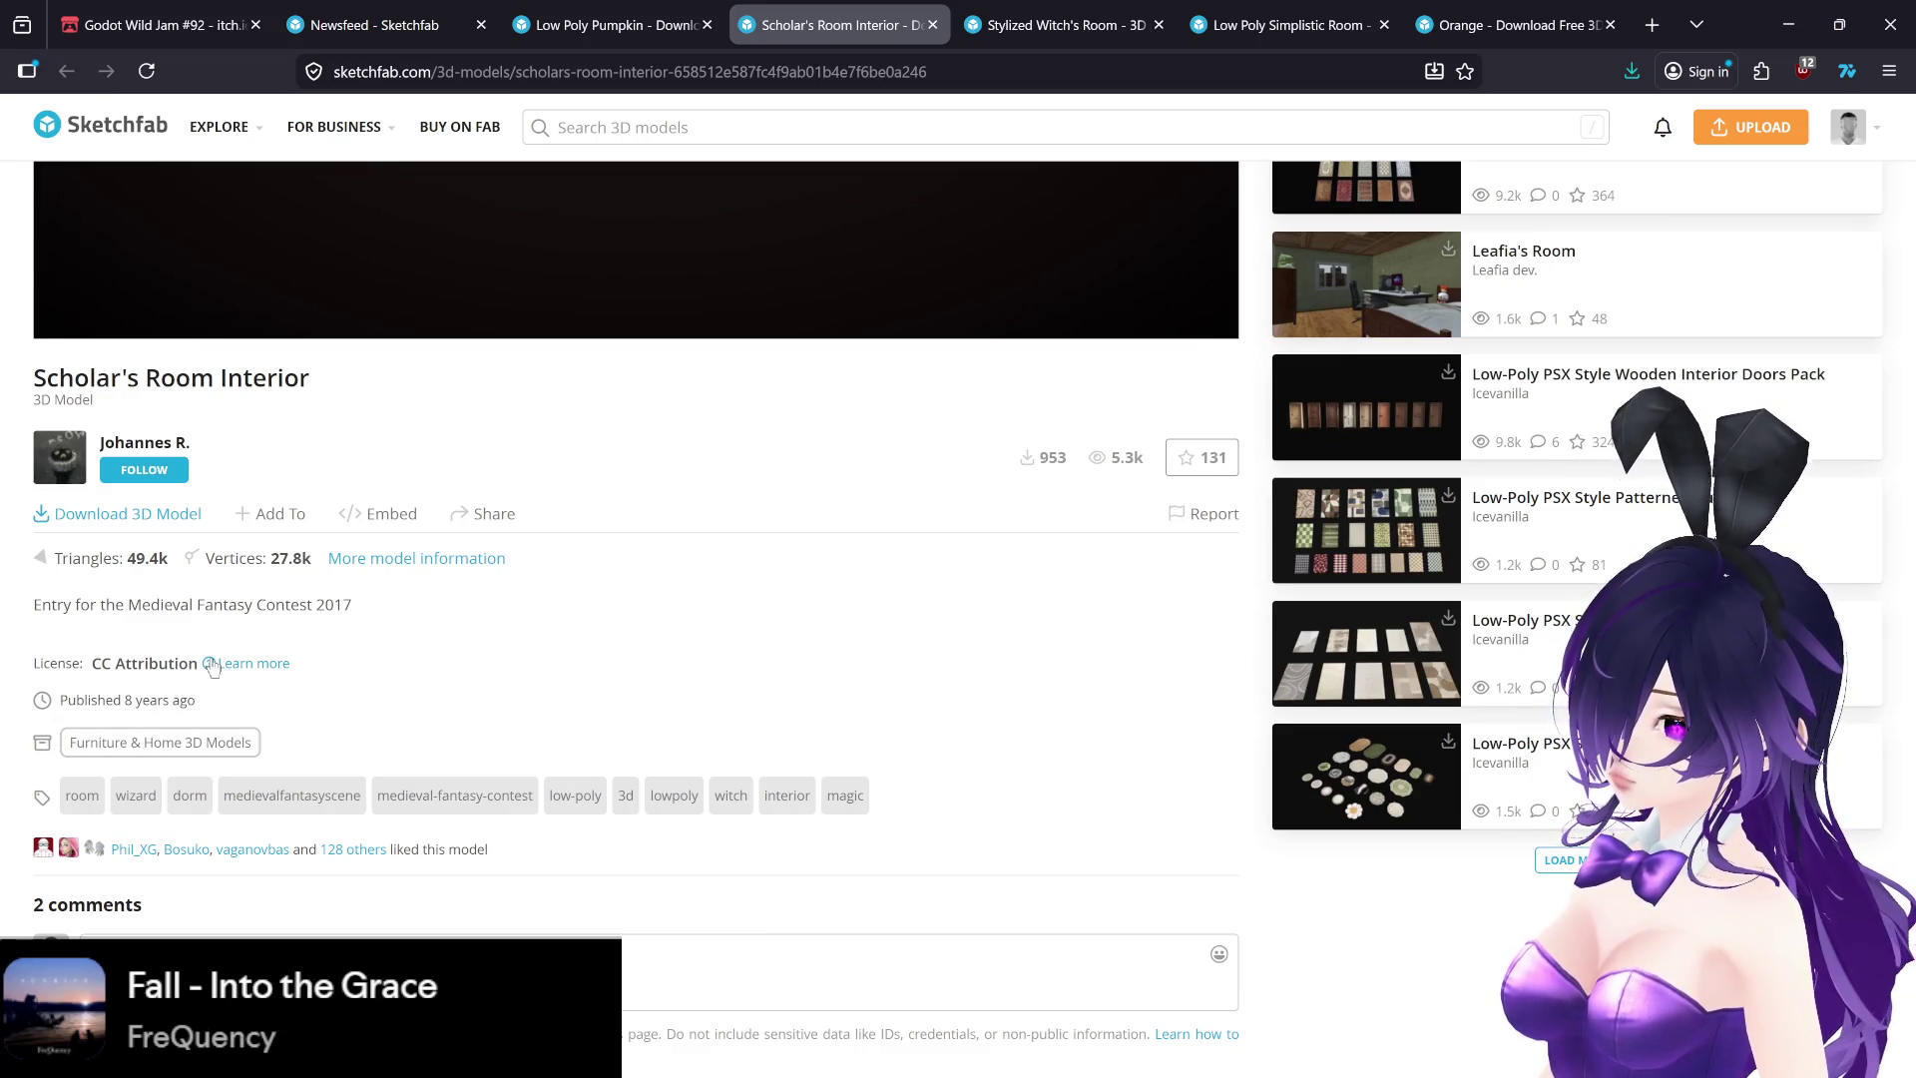
{"action": "left_click", "coordinate": [211, 669]}
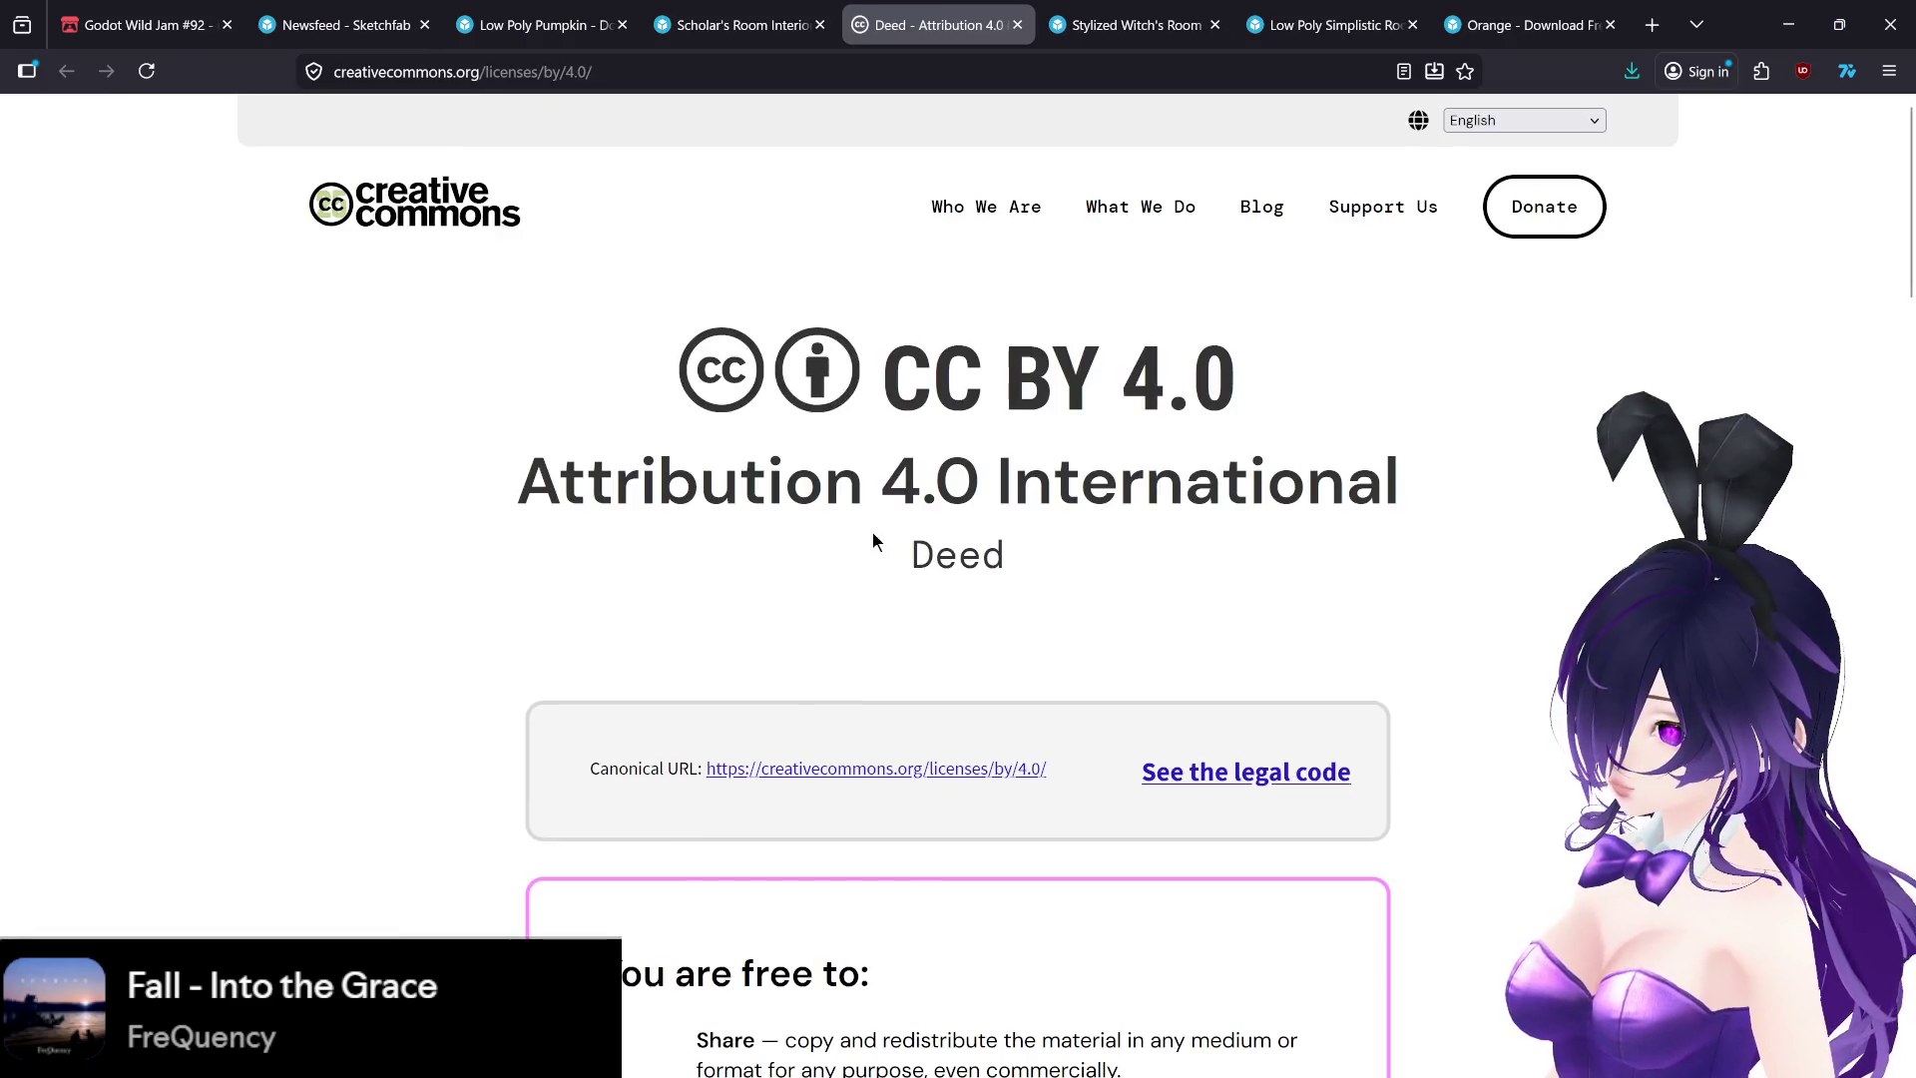
{"action": "scroll", "coordinate": [846, 578], "scroll_direction": "down", "scroll_amount": 10}
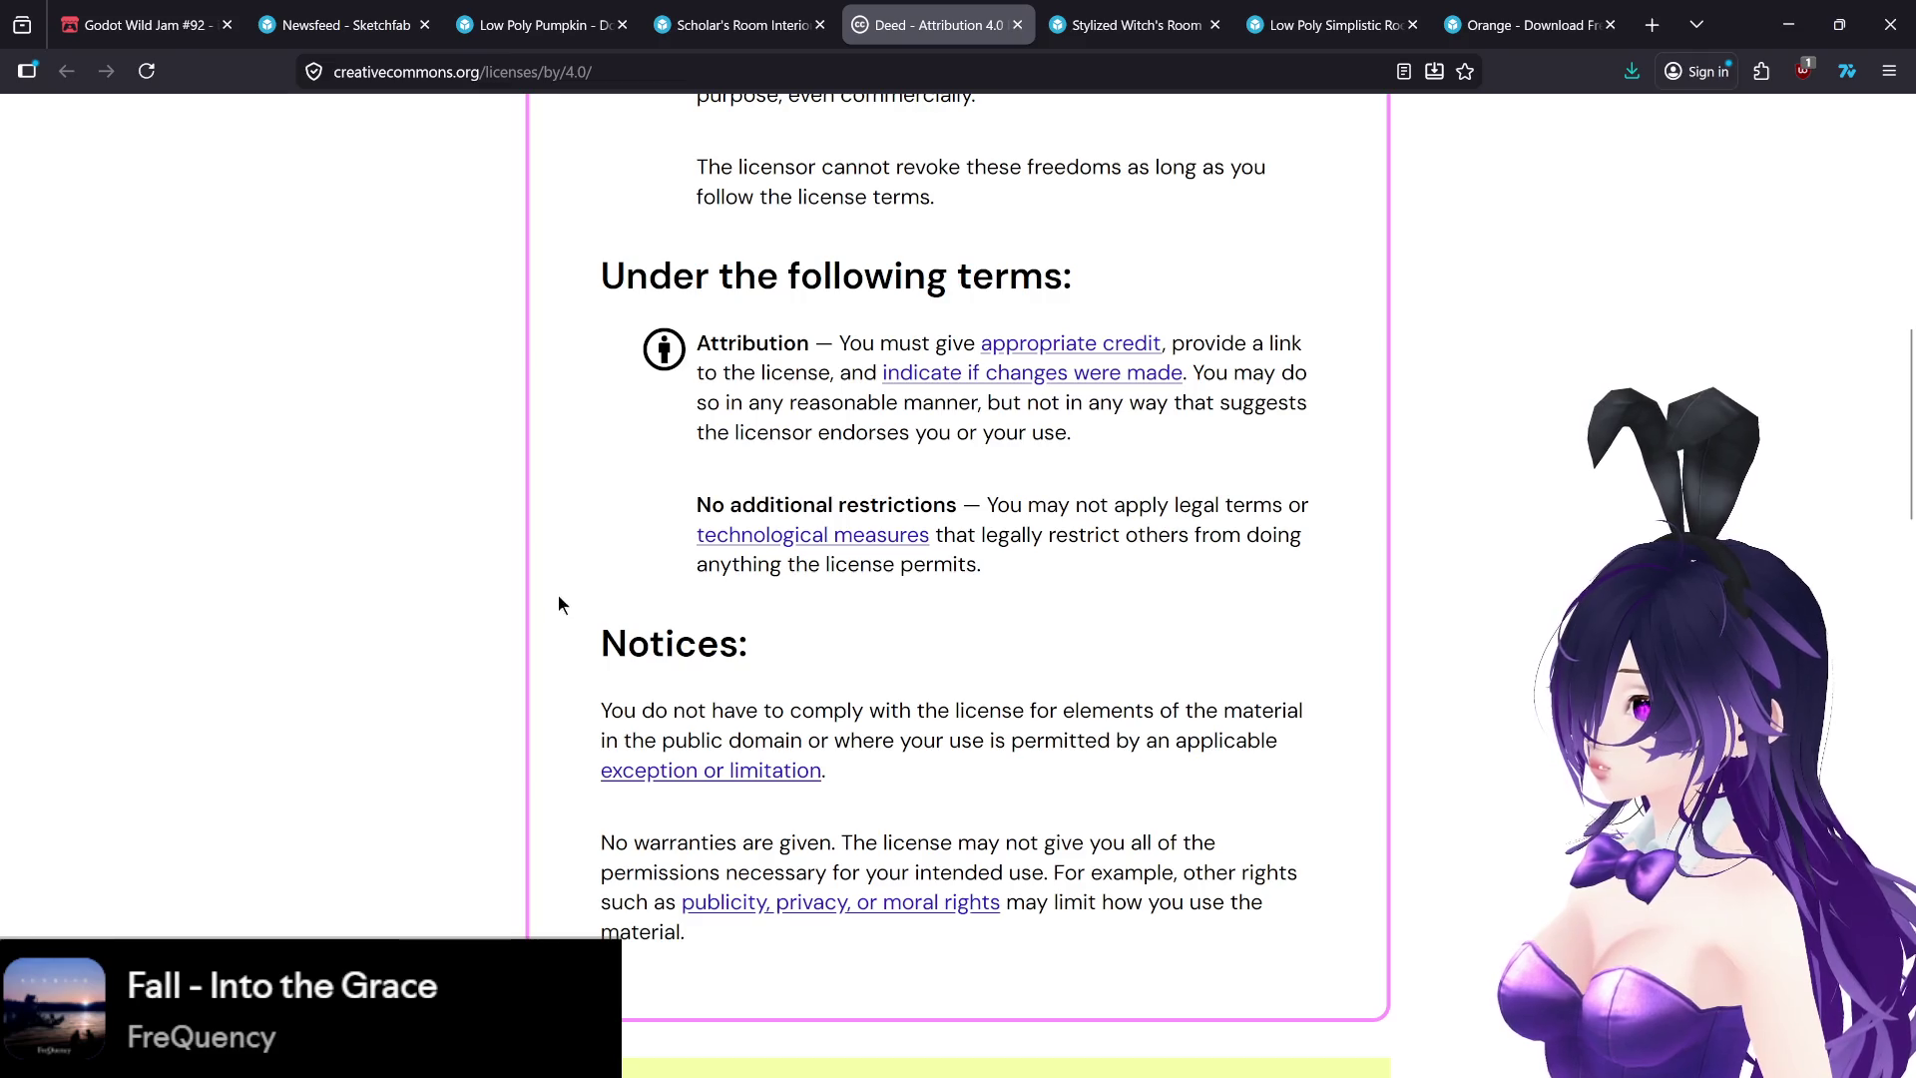
{"action": "left_click", "coordinate": [1017, 25]}
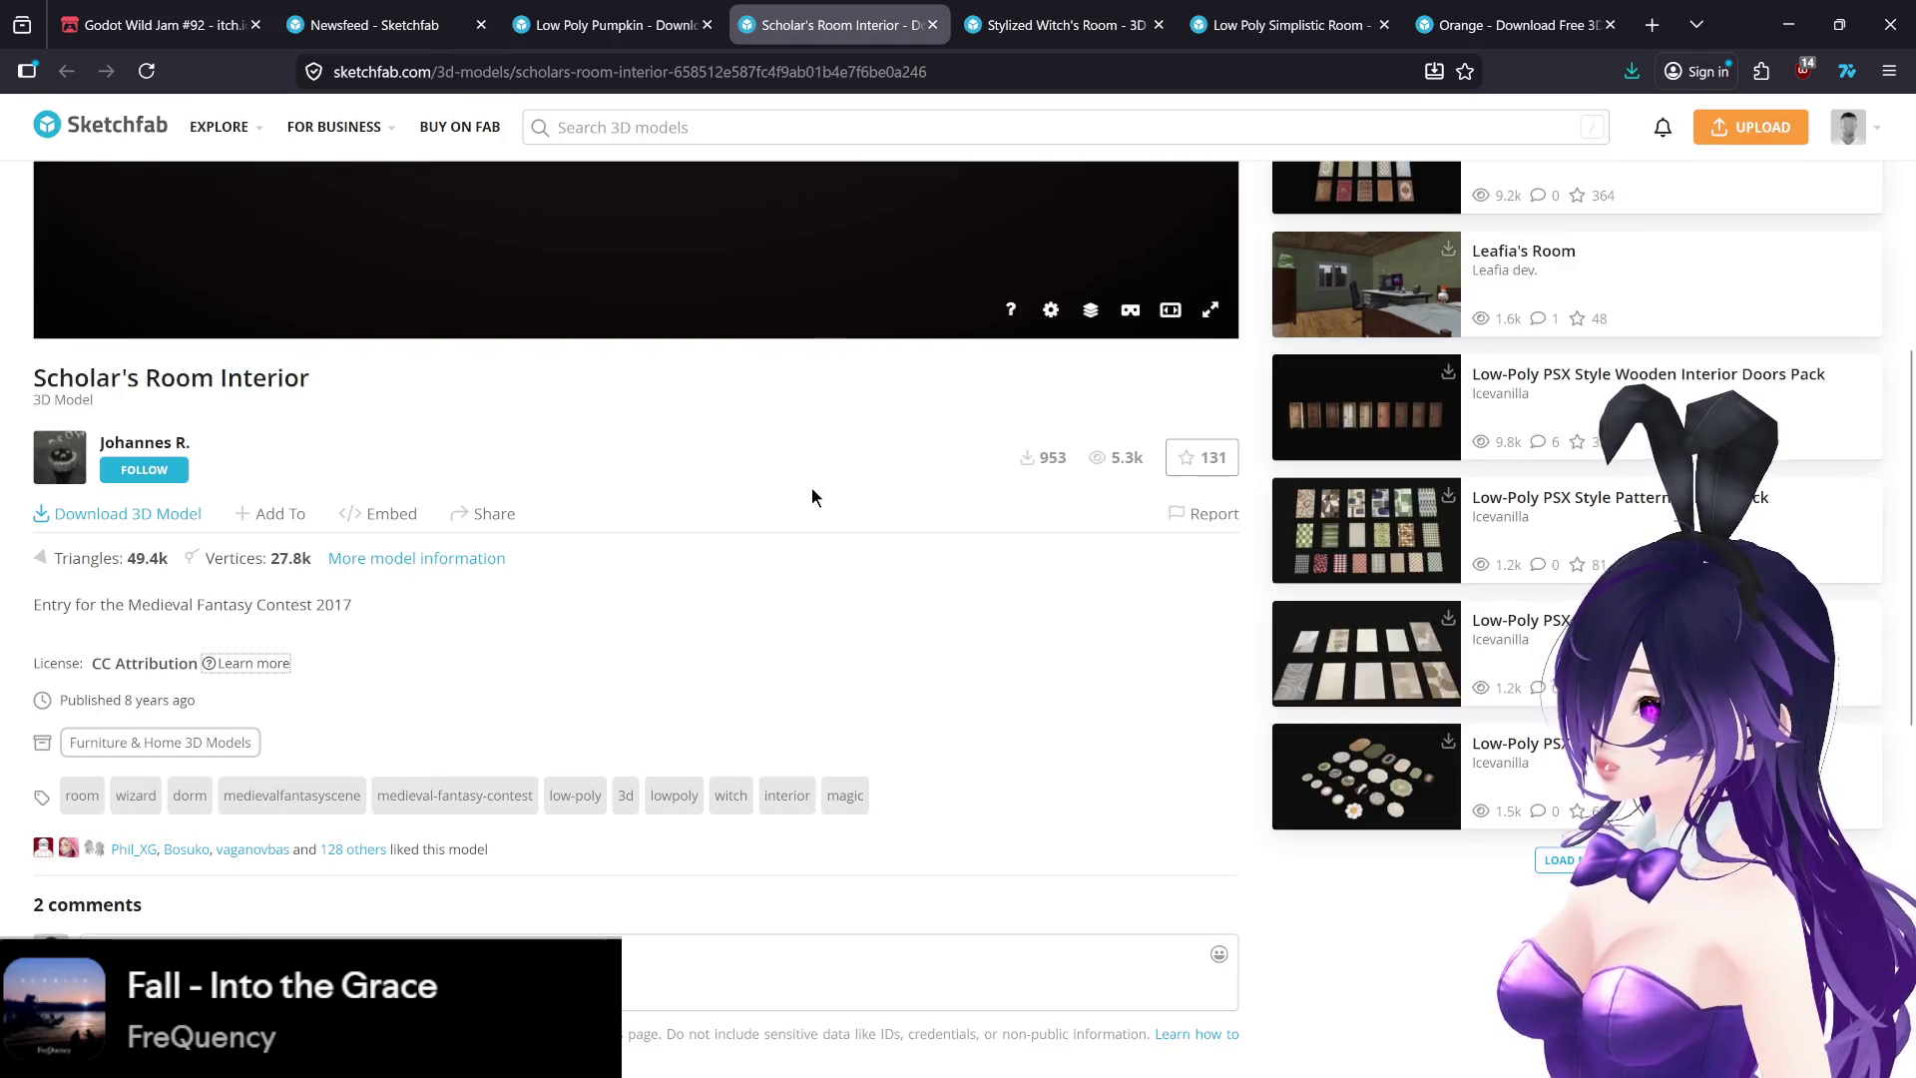
{"action": "scroll", "coordinate": [788, 509], "scroll_direction": "up", "scroll_amount": 3}
{"action": "scroll", "coordinate": [688, 547], "scroll_direction": "up", "scroll_amount": 3}
{"action": "mouse_move", "coordinate": [586, 859]}
{"action": "left_mouse_down"}
{"action": "mouse_move", "coordinate": [706, 625]}
{"action": "mouse_move", "coordinate": [838, 611]}
{"action": "mouse_move", "coordinate": [782, 602]}
{"action": "mouse_move", "coordinate": [798, 598]}
{"action": "left_mouse_up"}
{"action": "key", "text": "ctrl+Tab"}
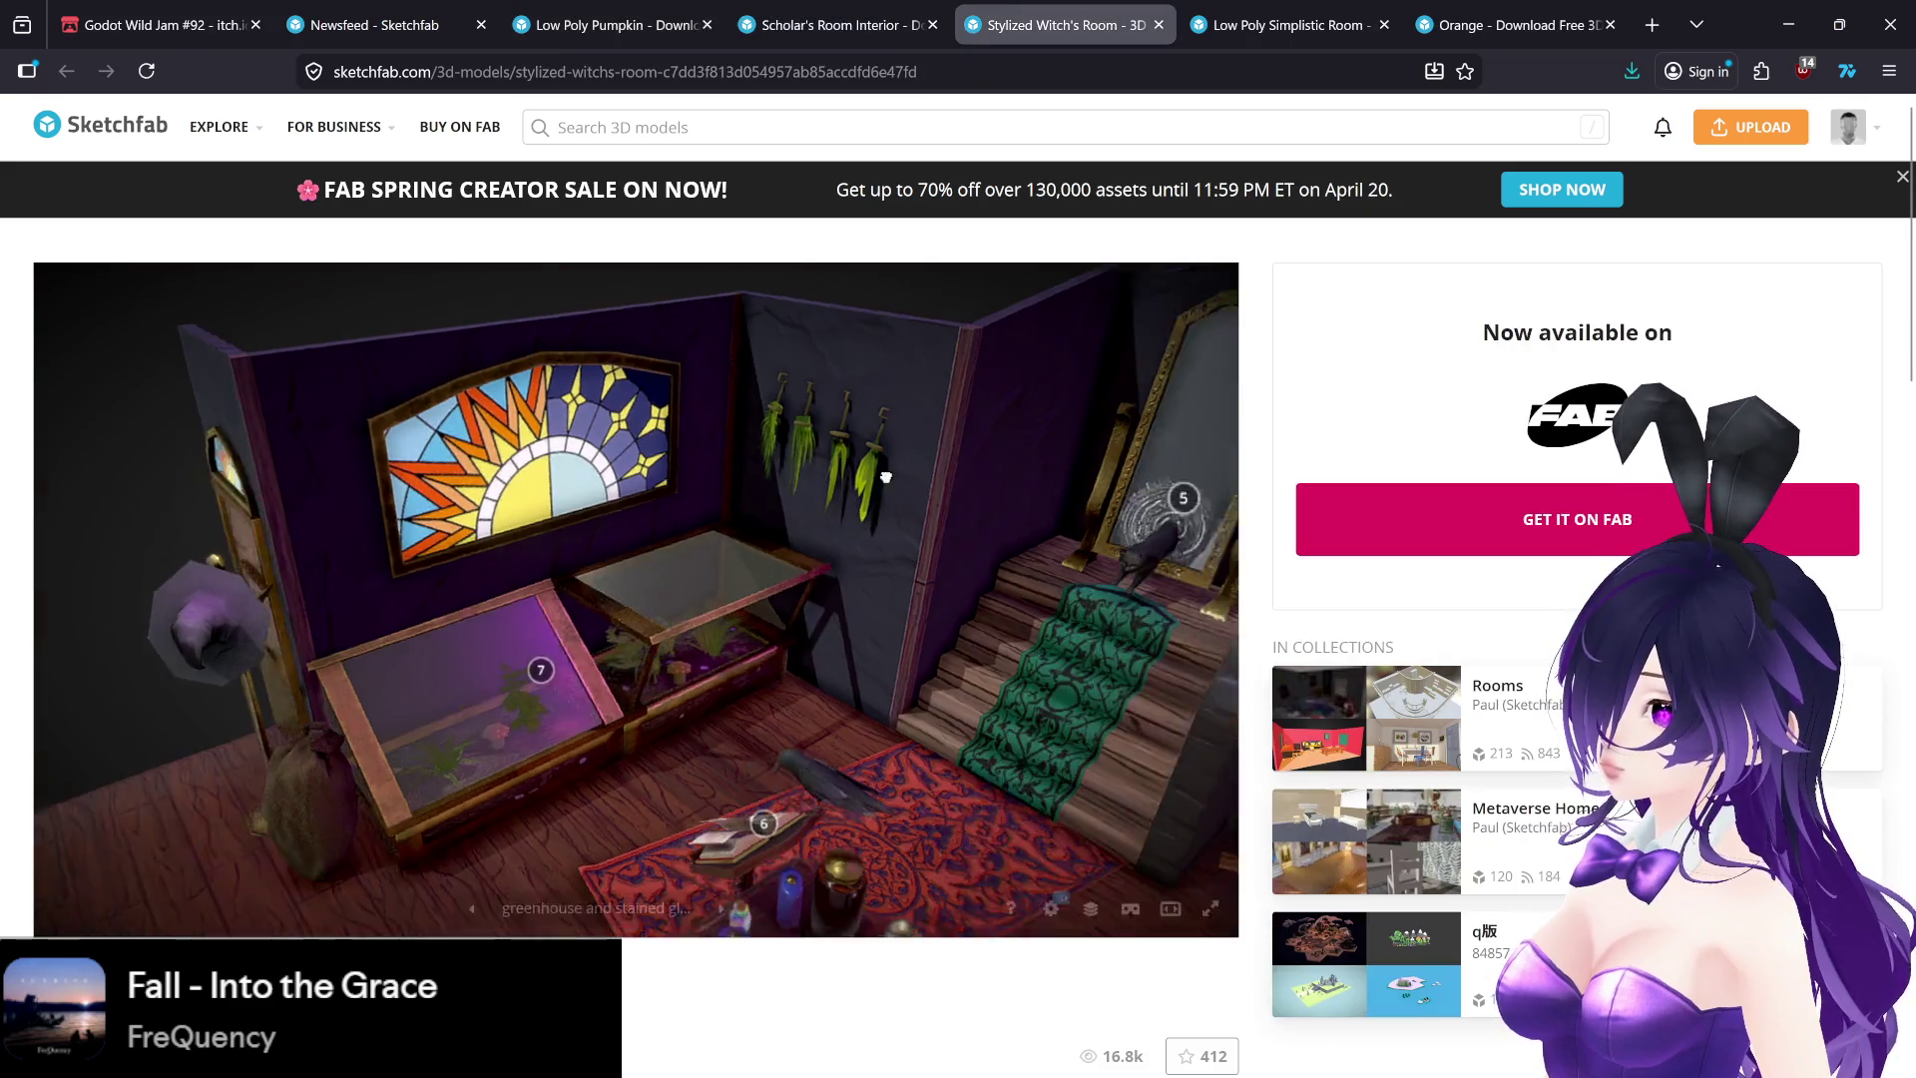
- Orbit the Stylized Witch's Room past the greenhouse and fireplace, then return to Scholar's Room Interior
{"action": "mouse_move", "coordinate": [886, 477]}
{"action": "left_mouse_down"}
{"action": "mouse_move", "coordinate": [891, 462]}
{"action": "mouse_move", "coordinate": [719, 577]}
{"action": "mouse_move", "coordinate": [806, 470]}
{"action": "mouse_move", "coordinate": [670, 510]}
{"action": "mouse_move", "coordinate": [903, 473]}
{"action": "mouse_move", "coordinate": [882, 480]}
{"action": "left_mouse_up"}
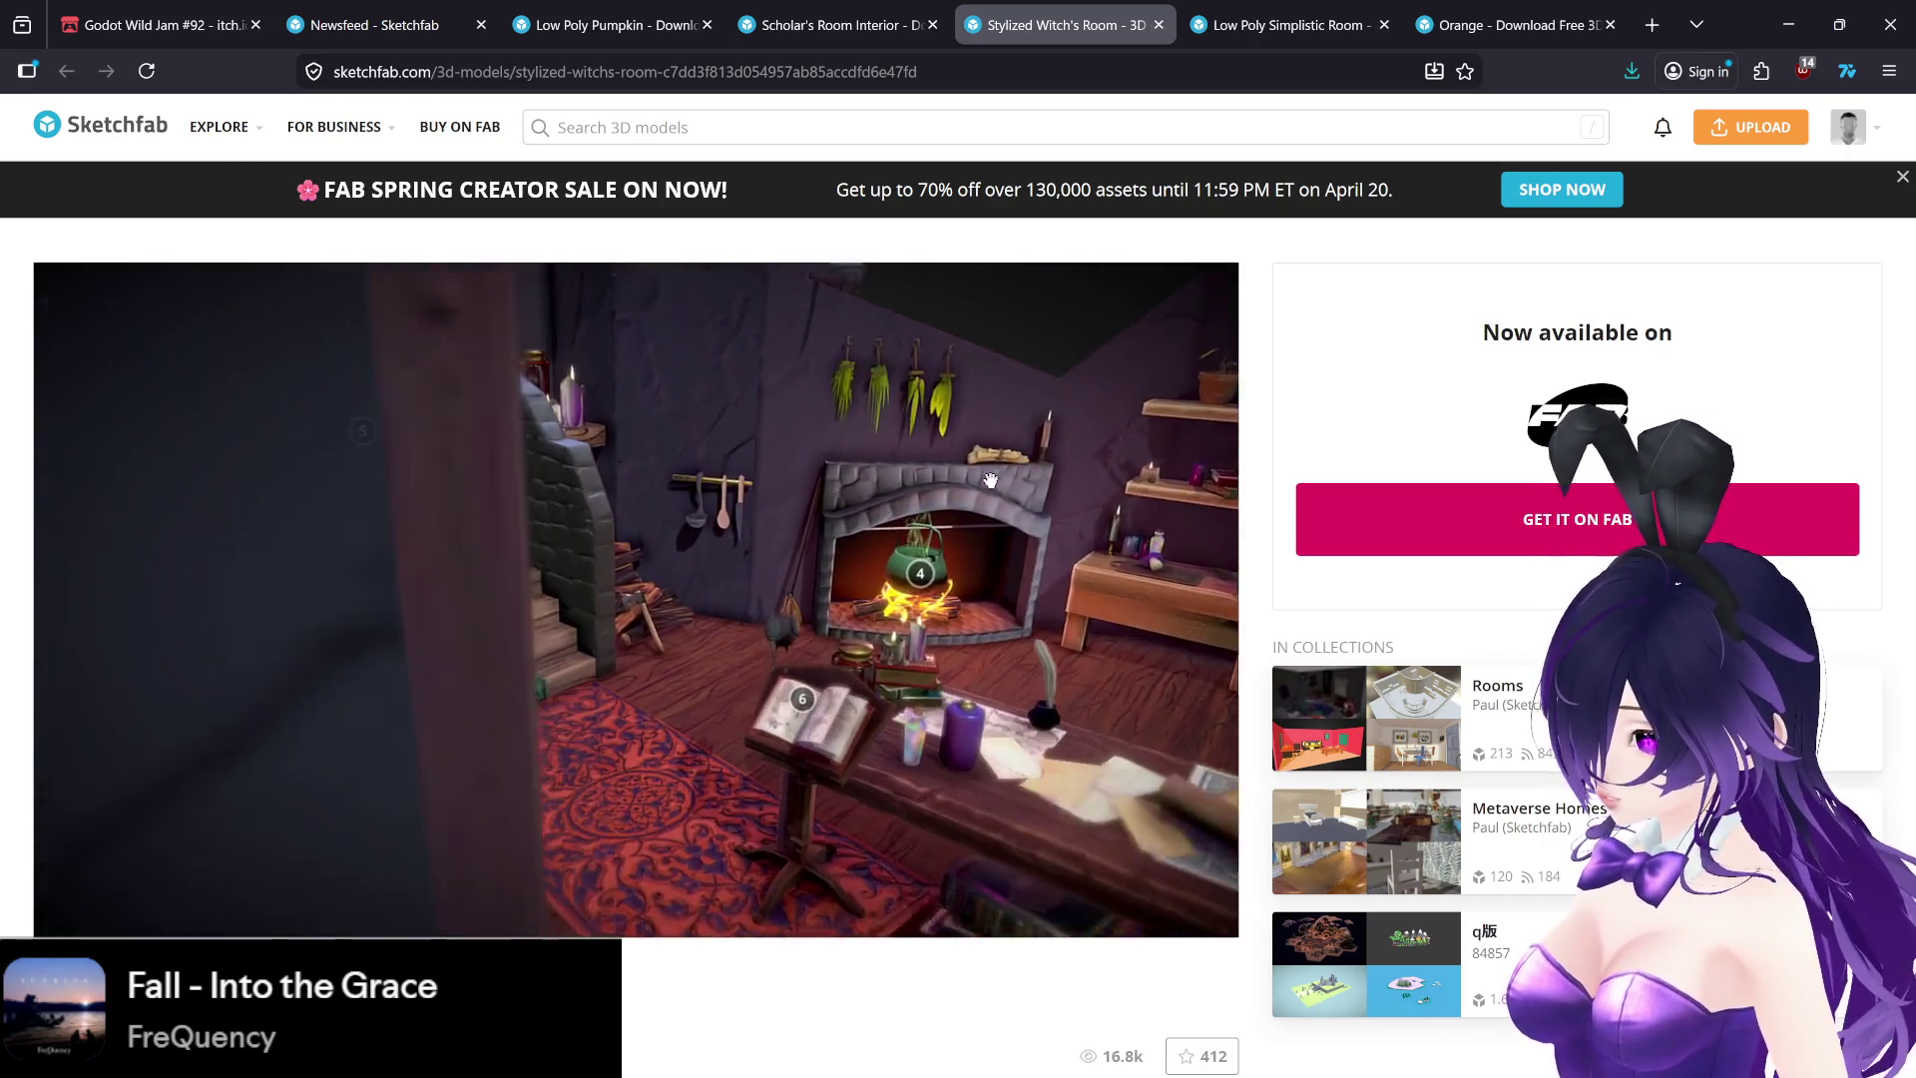
{"action": "left_click_drag", "start_coordinate": [974, 484], "coordinate": [998, 456]}
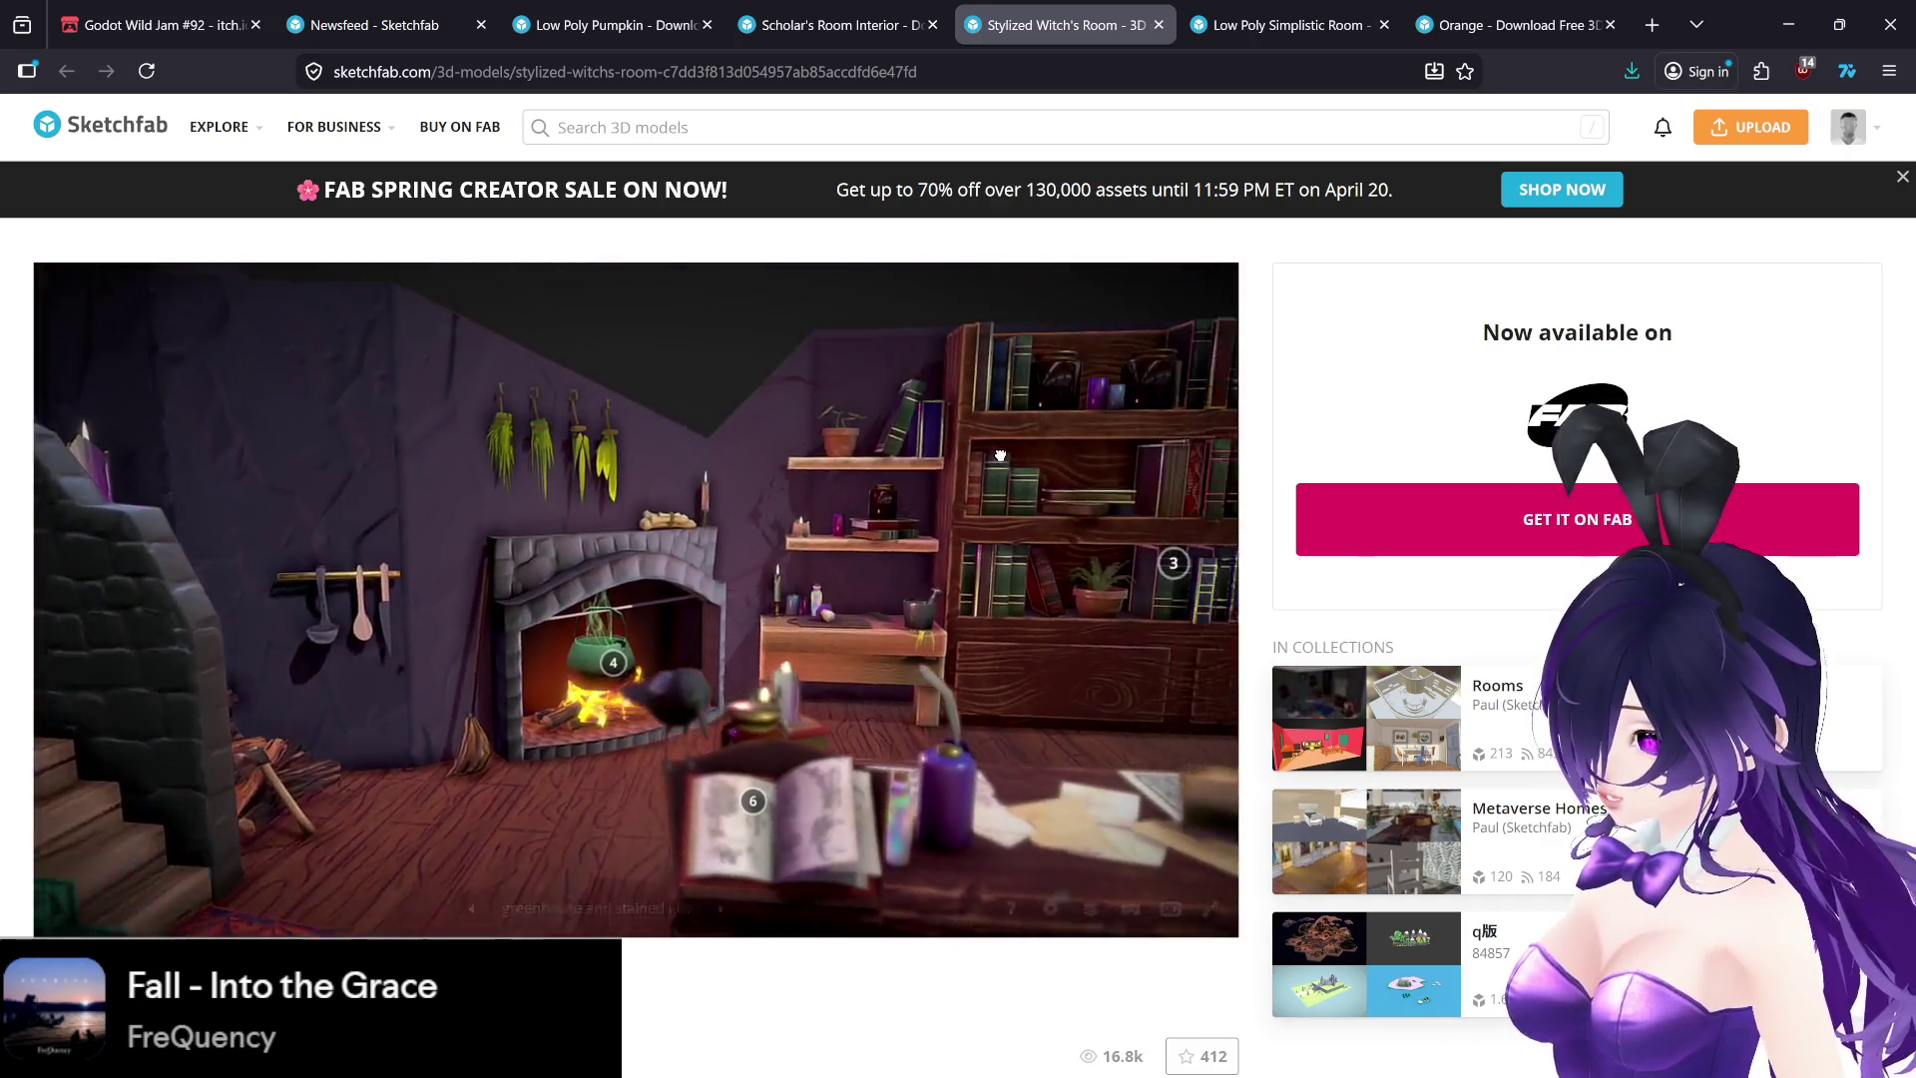
{"action": "left_click", "coordinate": [910, 16]}
{"action": "left_click", "coordinate": [1057, 24]}
{"action": "left_click", "coordinate": [1288, 24]}
{"action": "left_click", "coordinate": [1058, 24]}
{"action": "left_click", "coordinate": [864, 12]}
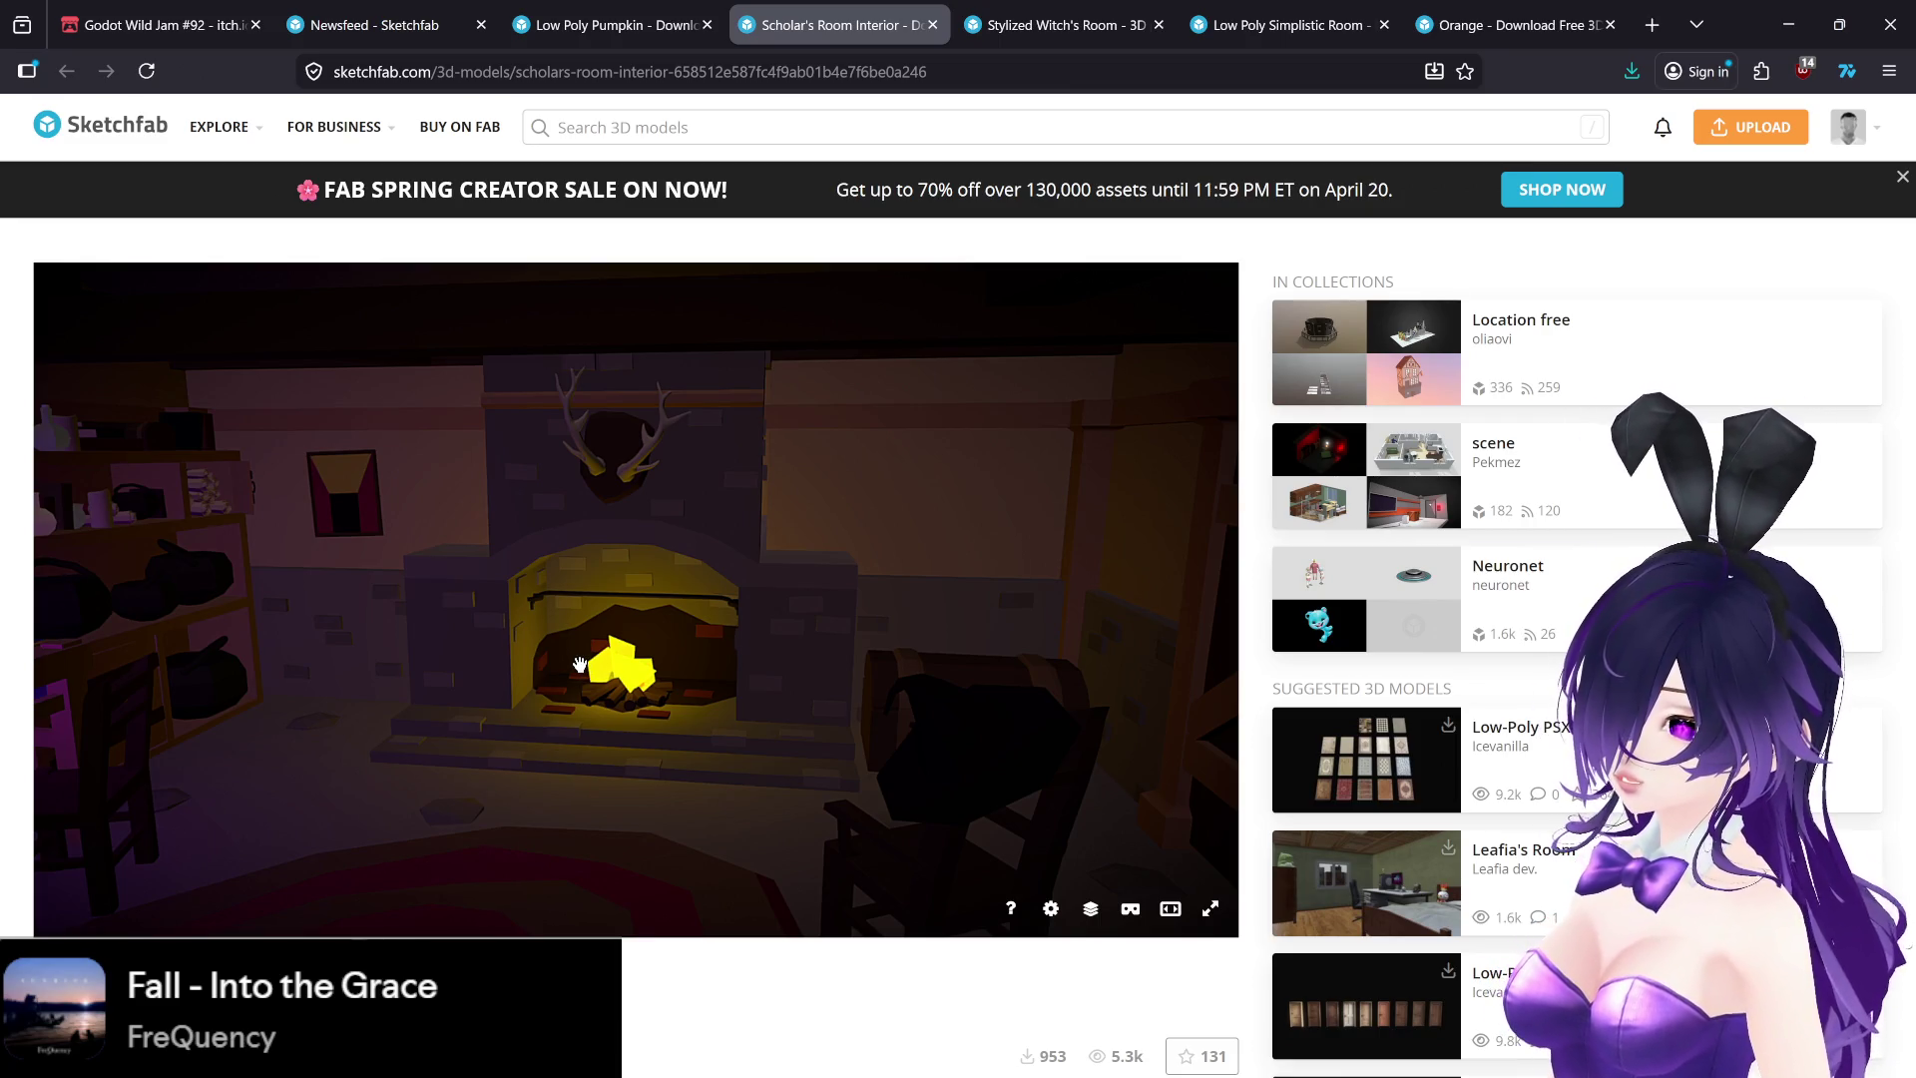
- Orbit the Scholar's Room Interior model around its fireplace and beam wall
{"action": "mouse_move", "coordinate": [575, 665]}
{"action": "left_mouse_down"}
{"action": "mouse_move", "coordinate": [689, 663]}
{"action": "mouse_move", "coordinate": [554, 693]}
{"action": "mouse_move", "coordinate": [542, 680]}
{"action": "mouse_move", "coordinate": [752, 661]}
{"action": "left_mouse_up"}
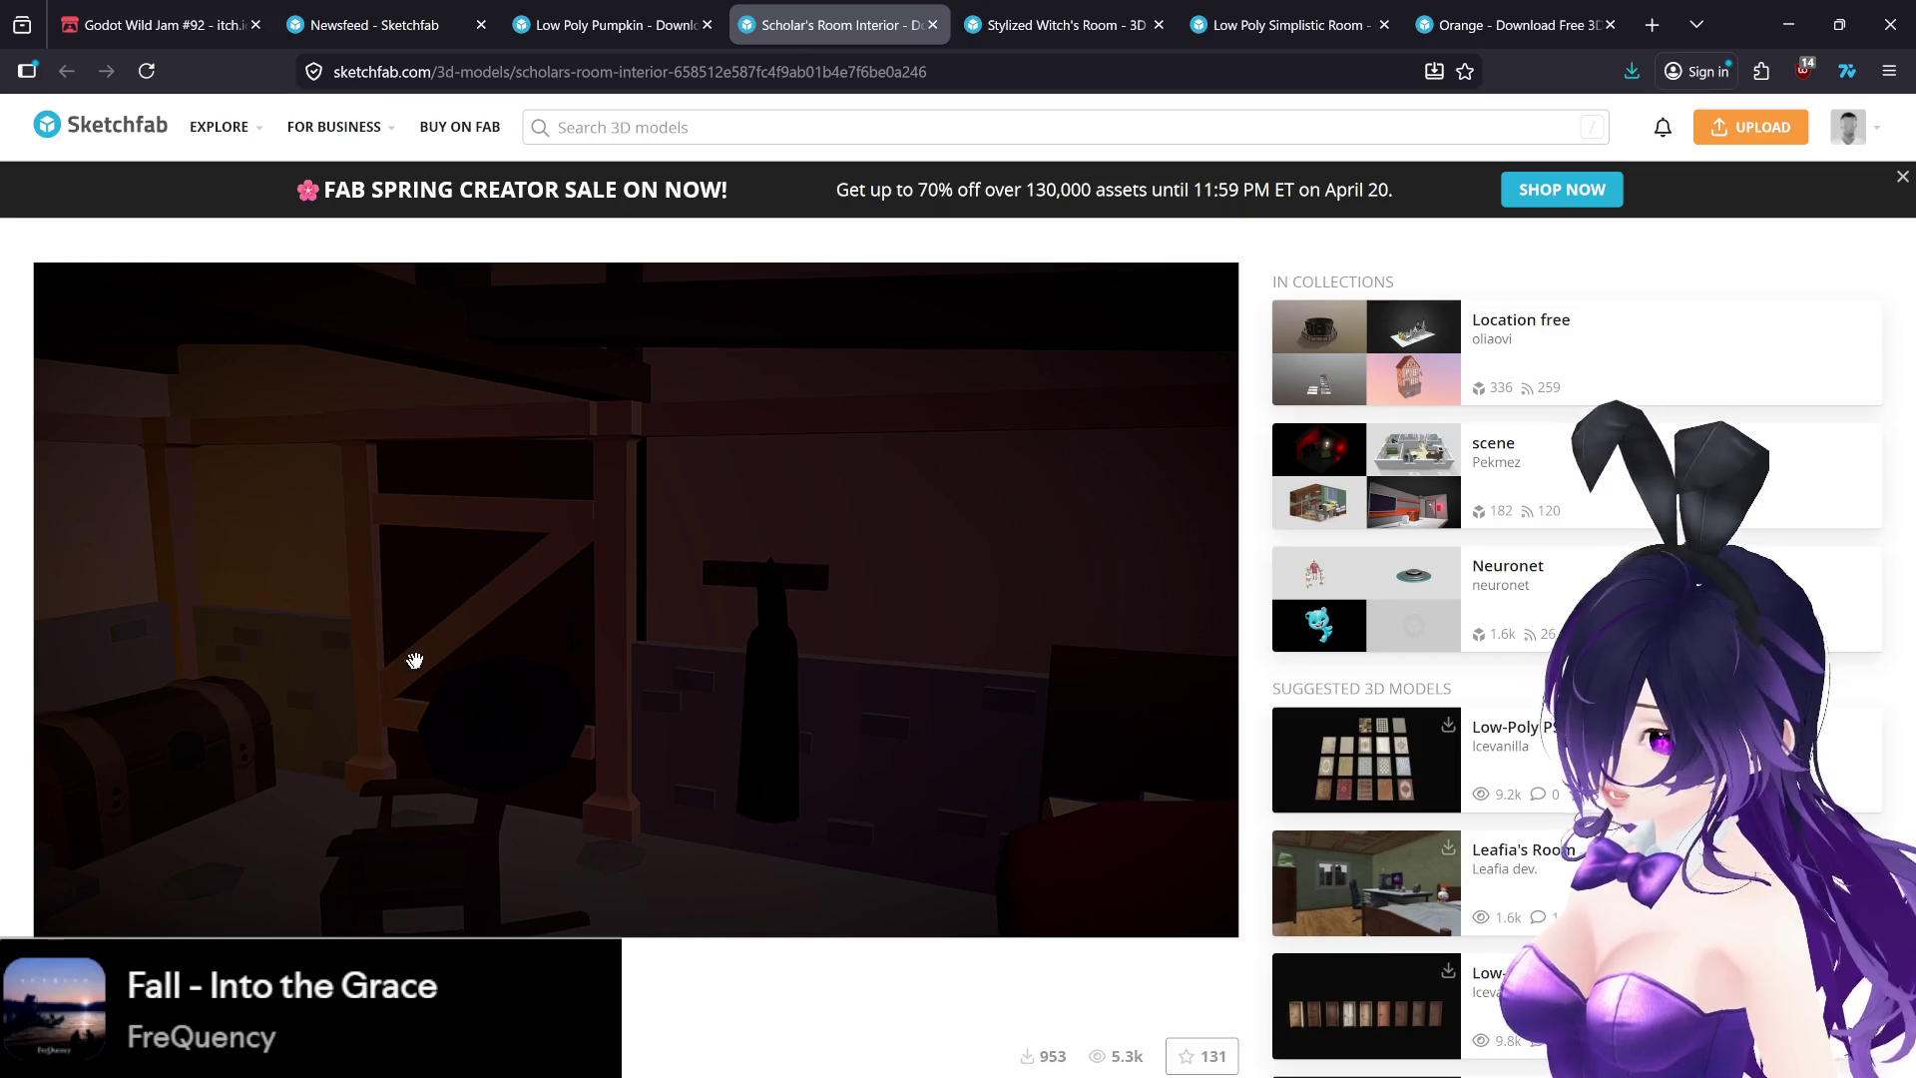
{"action": "mouse_move", "coordinate": [457, 637]}
{"action": "left_mouse_down"}
{"action": "mouse_move", "coordinate": [232, 631]}
{"action": "mouse_move", "coordinate": [389, 654]}
{"action": "mouse_move", "coordinate": [350, 659]}
{"action": "mouse_move", "coordinate": [286, 646]}
{"action": "mouse_move", "coordinate": [718, 679]}
{"action": "mouse_move", "coordinate": [602, 701]}
{"action": "mouse_move", "coordinate": [556, 675]}
{"action": "mouse_move", "coordinate": [595, 668]}
{"action": "mouse_move", "coordinate": [576, 645]}
{"action": "mouse_move", "coordinate": [535, 643]}
{"action": "left_mouse_up"}
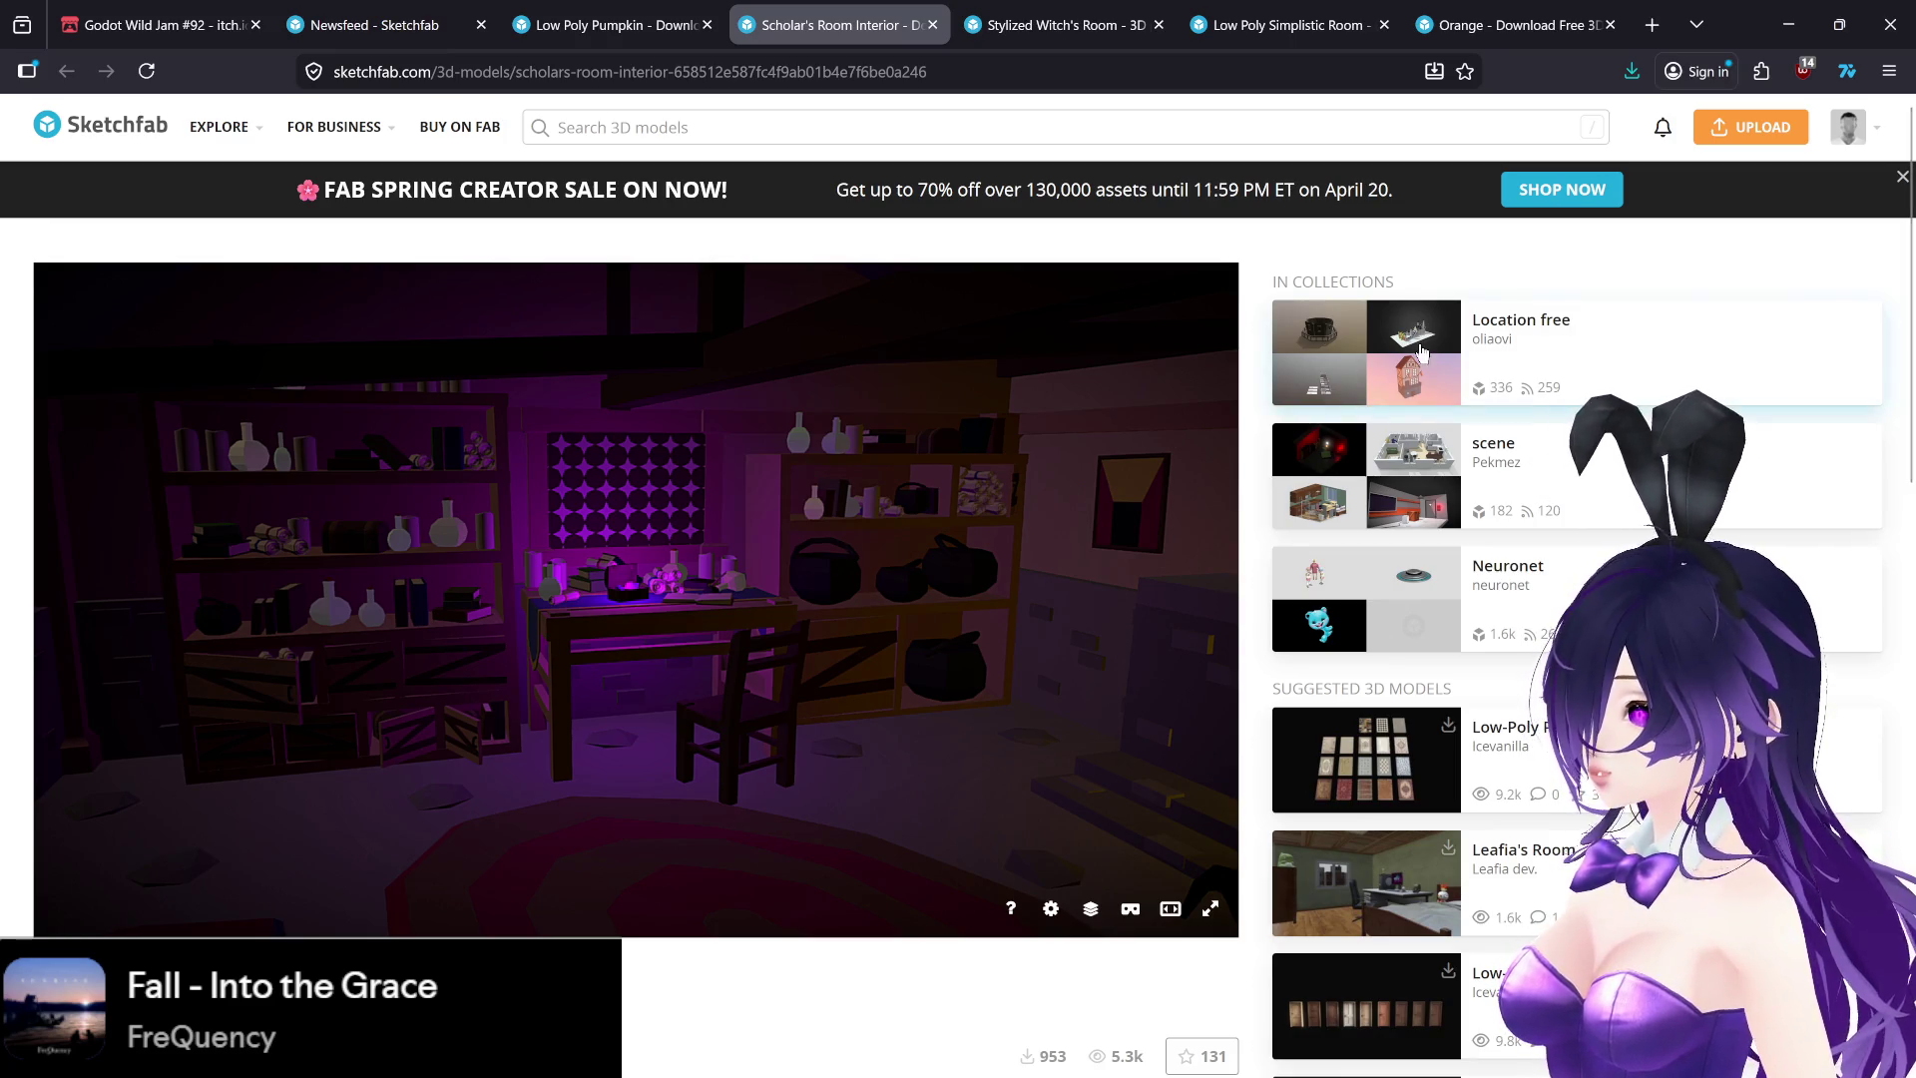
{"action": "scroll", "coordinate": [1257, 494], "scroll_direction": "down", "scroll_amount": 6}
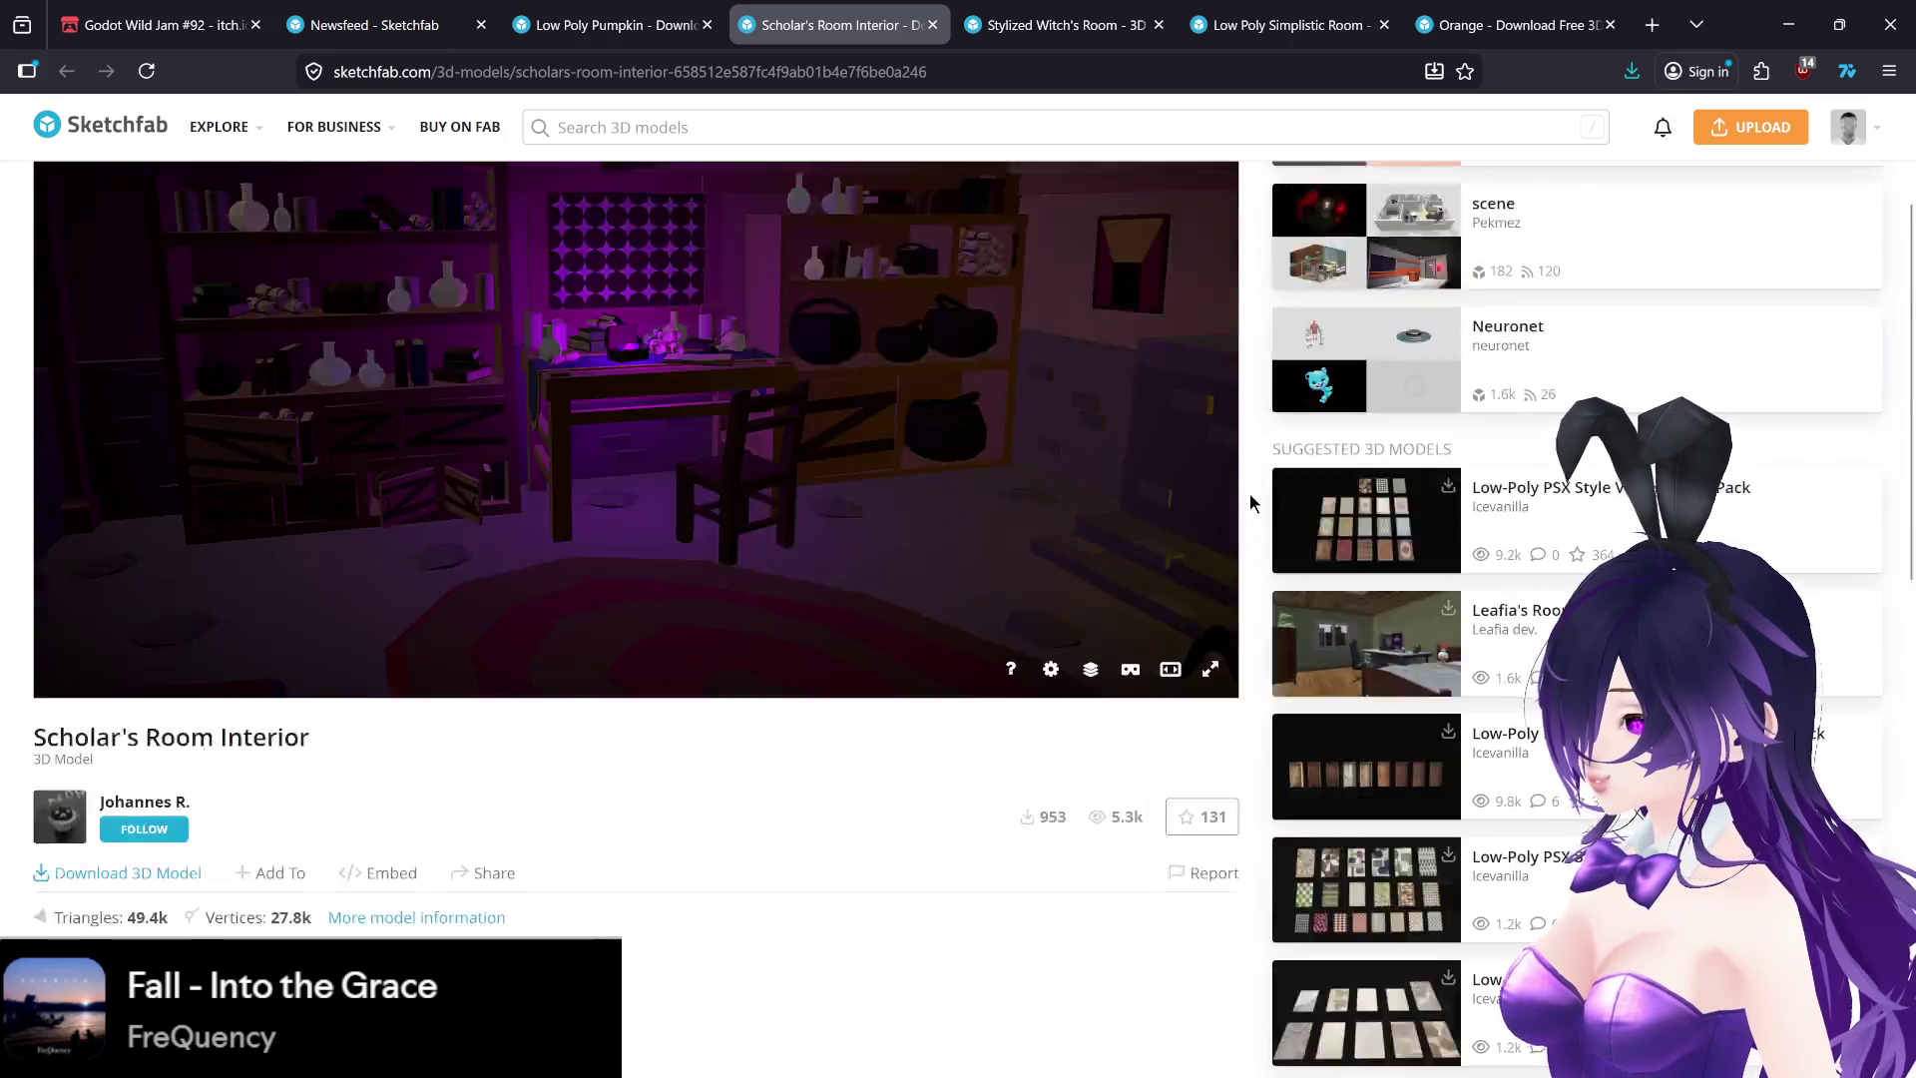
{"action": "scroll", "coordinate": [1252, 502], "scroll_direction": "up", "scroll_amount": 6}
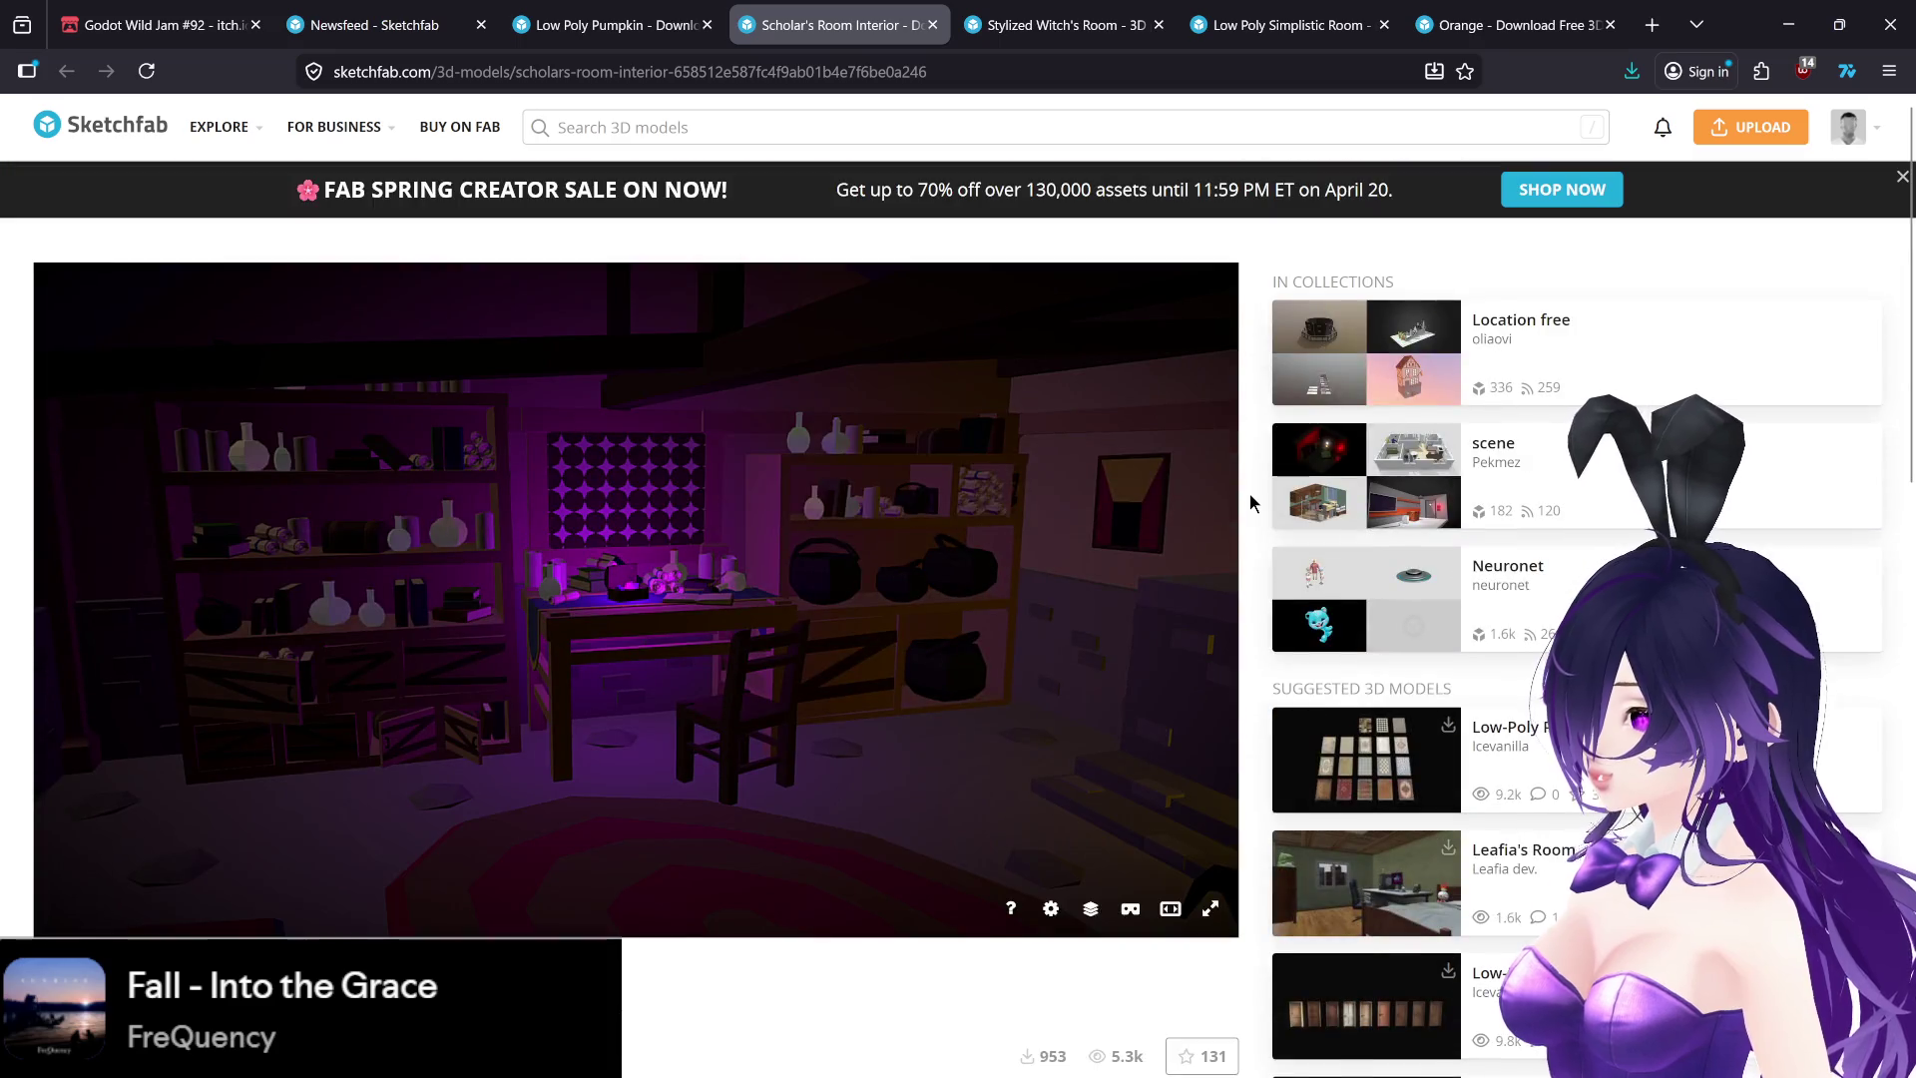
- Look over the Potion makingselling.txt notes in Notepad, then minimize it for the witch search results
{"action": "left_click", "coordinate": [632, 72]}
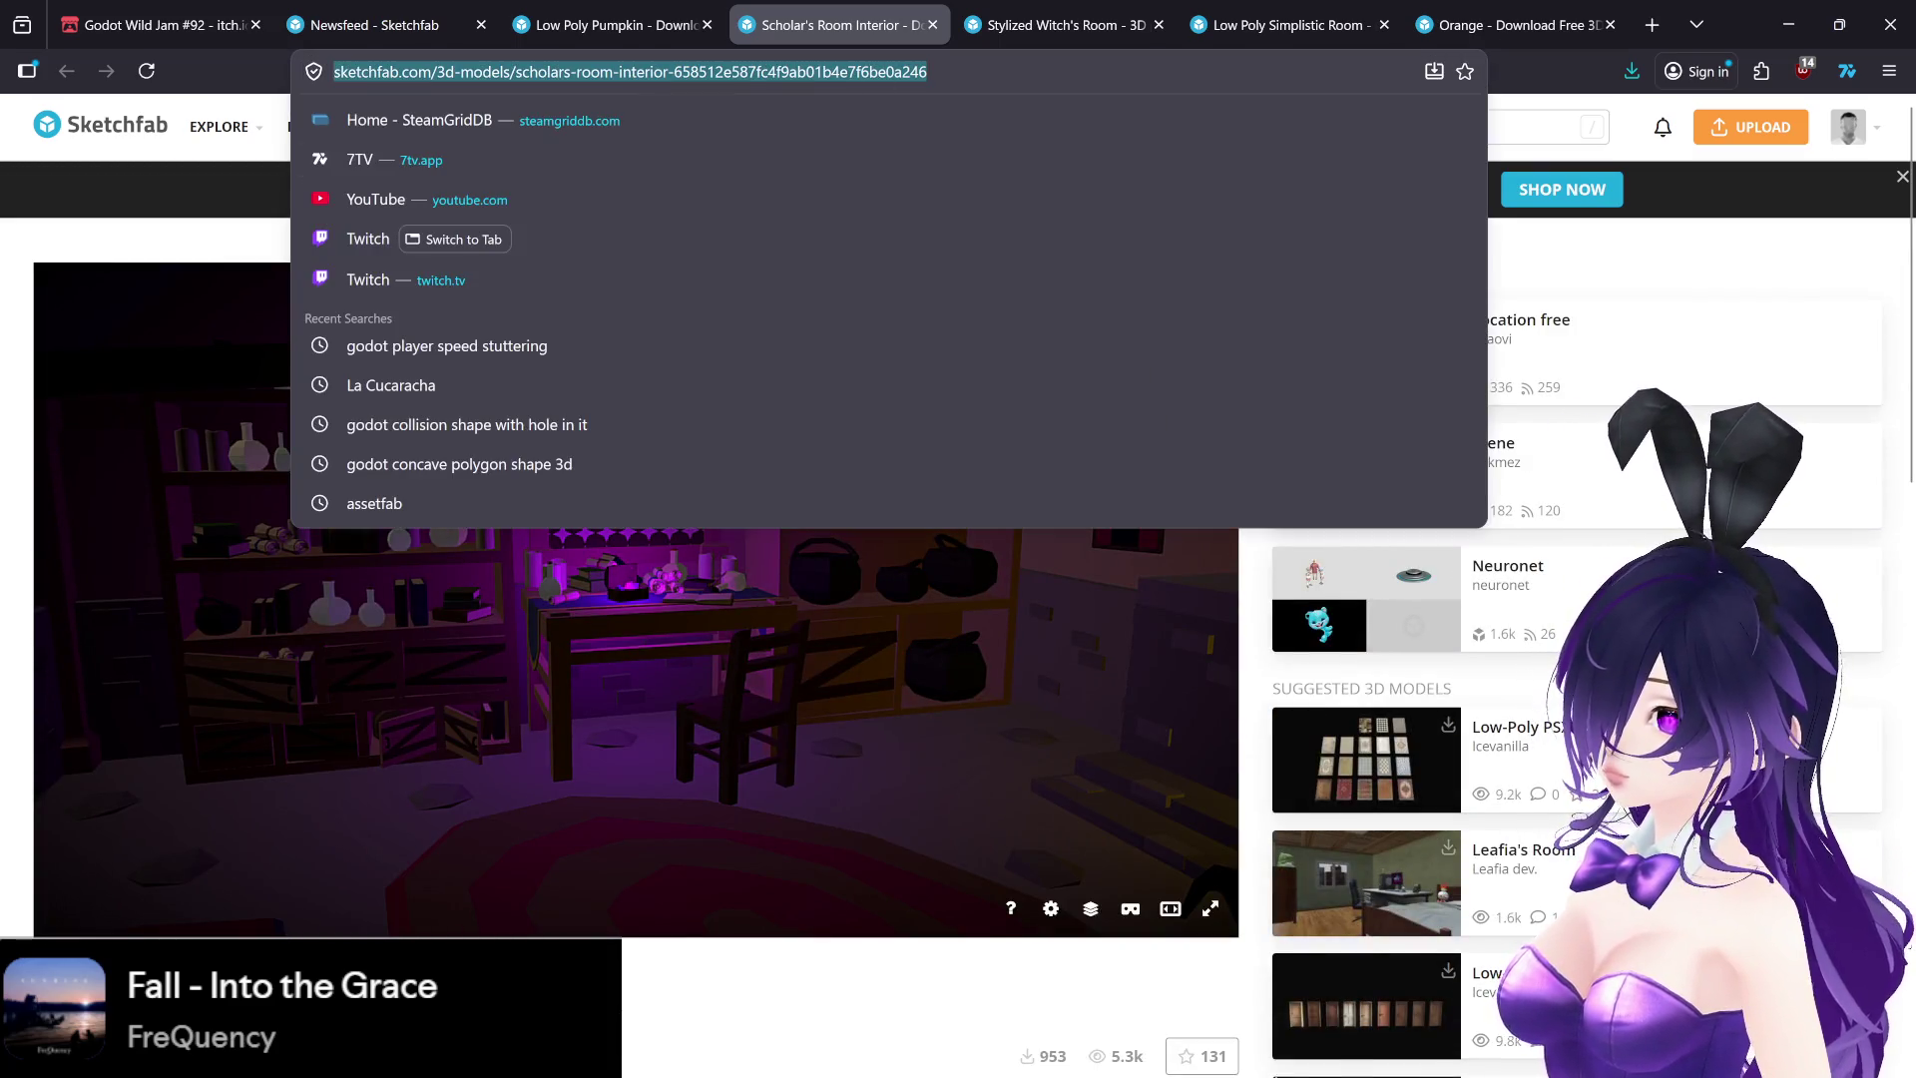
{"action": "mouse_move", "coordinate": [1205, 1070]}
{"action": "mouse_move", "coordinate": [1294, 1064]}
{"action": "left_click", "coordinate": [1277, 923]}
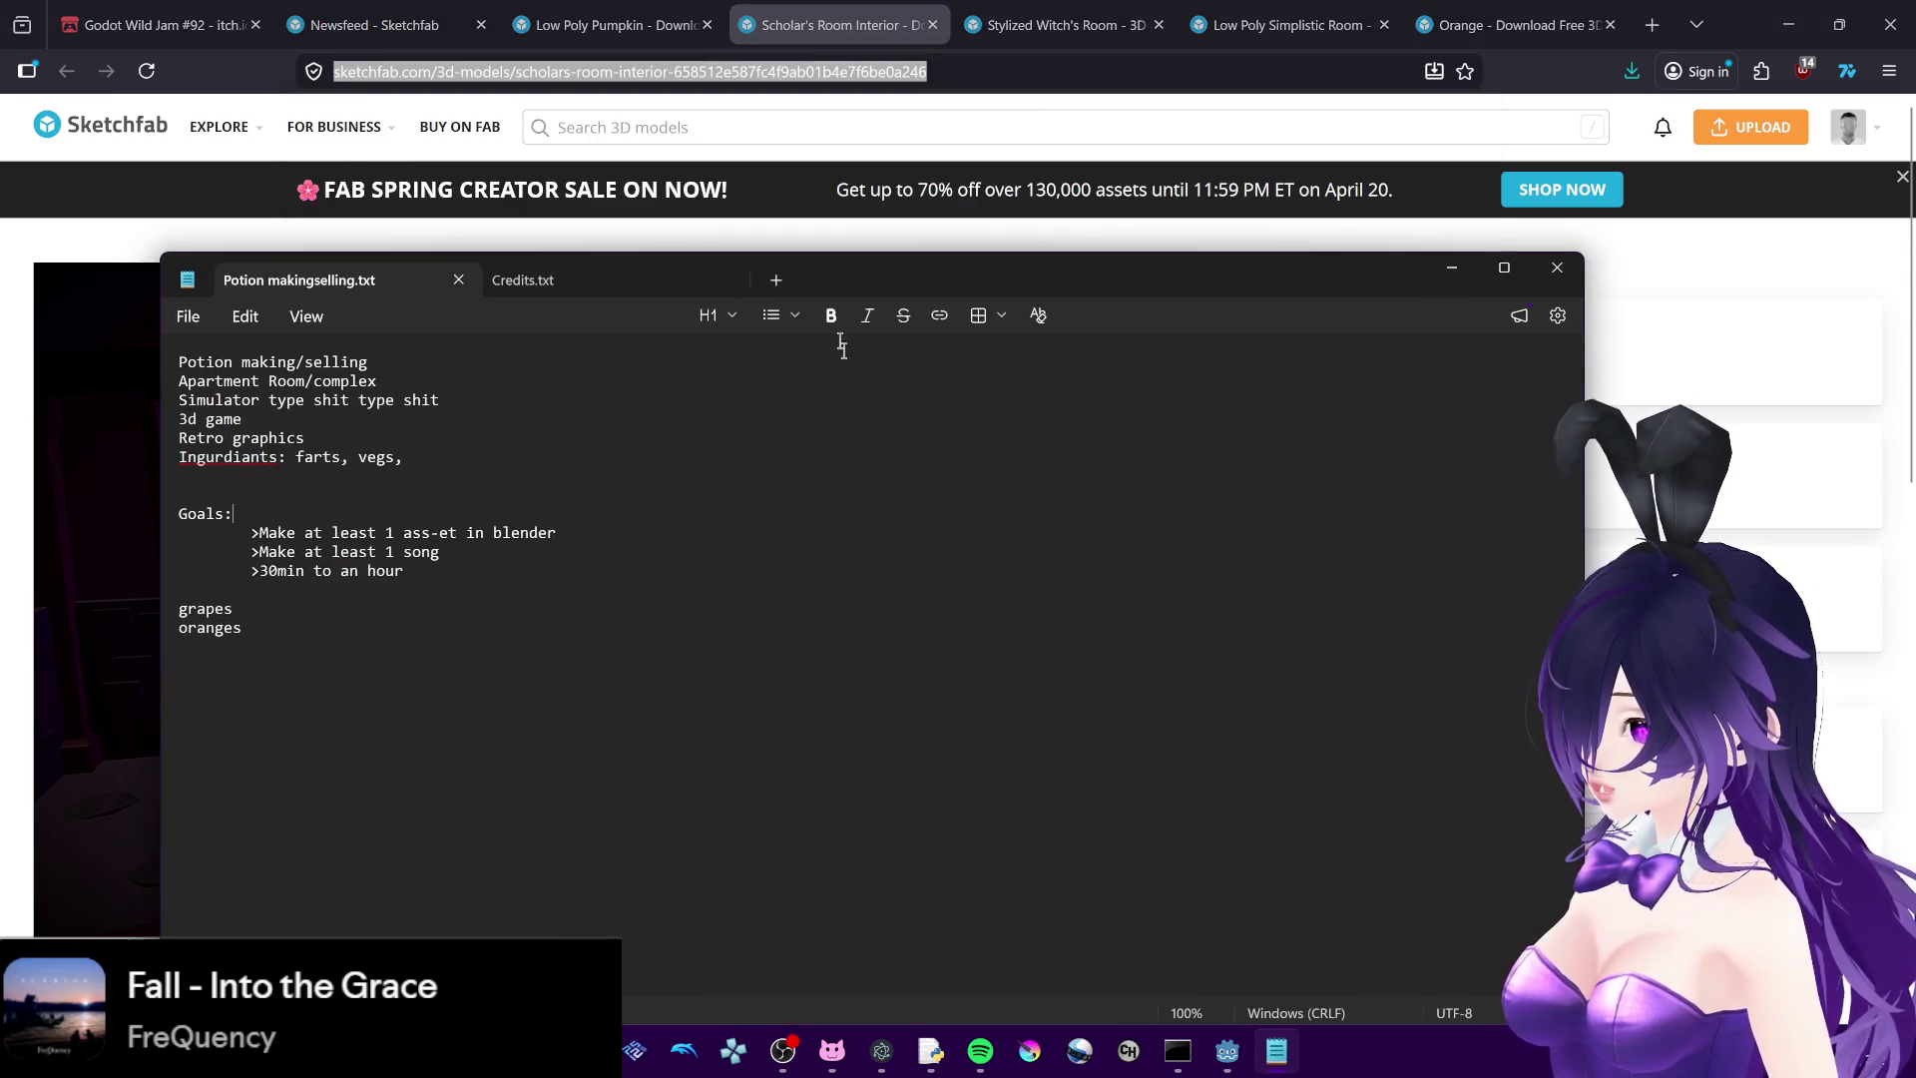
{"action": "left_click", "coordinate": [529, 280]}
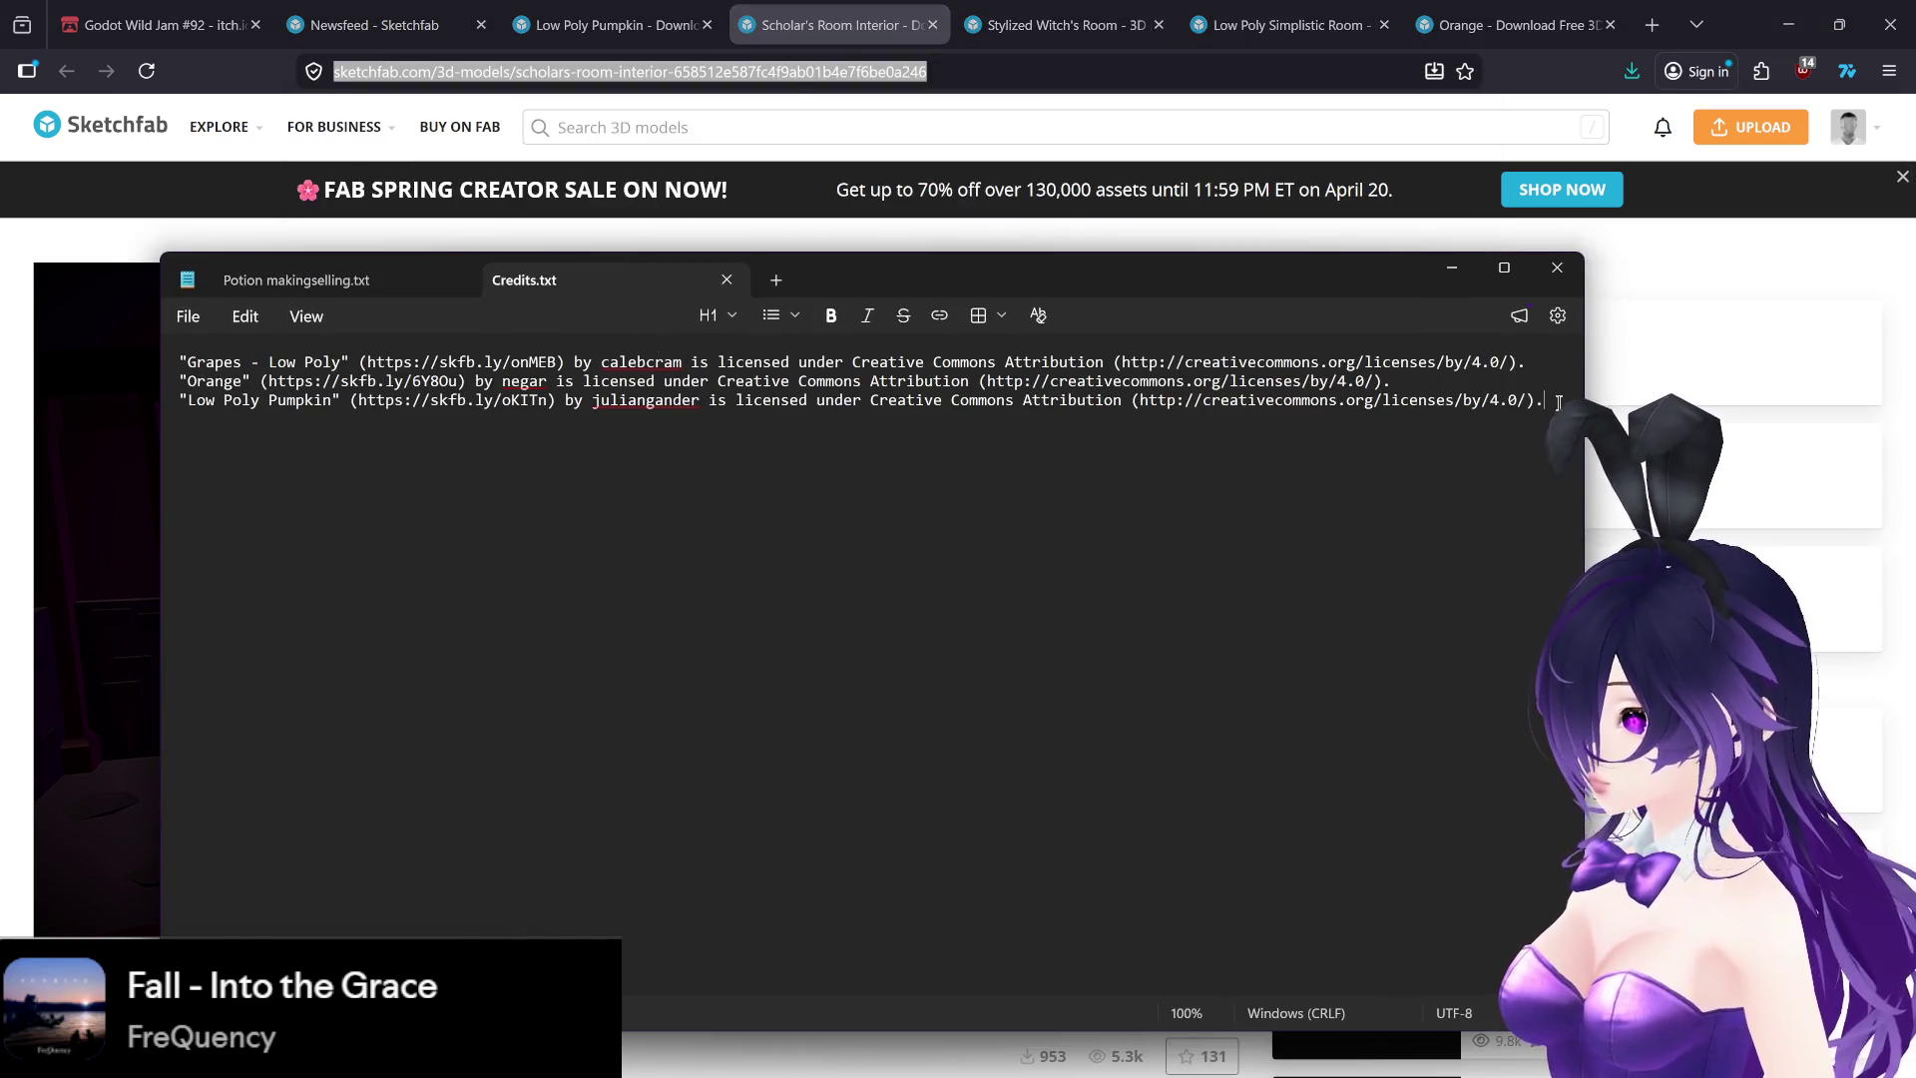
{"action": "left_click", "coordinate": [399, 280]}
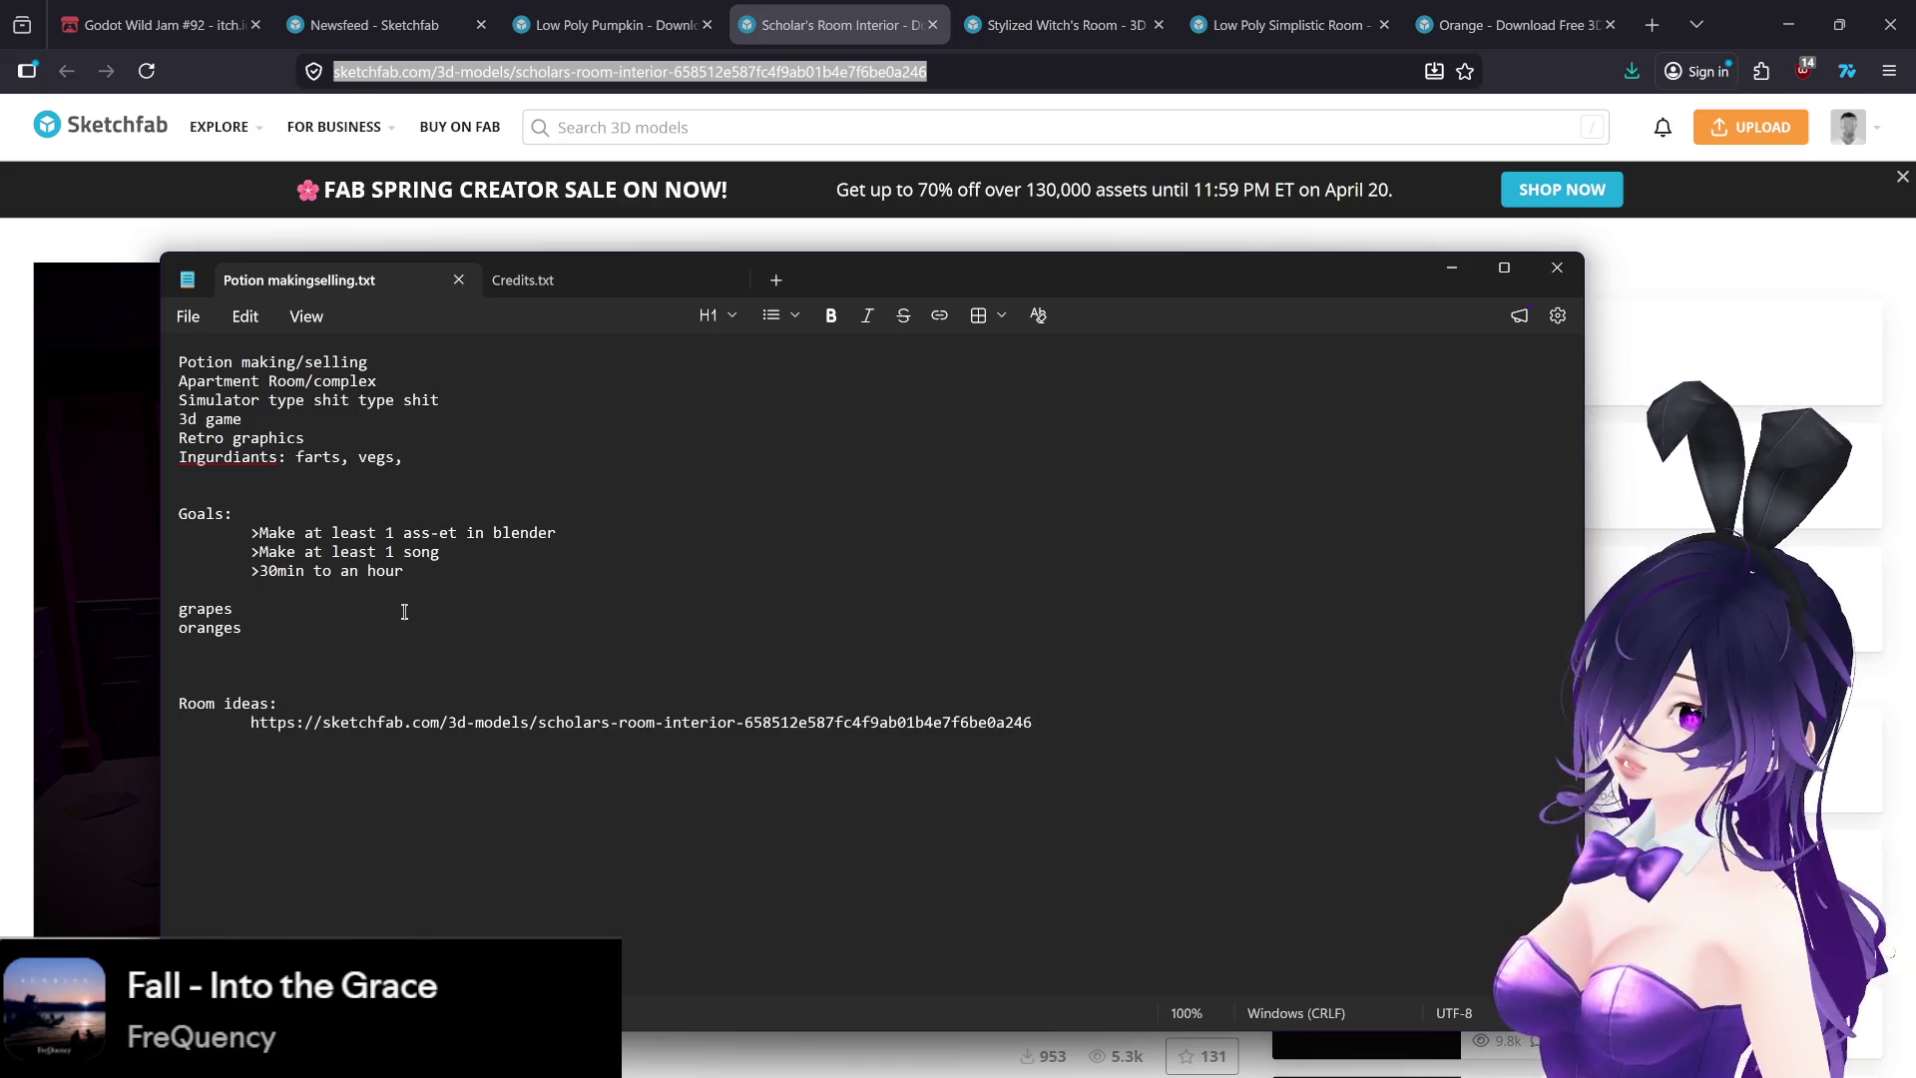
{"action": "left_click", "coordinate": [1450, 267]}
{"action": "left_click", "coordinate": [609, 25]}
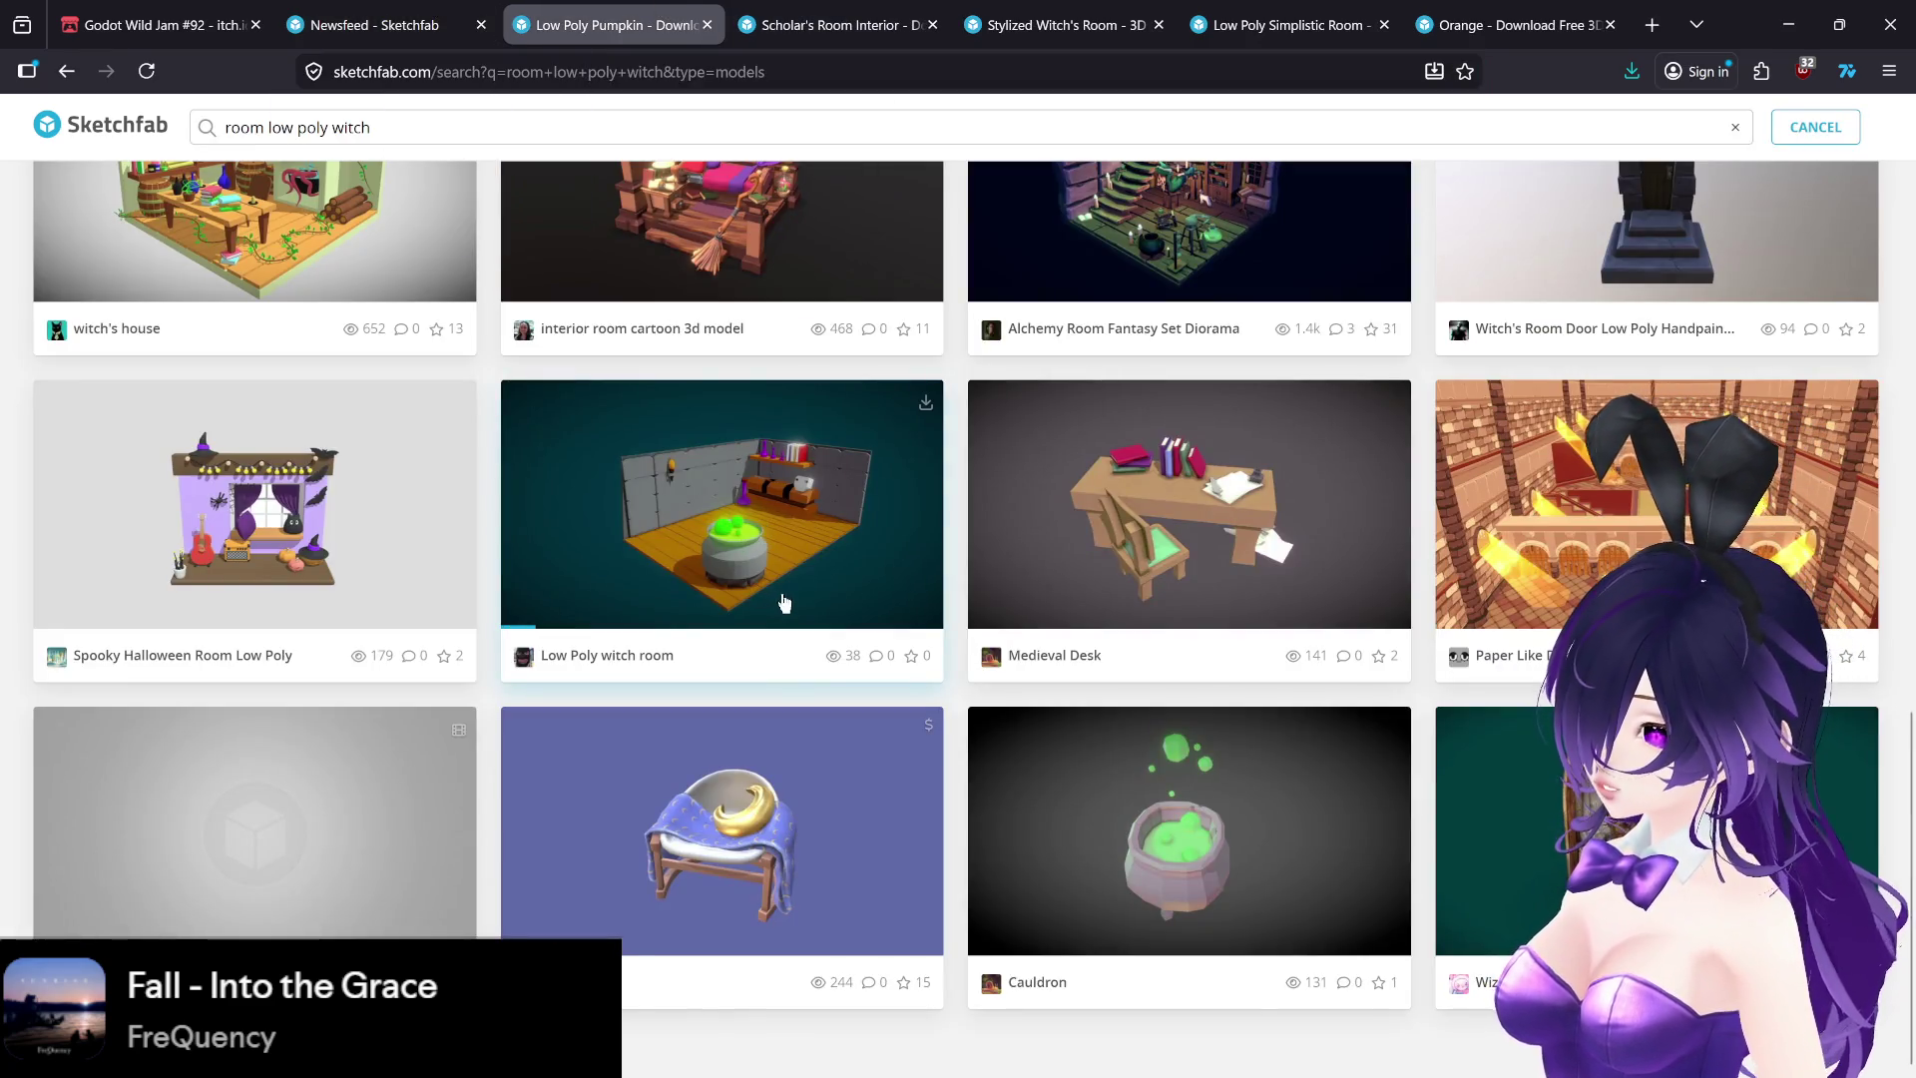
- Search Sketchfab for 'apartment room' after briefly browsing 'apartment complex' results
{"action": "scroll", "coordinate": [783, 602], "scroll_direction": "up", "scroll_amount": 7}
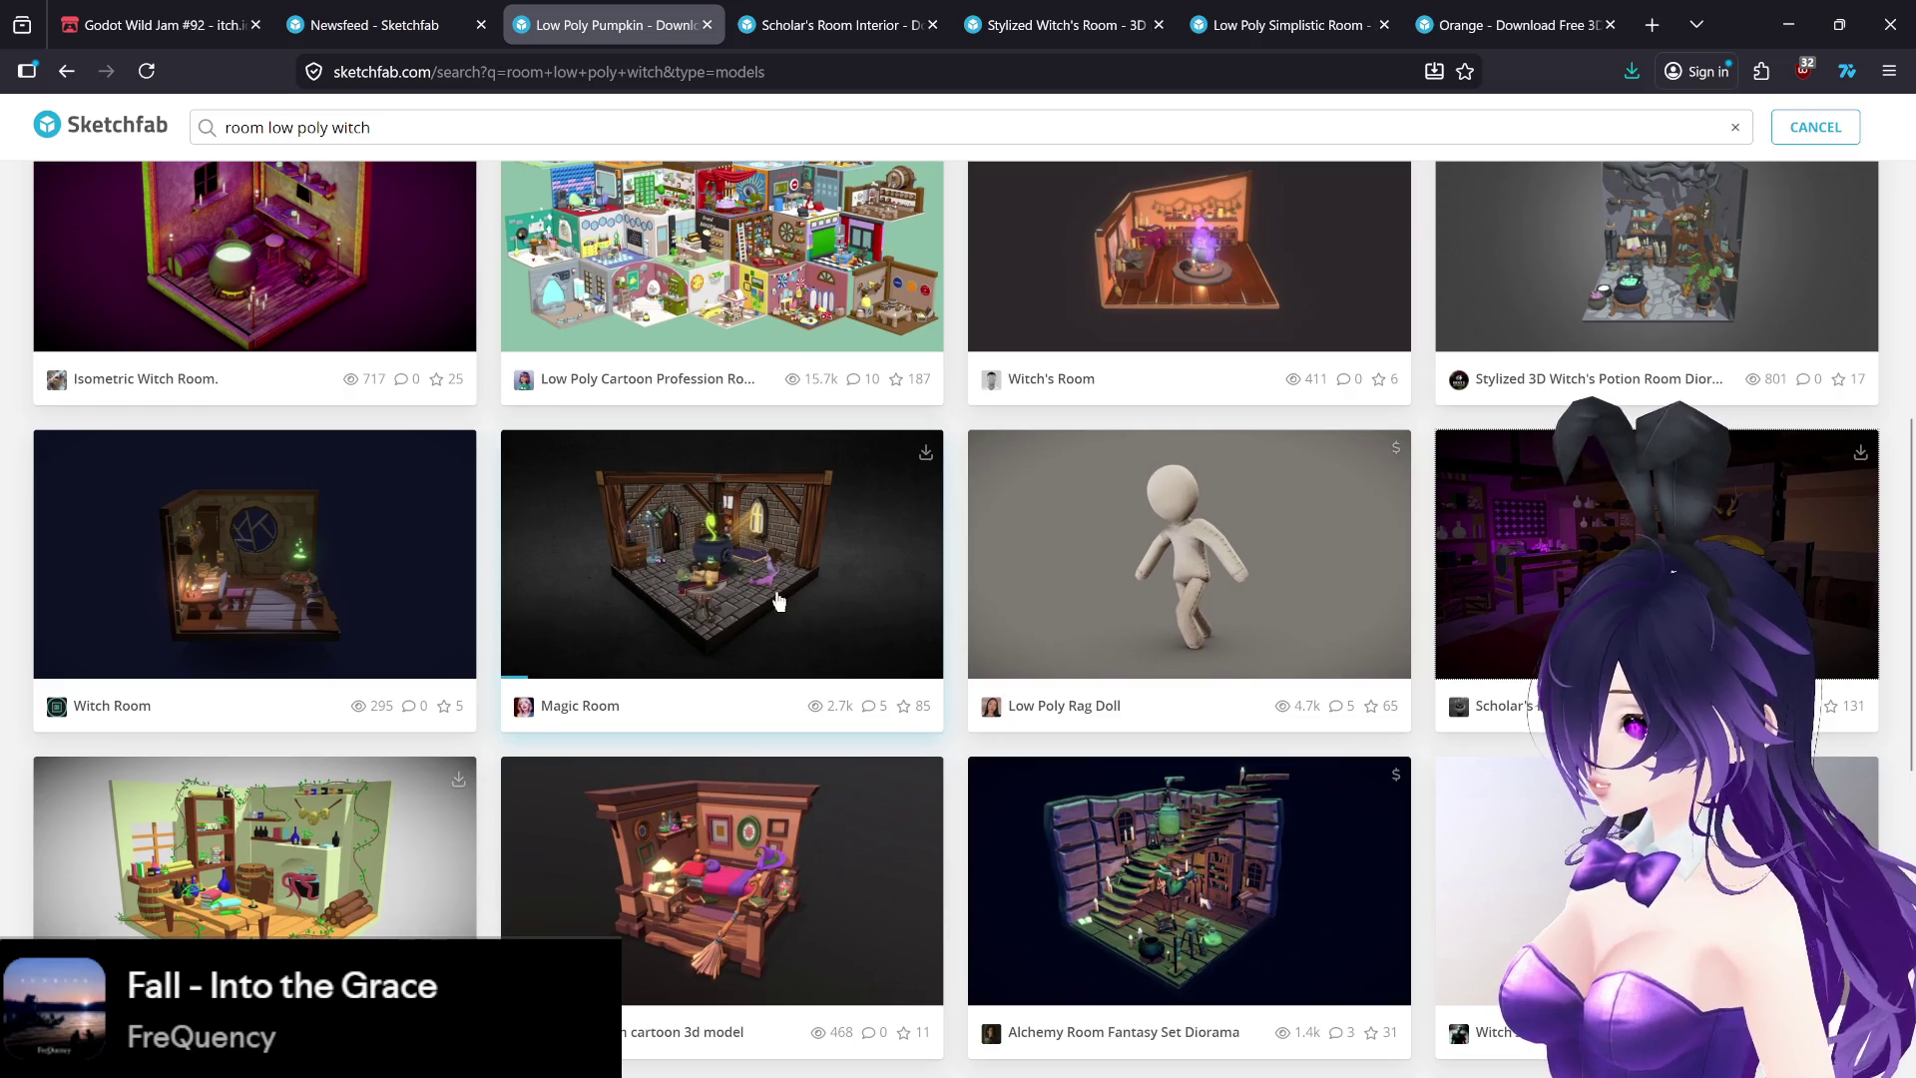
{"action": "scroll", "coordinate": [780, 599], "scroll_direction": "up", "scroll_amount": 5}
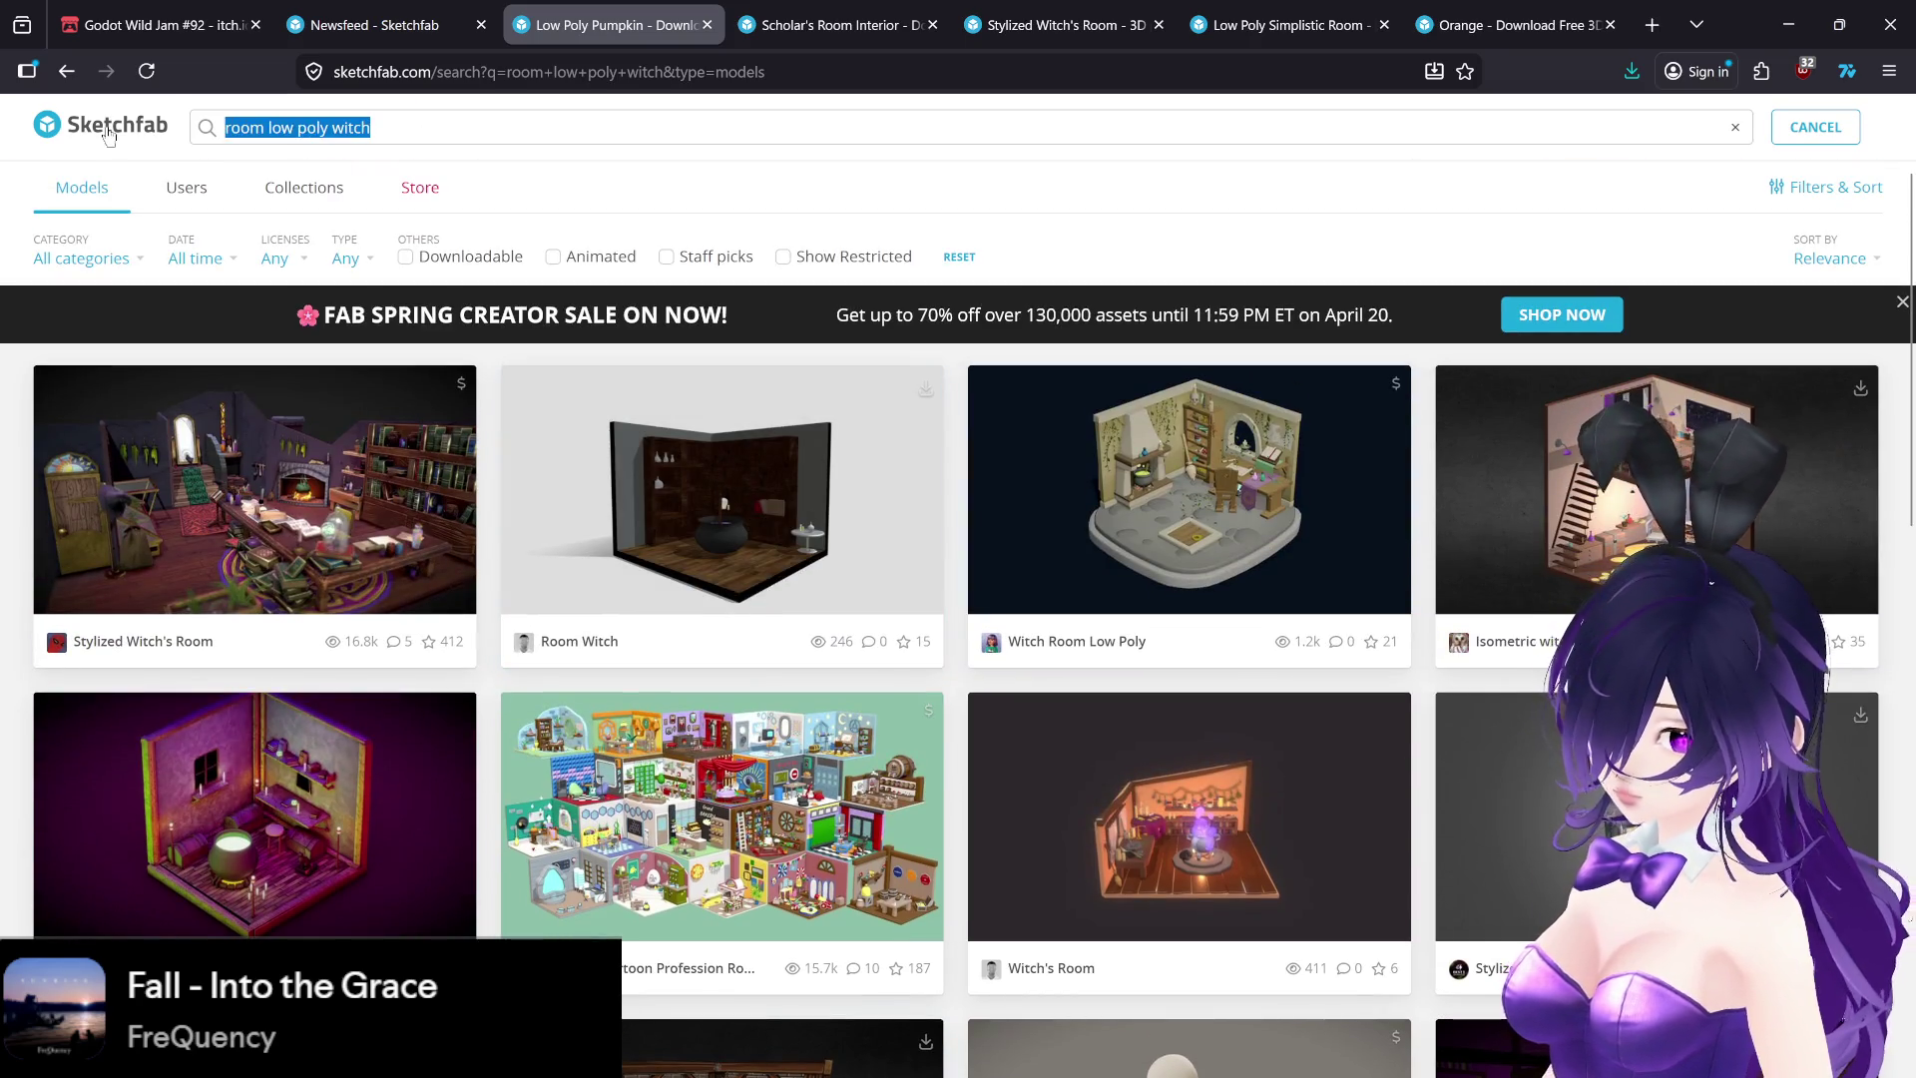
{"action": "type", "text": "apartment complex"}
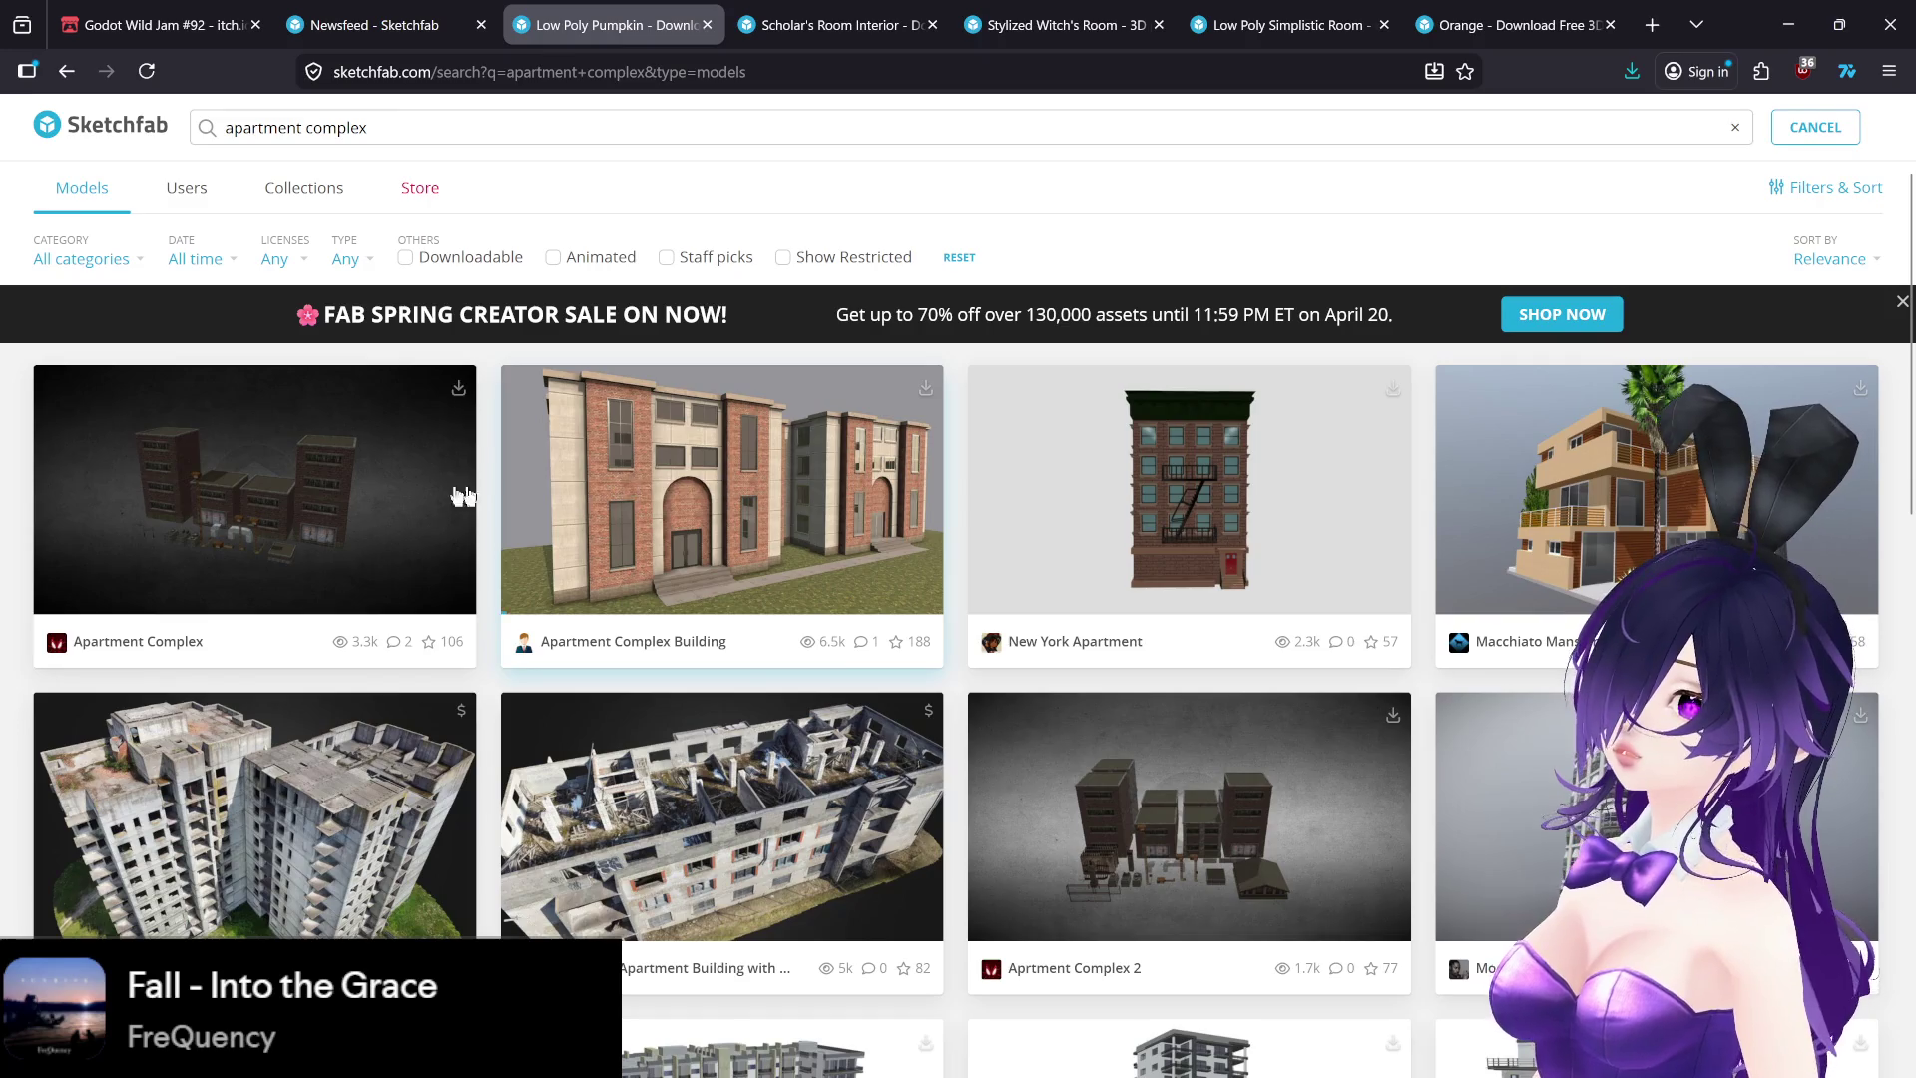
{"action": "scroll", "coordinate": [276, 489], "scroll_direction": "down", "scroll_amount": 9}
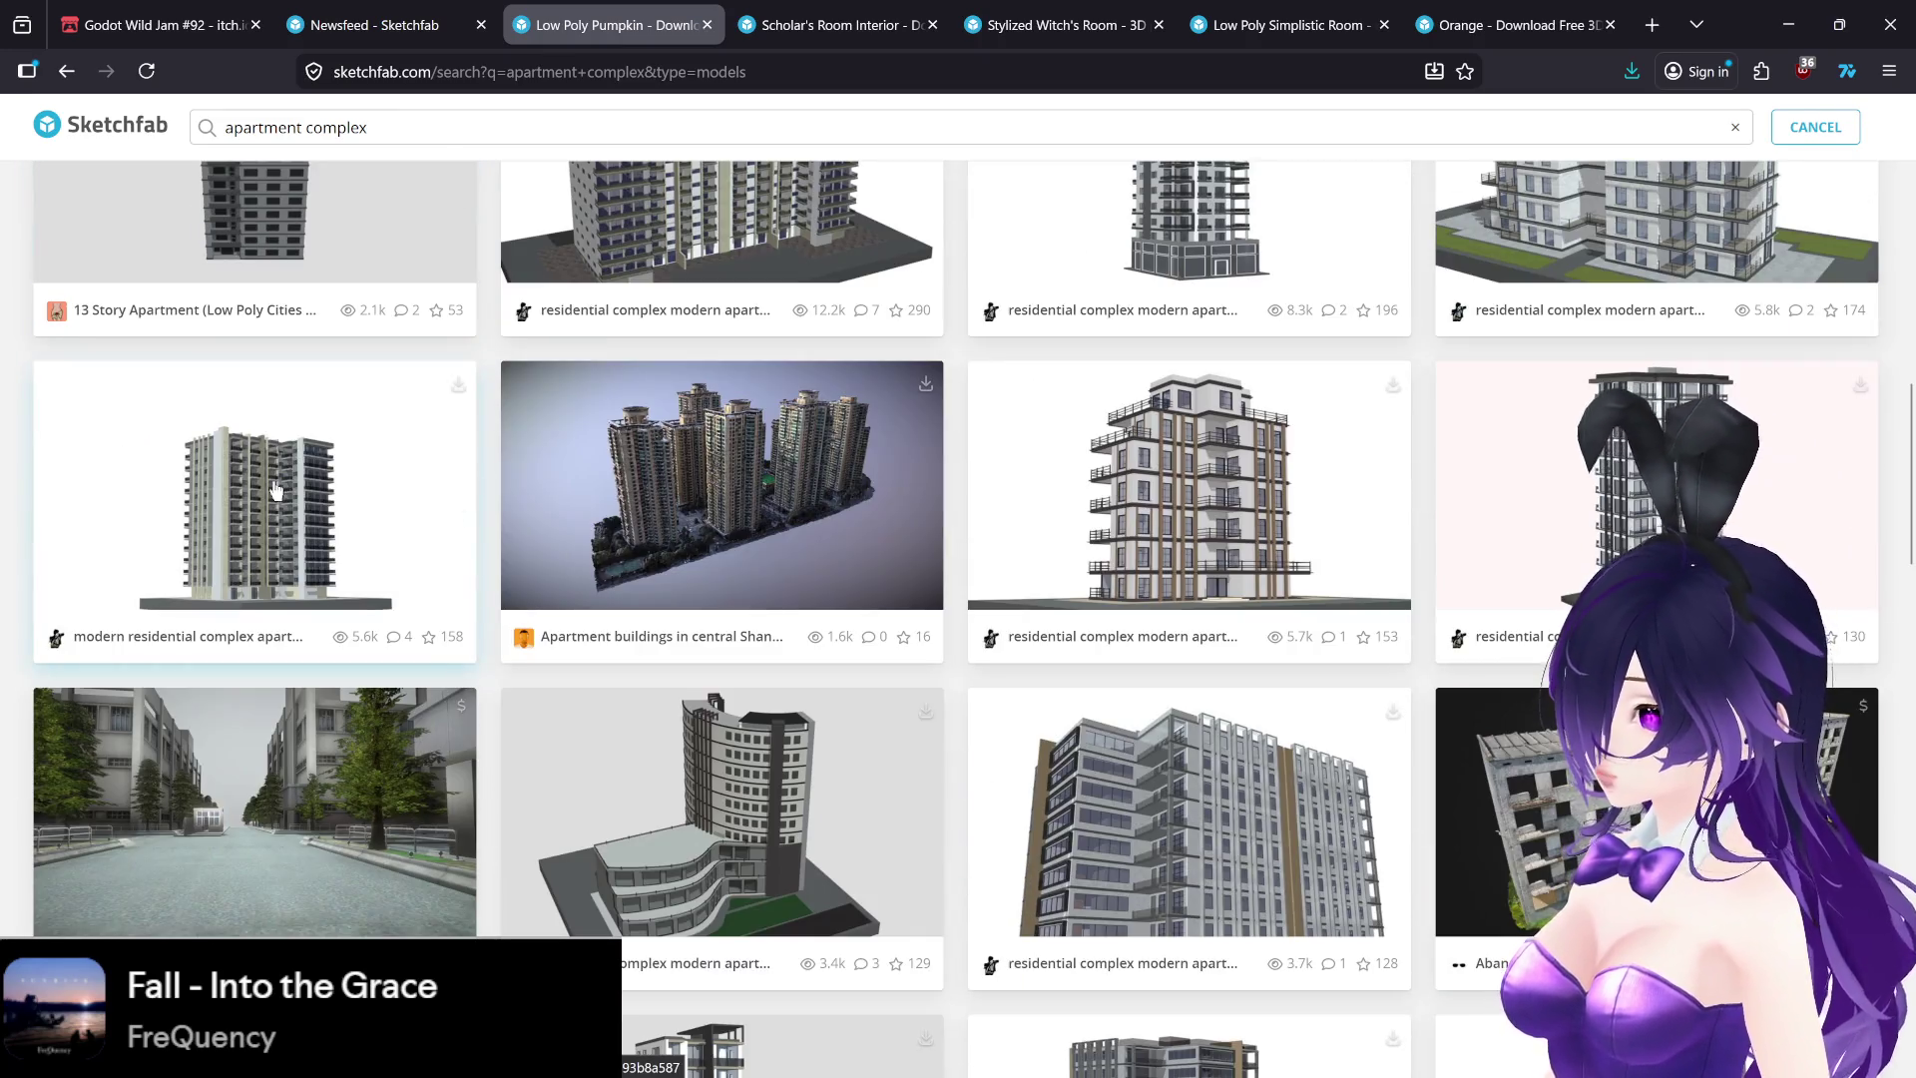
{"action": "scroll", "coordinate": [300, 497], "scroll_direction": "up", "scroll_amount": 12}
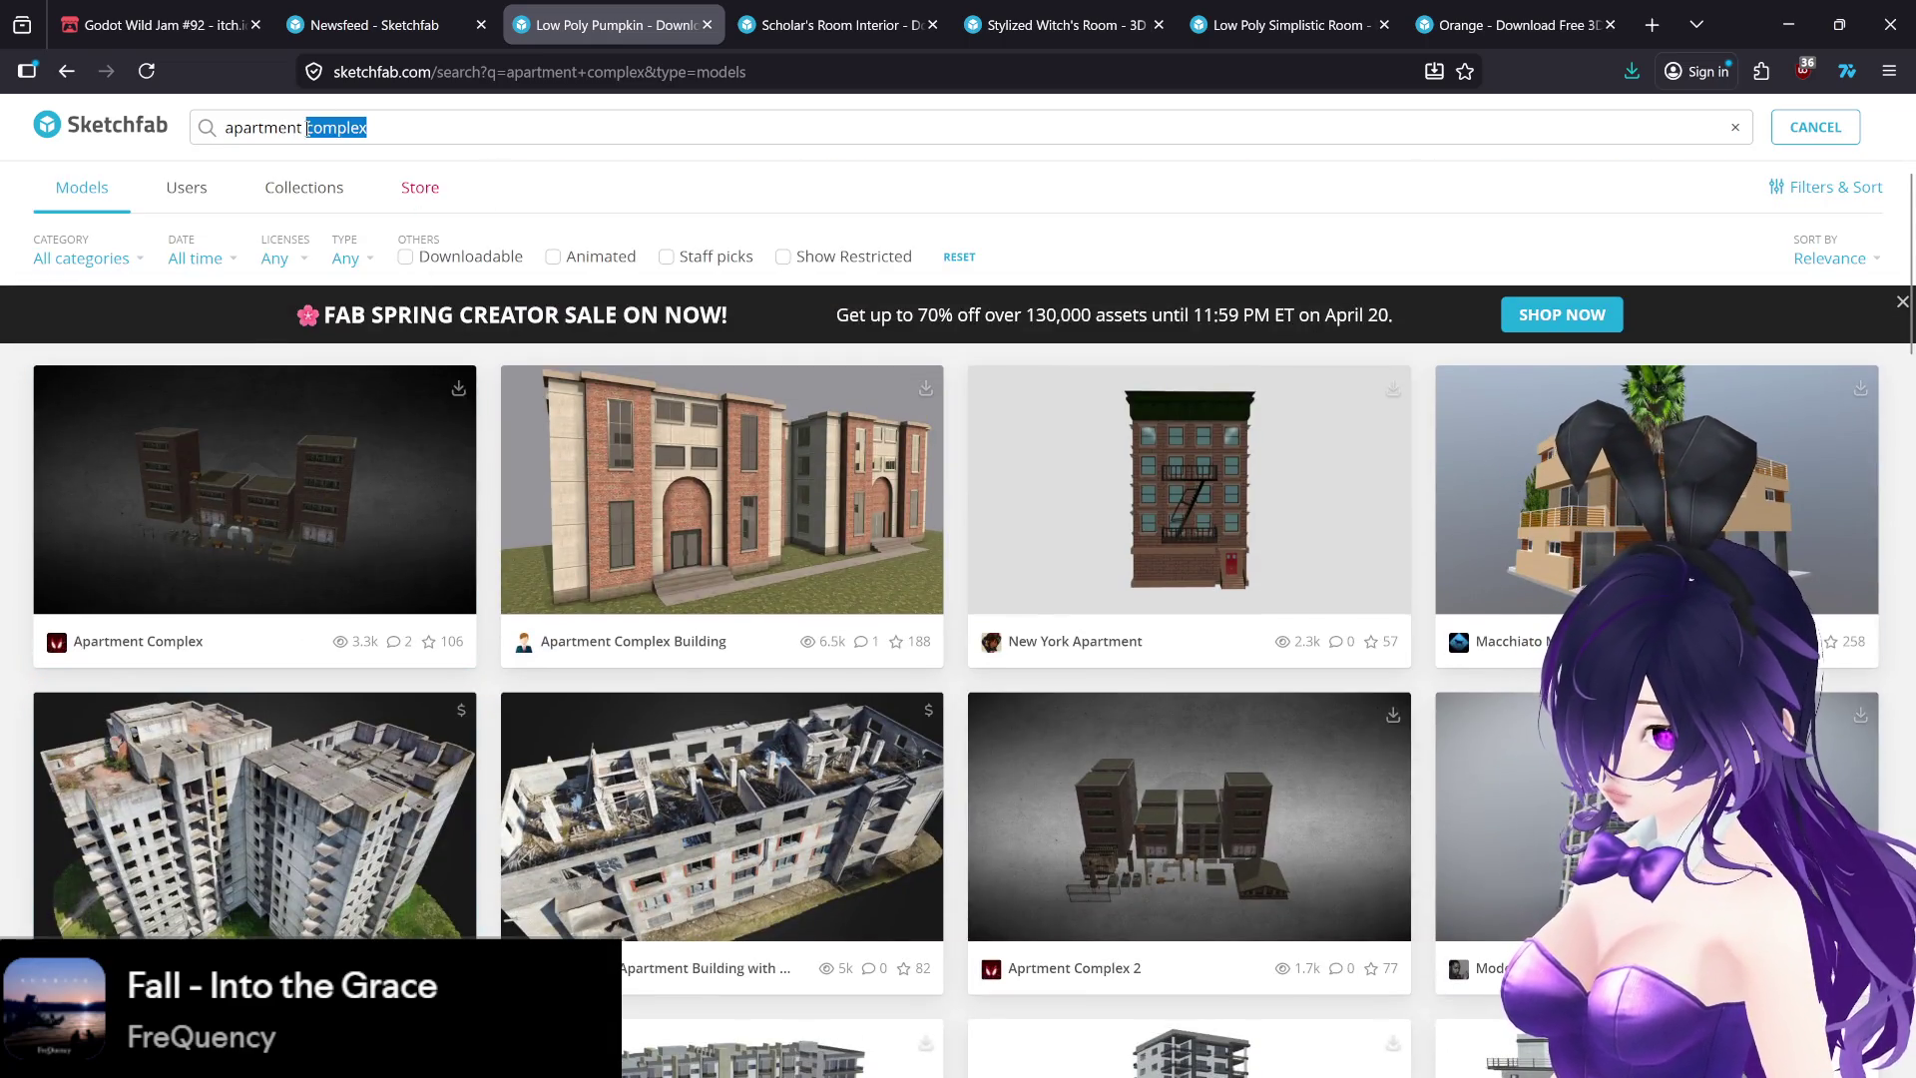
{"action": "key", "text": "Return"}
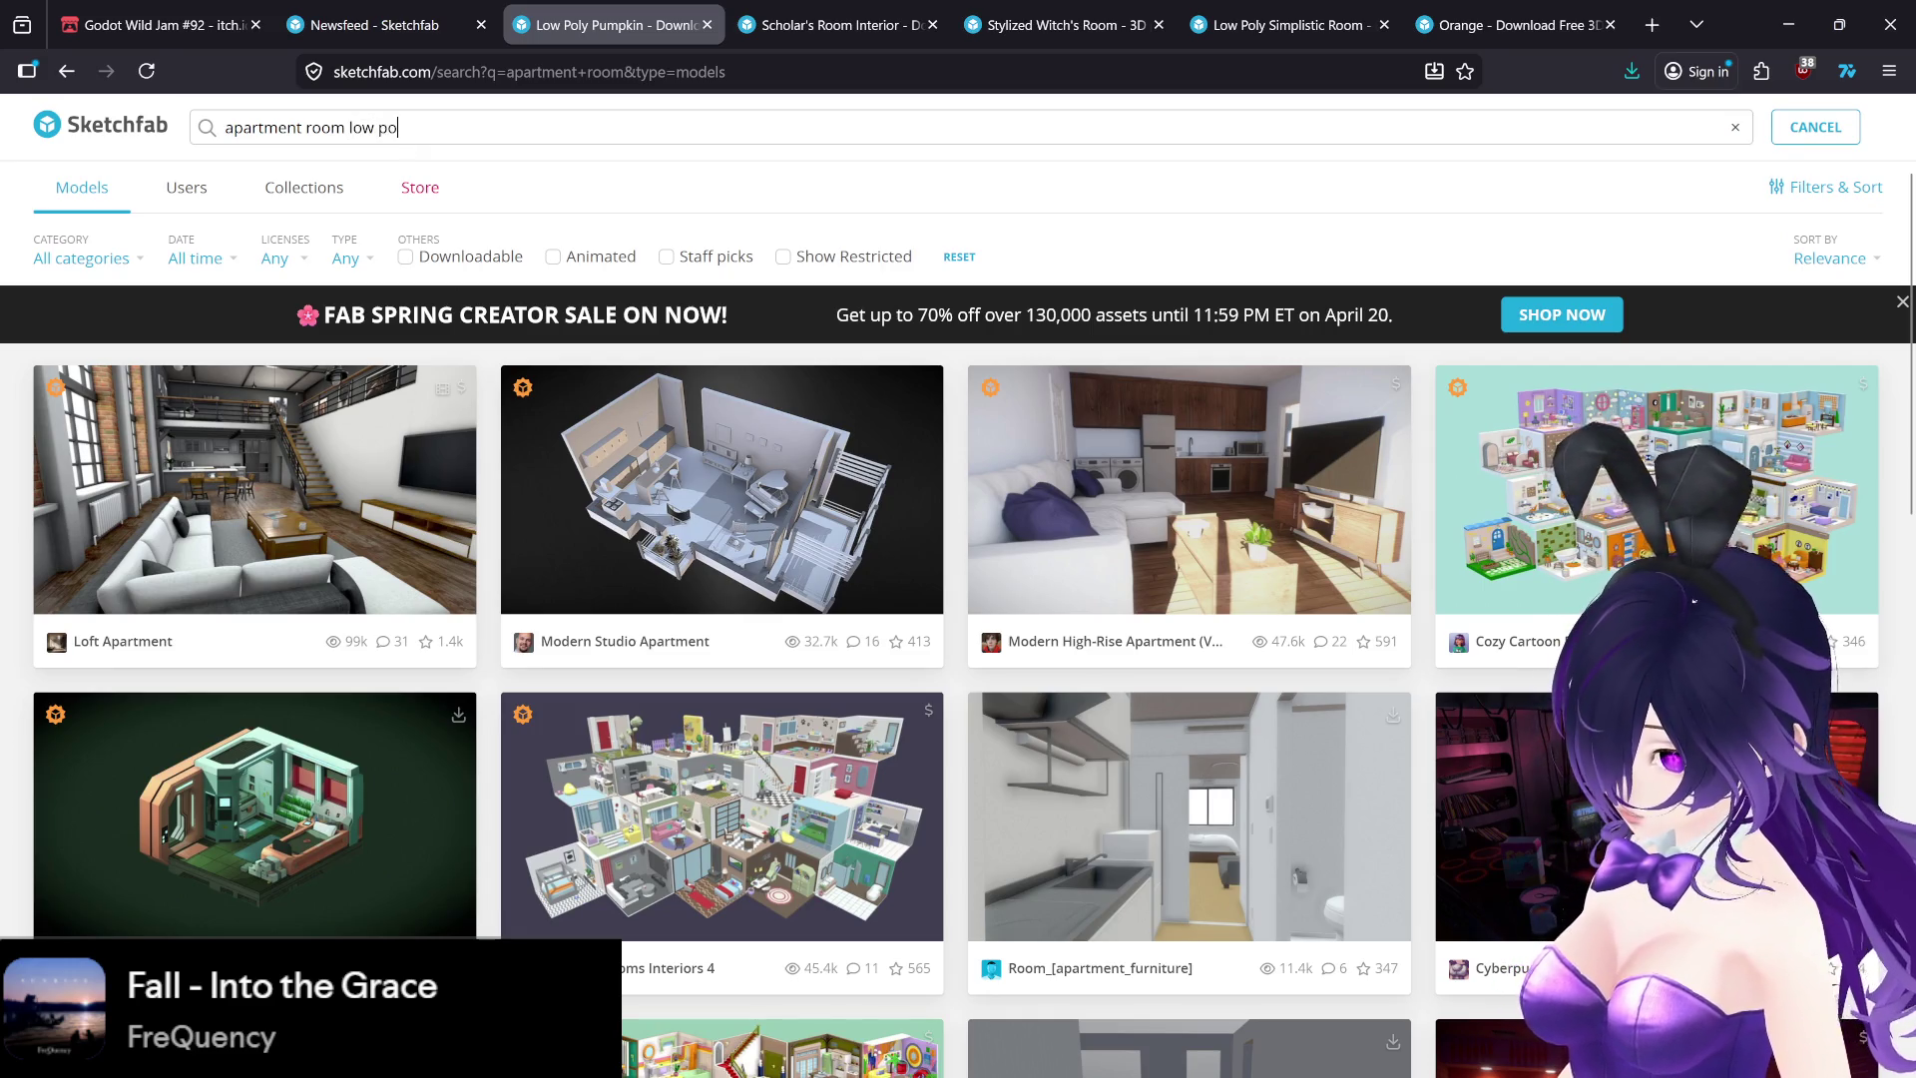
- Search 'apartment room low poly' and open Apartment Scene - Pyramiden in a background tab
{"action": "key", "text": "Return"}
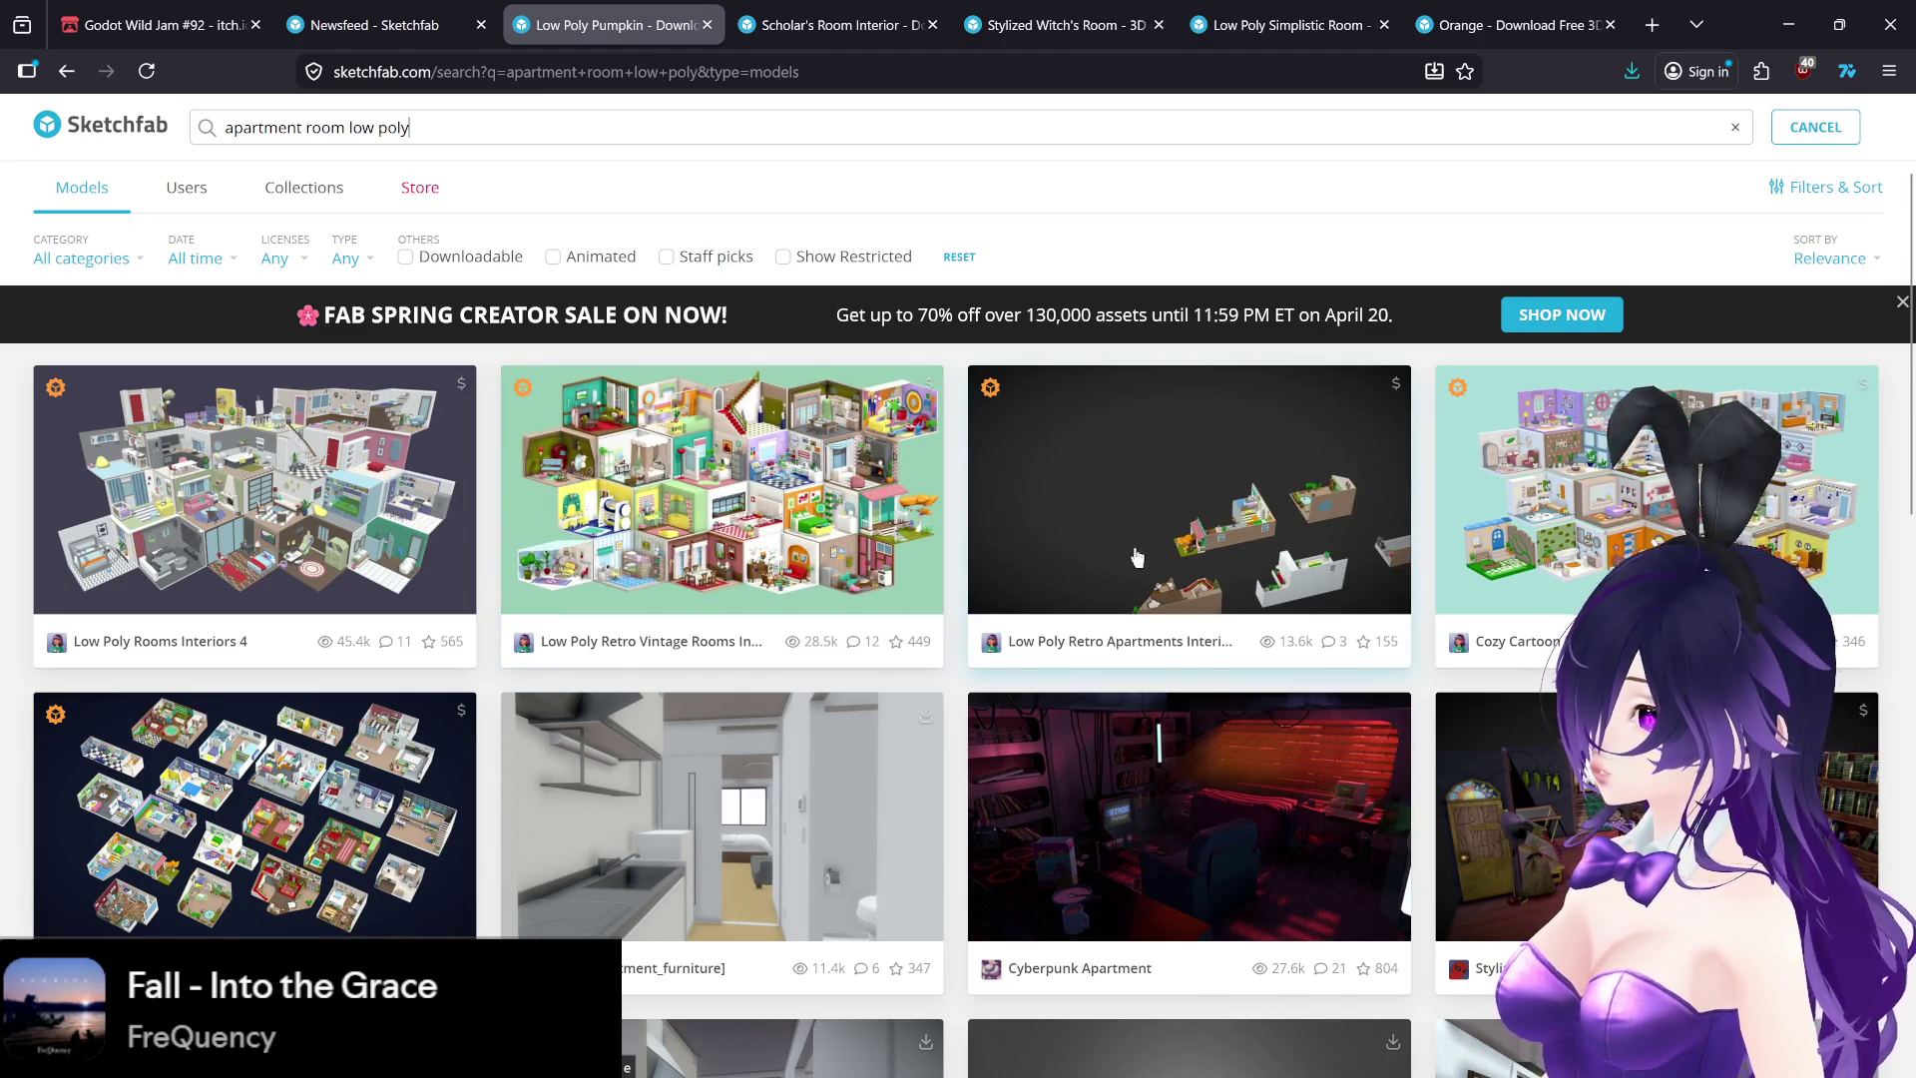
{"action": "scroll", "coordinate": [1122, 557], "scroll_direction": "down", "scroll_amount": 3}
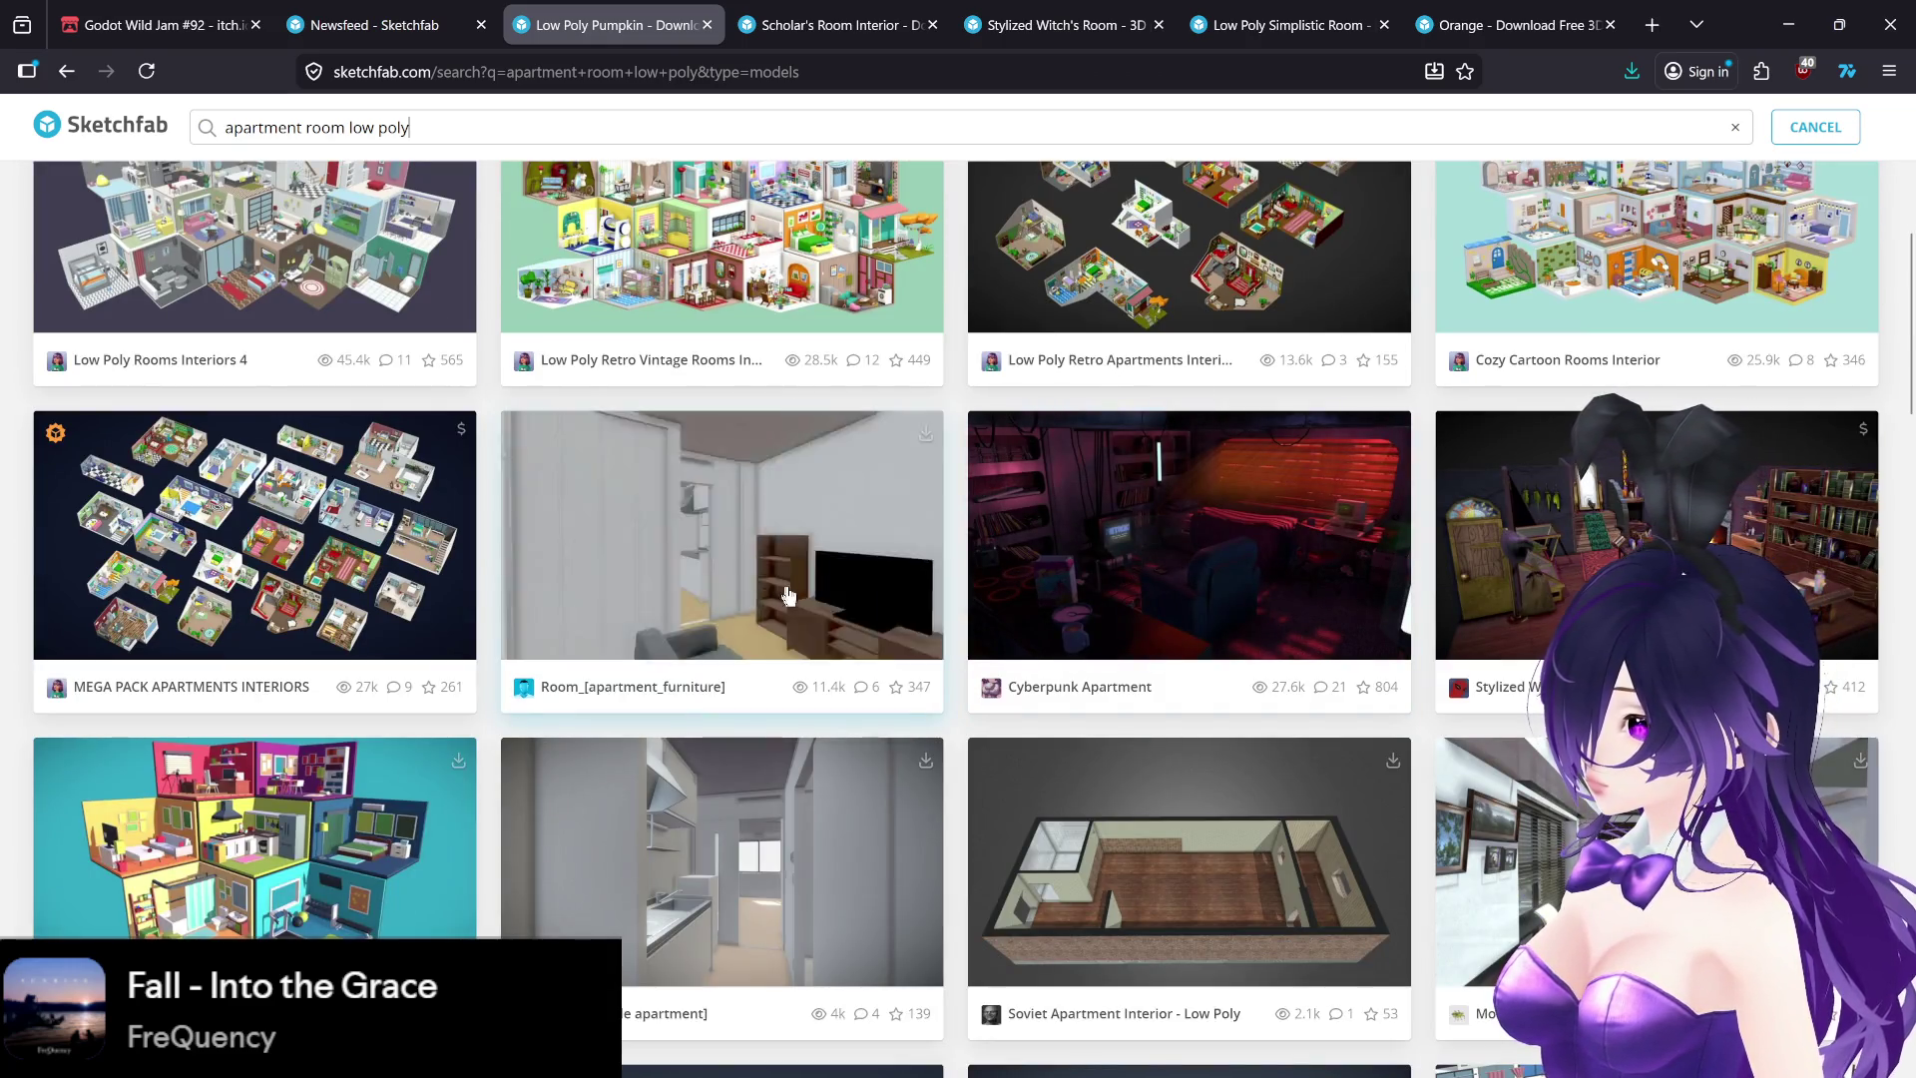
{"action": "scroll", "coordinate": [948, 626], "scroll_direction": "down", "scroll_amount": 2}
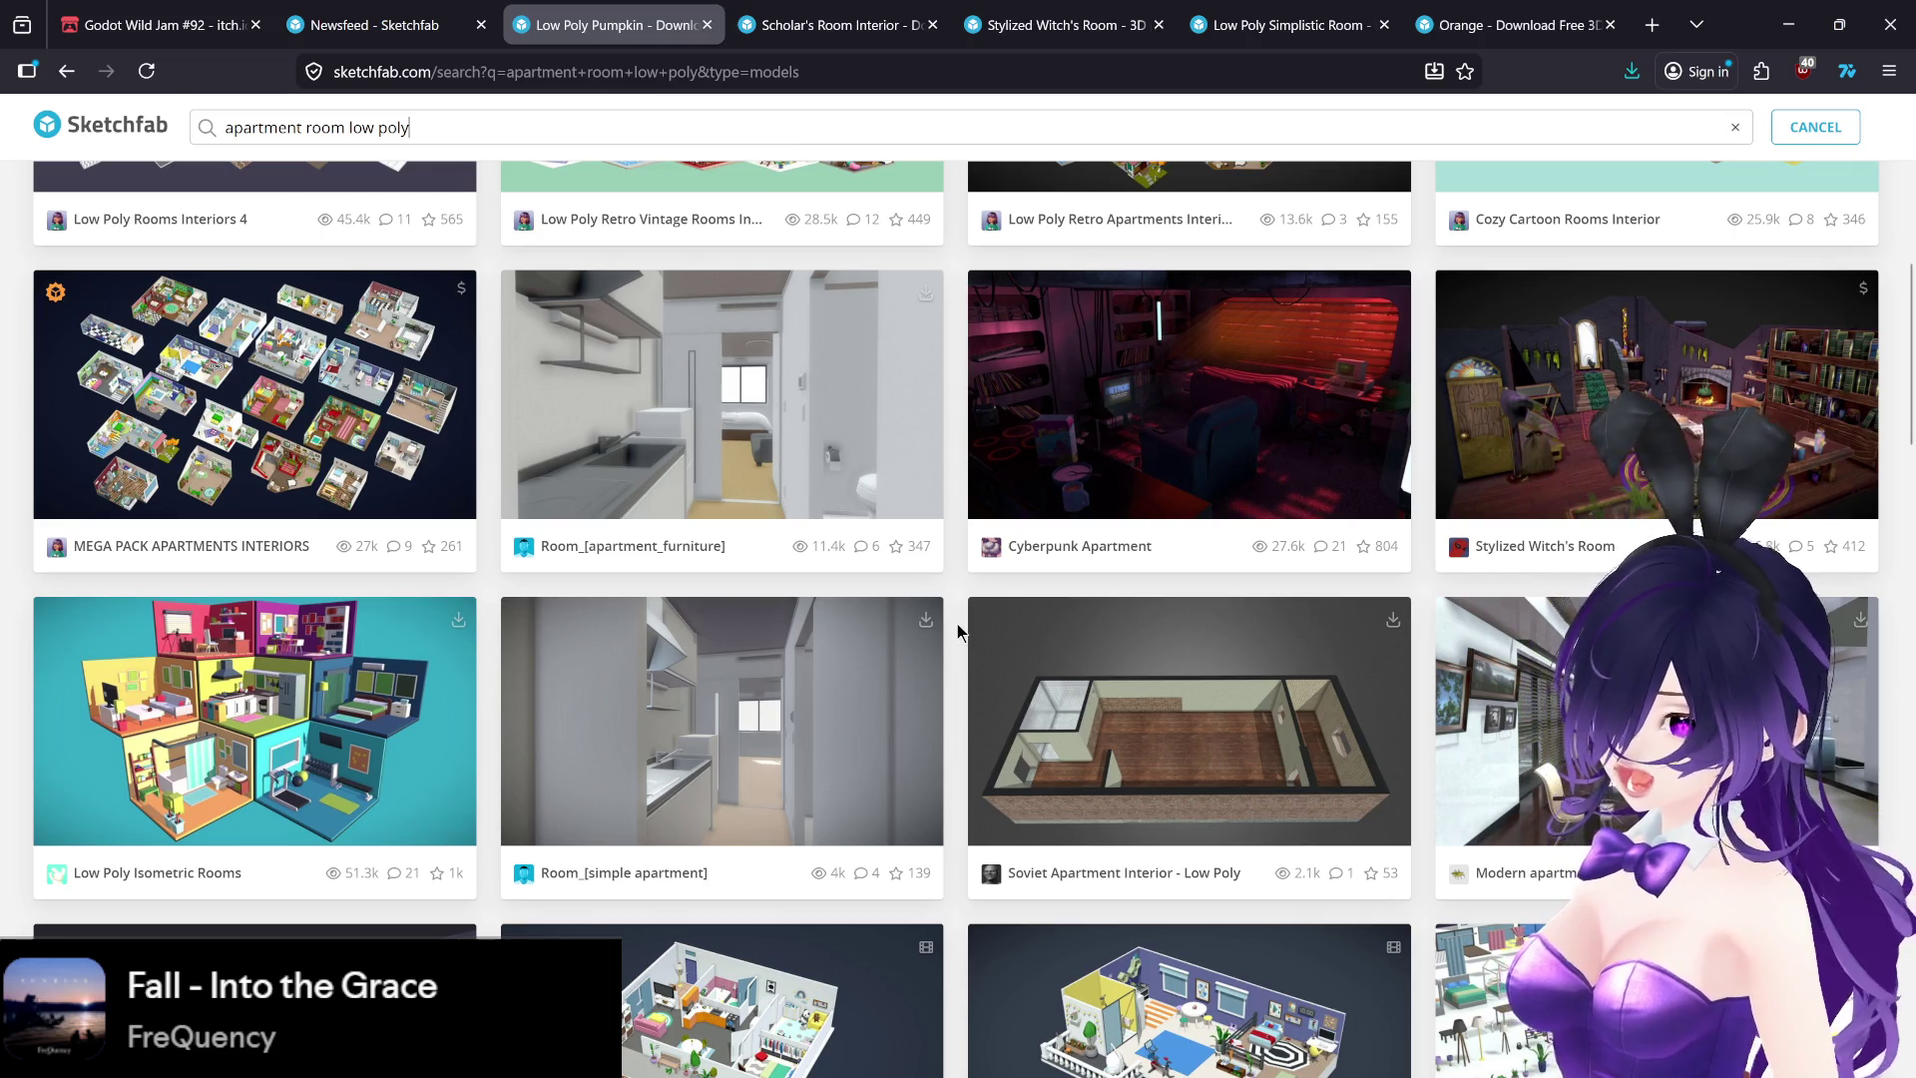
{"action": "scroll", "coordinate": [950, 627], "scroll_direction": "down", "scroll_amount": 5}
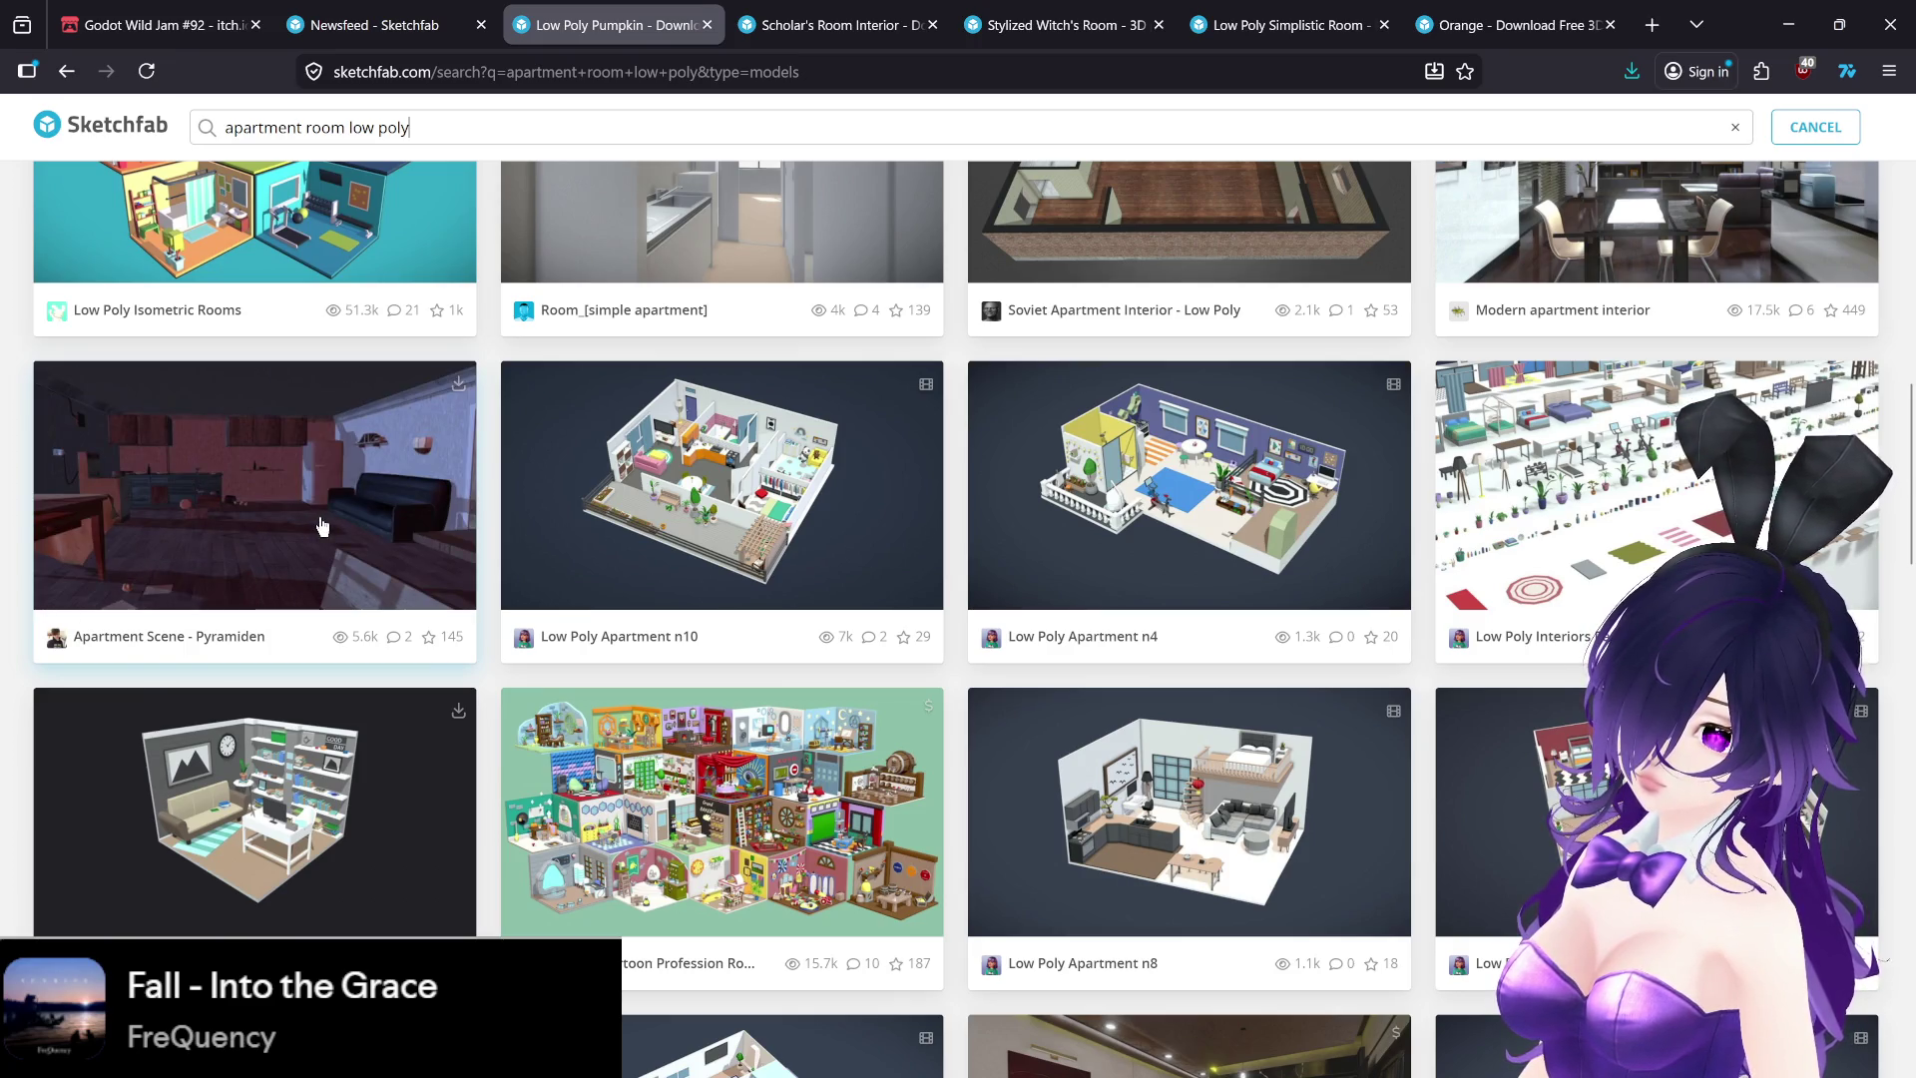
{"action": "middle_click", "coordinate": [380, 526]}
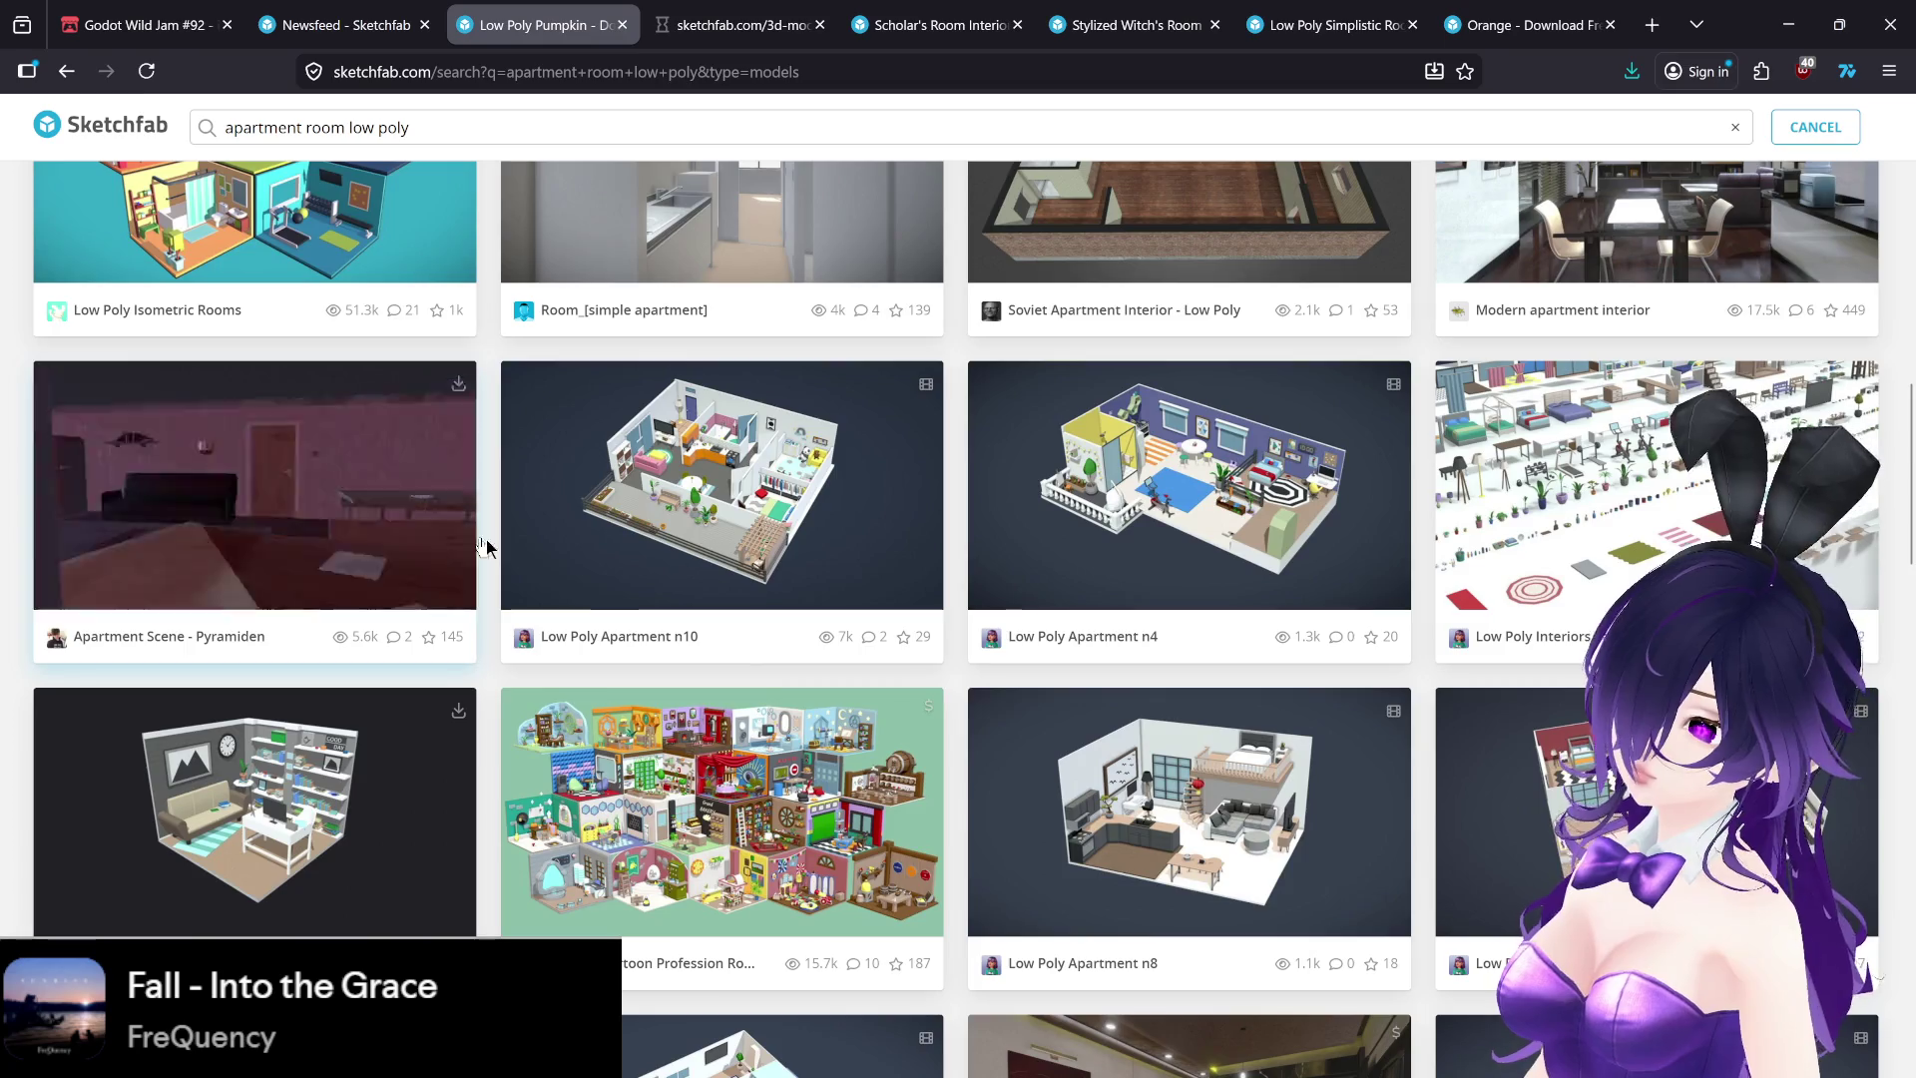
- Scroll through the remaining apartment results, then view the Apartment Scene - Pyramiden page
{"action": "scroll", "coordinate": [908, 679], "scroll_direction": "down", "scroll_amount": 4}
{"action": "scroll", "coordinate": [911, 678], "scroll_direction": "down", "scroll_amount": 4}
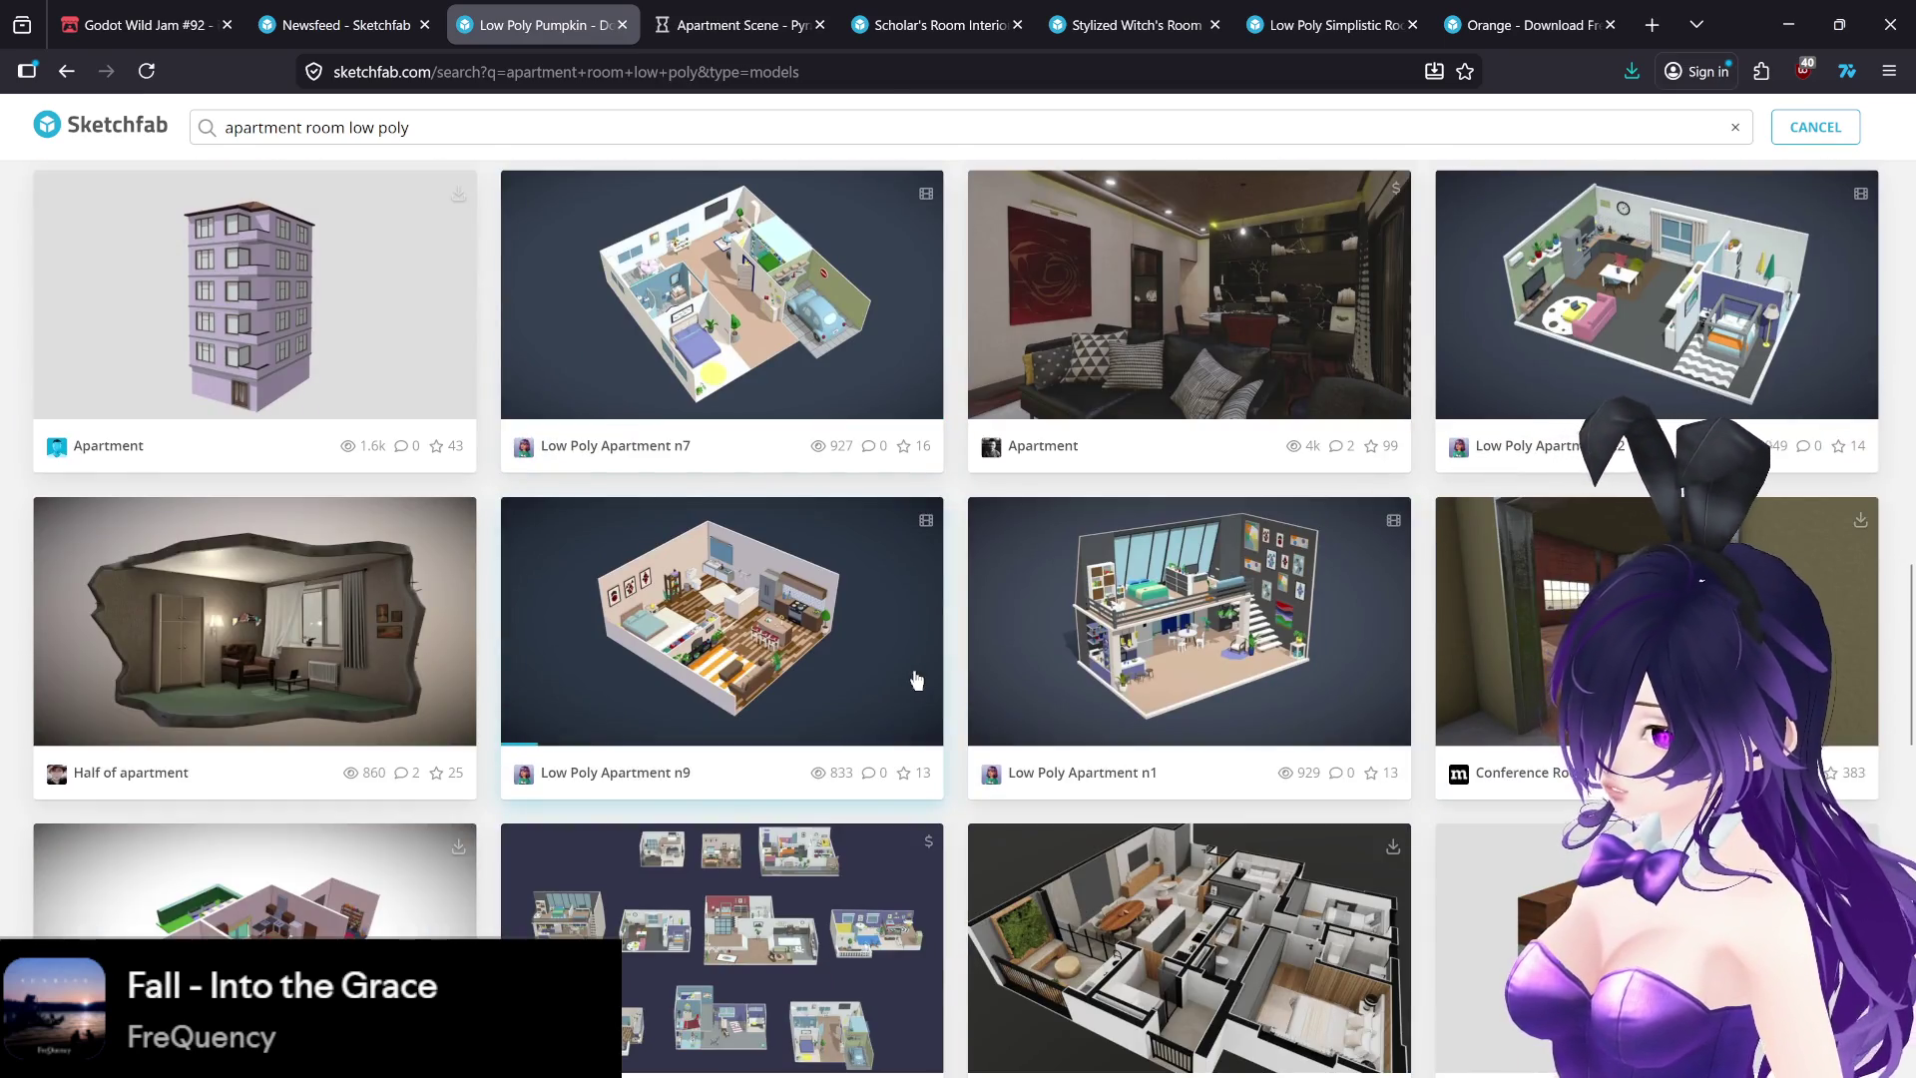
{"action": "scroll", "coordinate": [914, 679], "scroll_direction": "down", "scroll_amount": 3}
{"action": "scroll", "coordinate": [966, 671], "scroll_direction": "down", "scroll_amount": 4}
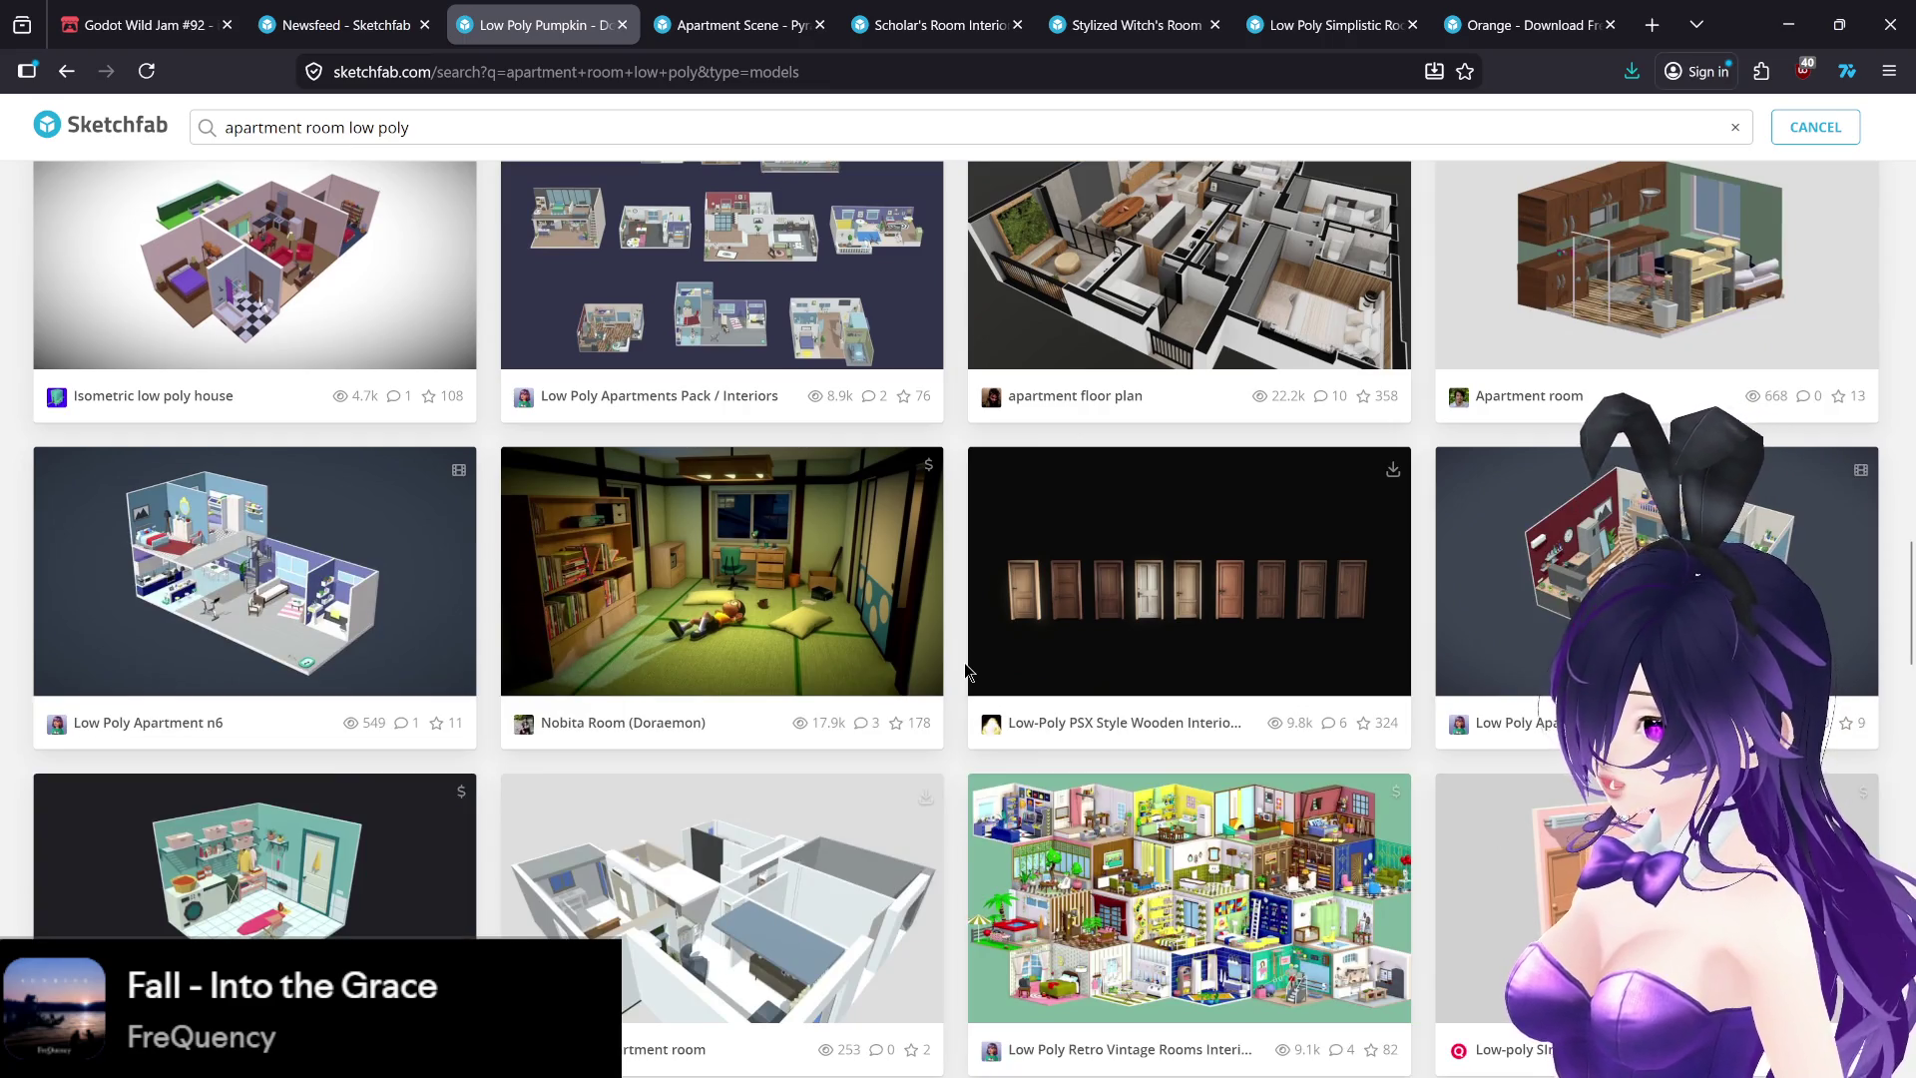
{"action": "scroll", "coordinate": [966, 671], "scroll_direction": "down", "scroll_amount": 4}
{"action": "scroll", "coordinate": [966, 672], "scroll_direction": "down", "scroll_amount": 4}
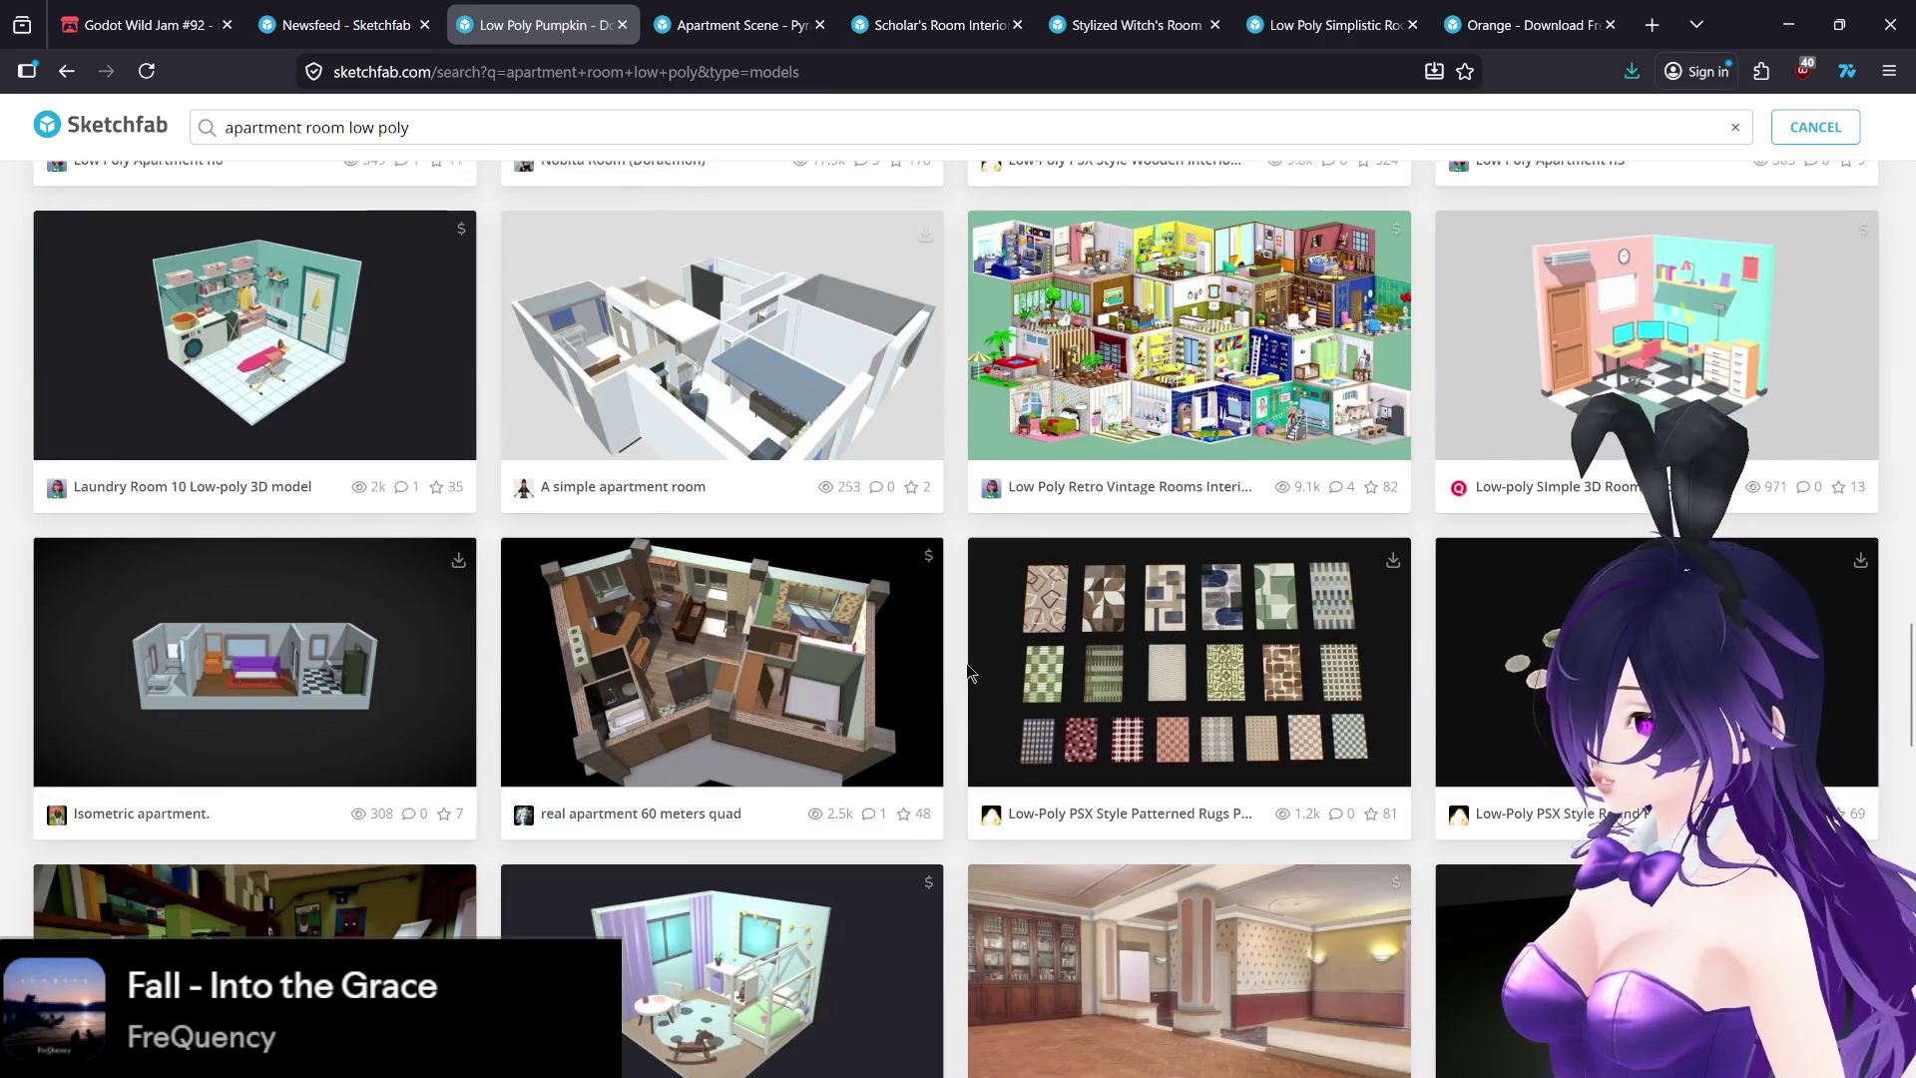
{"action": "scroll", "coordinate": [966, 672], "scroll_direction": "up", "scroll_amount": 1}
{"action": "scroll", "coordinate": [966, 671], "scroll_direction": "down", "scroll_amount": 12}
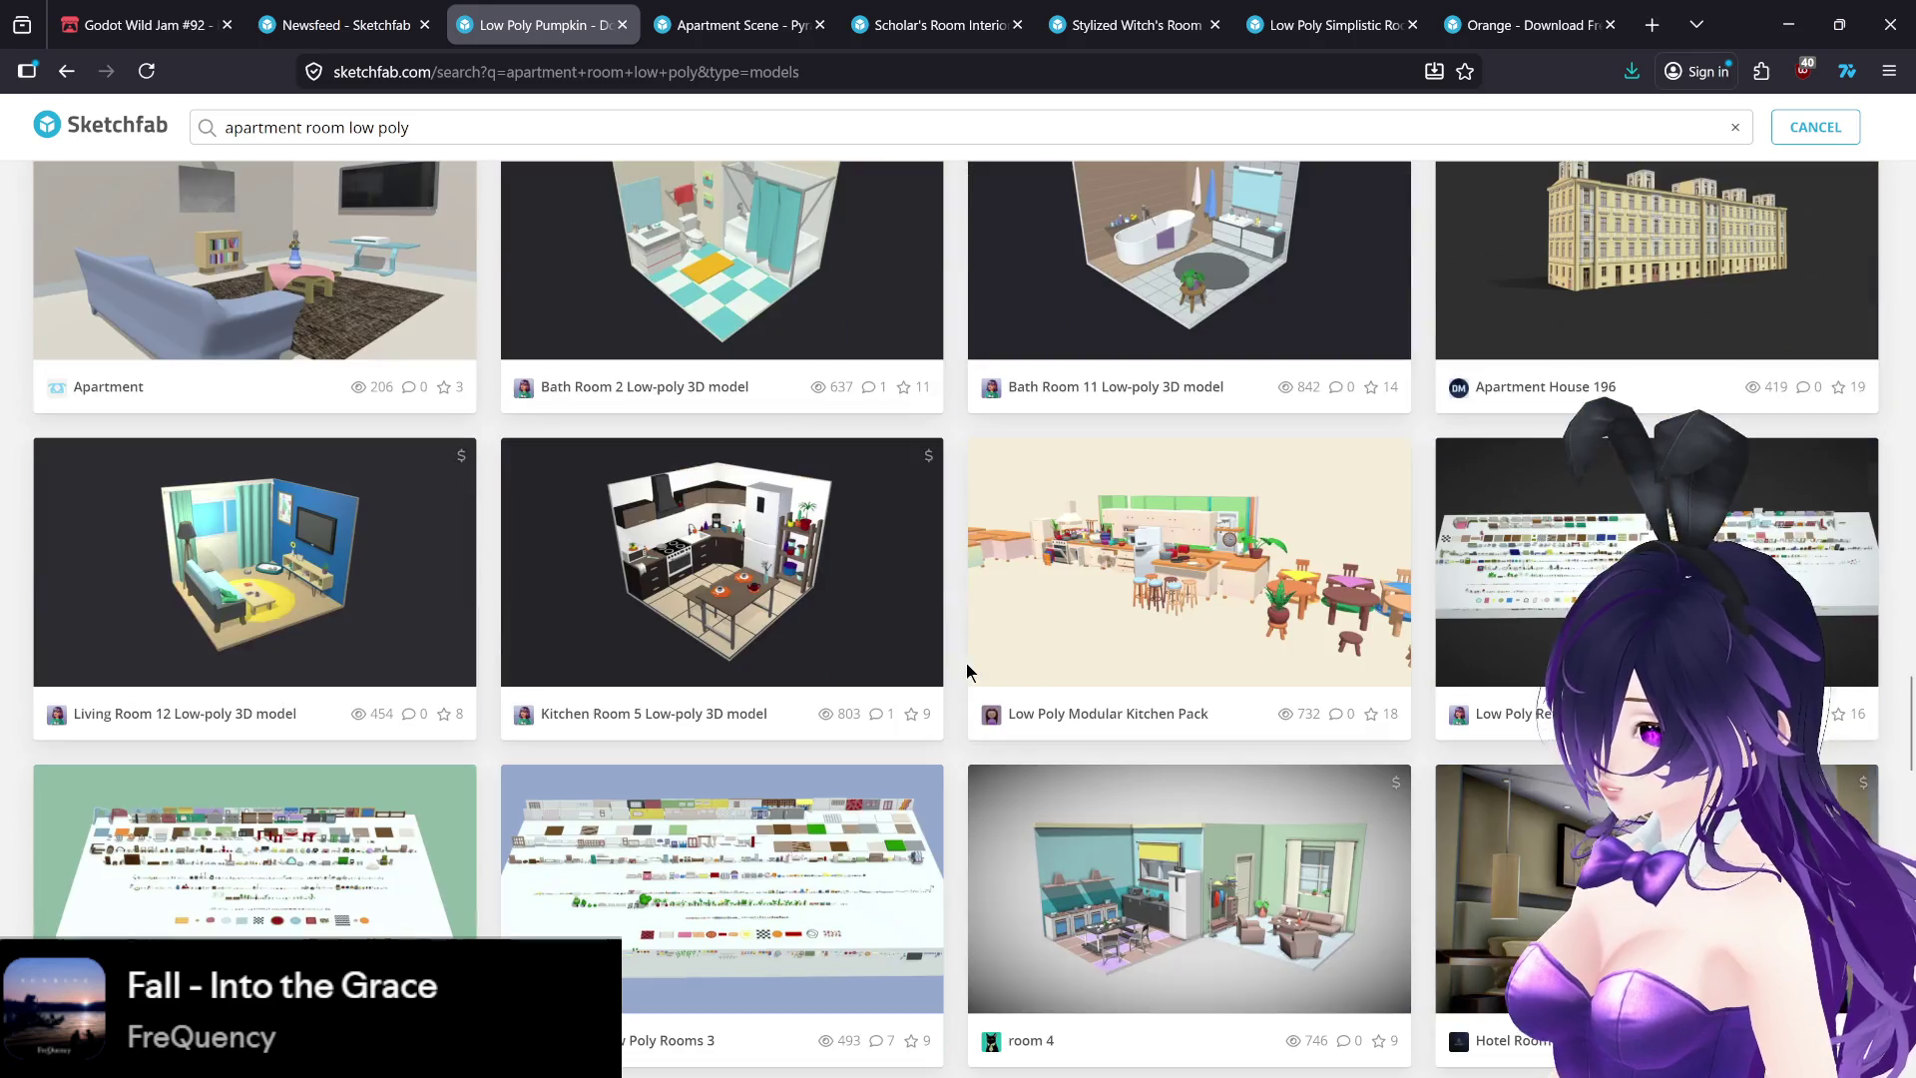
{"action": "left_click", "coordinate": [755, 10]}
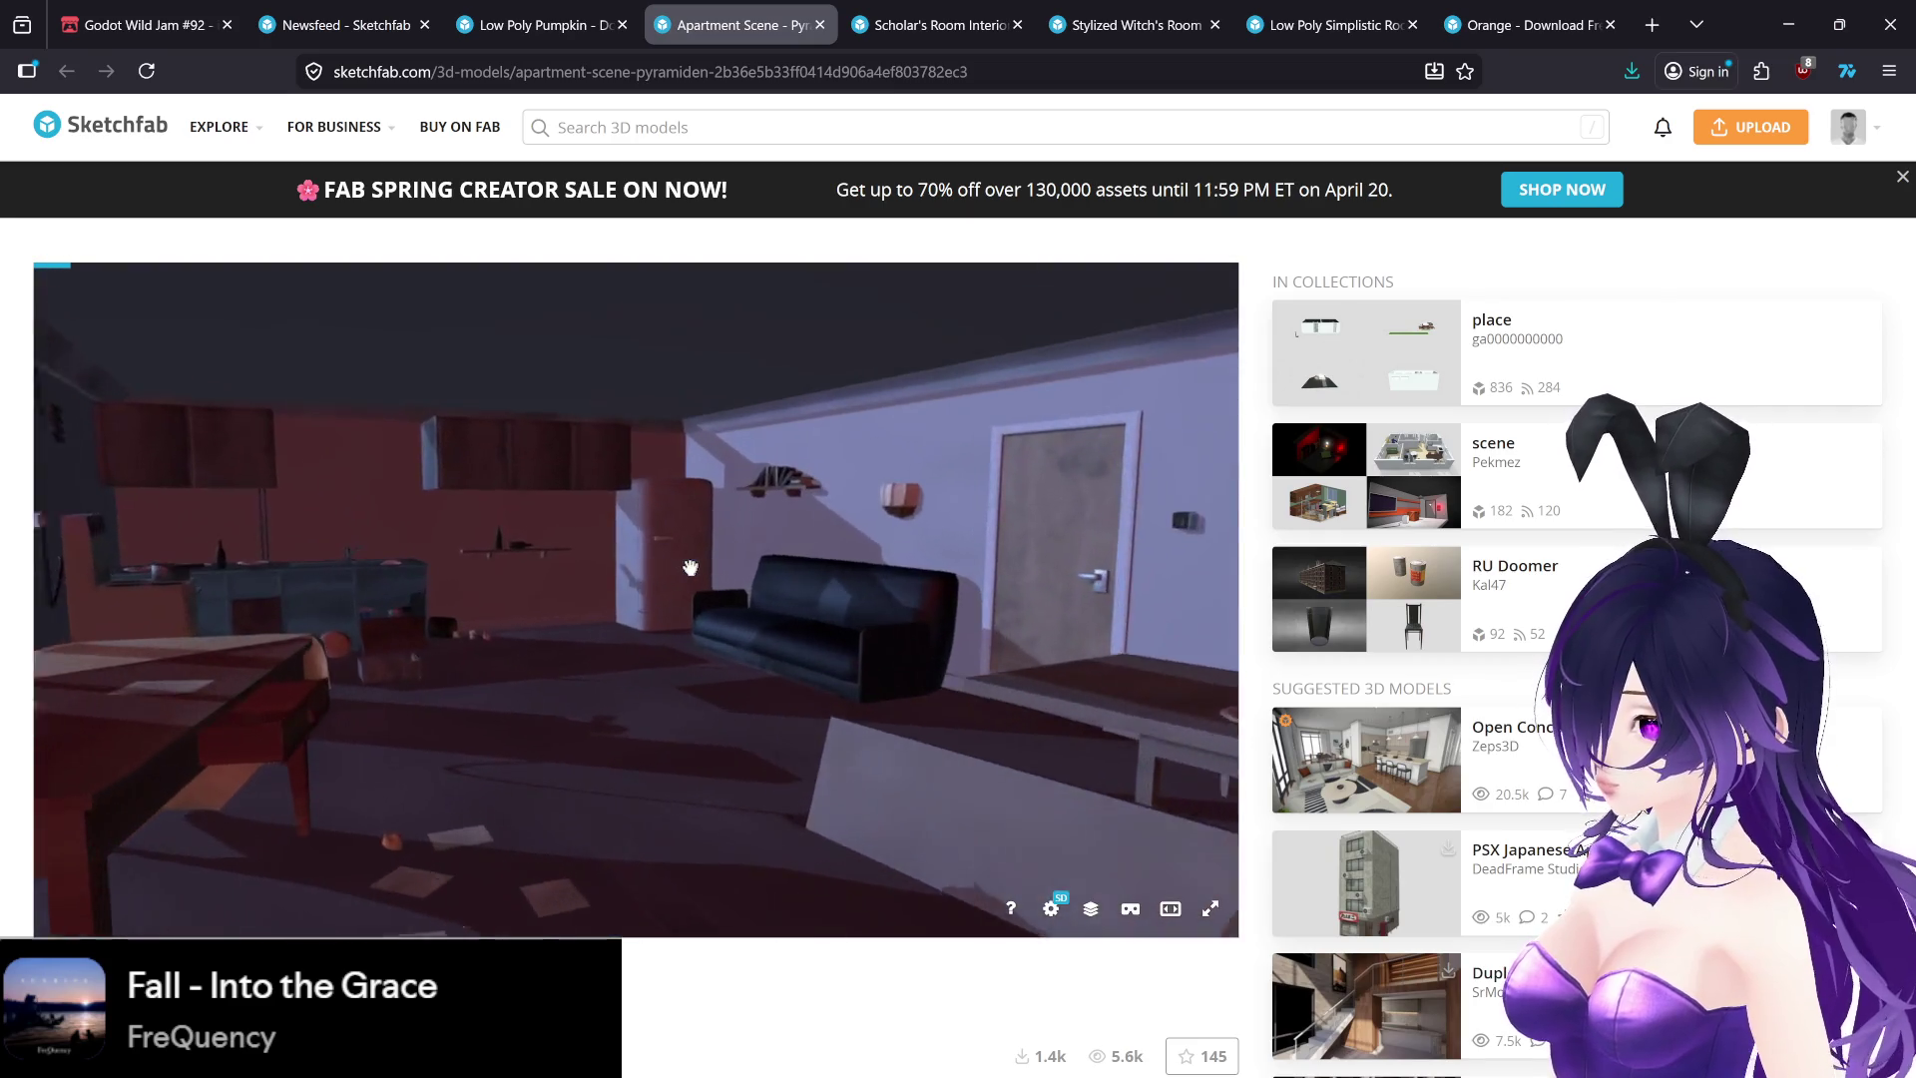
- Orbit the Apartment Scene - Pyramiden model, then close its tab to see the apartment room low poly results again
{"action": "mouse_move", "coordinate": [689, 567]}
{"action": "left_mouse_down"}
{"action": "mouse_move", "coordinate": [962, 578]}
{"action": "mouse_move", "coordinate": [513, 573]}
{"action": "mouse_move", "coordinate": [380, 530]}
{"action": "left_mouse_up"}
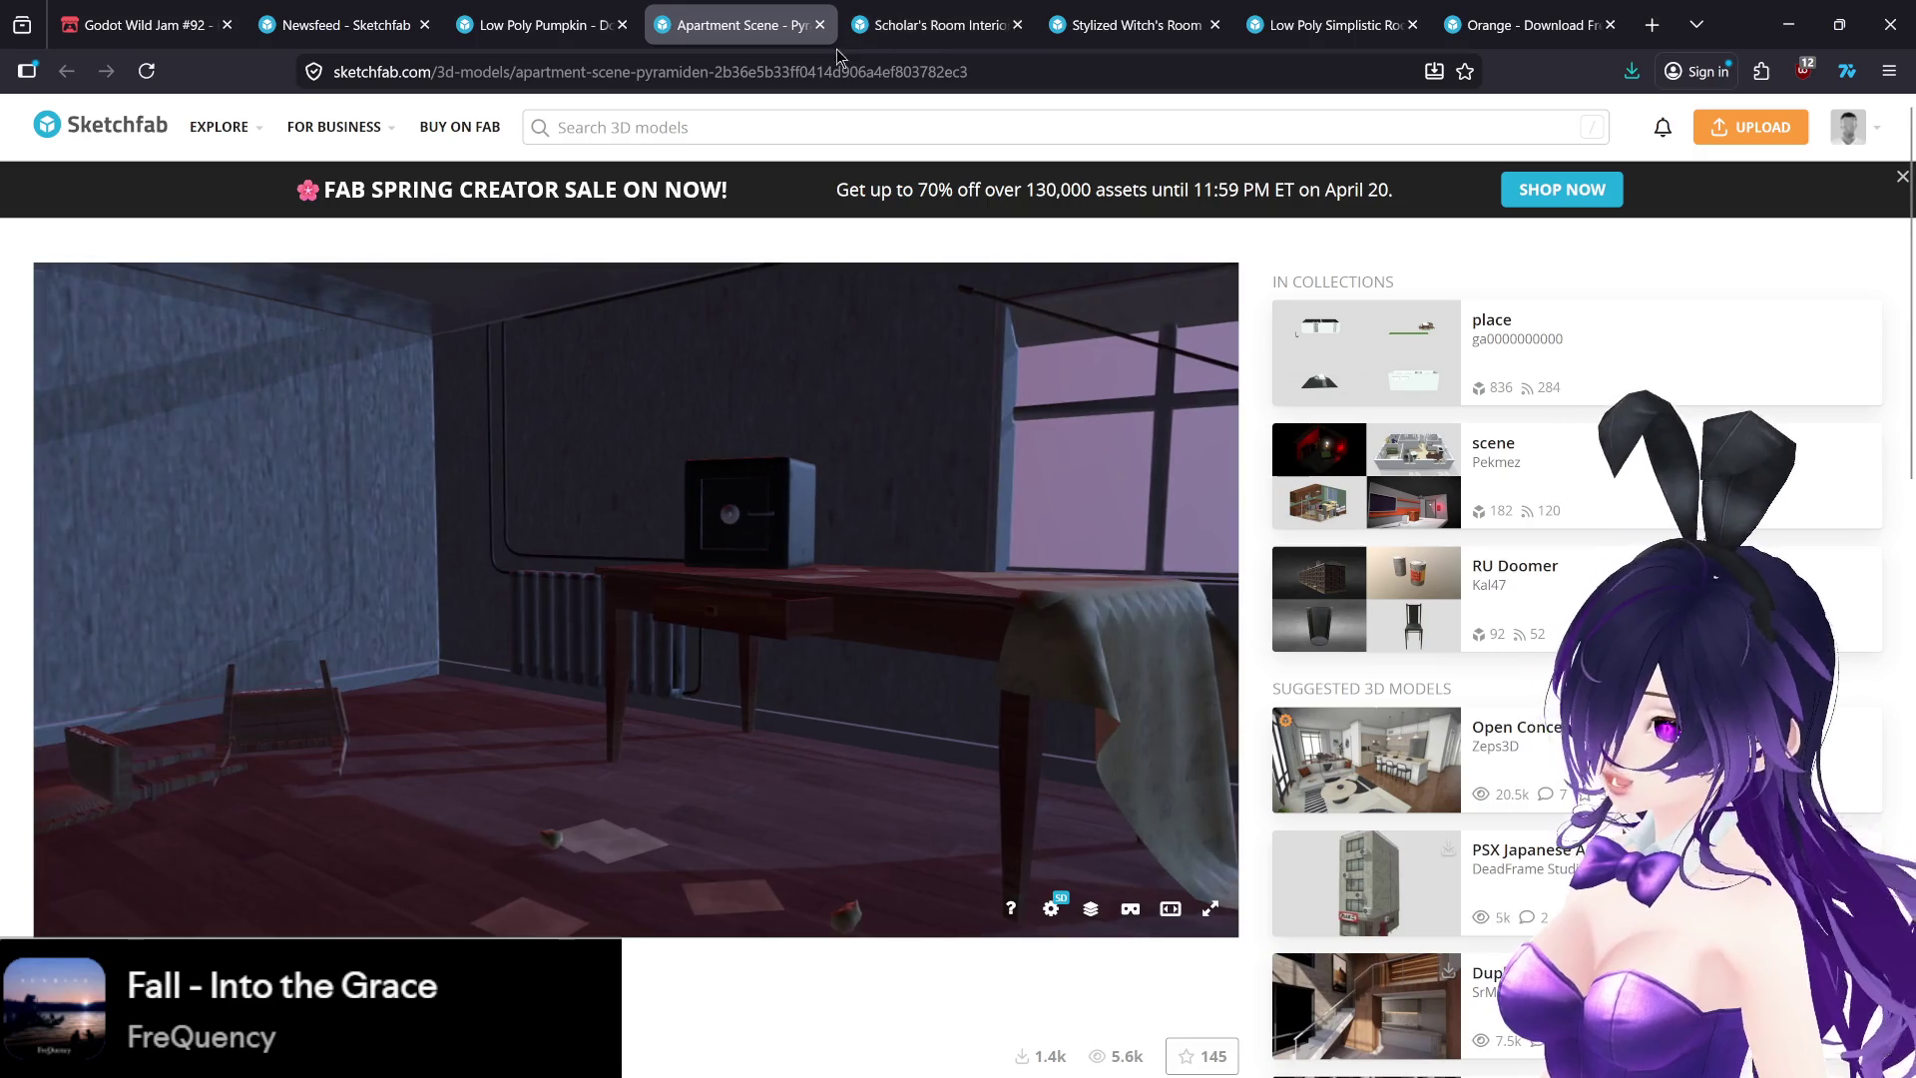
{"action": "left_click", "coordinate": [819, 25]}
{"action": "scroll", "coordinate": [940, 689], "scroll_direction": "down", "scroll_amount": 6}
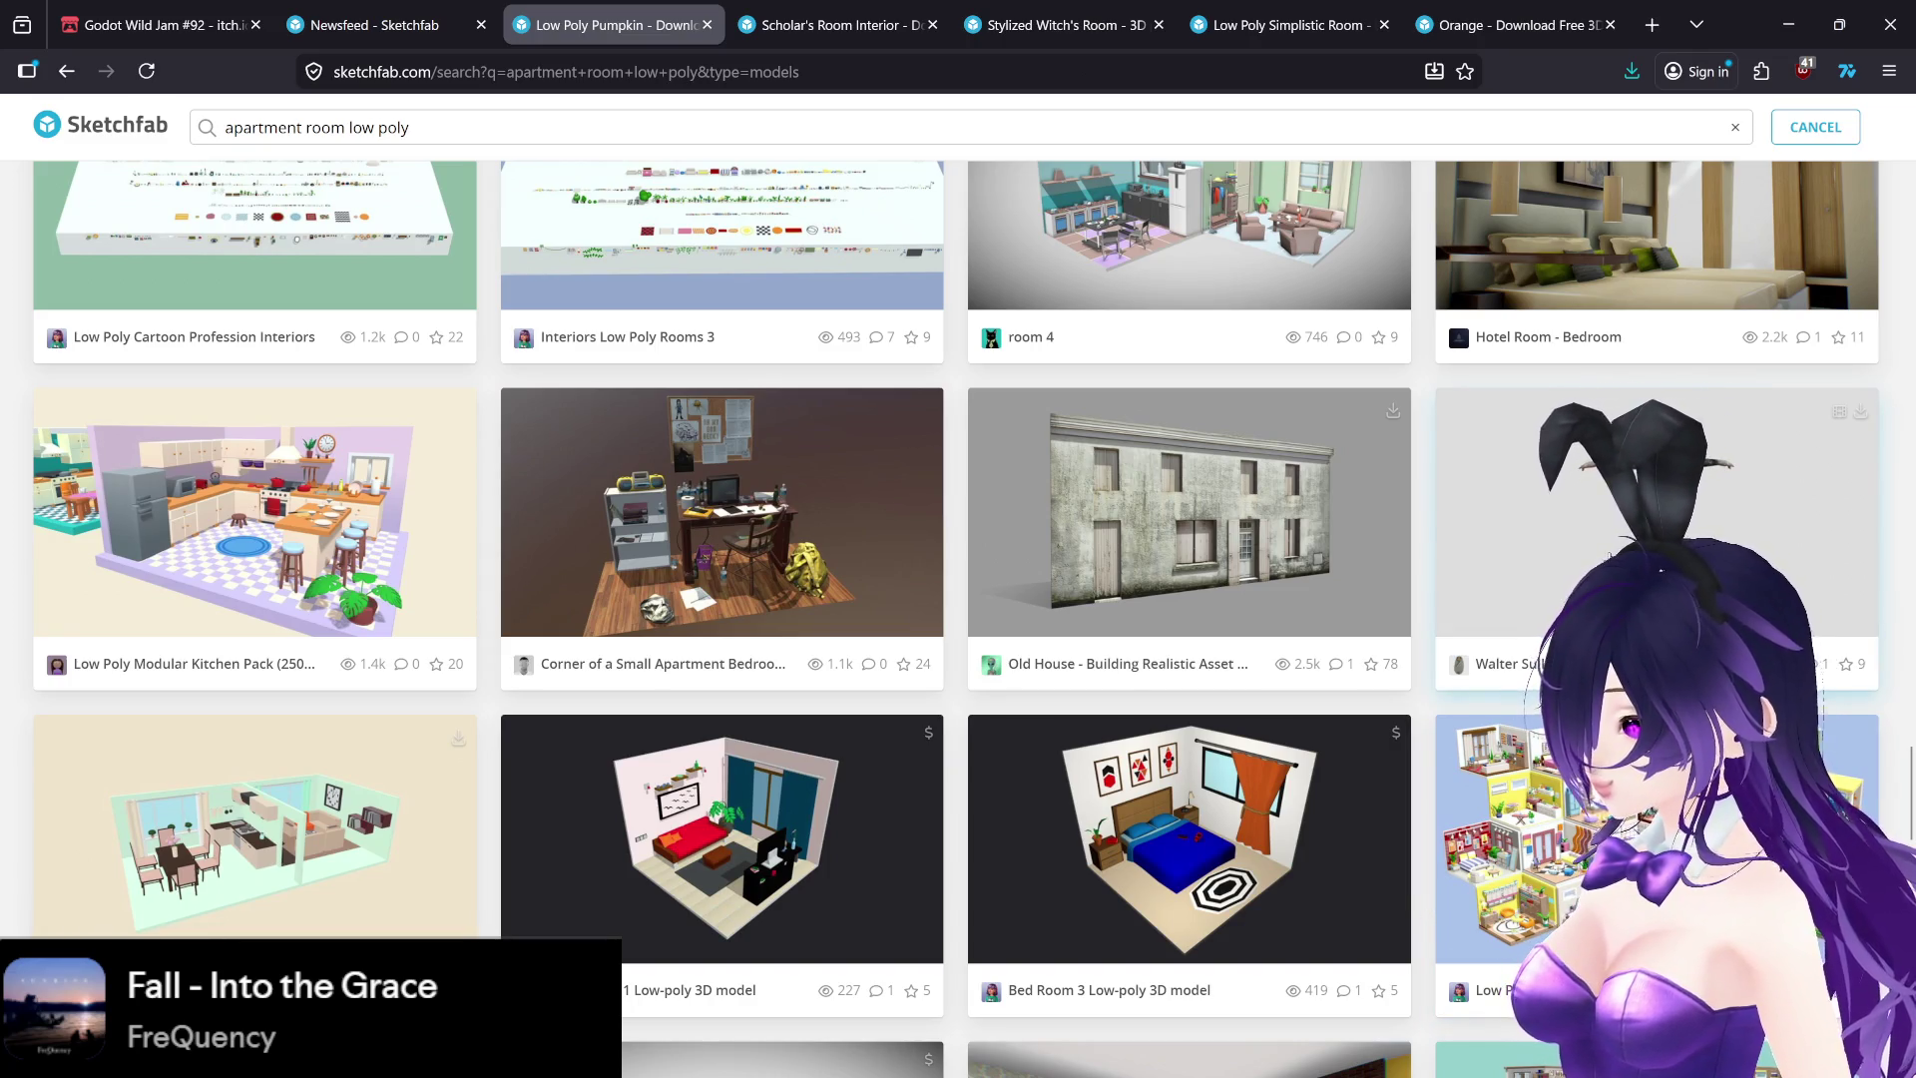
- Open the Walter Sullivan Low Poly model in a new tab, rotate it, and open the suggested HEATHER model
{"action": "middle_click", "coordinate": [1619, 552]}
{"action": "left_click", "coordinate": [778, 28]}
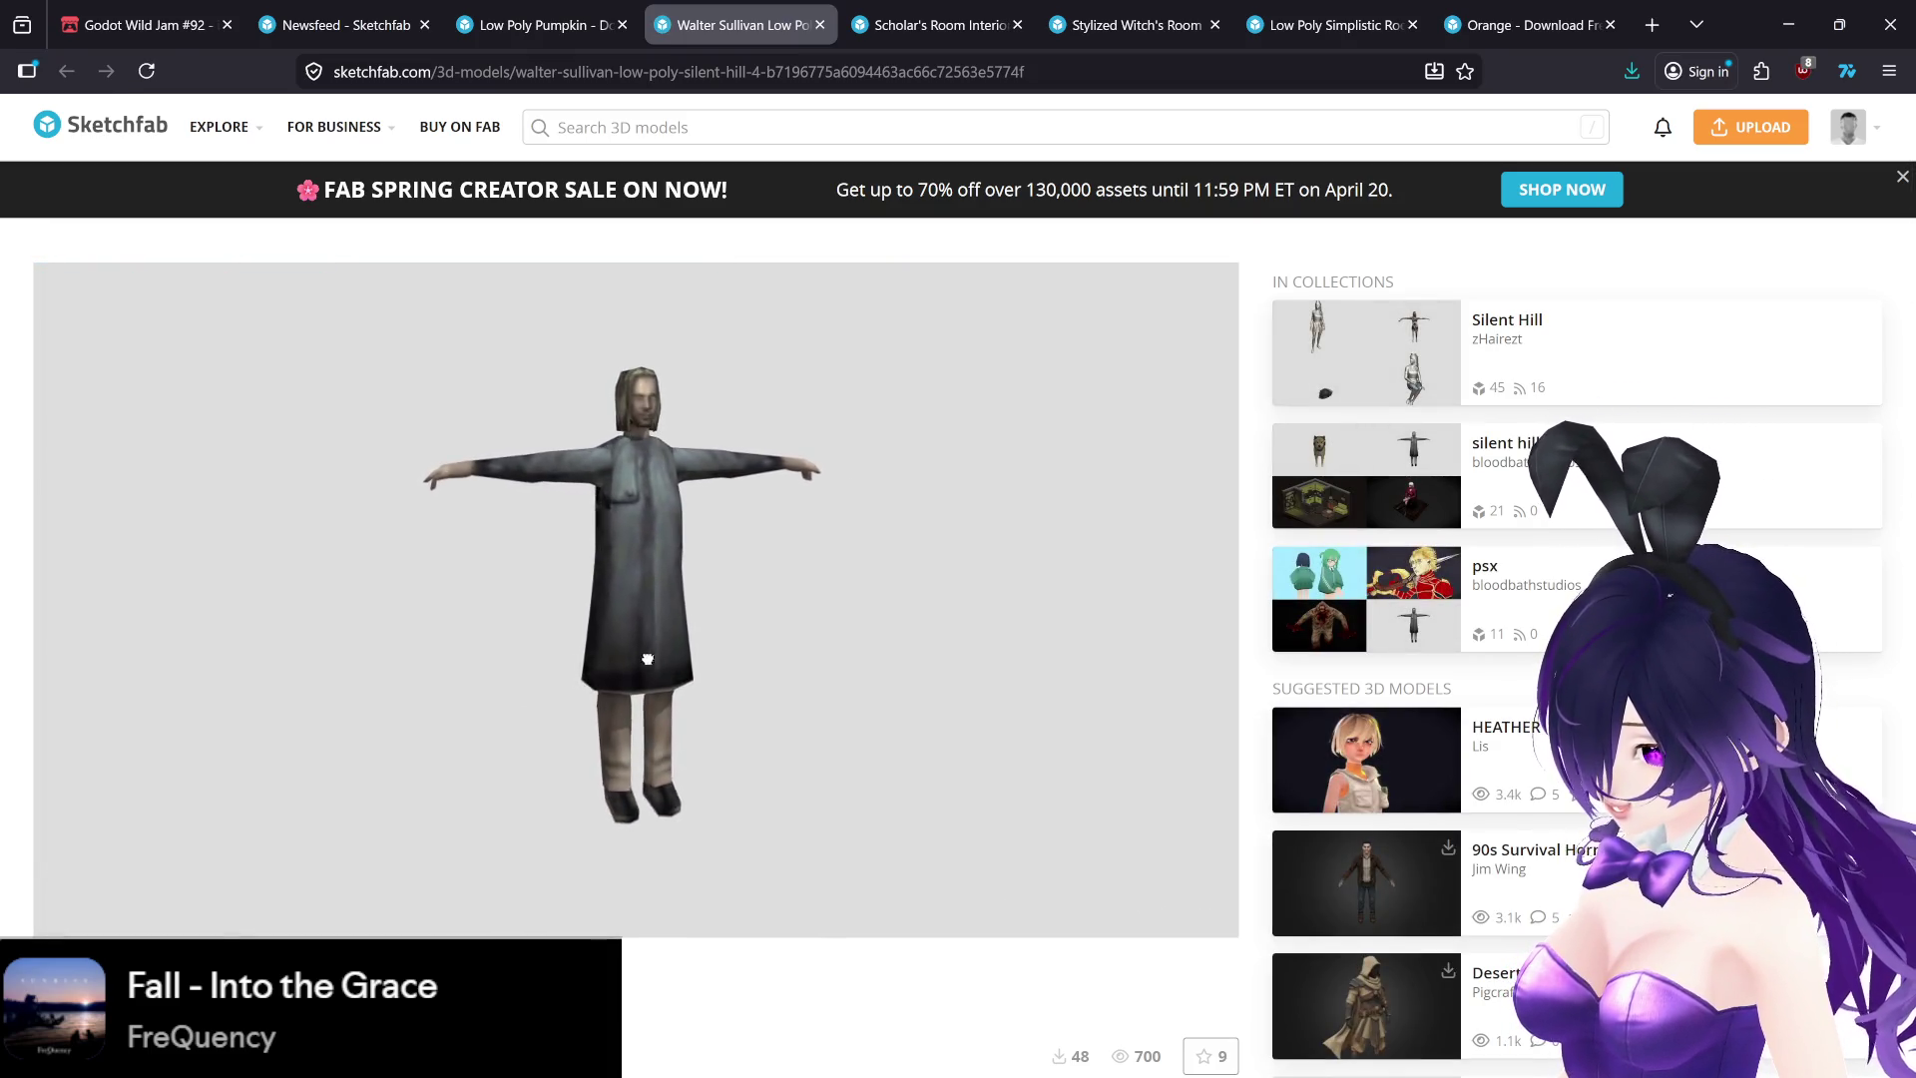
{"action": "left_click_drag", "start_coordinate": [574, 654], "coordinate": [646, 618]}
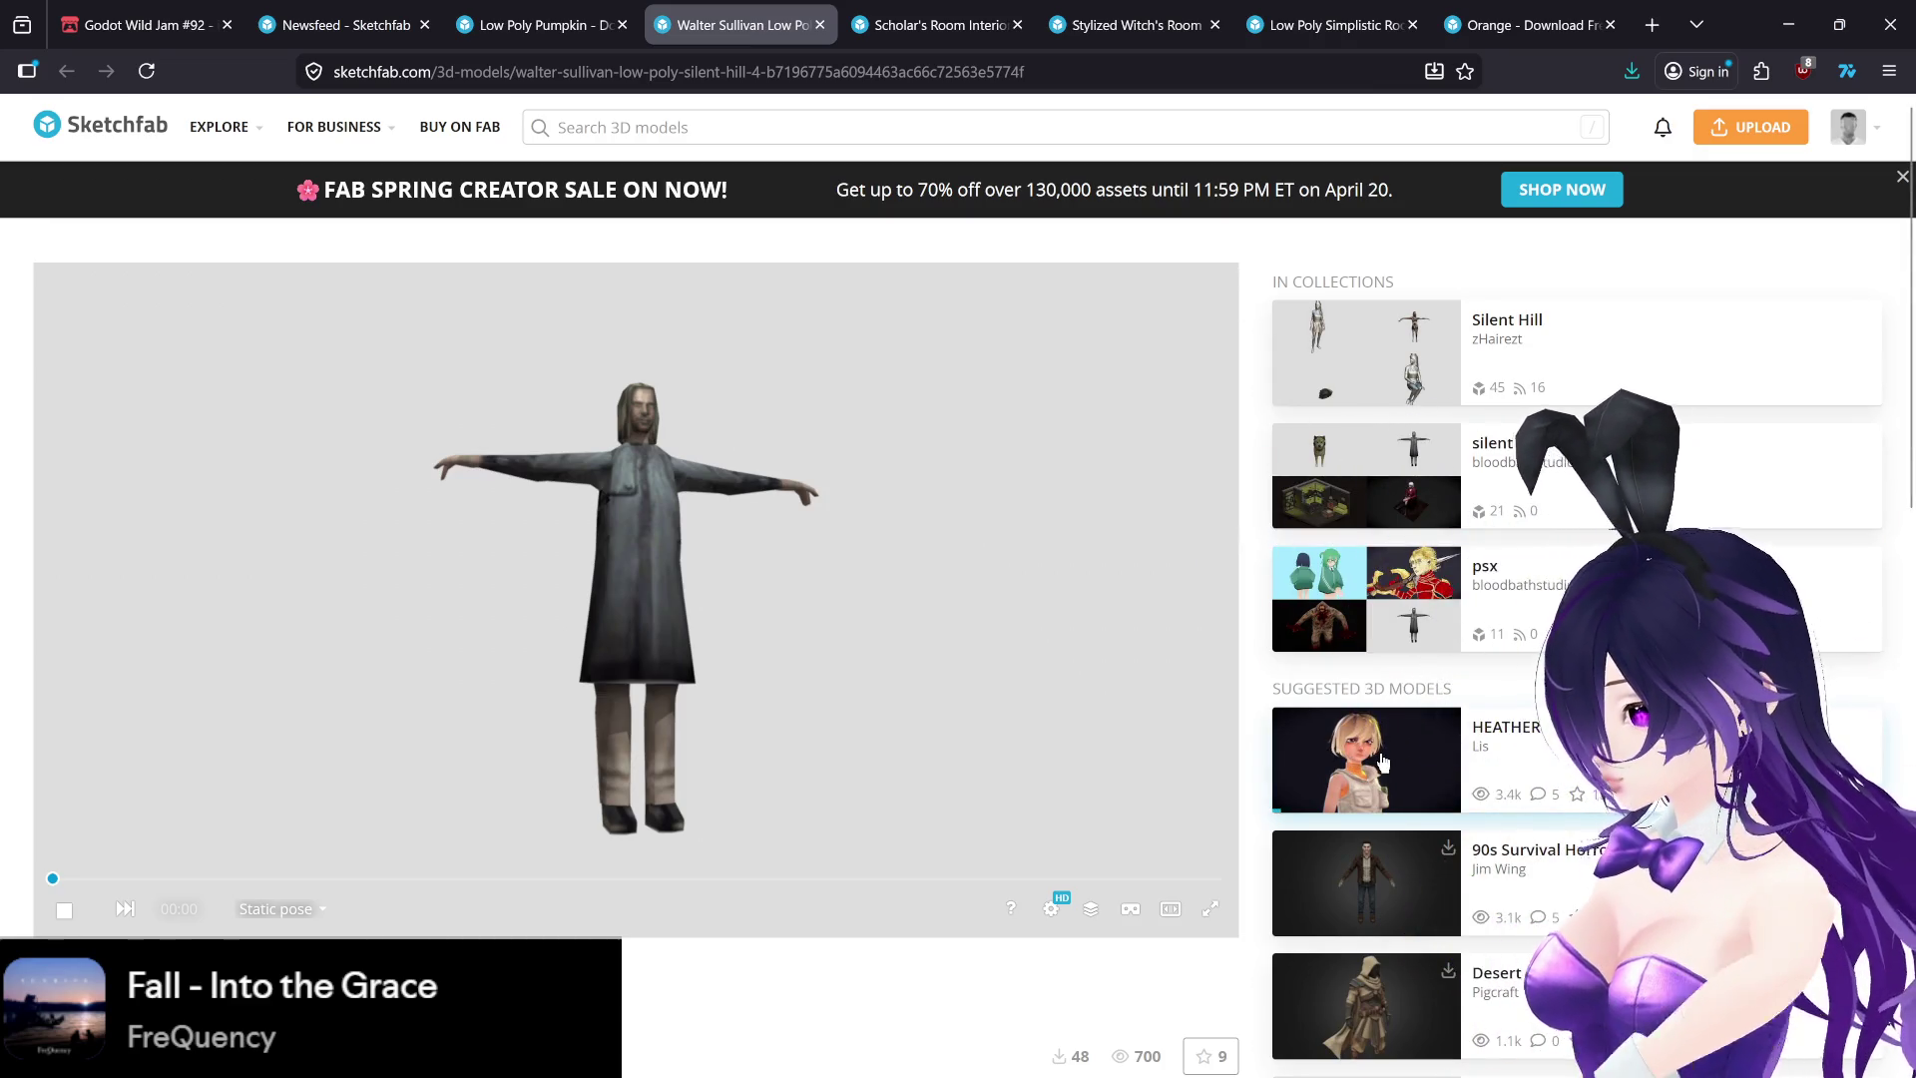
{"action": "left_click", "coordinate": [1383, 762]}
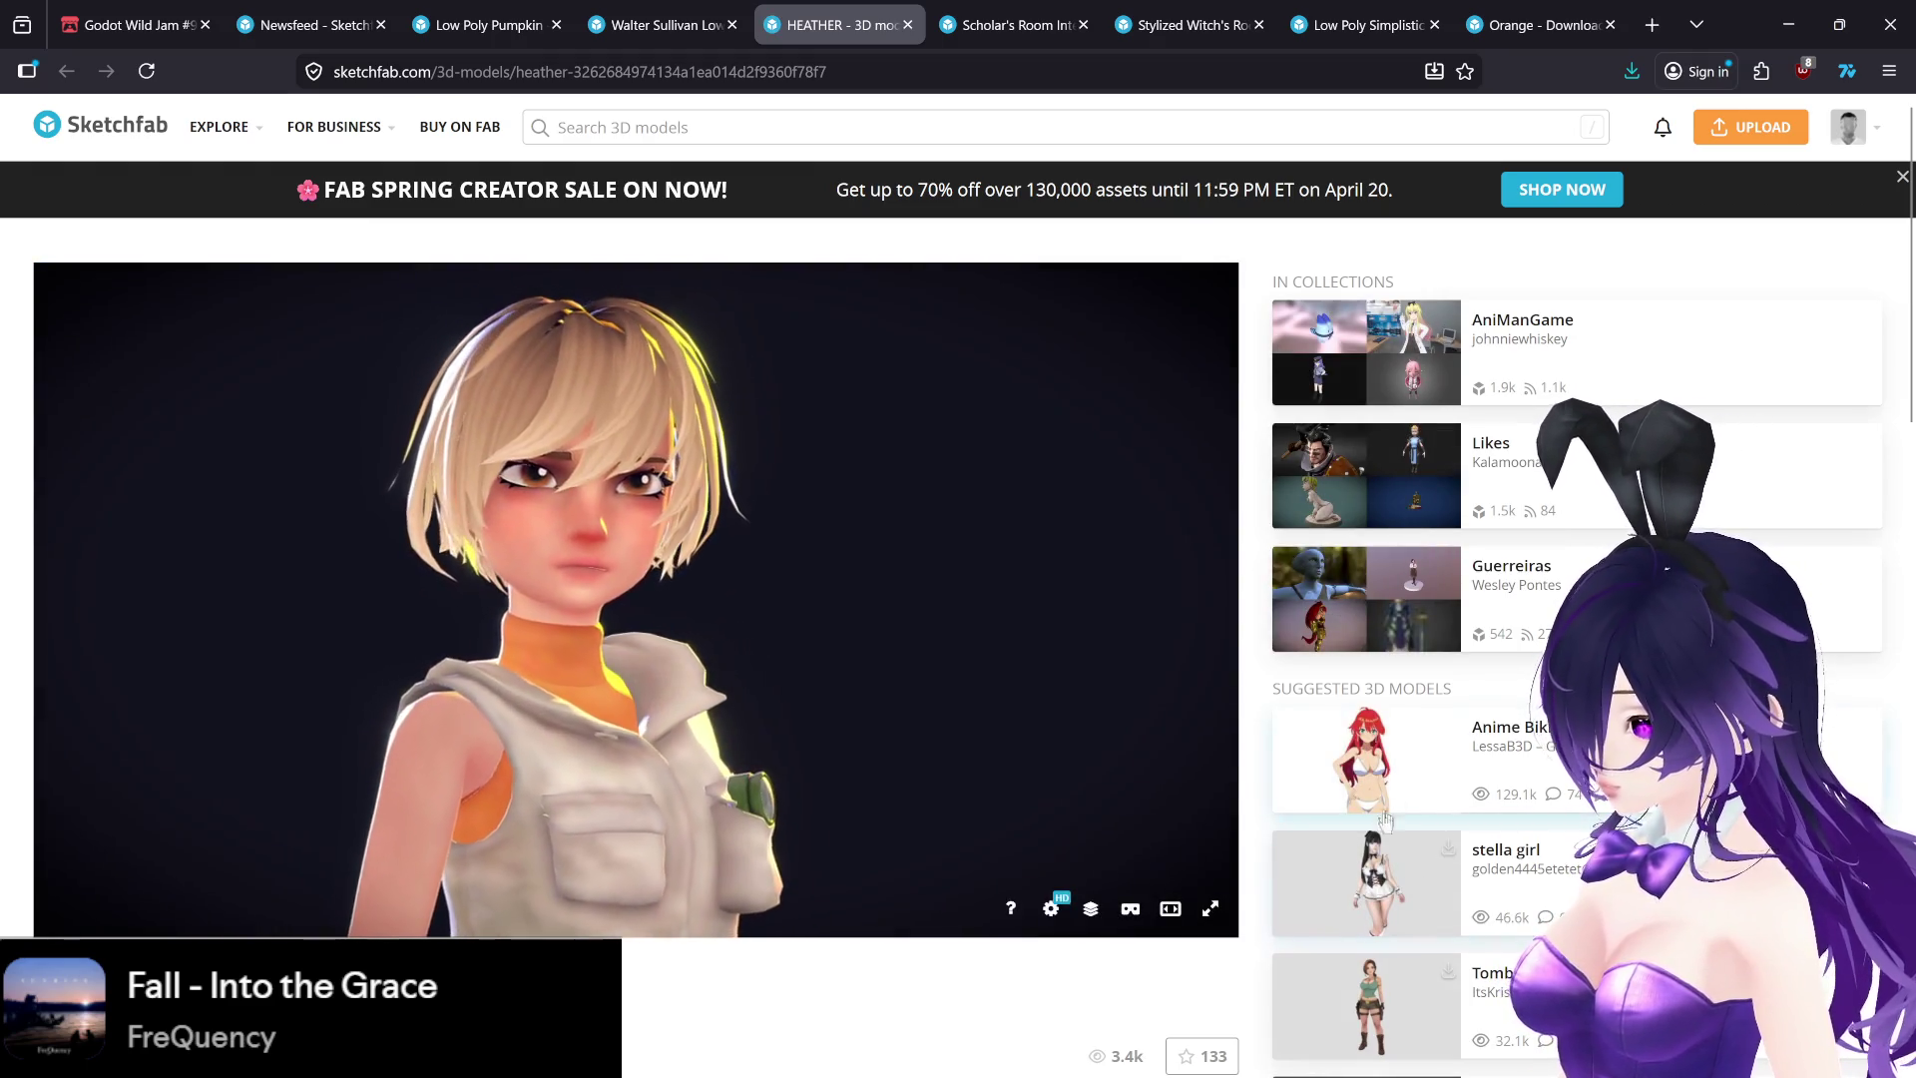
- Orbit the HEATHER character to view it from several sides, including a left-side profile
{"action": "mouse_move", "coordinate": [752, 693]}
{"action": "left_mouse_down"}
{"action": "mouse_move", "coordinate": [817, 693]}
{"action": "mouse_move", "coordinate": [654, 692]}
{"action": "mouse_move", "coordinate": [598, 718]}
{"action": "left_mouse_up"}
{"action": "scroll", "coordinate": [559, 928], "scroll_direction": "down", "scroll_amount": 2}
{"action": "scroll", "coordinate": [558, 928], "scroll_direction": "up", "scroll_amount": 2}
{"action": "scroll", "coordinate": [782, 332], "scroll_direction": "up", "scroll_amount": 5}
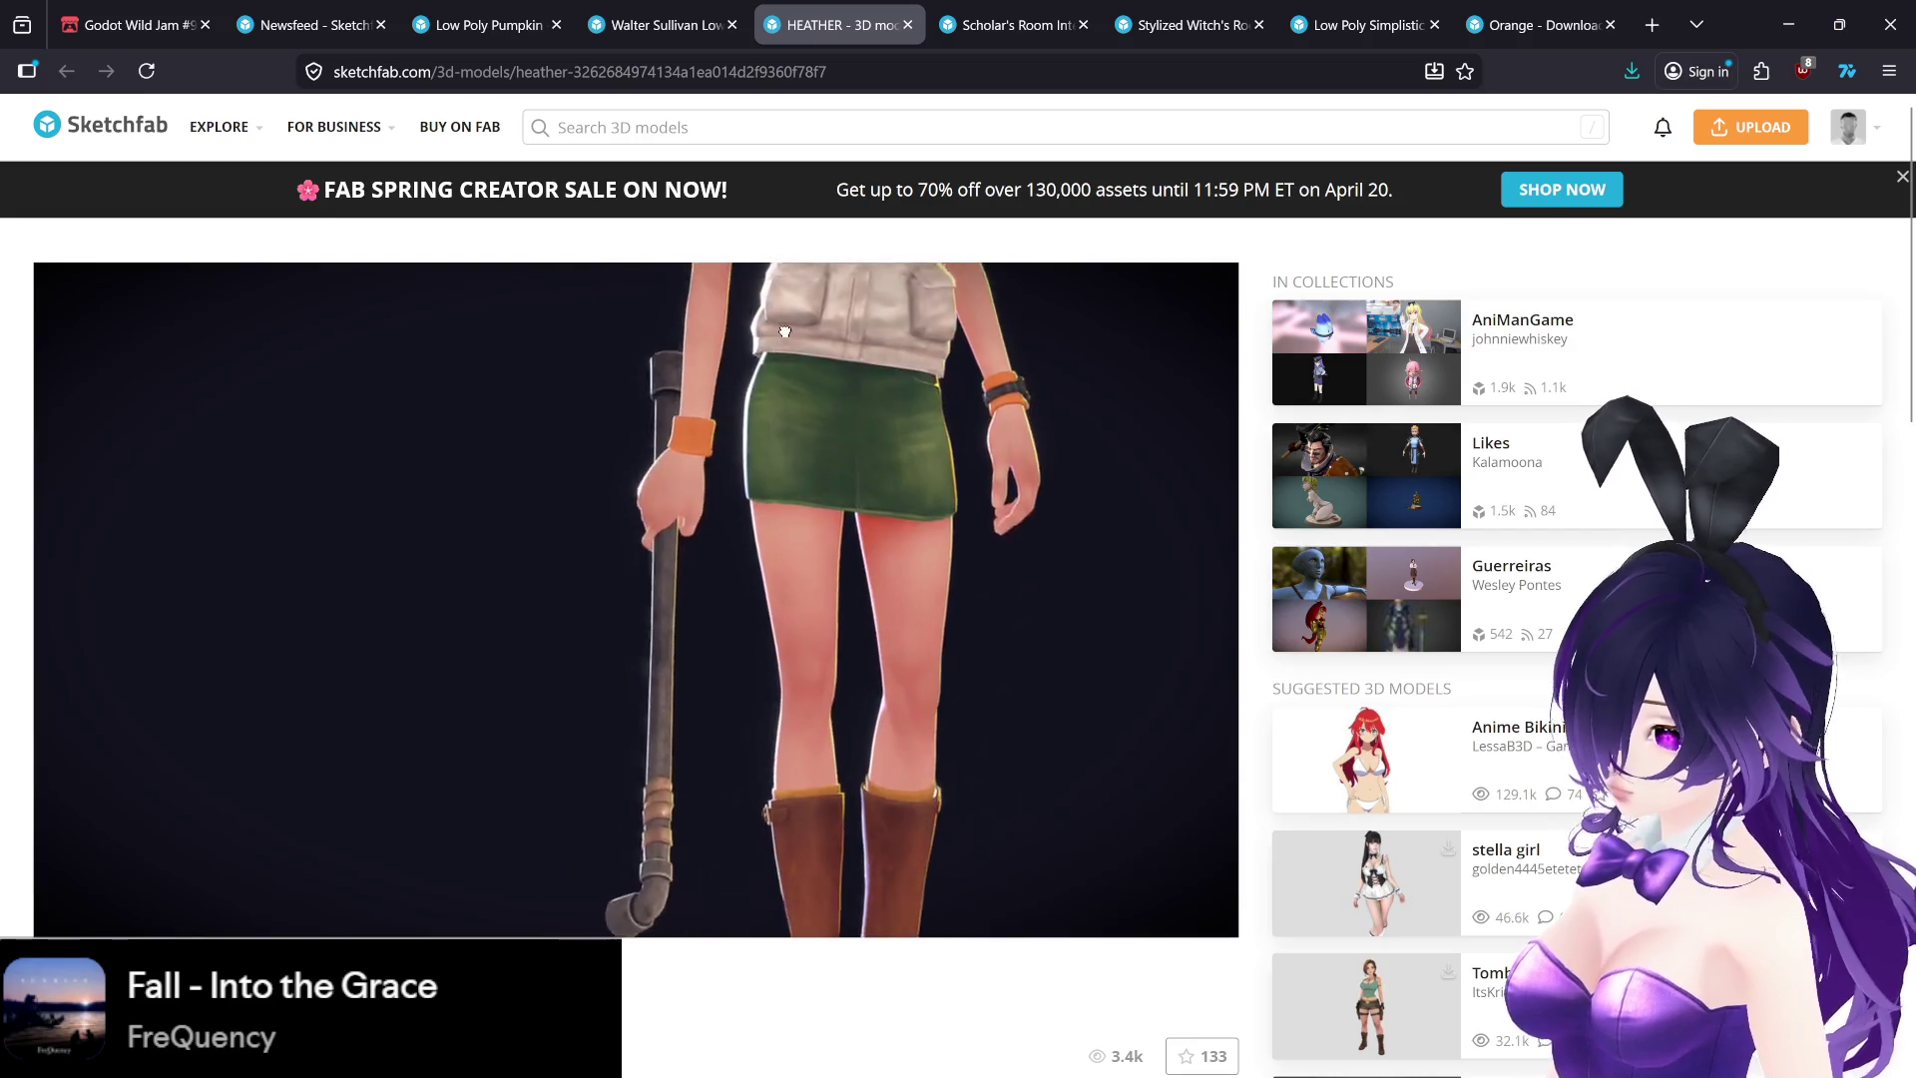
{"action": "scroll", "coordinate": [783, 331], "scroll_direction": "down", "scroll_amount": 5}
{"action": "mouse_move", "coordinate": [752, 448]}
{"action": "left_mouse_down"}
{"action": "mouse_move", "coordinate": [680, 484]}
{"action": "mouse_move", "coordinate": [842, 530]}
{"action": "mouse_move", "coordinate": [827, 489]}
{"action": "mouse_move", "coordinate": [743, 610]}
{"action": "left_mouse_up"}
{"action": "scroll", "coordinate": [827, 489], "scroll_direction": "up", "scroll_amount": 4}
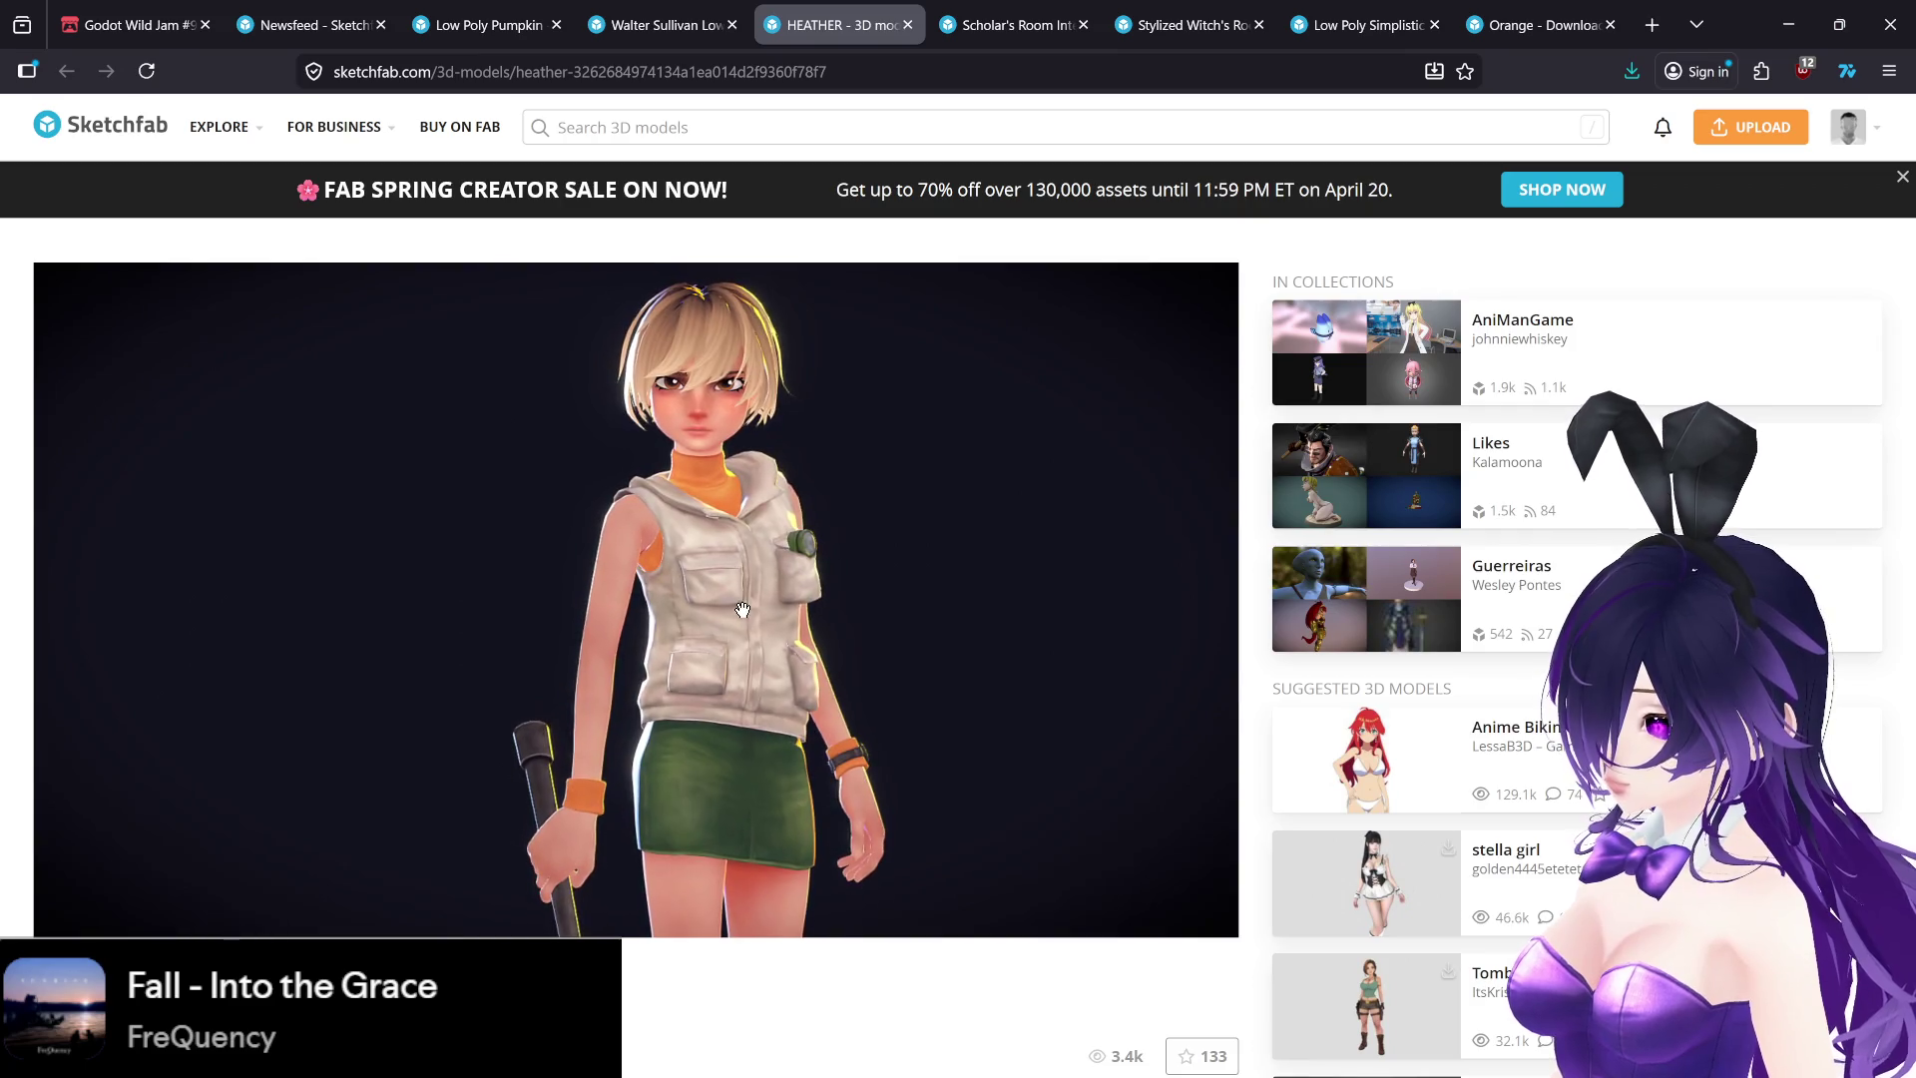
- Switch between the Walter Sullivan page and the apartment room results, ending on Walter Sullivan
{"action": "left_click", "coordinate": [648, 12]}
{"action": "scroll", "coordinate": [1287, 678], "scroll_direction": "down", "scroll_amount": 5}
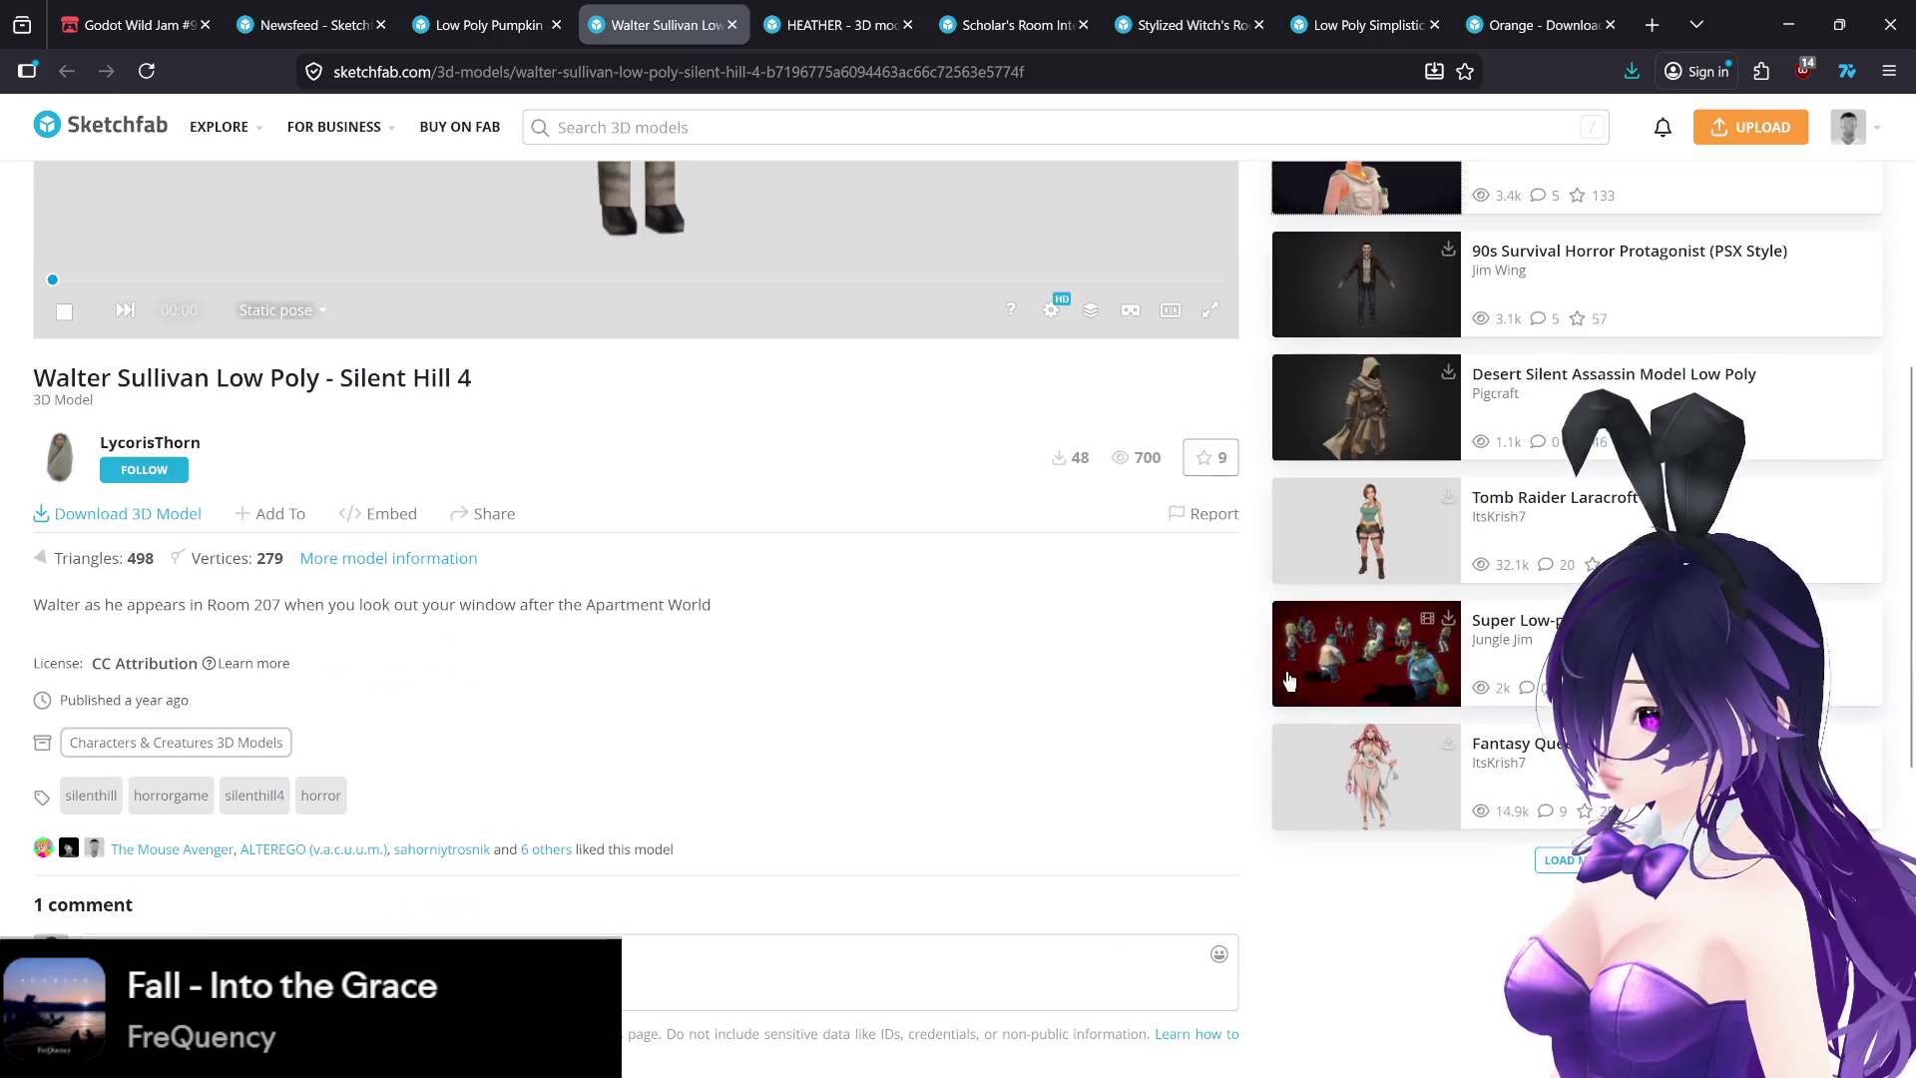
{"action": "scroll", "coordinate": [1266, 679], "scroll_direction": "up", "scroll_amount": 5}
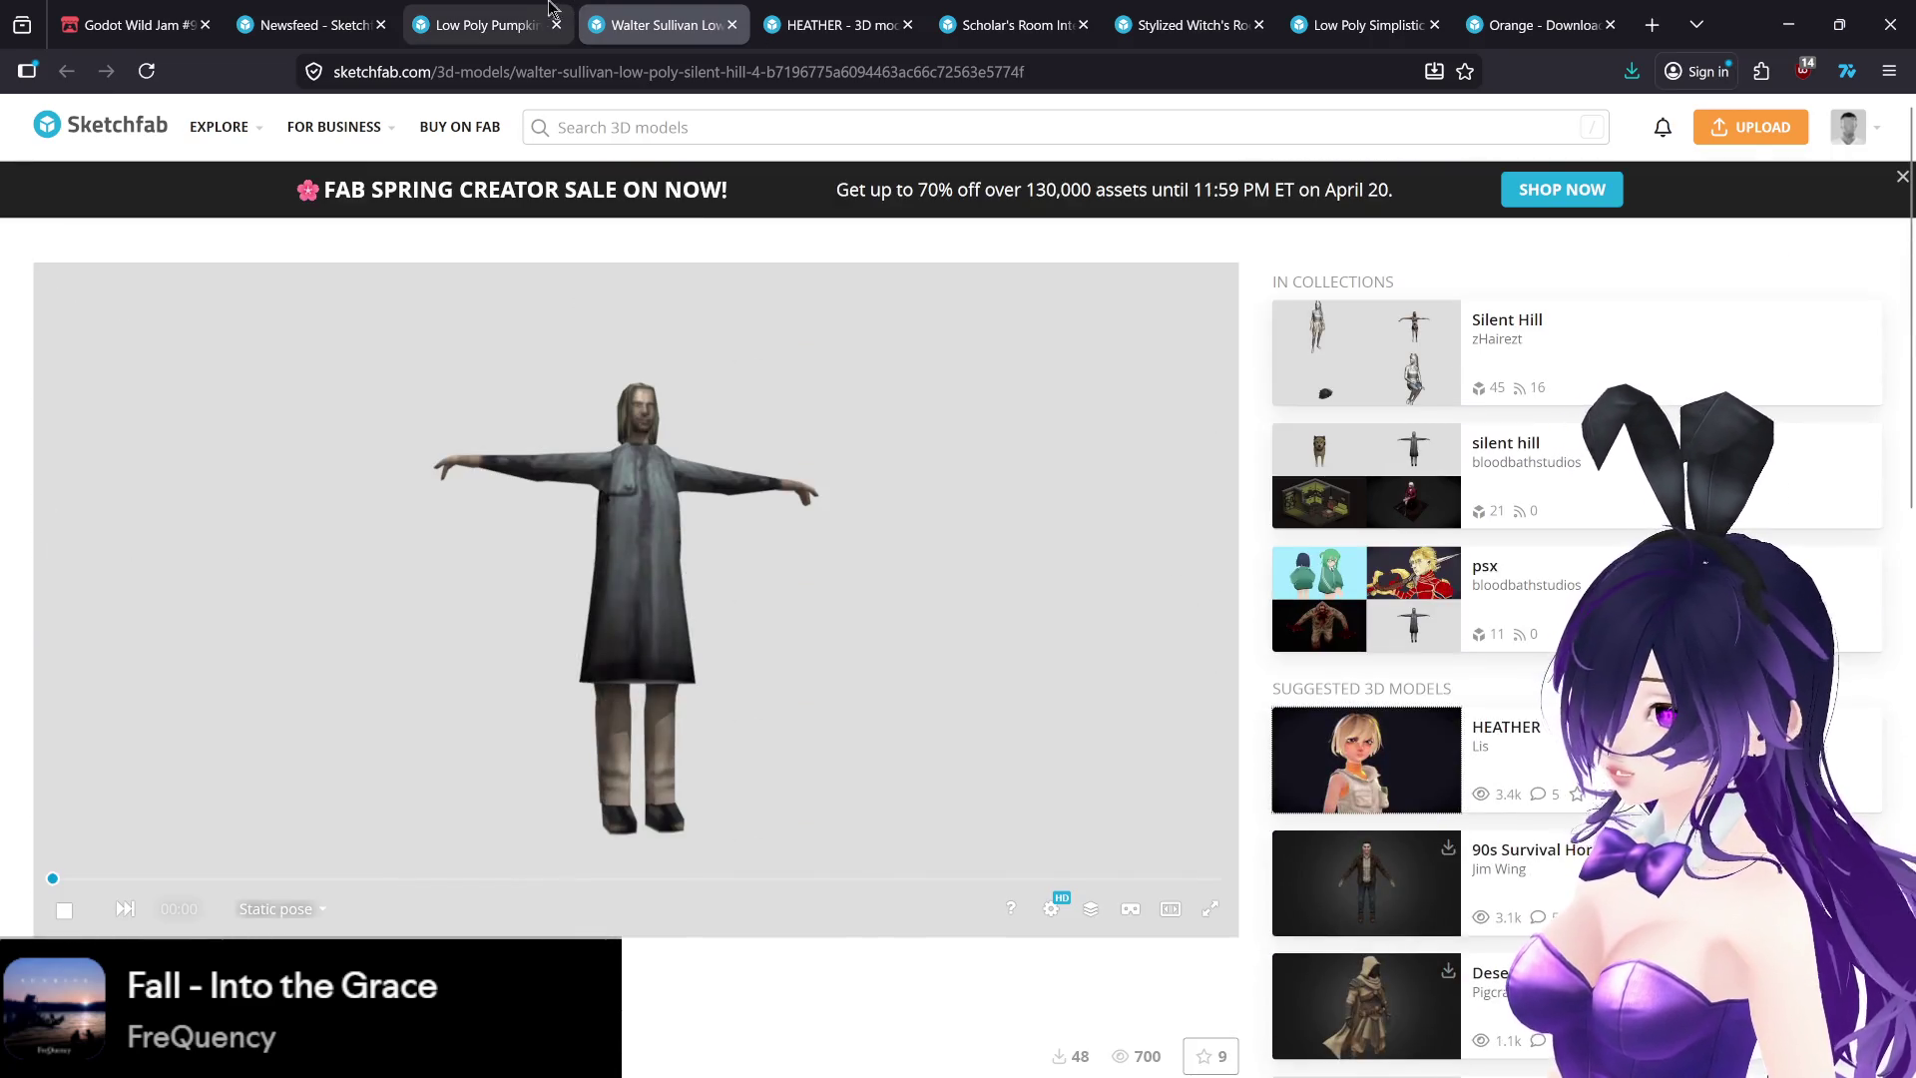
{"action": "left_click", "coordinate": [542, 14]}
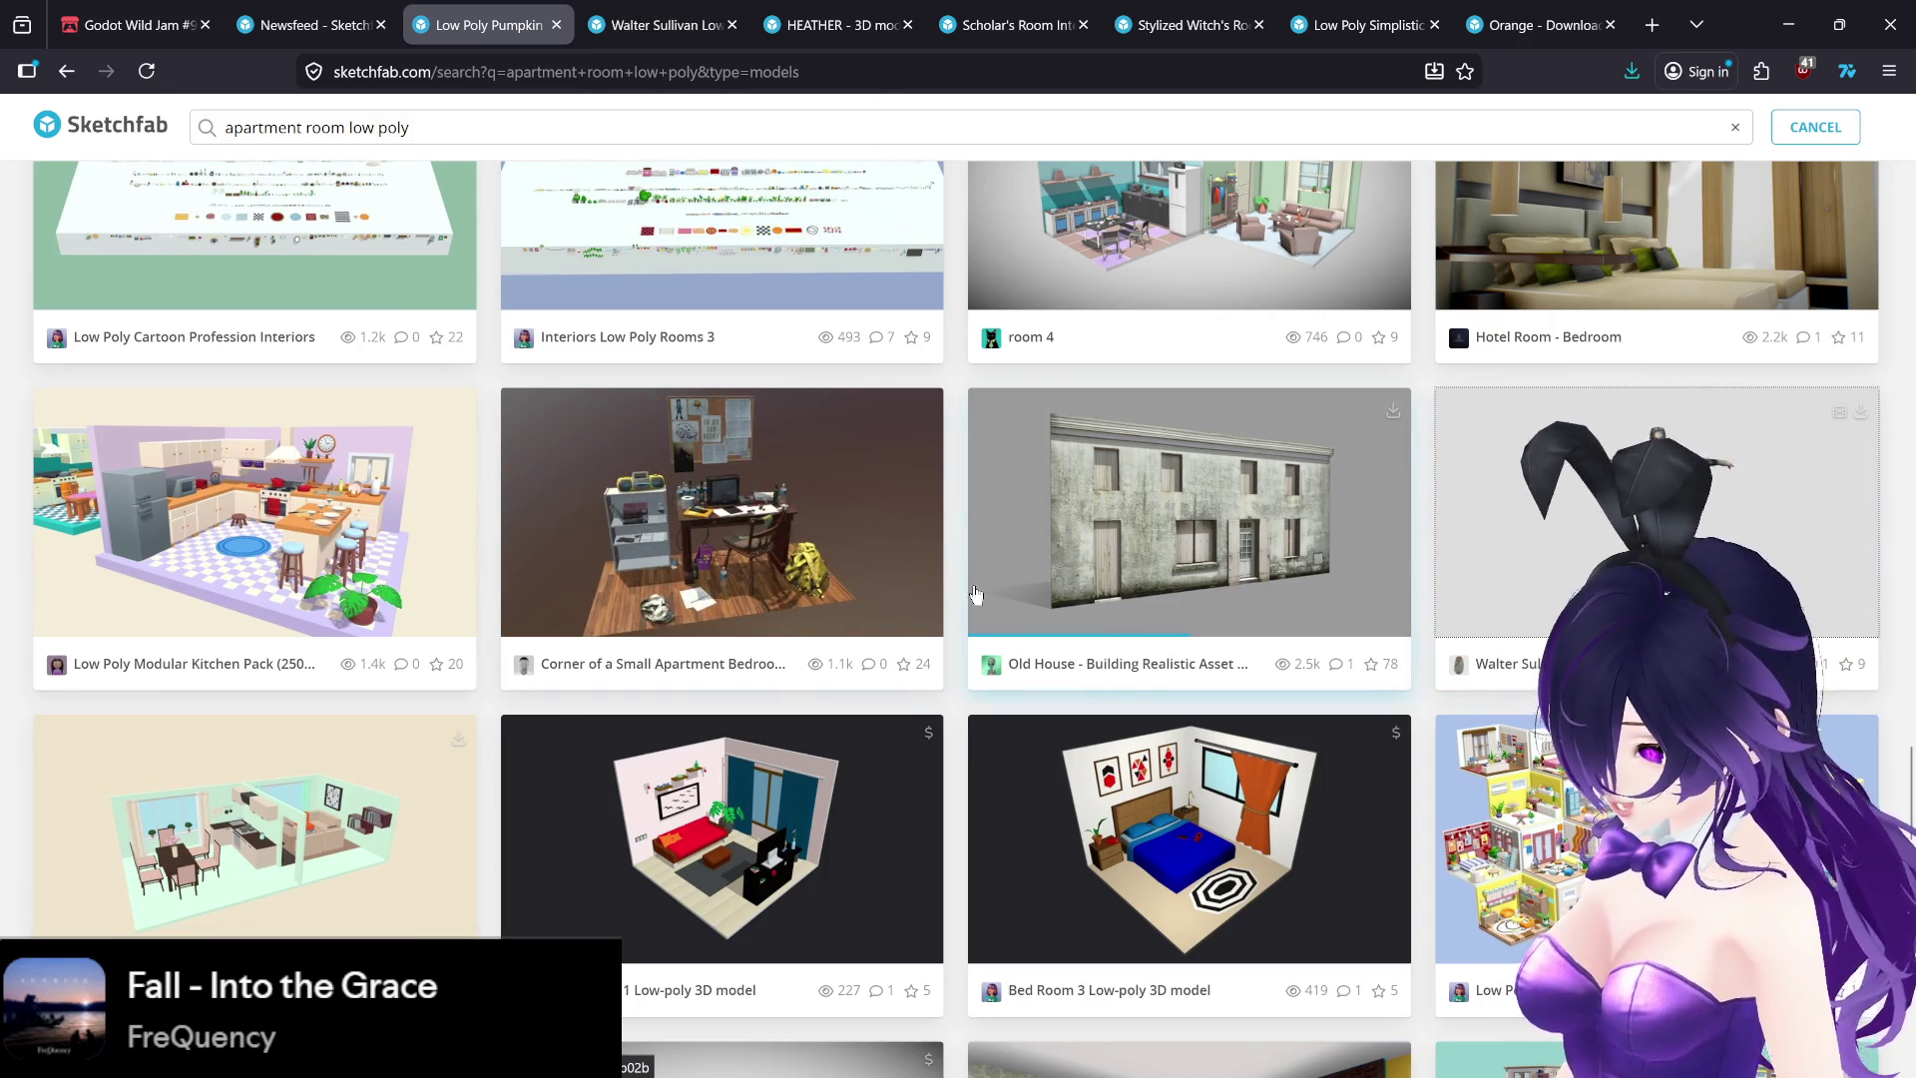
{"action": "left_click", "coordinate": [703, 7]}
- Copy the Walter Sullivan model's URL into Potion makingselling.txt in Notepad
{"action": "left_click", "coordinate": [635, 72]}
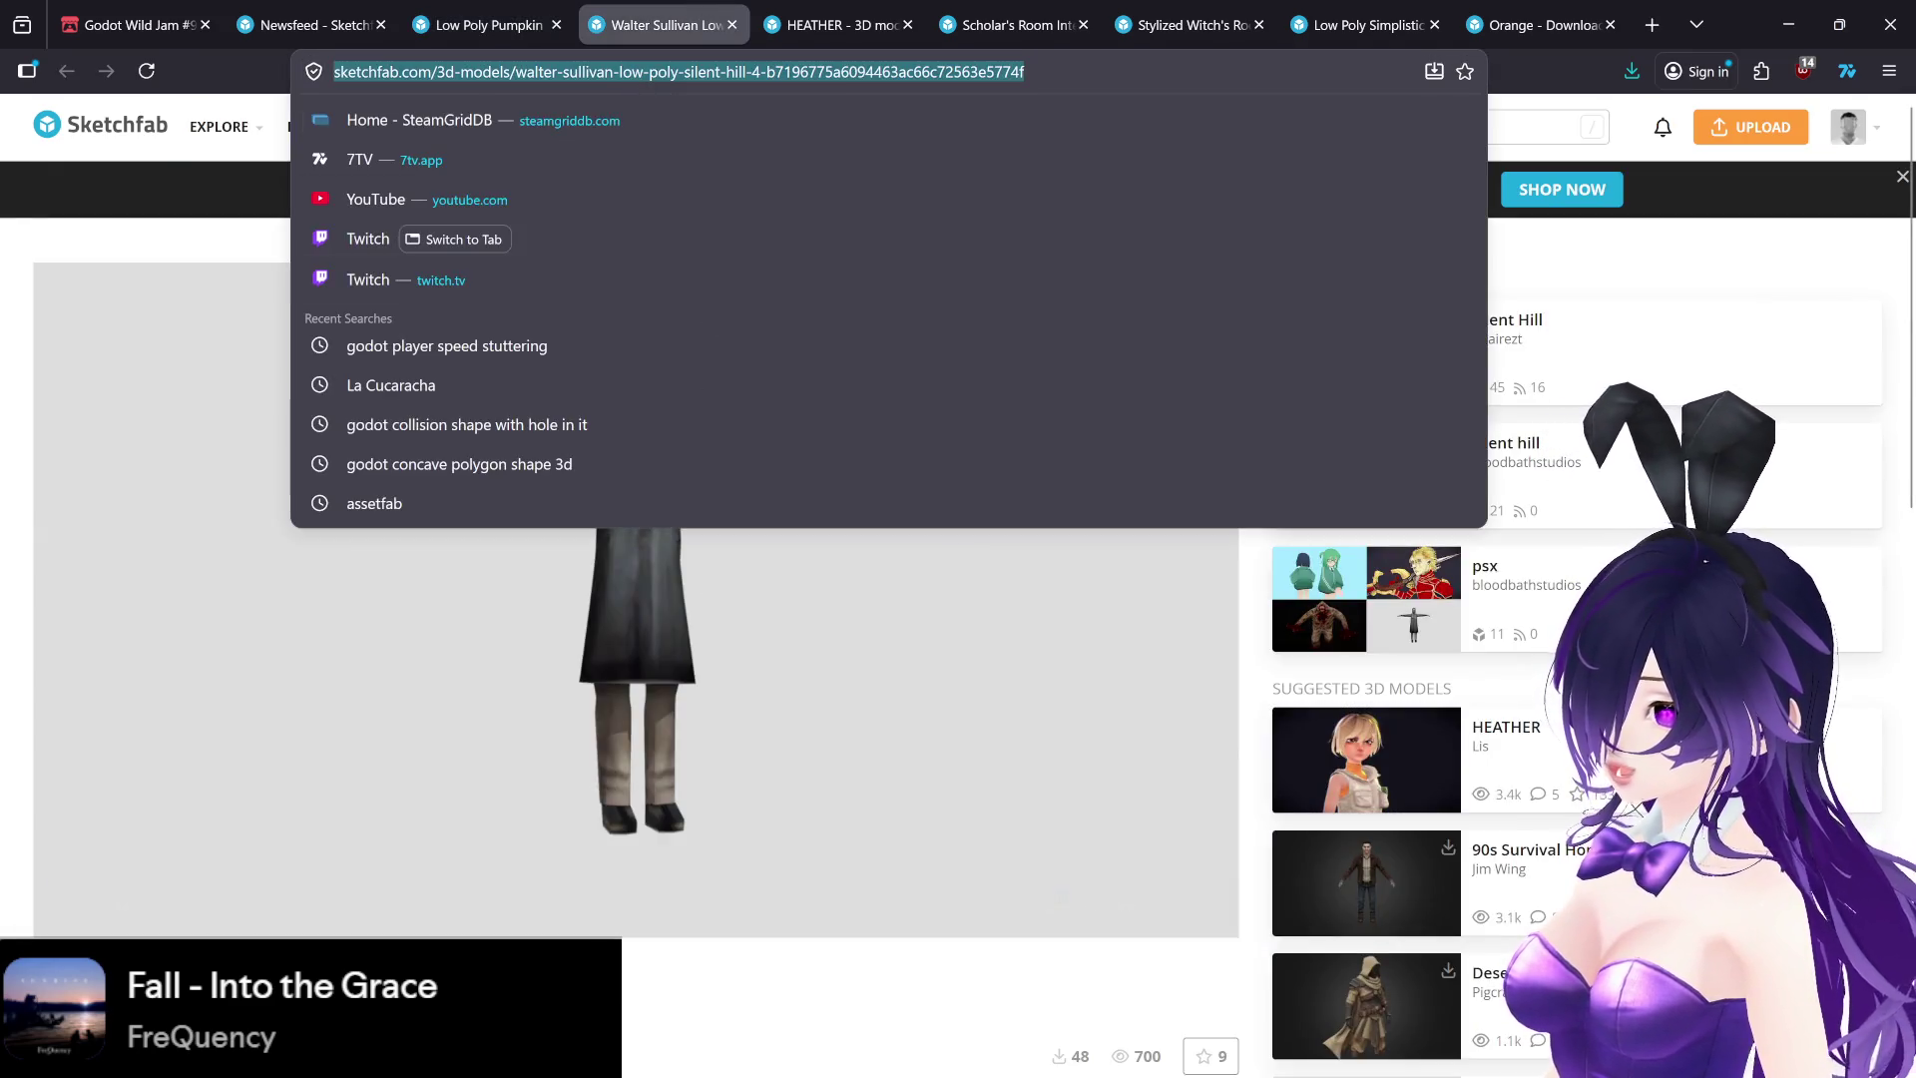
{"action": "left_click", "coordinate": [1278, 1063]}
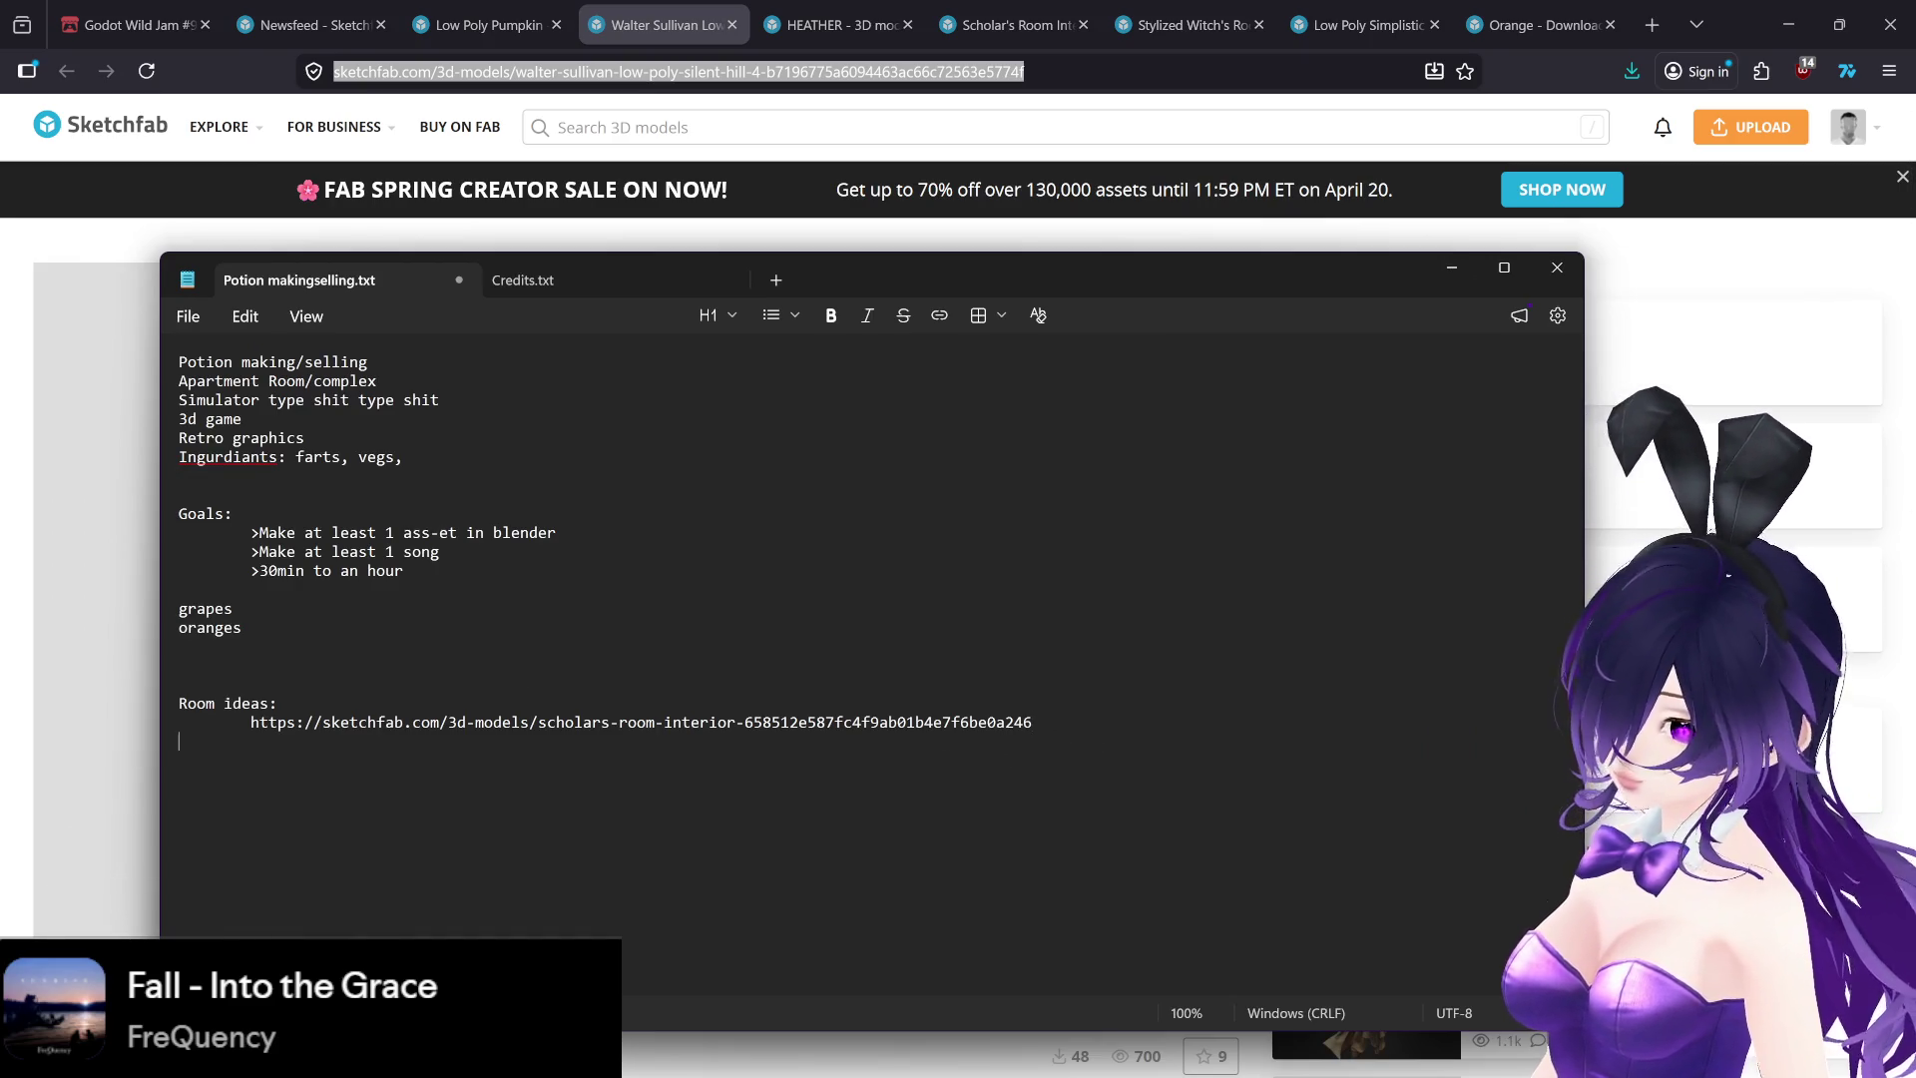
{"action": "type", "text": "https://sketchfab.com/3d-models/walter-sullivan-low-poly-silent-hill-4-b7196775a6094463ac66c72563e5774f"}
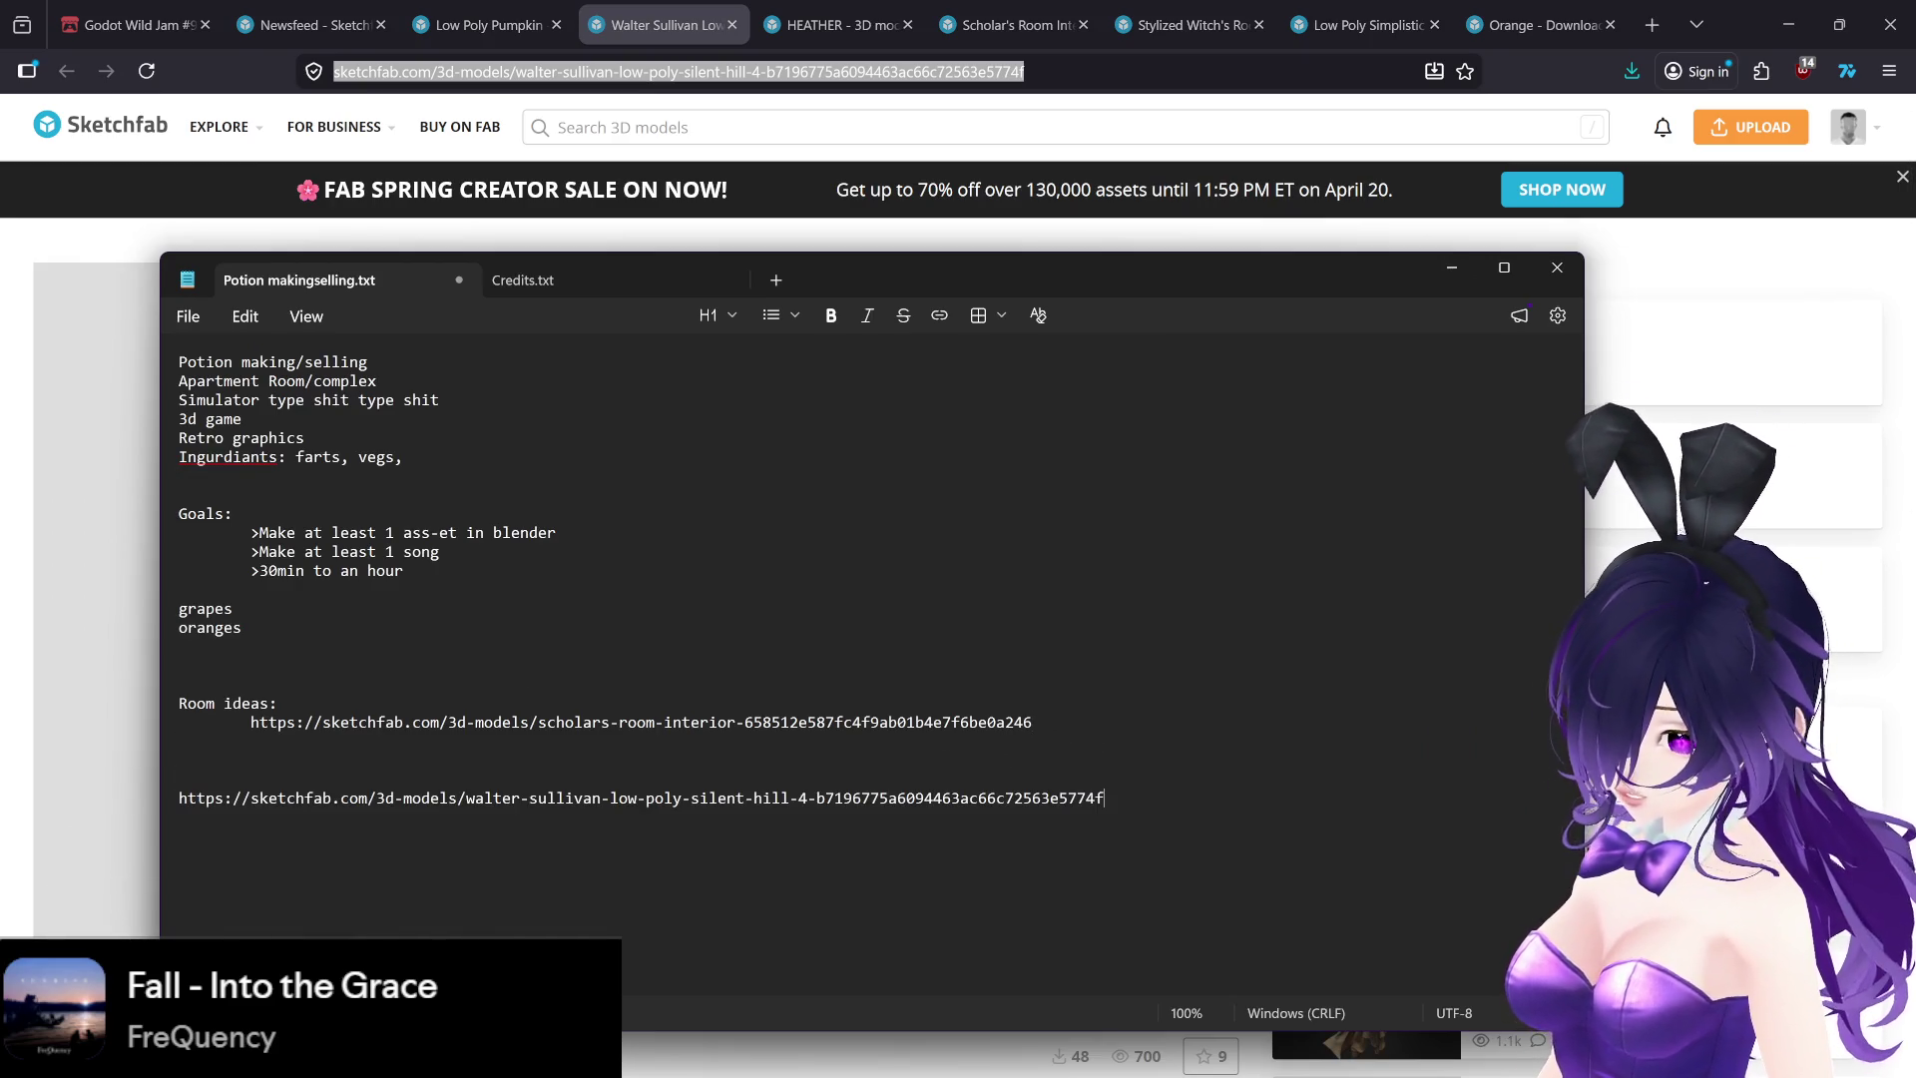
- Add the HEATHER model's URL on a new line, minimise Notepad, and return to the apartment room results
{"action": "left_click", "coordinate": [843, 20]}
{"action": "left_click", "coordinate": [843, 71]}
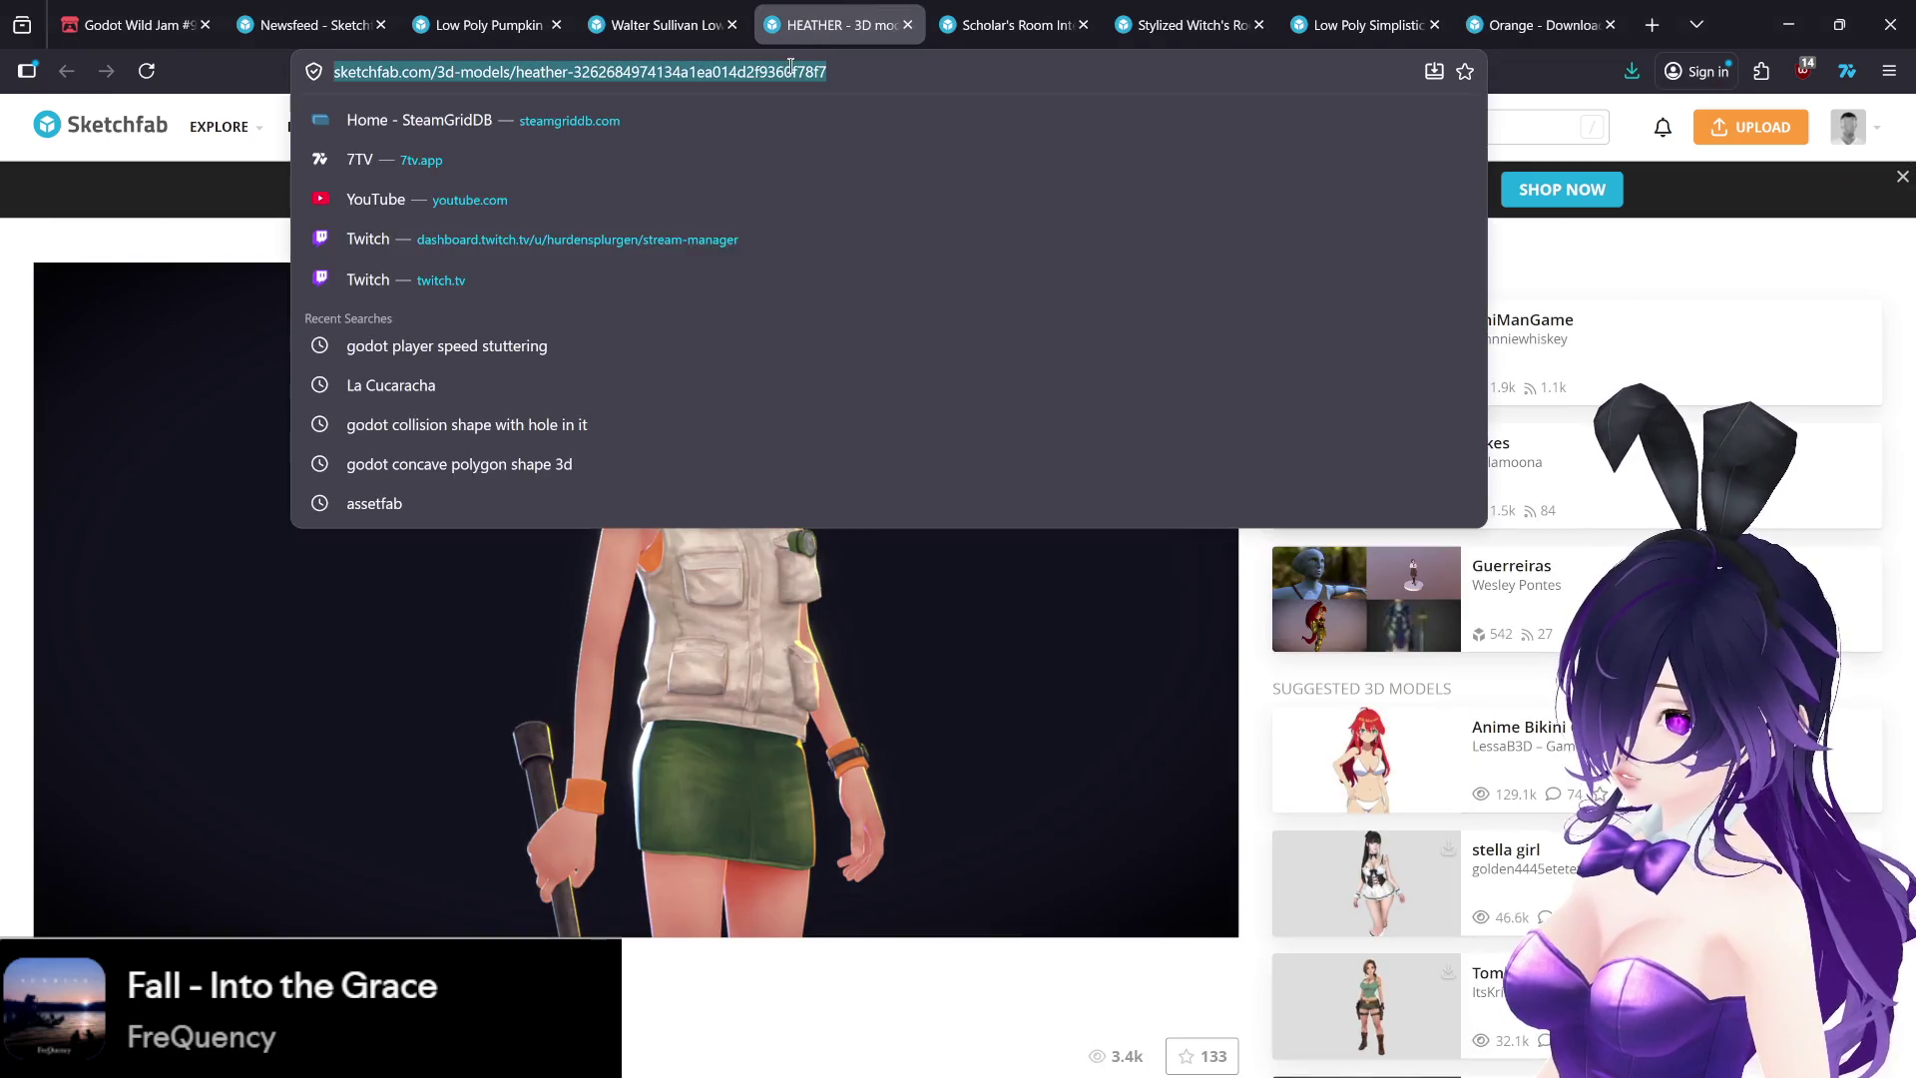
{"action": "left_click", "coordinate": [1277, 1062]}
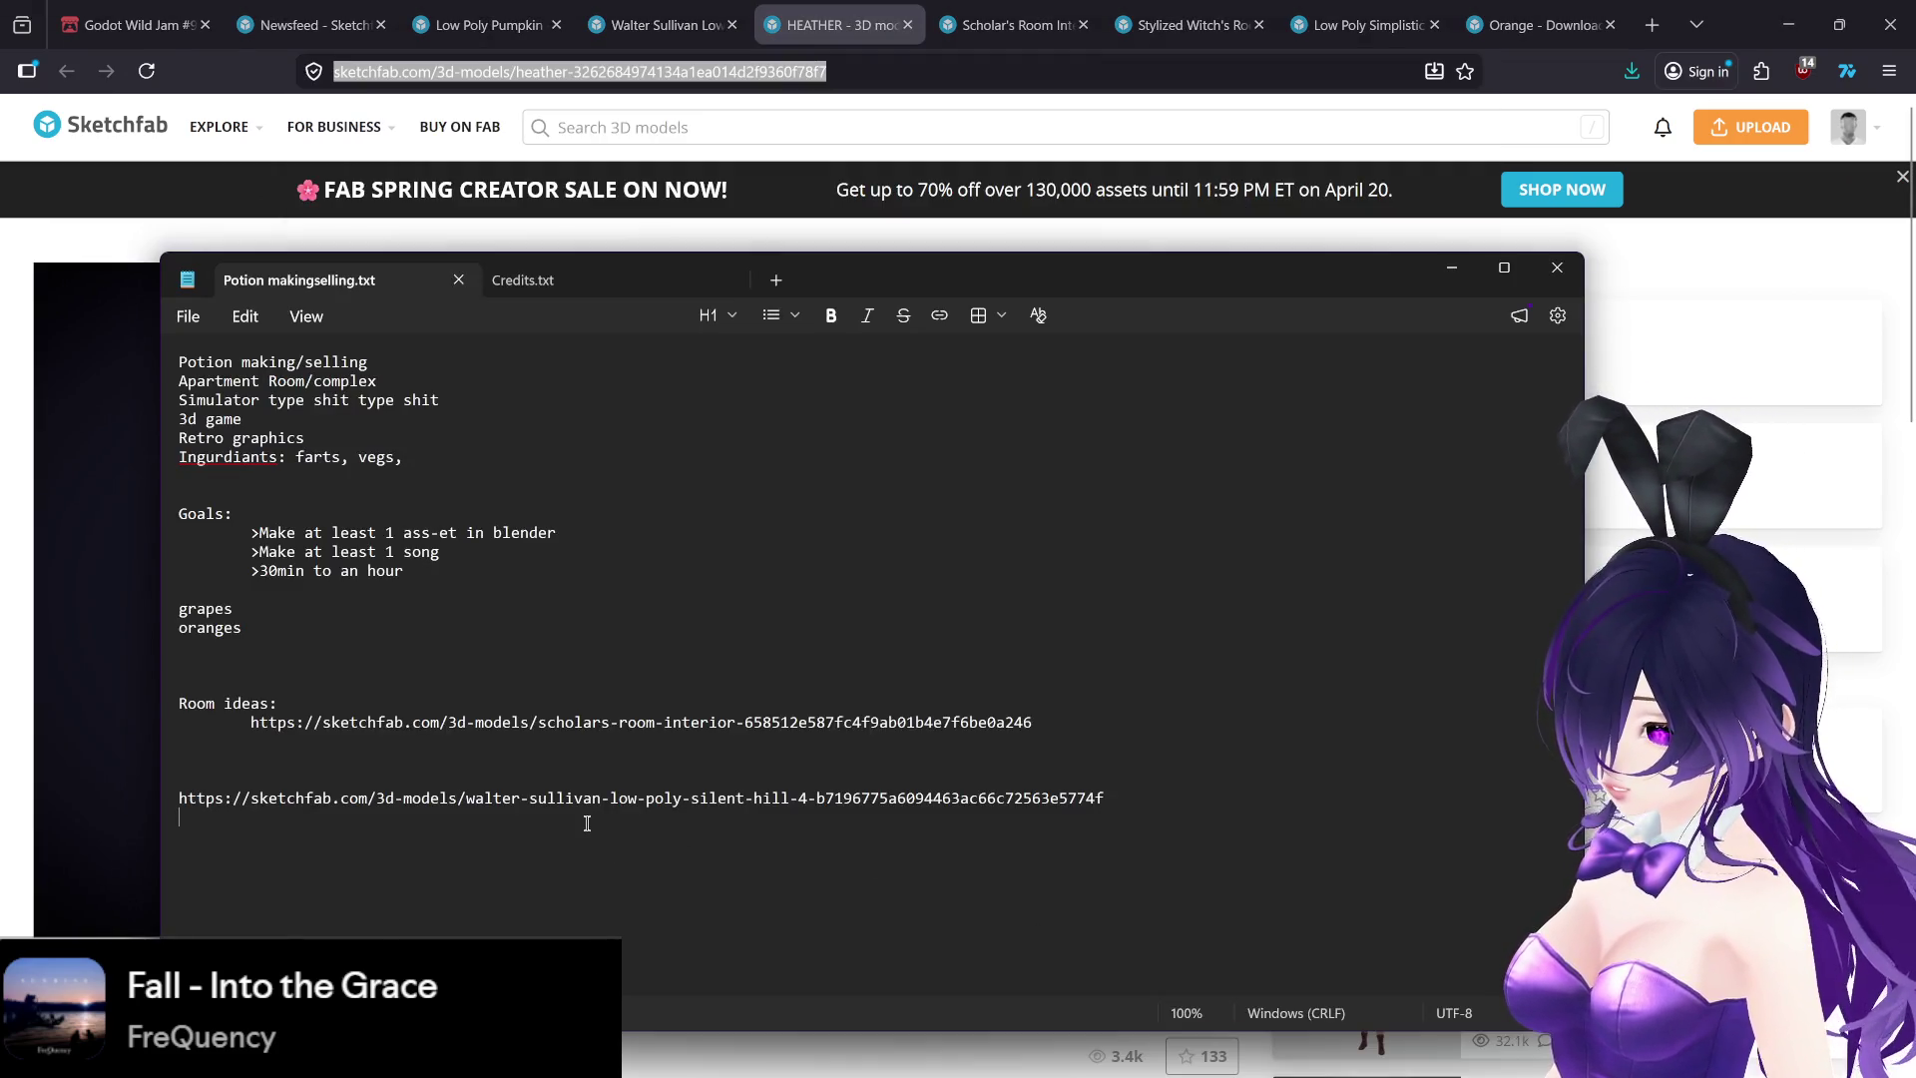
{"action": "key", "text": "ctrl+v"}
{"action": "left_click", "coordinate": [1452, 267]}
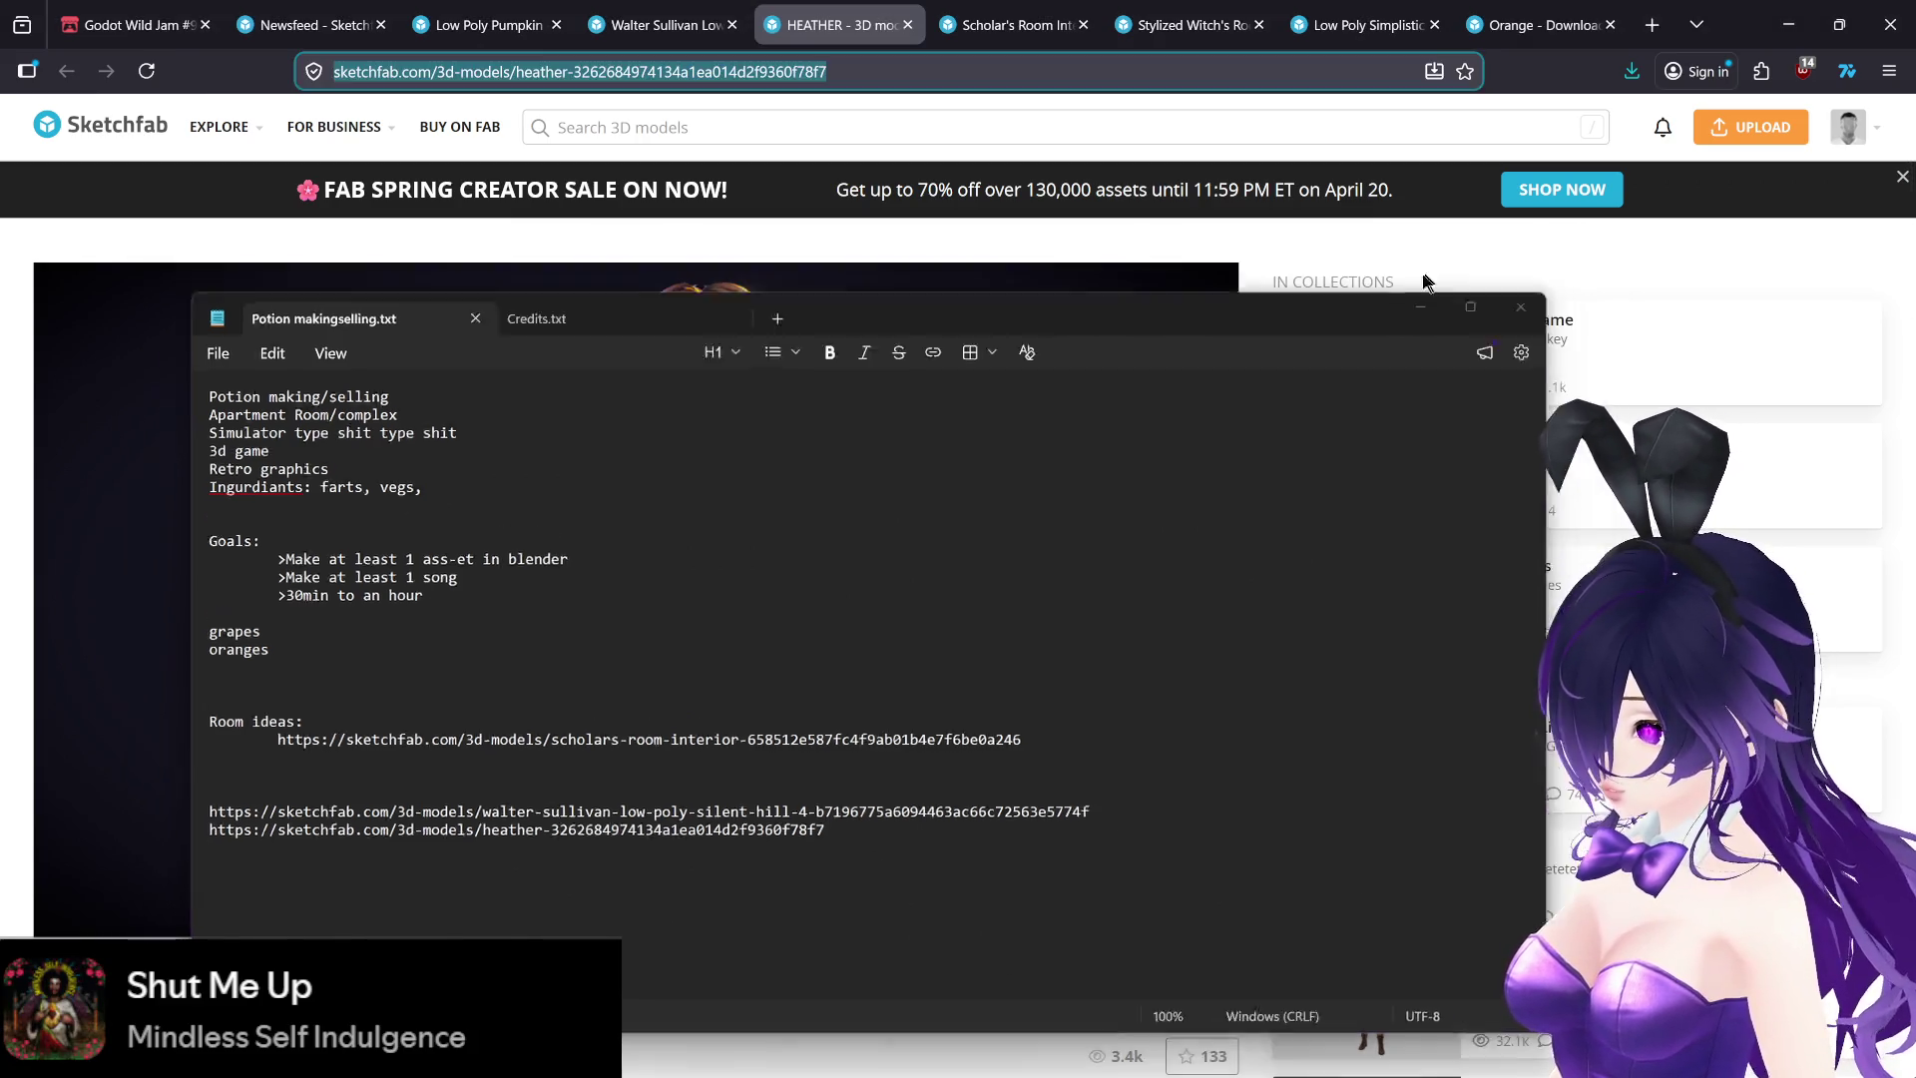
{"action": "key", "text": "ctrl+shift+Tab"}
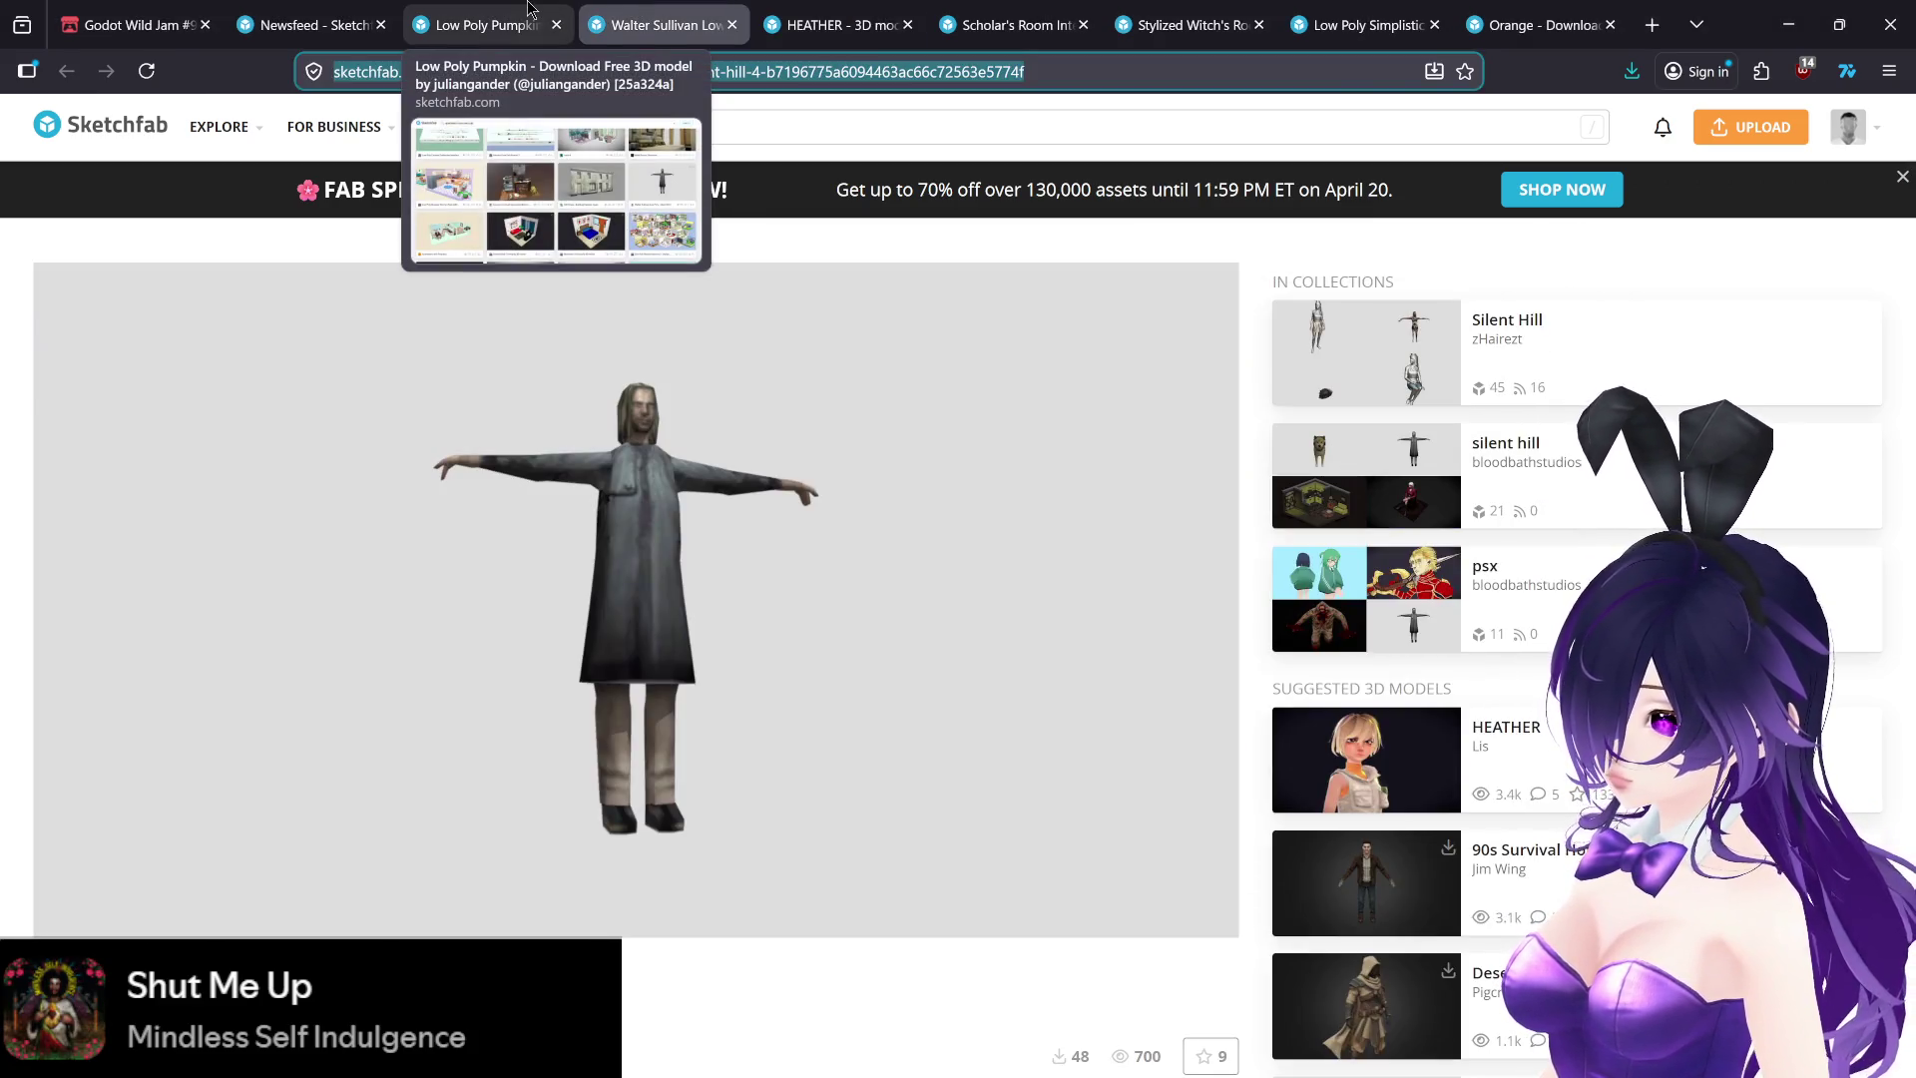
{"action": "left_click", "coordinate": [527, 10]}
- Scroll the apartment room low poly results past Kitchen Scene - Kitchen Pack v2, Teen BedRoom Lowpoly and low poly apartement
{"action": "scroll", "coordinate": [975, 750], "scroll_direction": "down", "scroll_amount": 4}
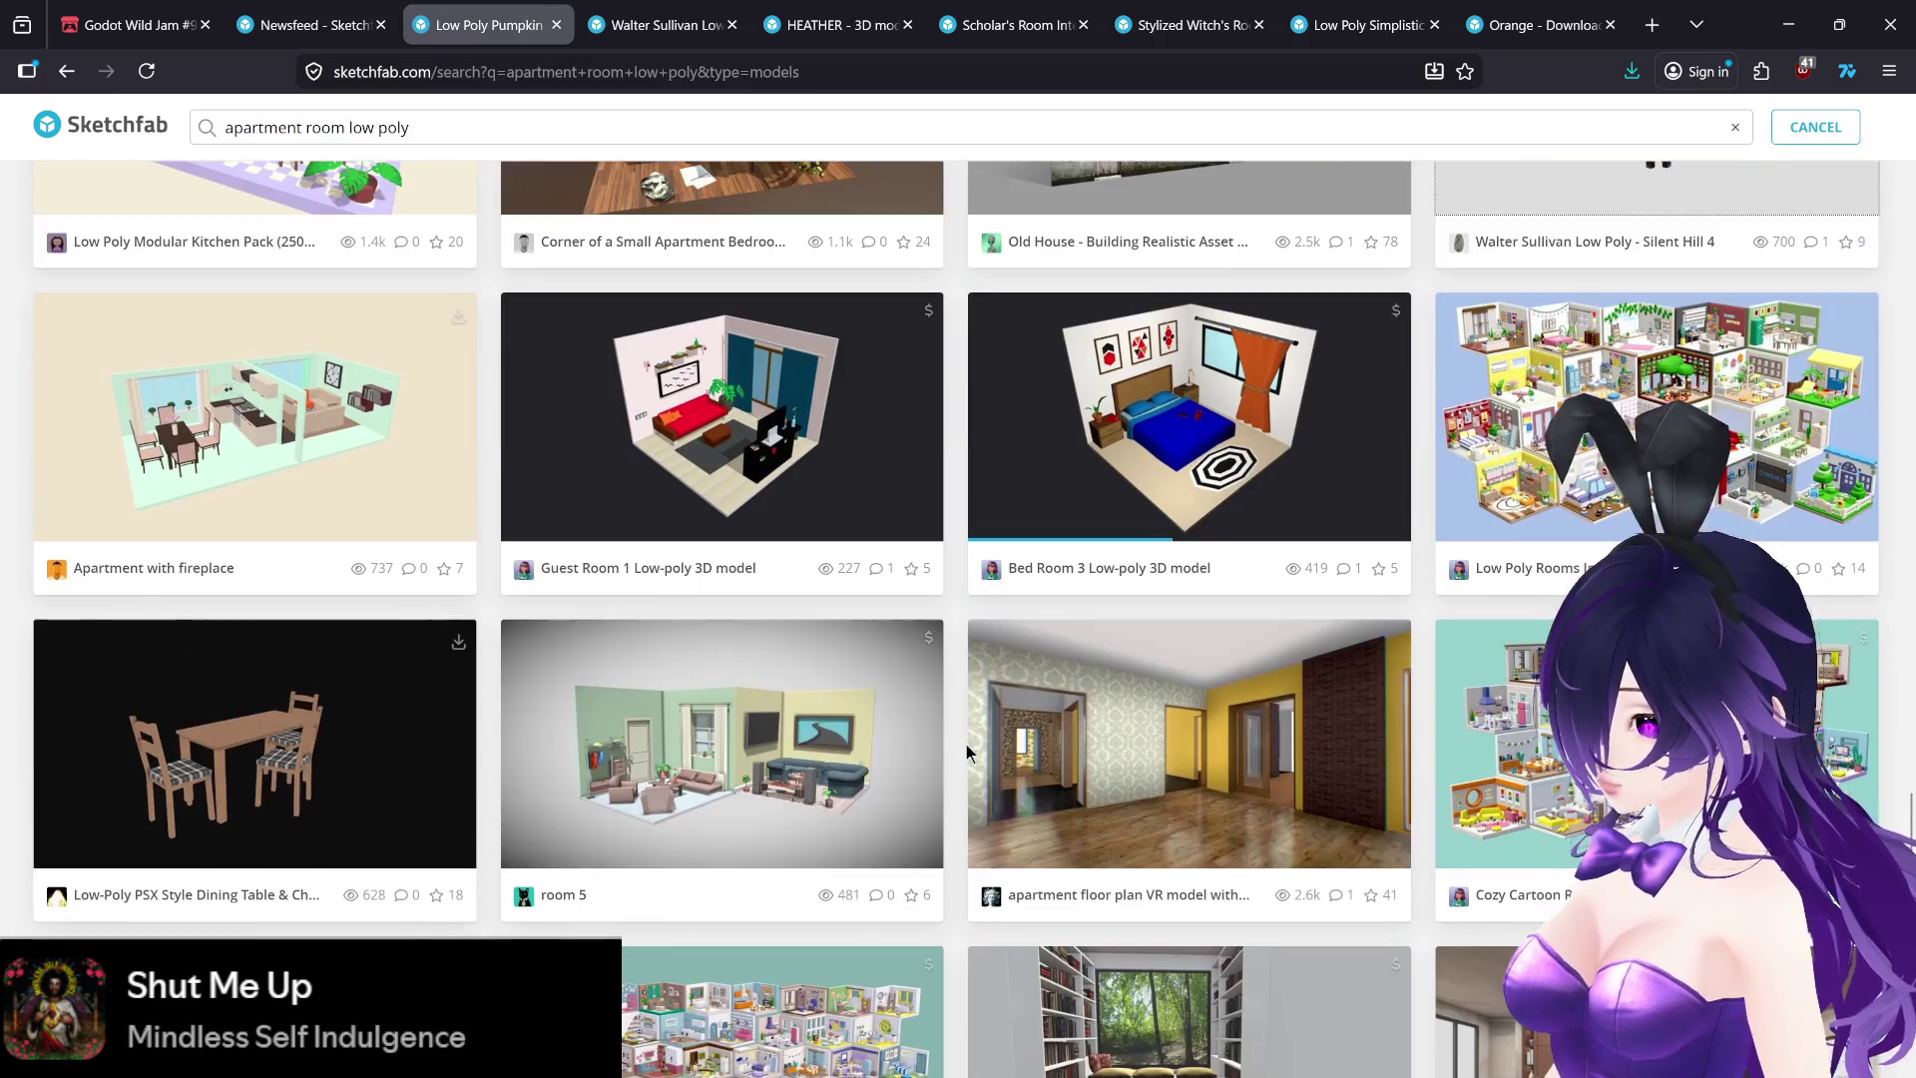
{"action": "scroll", "coordinate": [953, 751], "scroll_direction": "down", "scroll_amount": 4}
{"action": "scroll", "coordinate": [934, 765], "scroll_direction": "down", "scroll_amount": 3}
{"action": "scroll", "coordinate": [955, 764], "scroll_direction": "down", "scroll_amount": 15}
{"action": "scroll", "coordinate": [954, 762], "scroll_direction": "down", "scroll_amount": 7}
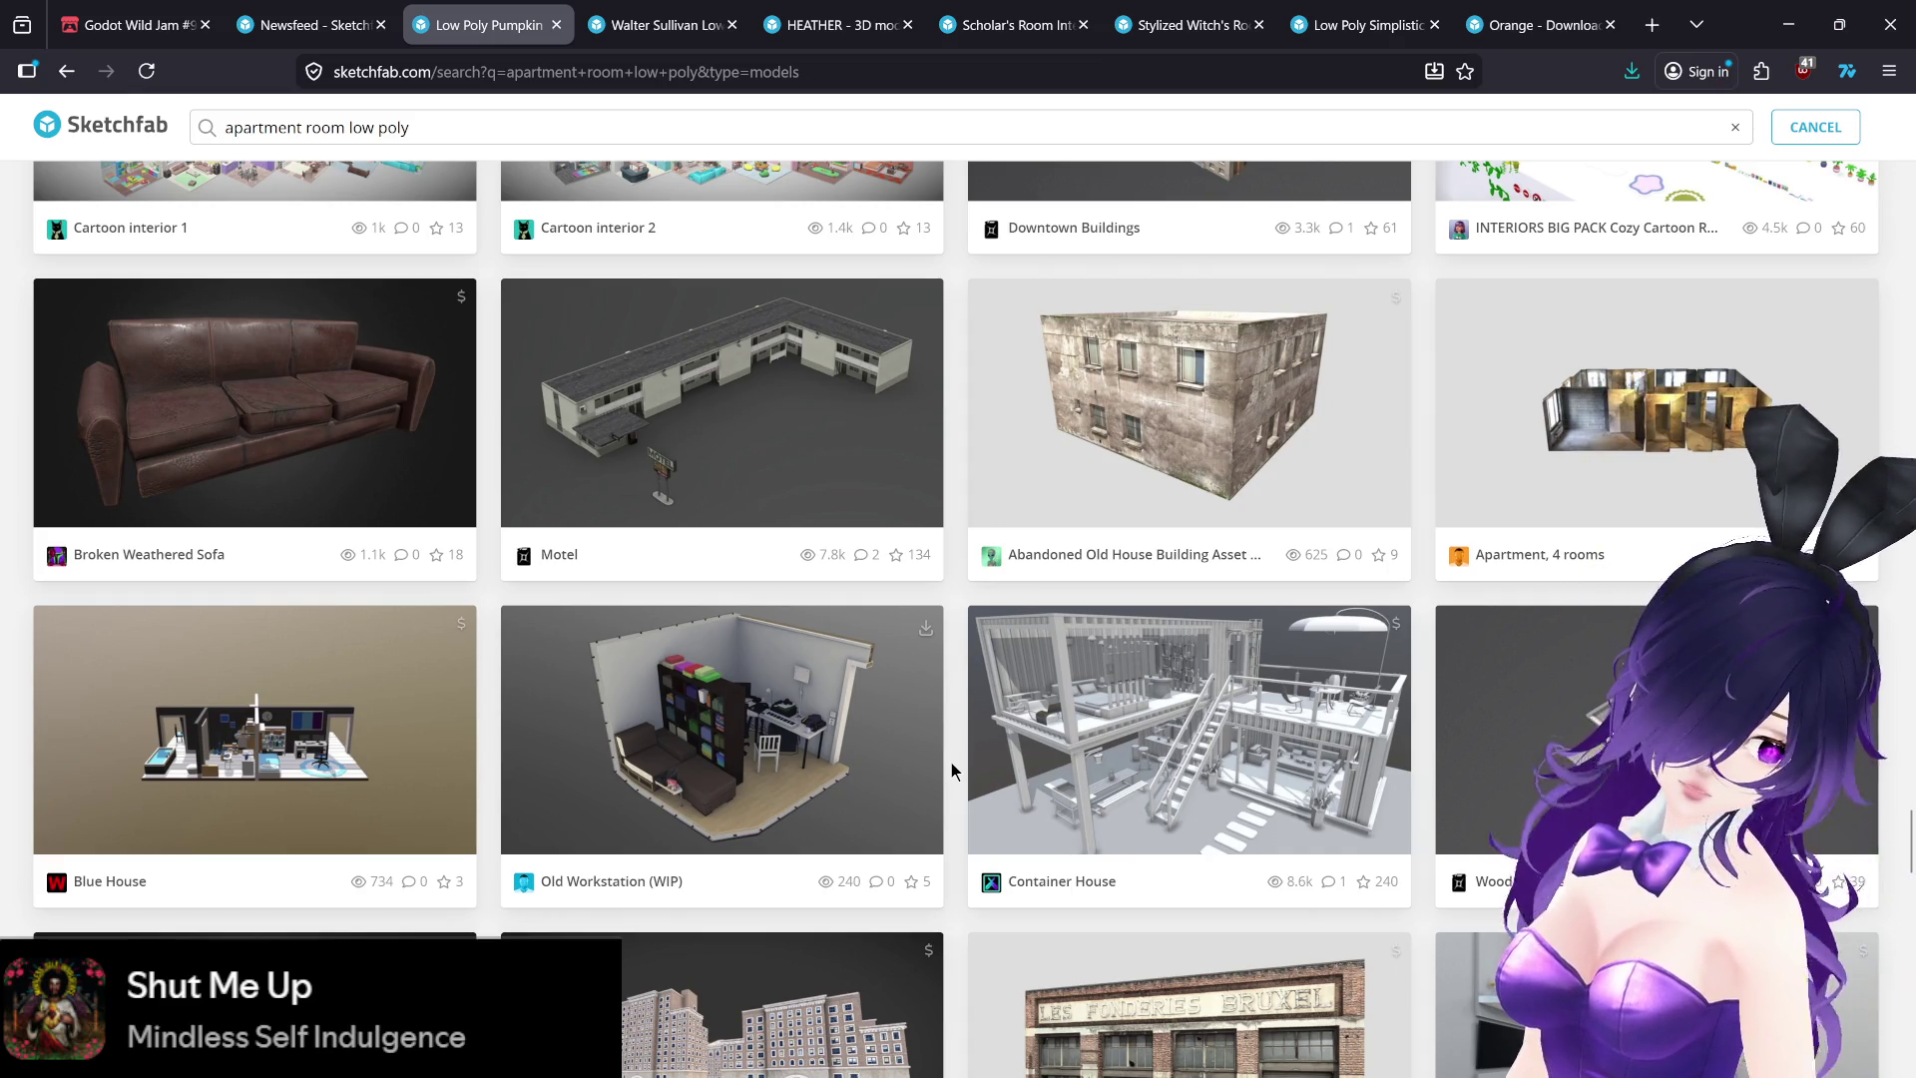
{"action": "scroll", "coordinate": [951, 763], "scroll_direction": "down", "scroll_amount": 4}
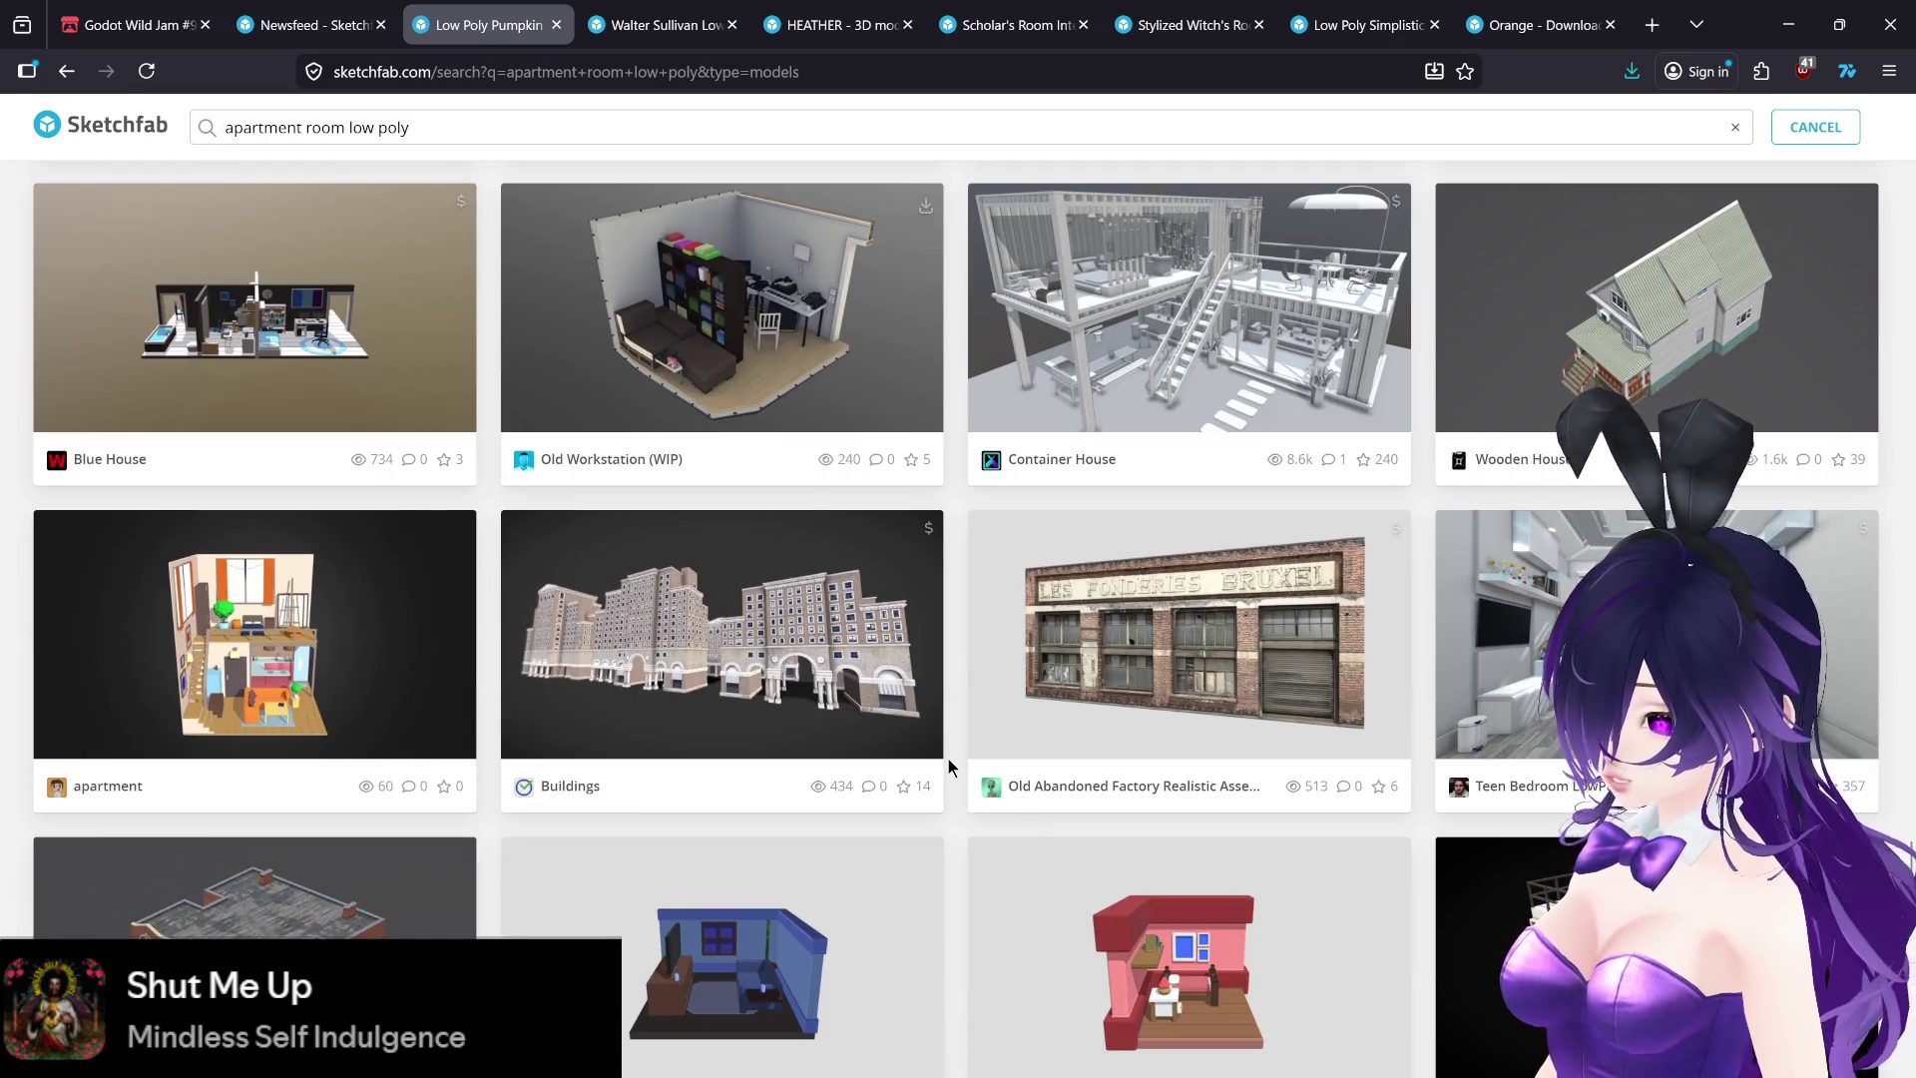
{"action": "scroll", "coordinate": [947, 767], "scroll_direction": "down", "scroll_amount": 1}
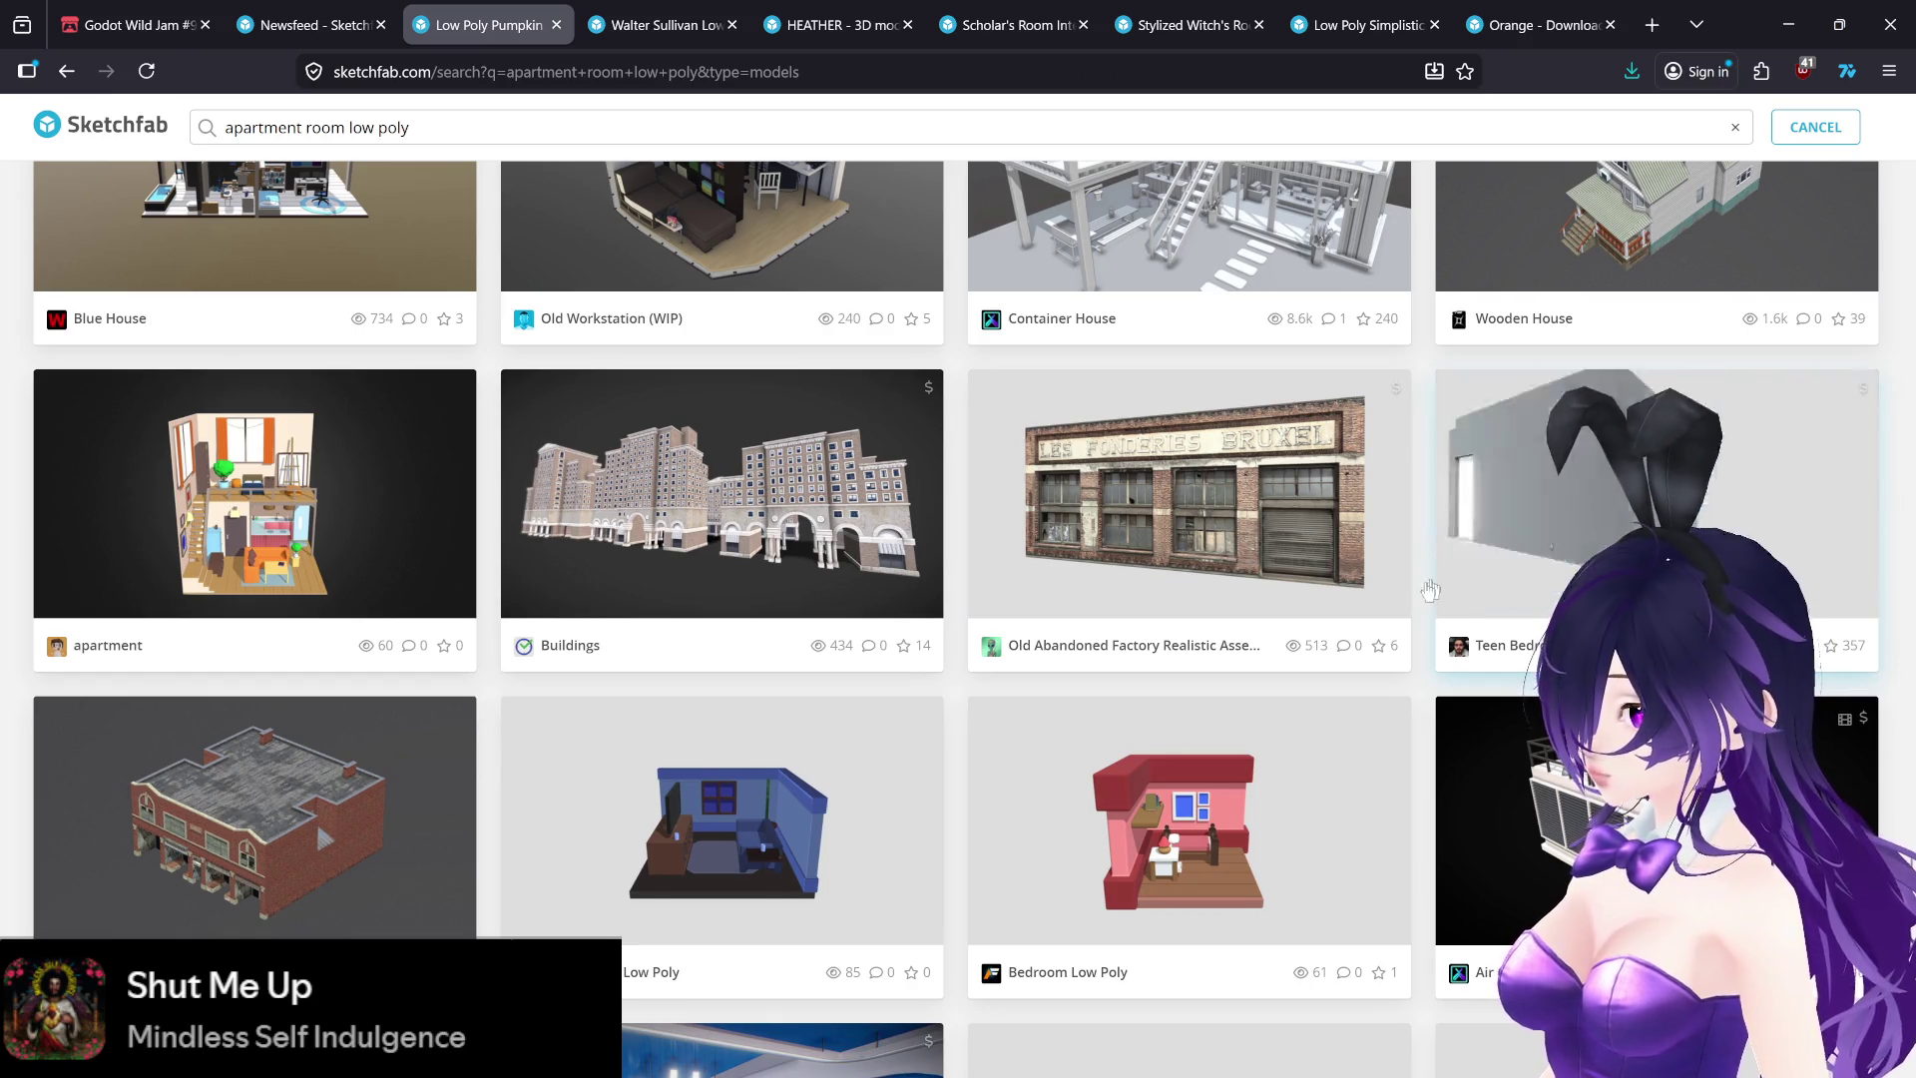
{"action": "scroll", "coordinate": [940, 832], "scroll_direction": "down", "scroll_amount": 3}
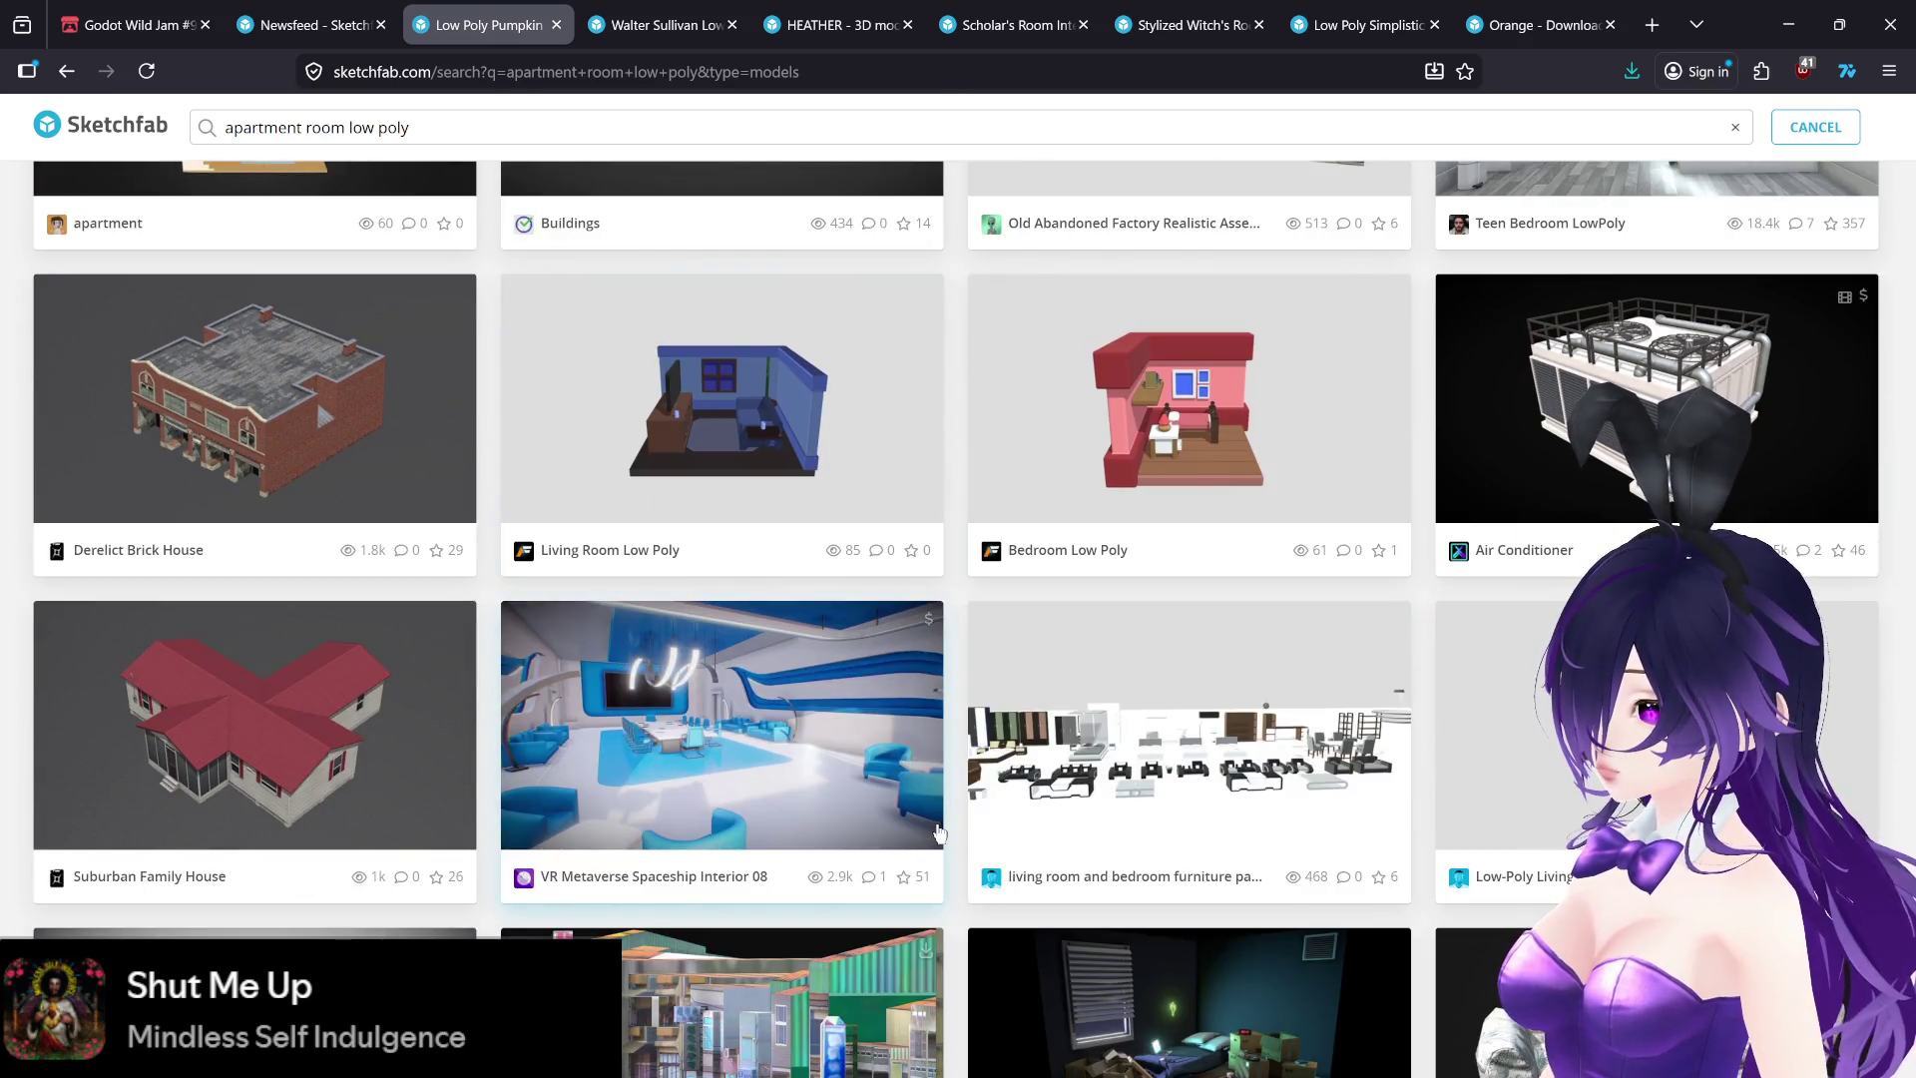
{"action": "scroll", "coordinate": [938, 832], "scroll_direction": "down", "scroll_amount": 3}
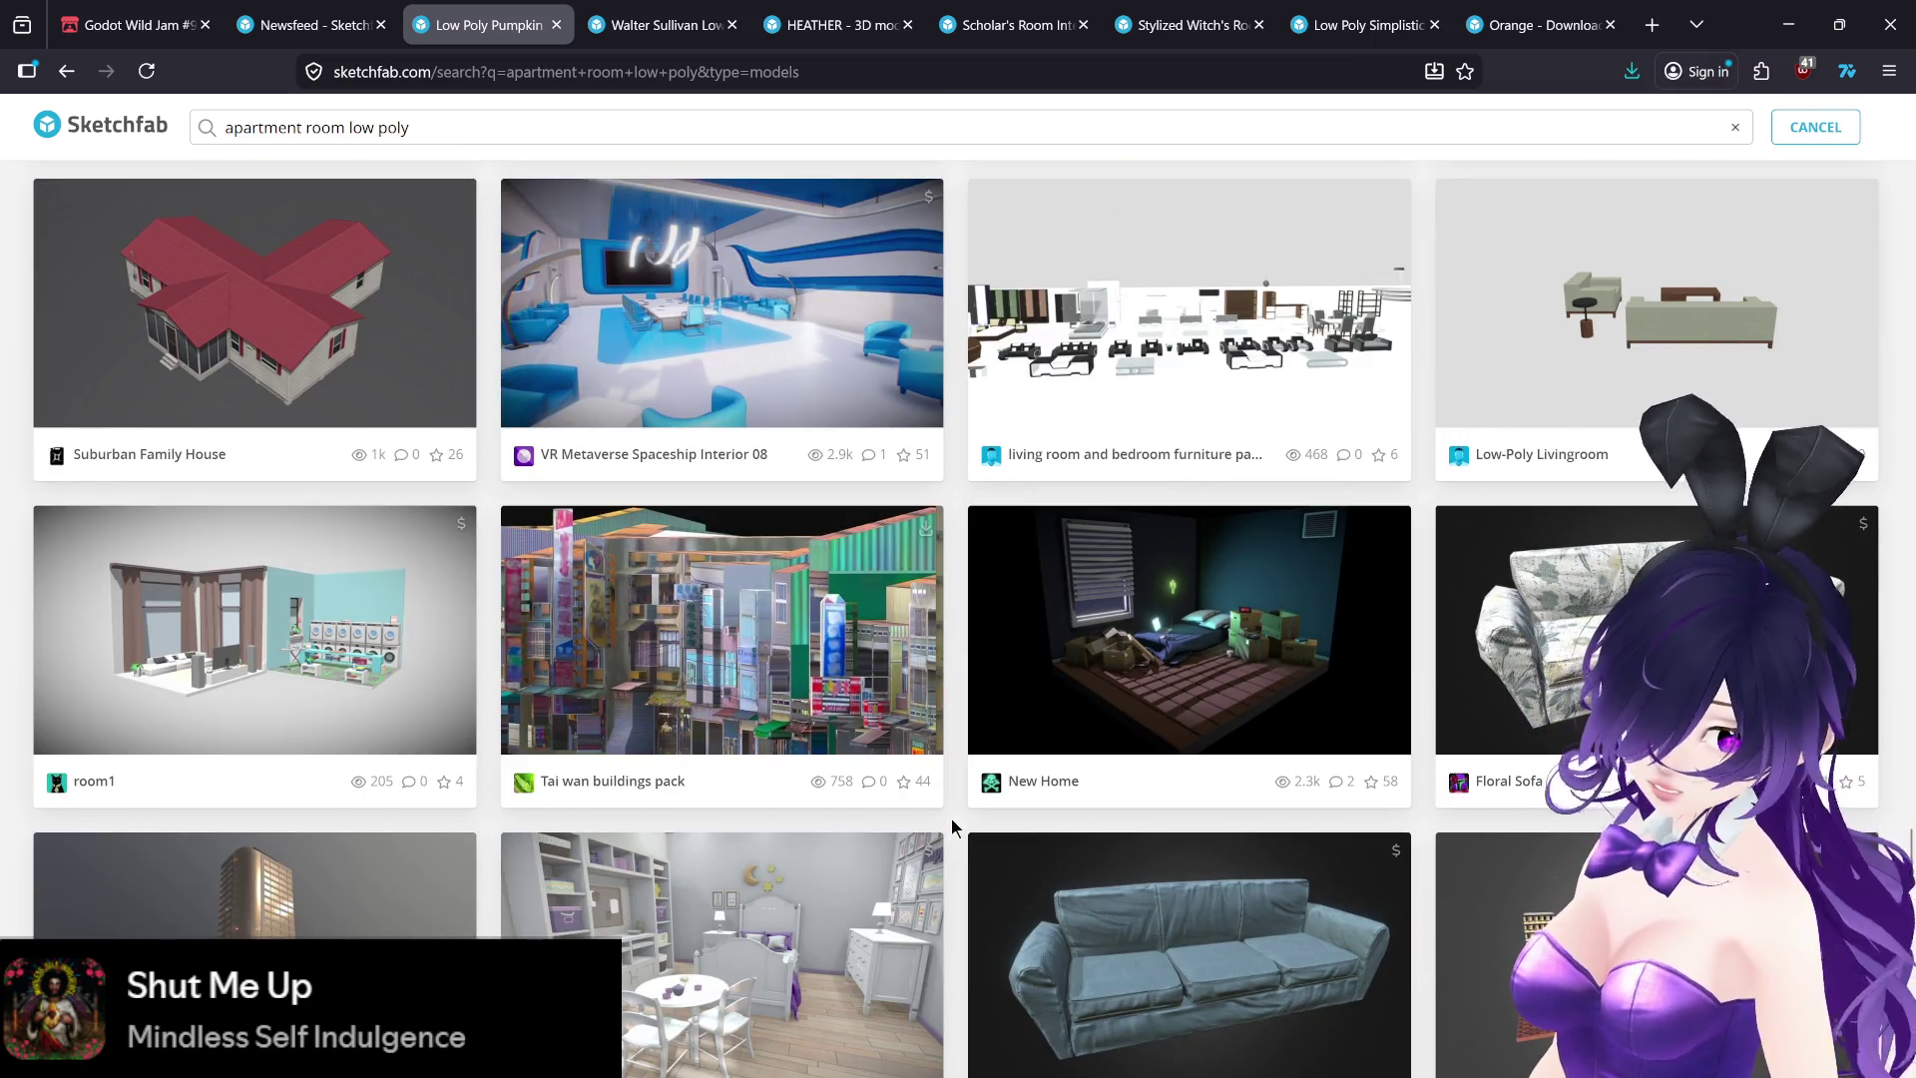
{"action": "scroll", "coordinate": [953, 820], "scroll_direction": "down", "scroll_amount": 3}
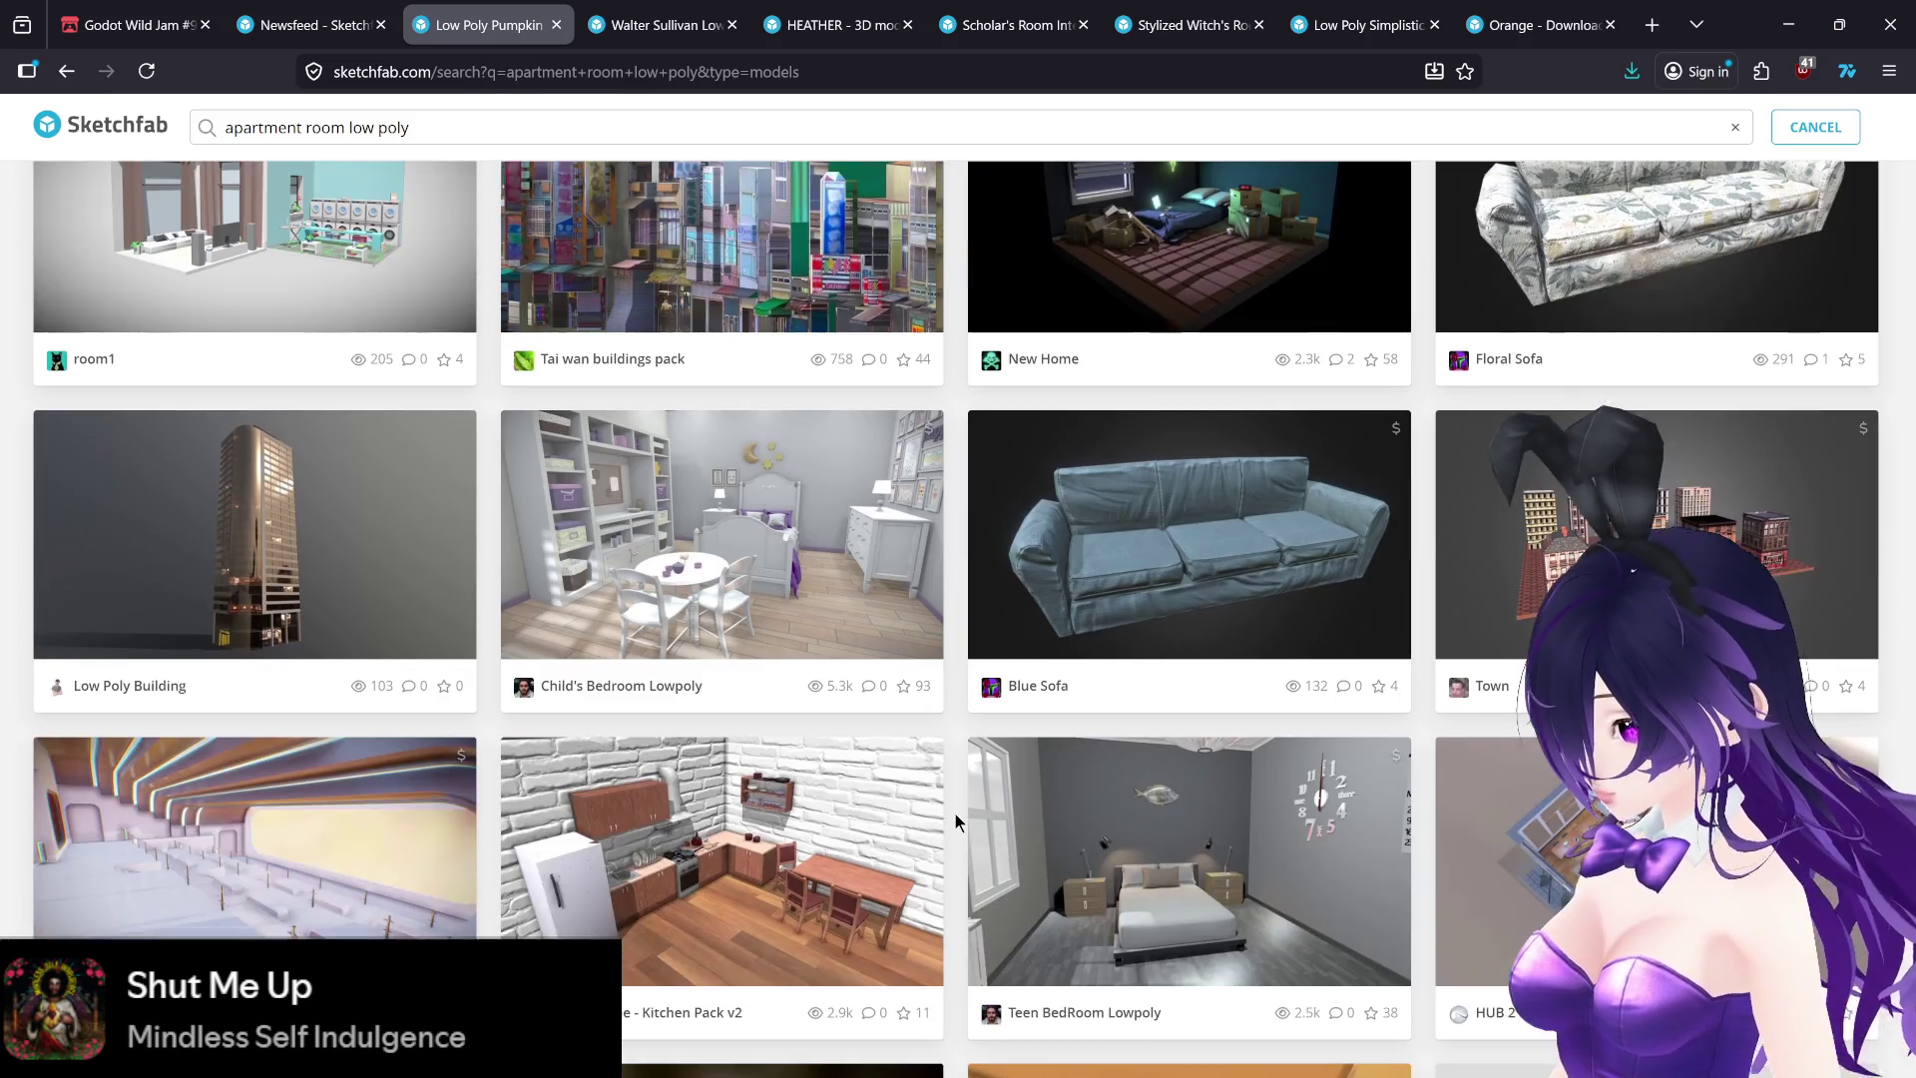
{"action": "scroll", "coordinate": [955, 810], "scroll_direction": "down", "scroll_amount": 1}
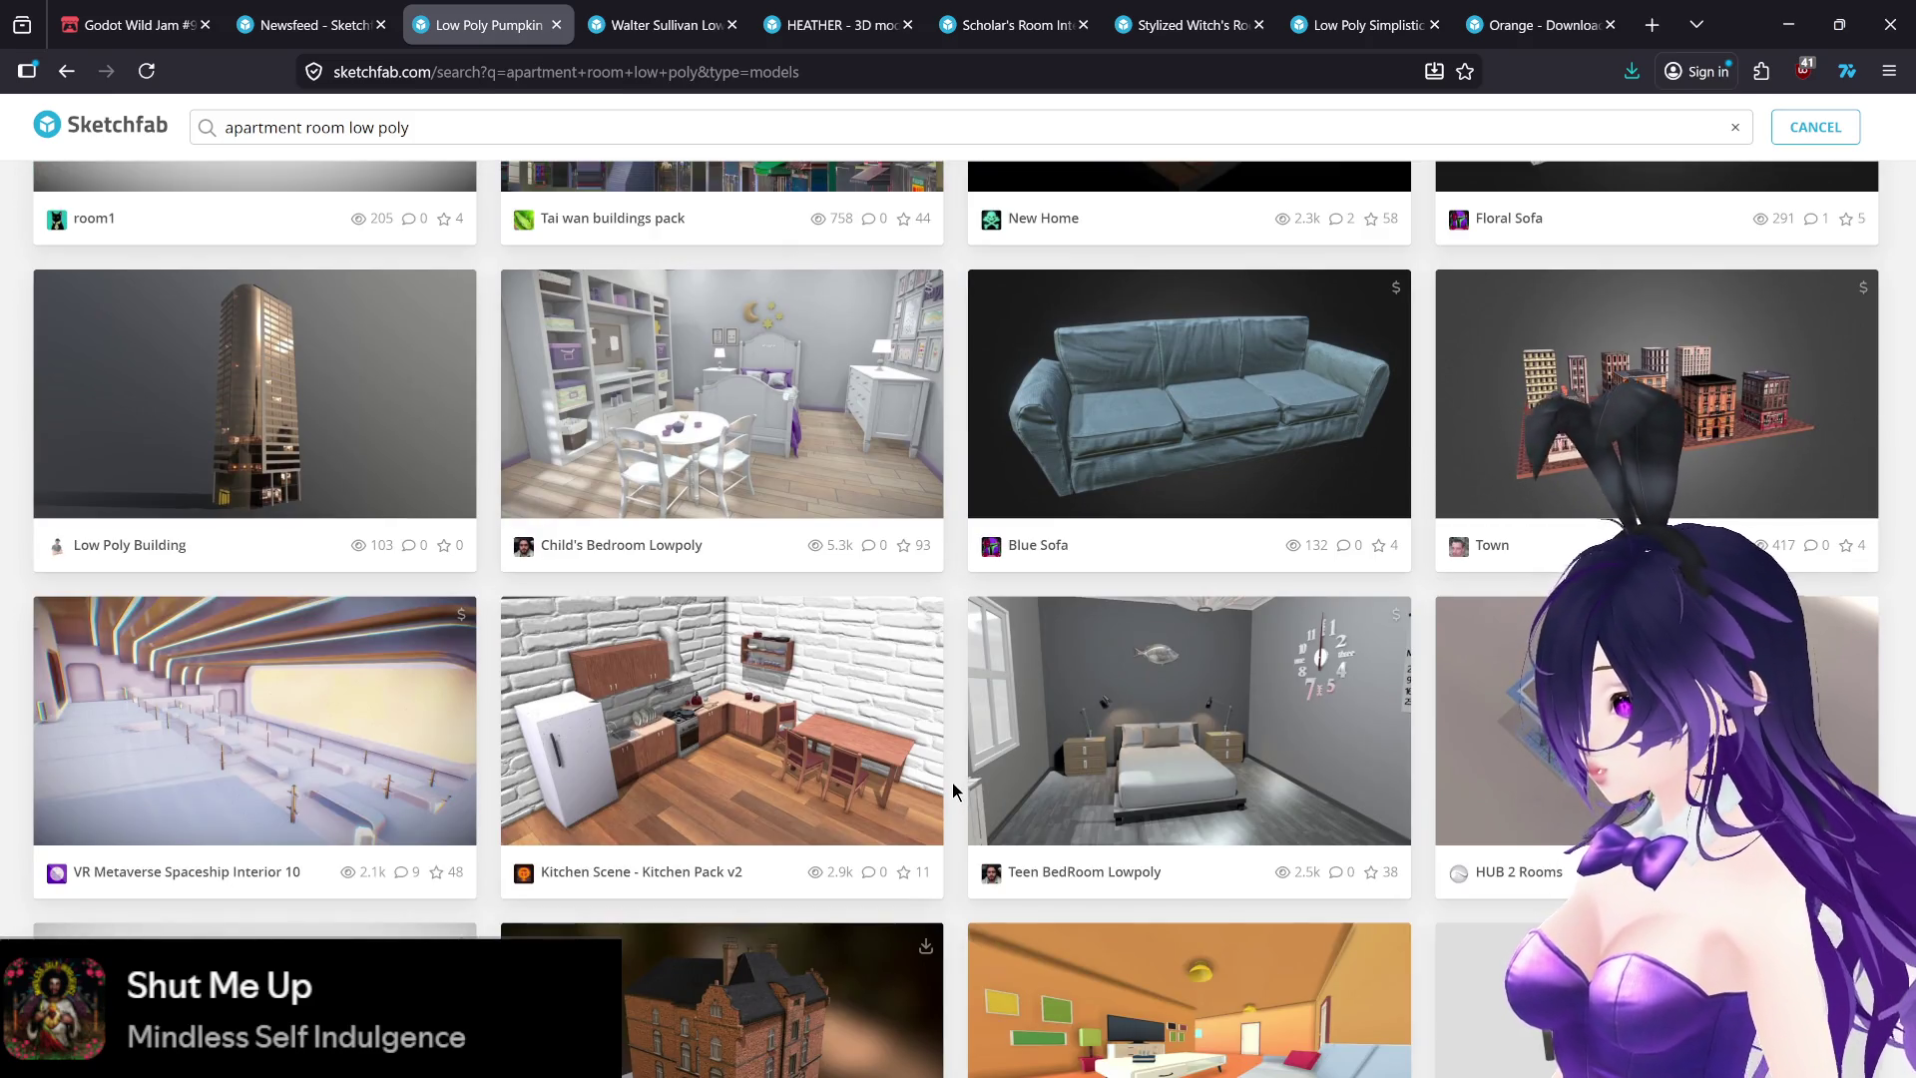
{"action": "scroll", "coordinate": [952, 790], "scroll_direction": "down", "scroll_amount": 1}
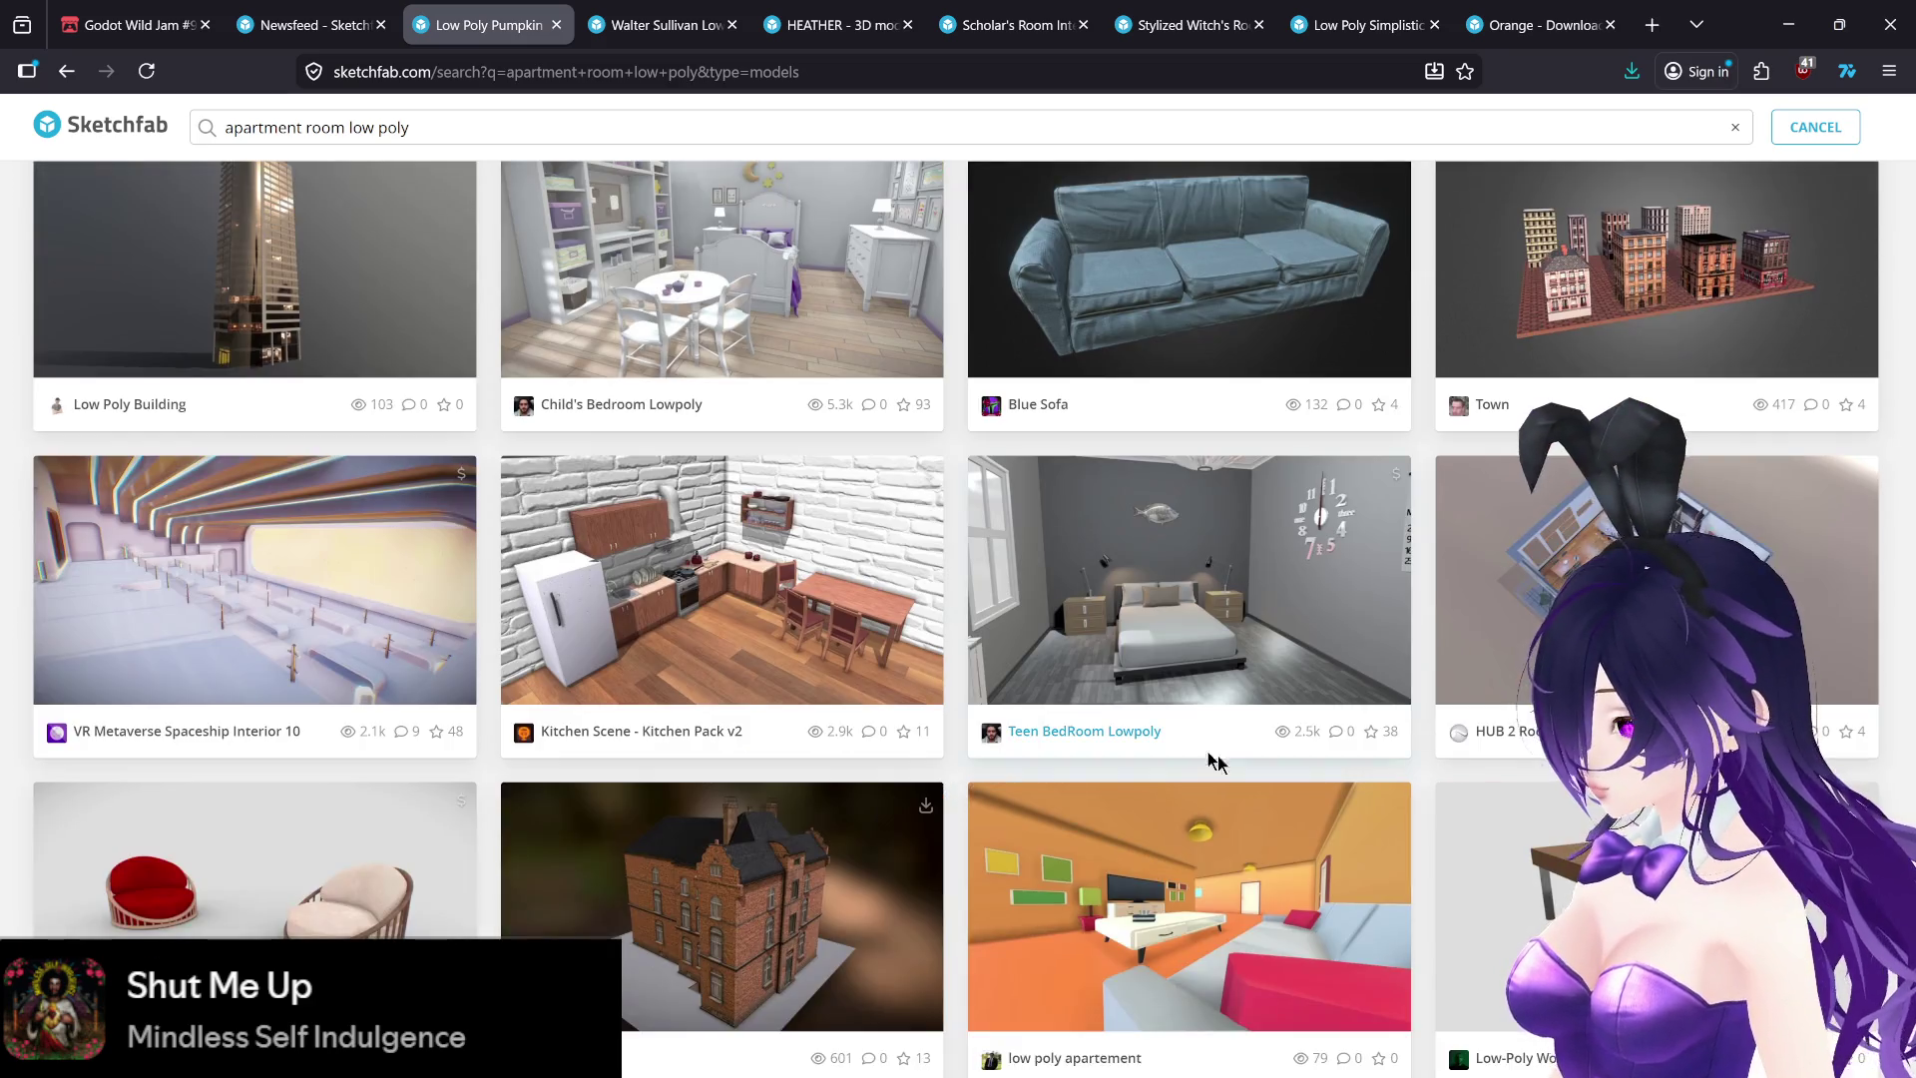
{"action": "mouse_move", "coordinate": [763, 1045]}
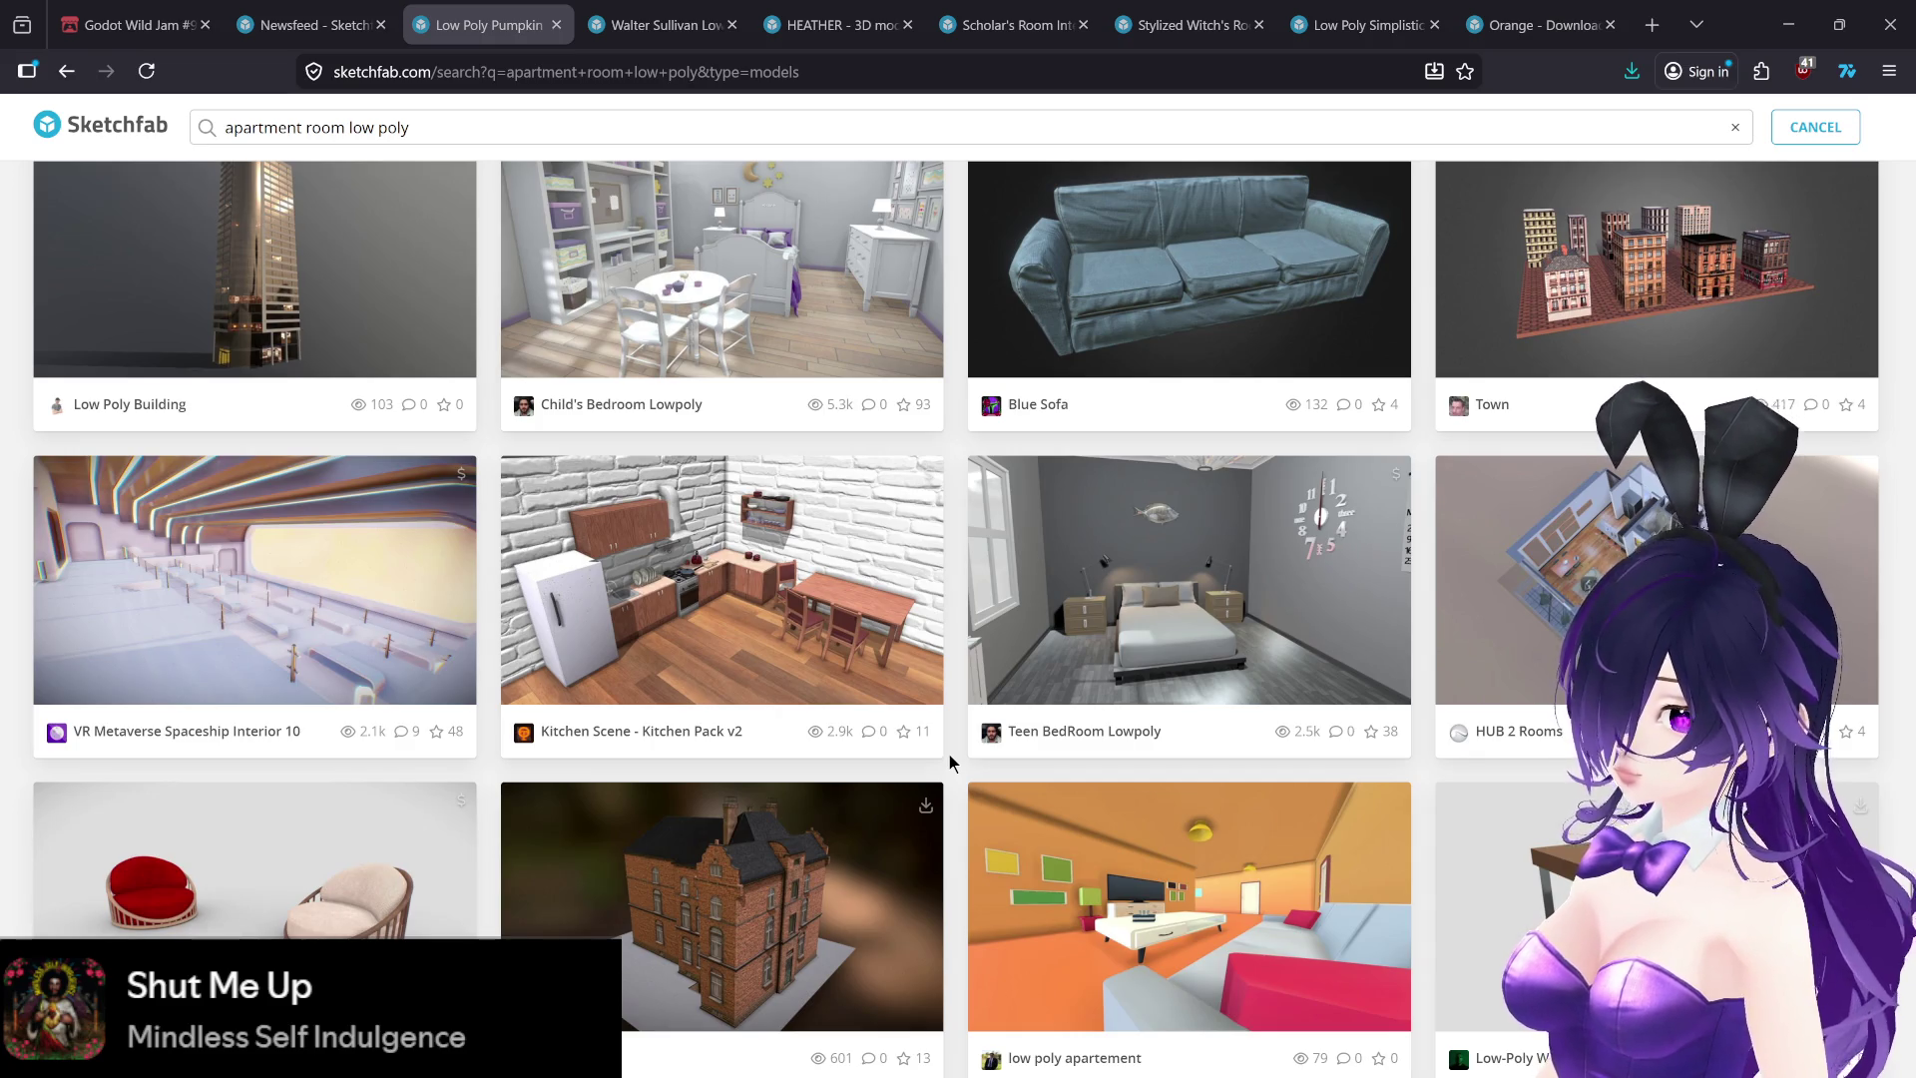
{"action": "scroll", "coordinate": [949, 754], "scroll_direction": "down", "scroll_amount": 1}
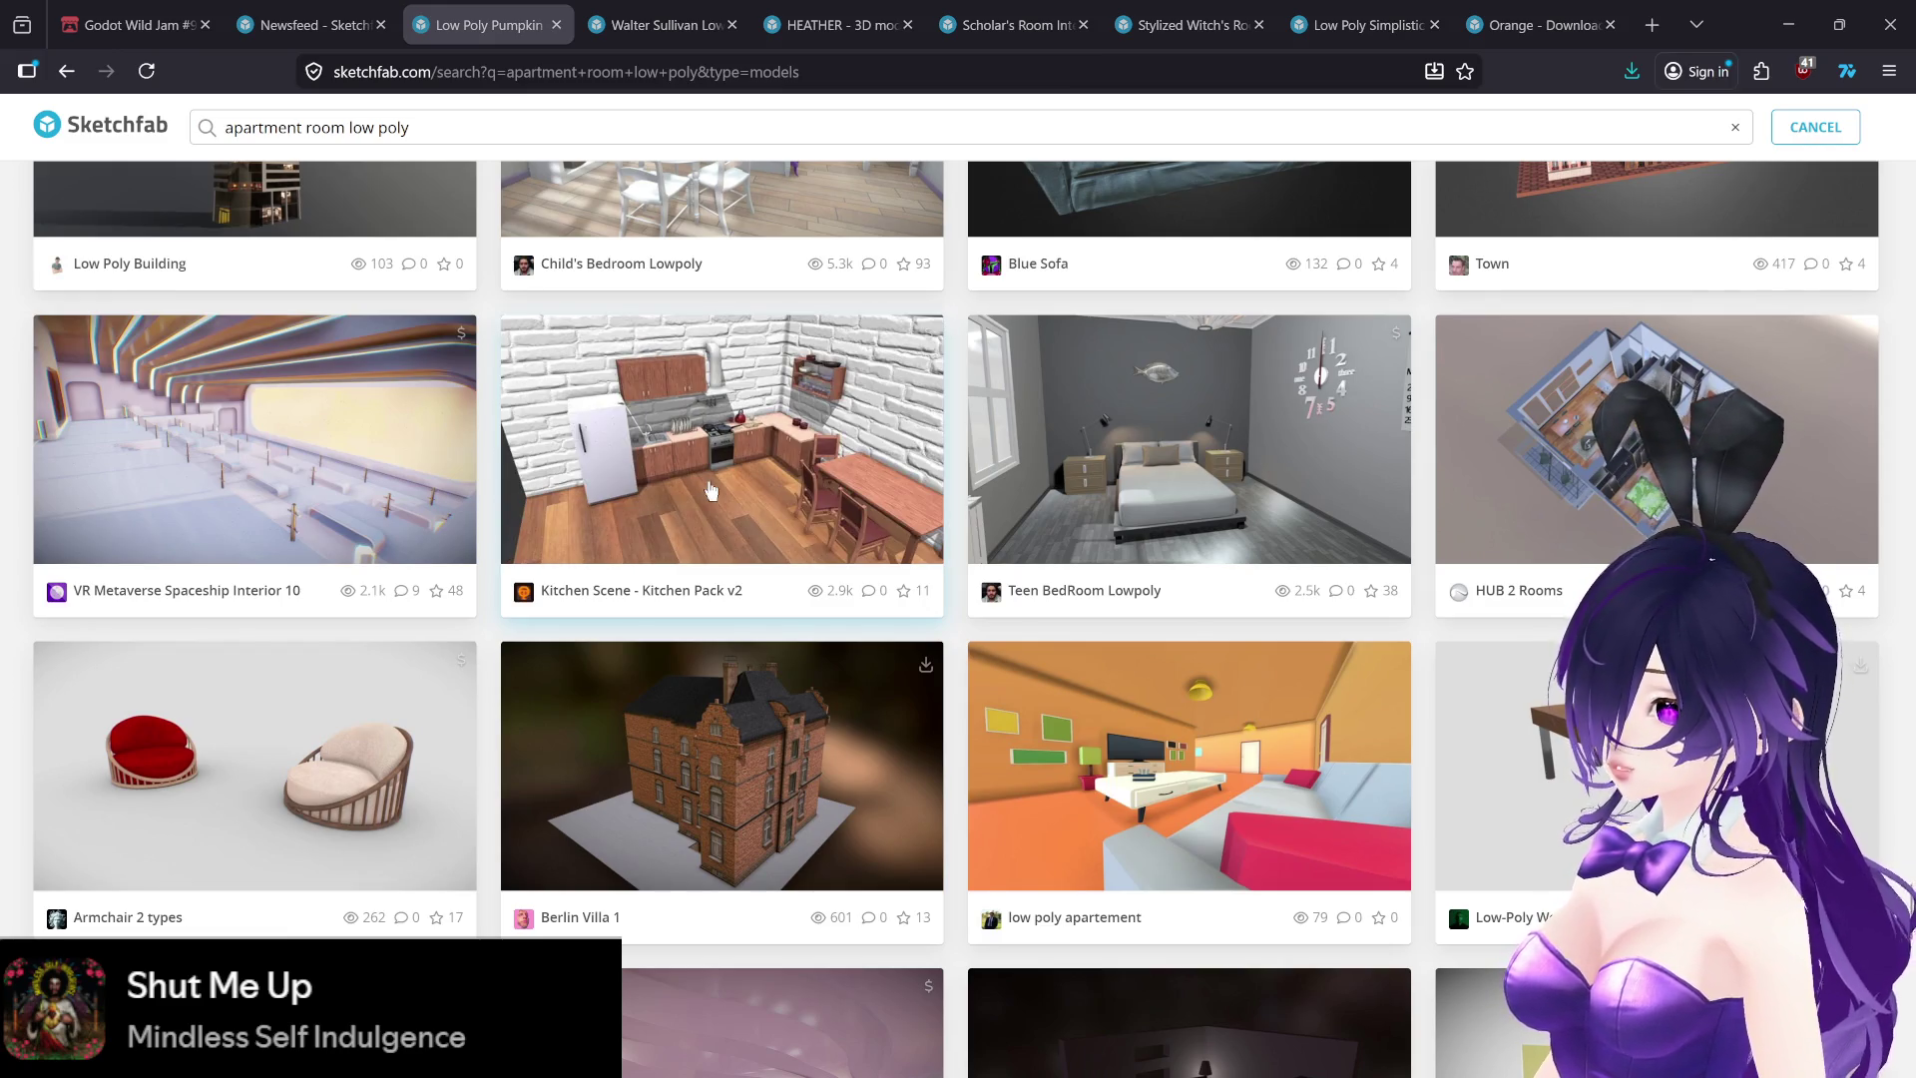
{"action": "scroll", "coordinate": [939, 718], "scroll_direction": "down", "scroll_amount": 4}
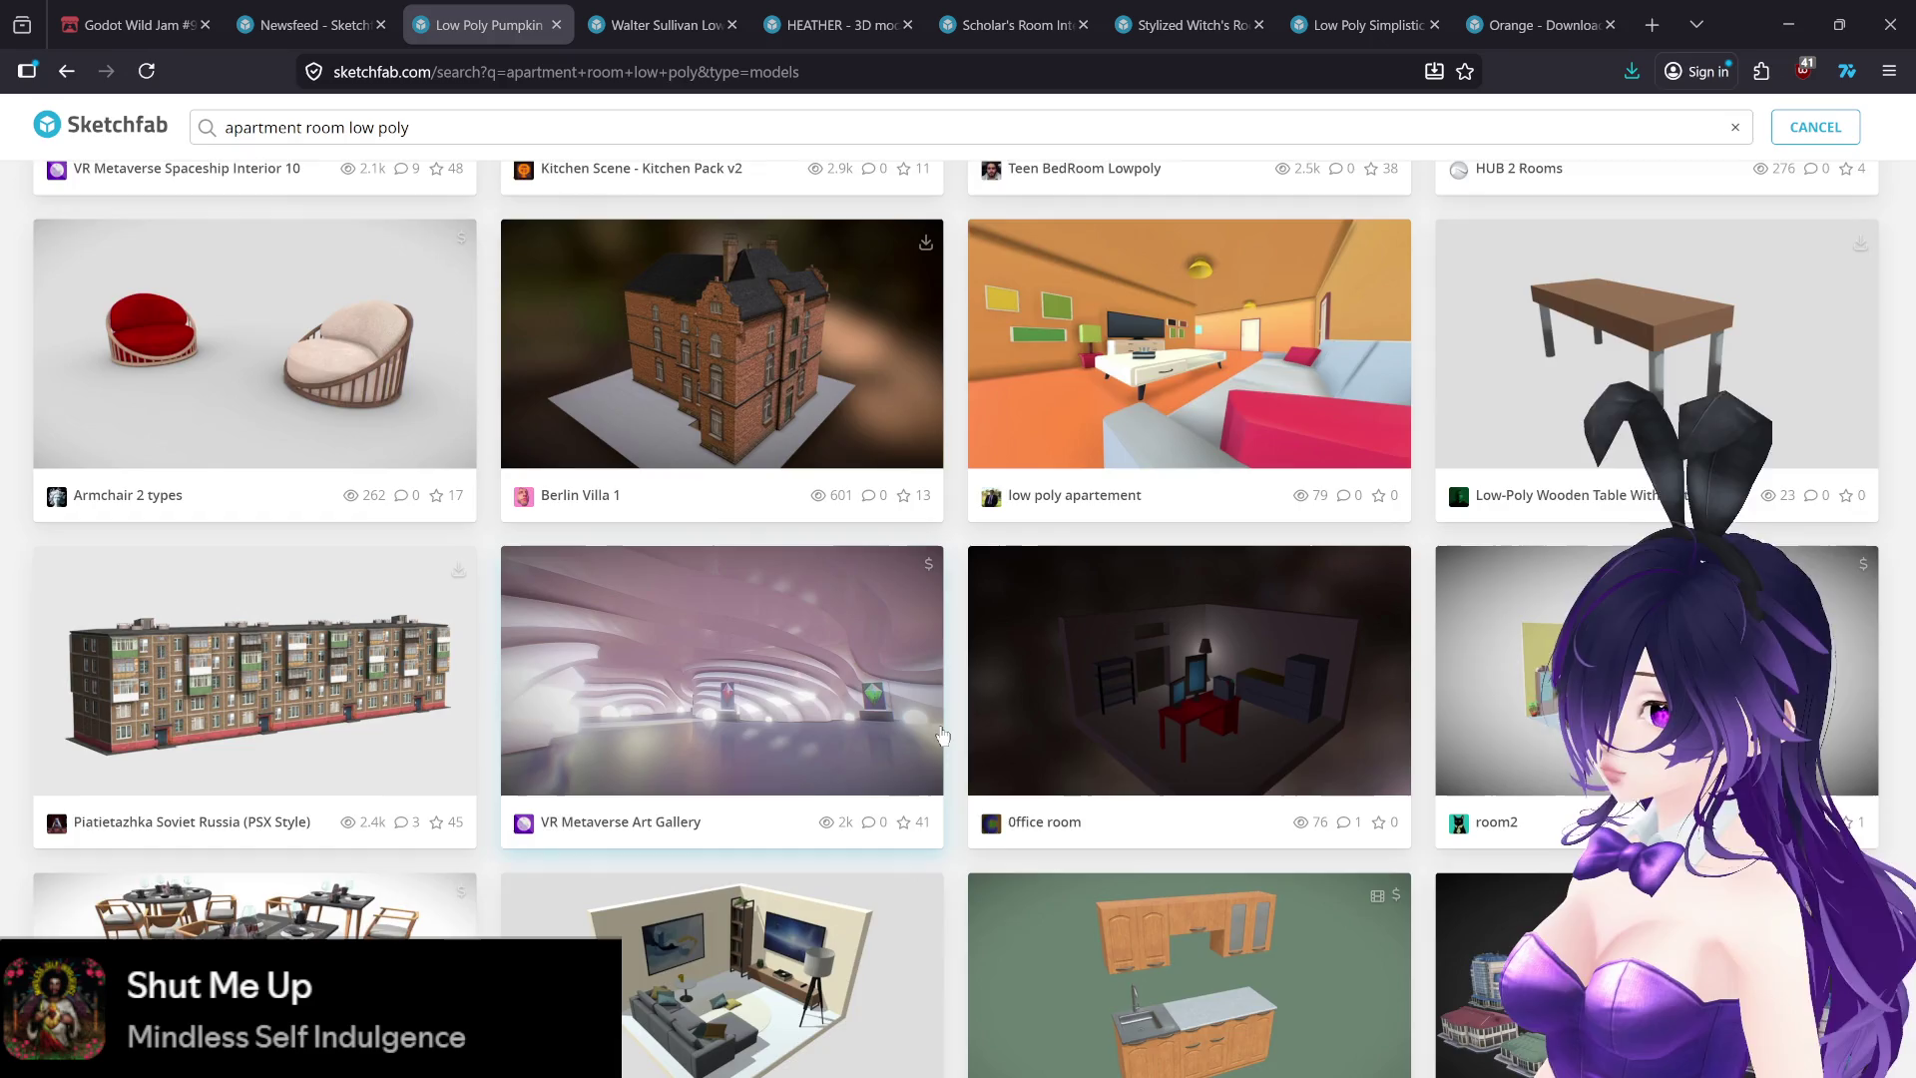
{"action": "scroll", "coordinate": [939, 726], "scroll_direction": "down", "scroll_amount": 4}
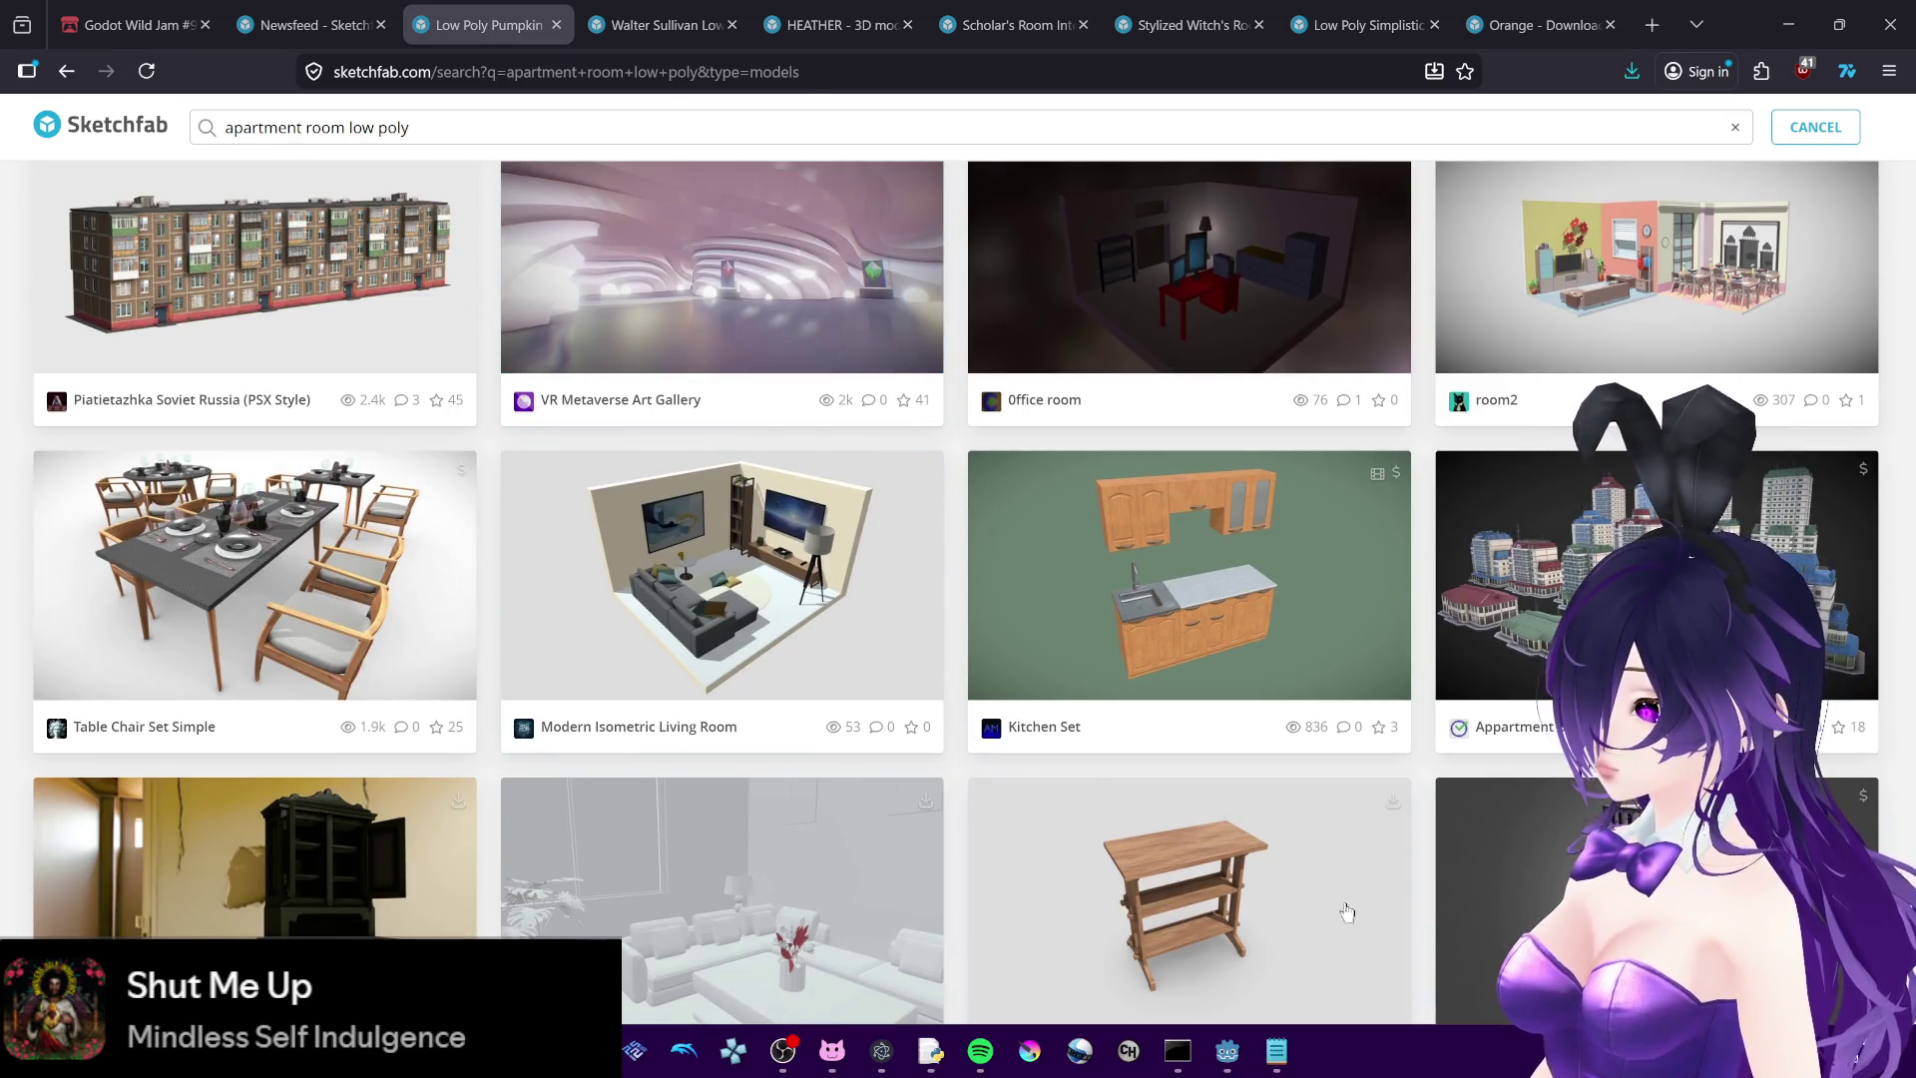
{"action": "scroll", "coordinate": [950, 872], "scroll_direction": "down", "scroll_amount": 1}
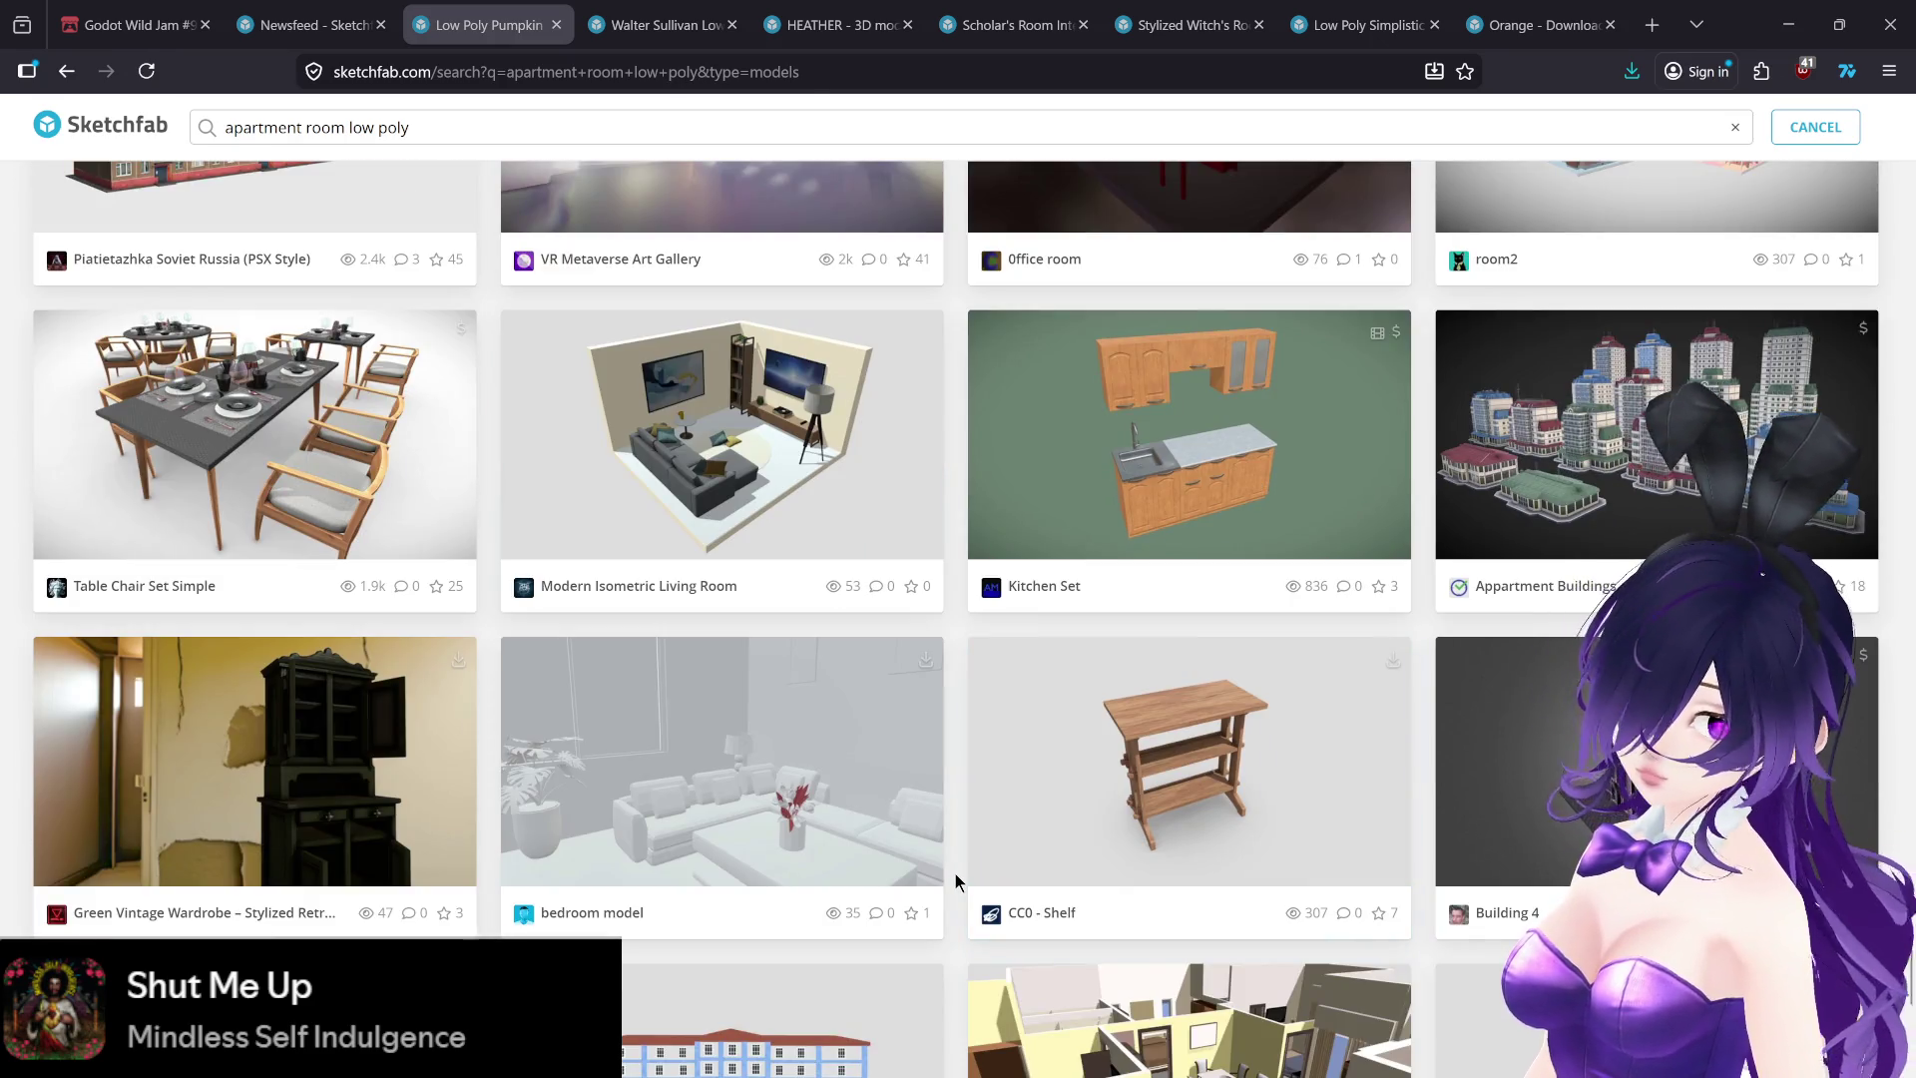
{"action": "scroll", "coordinate": [955, 872], "scroll_direction": "down", "scroll_amount": 4}
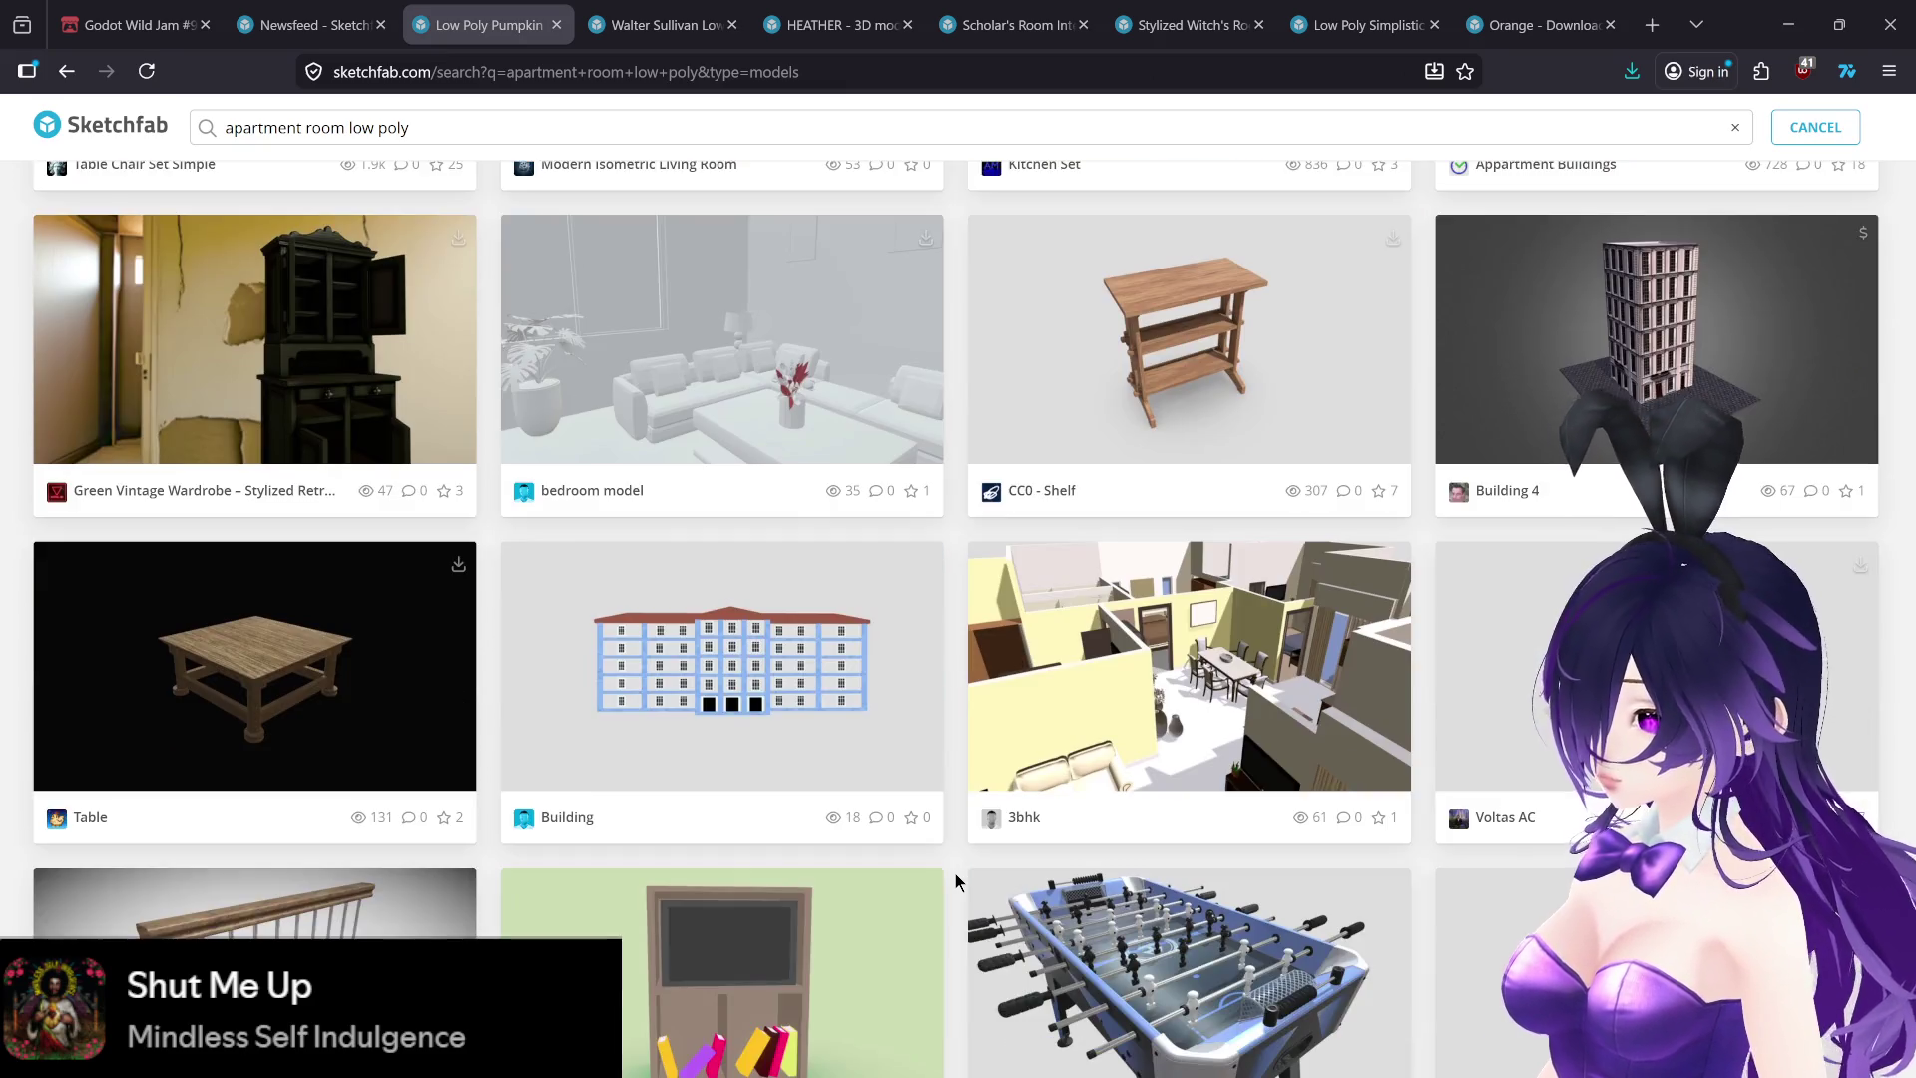
{"action": "scroll", "coordinate": [955, 872], "scroll_direction": "down", "scroll_amount": 3}
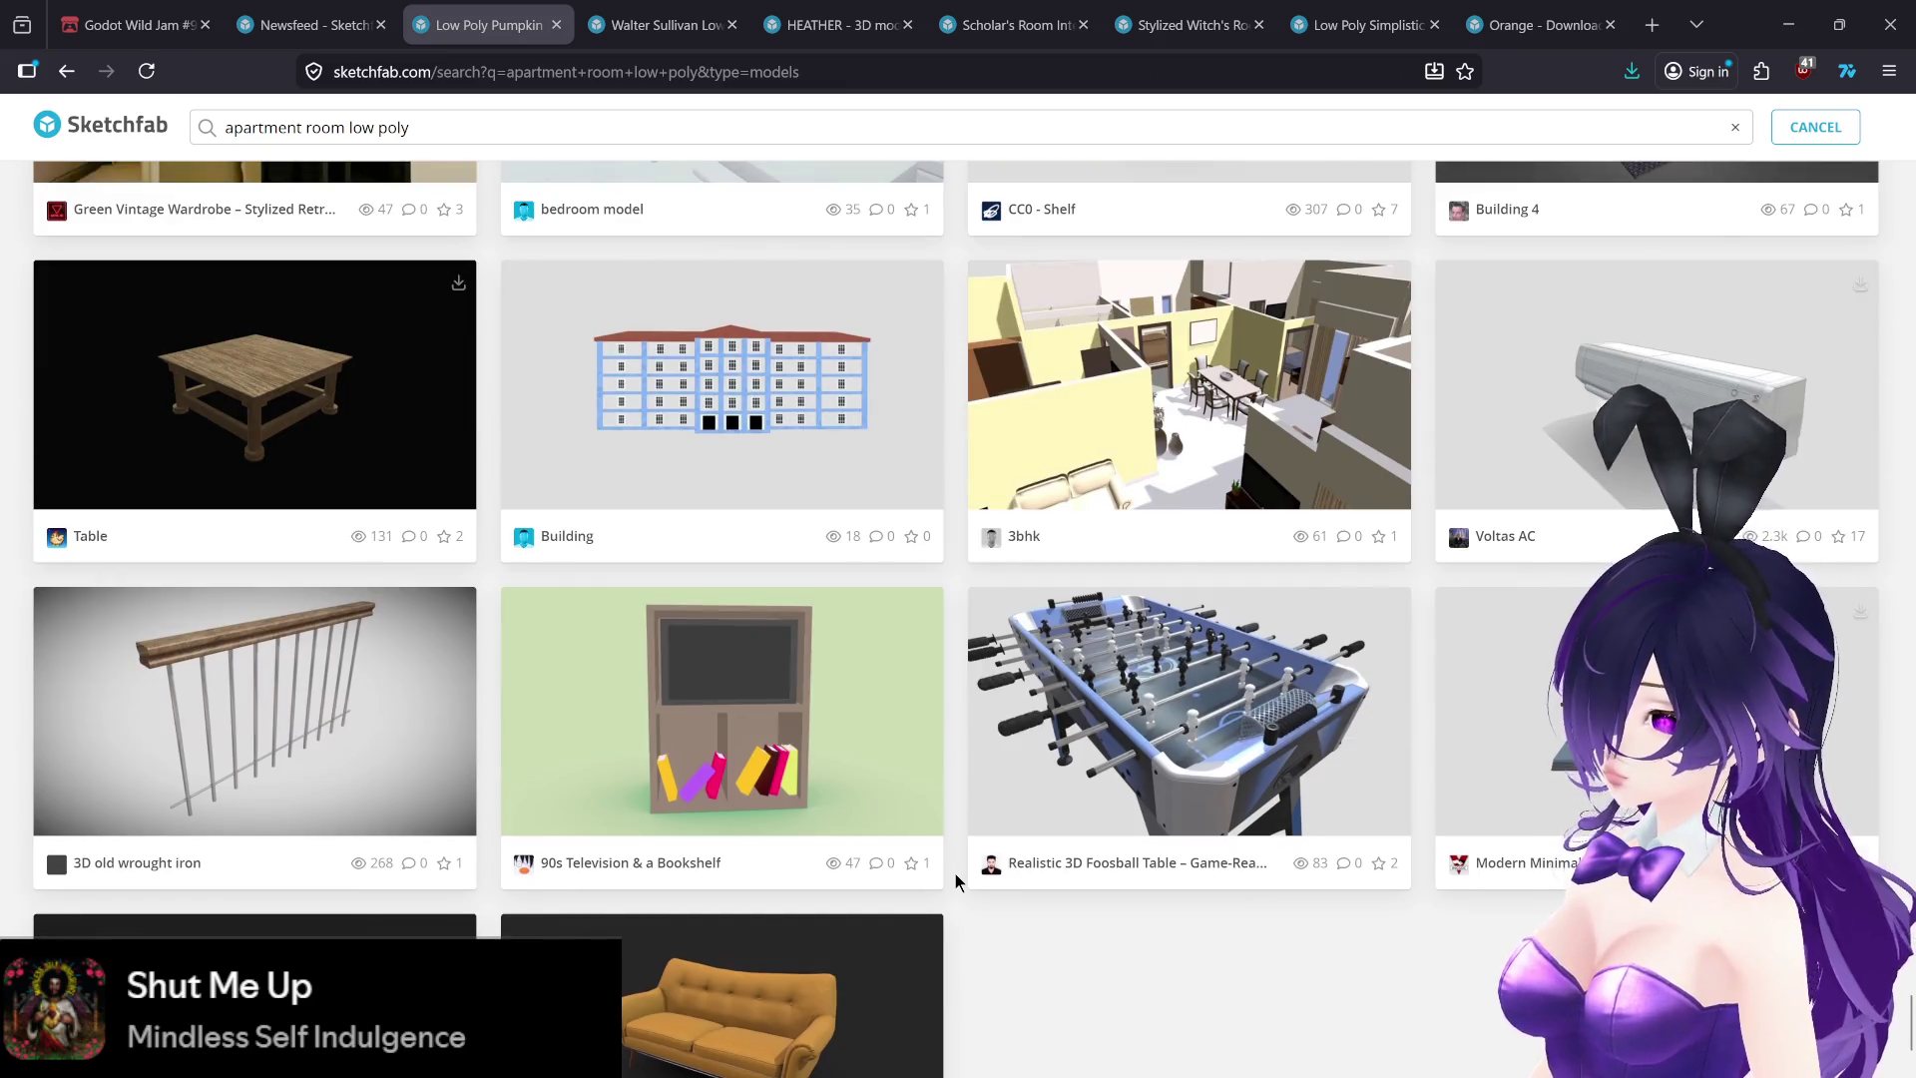
{"action": "scroll", "coordinate": [955, 873], "scroll_direction": "down", "scroll_amount": 2}
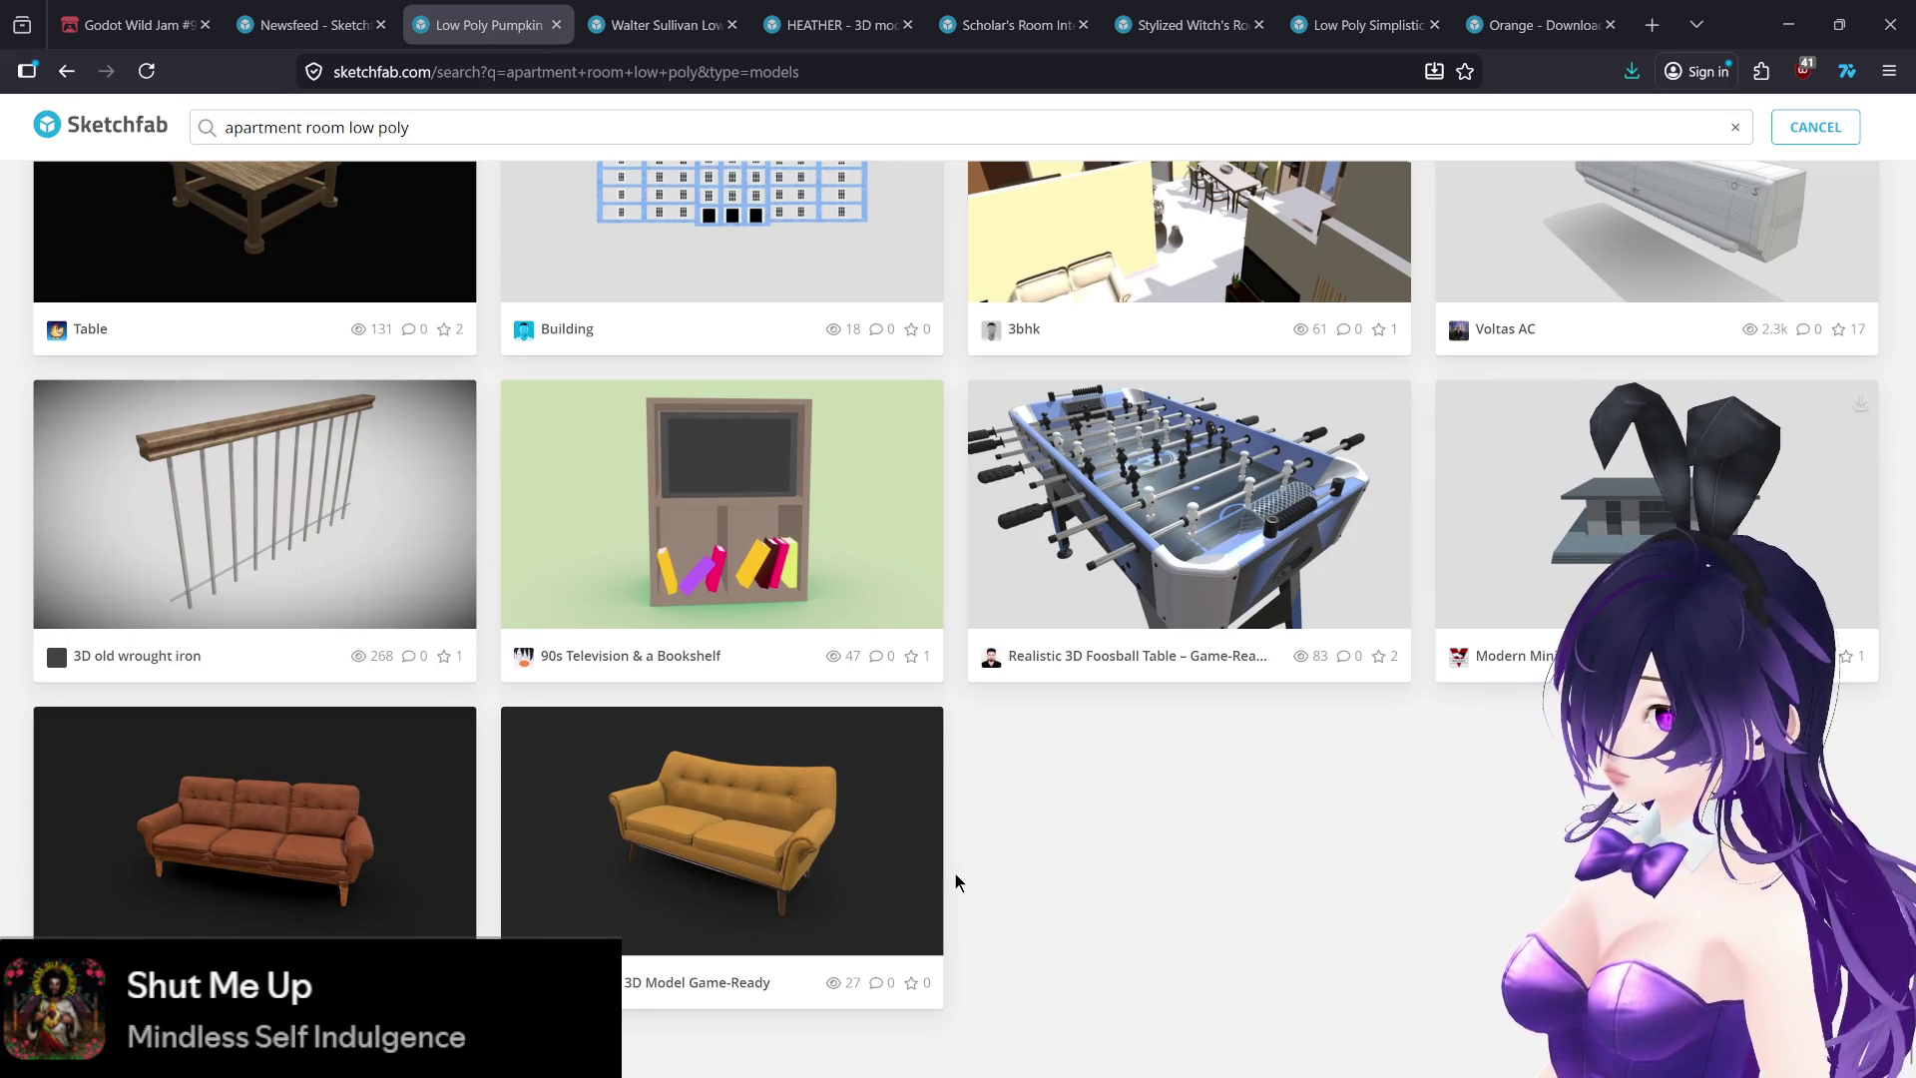
{"action": "scroll", "coordinate": [953, 876], "scroll_direction": "up", "scroll_amount": 5}
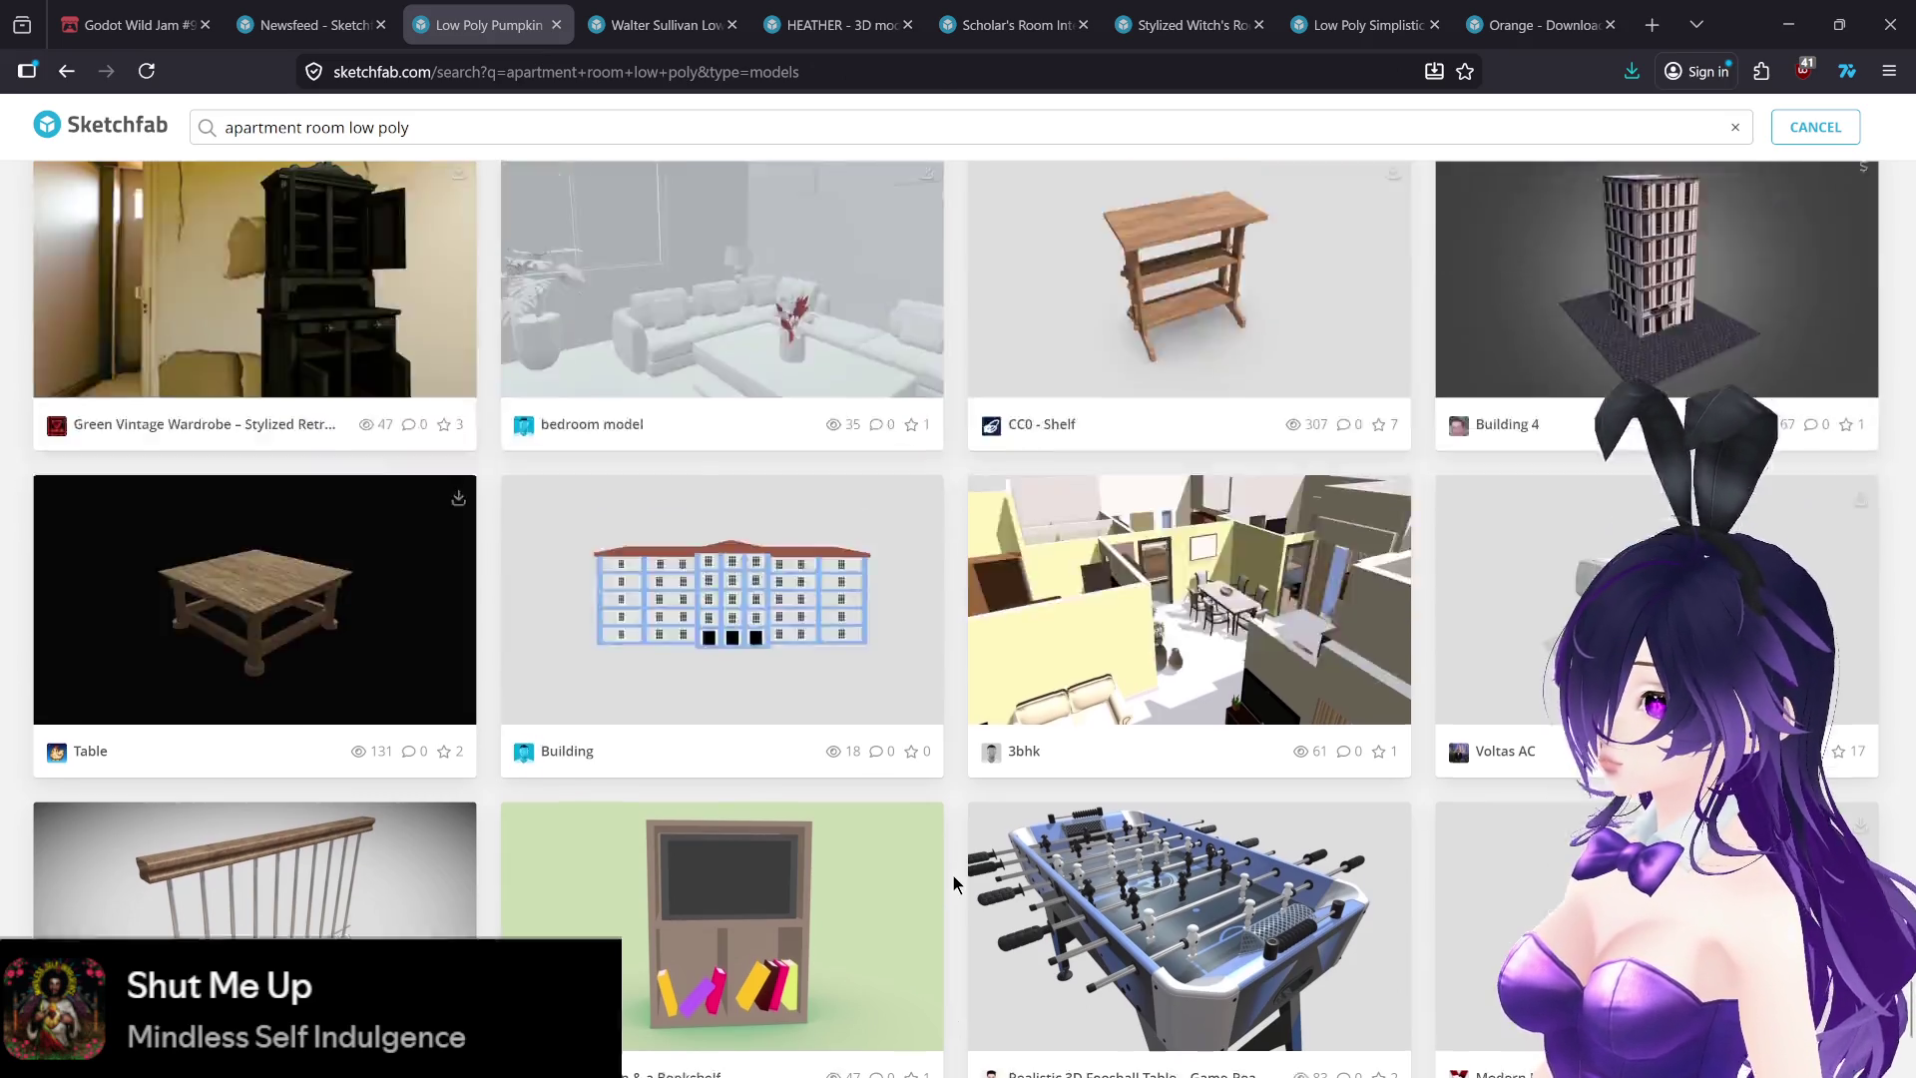
{"action": "scroll", "coordinate": [950, 877], "scroll_direction": "up", "scroll_amount": 5}
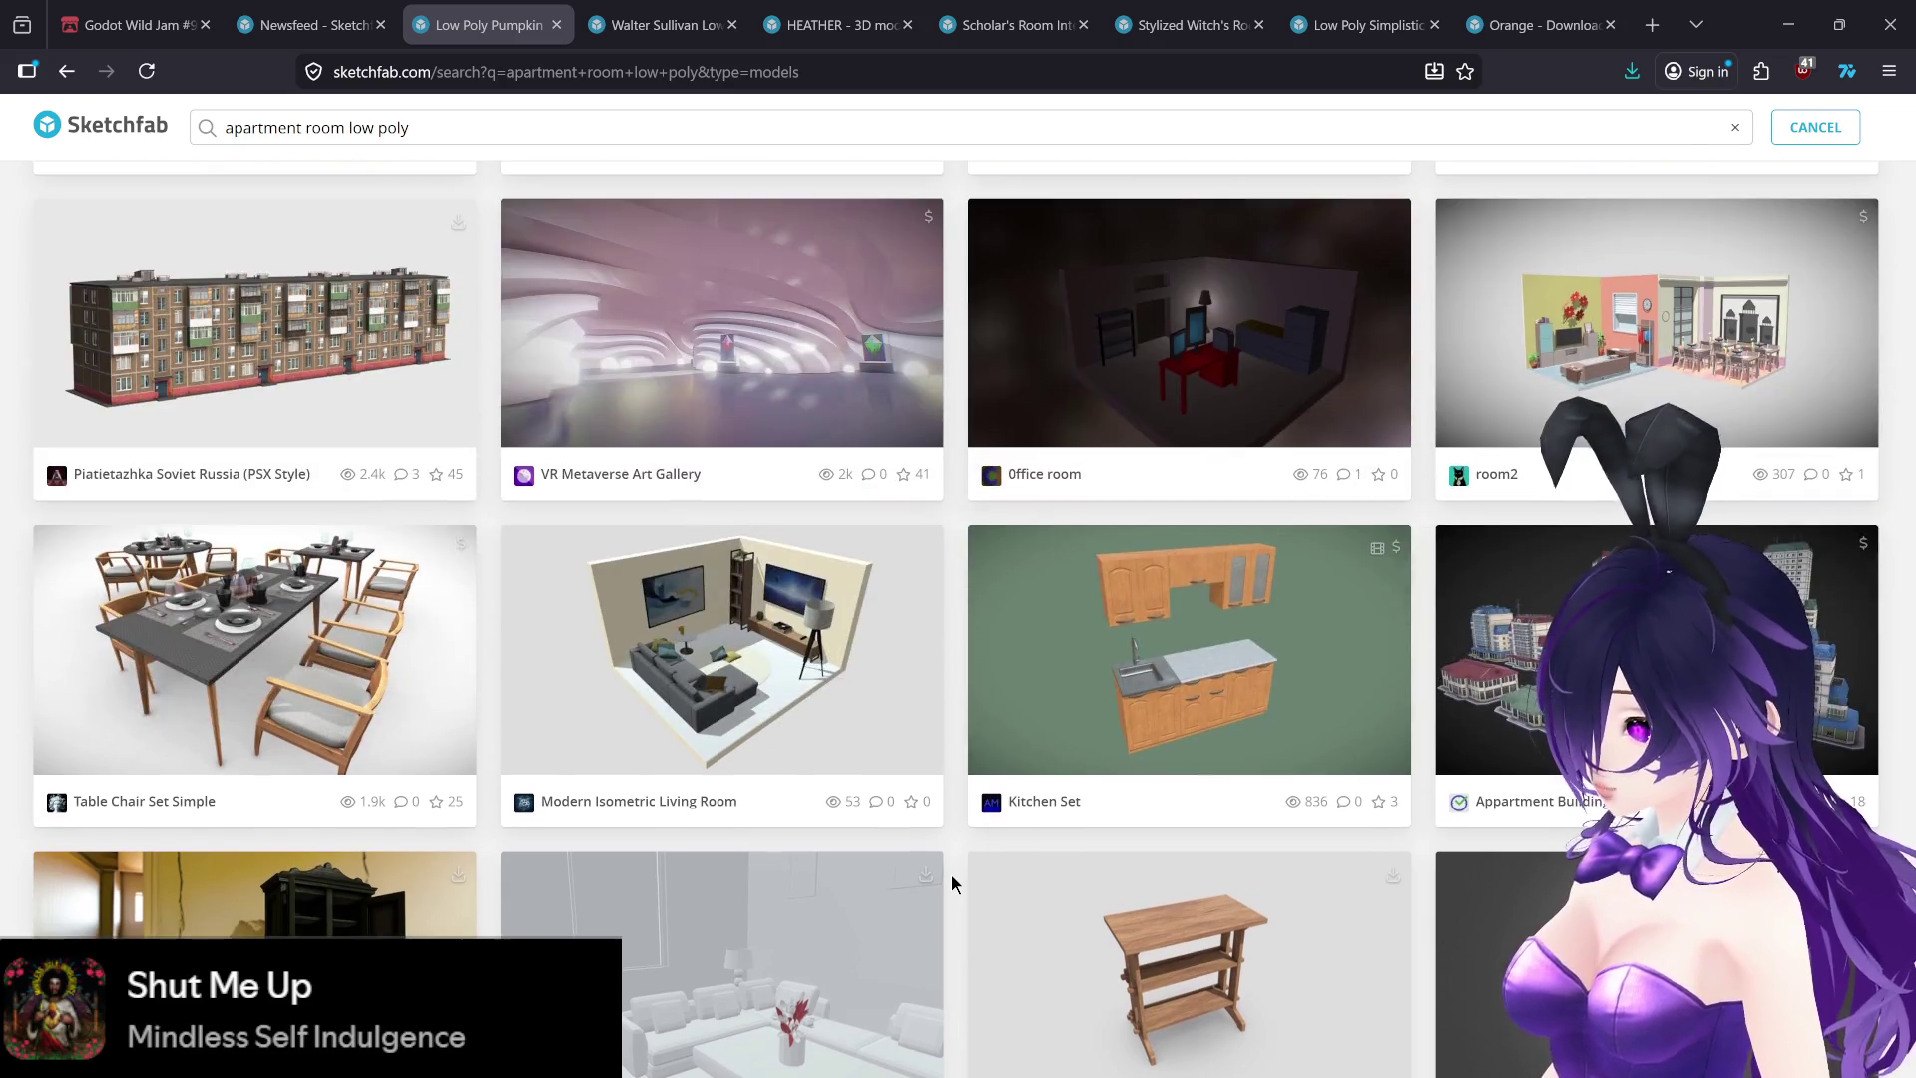
{"action": "scroll", "coordinate": [949, 876], "scroll_direction": "up", "scroll_amount": 10}
{"action": "scroll", "coordinate": [949, 876], "scroll_direction": "down", "scroll_amount": 15}
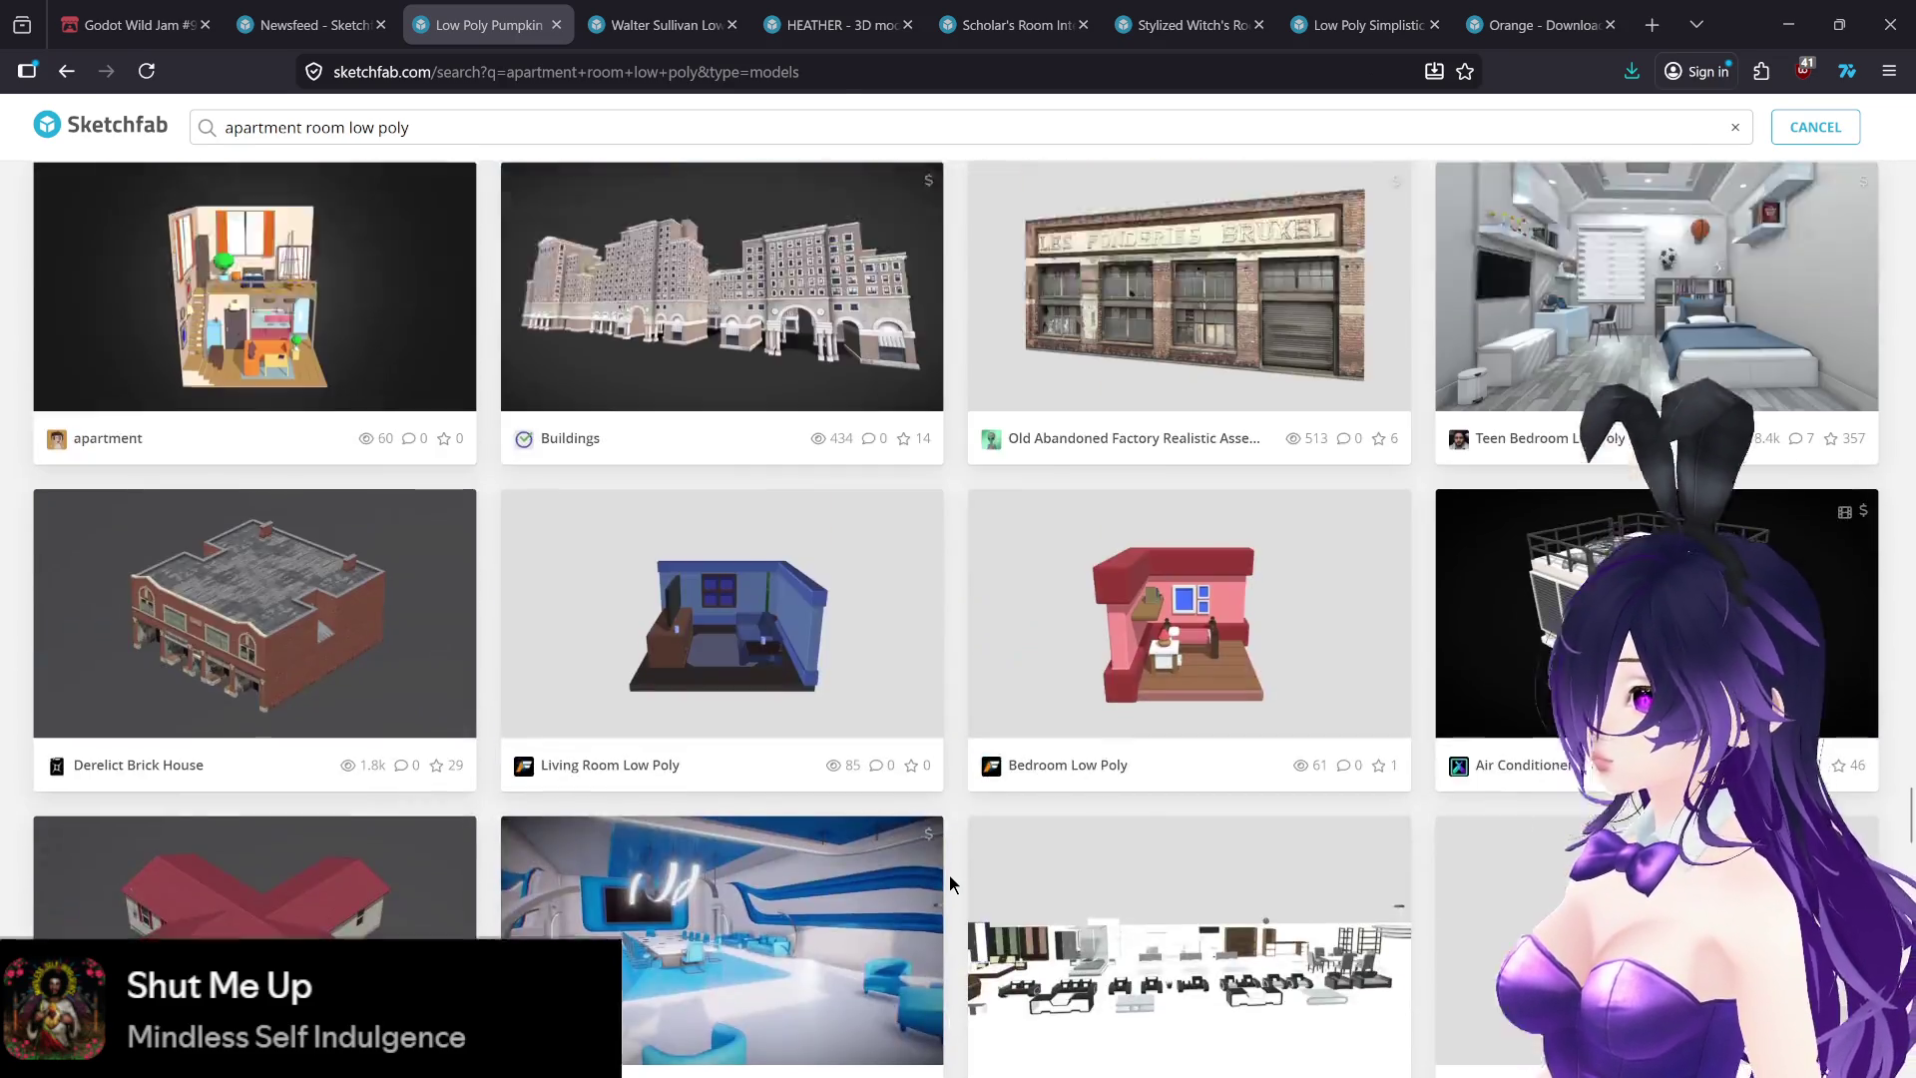